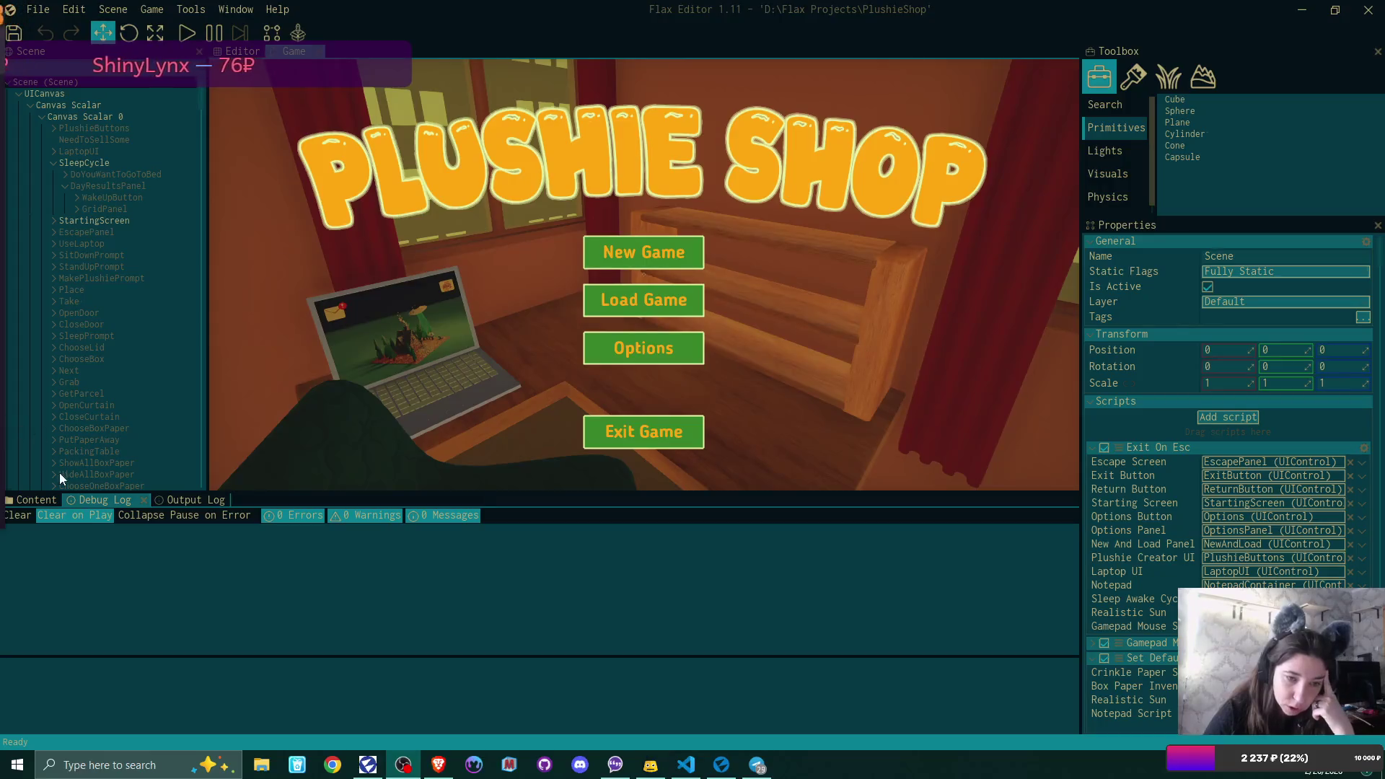
- Open the Ears prefab folder in Flax Editor's content, then bring up File Explorer
left_click(33, 500)
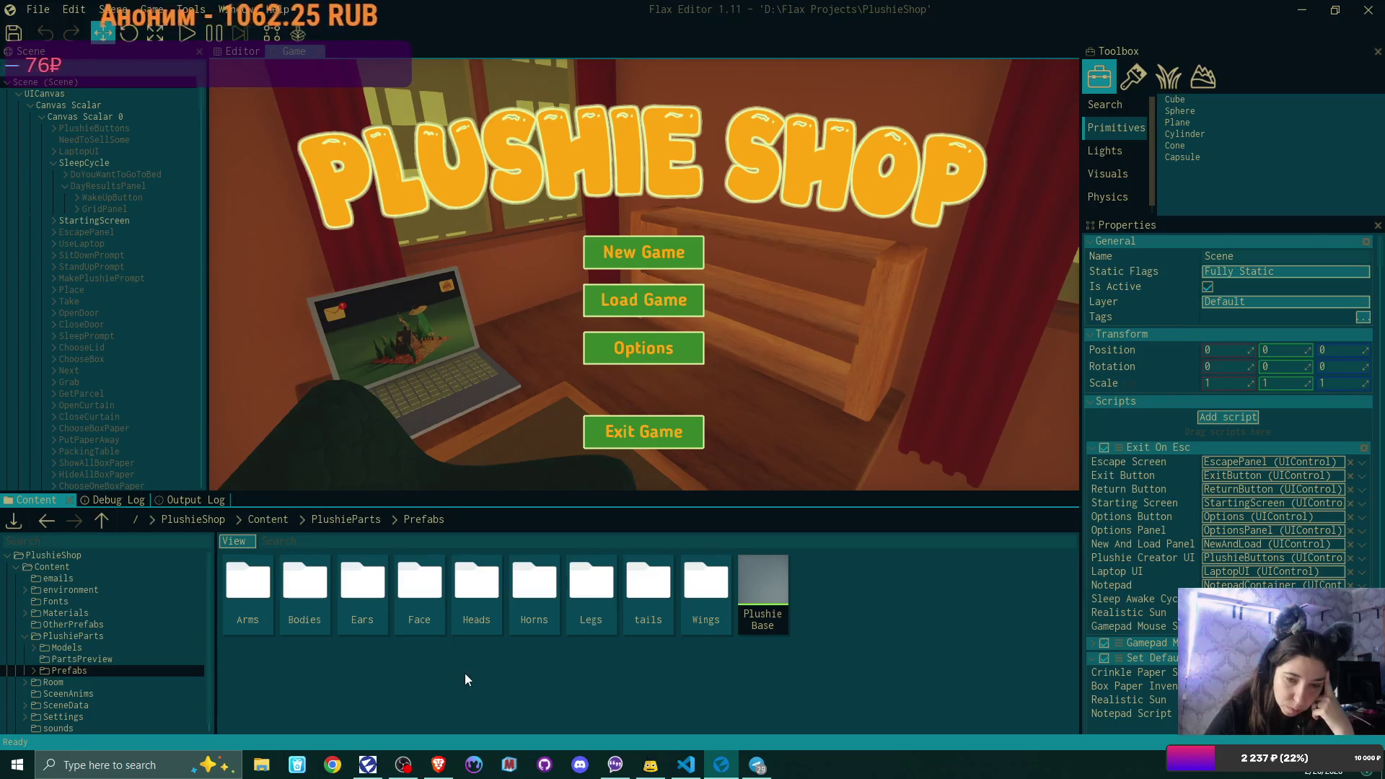
double_click(371, 583)
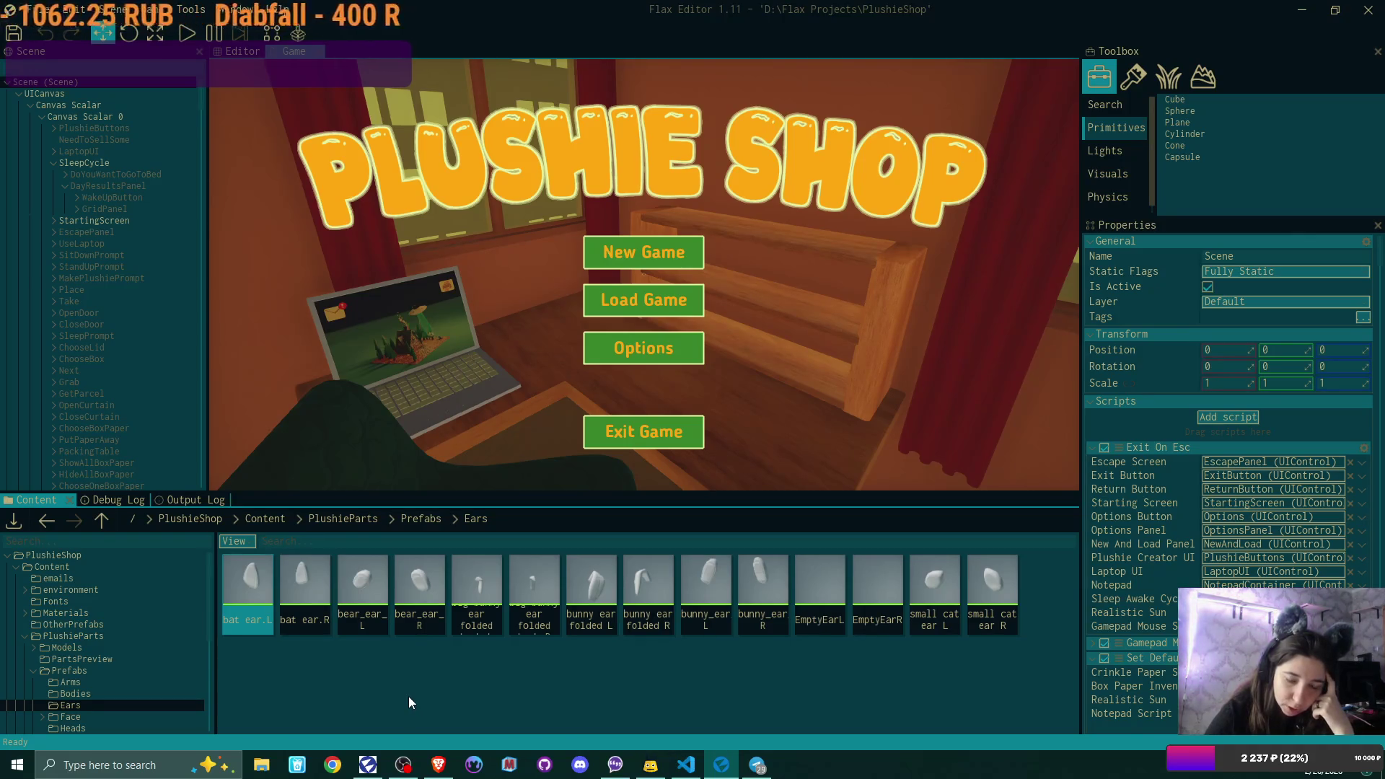
left_click(261, 764)
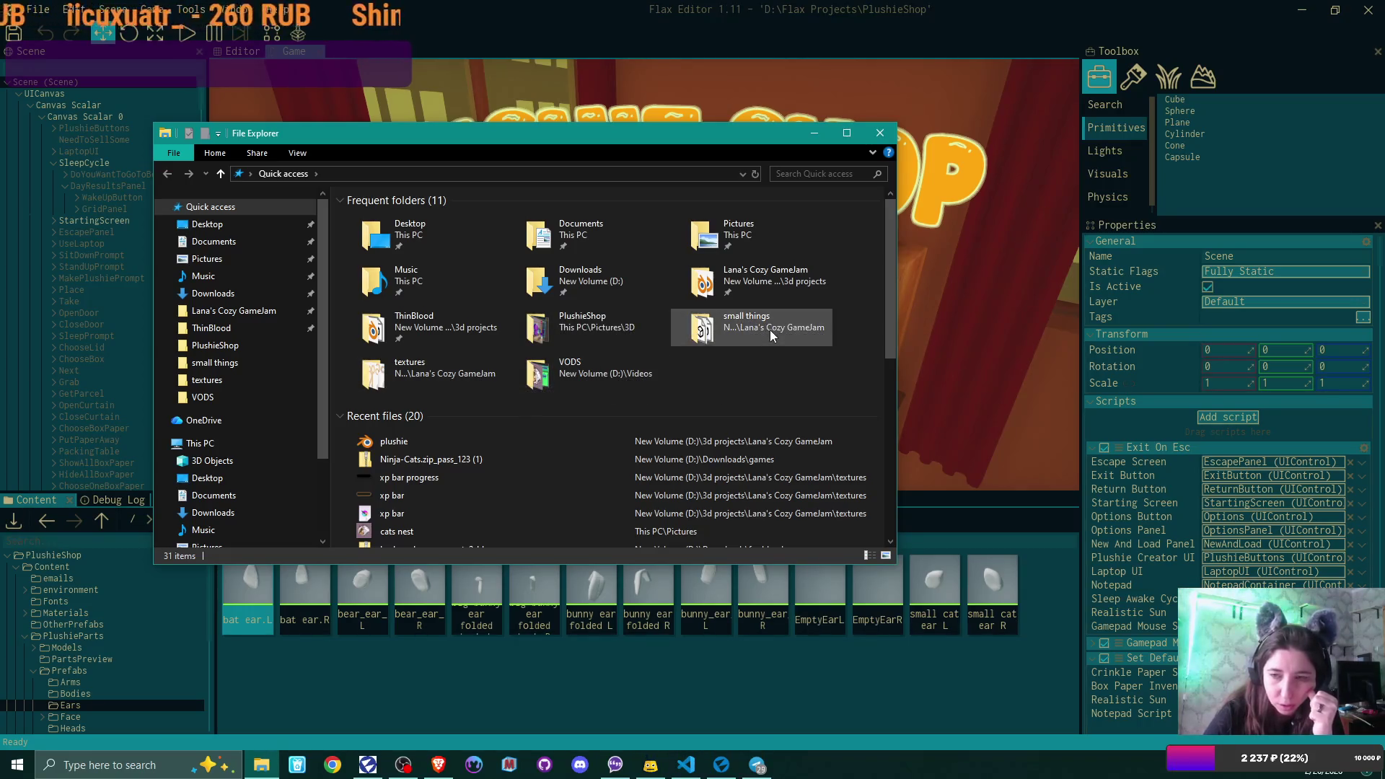
- Browse to game jam > parts > ears and drag both bear ear simple FBX files into Flax
double_click(782, 273)
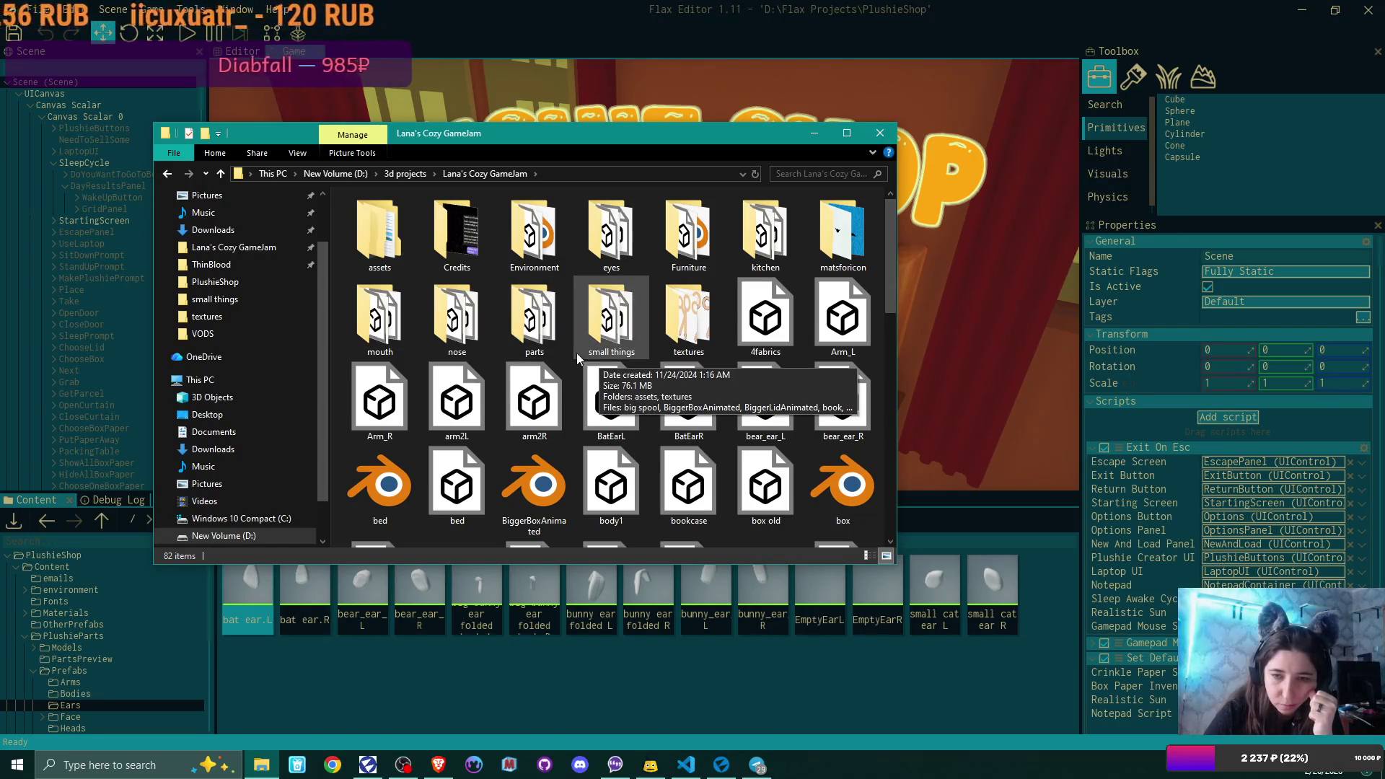
double_click(530, 310)
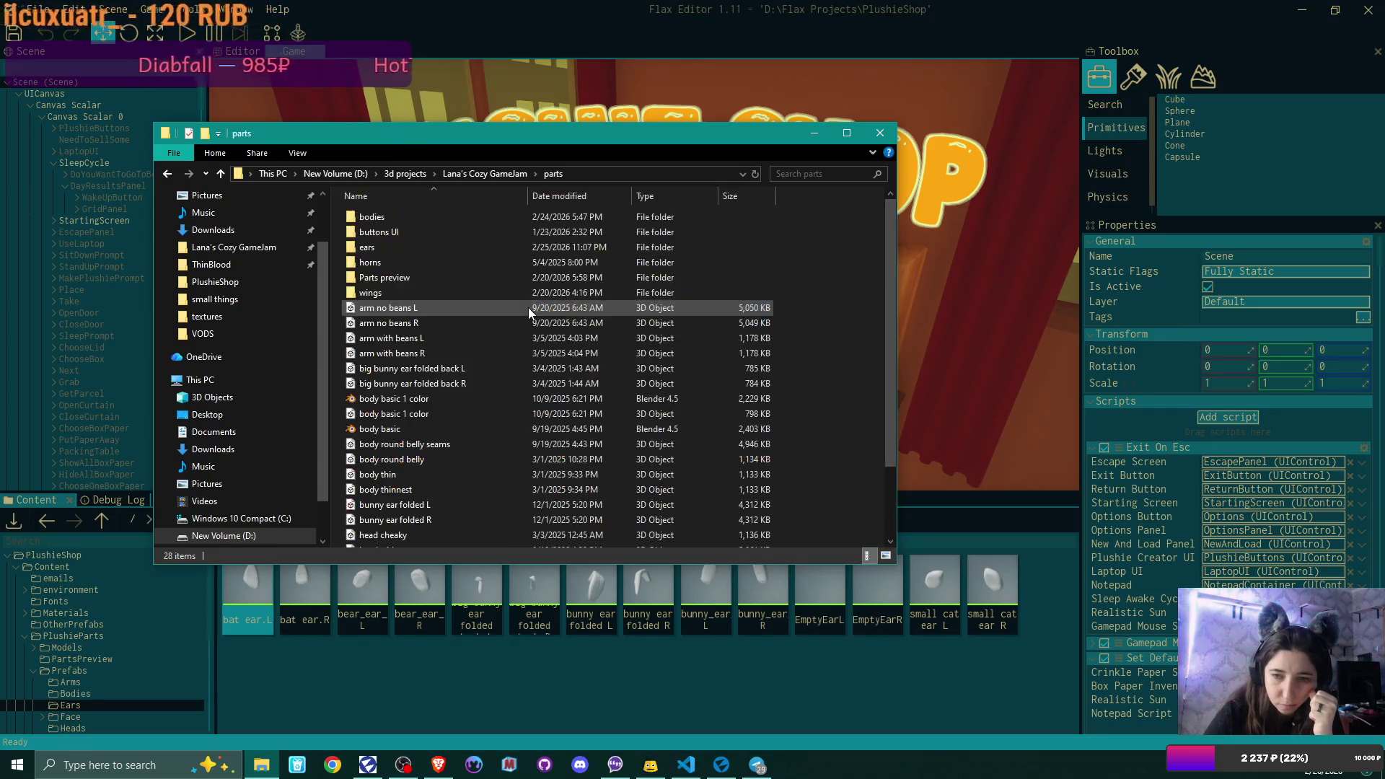
double_click(387, 247)
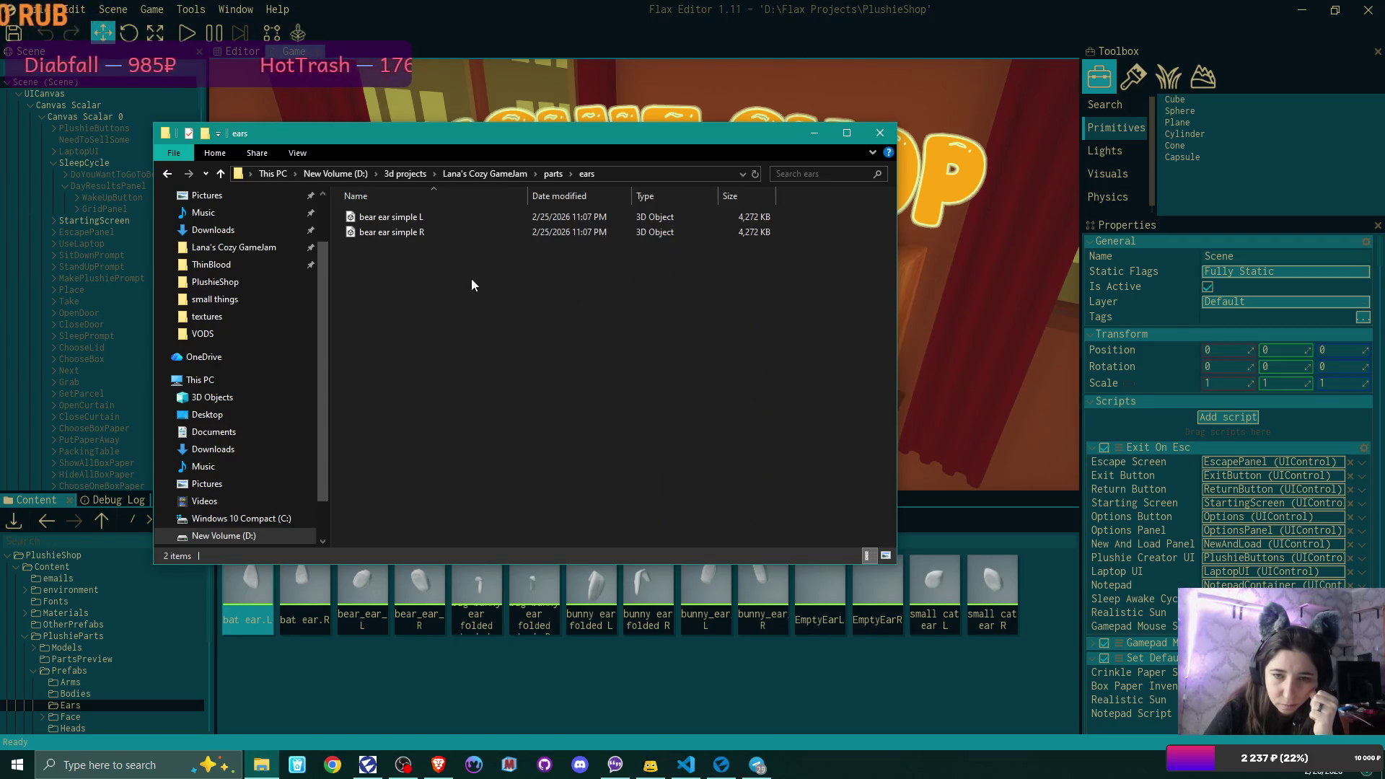
mouse_move(261, 765)
mouse_move(416, 280)
left_mouse_down()
mouse_move(372, 211)
mouse_move(460, 734)
mouse_move(464, 685)
mouse_move(754, 659)
left_mouse_up()
- Import both bear ear simple models with Import Textures off and Use Local Origin on
left_click(952, 154)
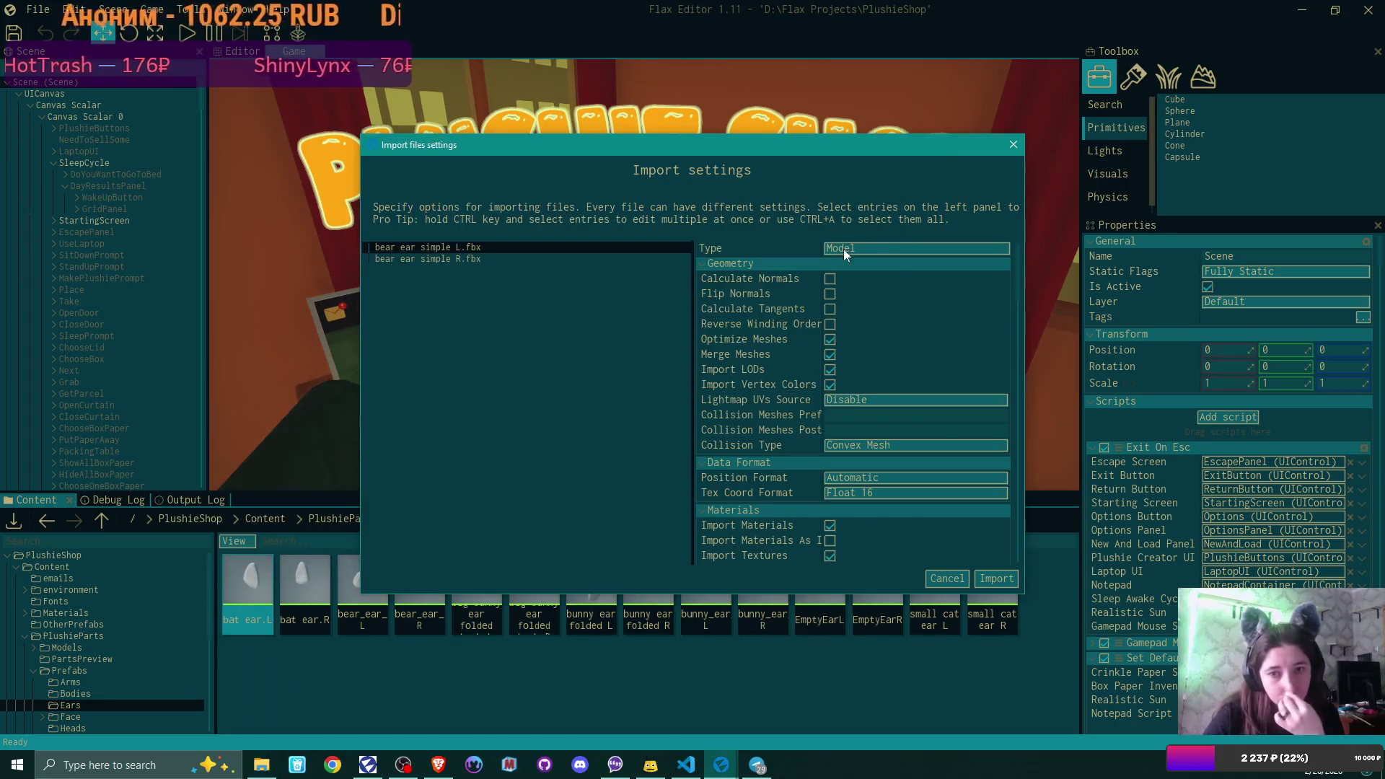
scroll(894, 365, "down", 3)
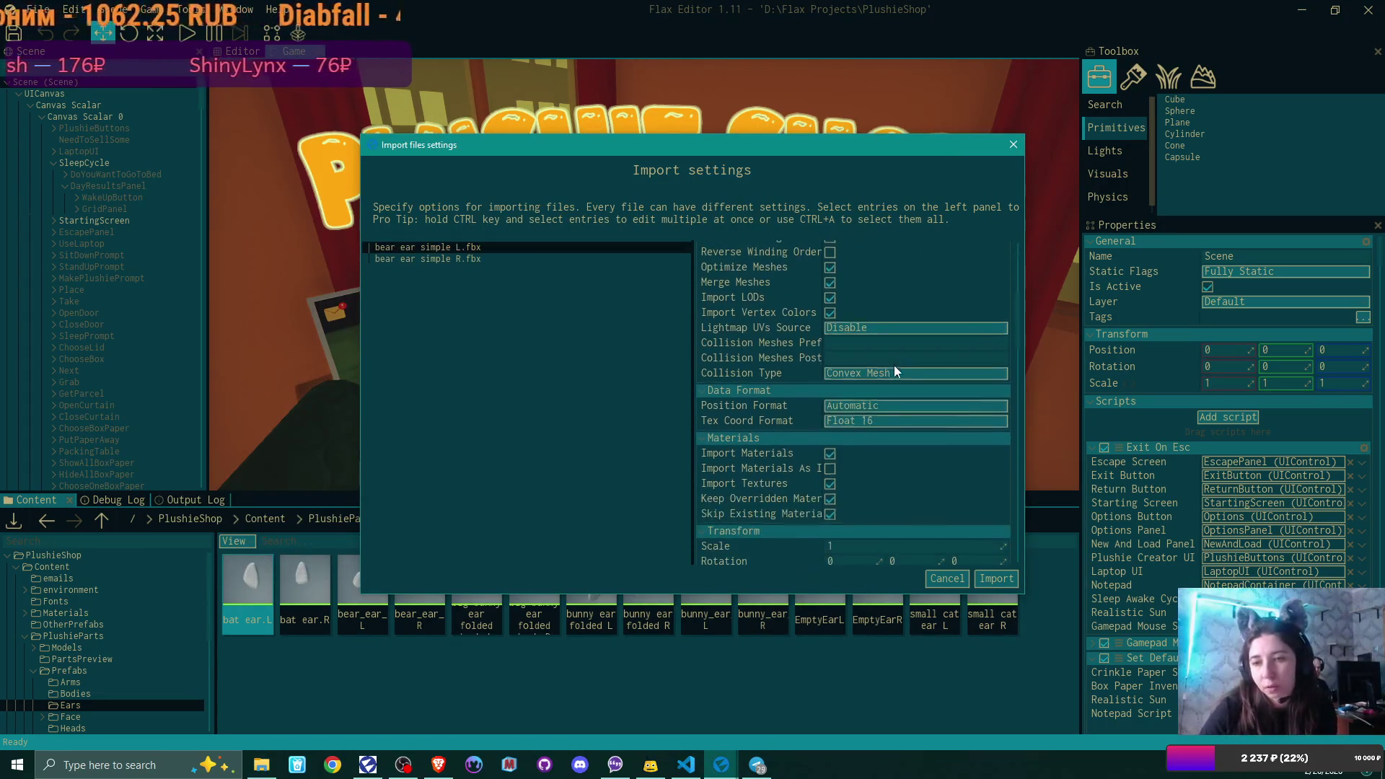
left_click(499, 246)
left_click(504, 257, "ctrl")
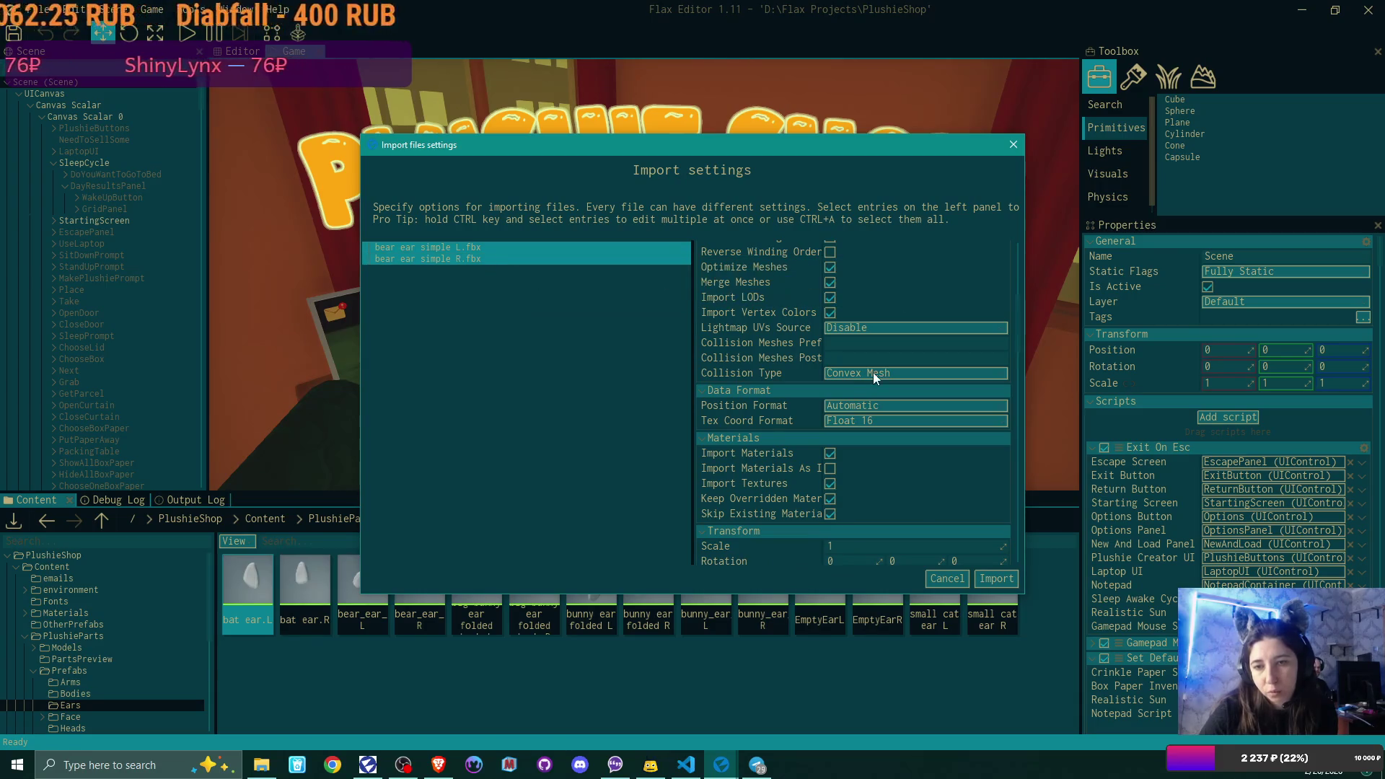
scroll(874, 374, "down", 4)
left_click(831, 375)
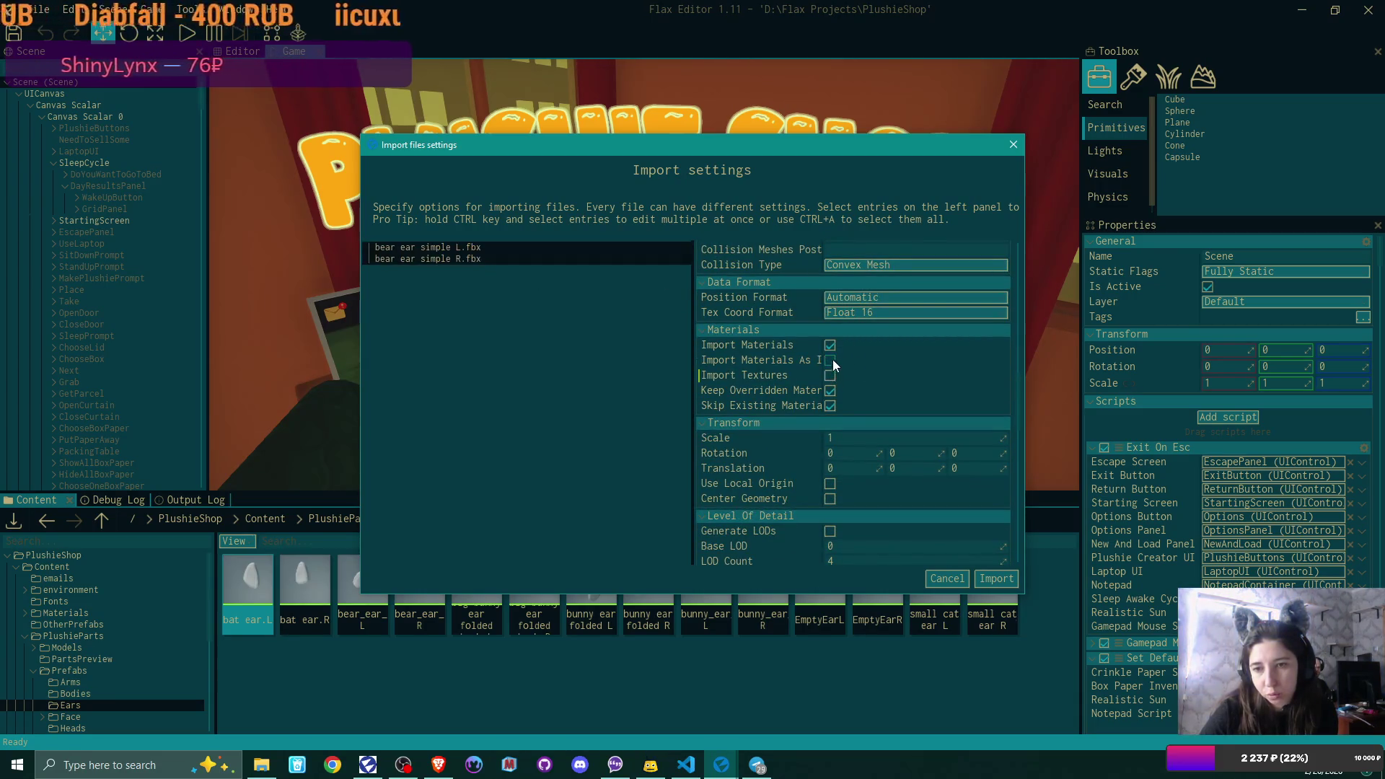
scroll(914, 381, "down", 6)
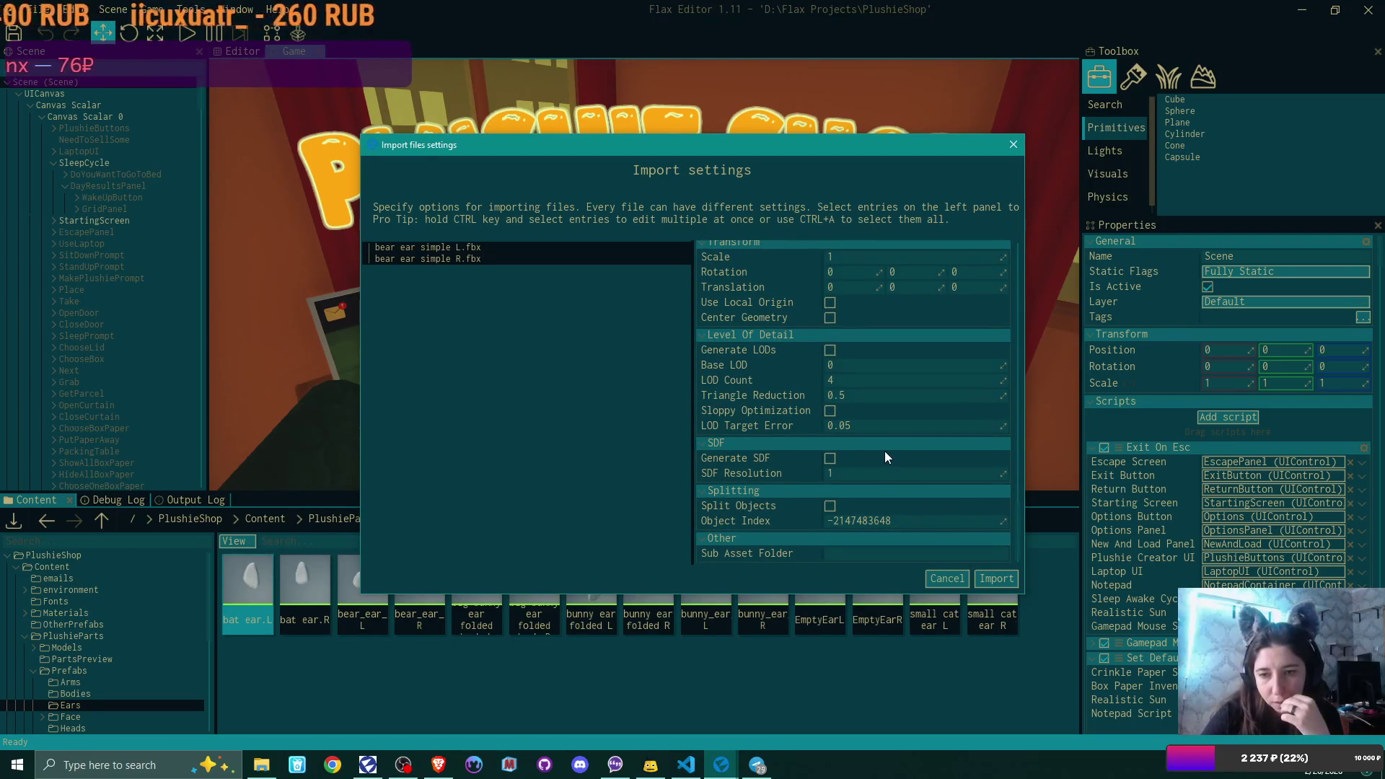
scroll(859, 465, "up", 1)
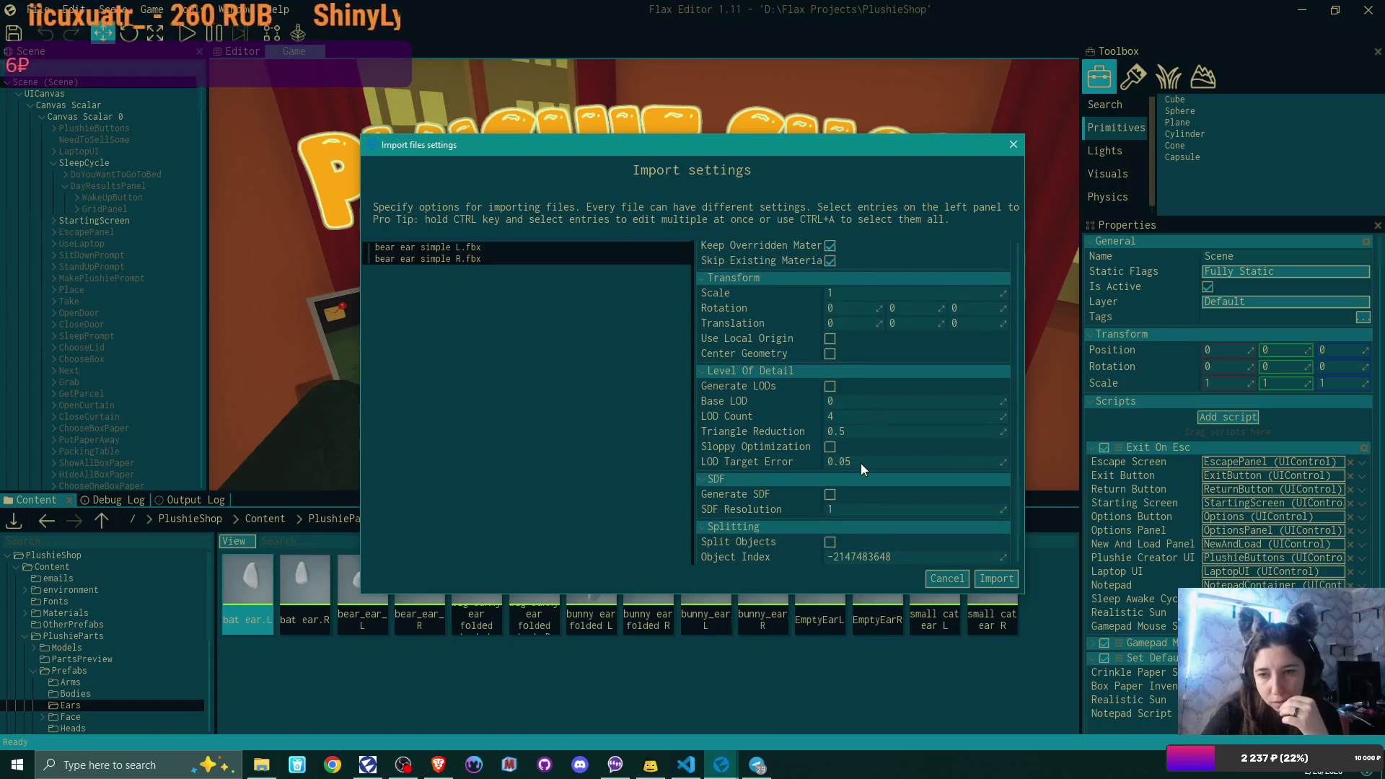
left_click(830, 339)
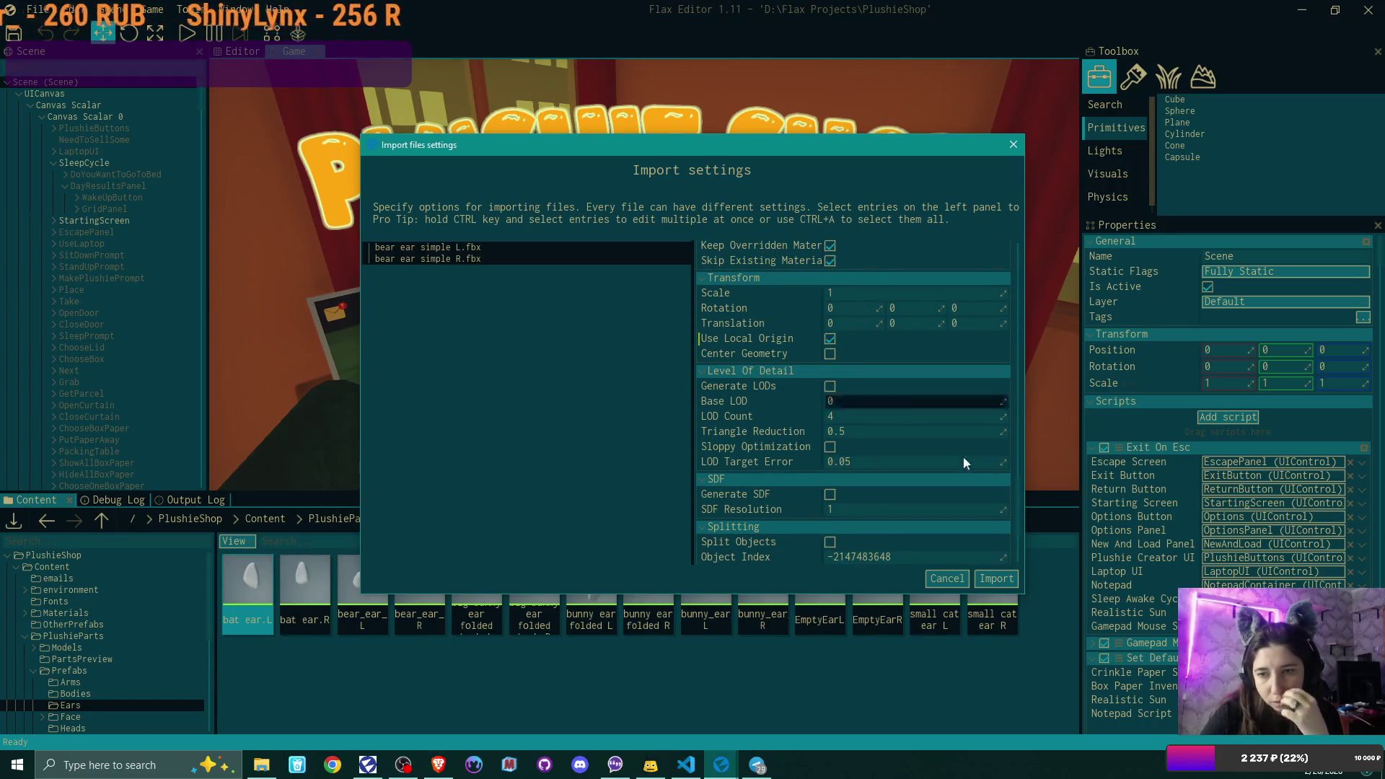
left_click(1003, 578)
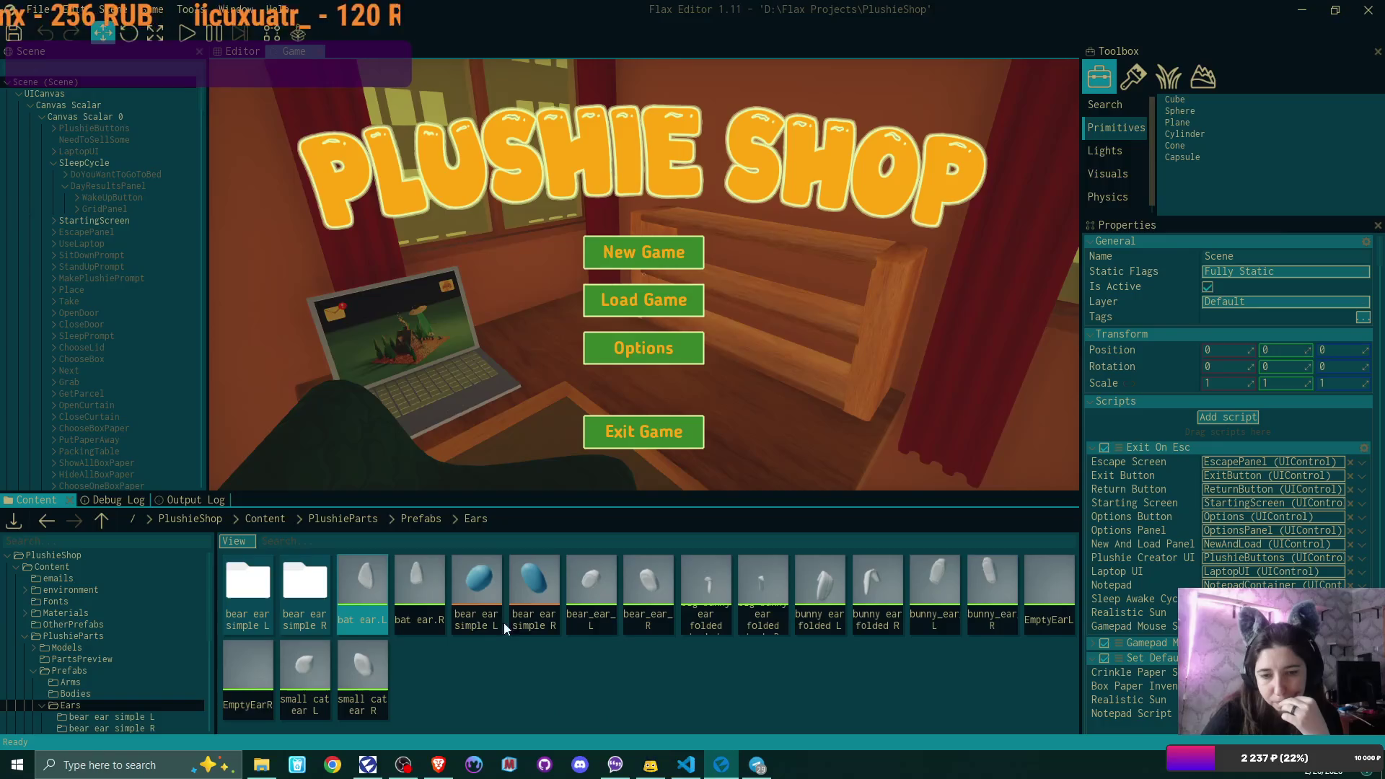
- Open bear ear simple L, assign DefaultMaterial to all its material elements and save
double_click(495, 579)
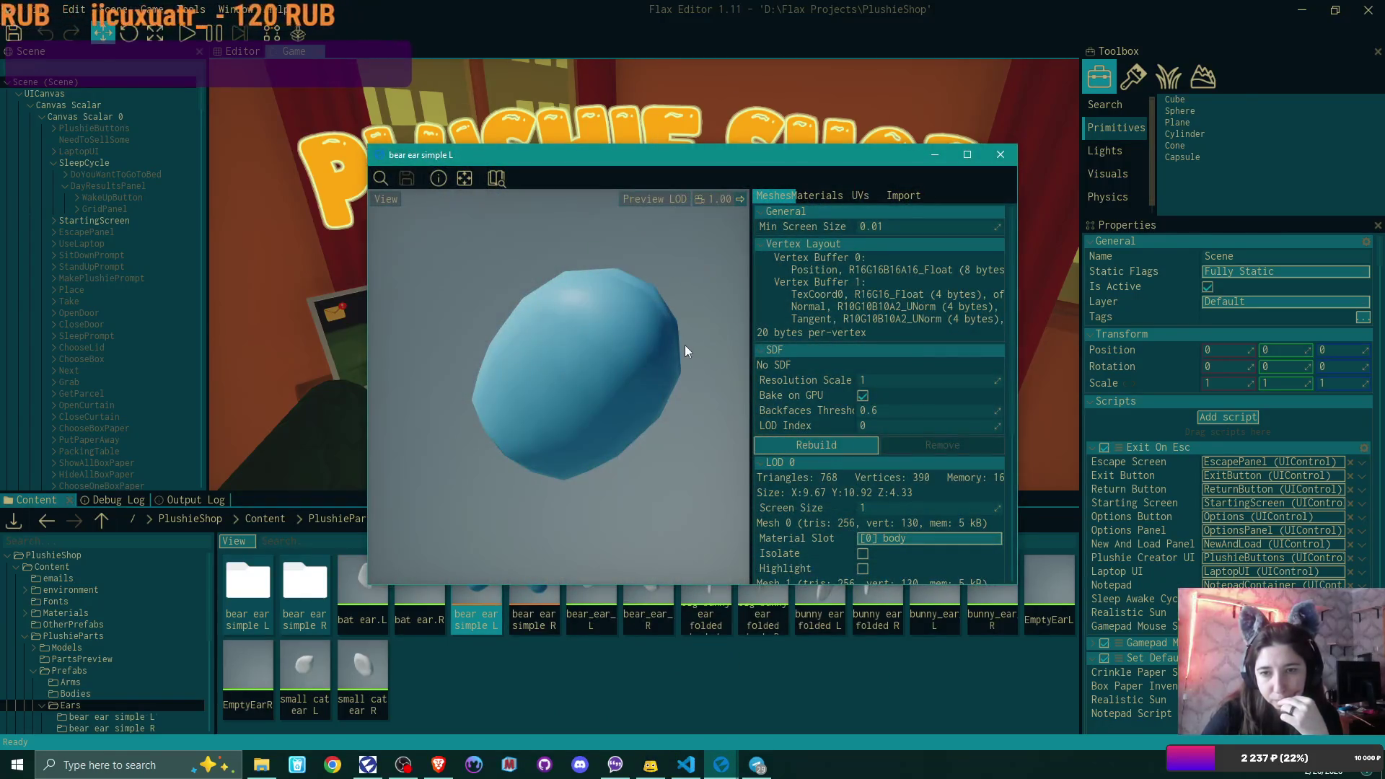
left_click(822, 196)
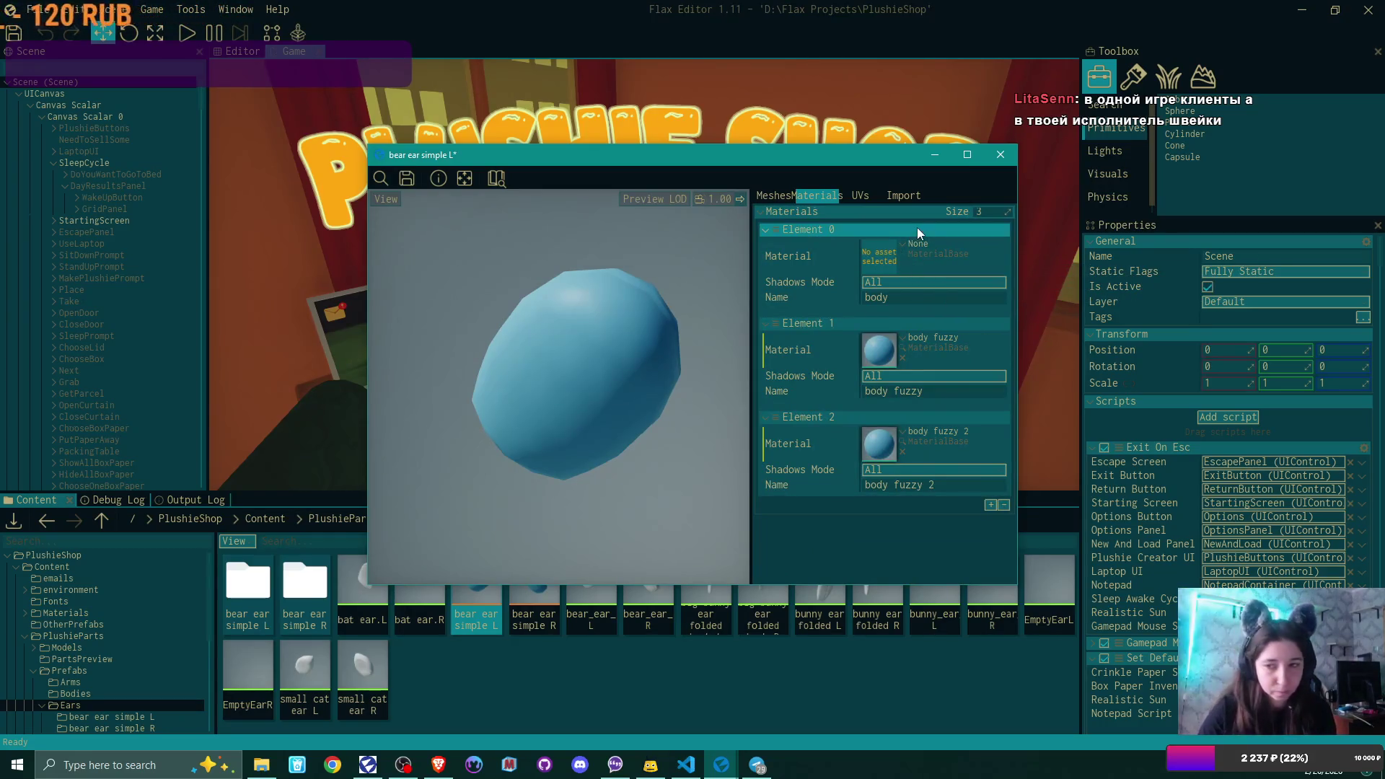
left_click(902, 243)
type("de")
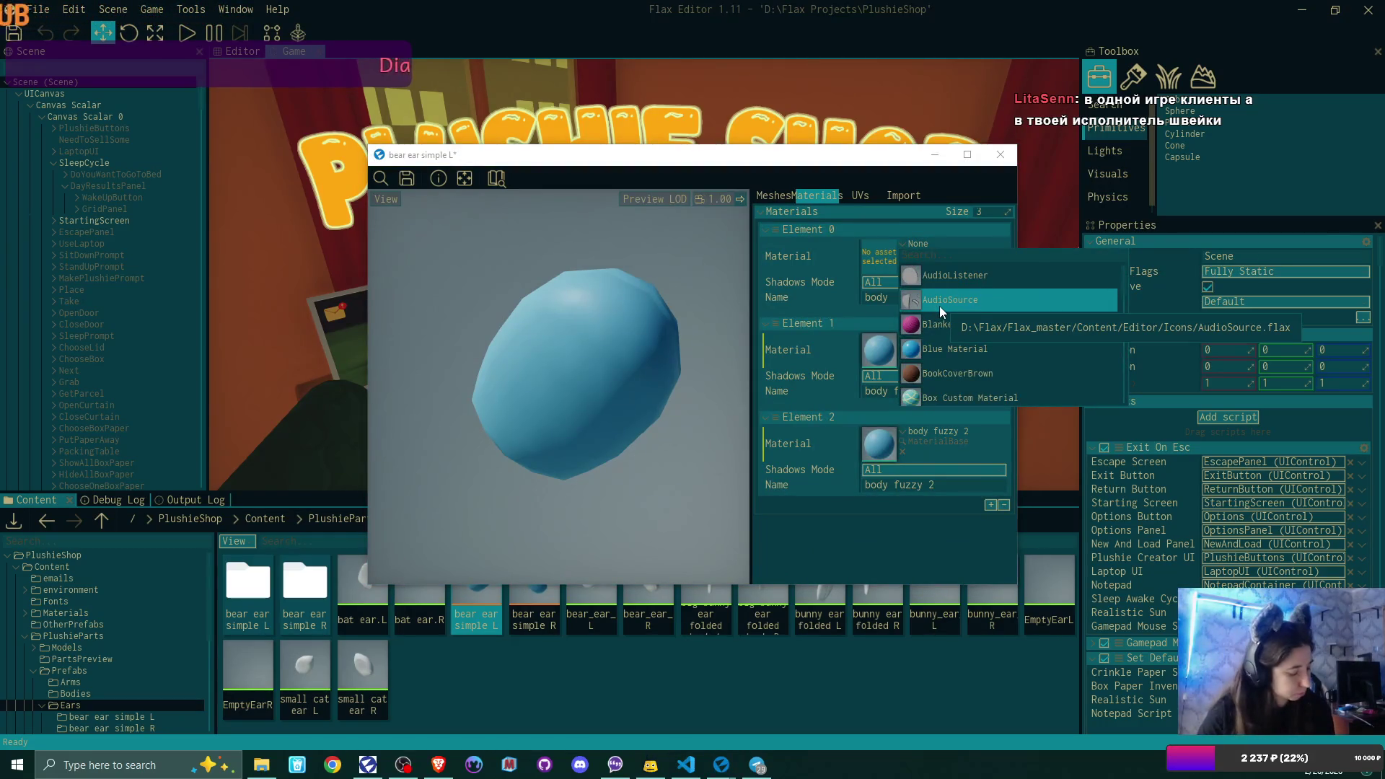
type("f")
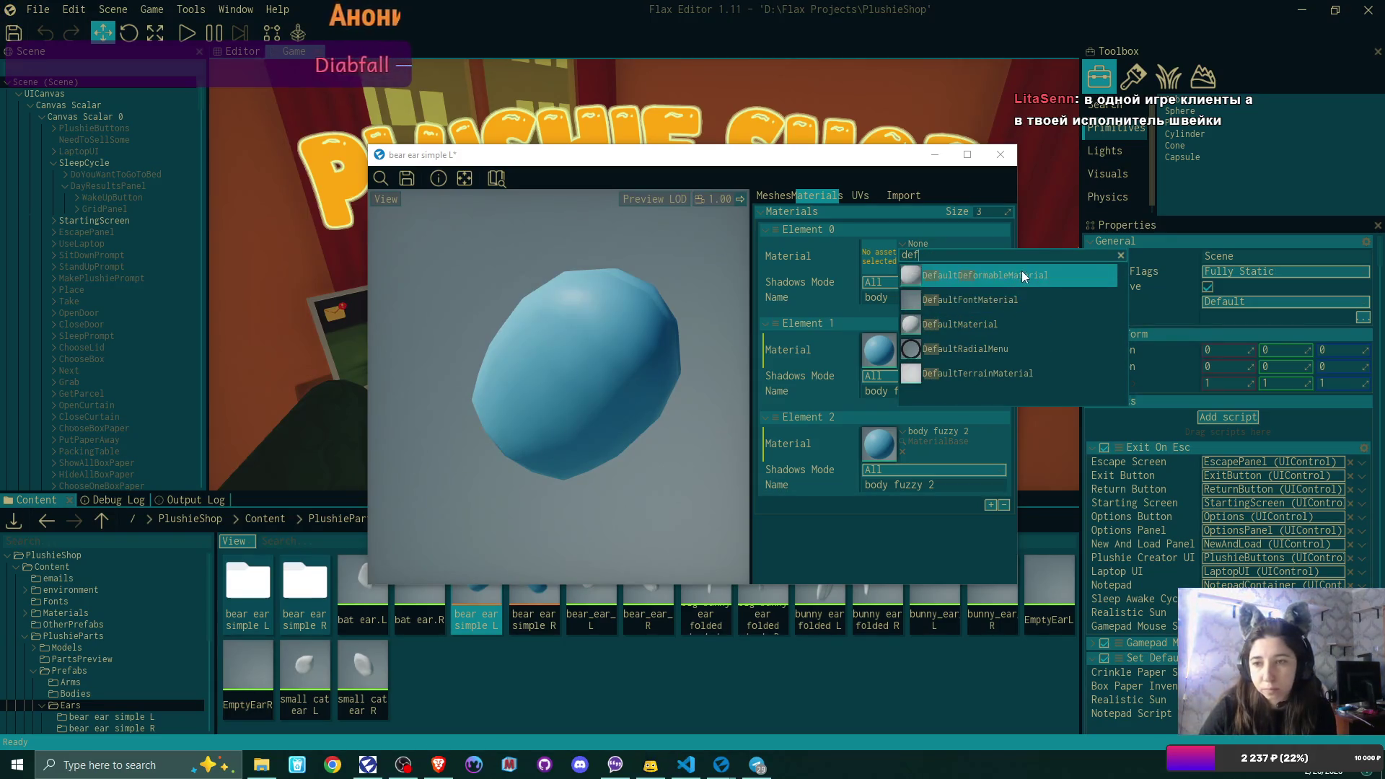
left_click(1001, 326)
left_click_drag(880, 258, 880, 452)
left_click(407, 179)
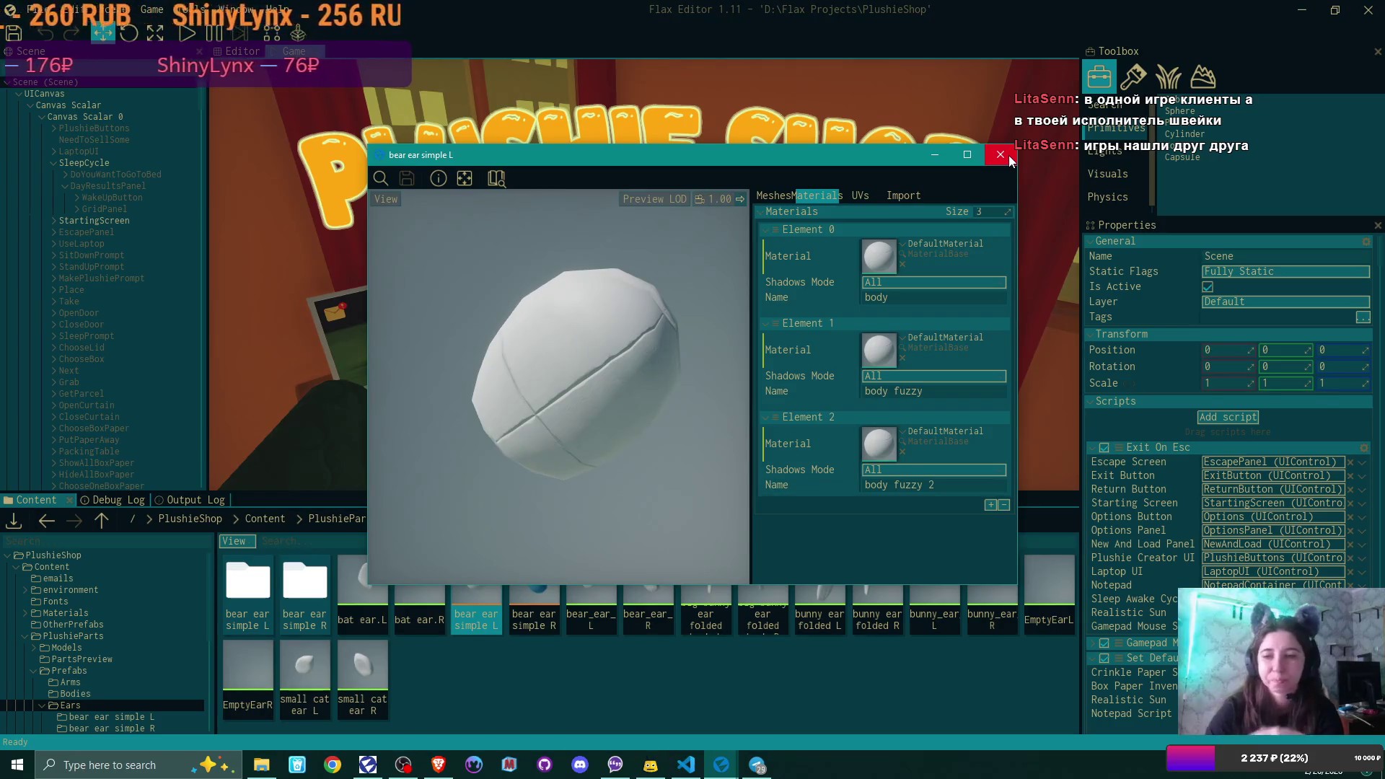
- Set Element 0 to PlushieMat and Element 1 to PlushieMatFuzzyLayer
left_click(998, 158)
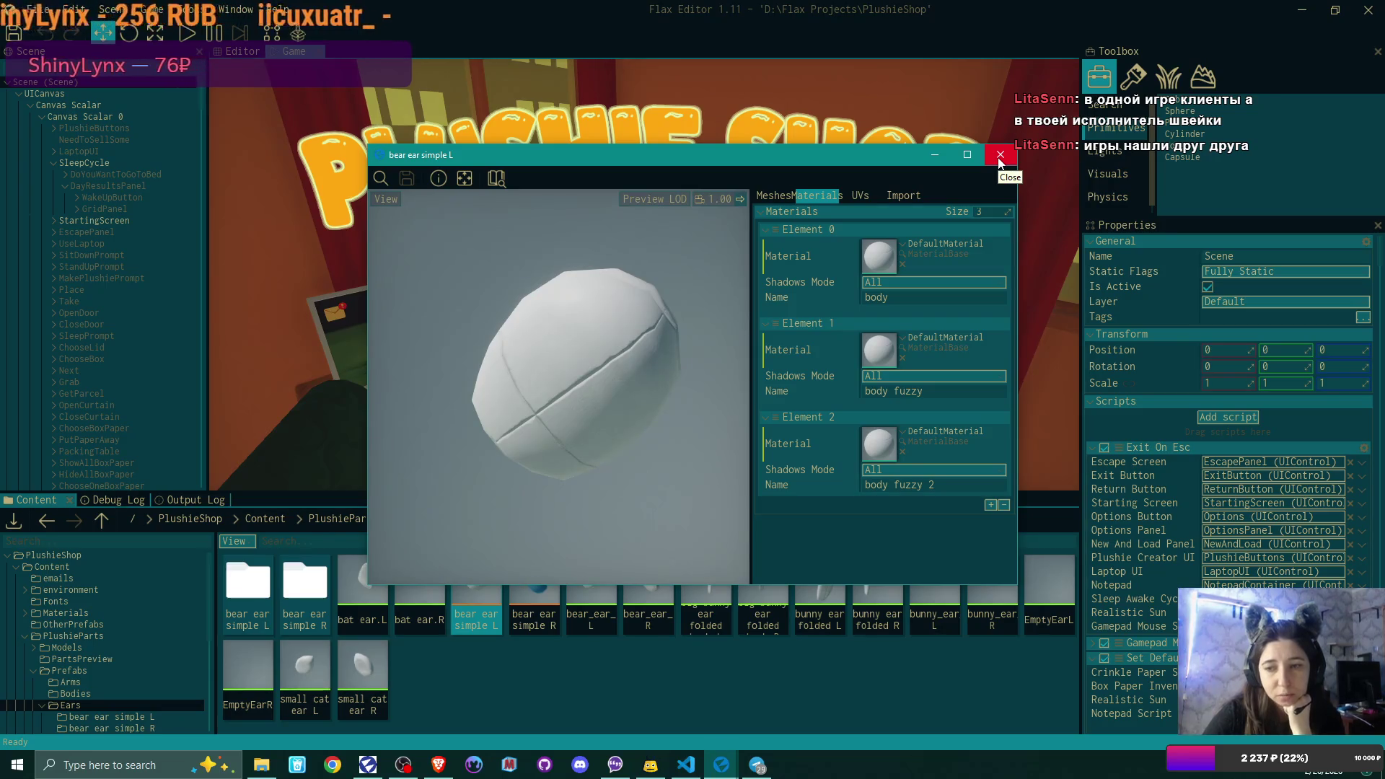
mouse_move(894, 155)
left_mouse_down()
mouse_move(992, 116)
mouse_move(958, 137)
left_mouse_up()
left_click(974, 210)
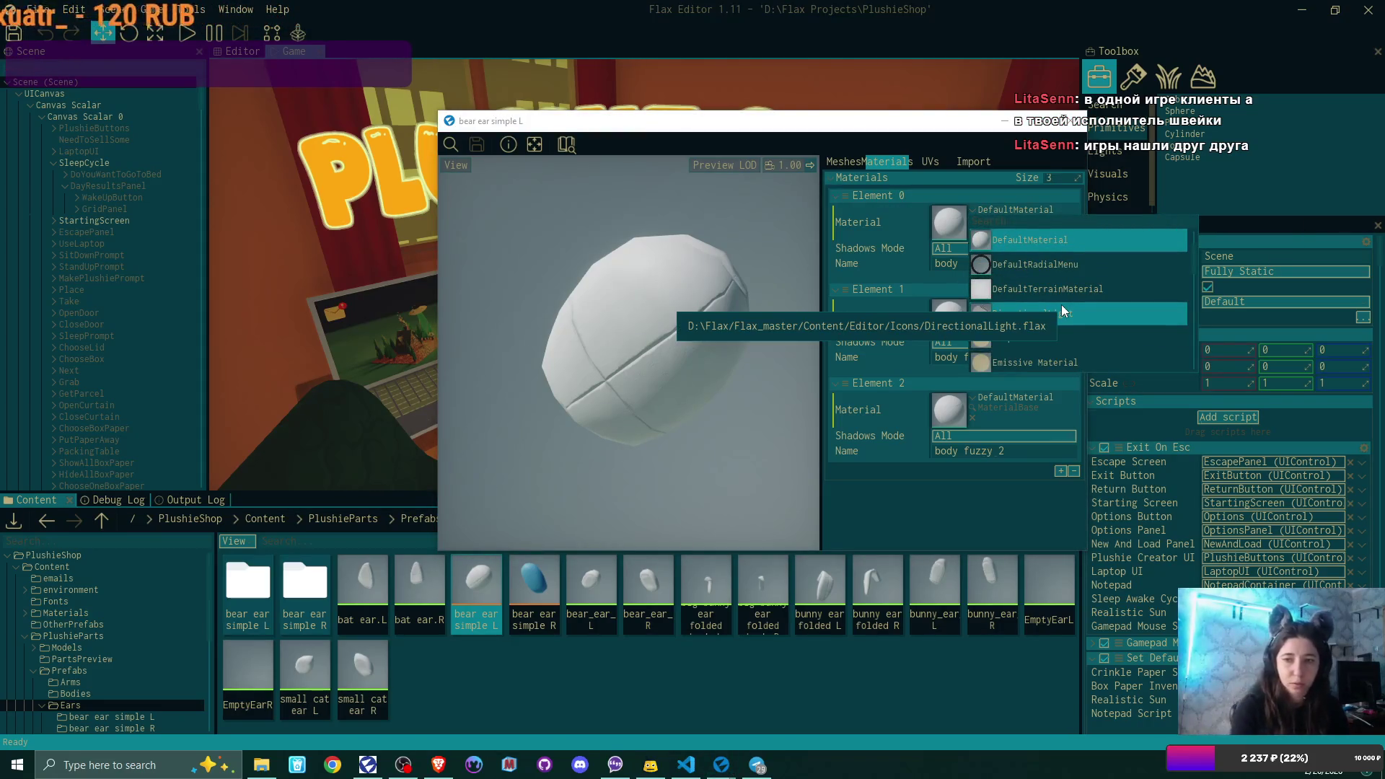
type("plush")
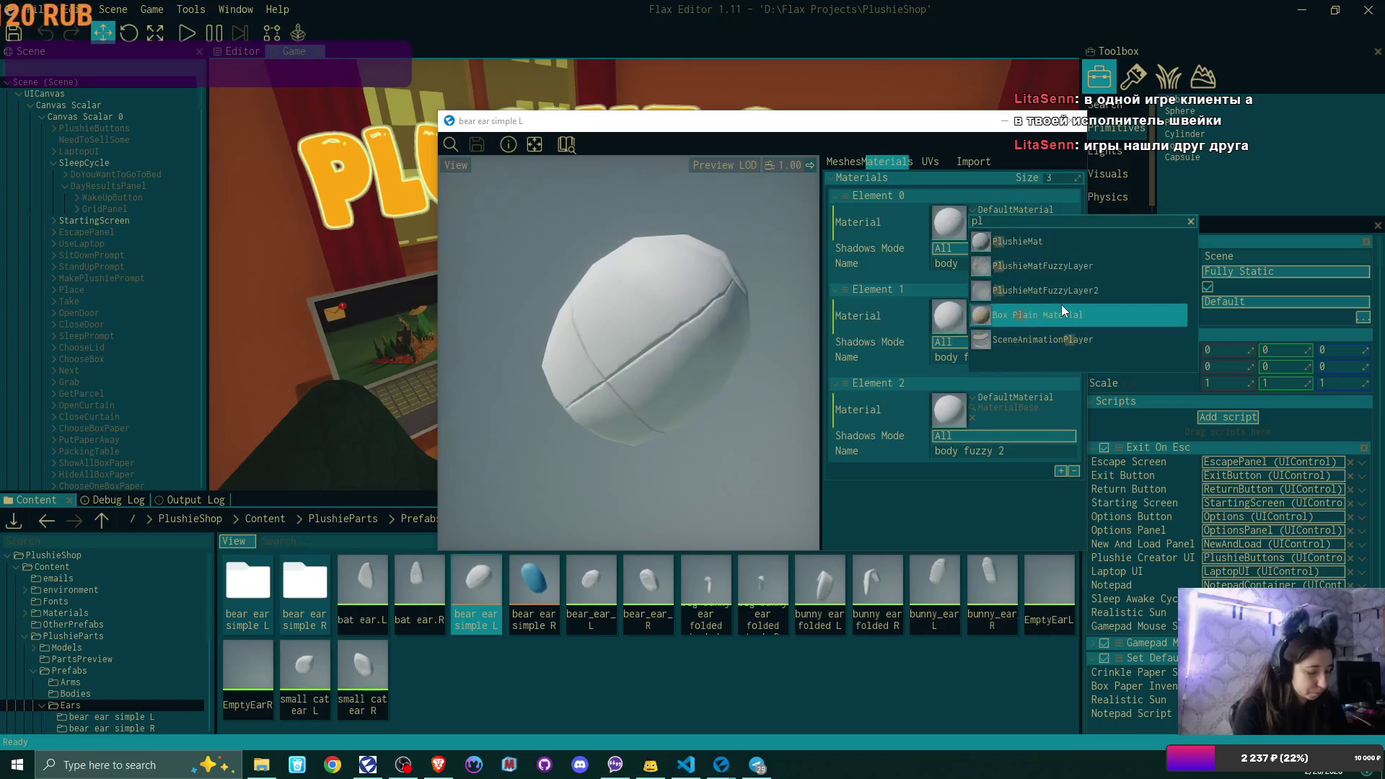
left_click(1035, 242)
left_click(972, 305)
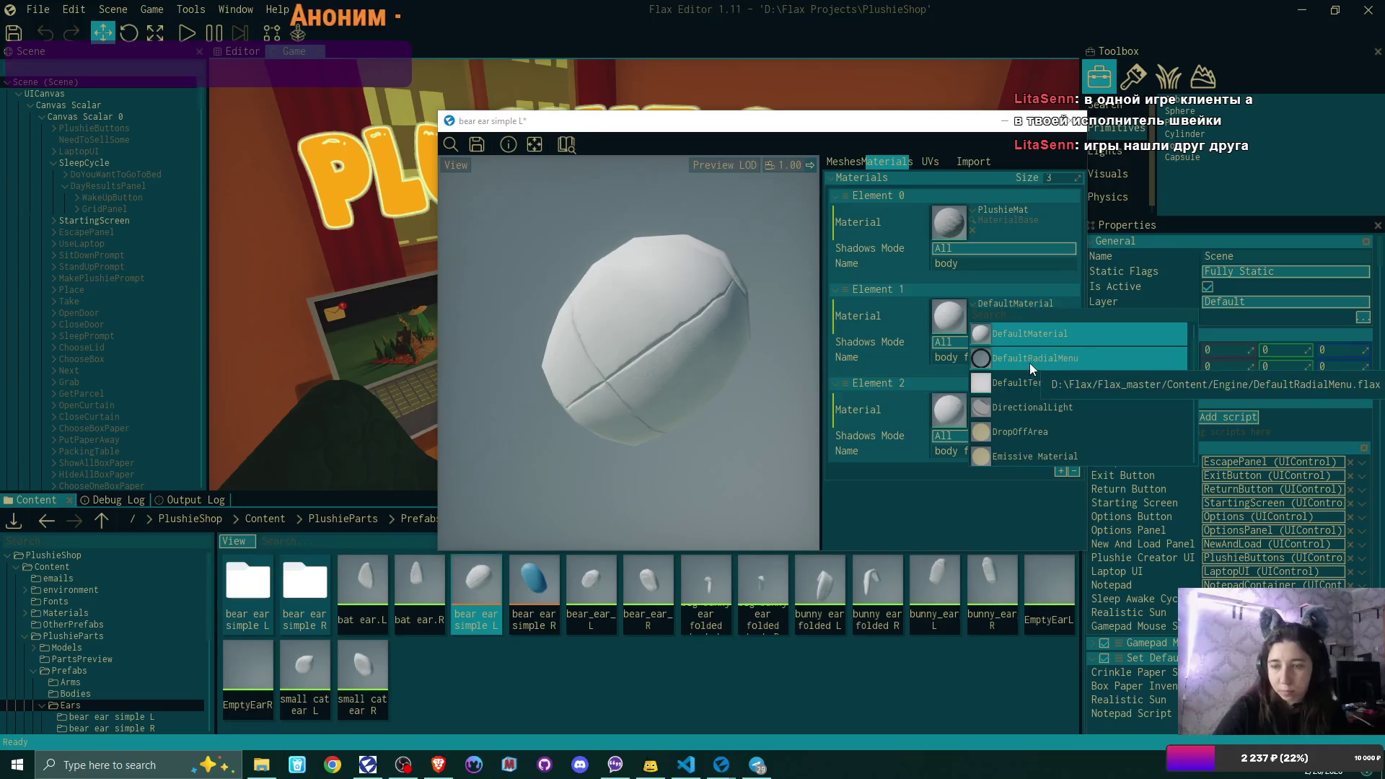
type("plush")
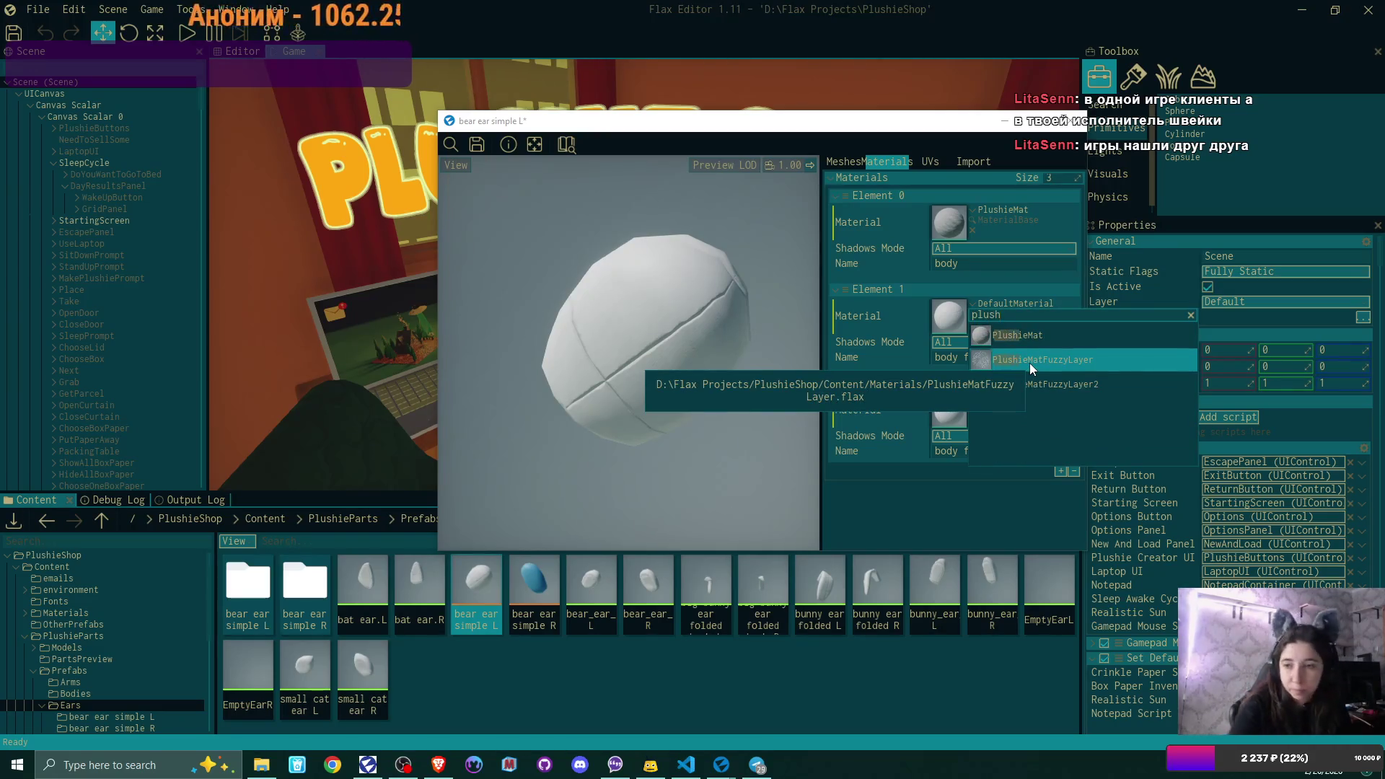
left_click(1054, 362)
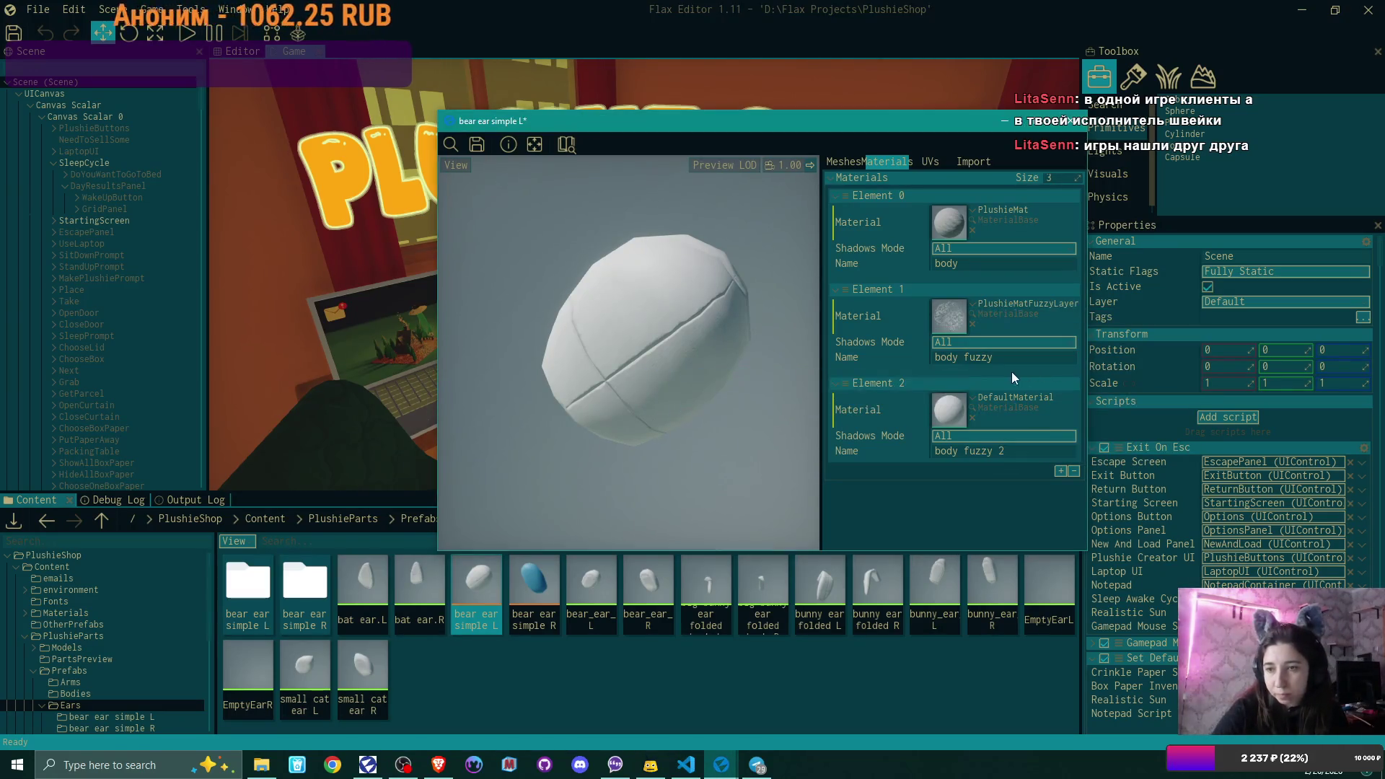
- Set Element 2 to PlushieMatFuzzyLayer, save the left ear model and close it
left_click(981, 394)
type("plush")
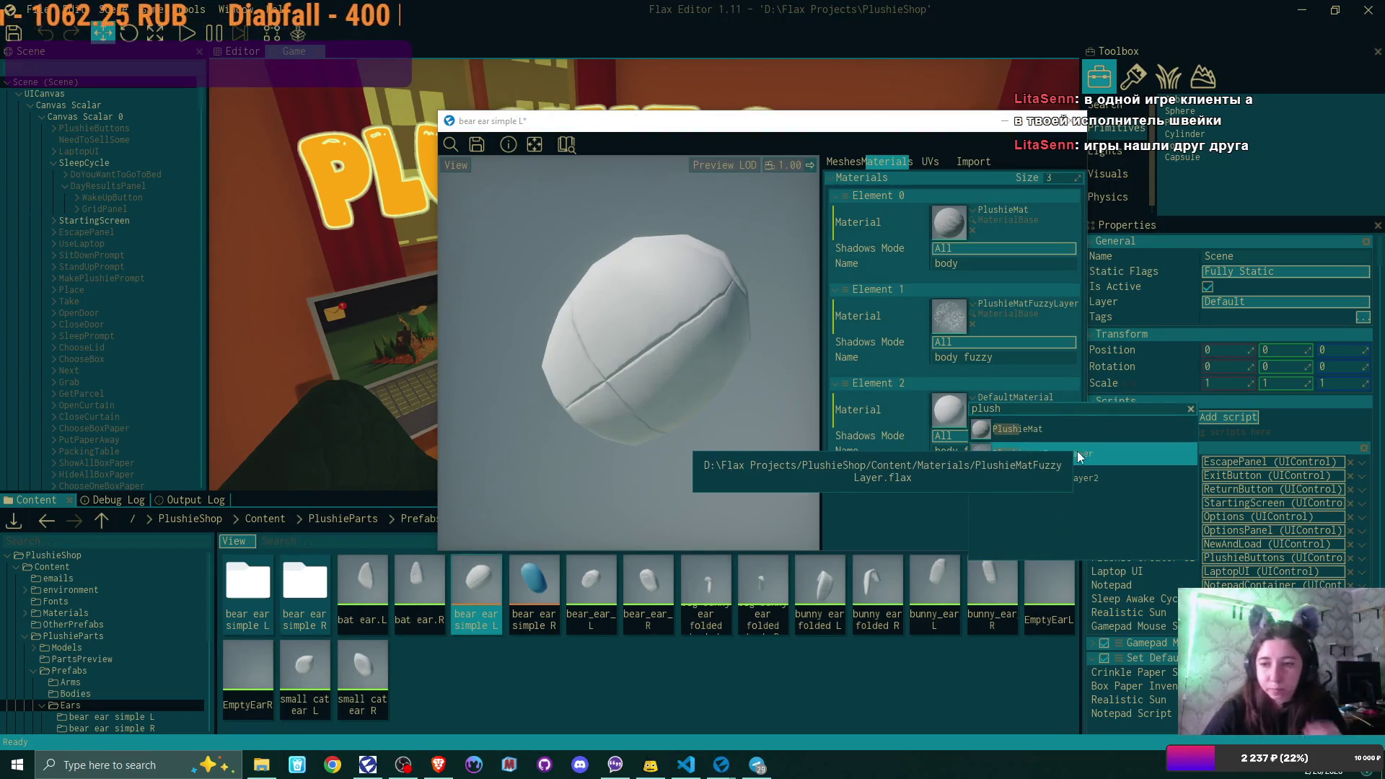
left_click(1076, 451)
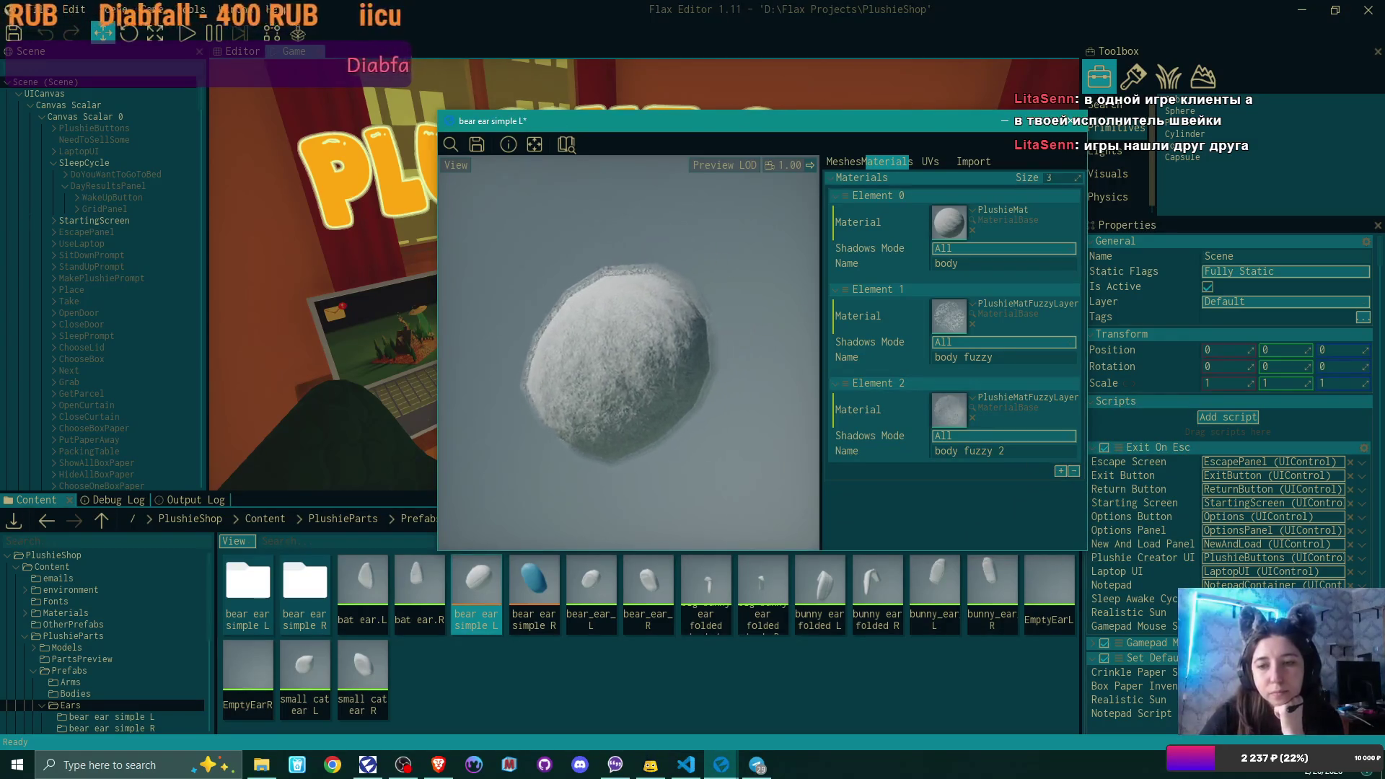
left_click(476, 144)
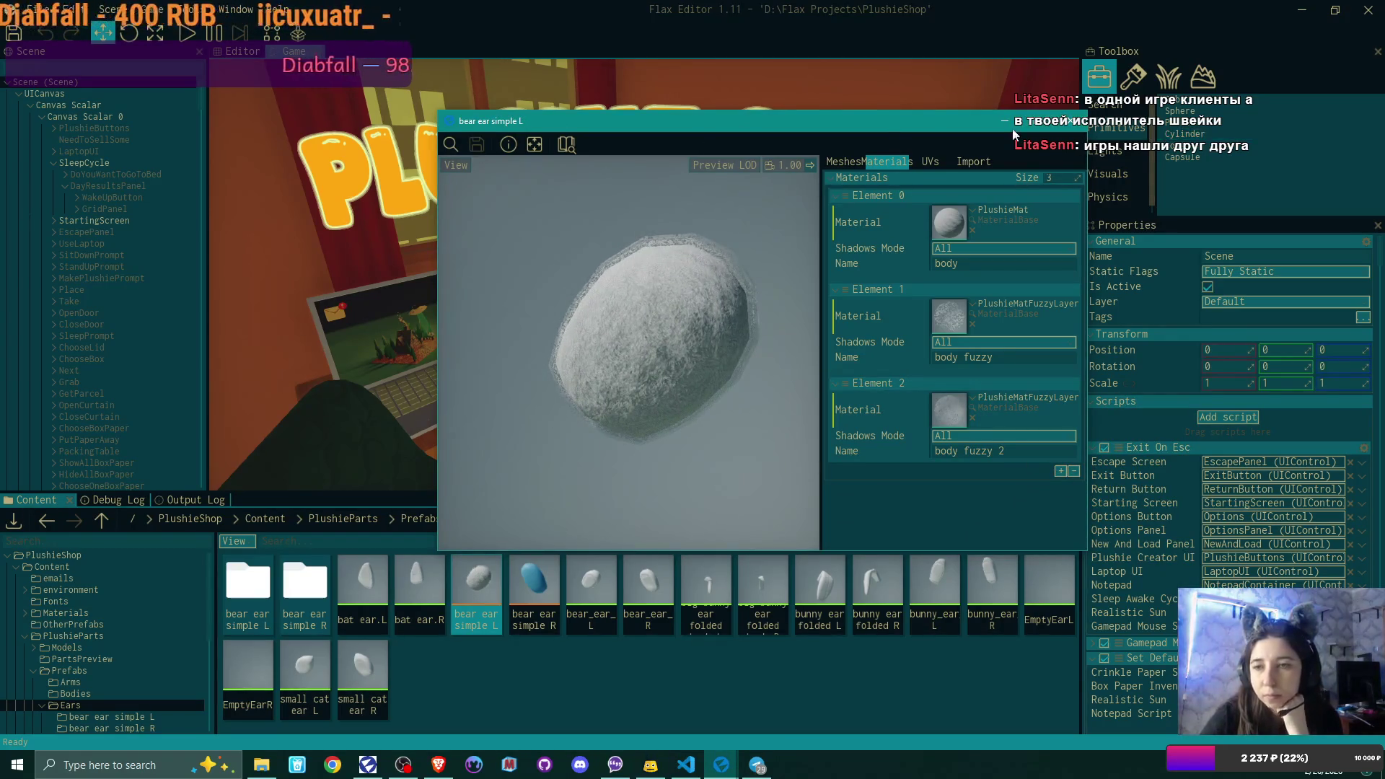
left_click(1077, 121)
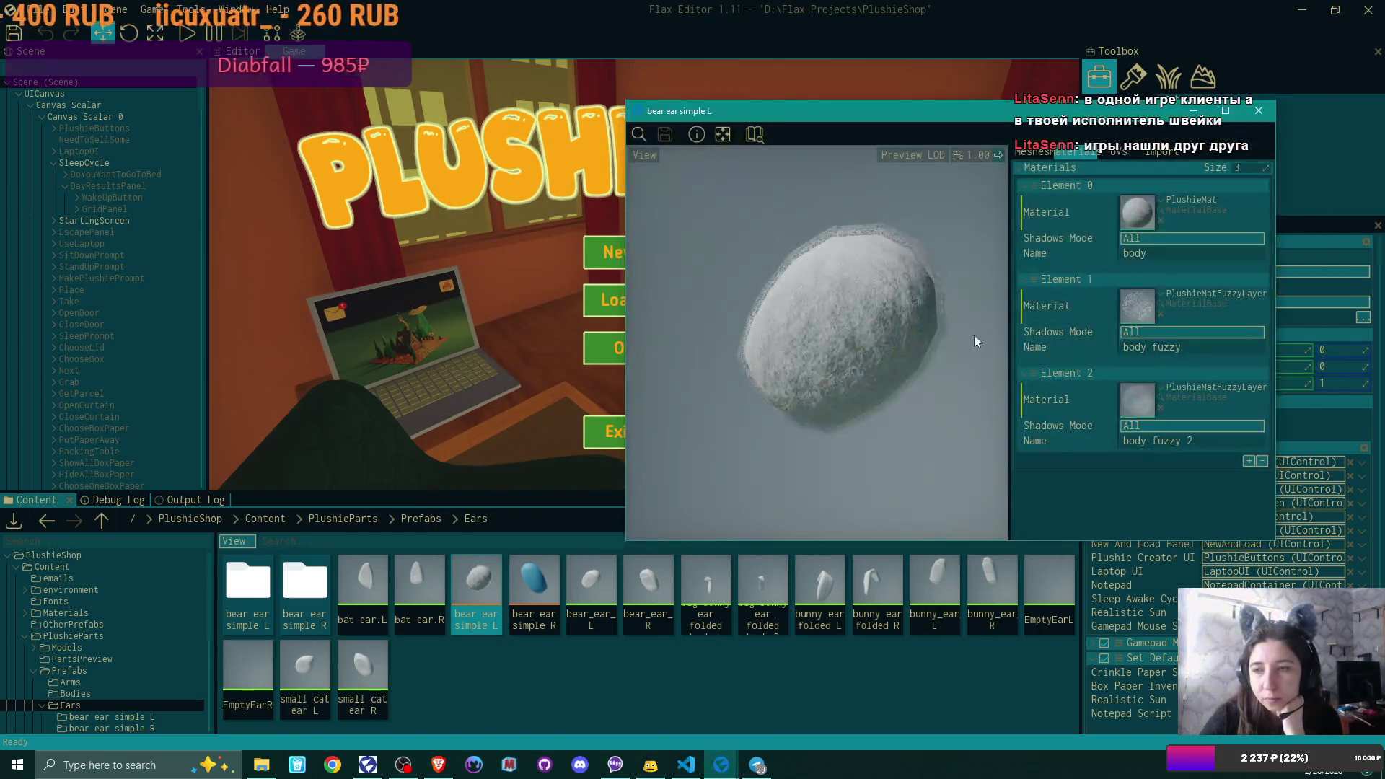
- Open bear ear simple R and set its Element 0 material to PlushieMat
double_click(556, 578)
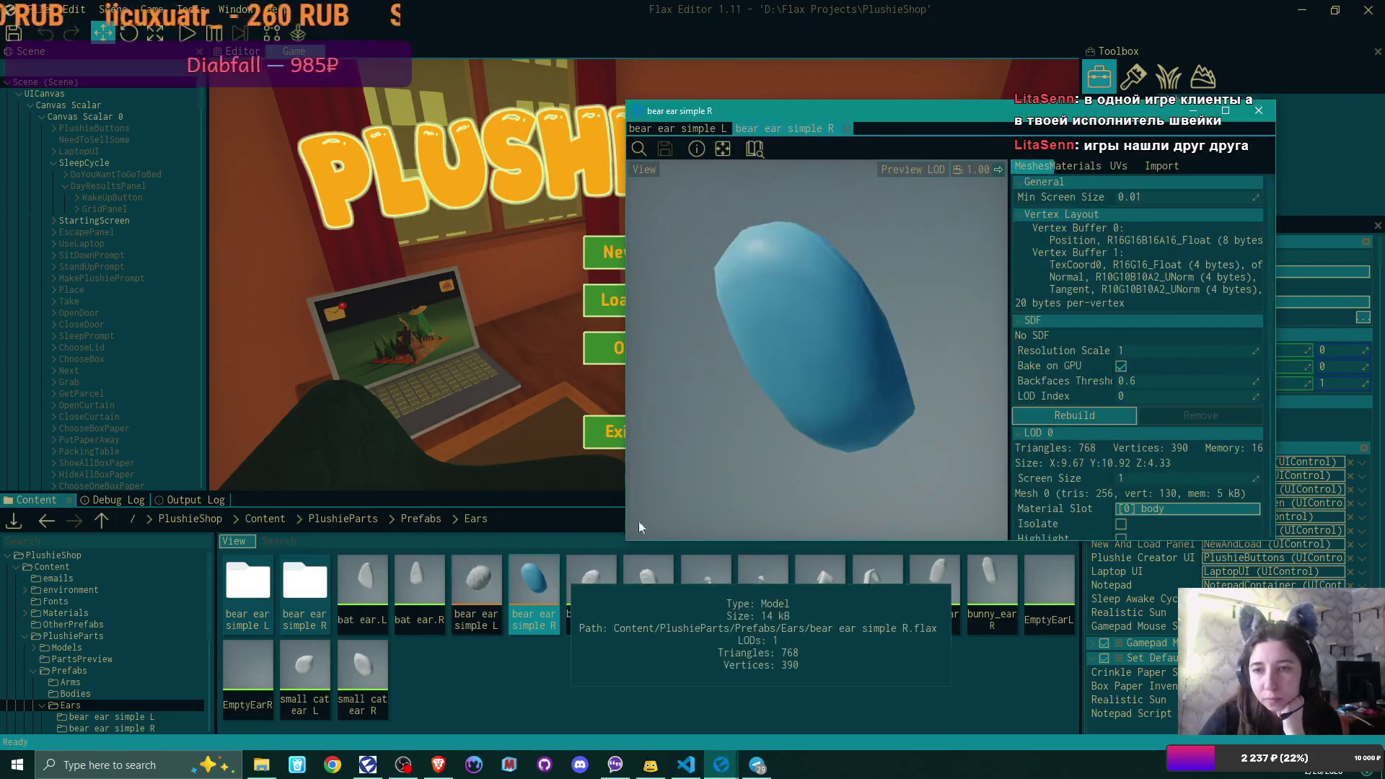
left_click(1077, 167)
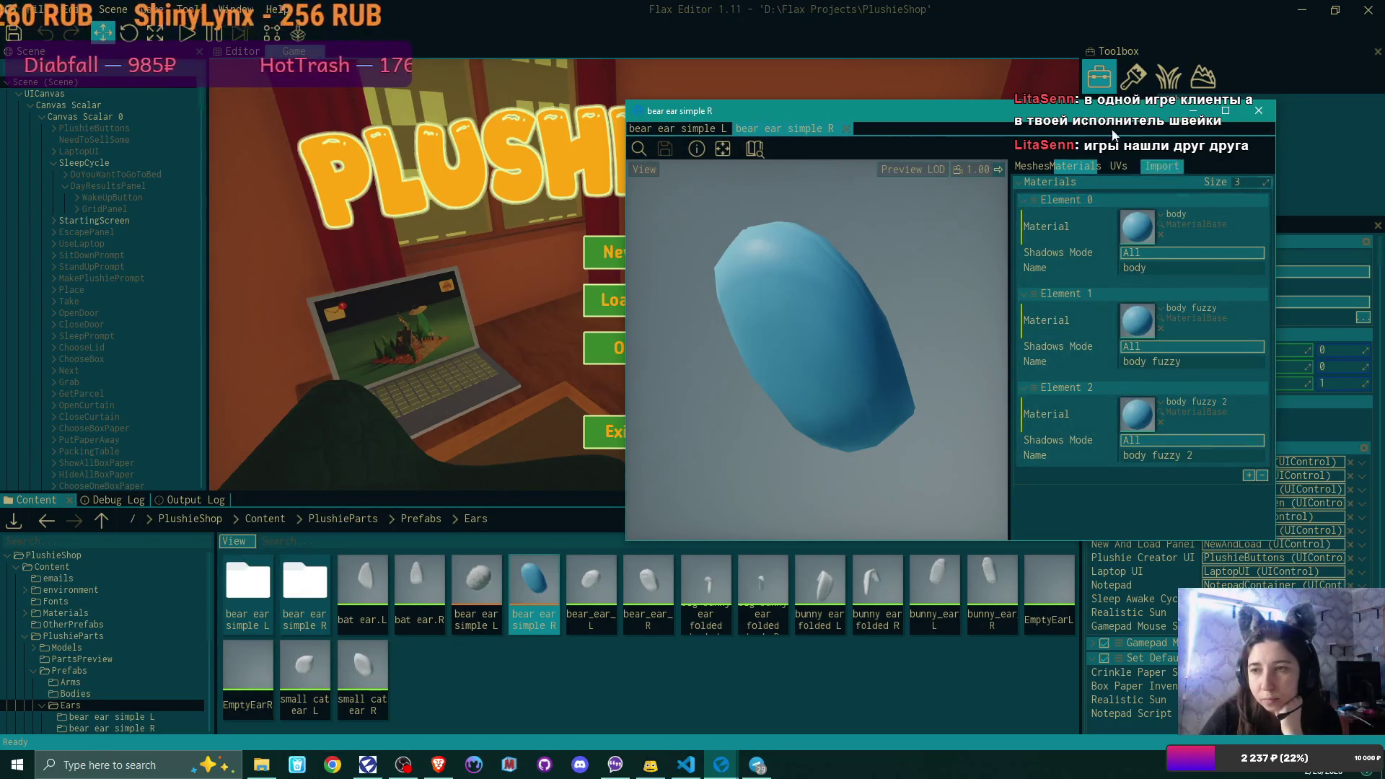
left_click_drag(967, 116, 765, 114)
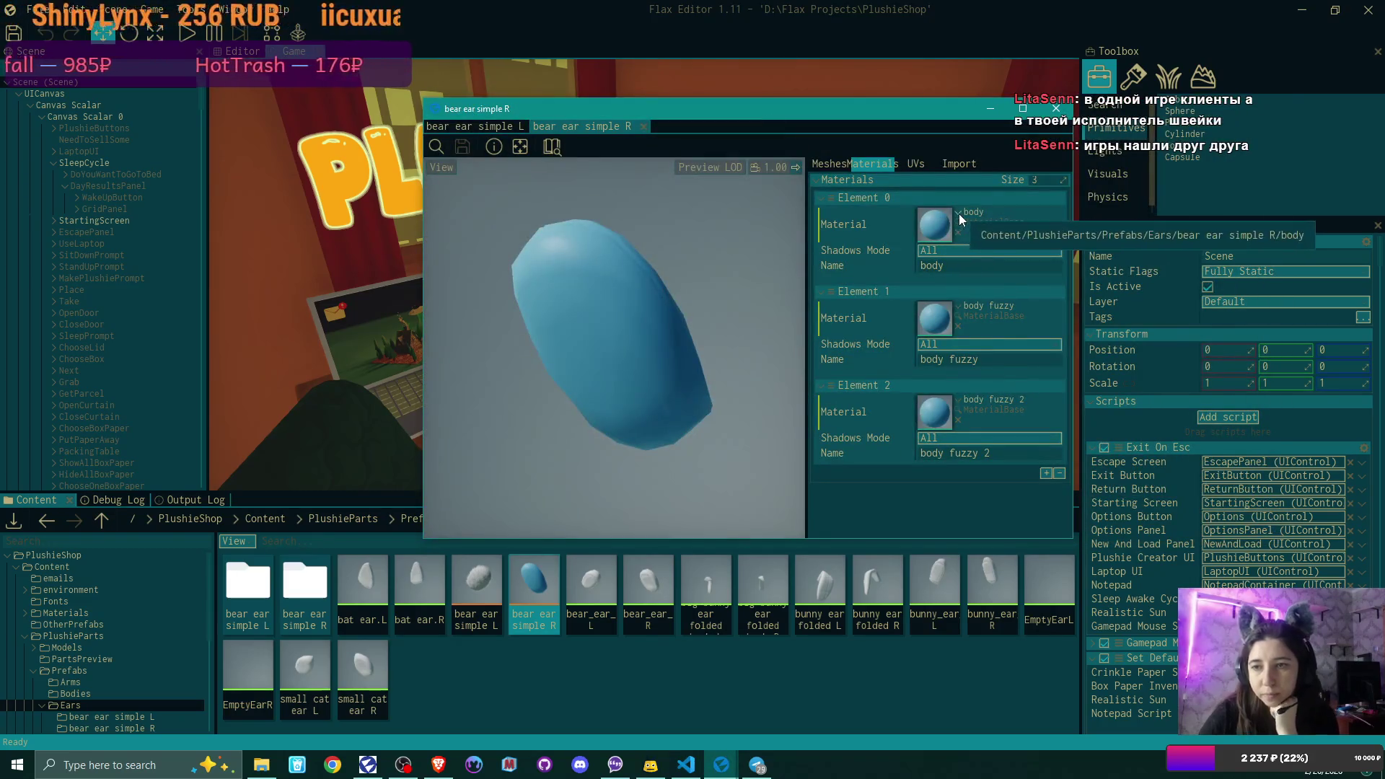
left_click(959, 213)
type("plus")
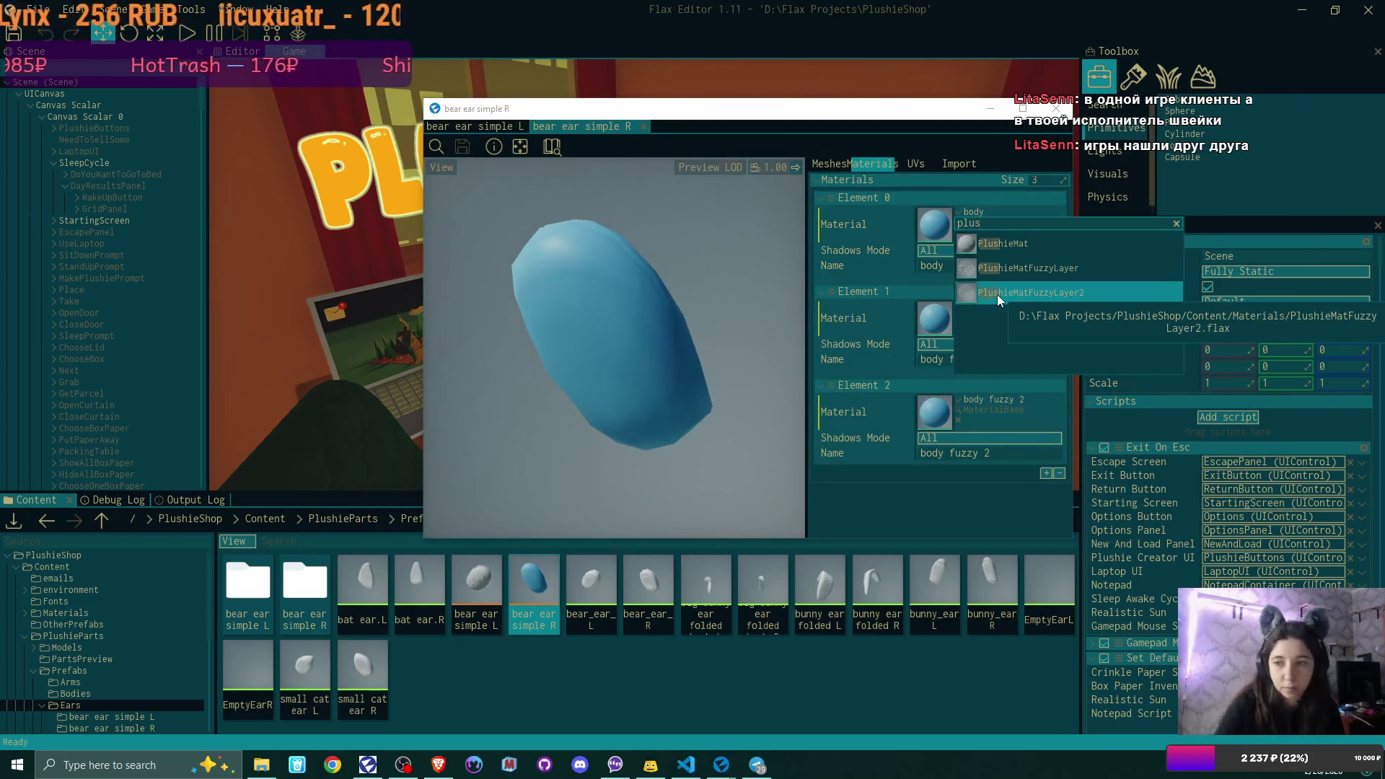
left_click(1002, 245)
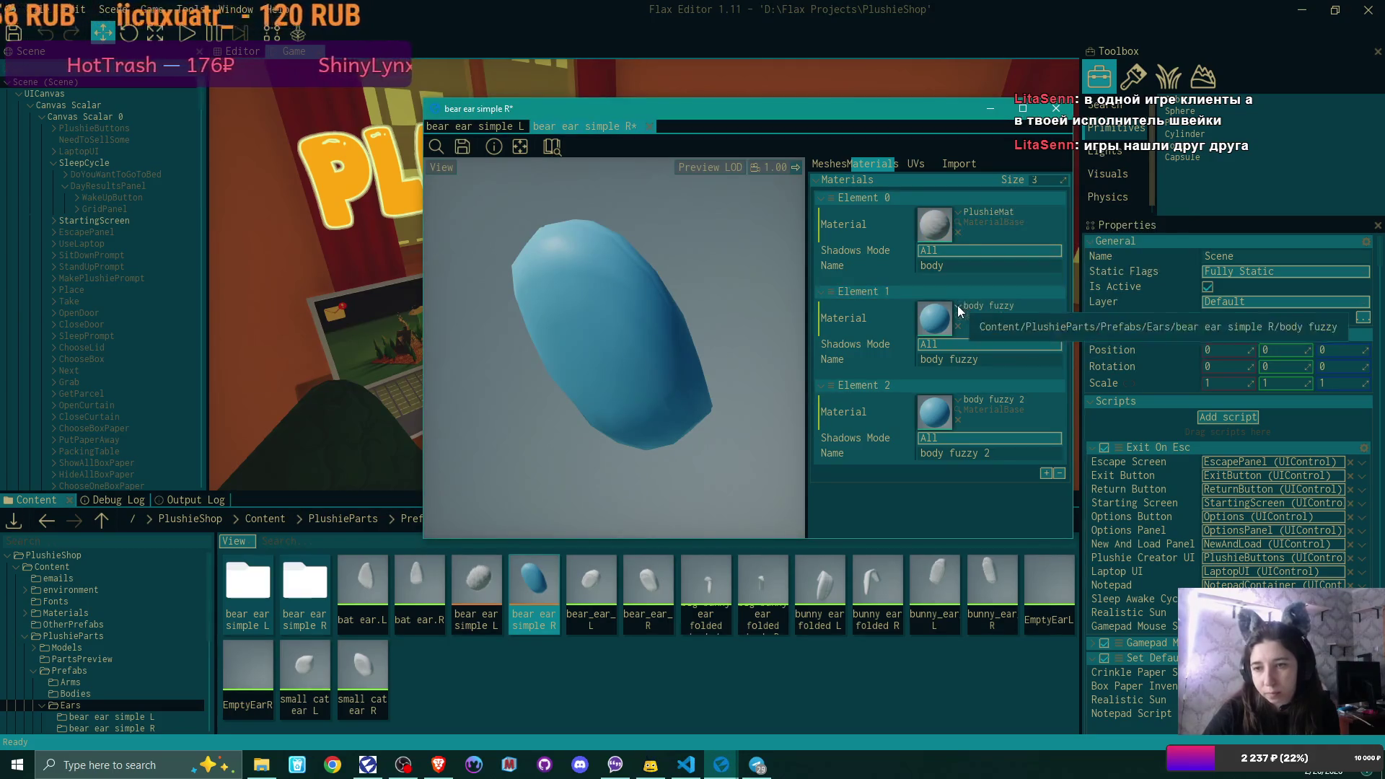
- Set Element 1 to PlushieMatFuzzyLayer and Element 2 to PlushieMatFuzzyLayer2
left_click(957, 305)
type("plsu")
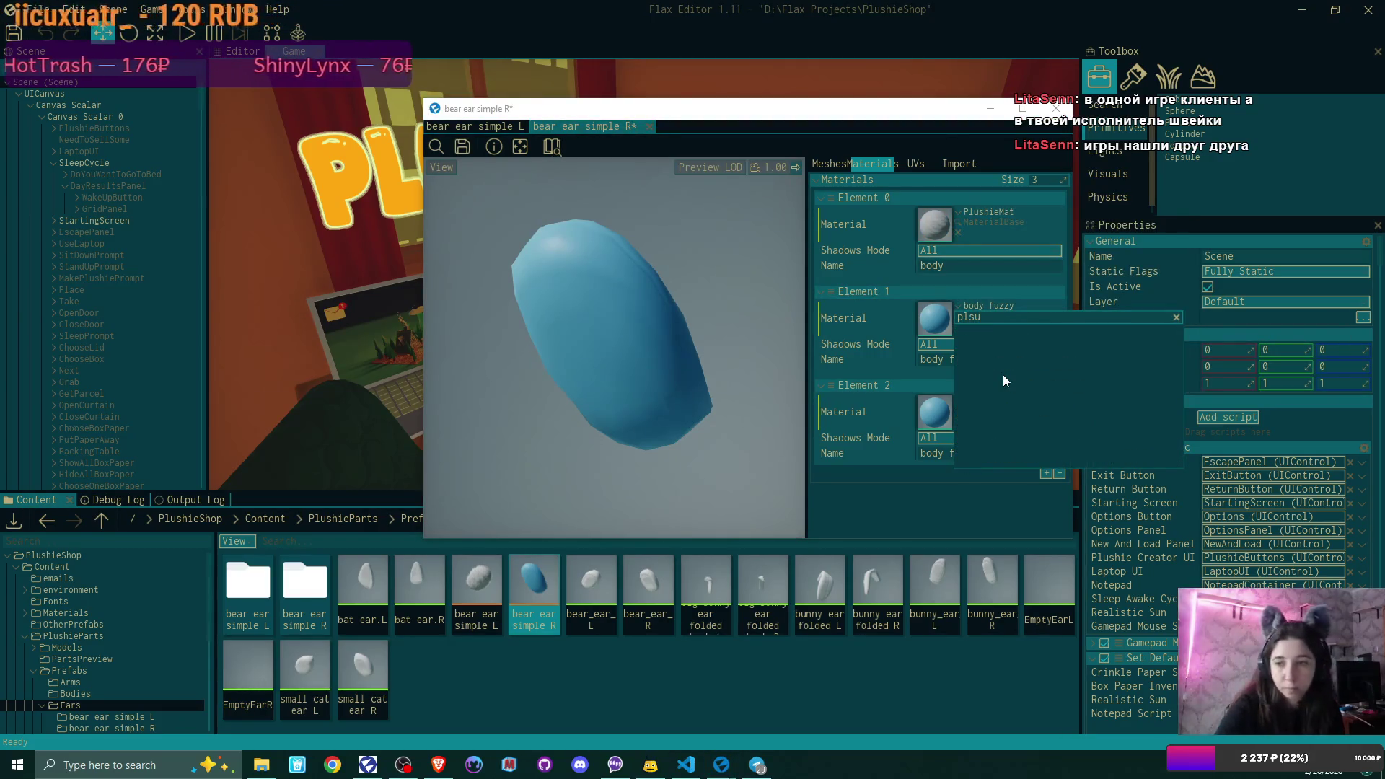
key("BackSpace")
key("BackSpace")
type("u")
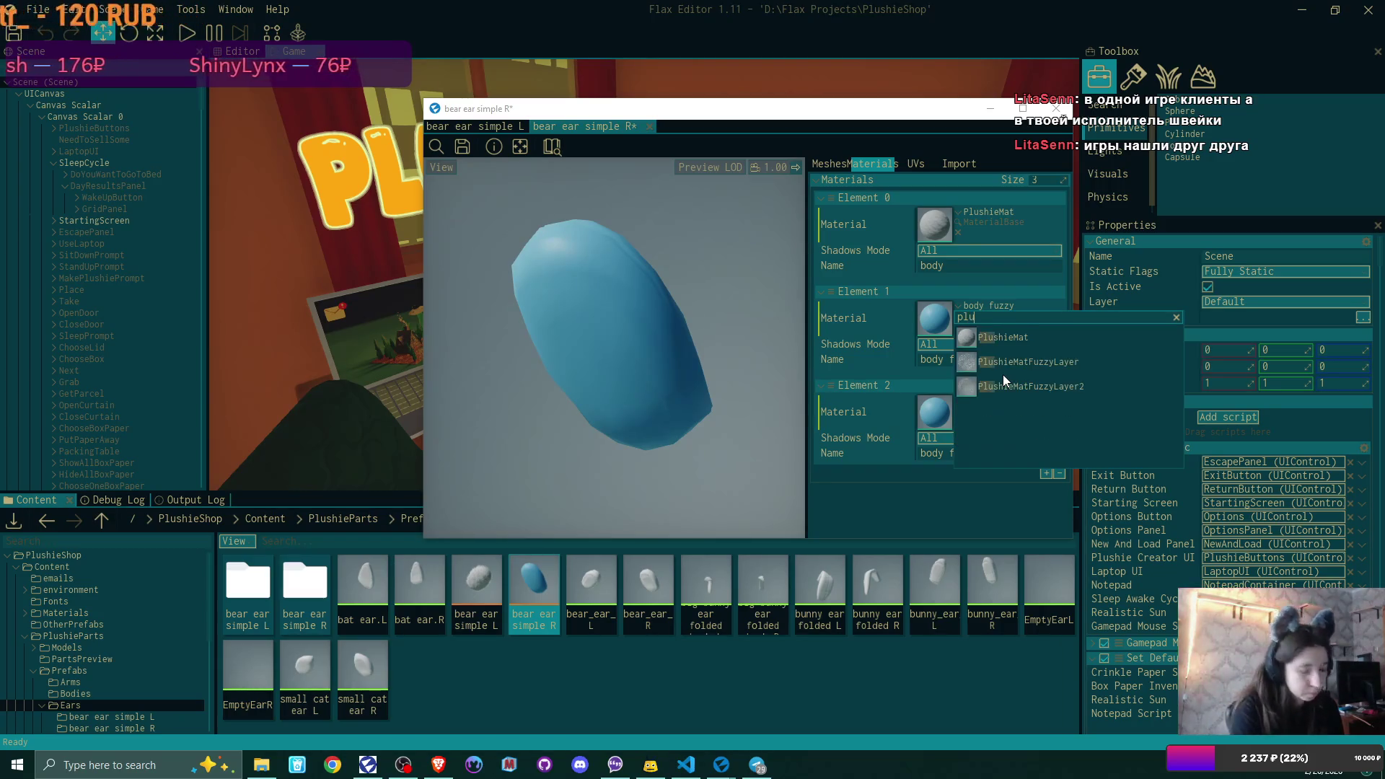
left_click(1012, 366)
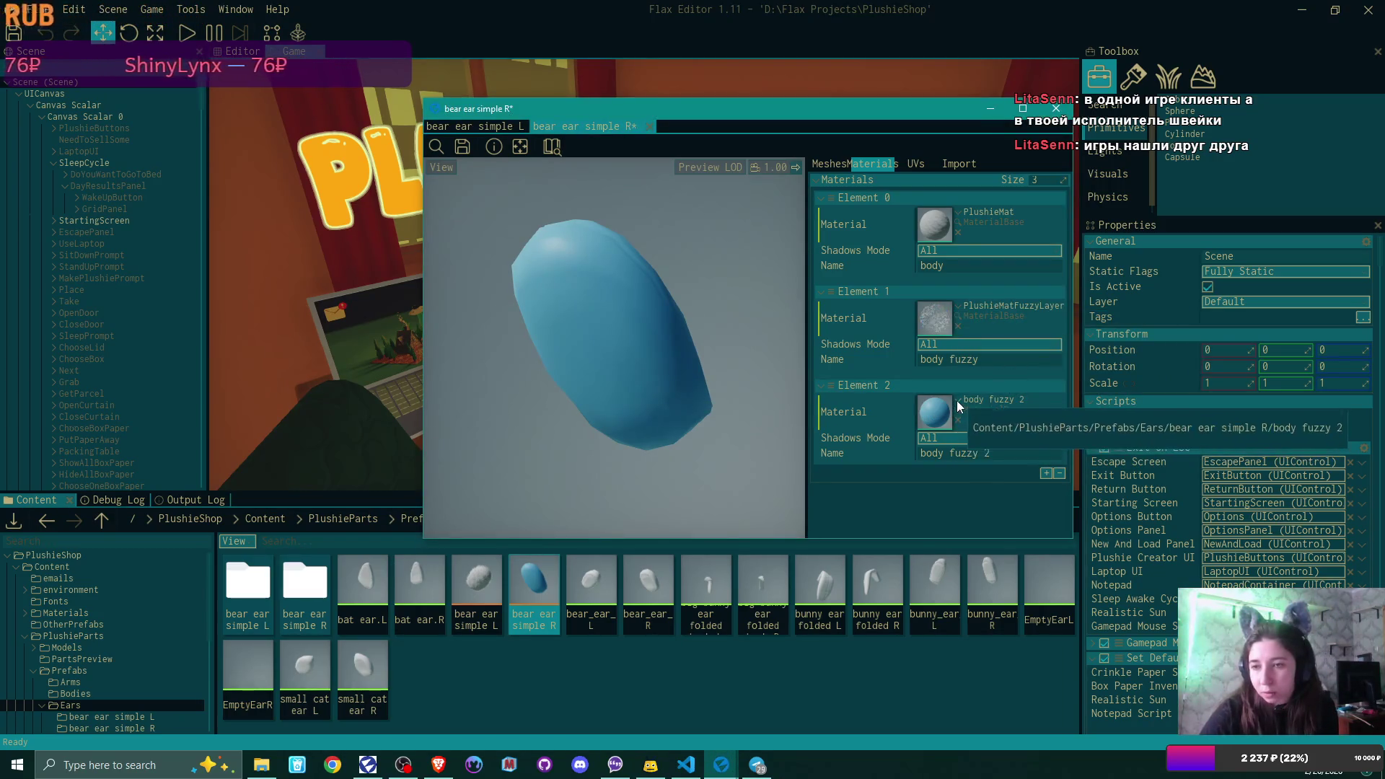
left_click(956, 401)
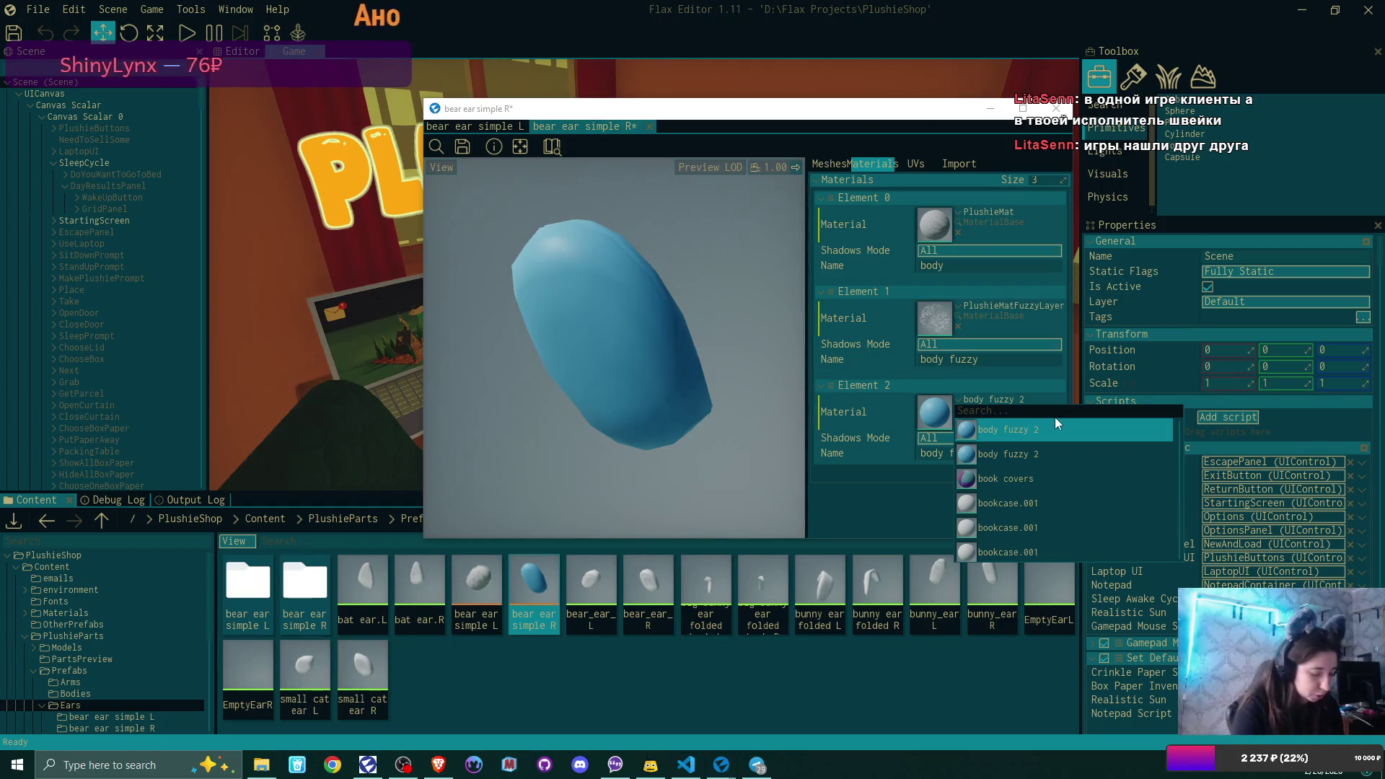
type("plush")
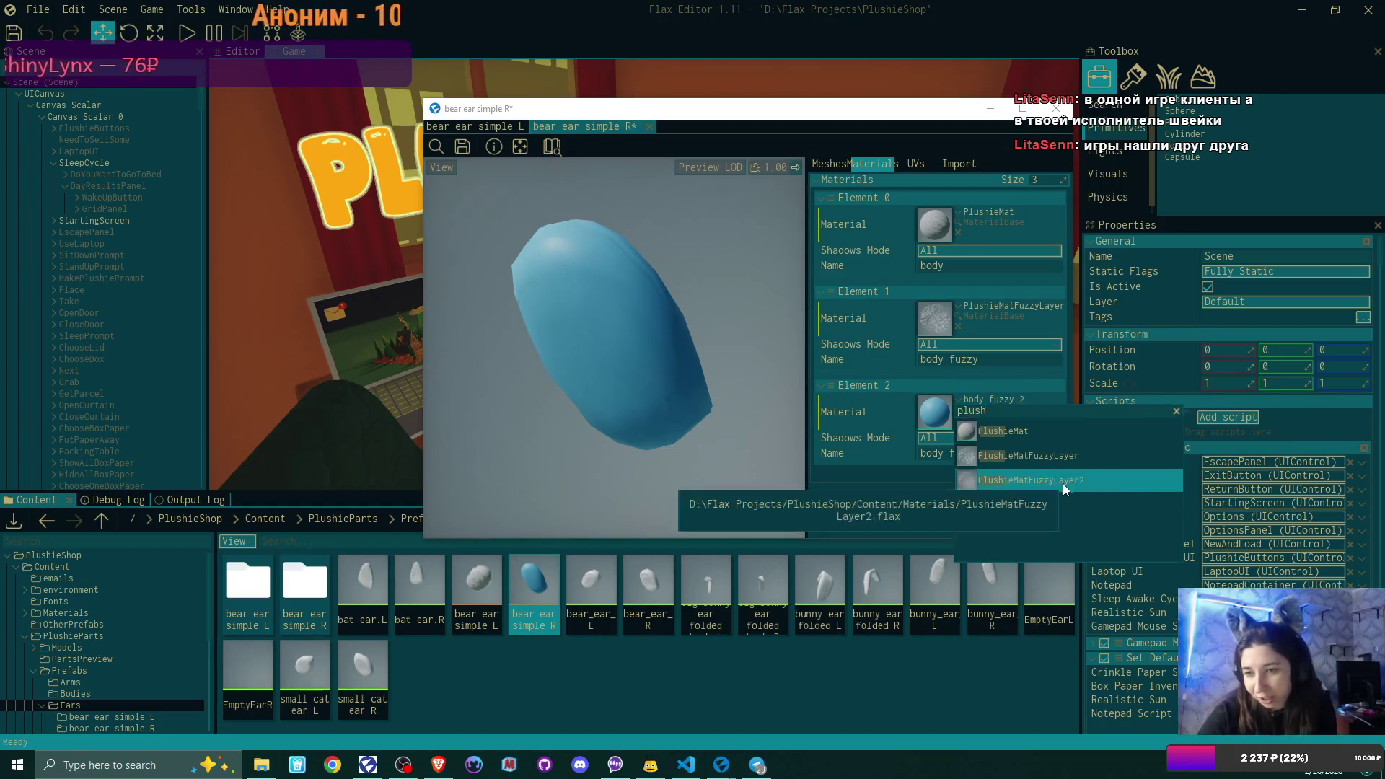
left_click(1062, 481)
- Save the right ear model and close both ear model windows
left_click(462, 146)
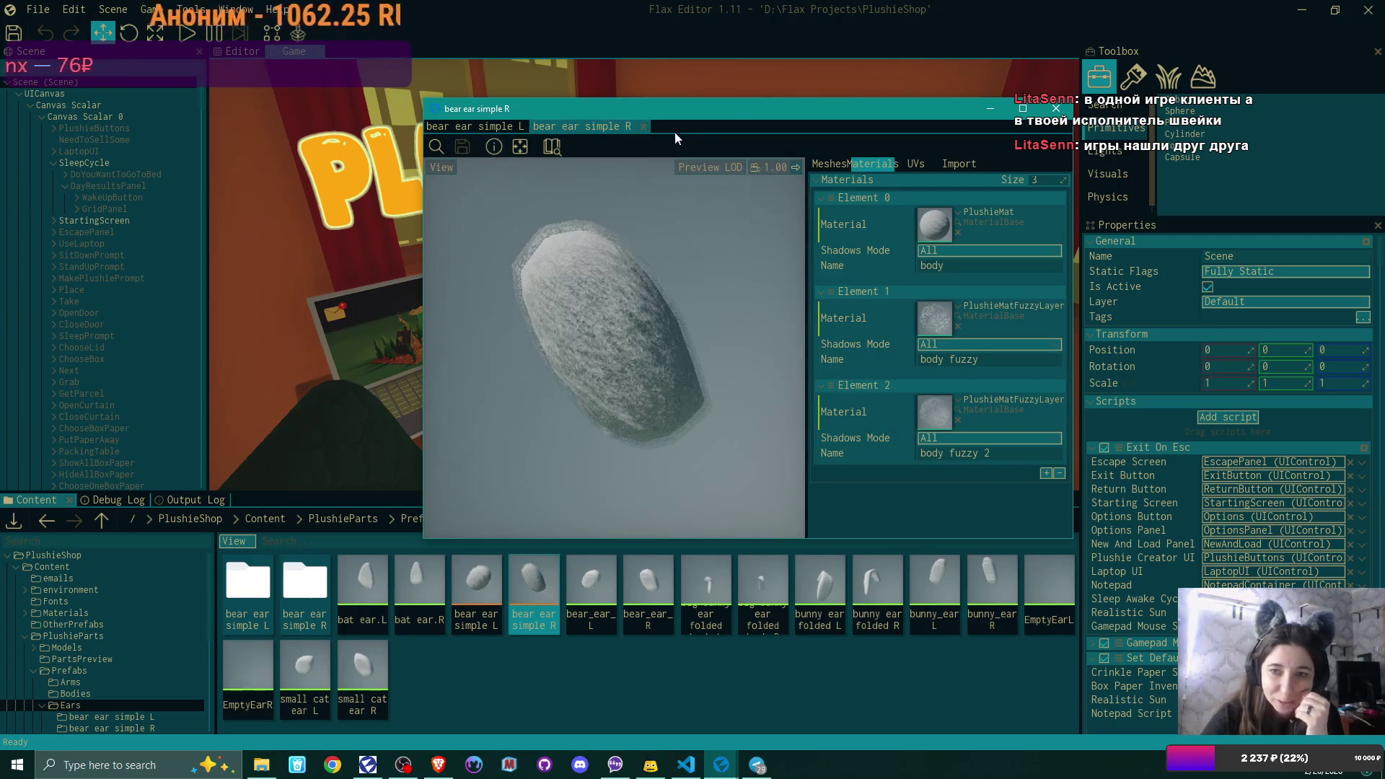
left_click(646, 126)
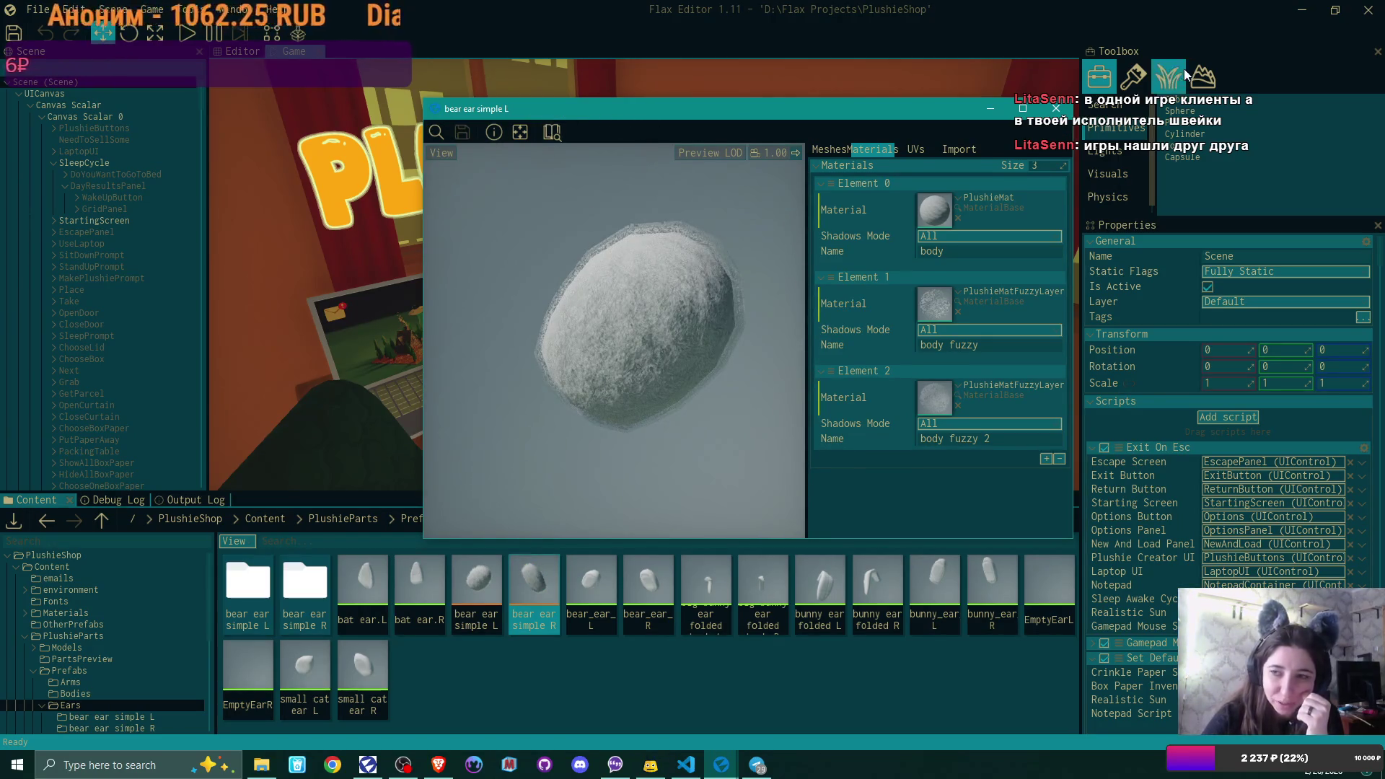
left_click(1056, 110)
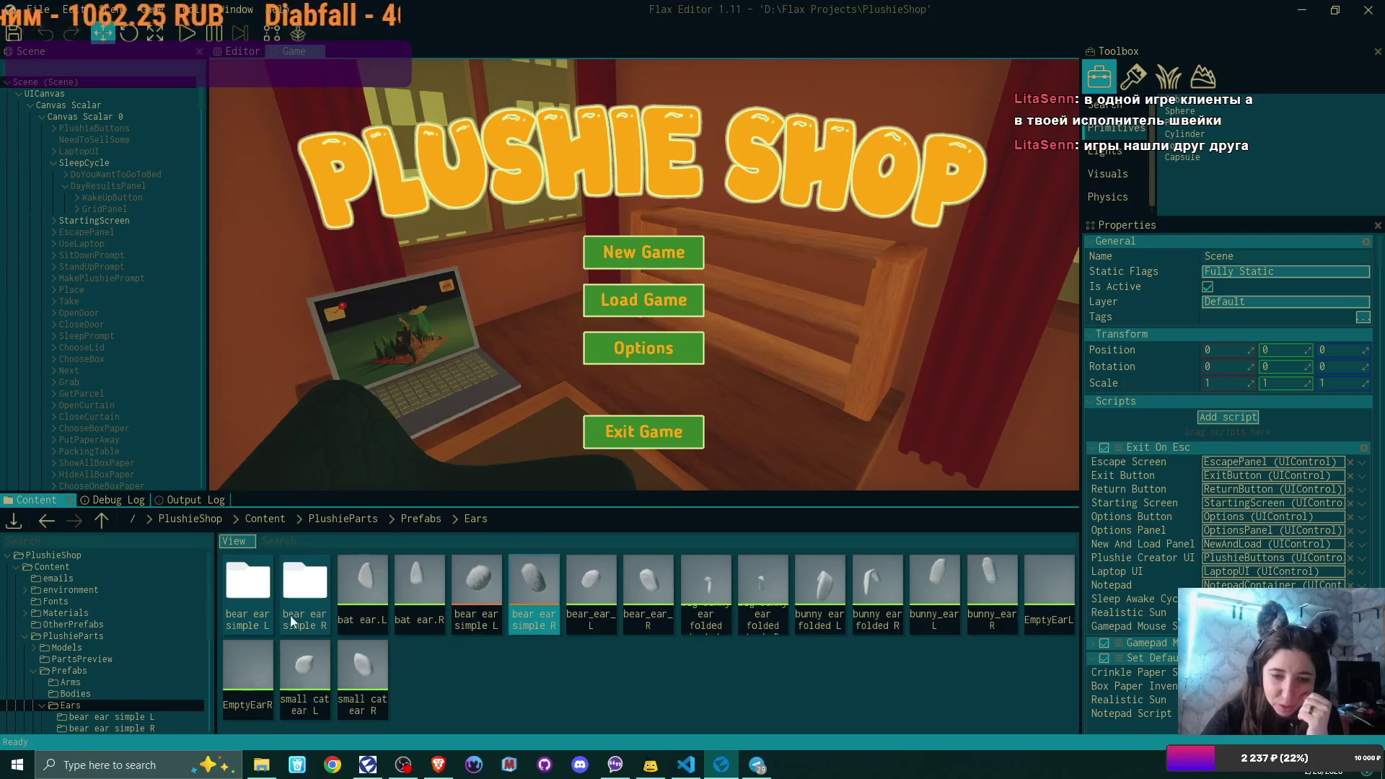
- Delete the two bear ear simple folders with confirmation, then clear the selection
left_click(248, 591, "shift")
key("Delete")
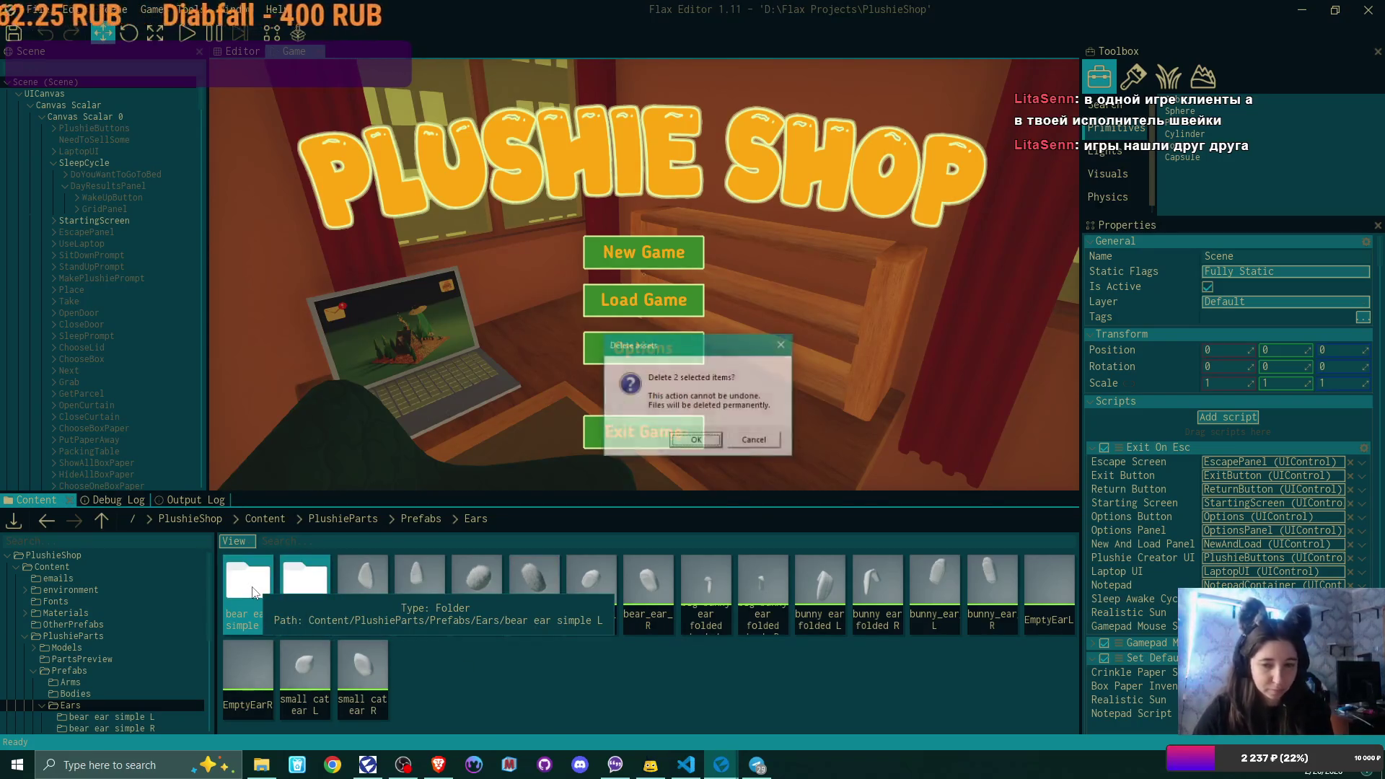
key("Return")
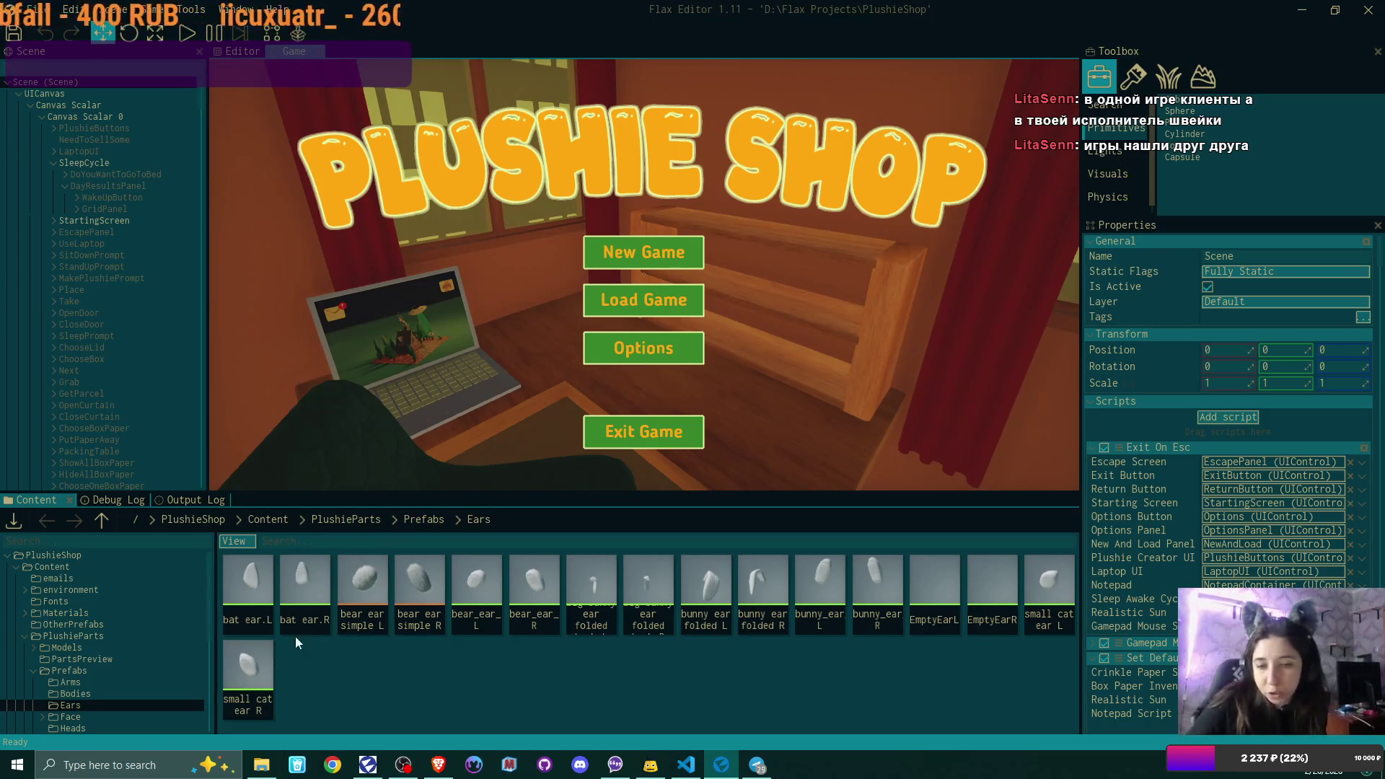
left_click(366, 595)
left_click(425, 593, "shift")
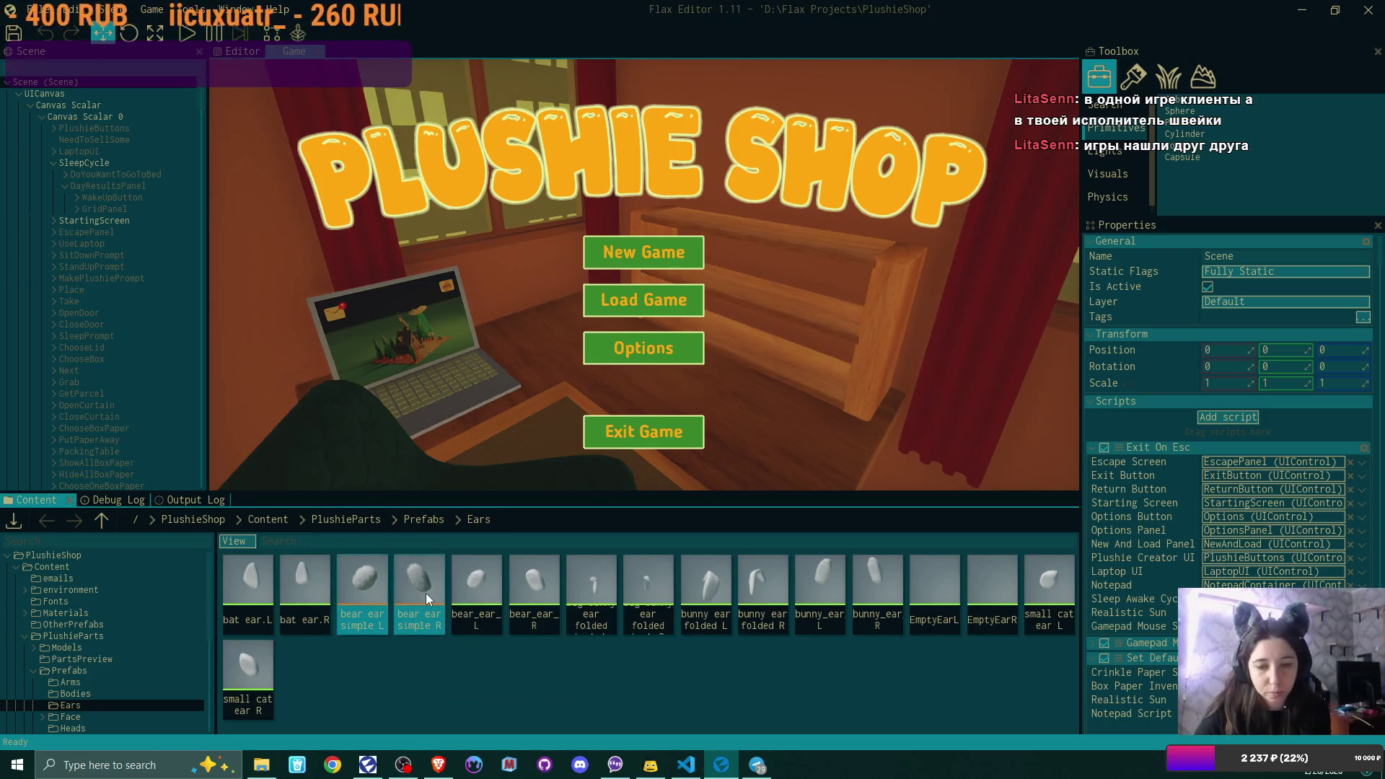
left_click(440, 666)
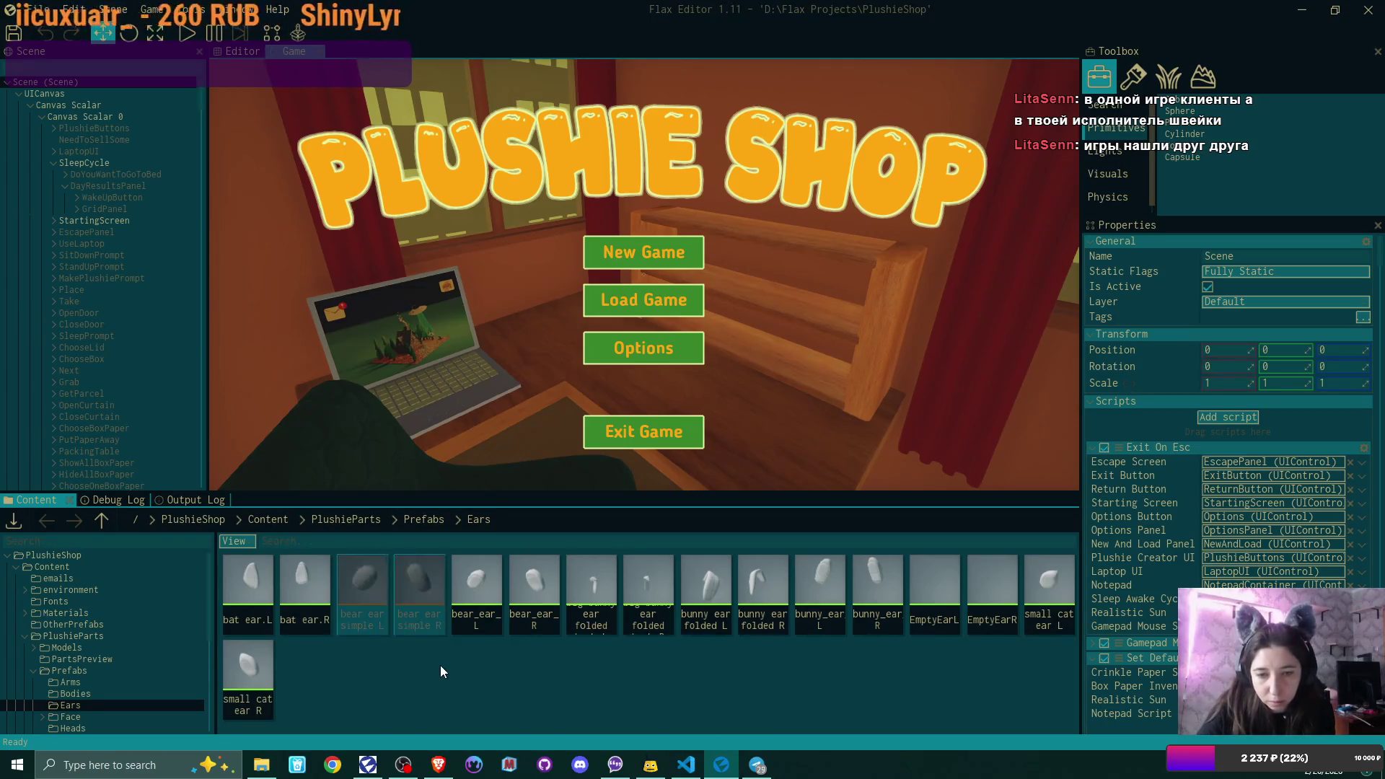
- Browse PlushieParts > Models > Ears to view the ear models, then return to Models
left_click(428, 520)
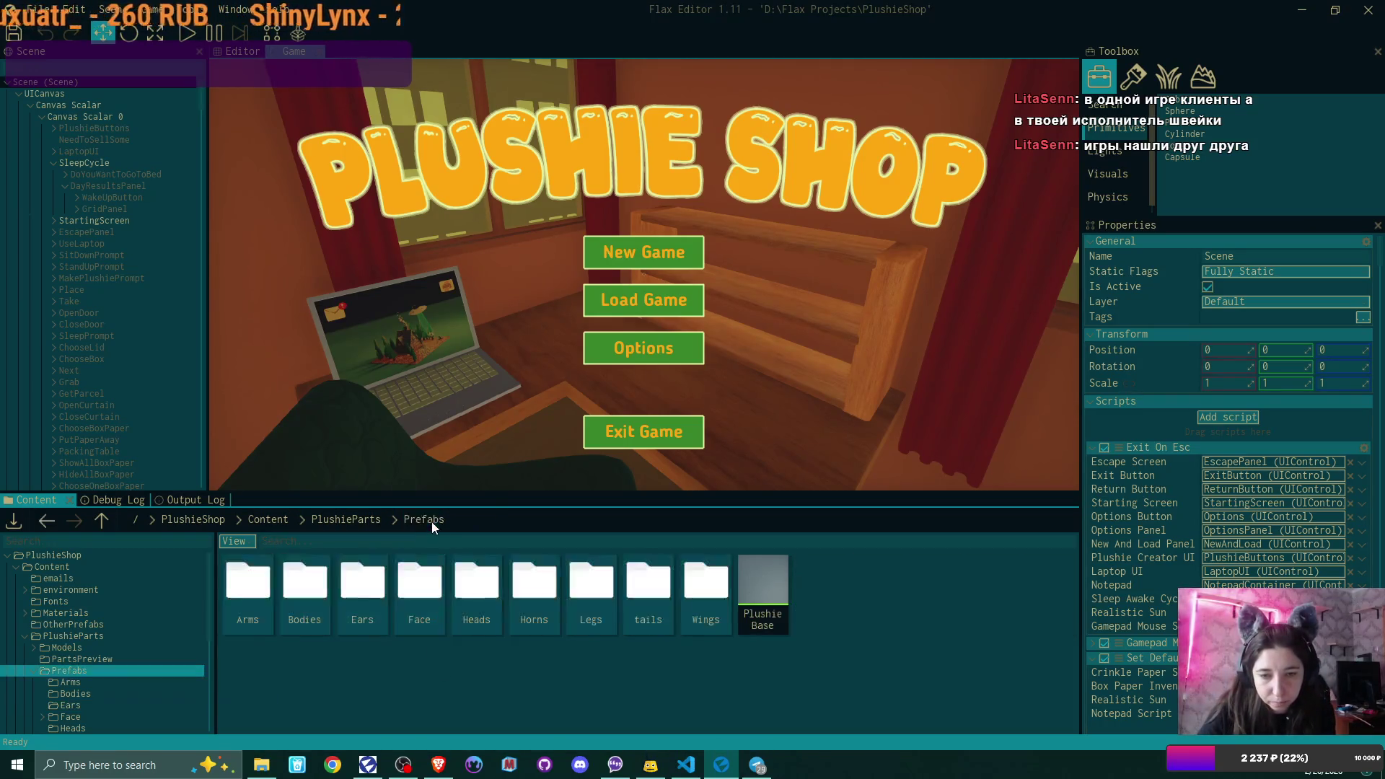
left_click(353, 519)
double_click(247, 585)
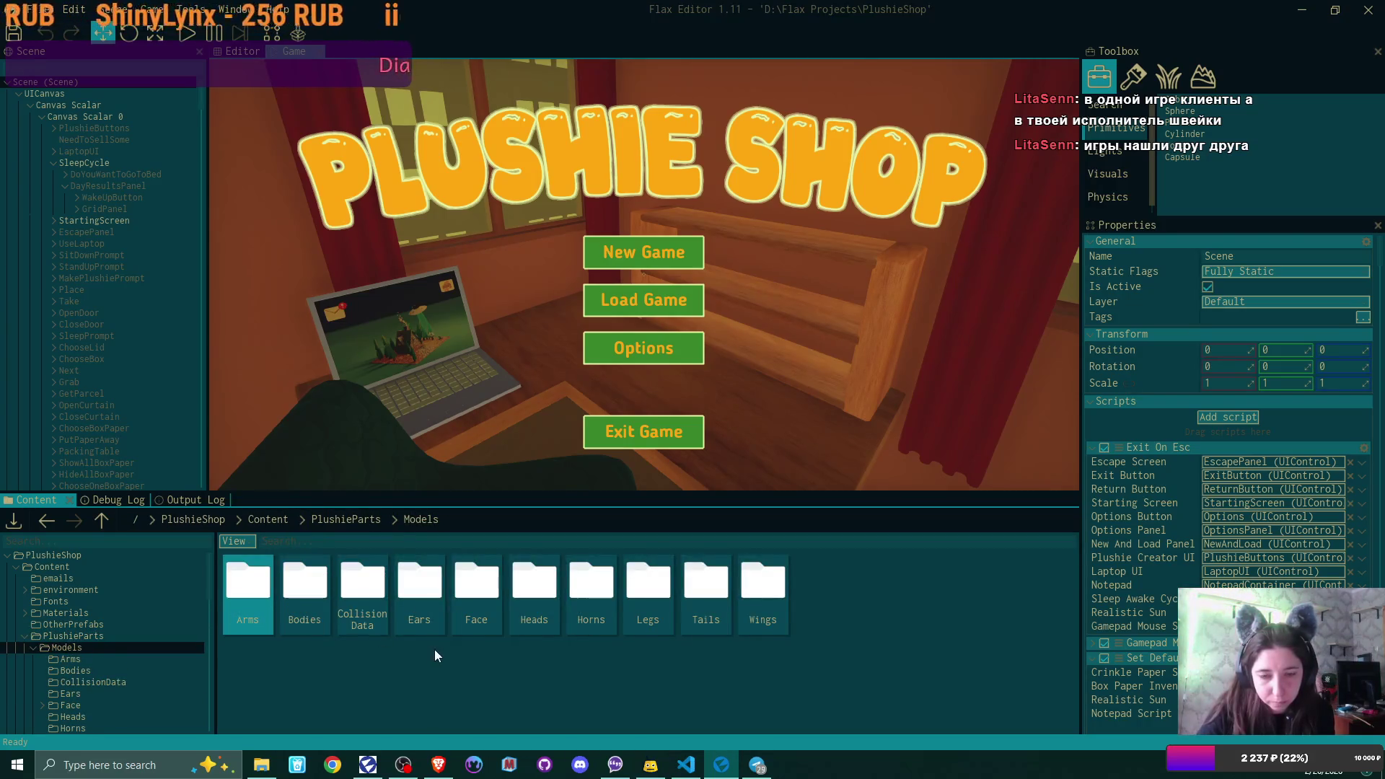
double_click(422, 591)
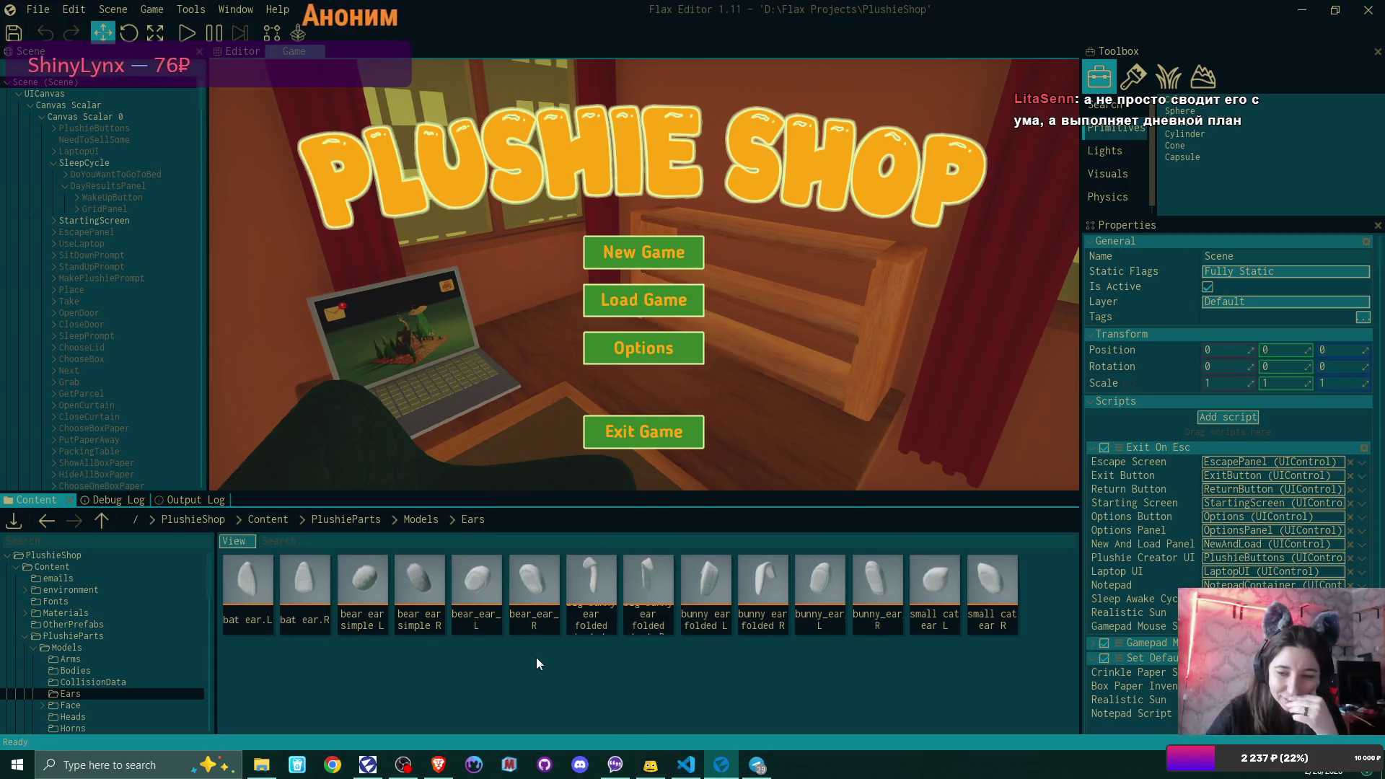
left_click(424, 518)
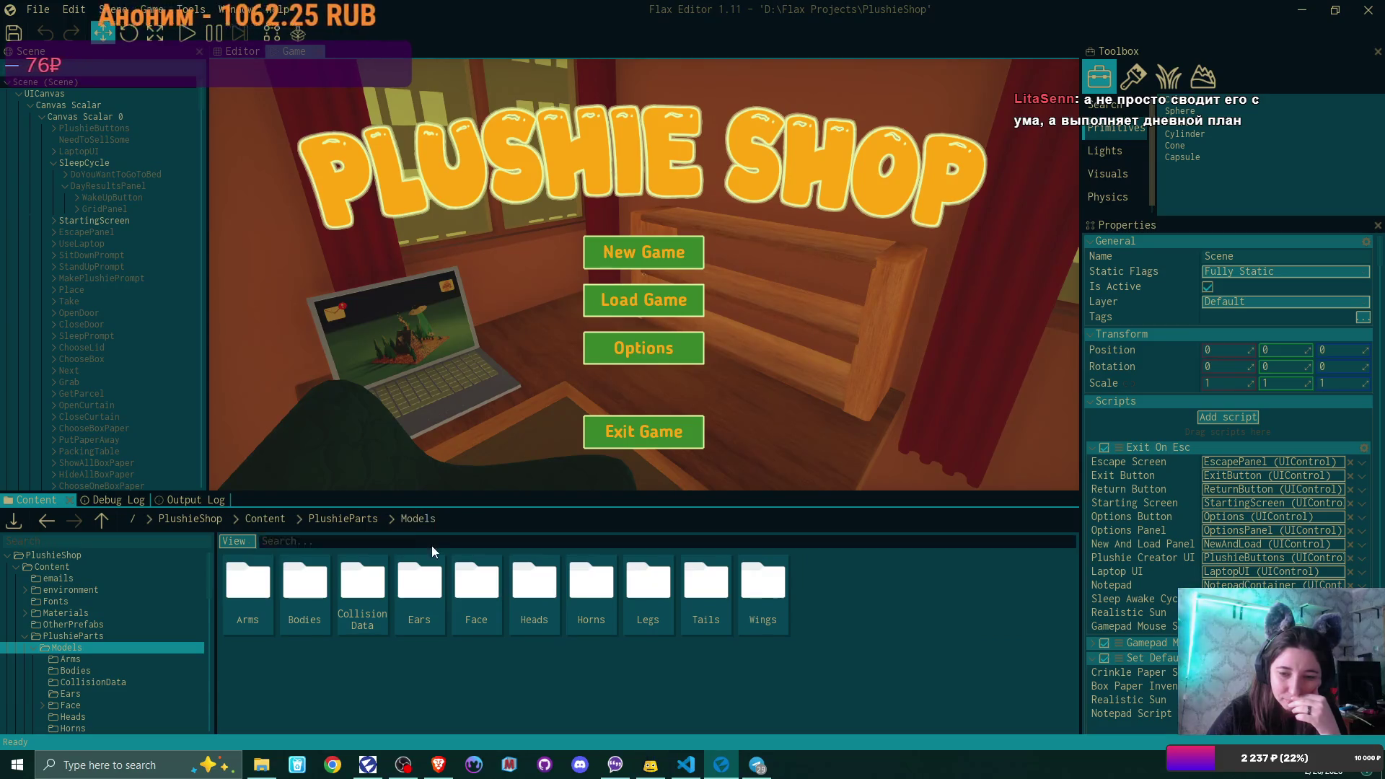
- Move from the Models folder up to PlushieParts > Prefabs > Ears
left_click(419, 583)
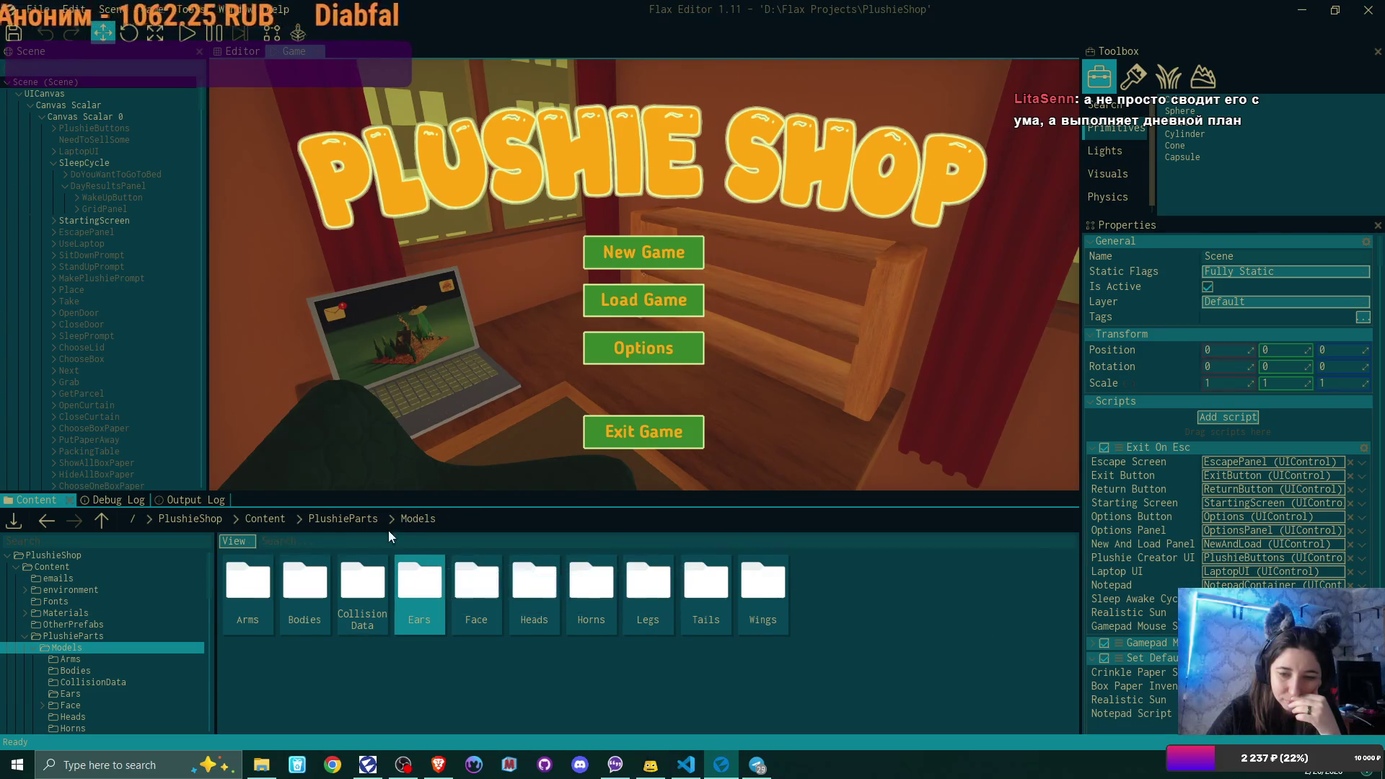
key("BackSpace")
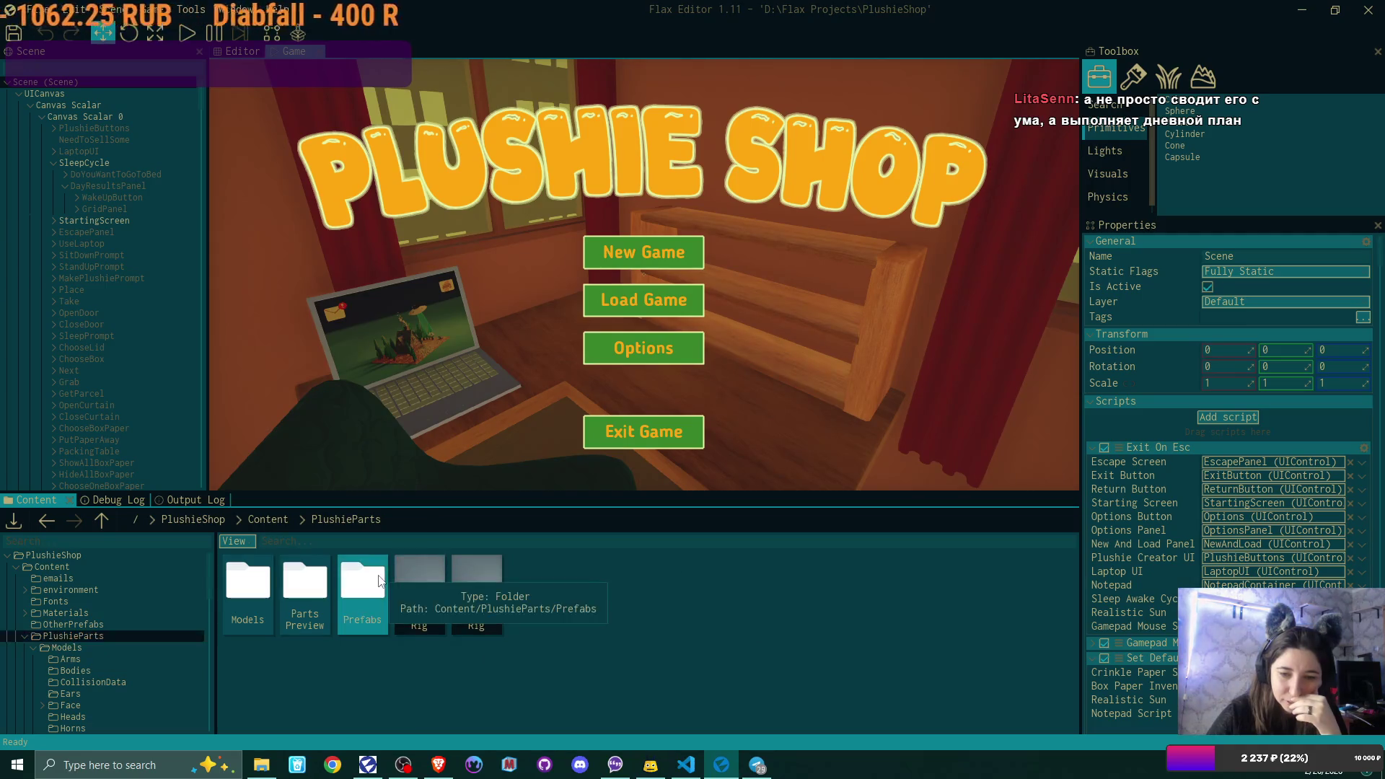
double_click(381, 578)
double_click(362, 586)
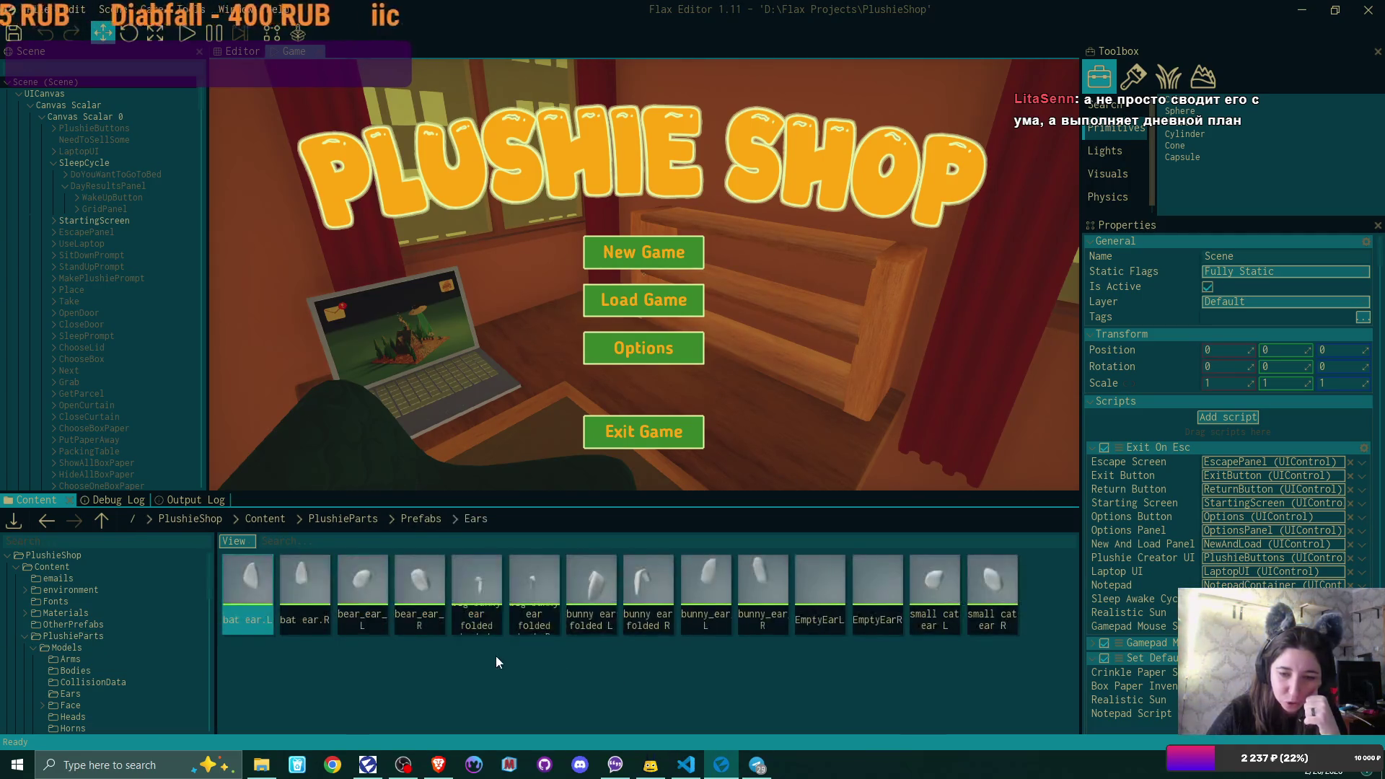
- Duplicate bear_ear_L, rename the copy bear_ear_simple L, and open it
left_click(375, 577)
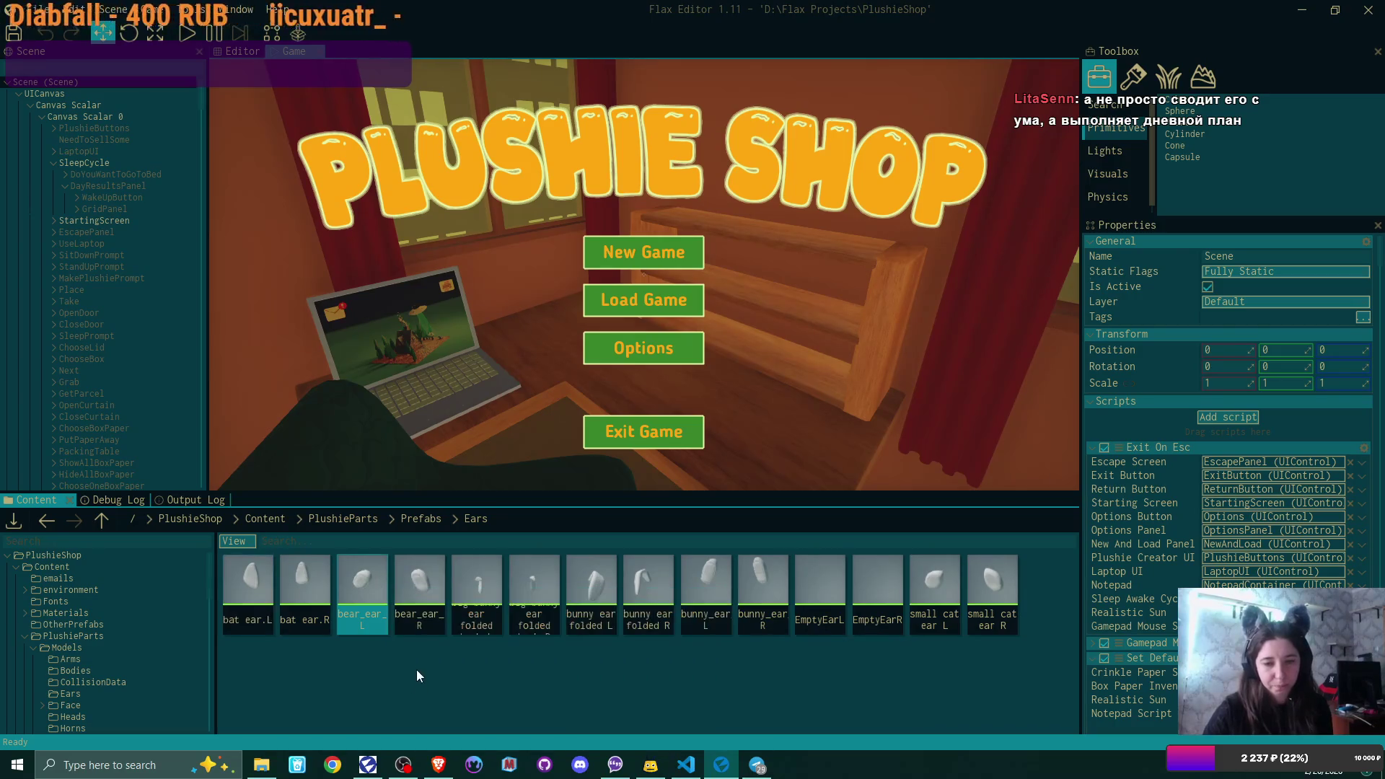
key("ctrl+d")
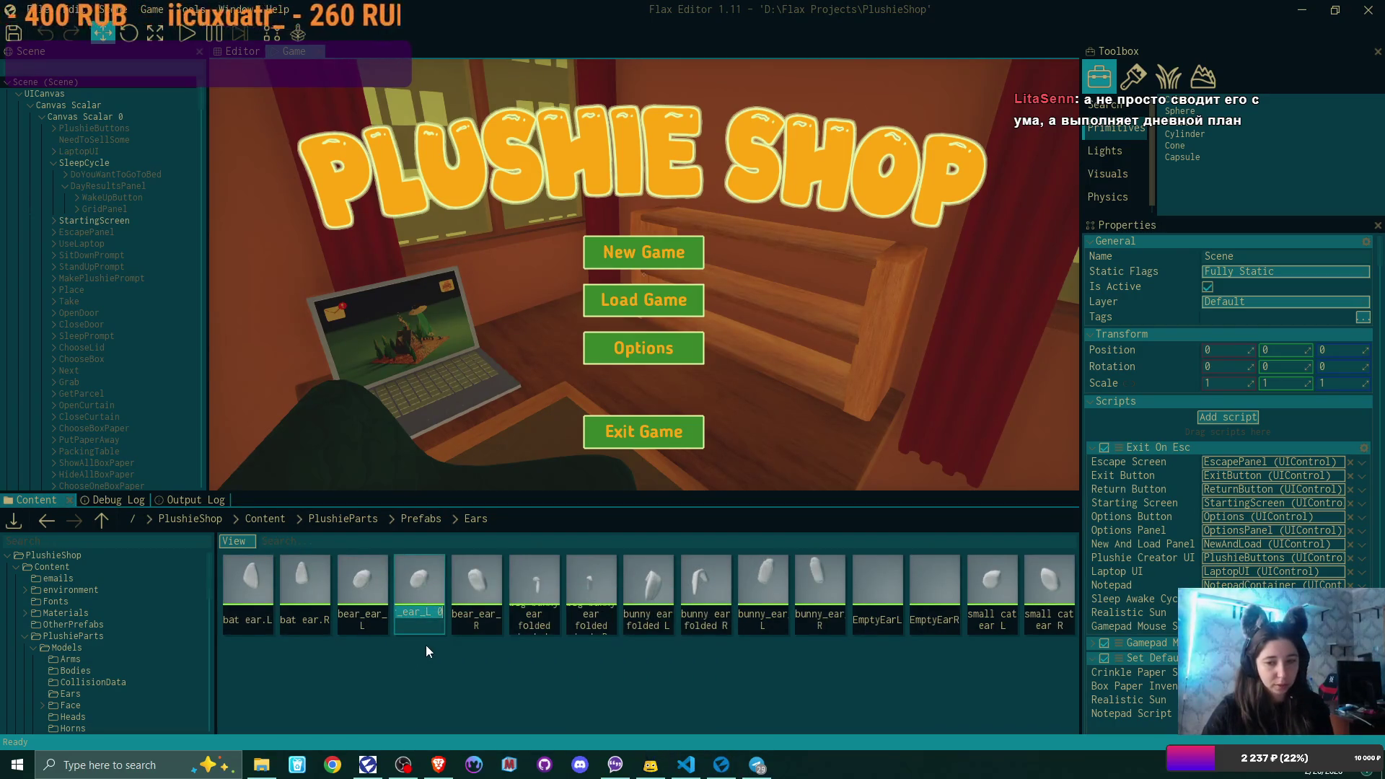
left_click(425, 611)
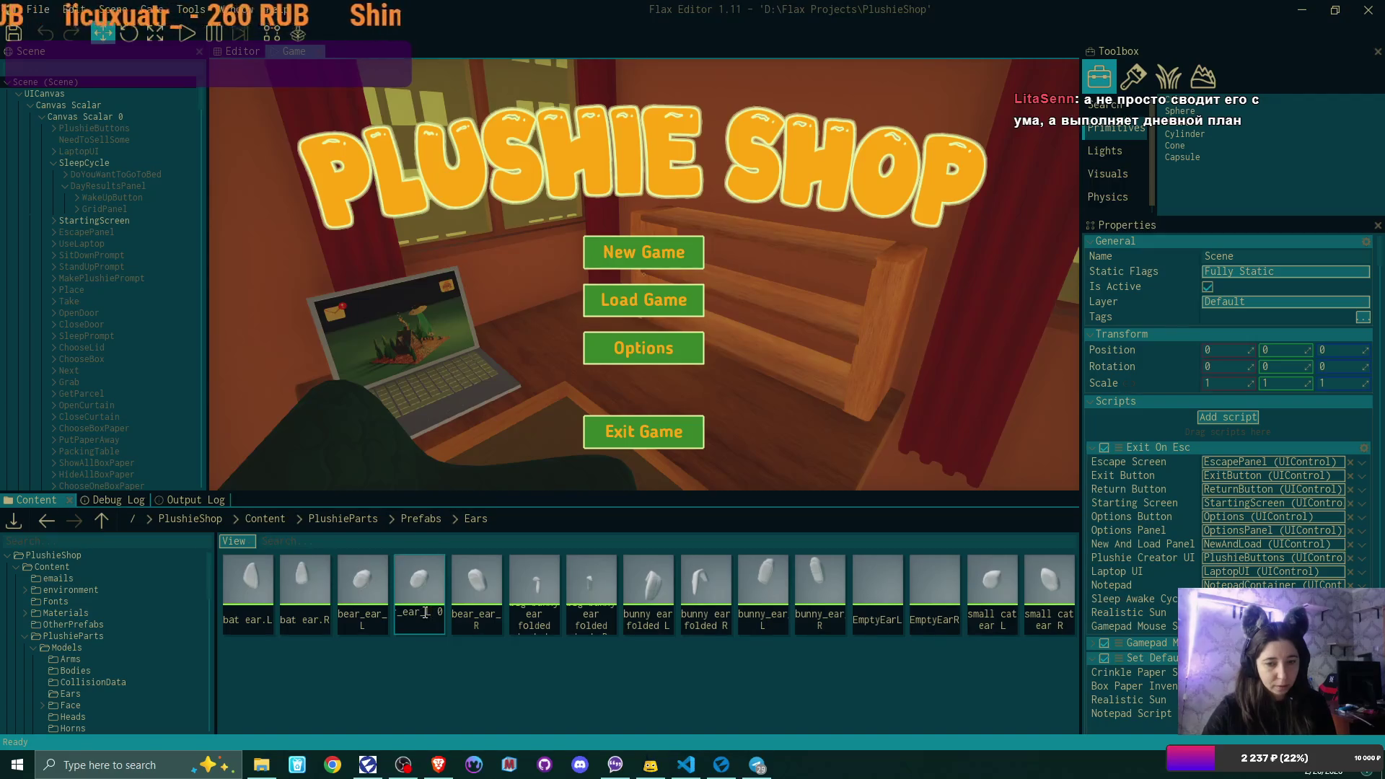
type("simple L")
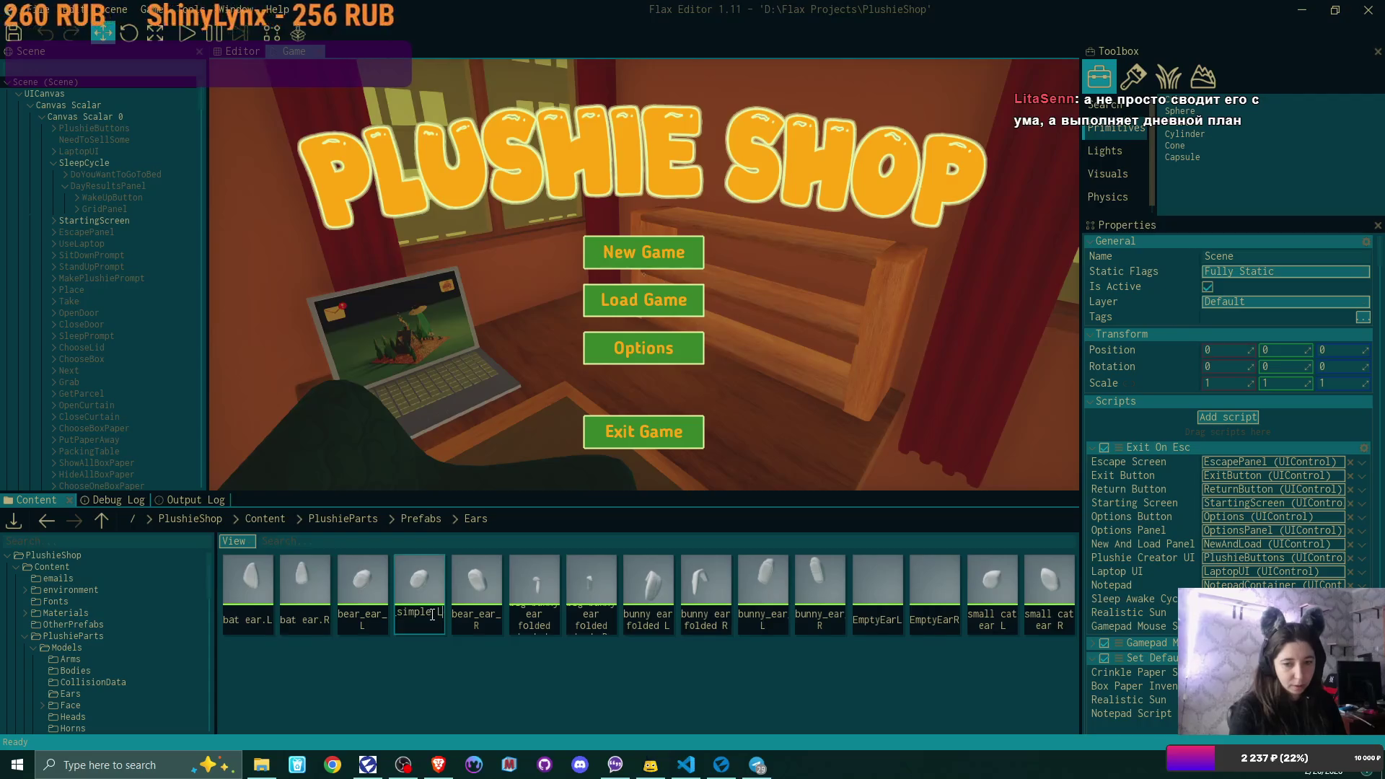
key("Return")
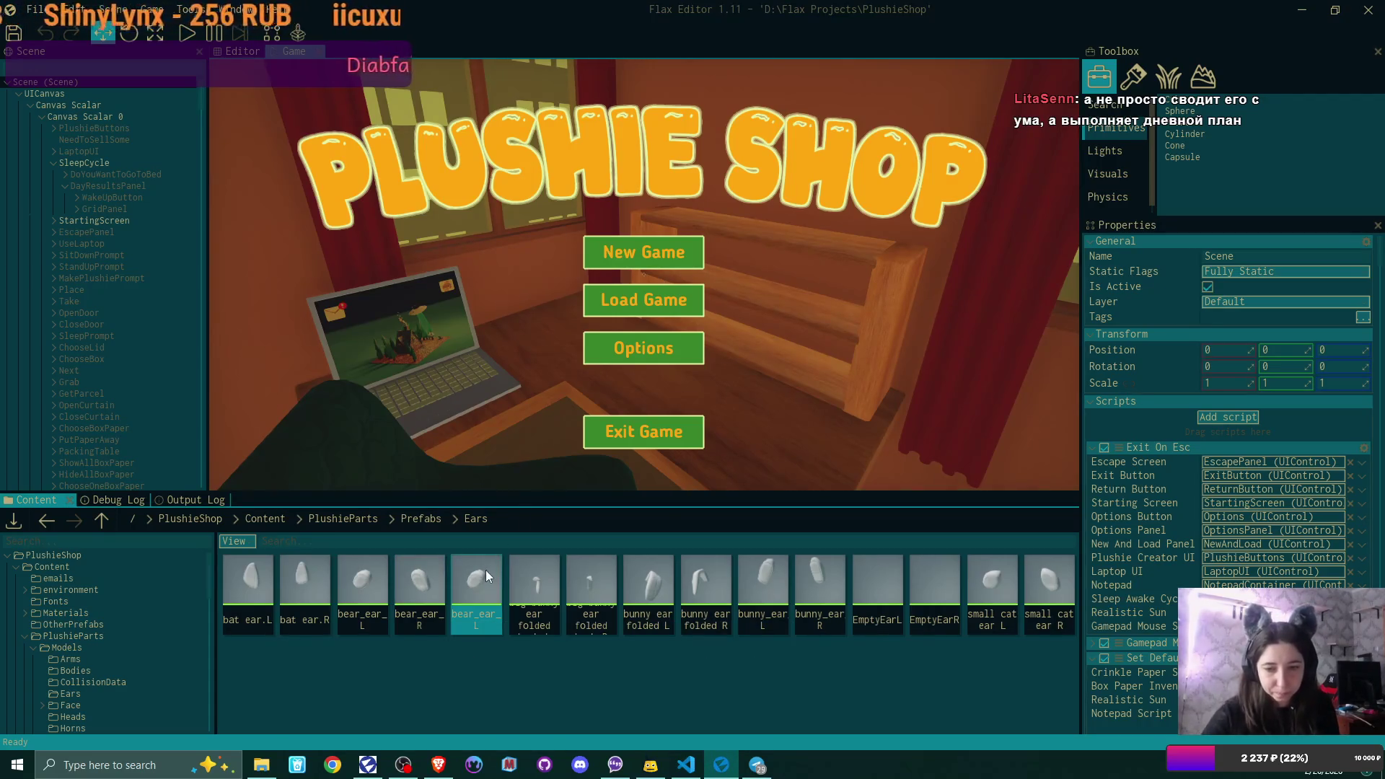
double_click(483, 573)
- Set the prefab's Model to bear ear simple L via the asset picker
scroll(936, 444, "down", 5)
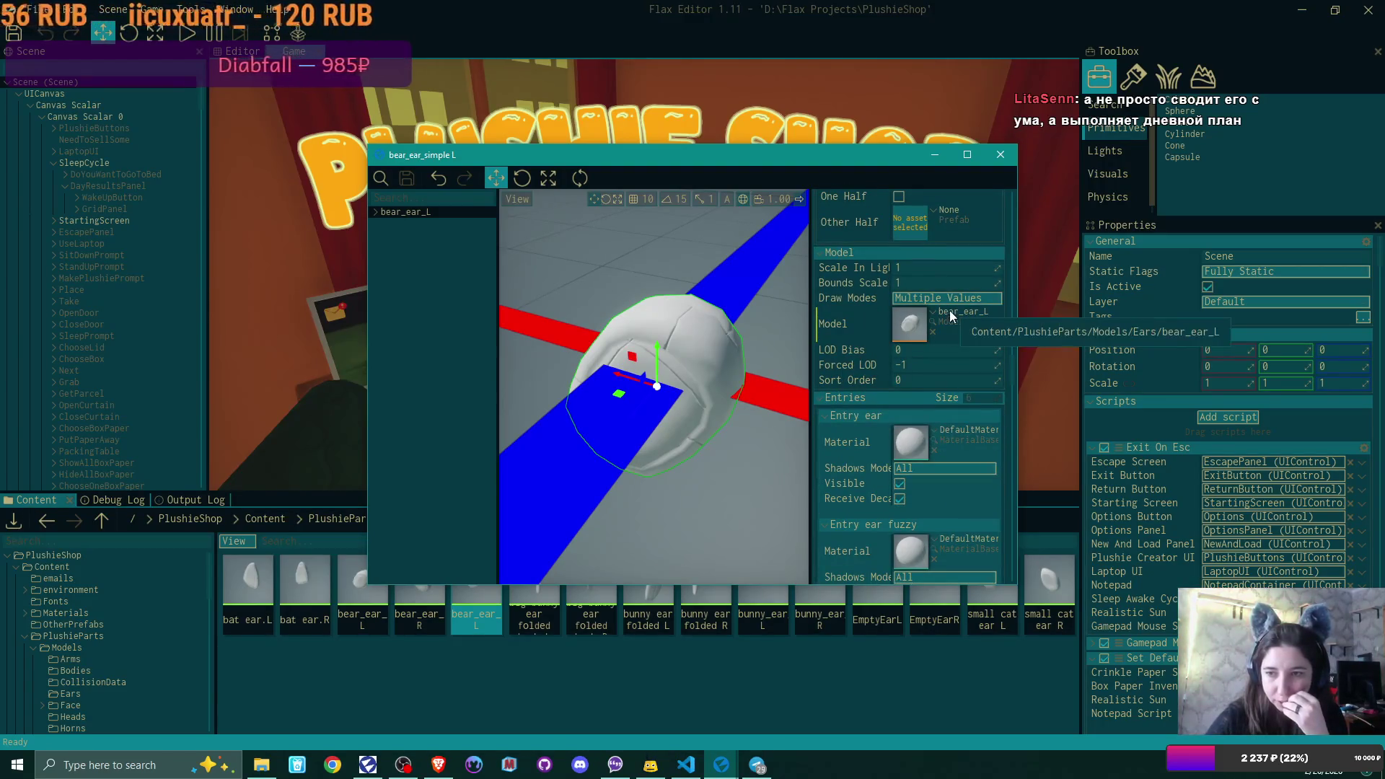
left_click(951, 316)
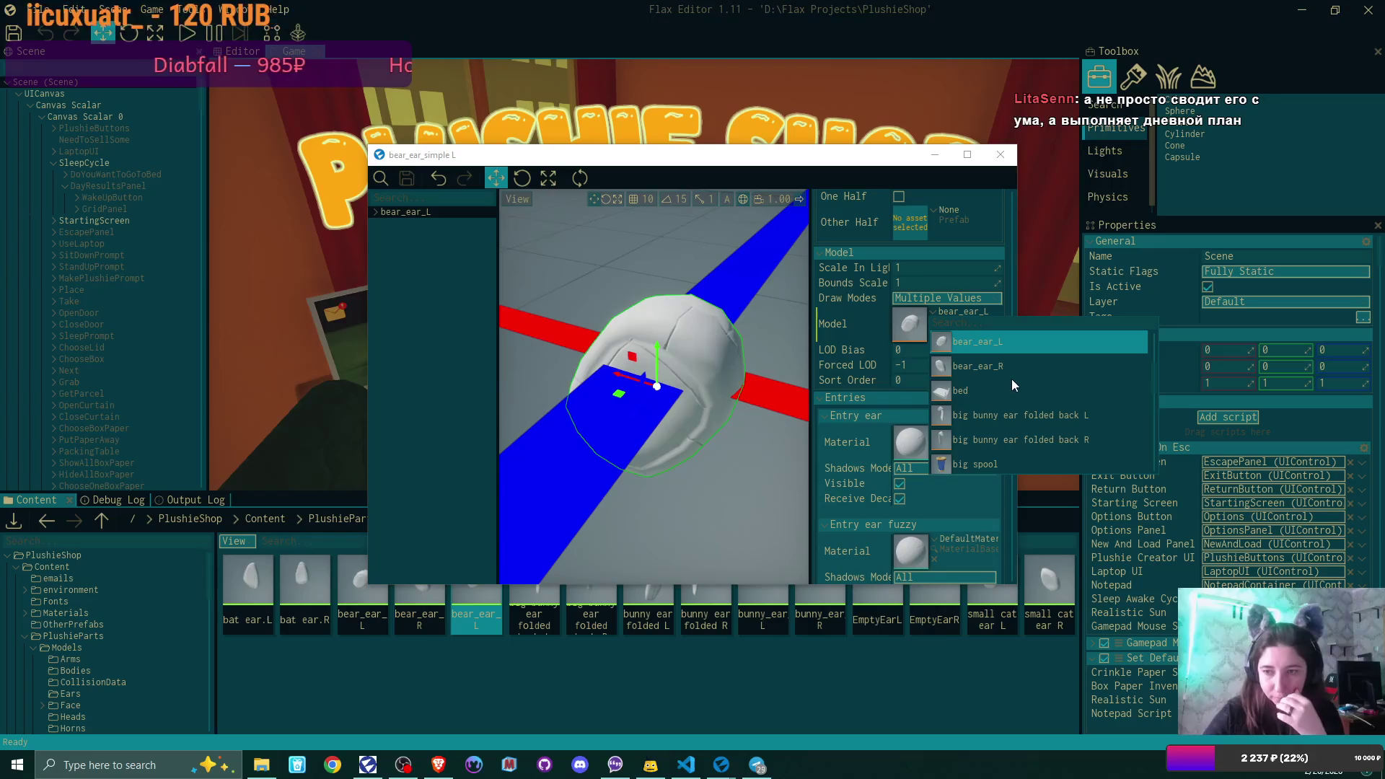
scroll(1042, 407, "down", 1)
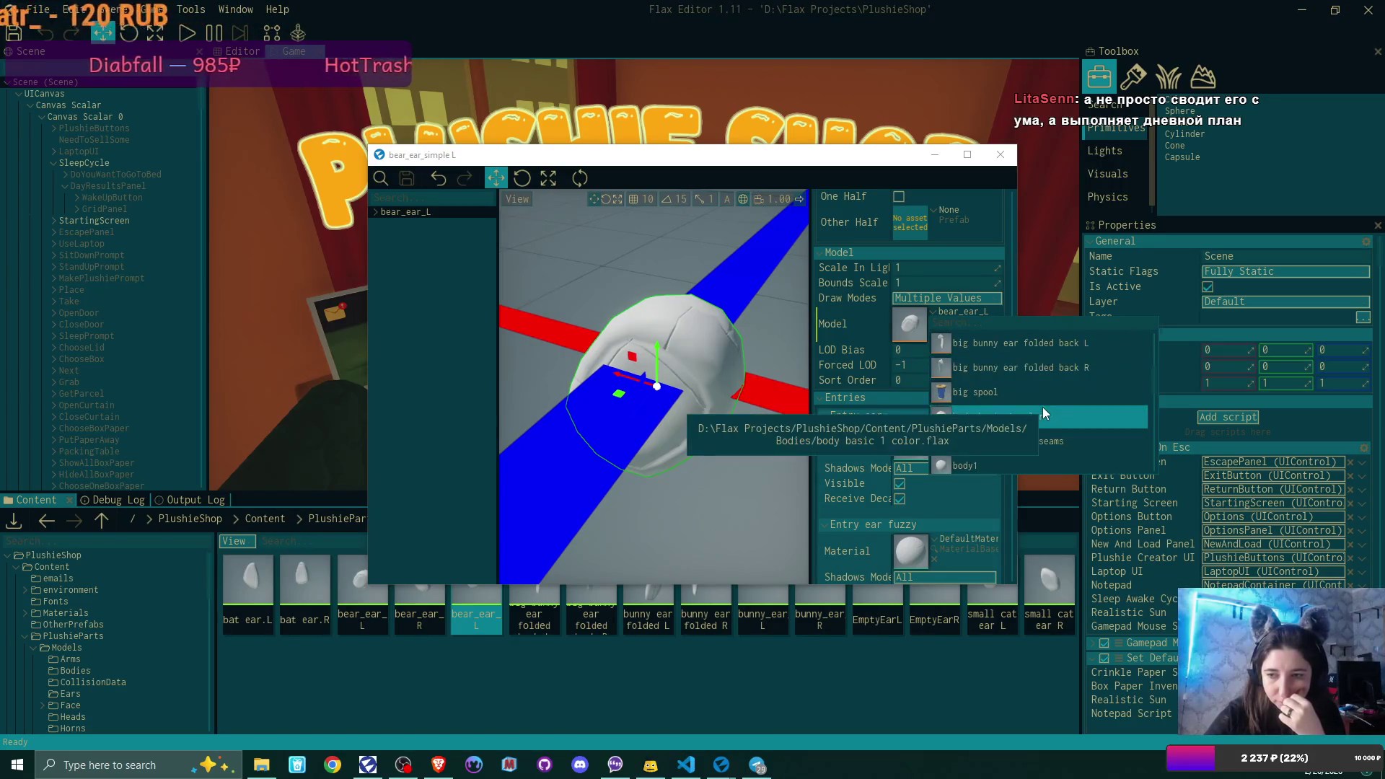
type("bea")
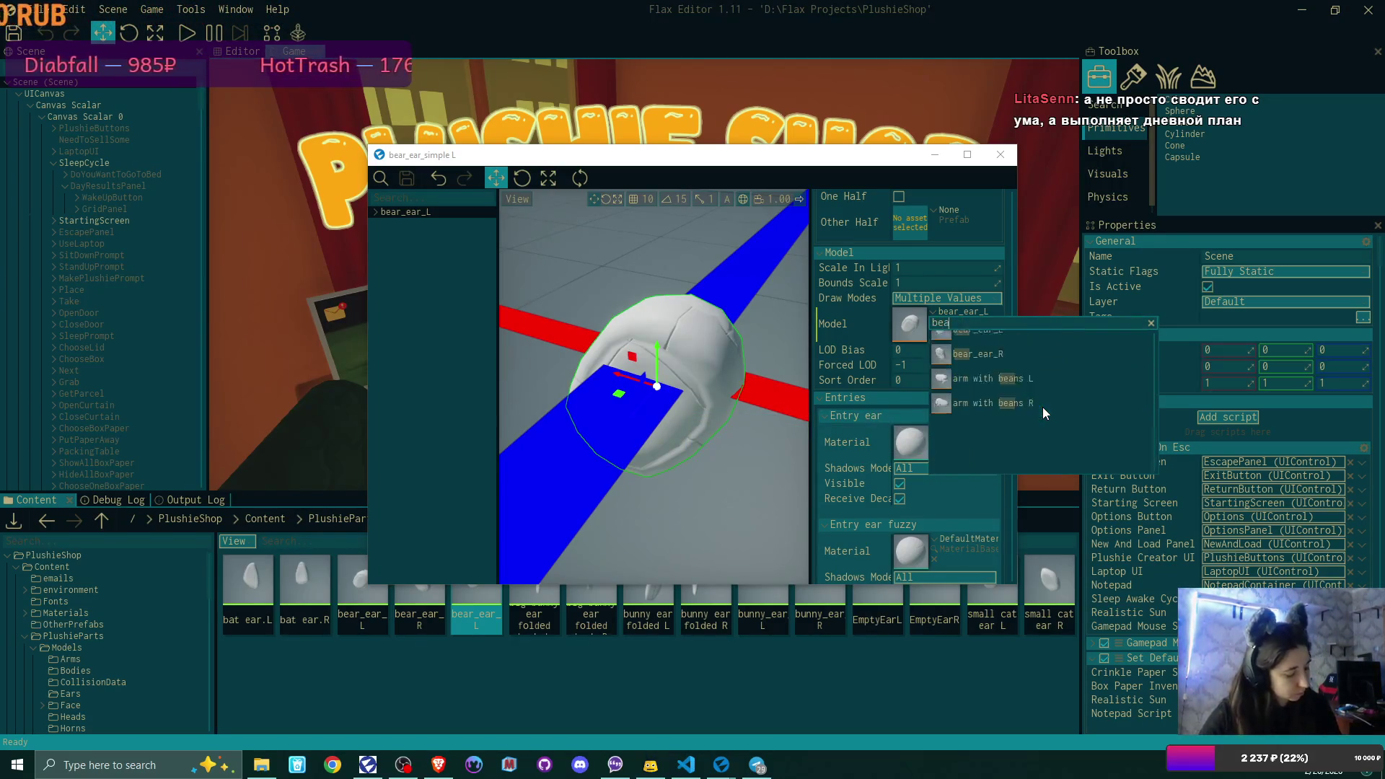
type("r")
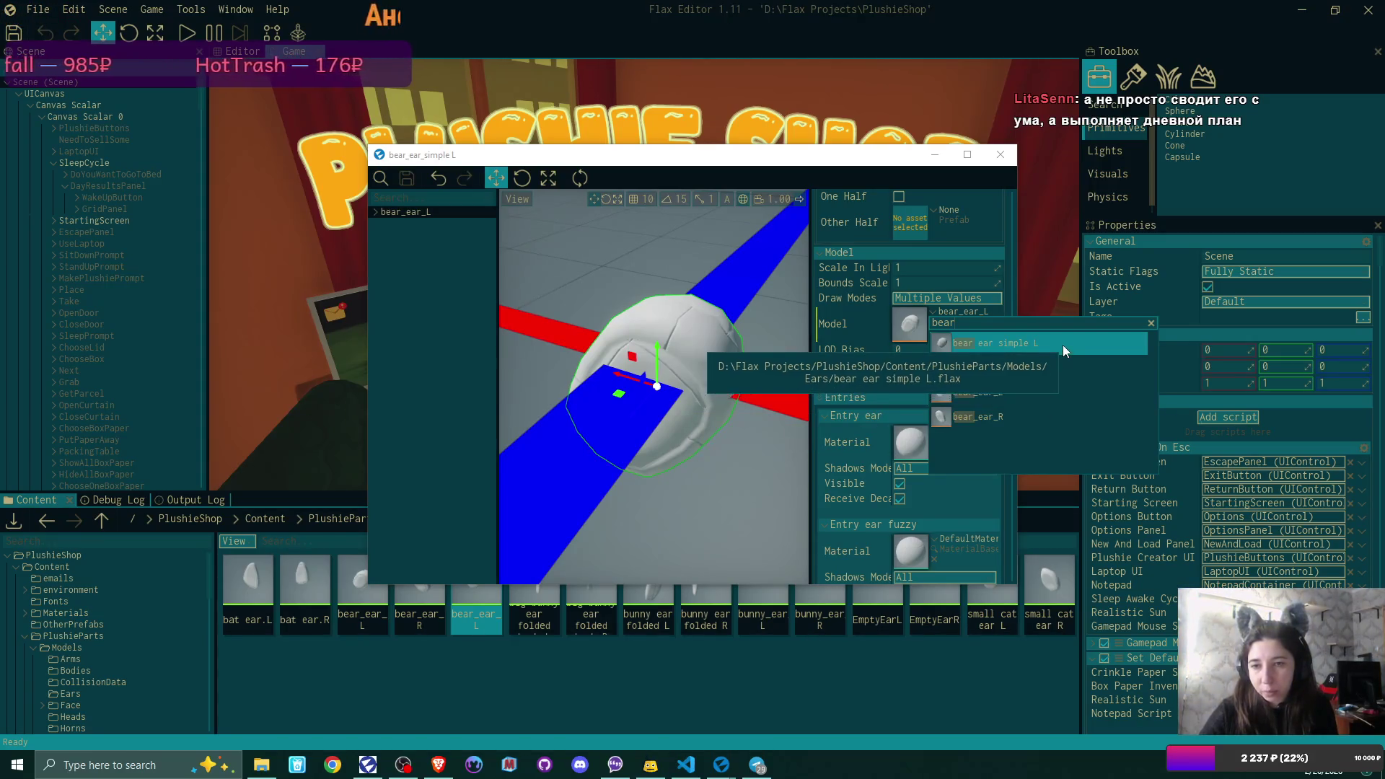
left_click(1063, 350)
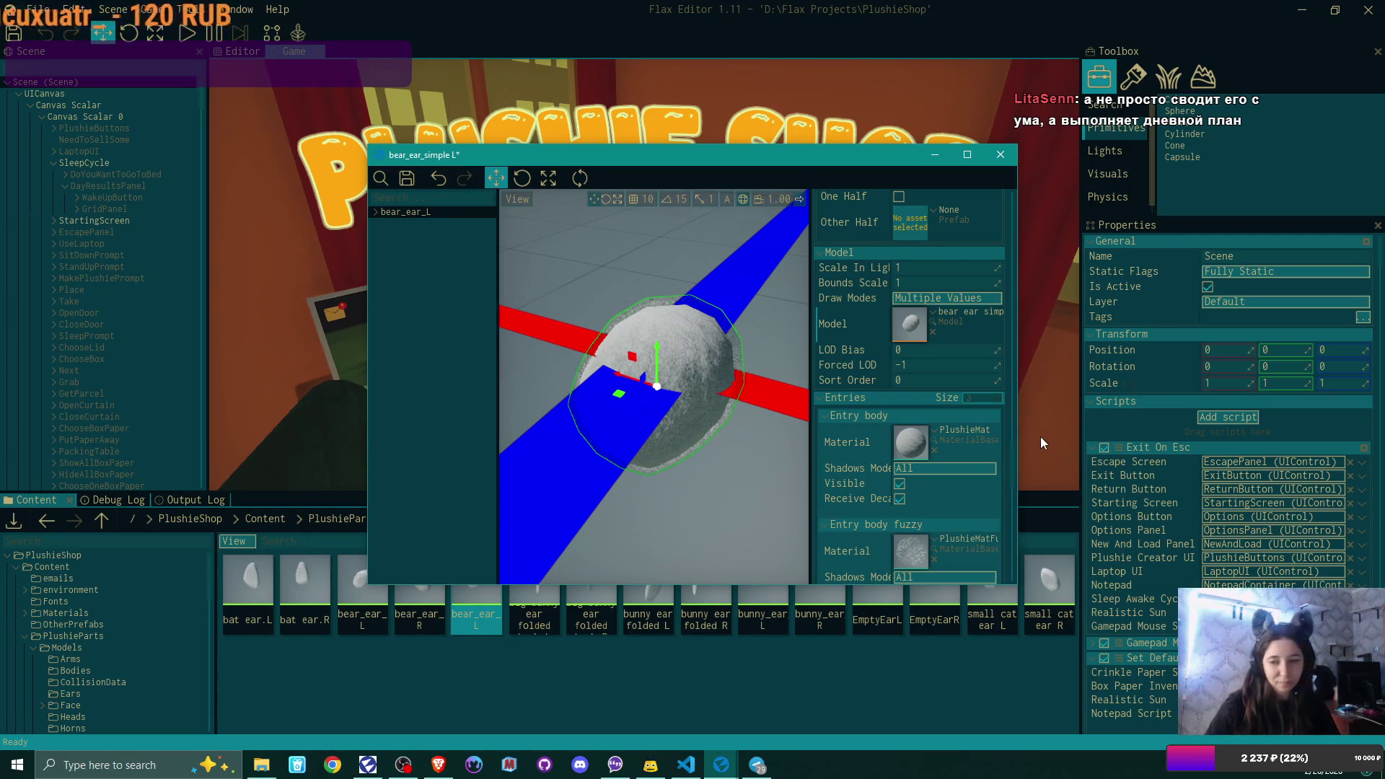
- Inspect the prefab hierarchy, expanding bear_ear_L and selecting its MeshCollider child
scroll(946, 349, "down", 5)
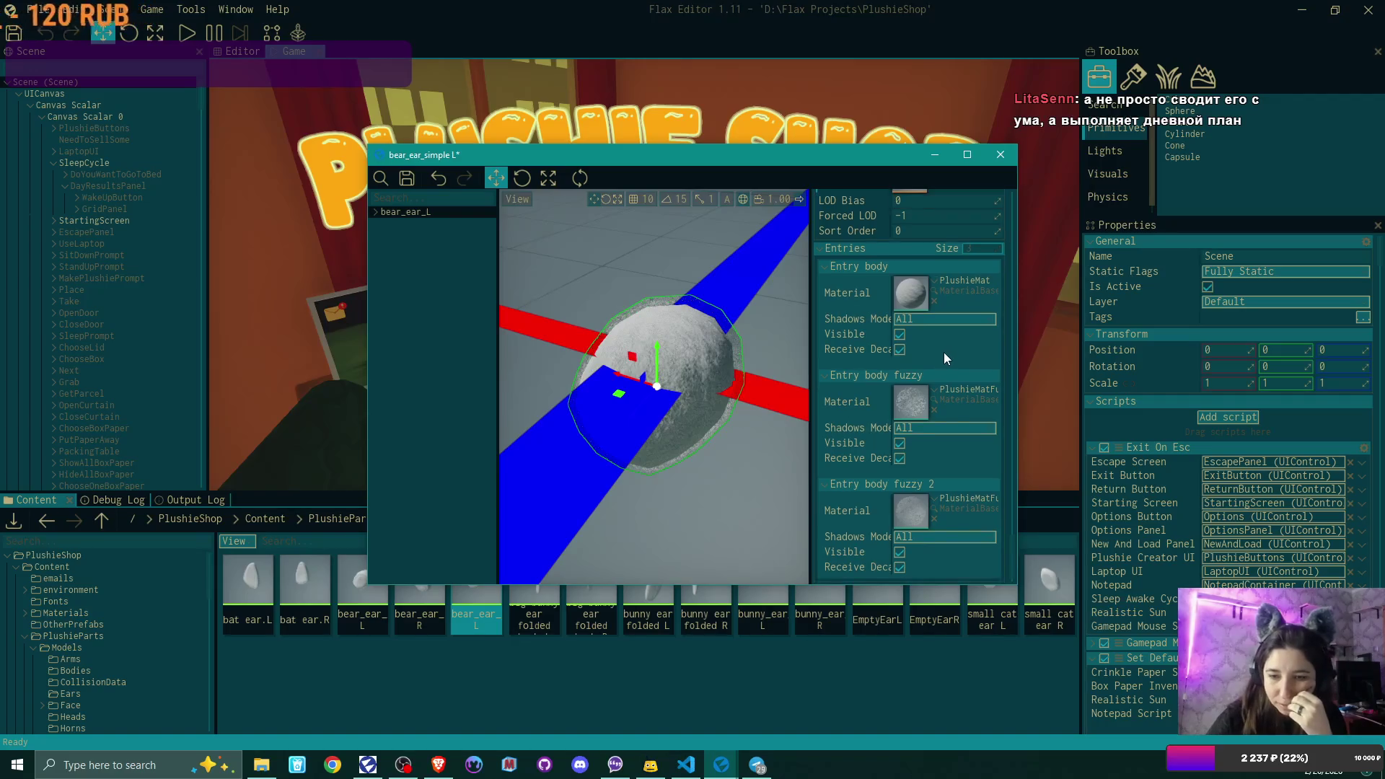
scroll(944, 353, "up", 3)
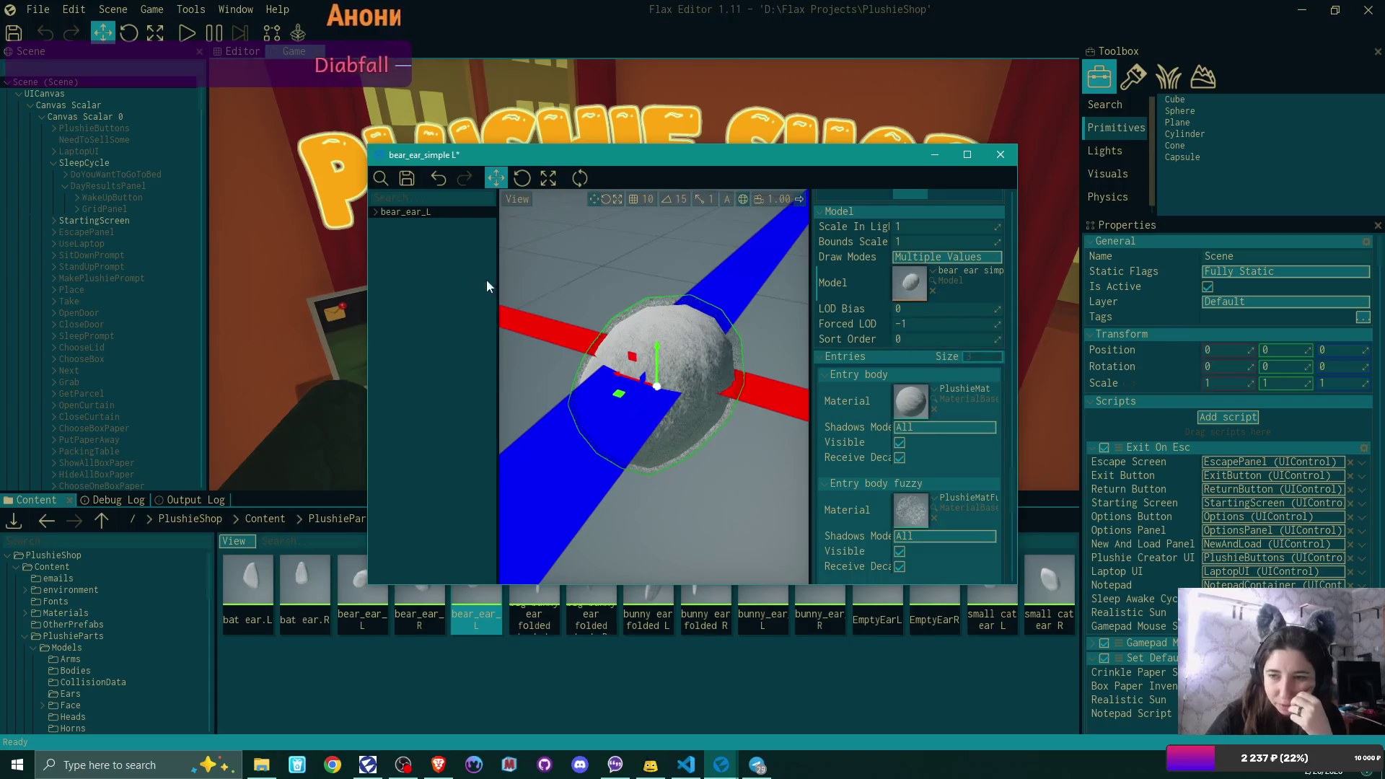
scroll(905, 390, "down", 3)
scroll(911, 390, "up", 10)
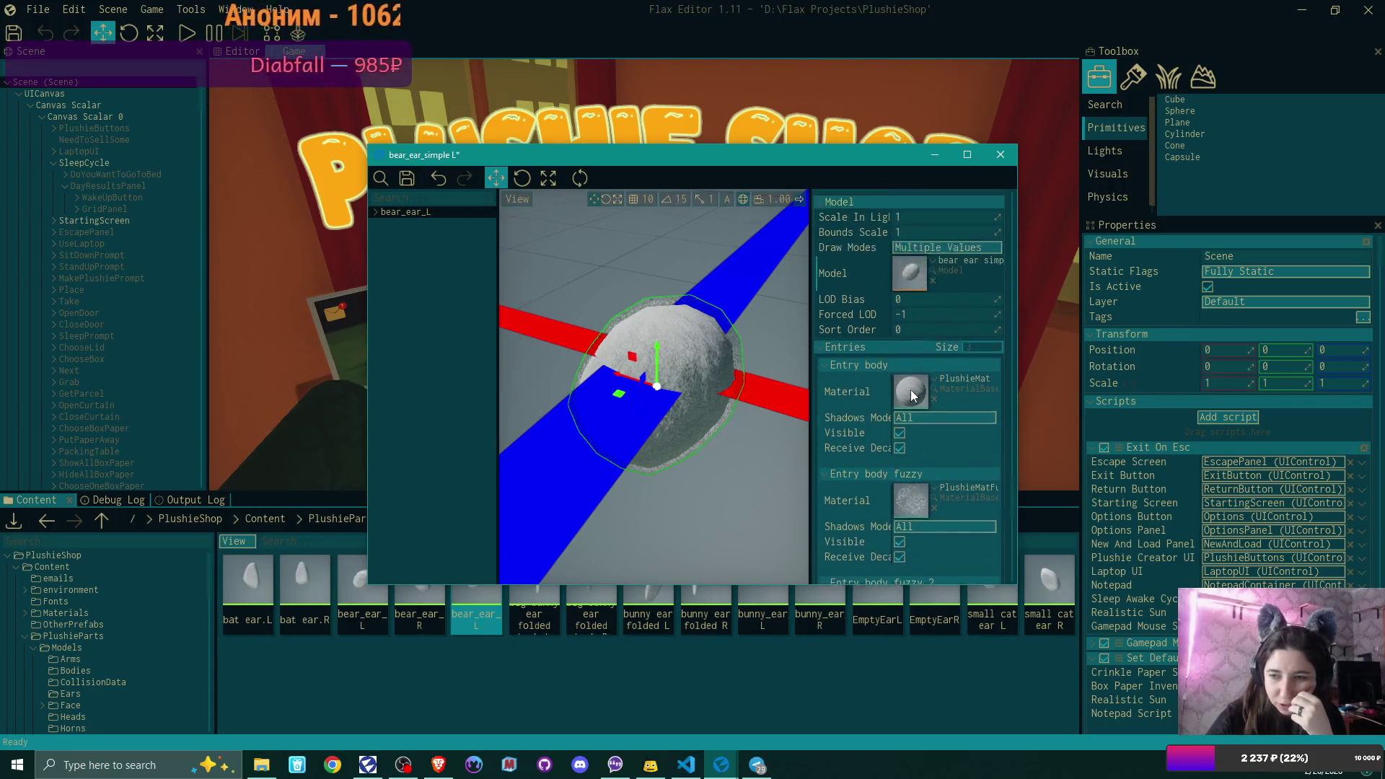
scroll(910, 389, "up", 4)
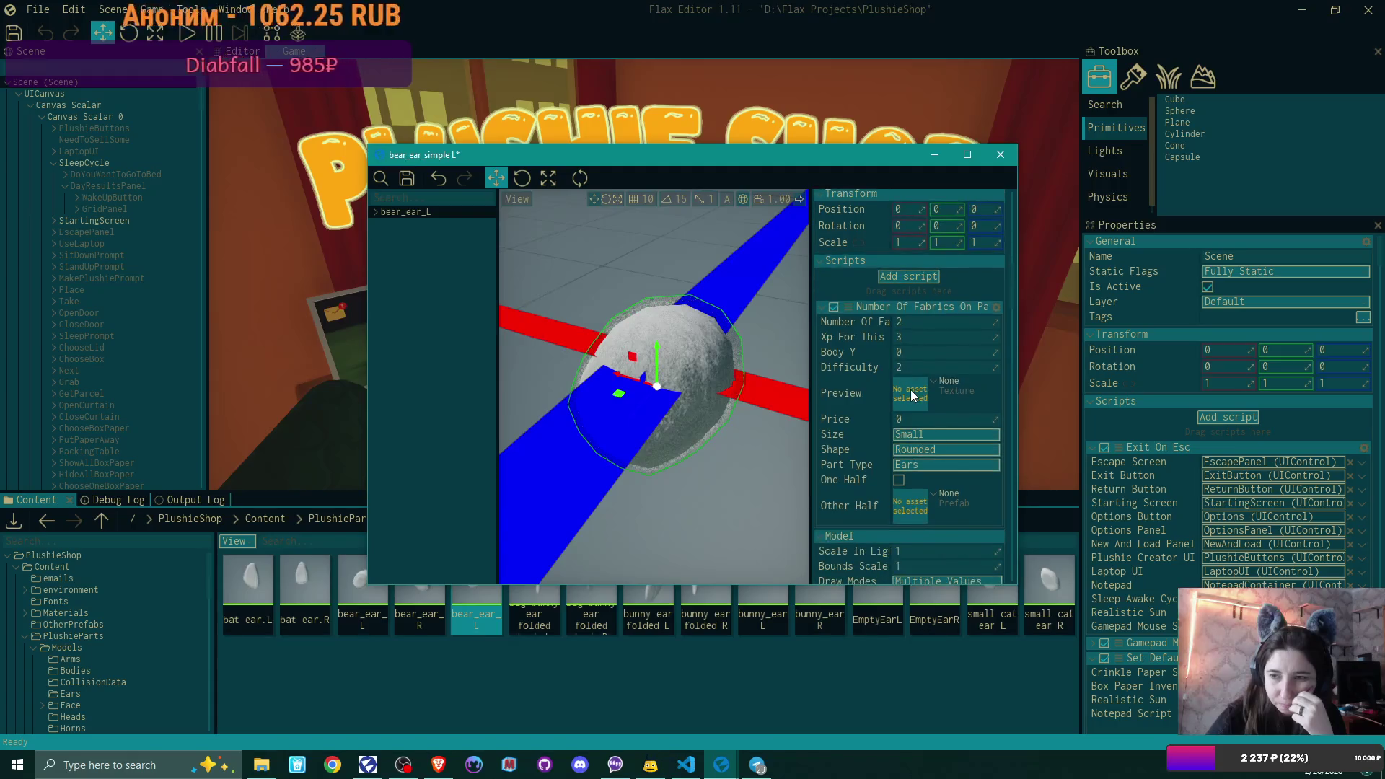
scroll(910, 389, "up", 1)
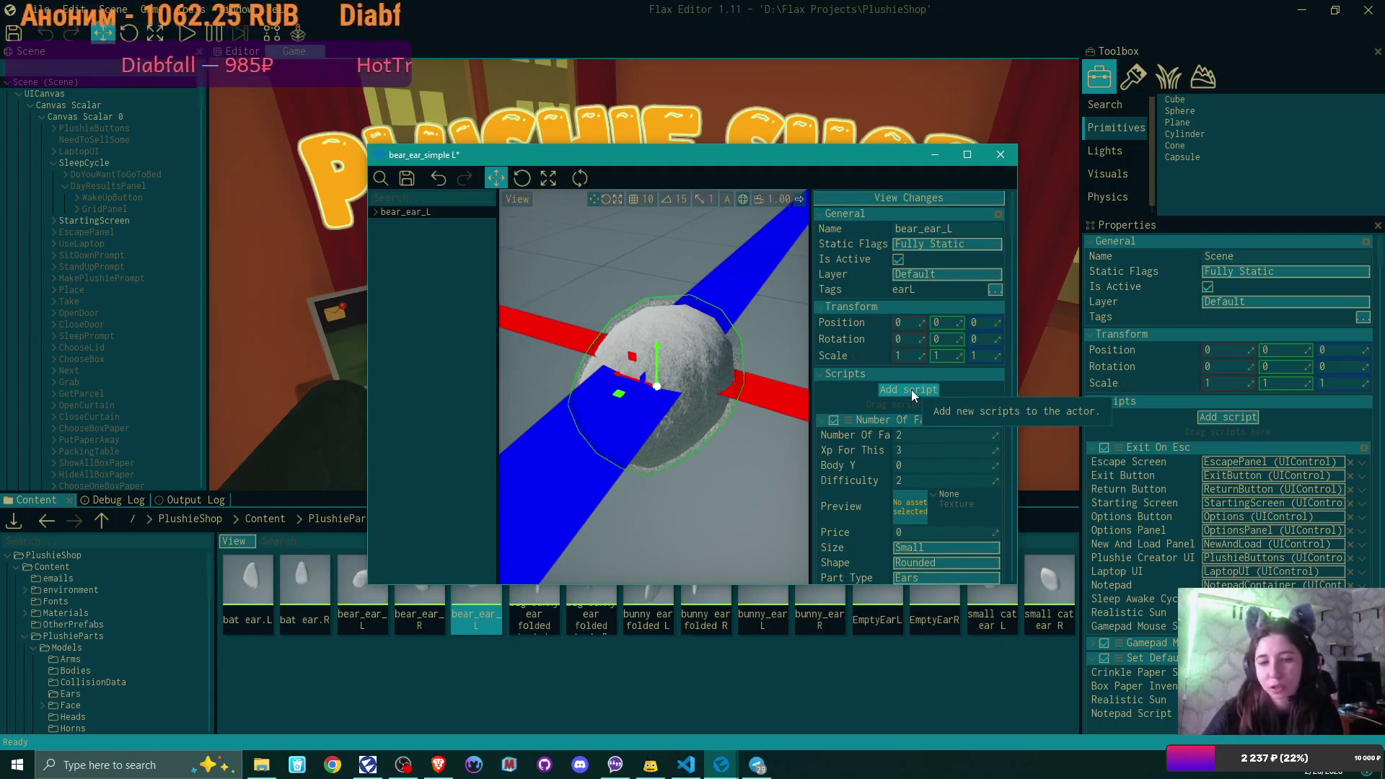
scroll(911, 389, "down", 2)
scroll(911, 390, "down", 12)
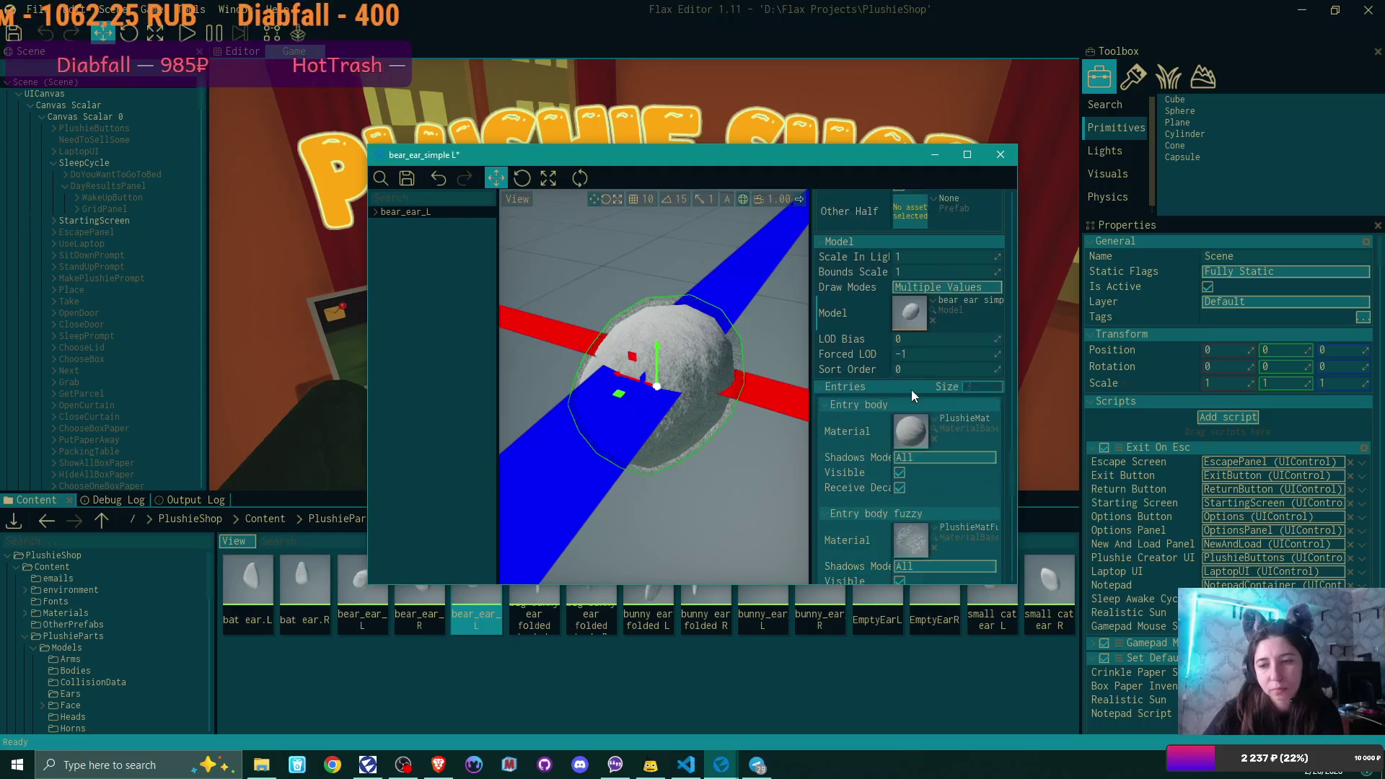
scroll(910, 390, "up", 3)
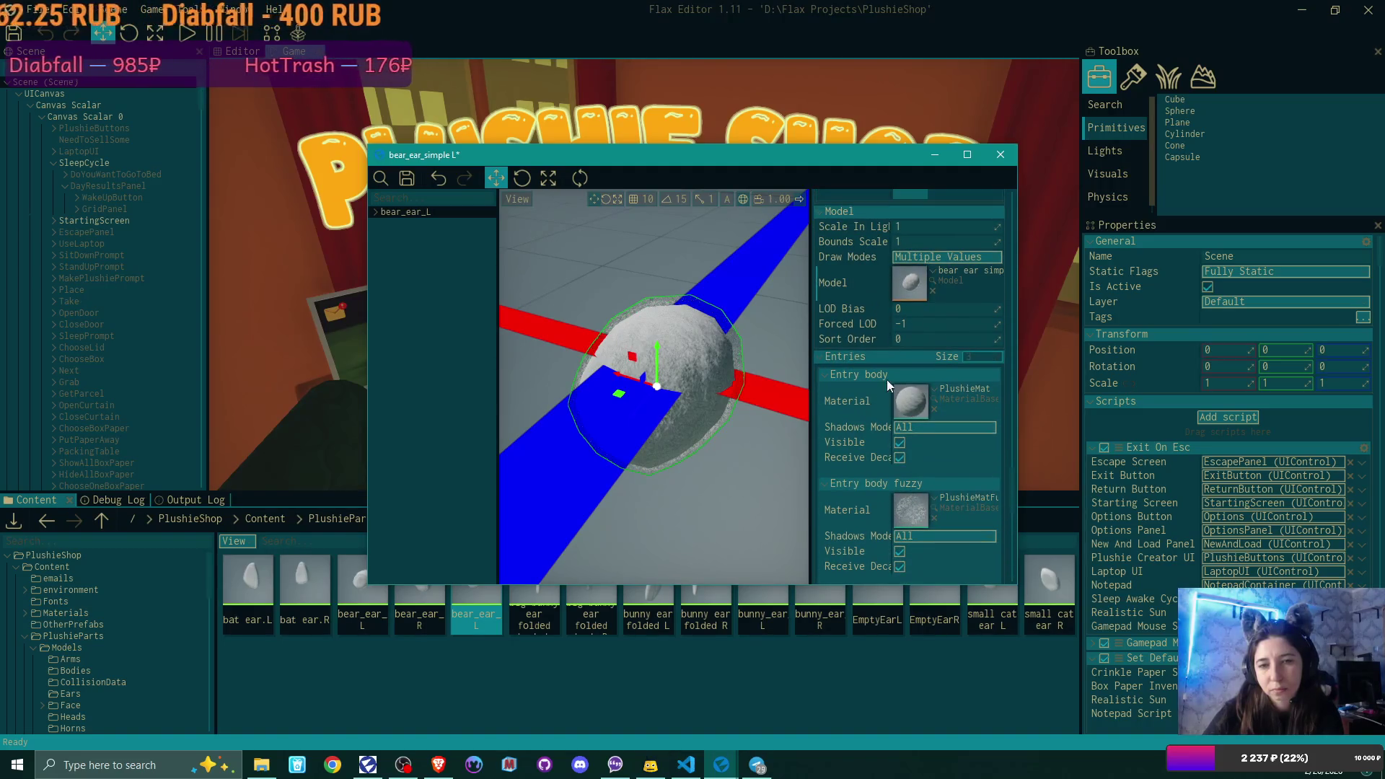
left_click(377, 219)
left_click(375, 212)
left_click(426, 224)
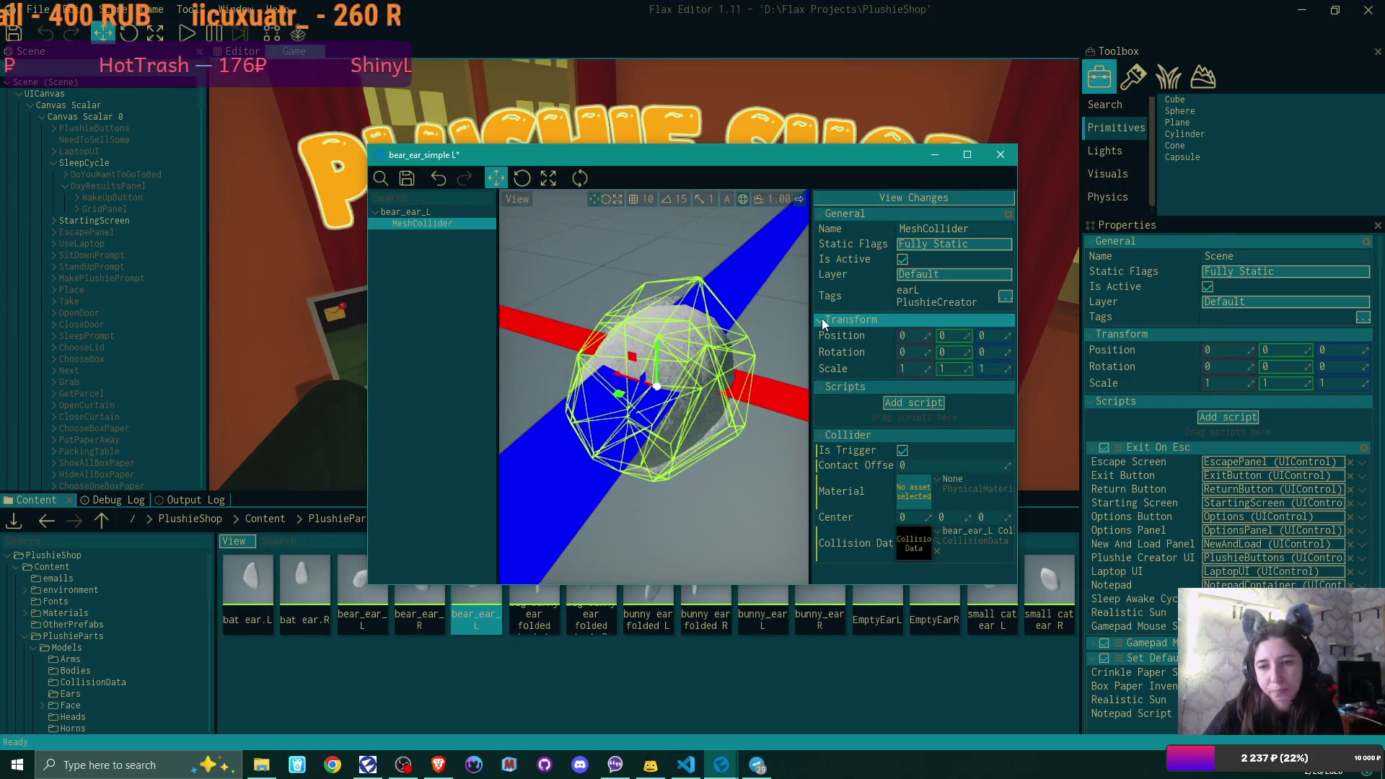
- Set bear_ear_L's Difficulty to 1 and close the prefab window
left_click(405, 211)
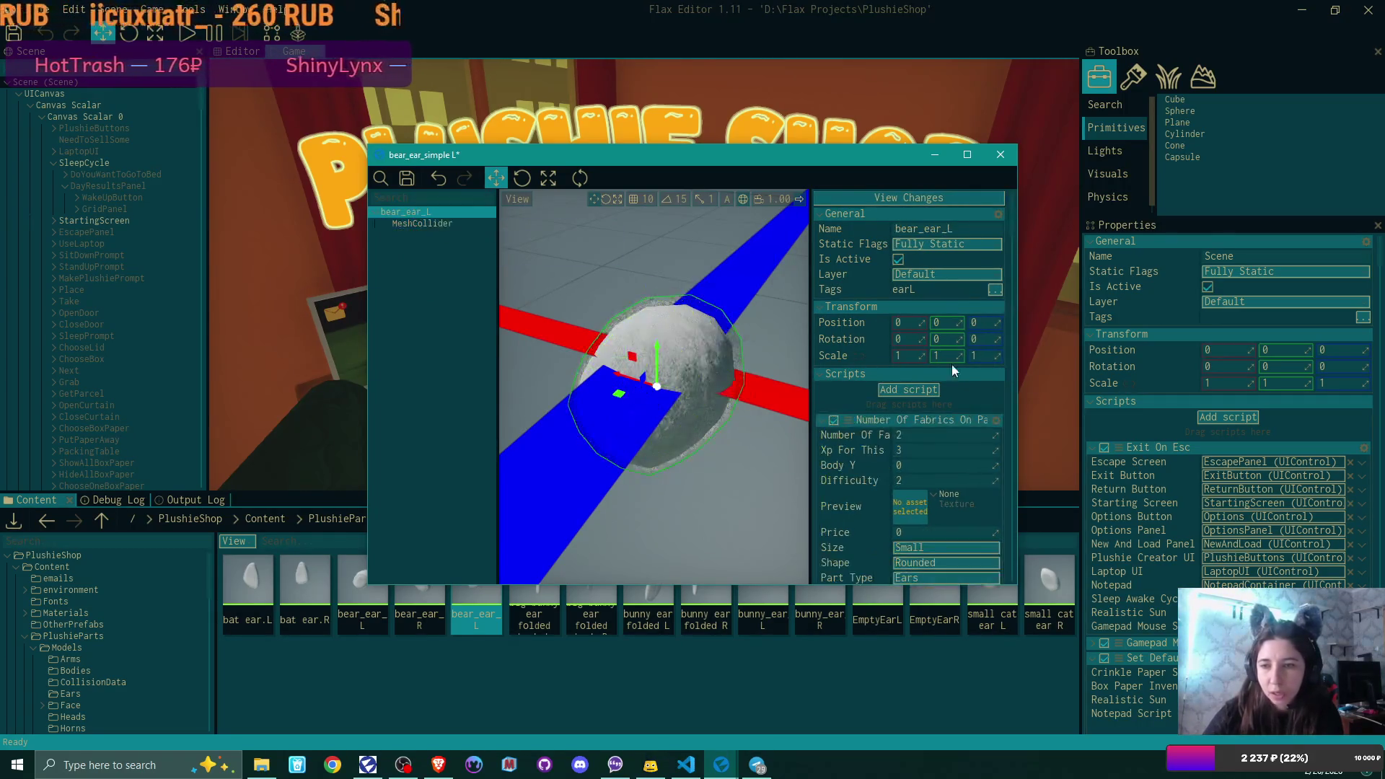
left_click(931, 479)
type("1")
key("Return")
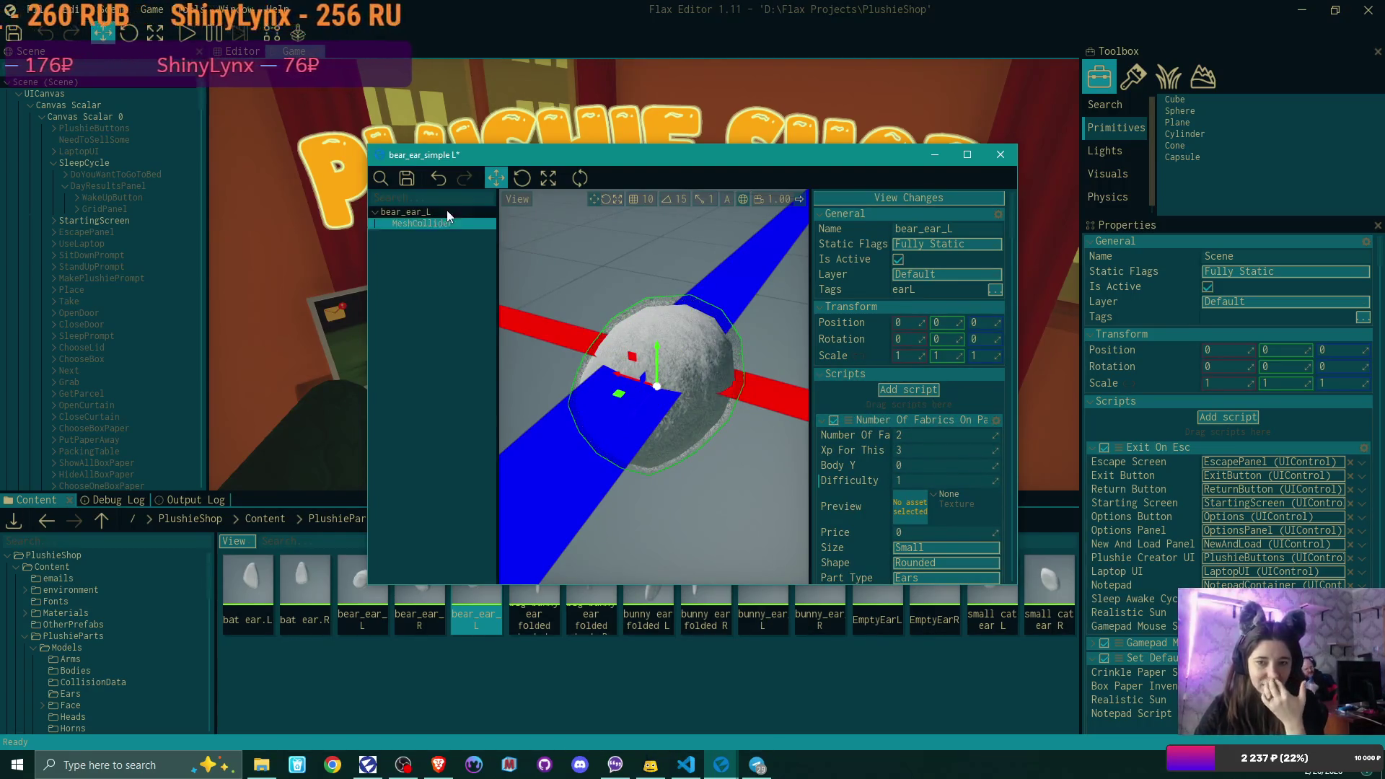
left_click(1000, 154)
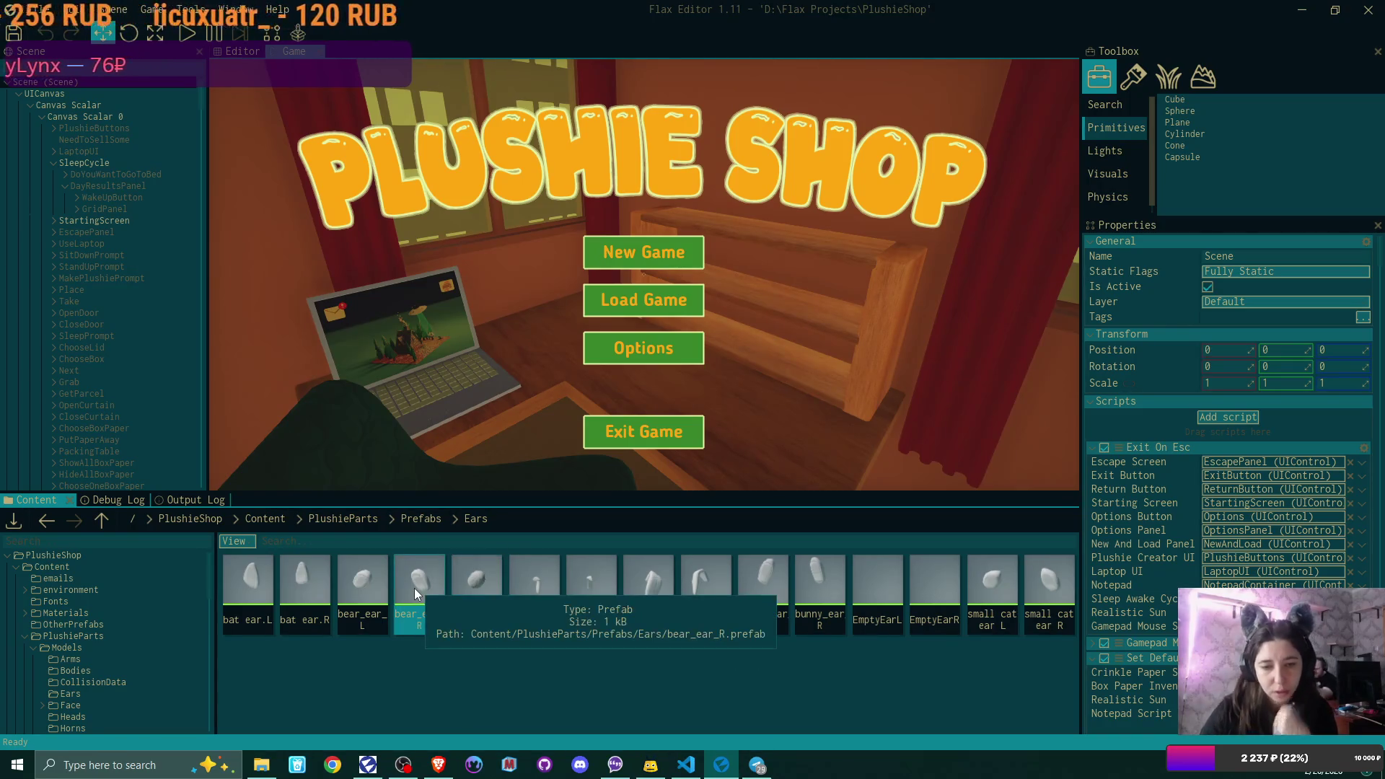
- Duplicate bear_ear_R, rename the copy bear_ear_simple R, and open it for editing
key("ctrl+d")
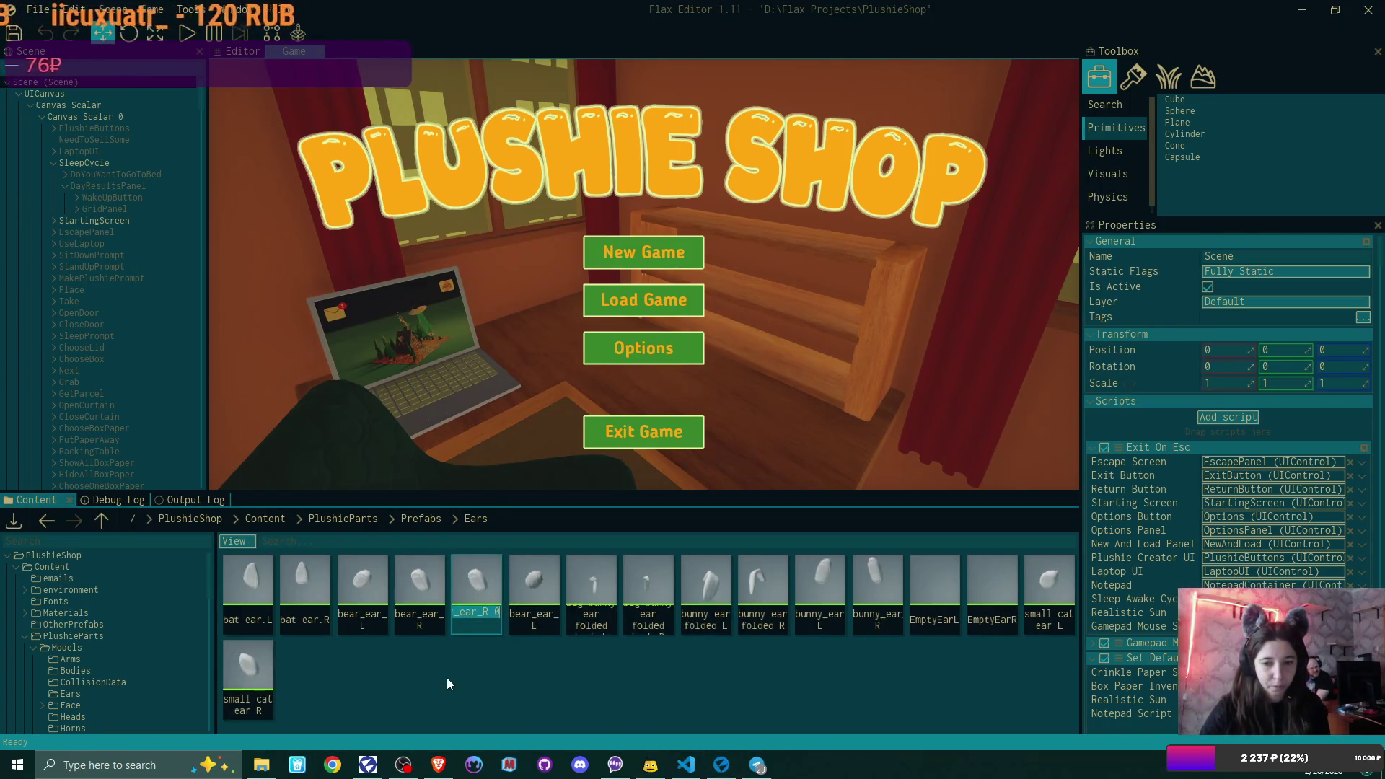
key("Home")
key("End")
key("BackSpace")
key("BackSpace")
type("_simple")
key("Return")
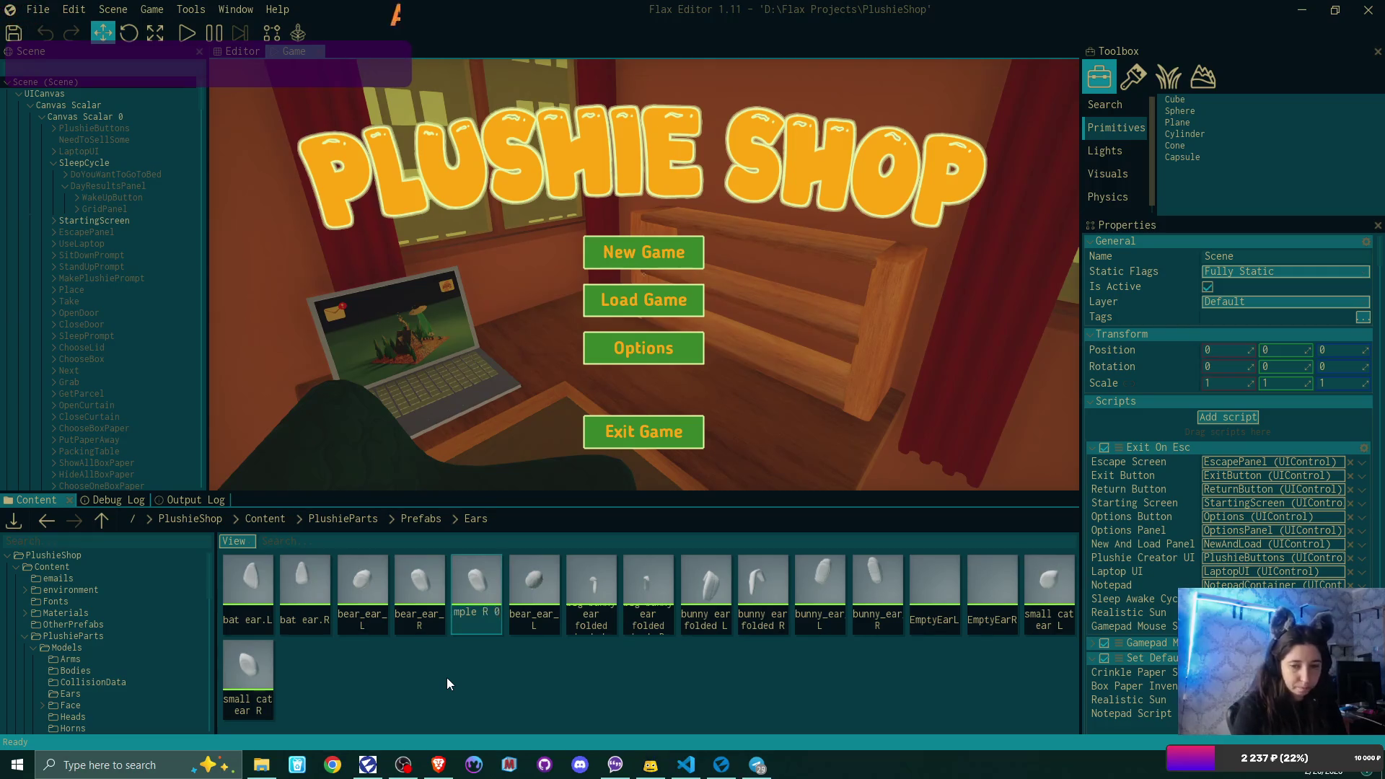
key("Return")
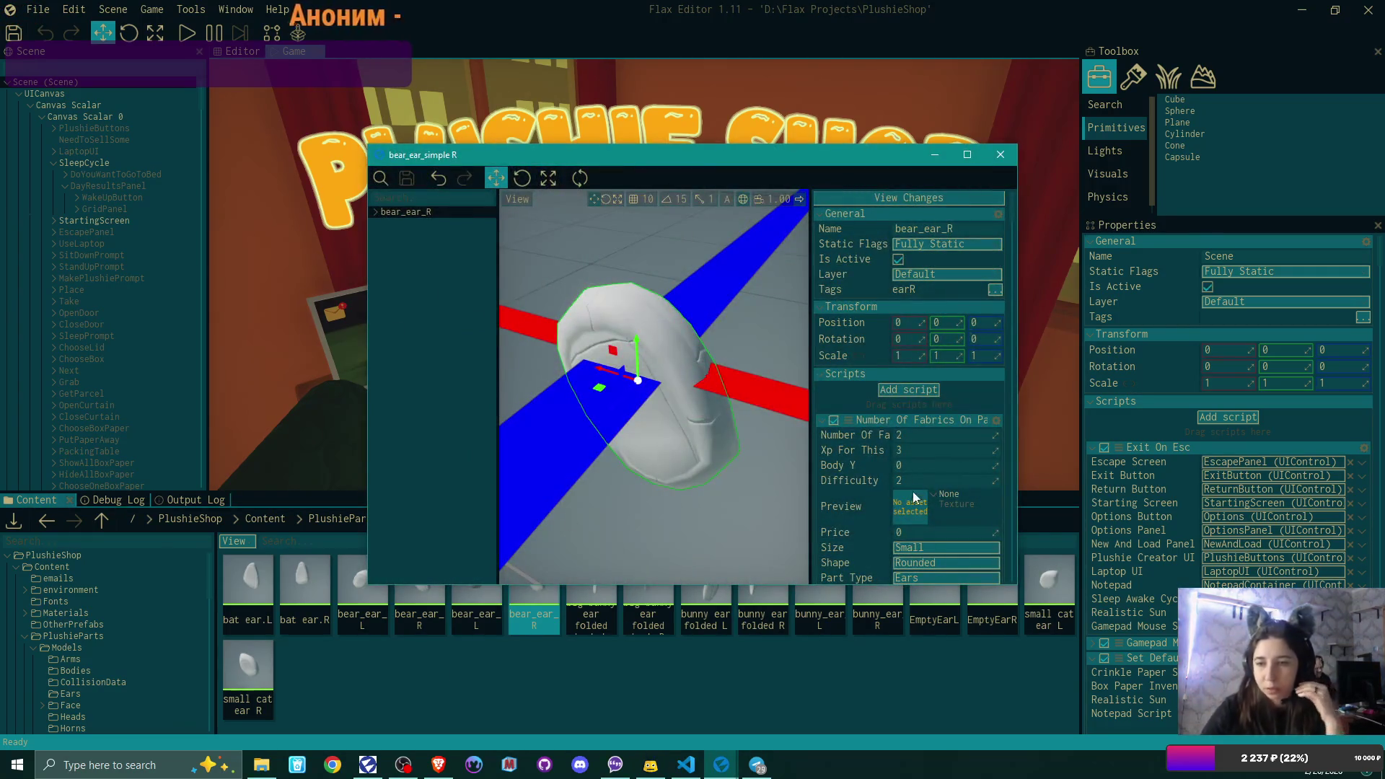
- Set the bear_ear_simple R prefab to Difficulty 1 with the bear ear simple R model, then save and close it
scroll(911, 494, "down", 5)
left_click(910, 299)
type("1")
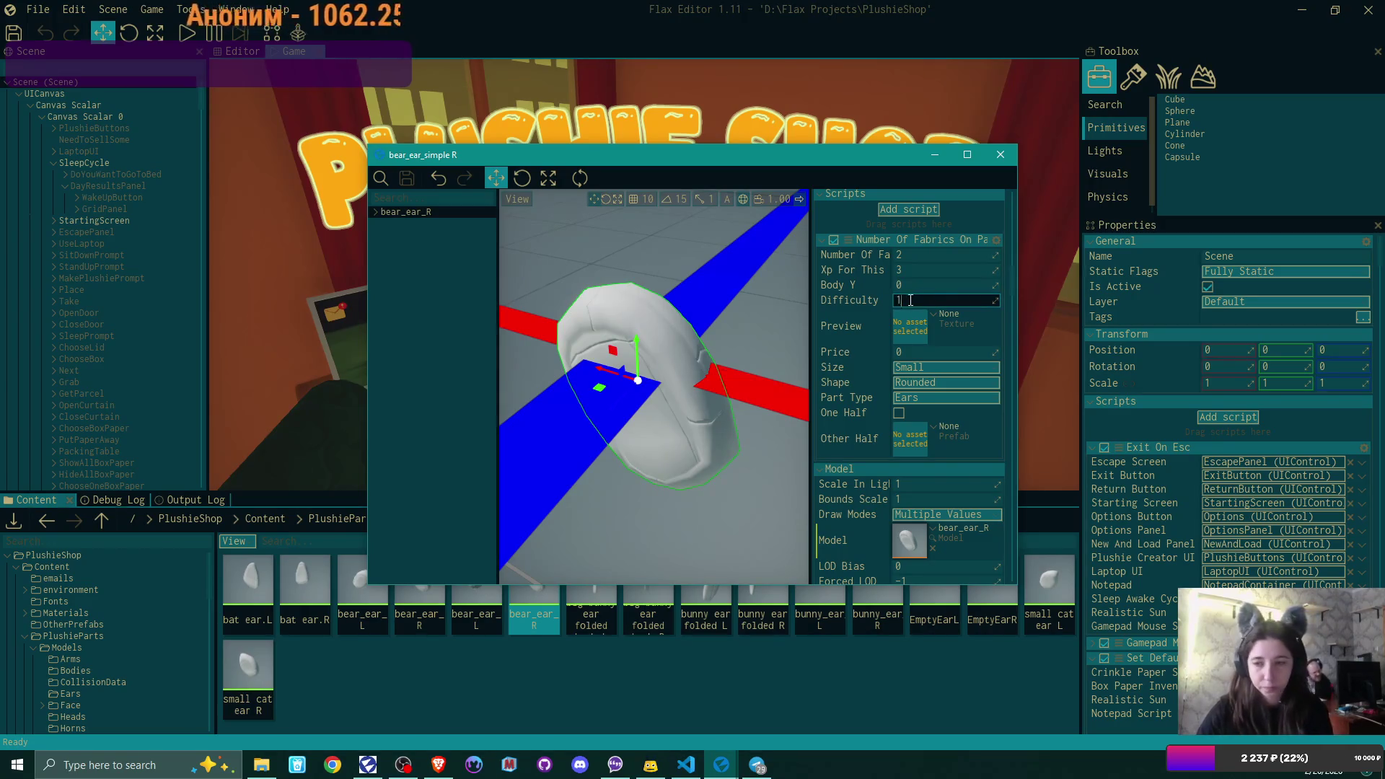
left_click(933, 529)
type("be")
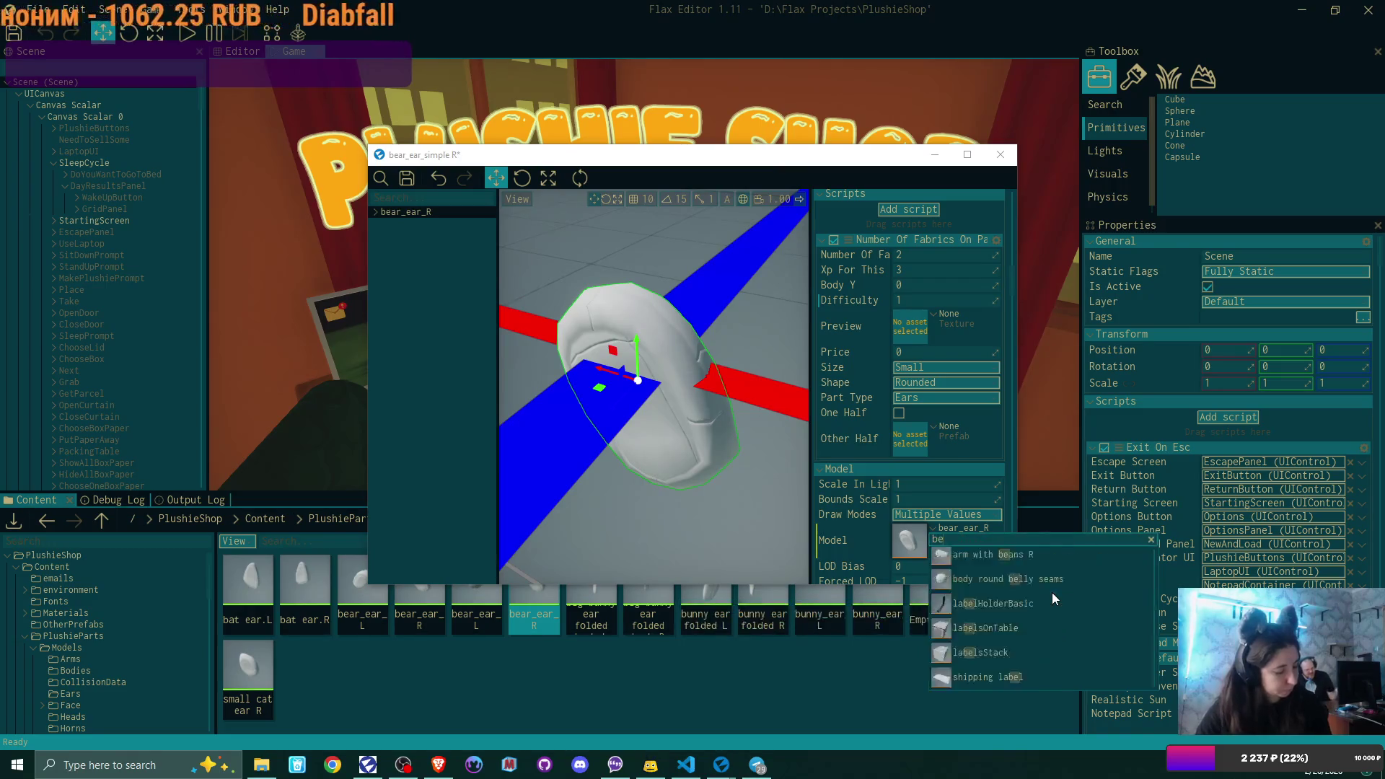
type("ar")
left_click(1052, 591)
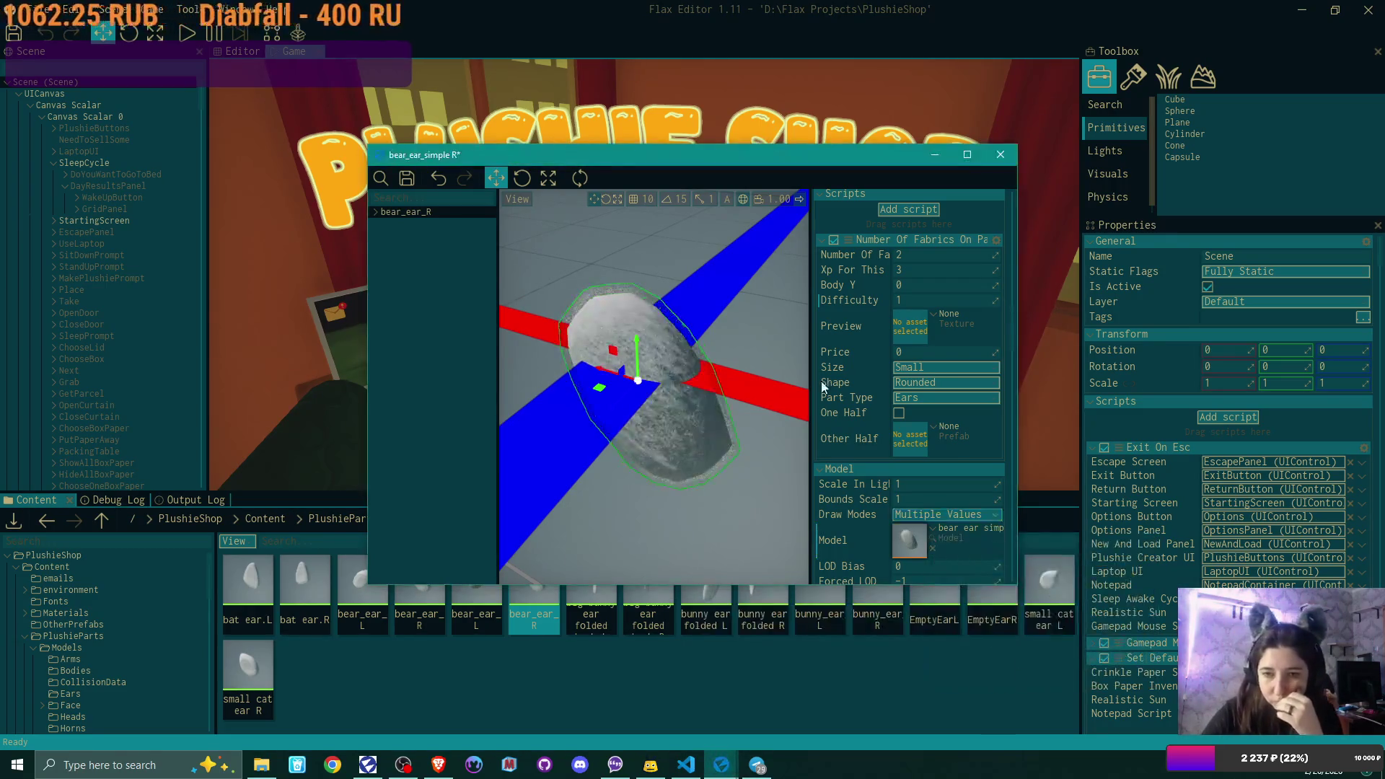
left_click(407, 178)
left_click(1000, 154)
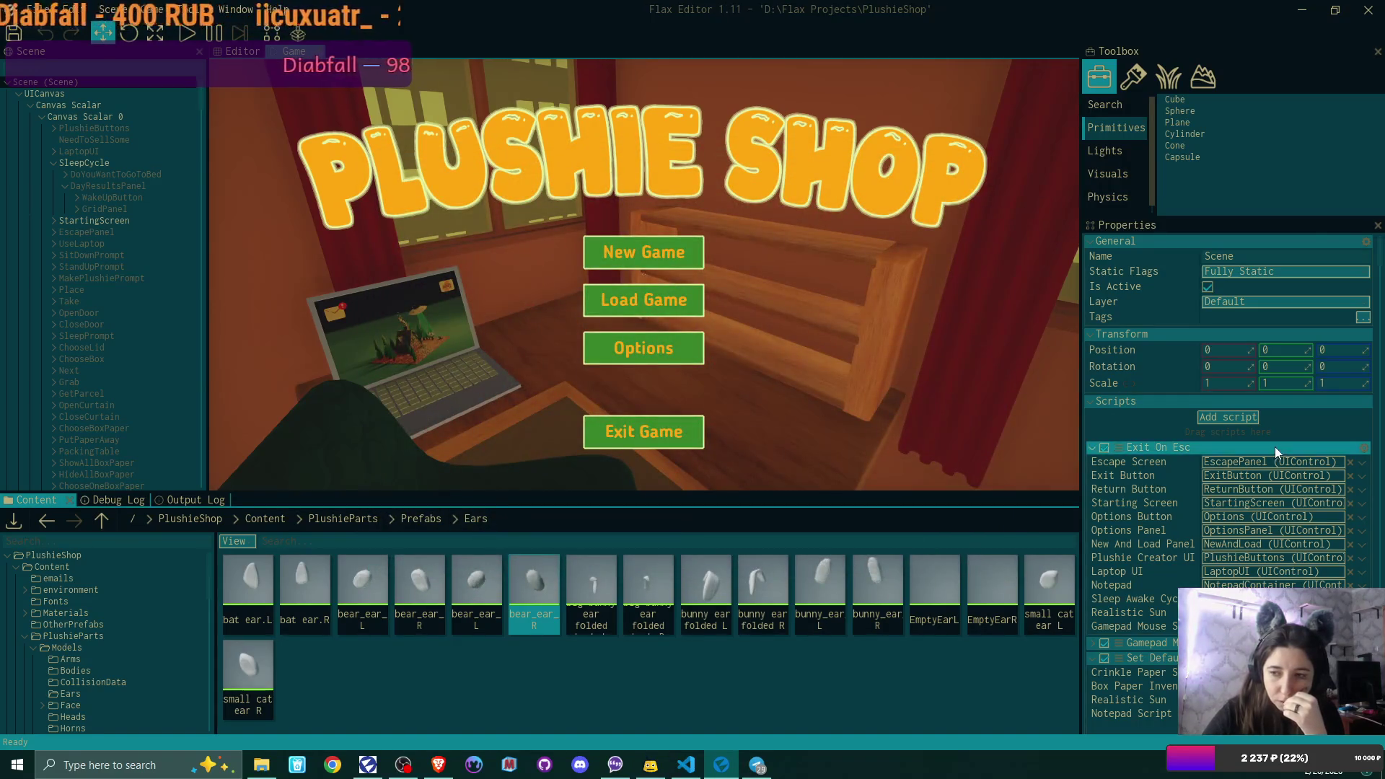
- Expand Ears Left and drop the bear_ear_simple L prefab into its Element 0
scroll(1275, 447, "down", 2)
scroll(1270, 447, "down", 10)
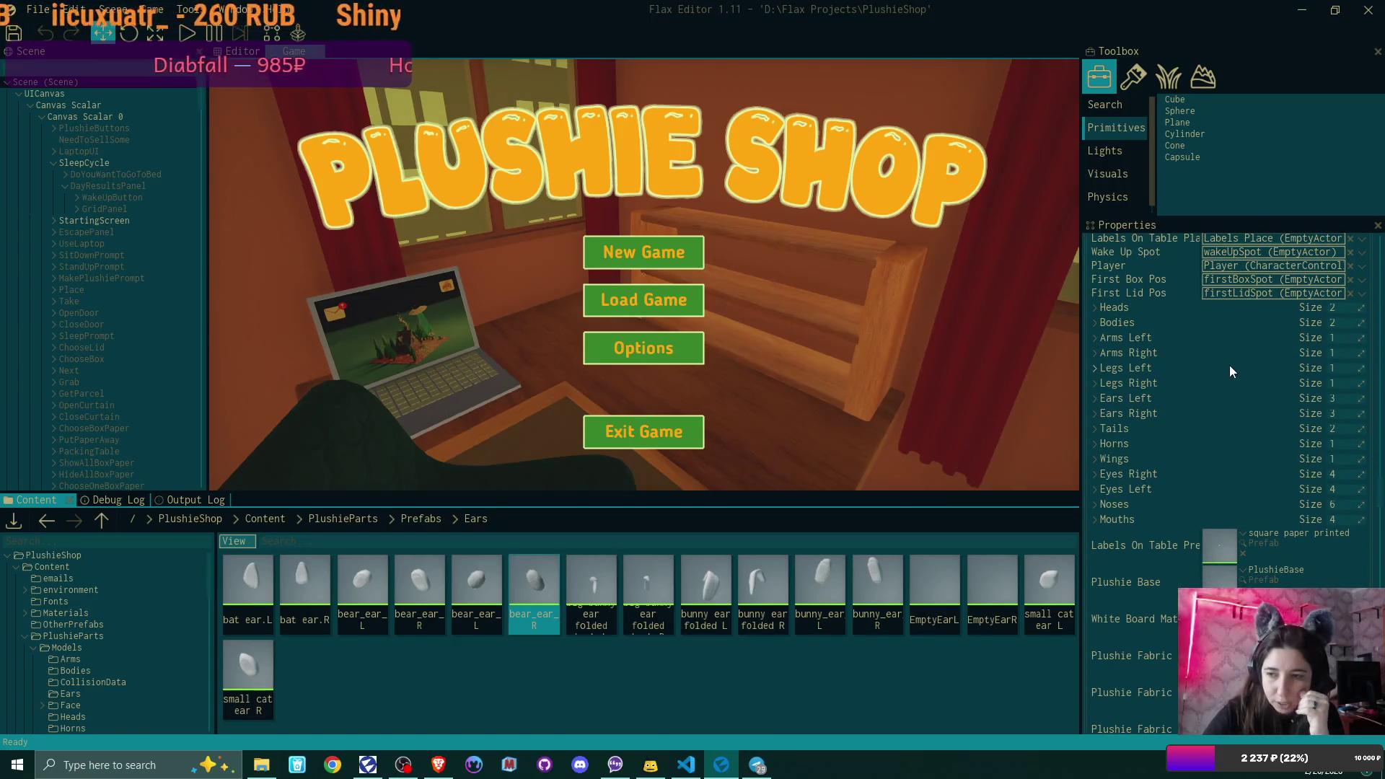
left_click(1096, 398)
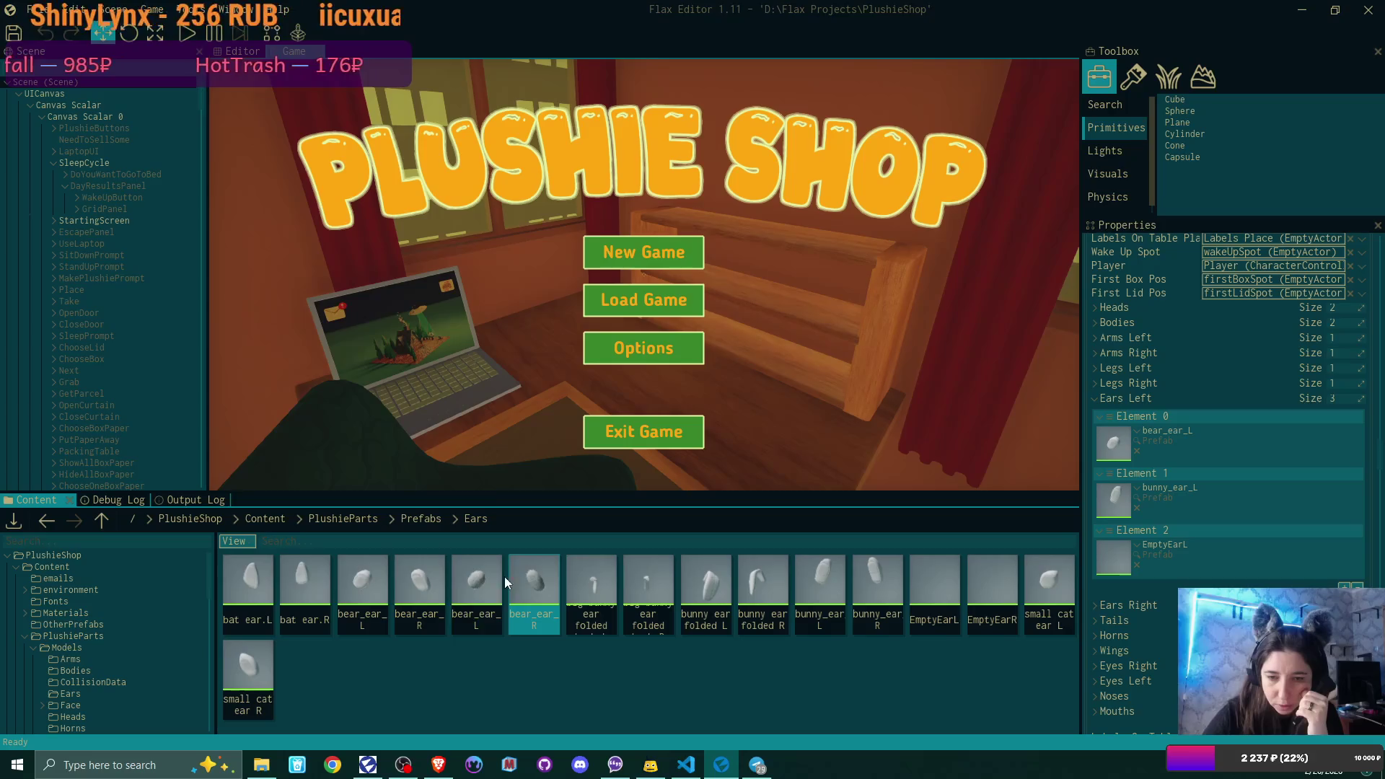
left_click(478, 574)
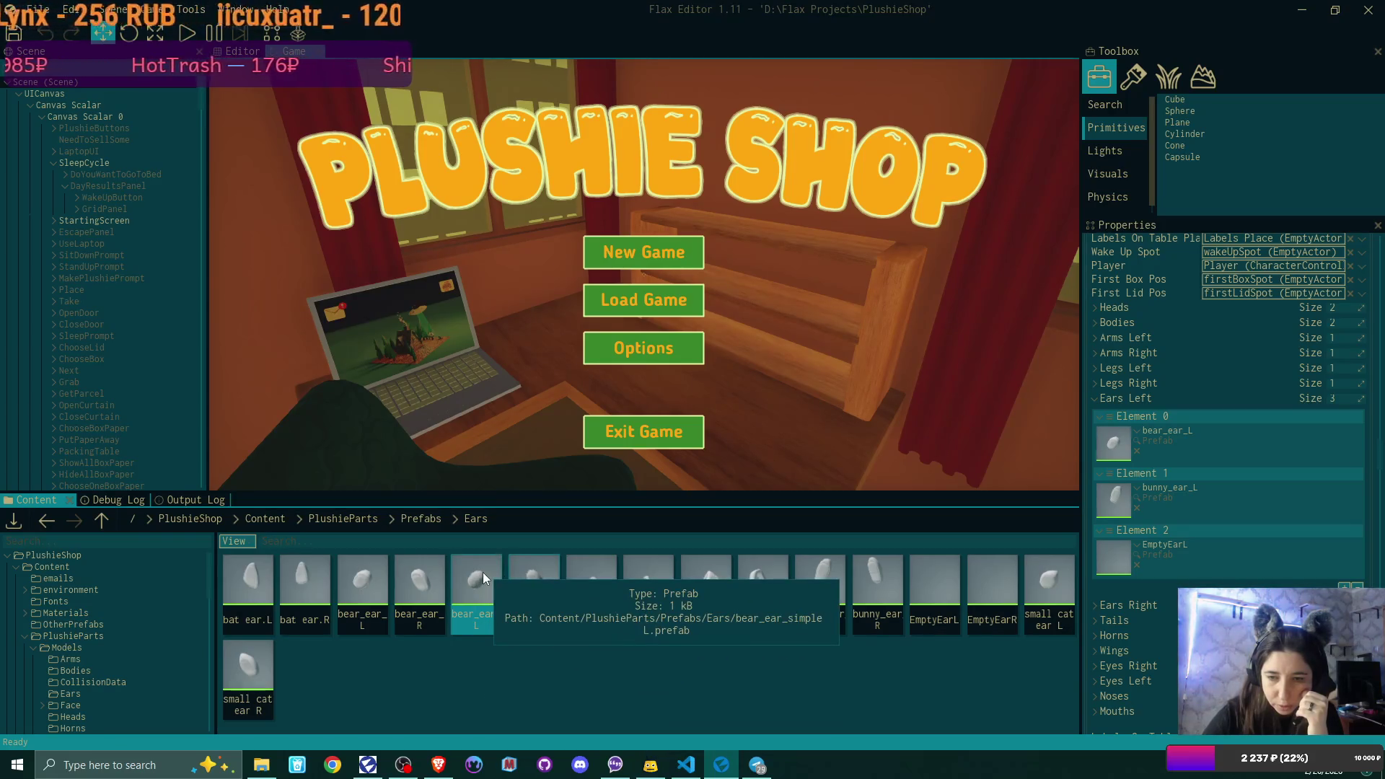
mouse_move(483, 577)
left_mouse_down()
mouse_move(773, 543)
mouse_move(1115, 448)
left_mouse_up()
- Expand Ears Right and drop the bear_ear_simple R prefab into its Element 0
scroll(1218, 513, "down", 2)
left_click(1096, 460)
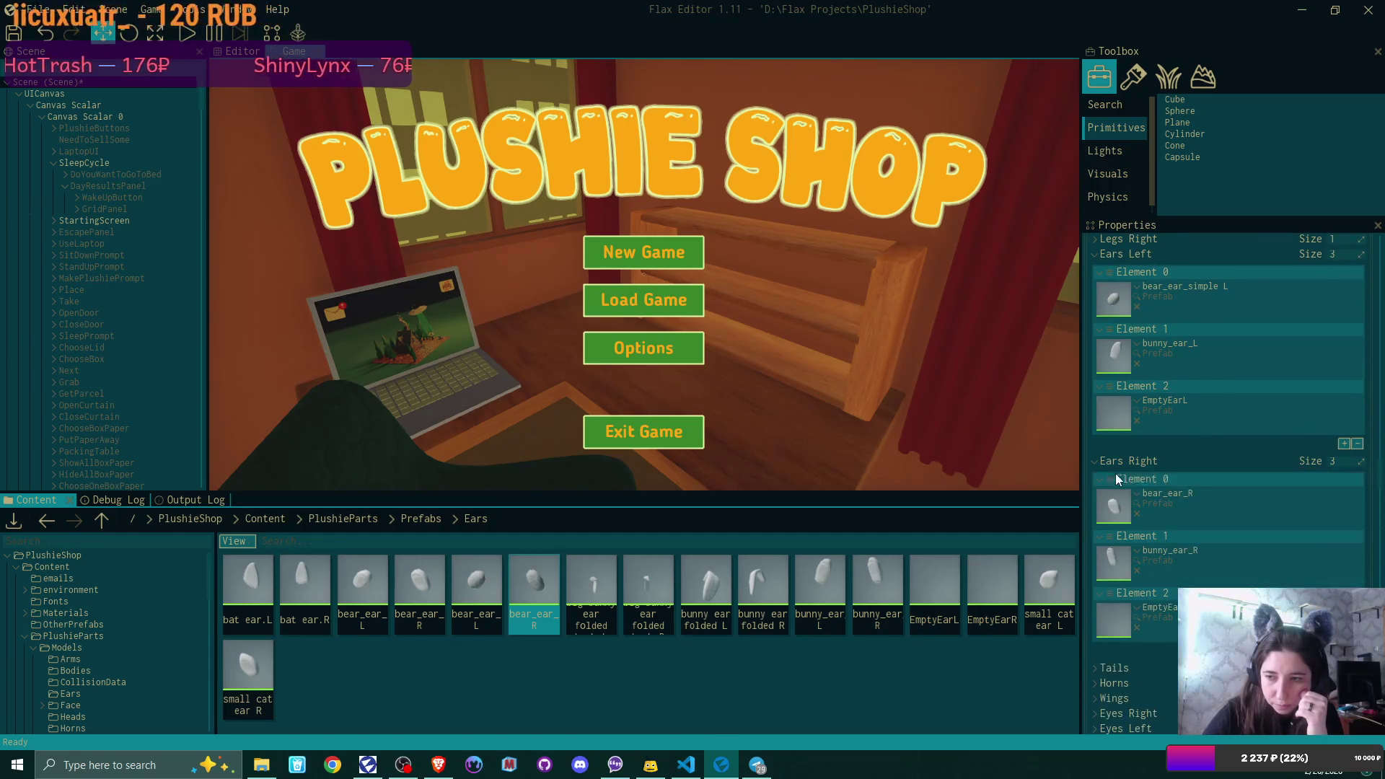
scroll(1123, 482, "down", 1)
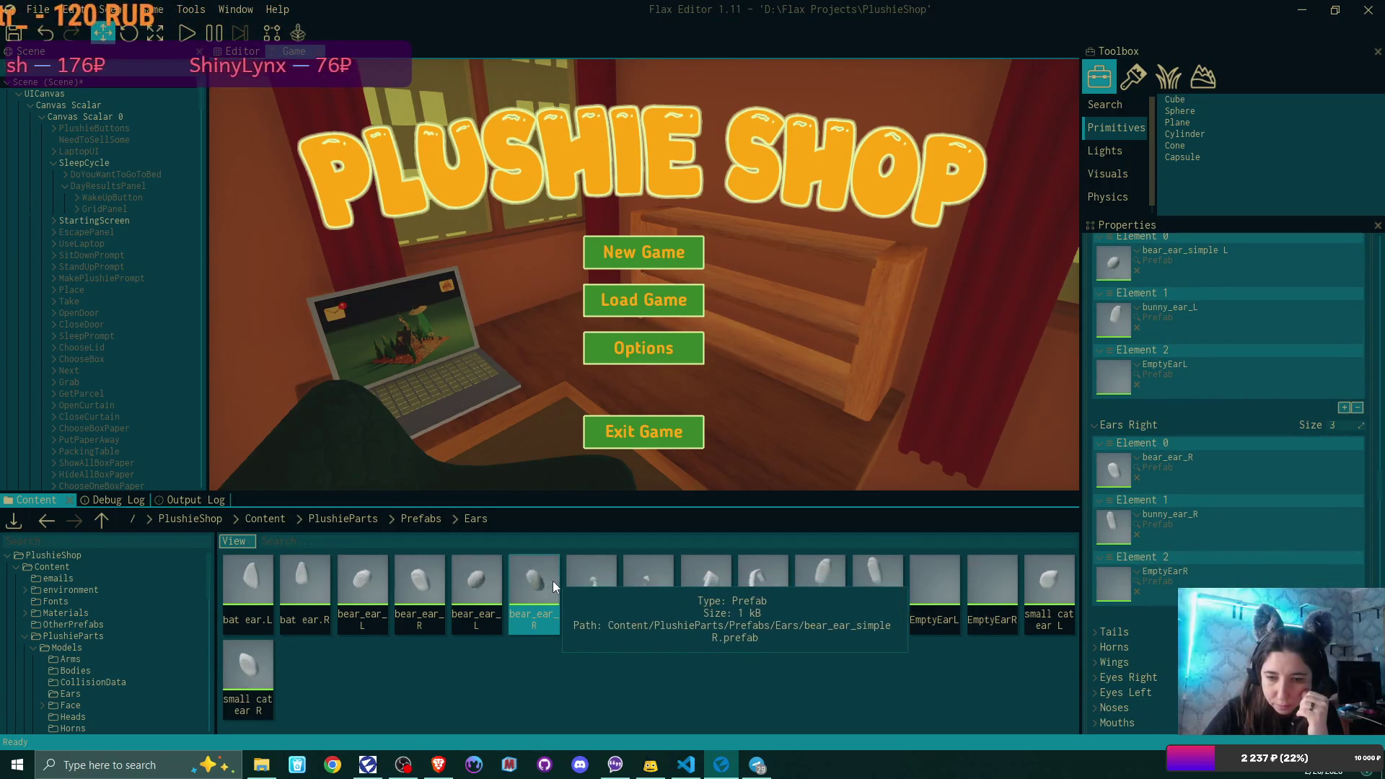
mouse_move(543, 583)
left_mouse_down()
mouse_move(1039, 498)
mouse_move(1123, 470)
left_mouse_up()
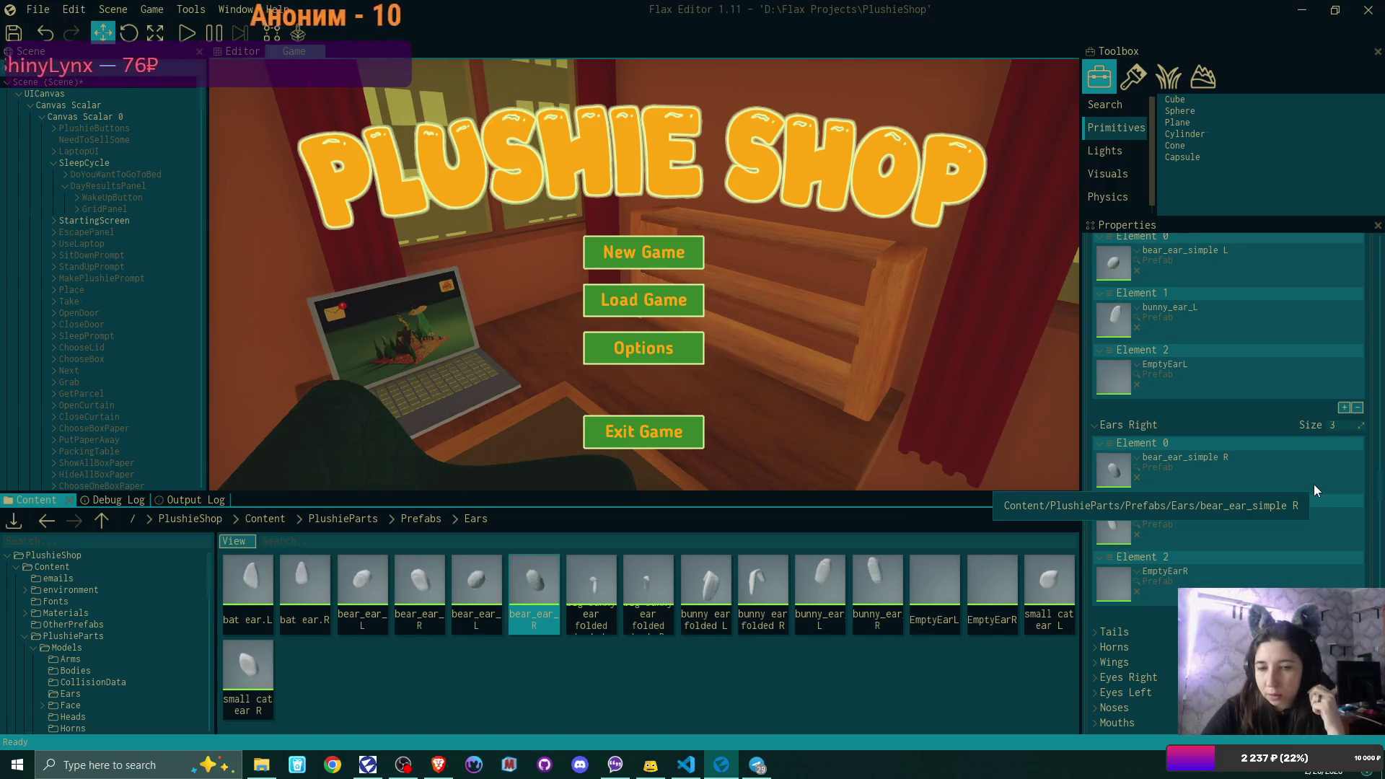
left_click(267, 766)
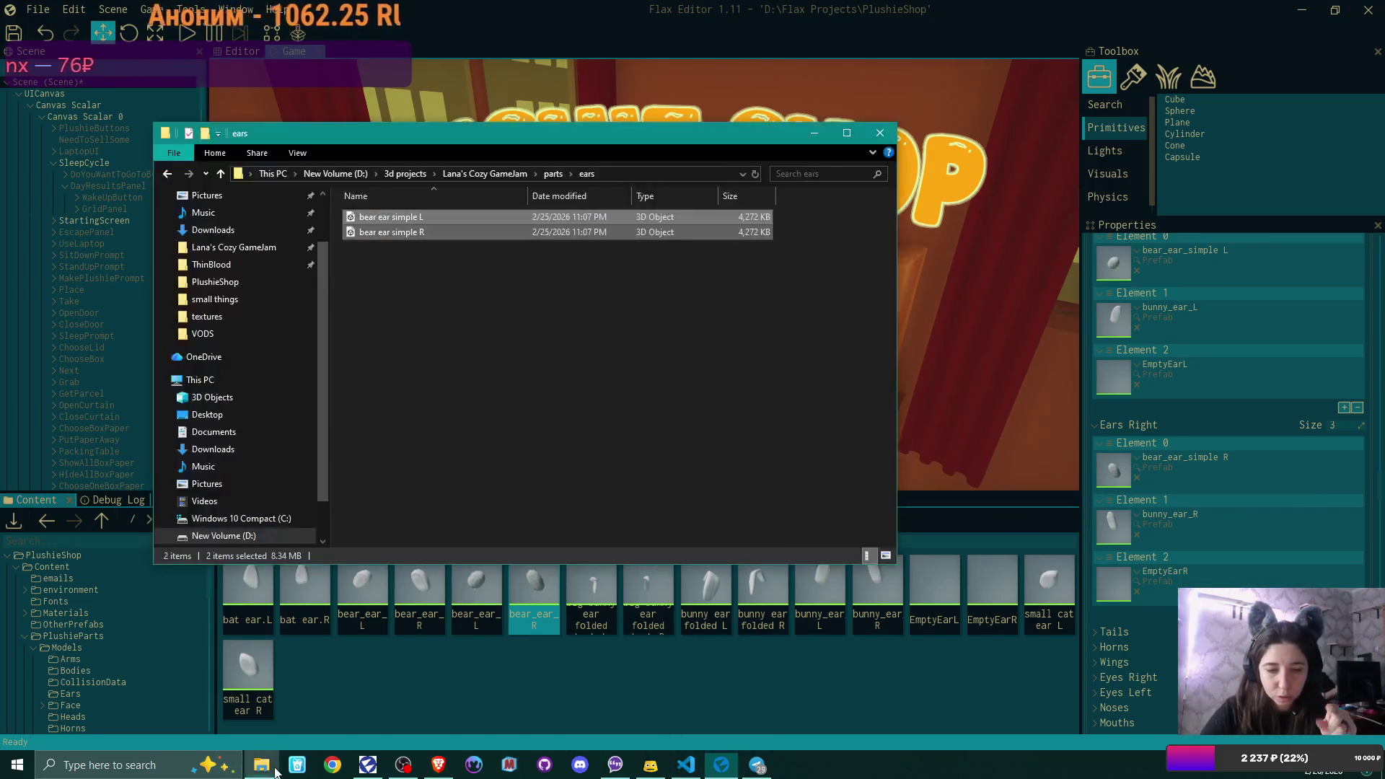
- Go up to the Lana's Cozy GameJam folder and select the plushie Blender file
left_click(552, 175)
left_click(514, 175)
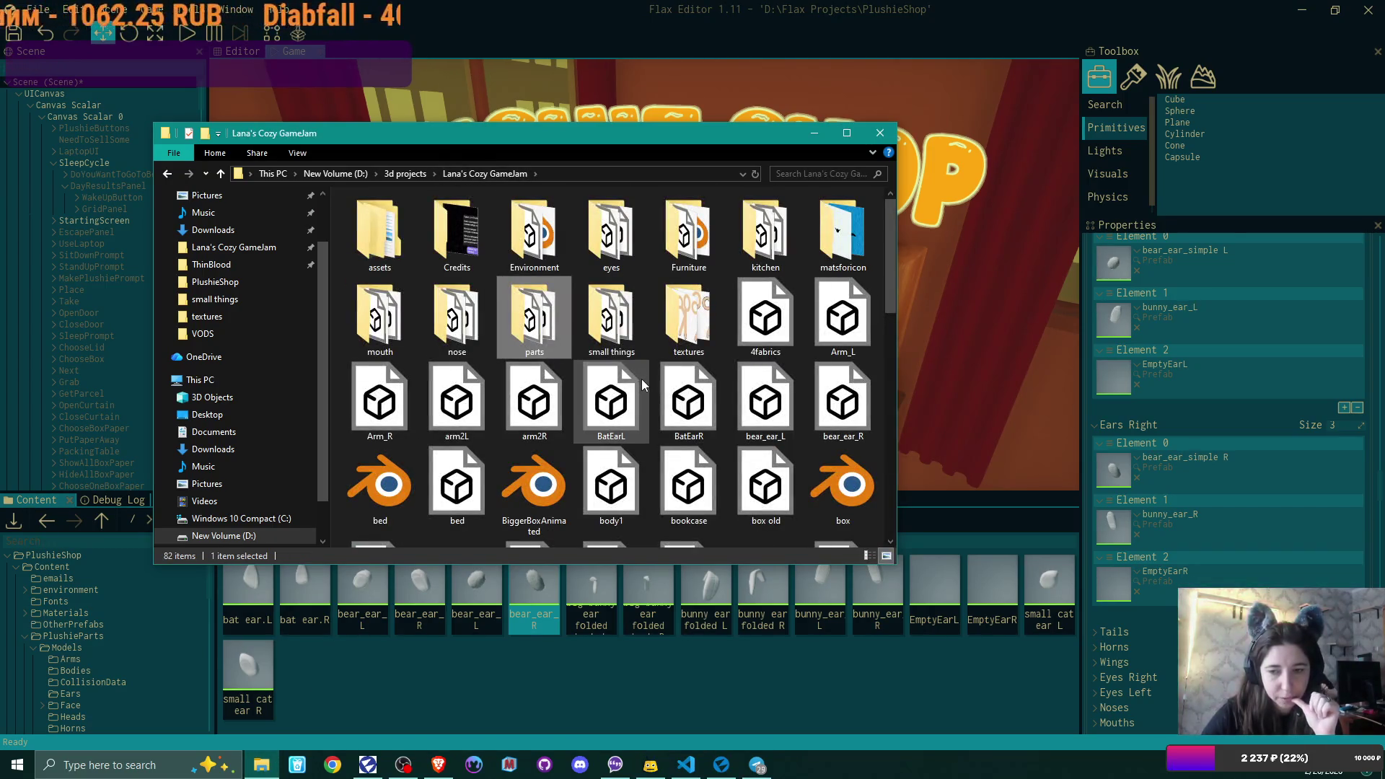
scroll(642, 382, "down", 8)
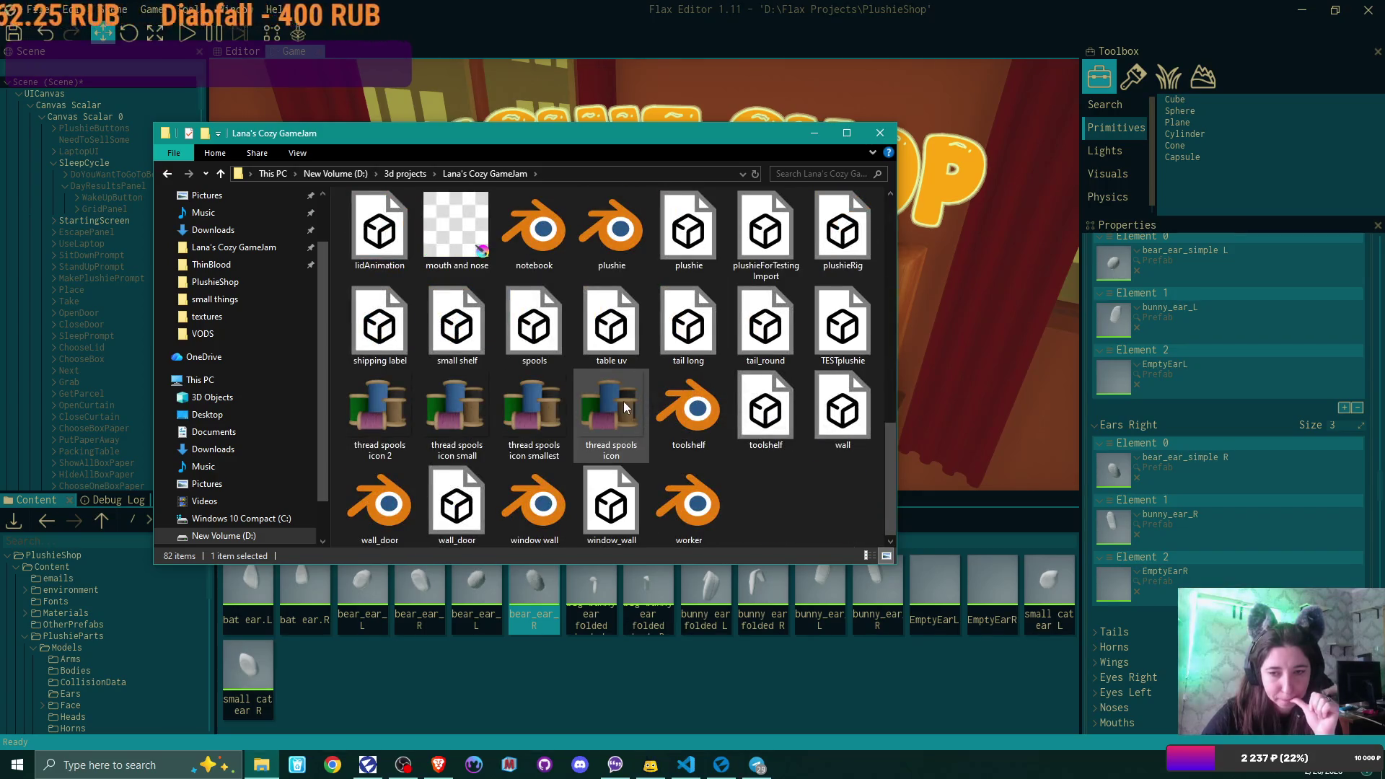
left_click(613, 234)
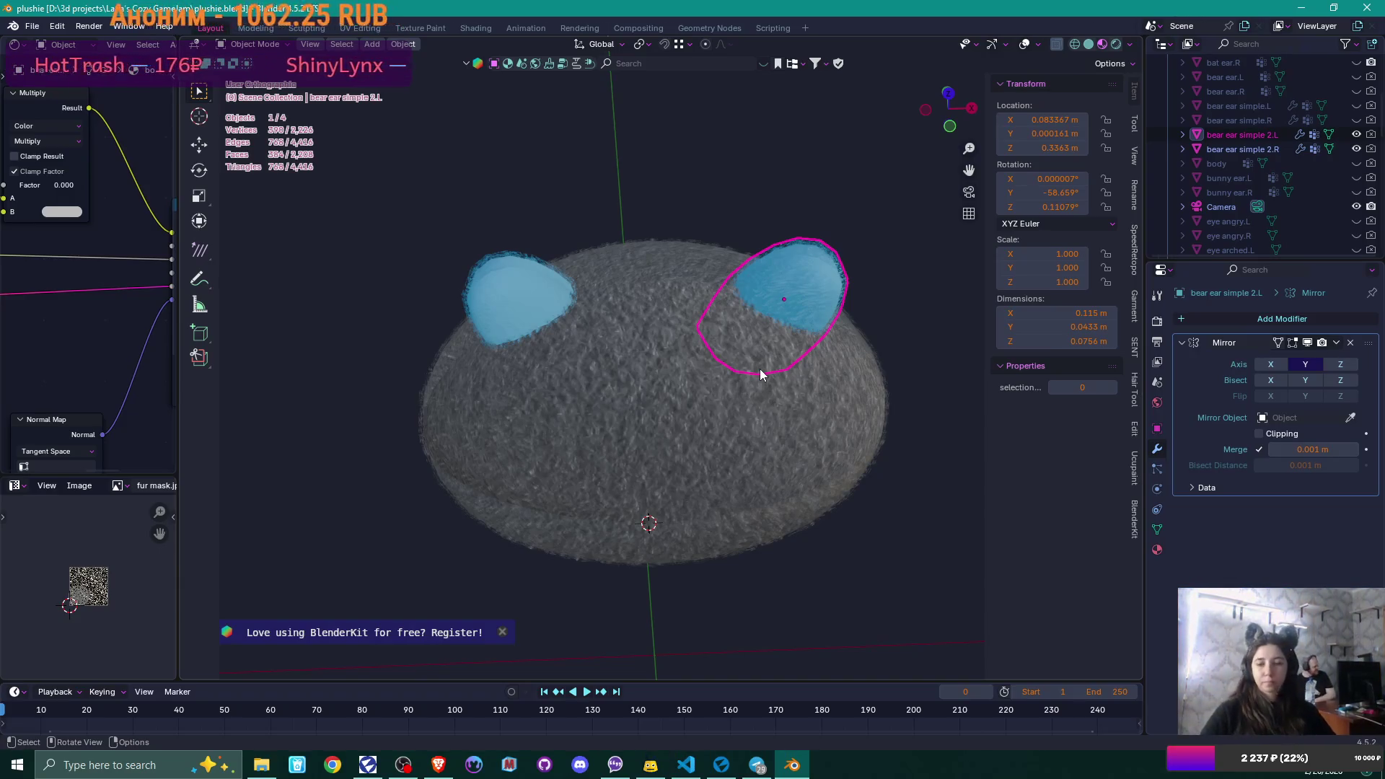
- Orbit around the plushie head and show the ear's material slots
mouse_move(753, 386)
middle_mouse_down()
mouse_move(725, 297)
mouse_move(684, 287)
mouse_move(697, 346)
mouse_move(577, 386)
mouse_move(635, 353)
mouse_move(596, 354)
mouse_move(767, 314)
mouse_move(764, 336)
mouse_move(867, 348)
mouse_move(599, 311)
middle_mouse_up()
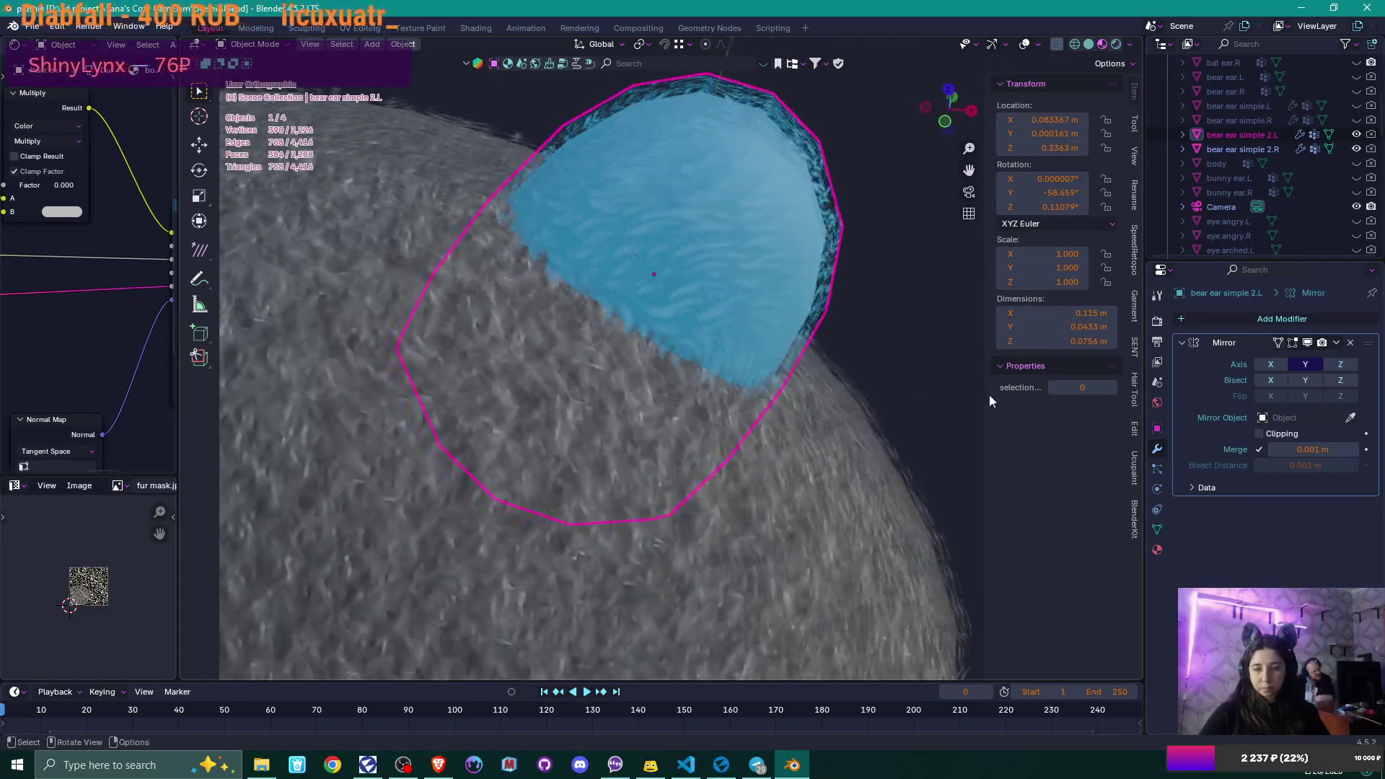
left_click(1156, 550)
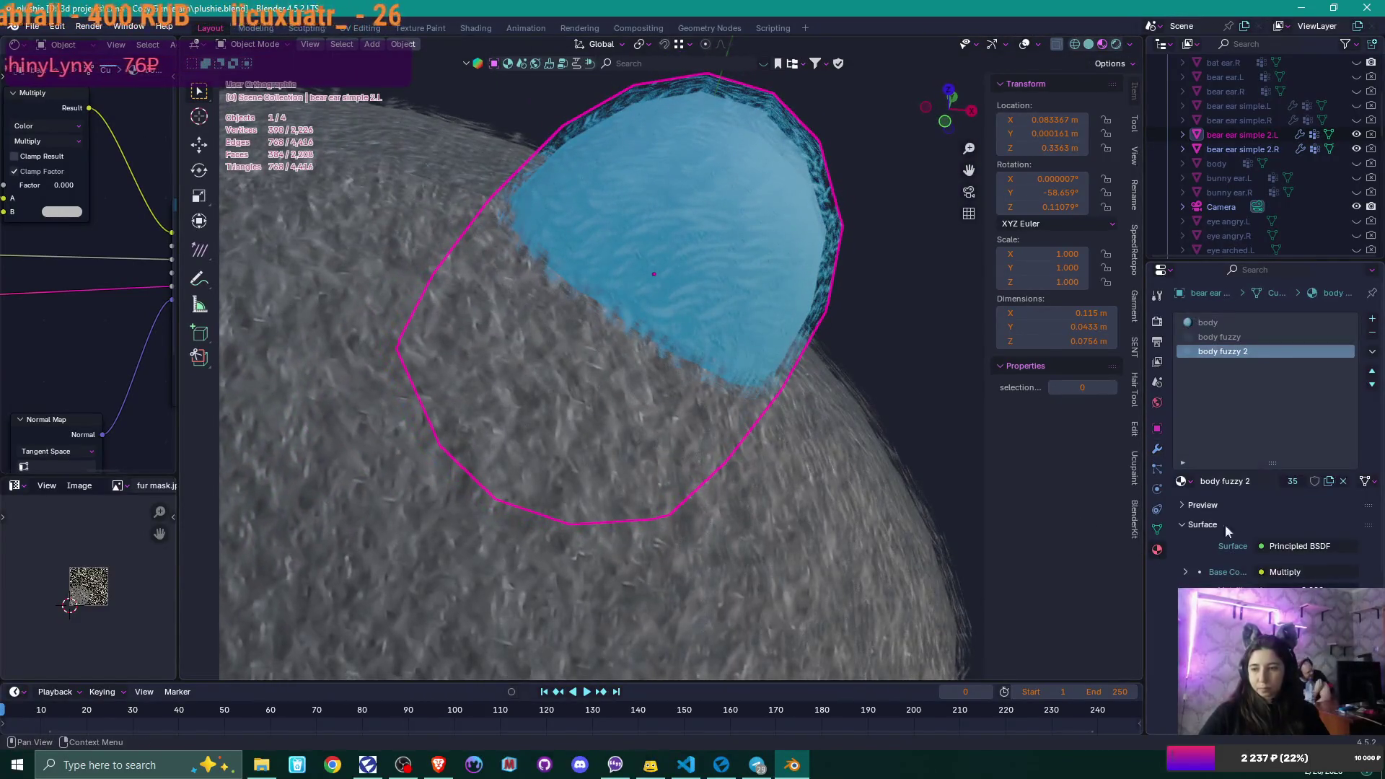
- Add three material slots to the ear holding belly, belly fuzzy and belly fuzzy 2
left_click(1372, 319)
left_click(1183, 481)
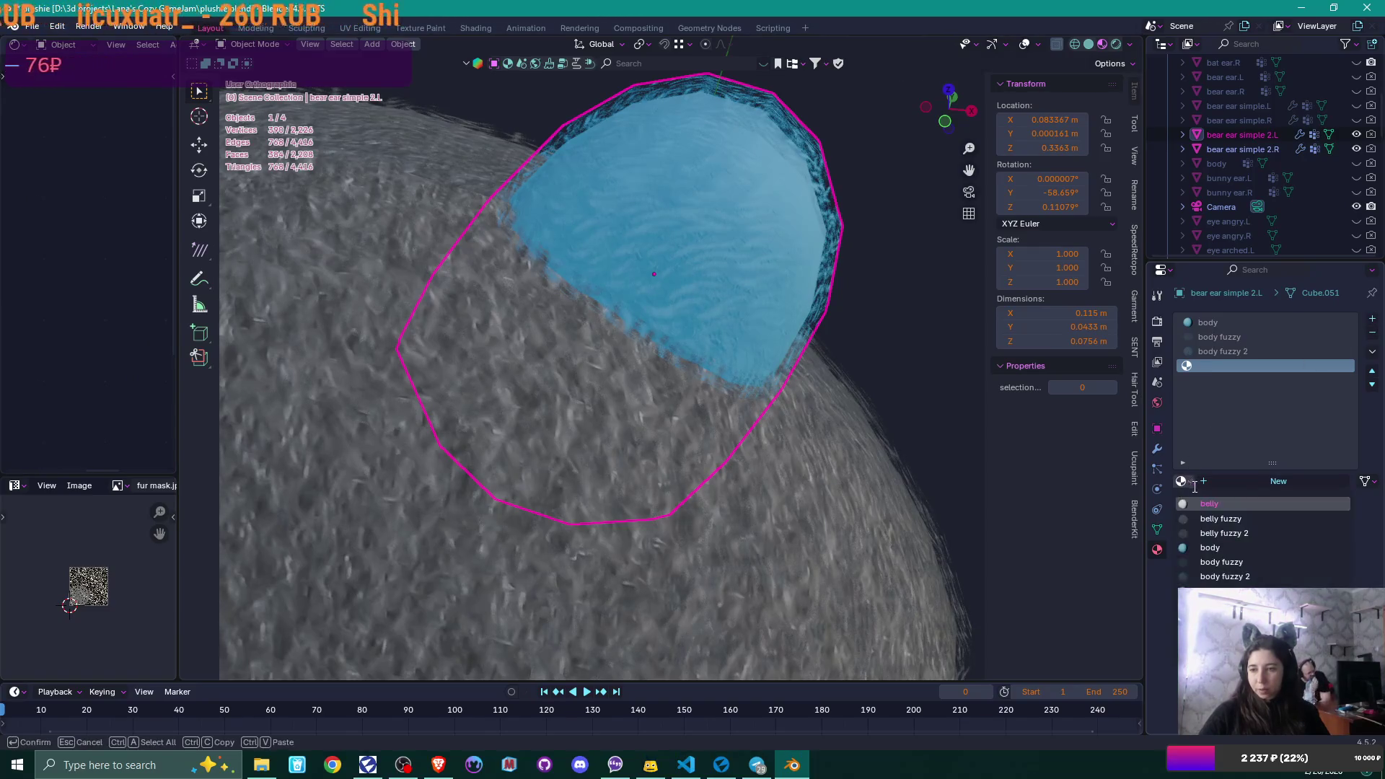
left_click(1272, 506)
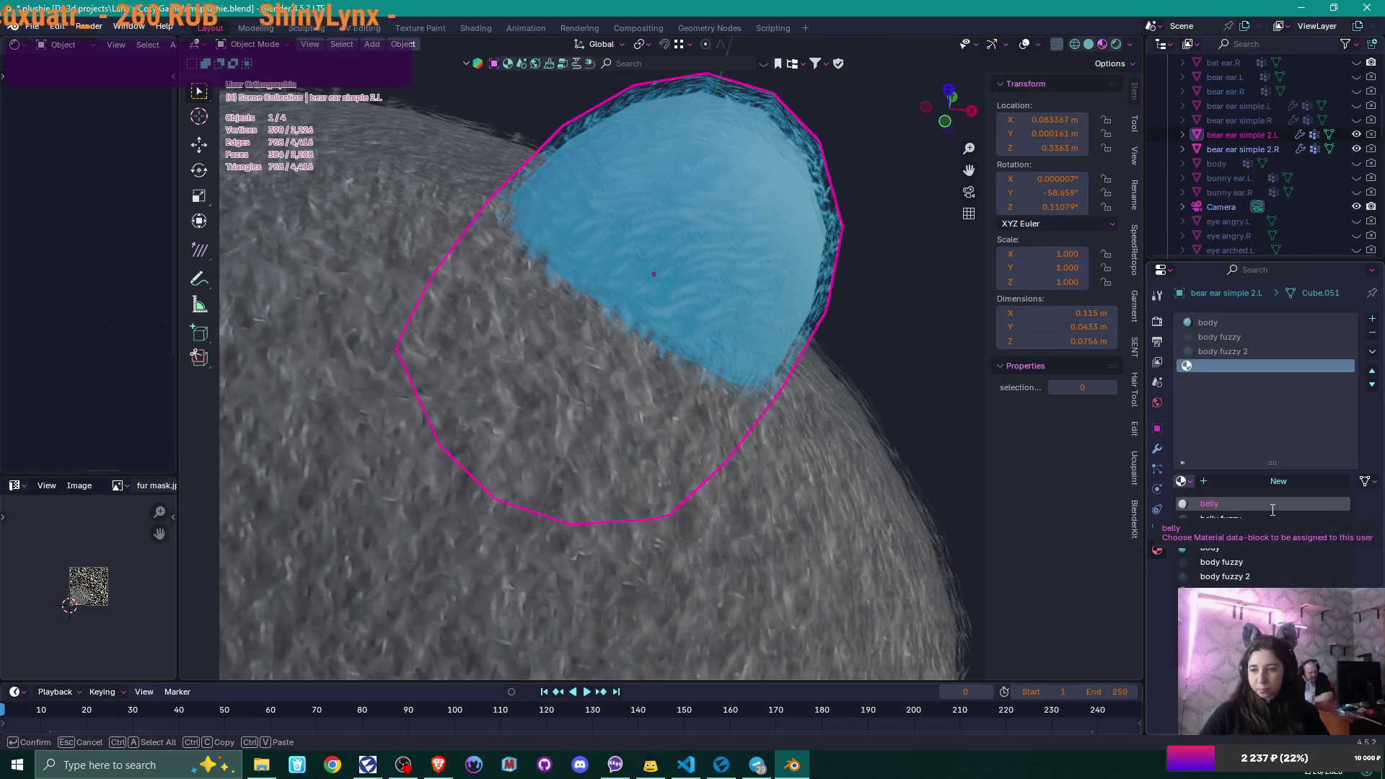
left_click(1372, 319)
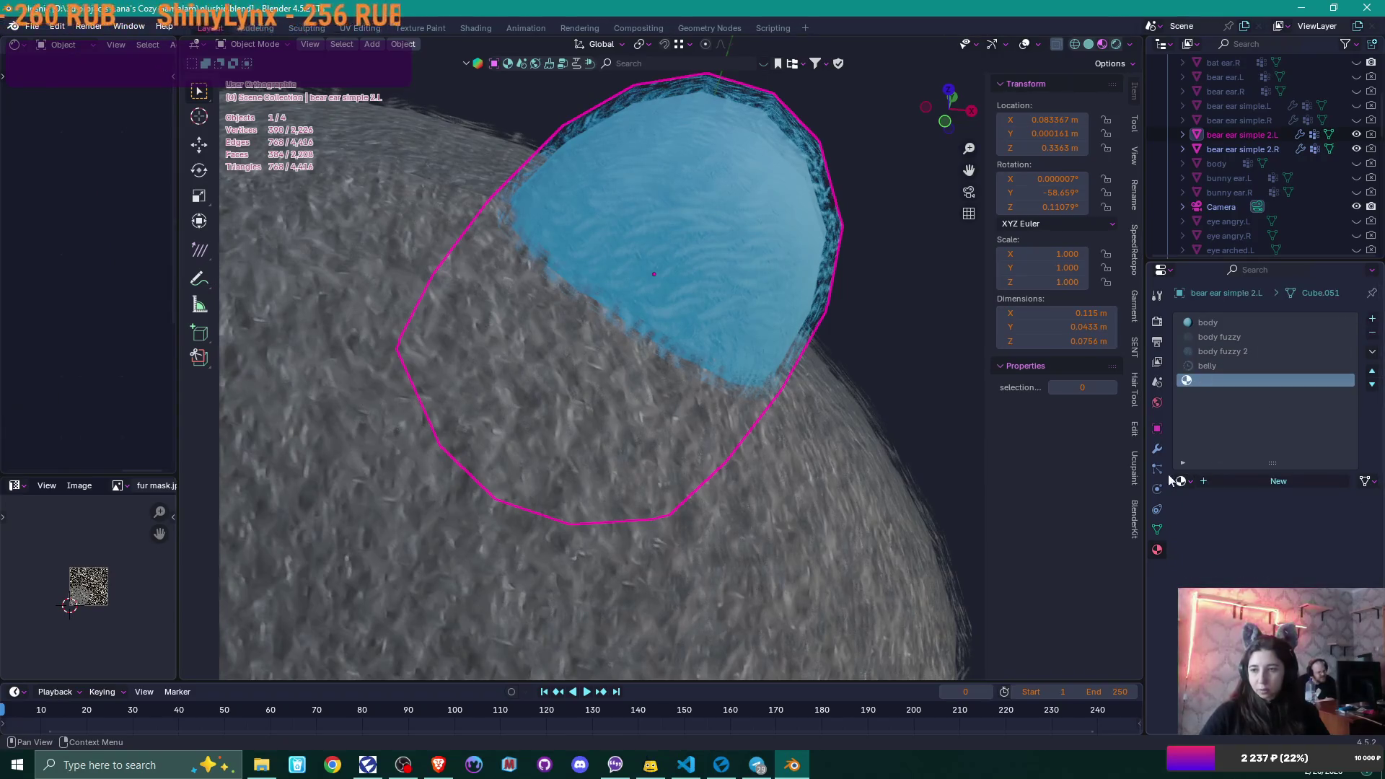
left_click(1181, 481)
left_click(1259, 519)
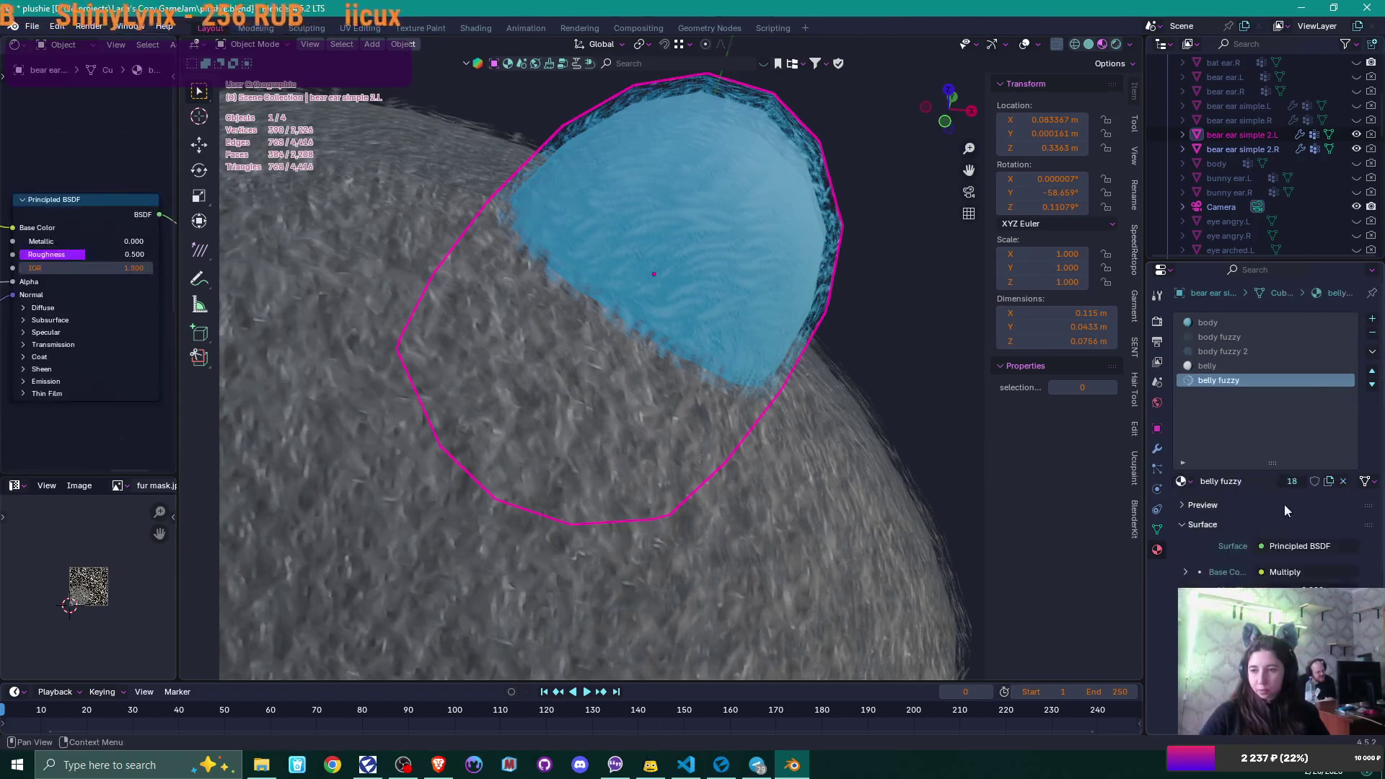
left_click(1372, 319)
left_click(1183, 482)
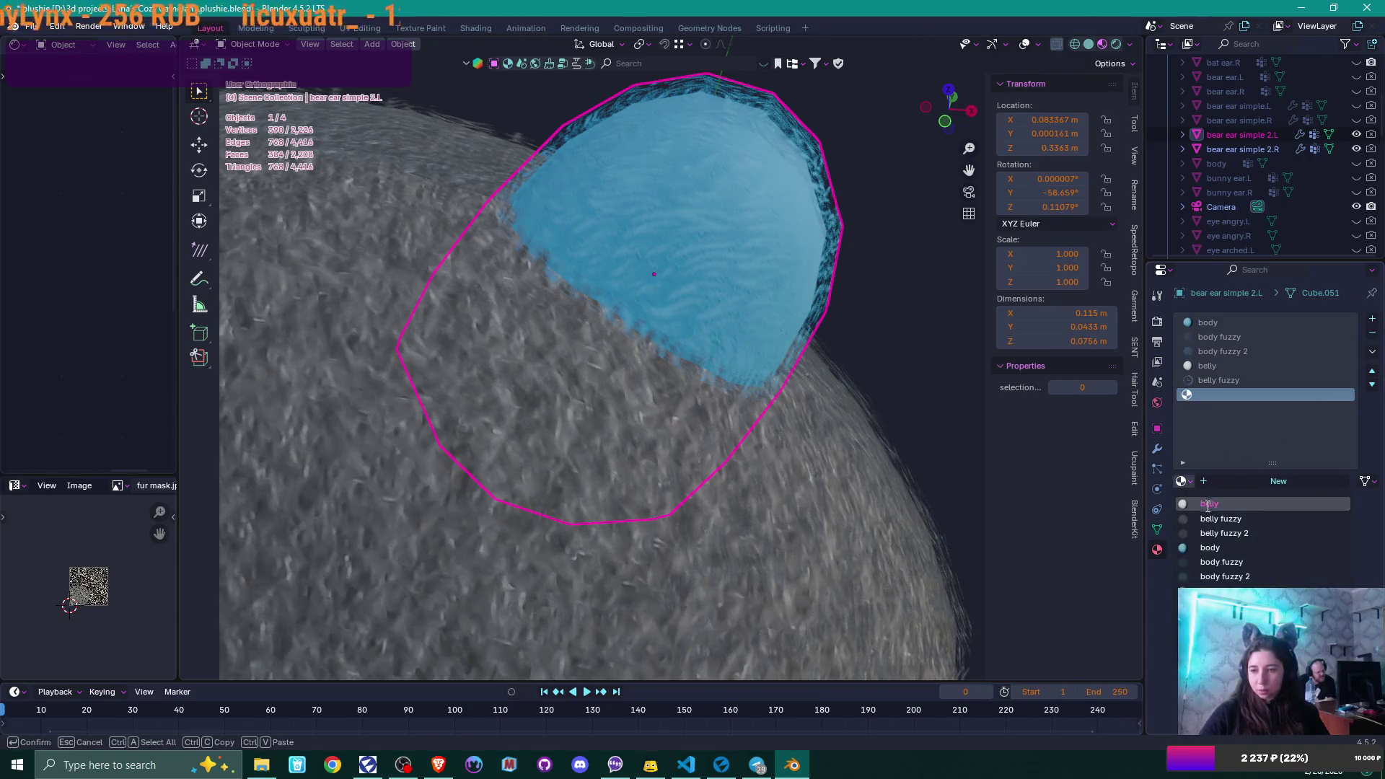
left_click(1258, 535)
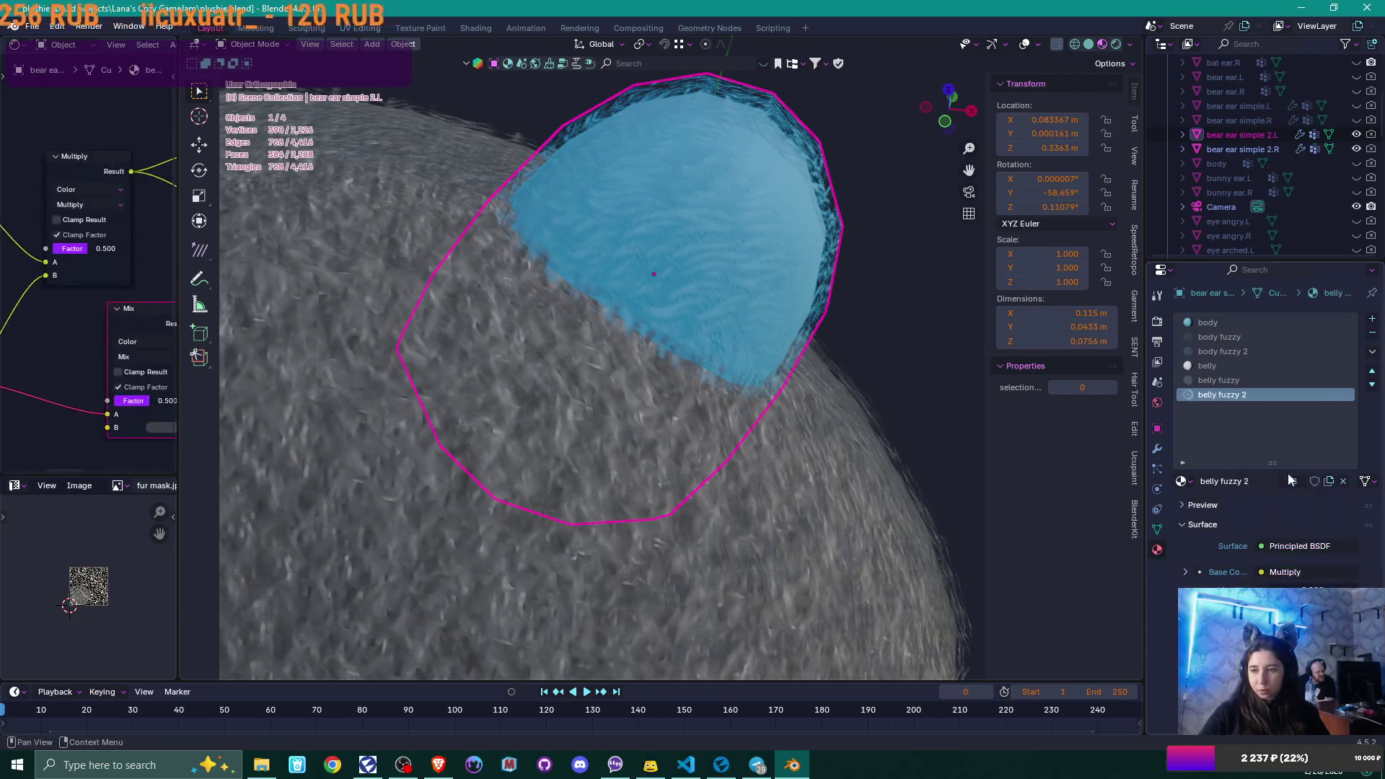
- Apply the Mirror modifier on bear ear simple 2.L and then on 2.R
key("Tab")
mouse_move(794, 249)
middle_mouse_down()
mouse_move(737, 256)
mouse_move(815, 249)
middle_mouse_up()
key("Tab")
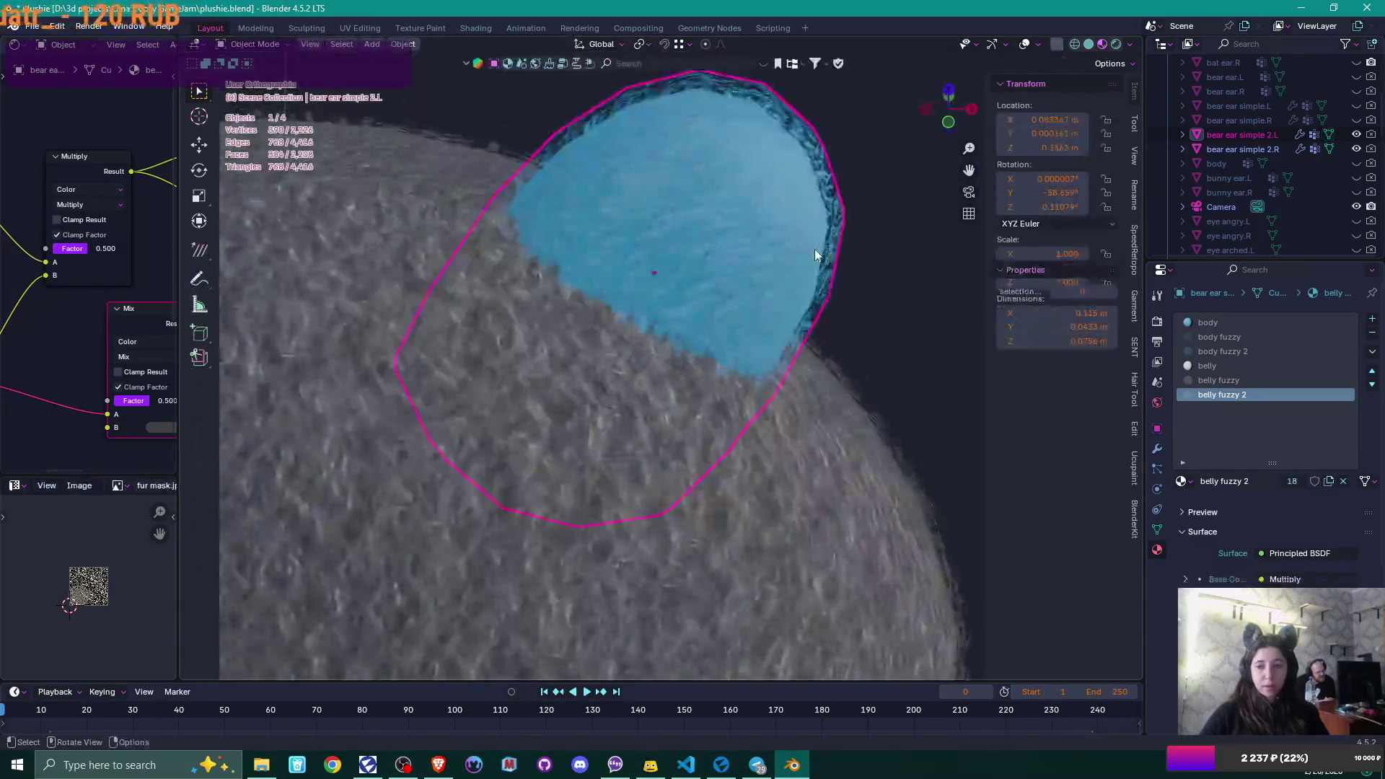
left_click(1166, 449)
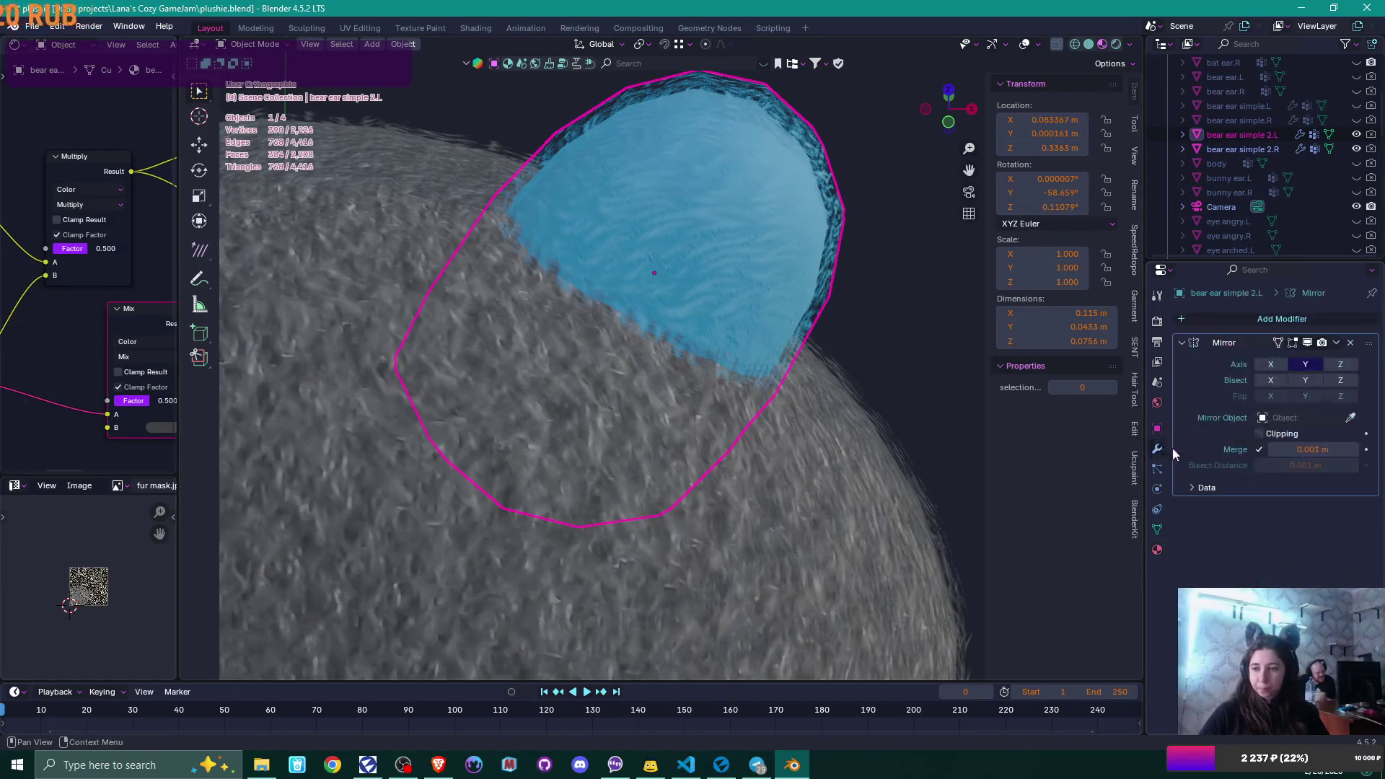
left_click(1334, 347)
left_click(1330, 354)
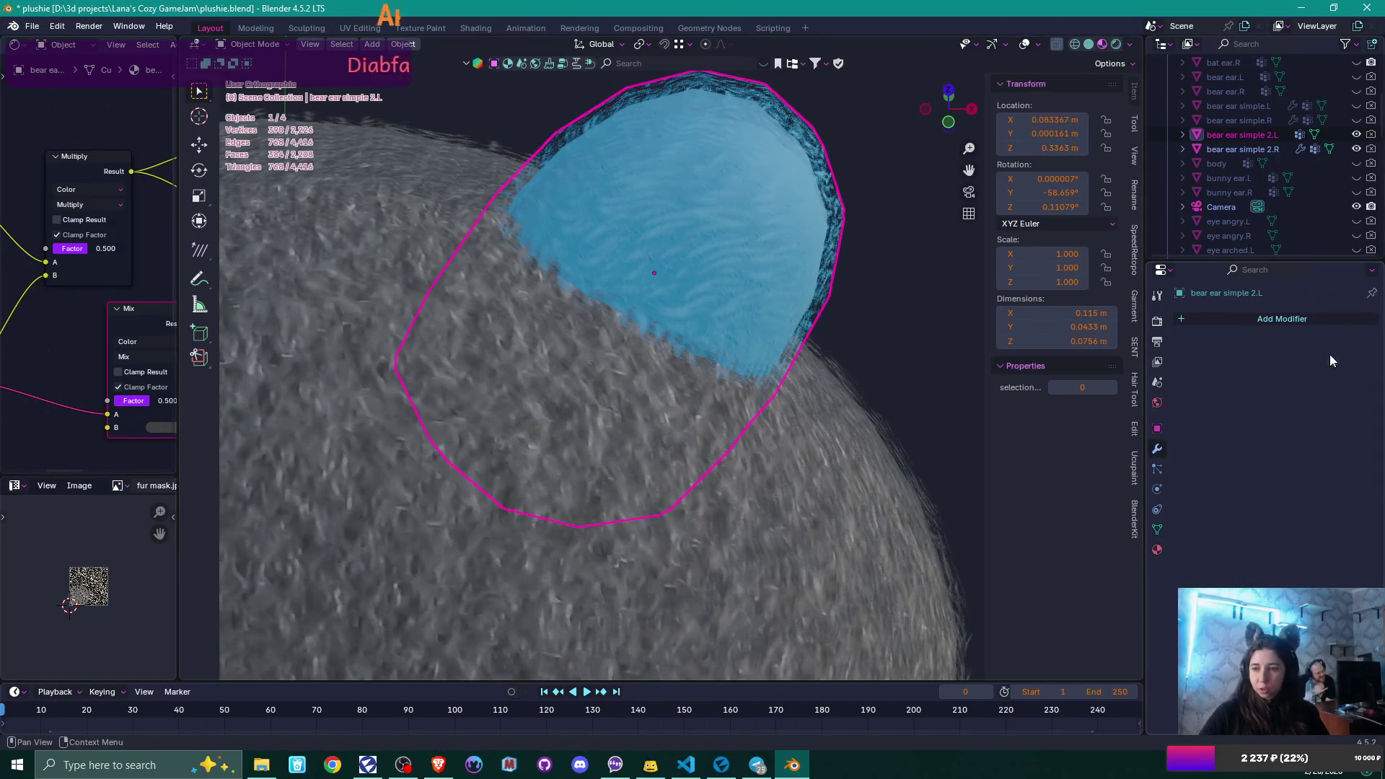
middle_click_drag(737, 369, 490, 375)
left_click(318, 303)
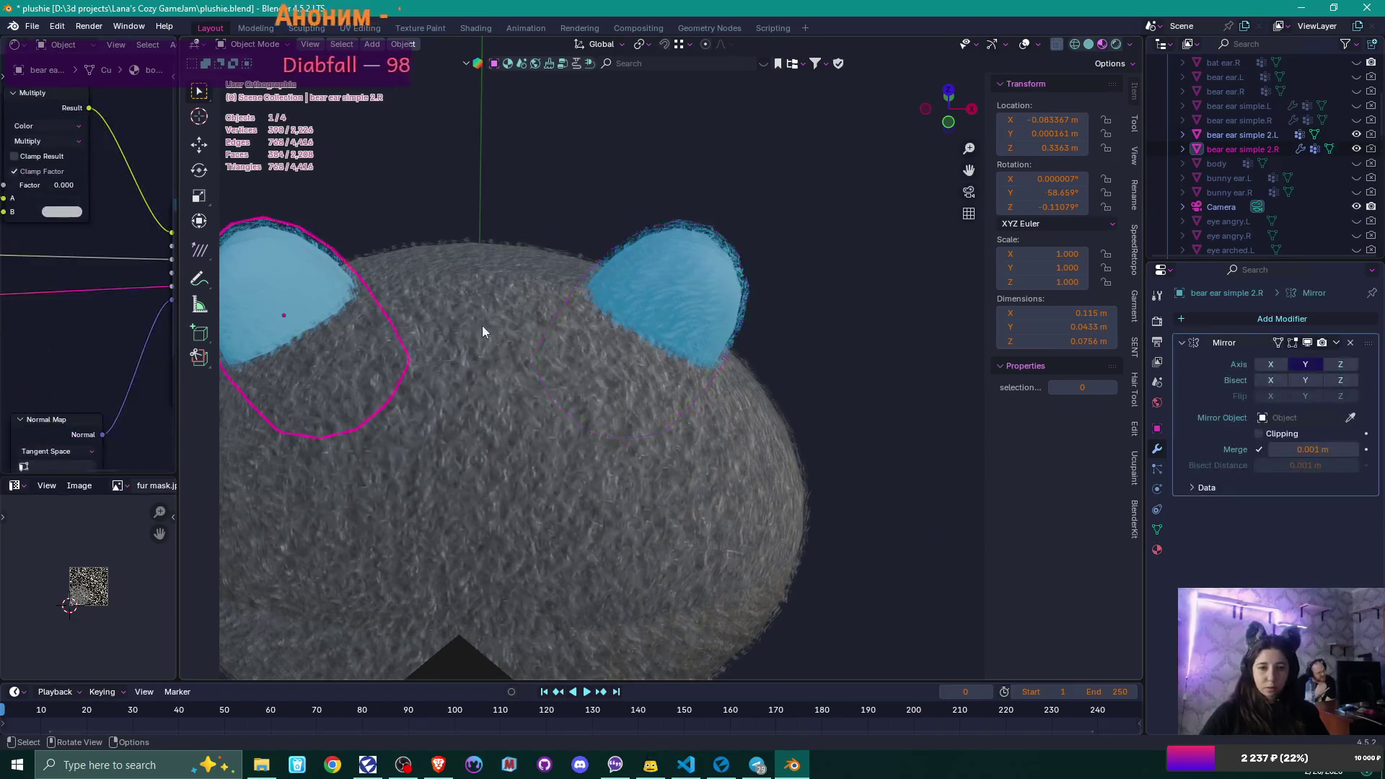
left_click(1338, 345)
left_click(1330, 354)
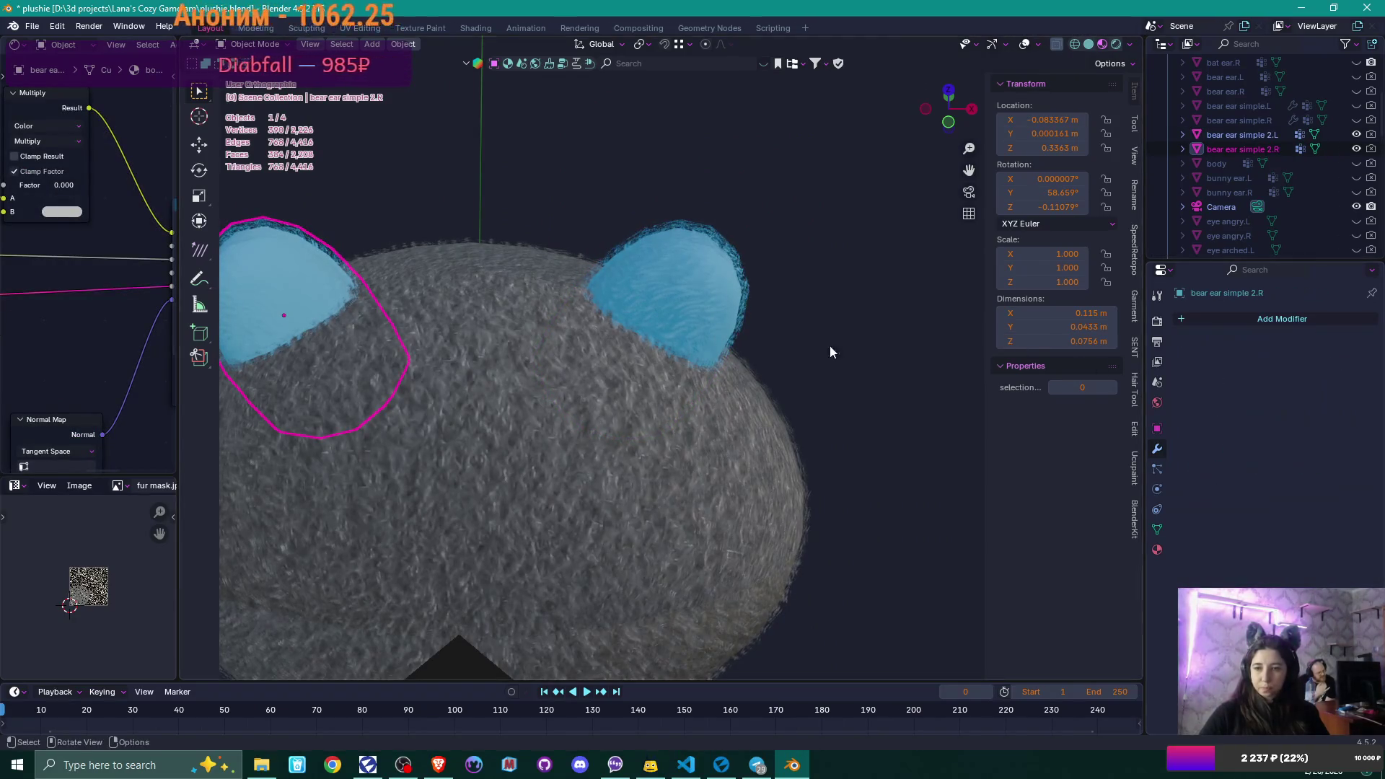
- Reselect bear ear simple 2.L and enter Edit Mode on its mesh
left_click(743, 332)
mouse_move(803, 346)
middle_mouse_down()
mouse_move(710, 343)
mouse_move(639, 318)
mouse_move(772, 333)
middle_mouse_up()
scroll(709, 343, "up", 3)
key("Tab")
scroll(639, 318, "down", 3)
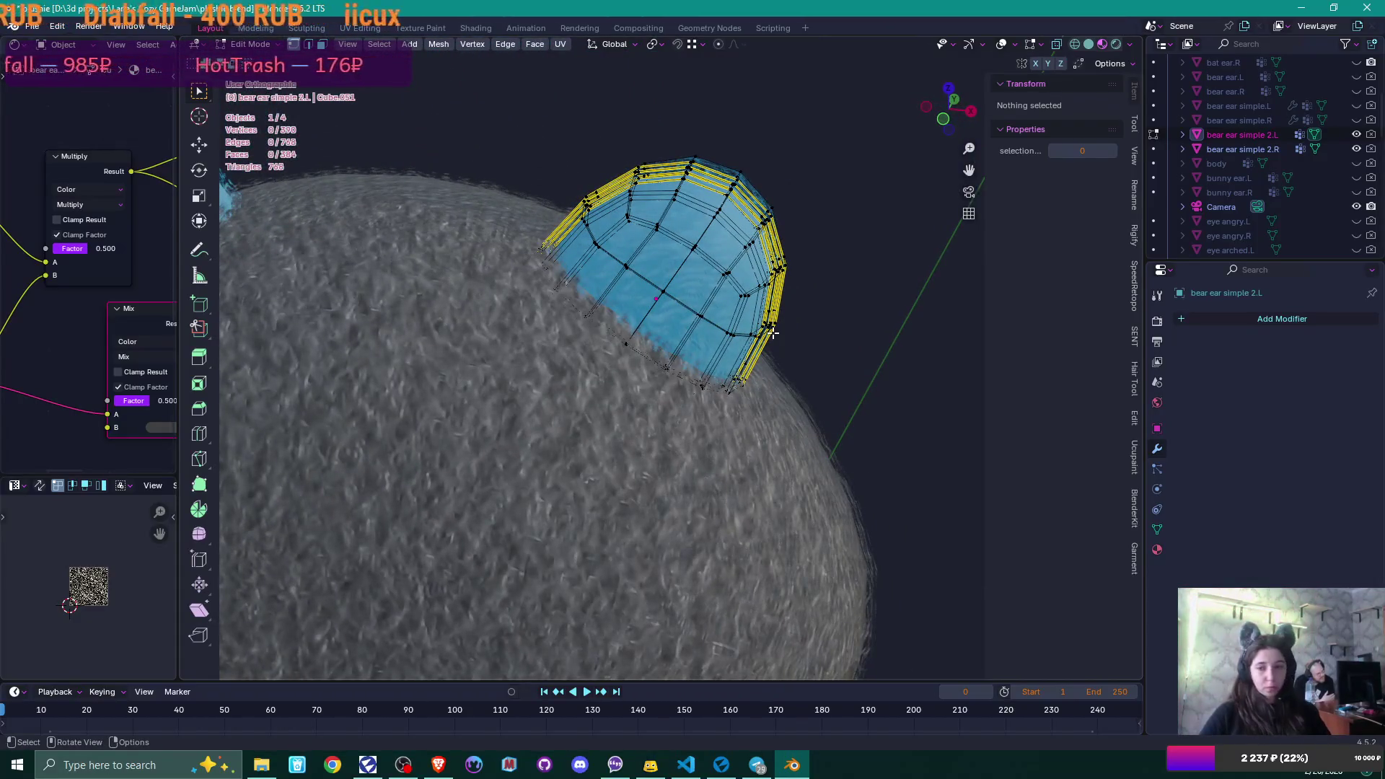
- In face mode, assign belly fuzzy 2 to the ear's outer linked shell and hide it
scroll(772, 333, "up", 5)
scroll(575, 373, "down", 2)
key("3")
left_click(576, 373)
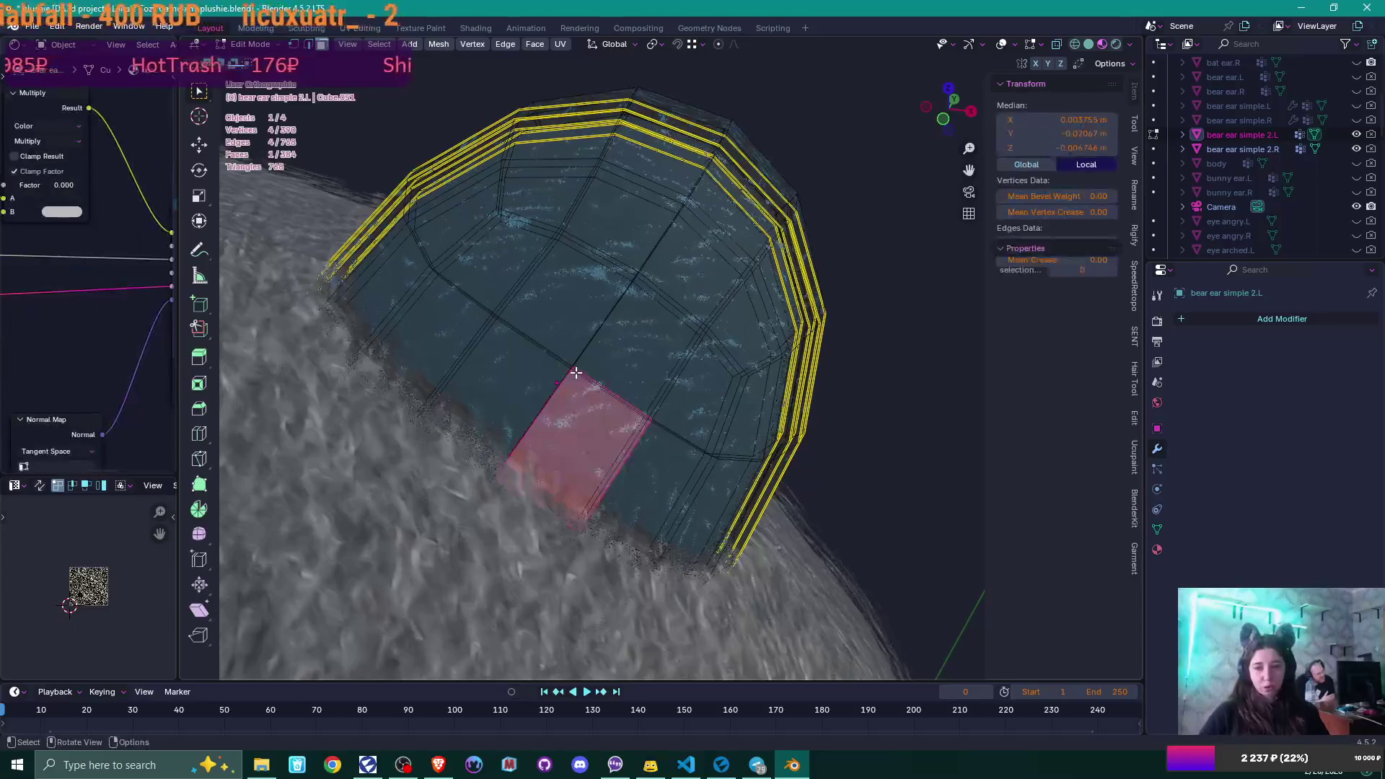
key("l")
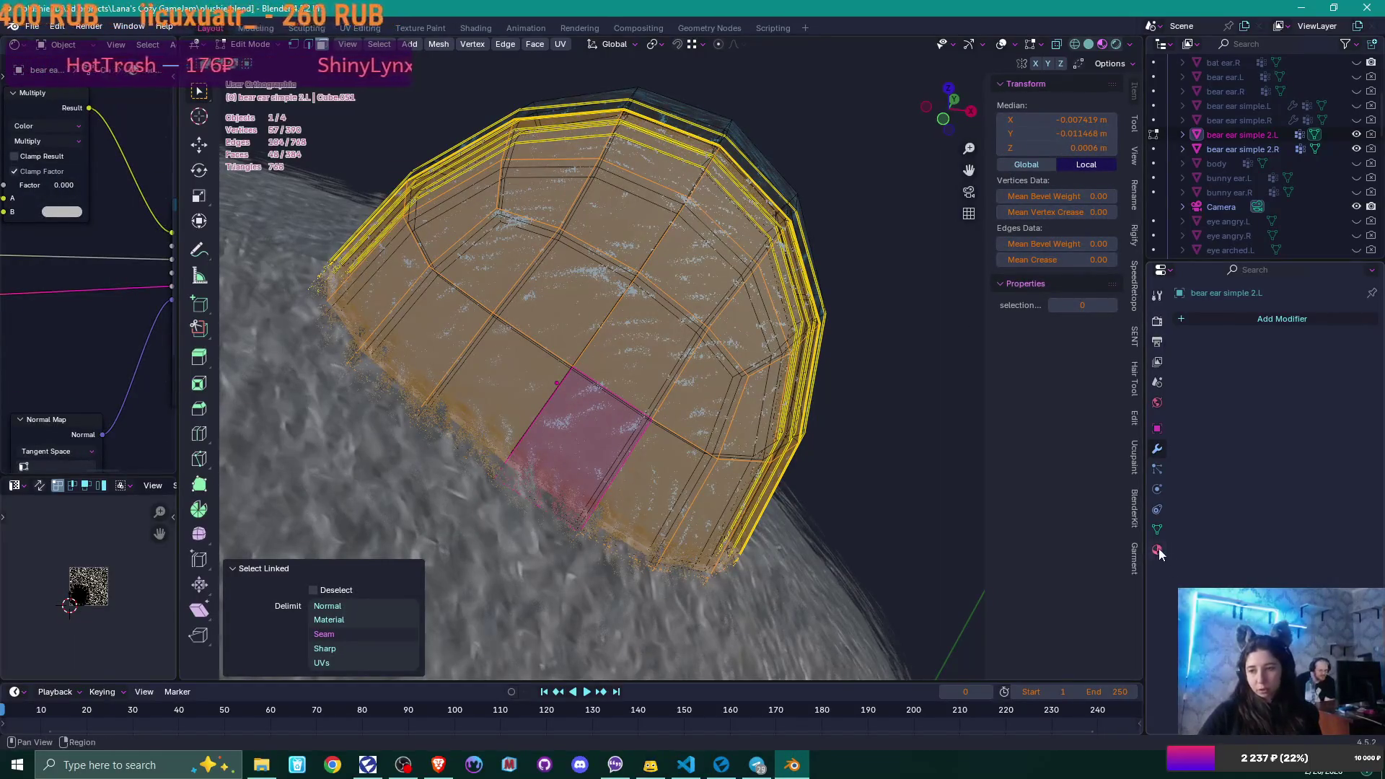
left_click(1157, 551)
left_click(1247, 393)
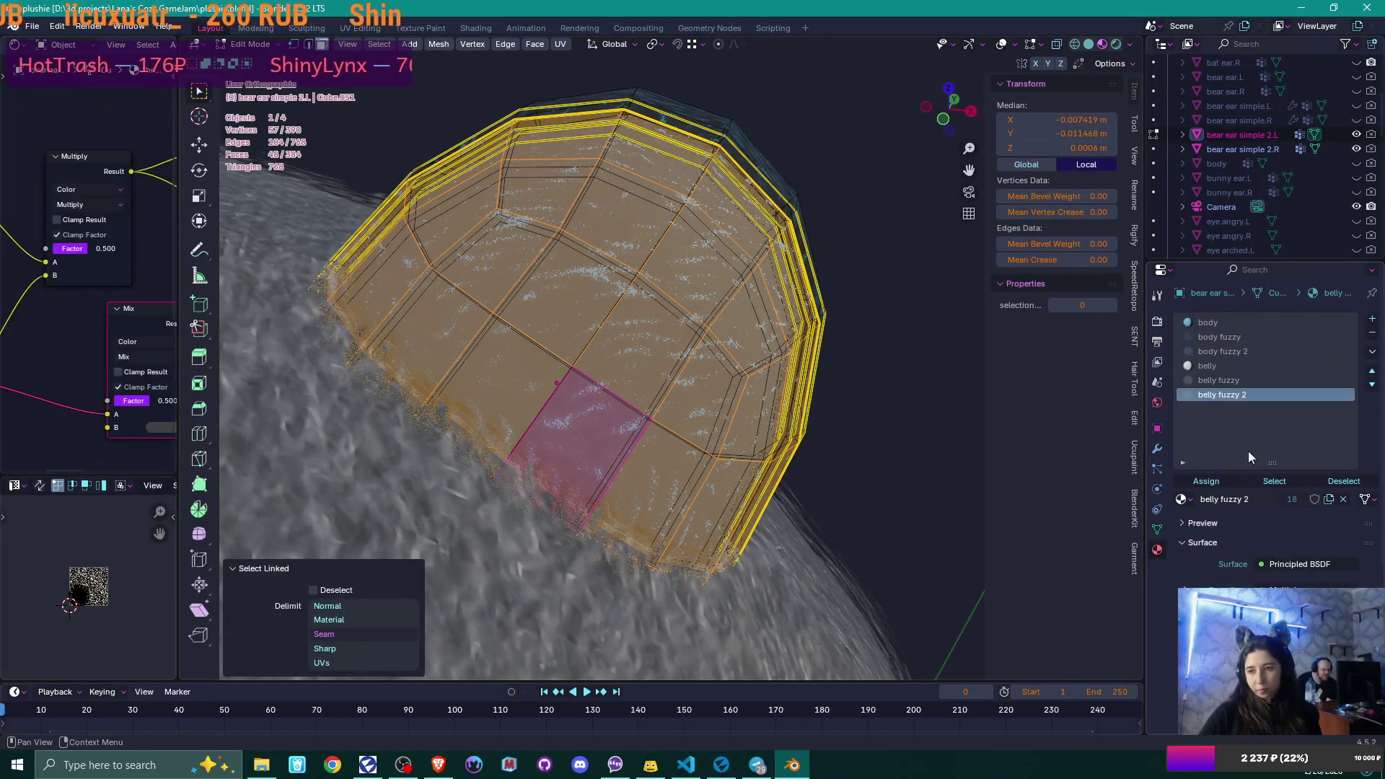
left_click(1217, 481)
key("alt+a")
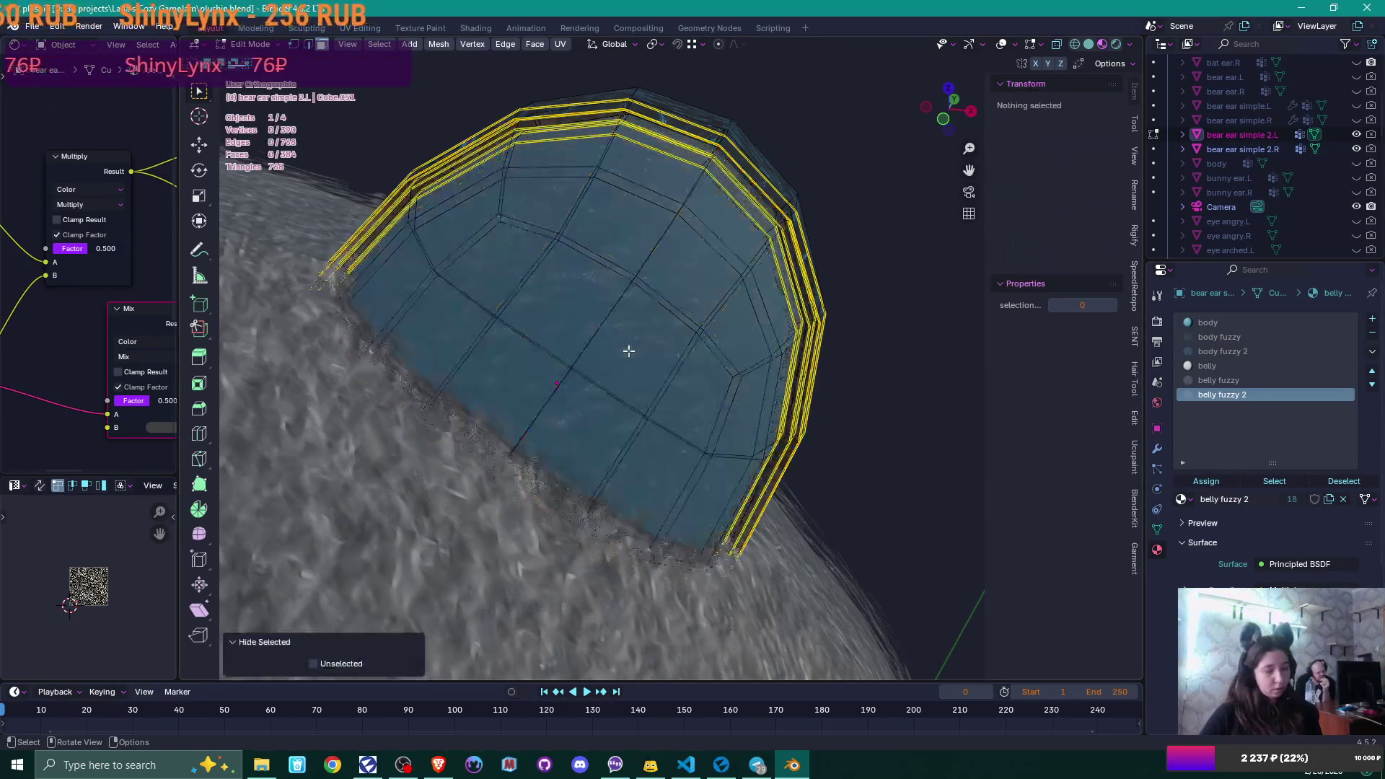
- Assign belly fuzzy to the next shell and belly to the innermost shell
left_click(628, 351)
key("ctrl+l")
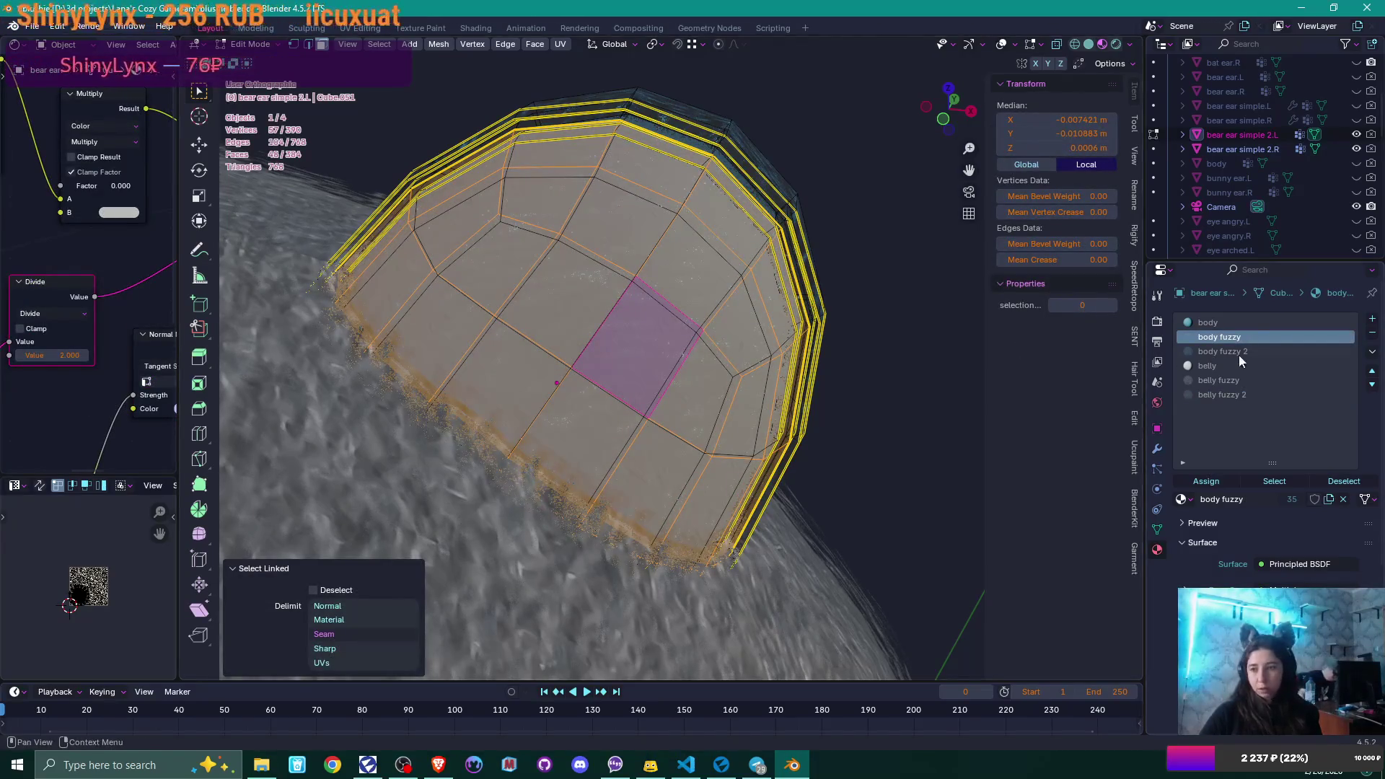
left_click(1245, 380)
left_click(1218, 481)
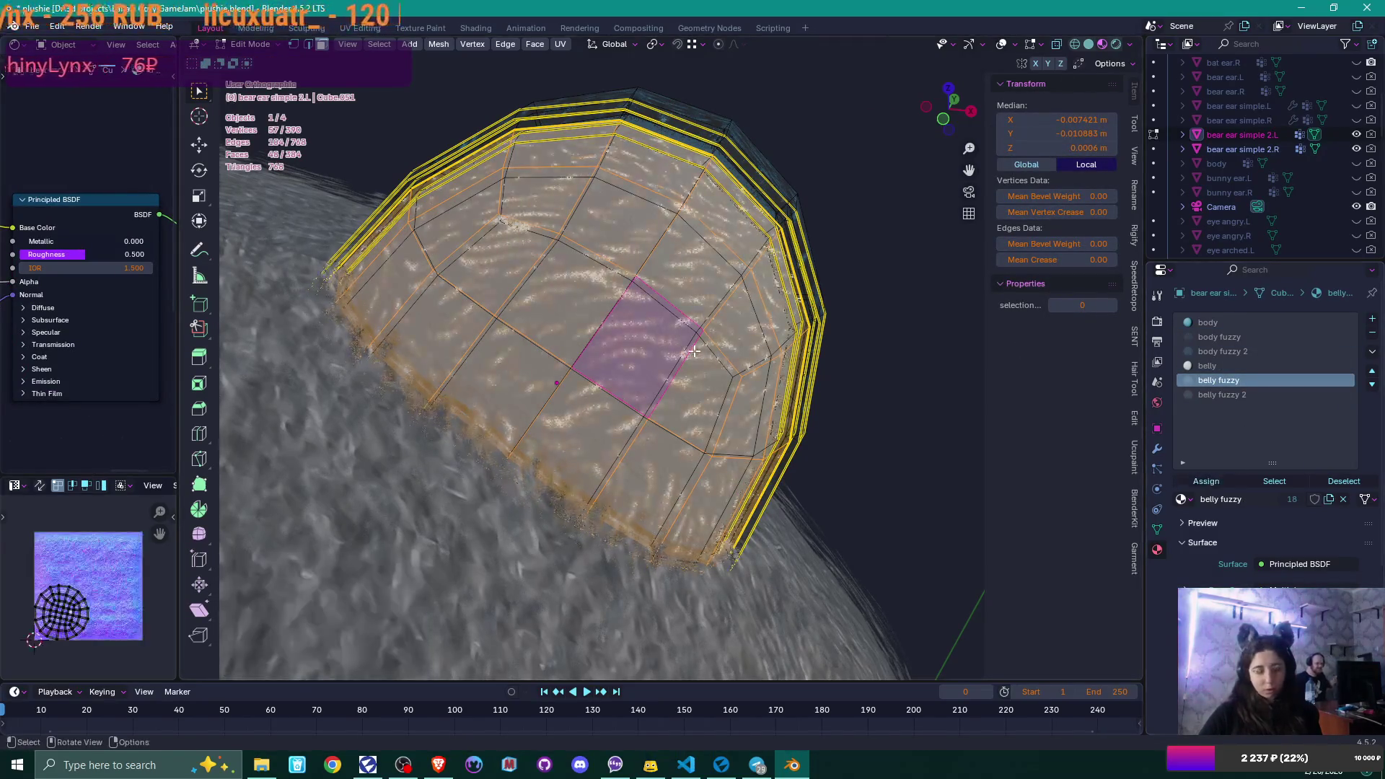
left_click(694, 351)
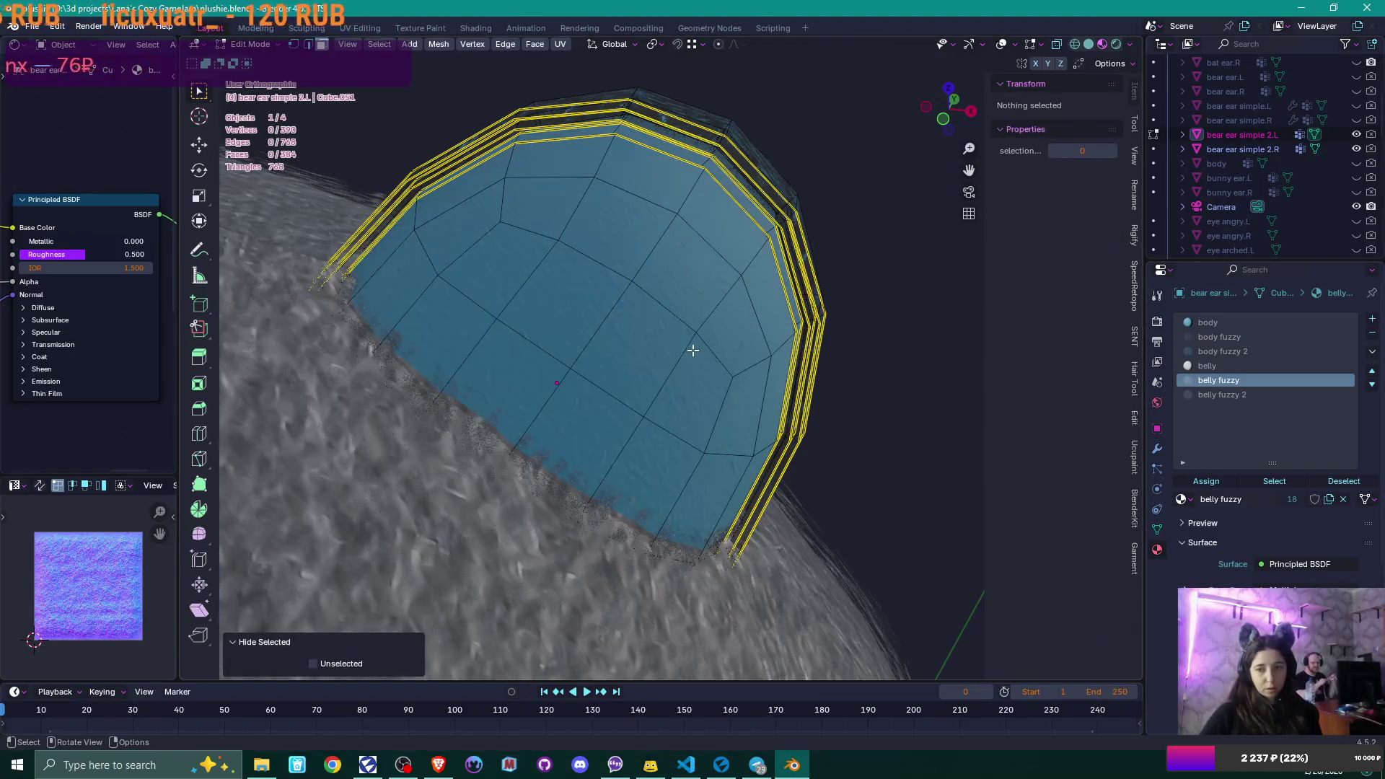
key("ctrl+l")
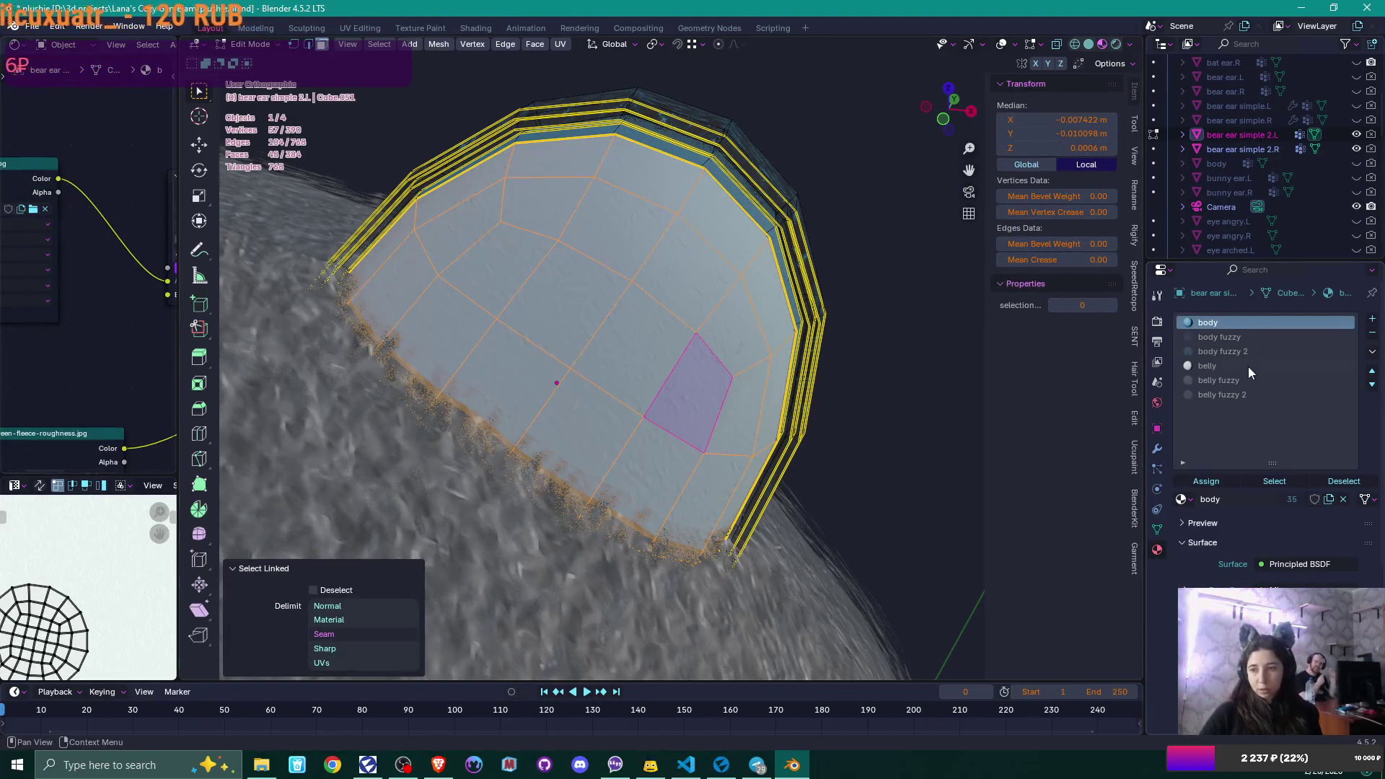
left_click(1248, 366)
left_click(1211, 484)
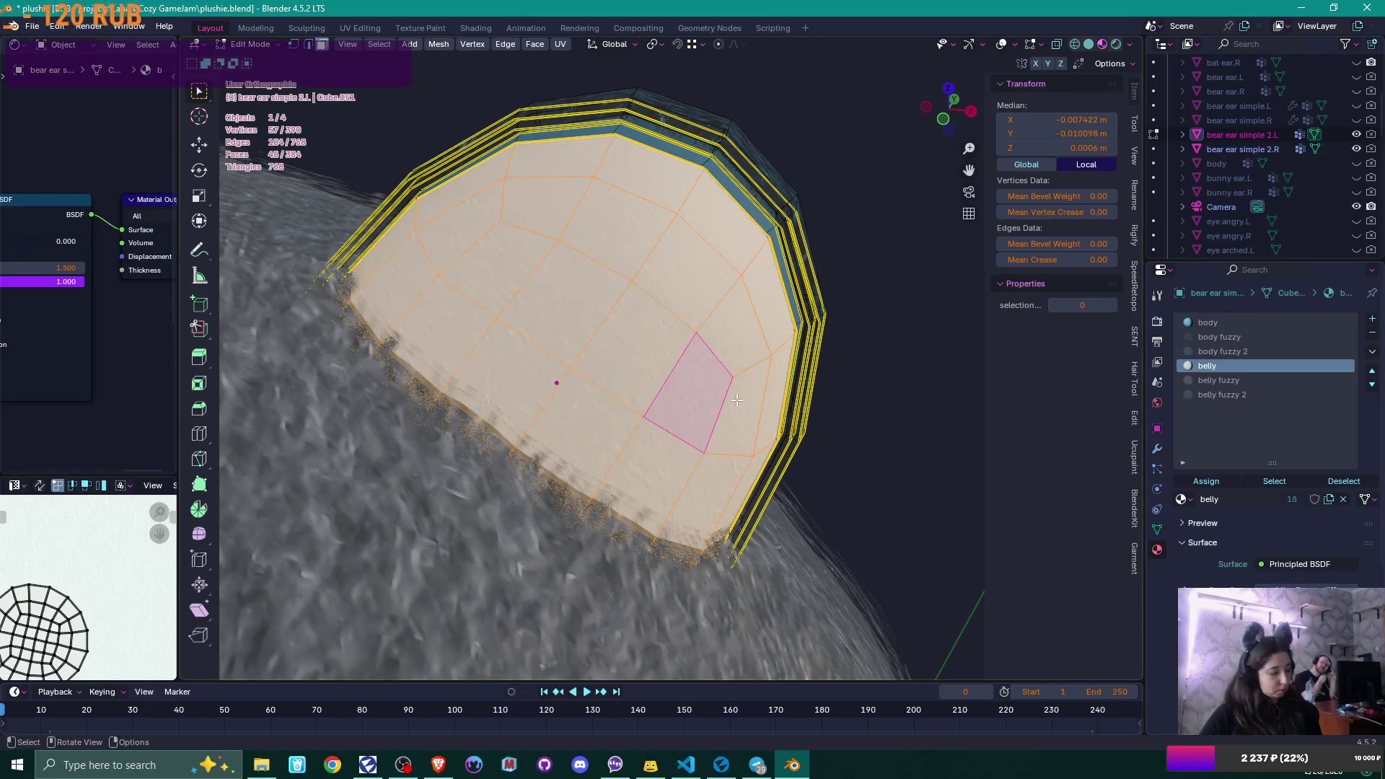
- Reveal the hidden shells, check the ear in Object Mode, then re-enter Edit Mode
key("alt+h")
key("Tab")
mouse_move(737, 400)
middle_mouse_down()
mouse_move(757, 395)
mouse_move(715, 402)
mouse_move(656, 382)
mouse_move(648, 356)
mouse_move(699, 378)
mouse_move(661, 401)
mouse_move(679, 336)
mouse_move(672, 404)
middle_mouse_up()
scroll(660, 401, "up", 5)
key("Tab")
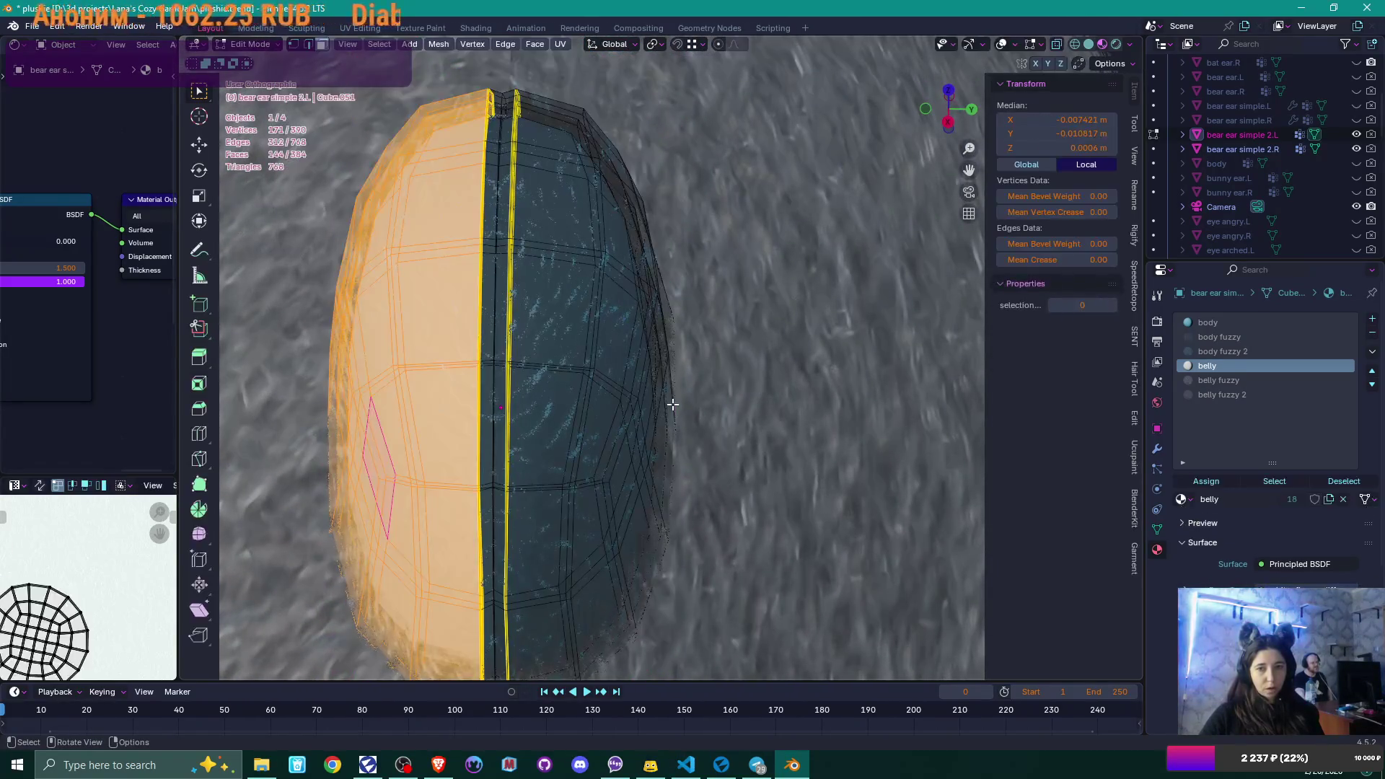
- Select the central vertical strip of faces on the ear mesh
middle_click_drag(577, 386, 716, 333, "shift")
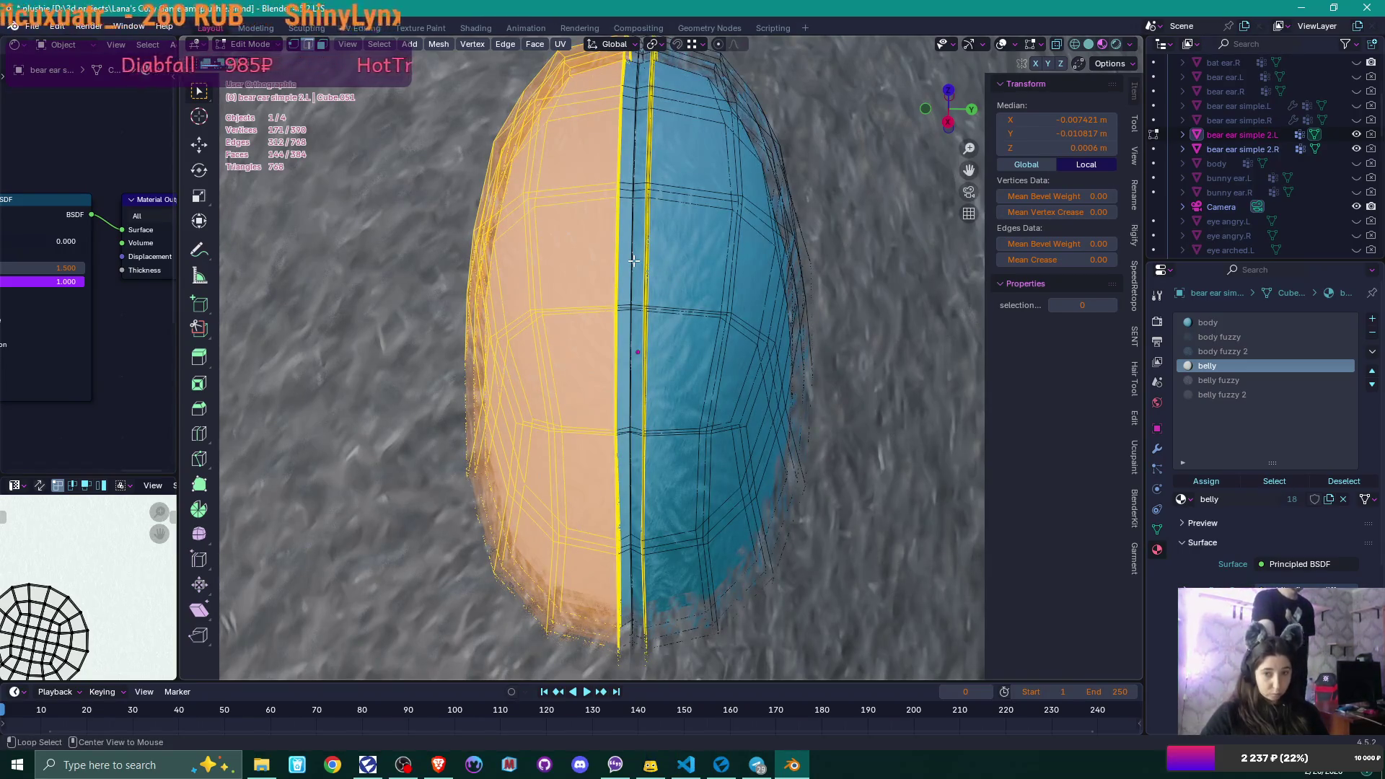
left_click(633, 261, "alt")
key("alt+a")
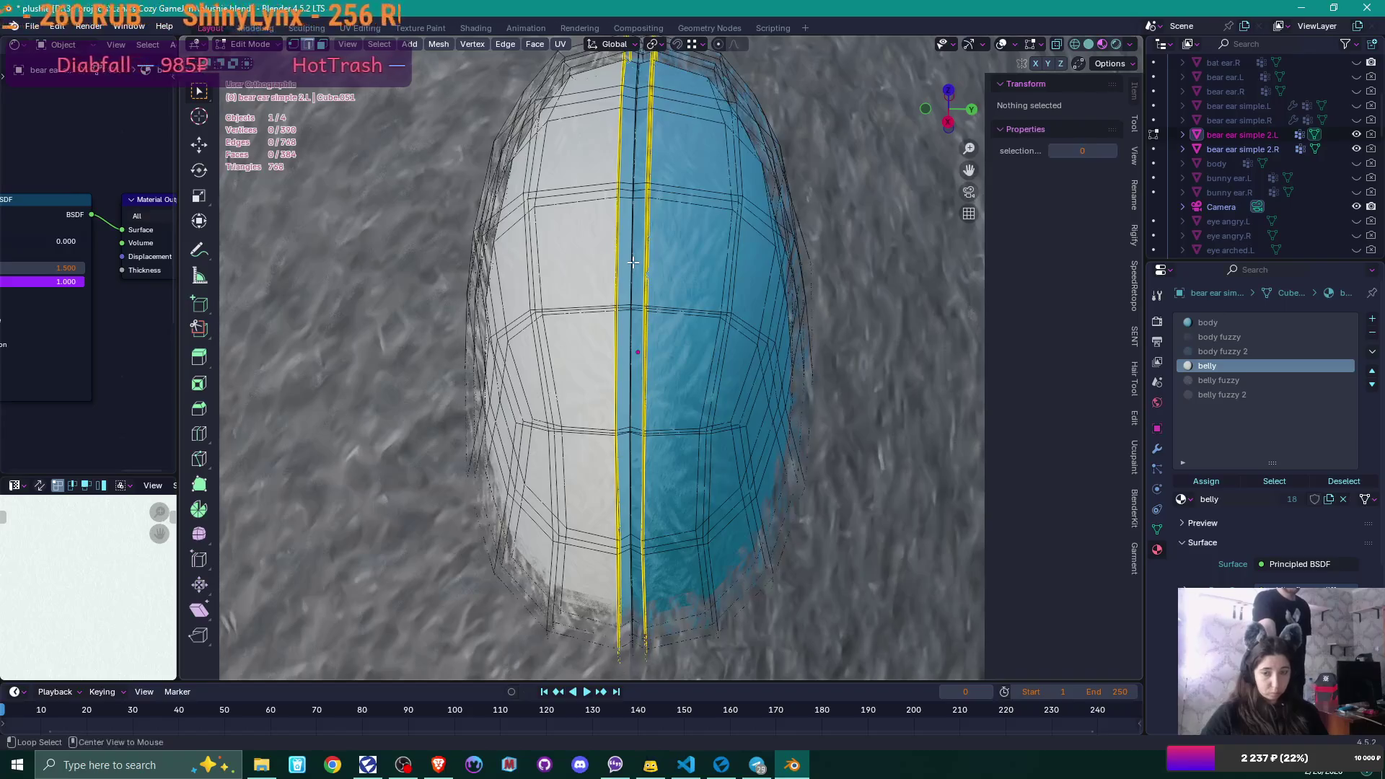
scroll(633, 262, "down", 3)
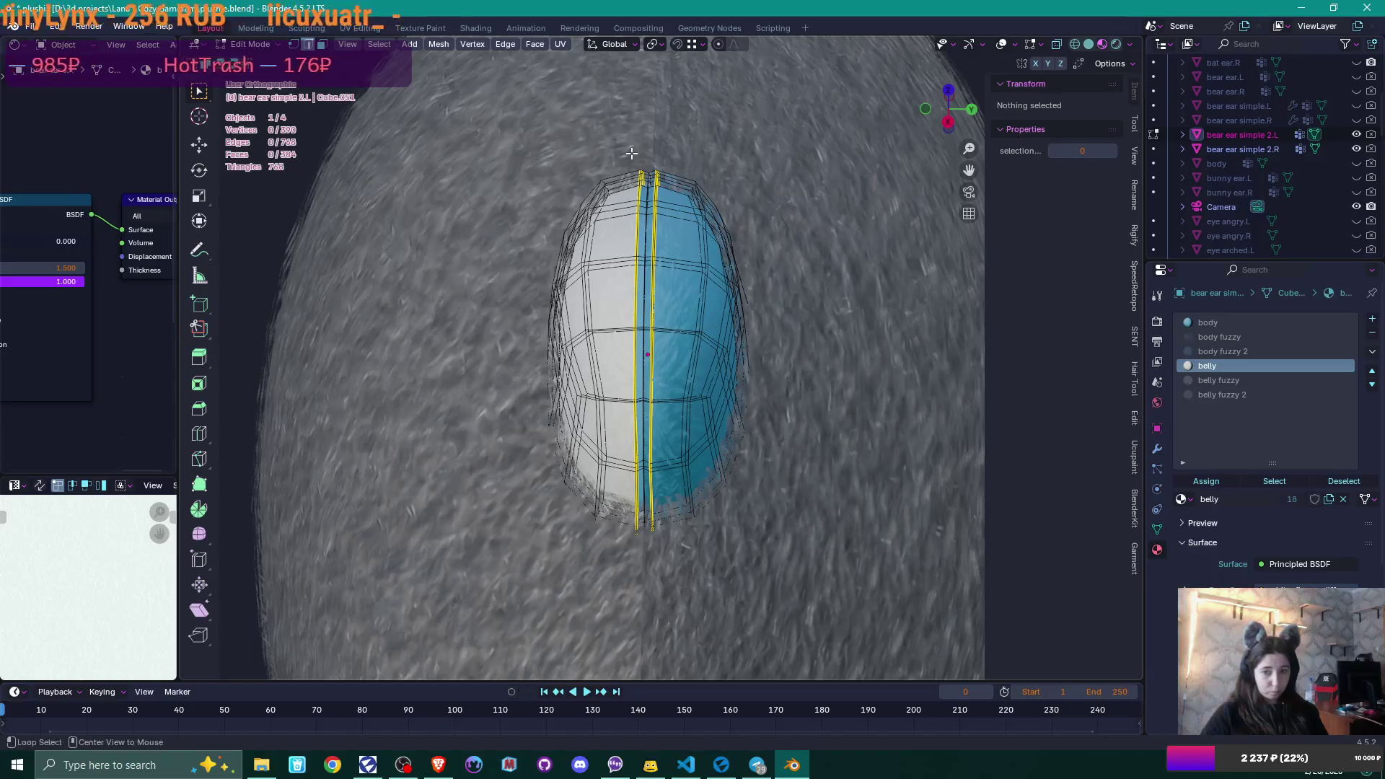
key("ctrl+z")
mouse_move(648, 155)
left_mouse_down()
mouse_move(685, 604)
mouse_move(673, 618)
left_mouse_up()
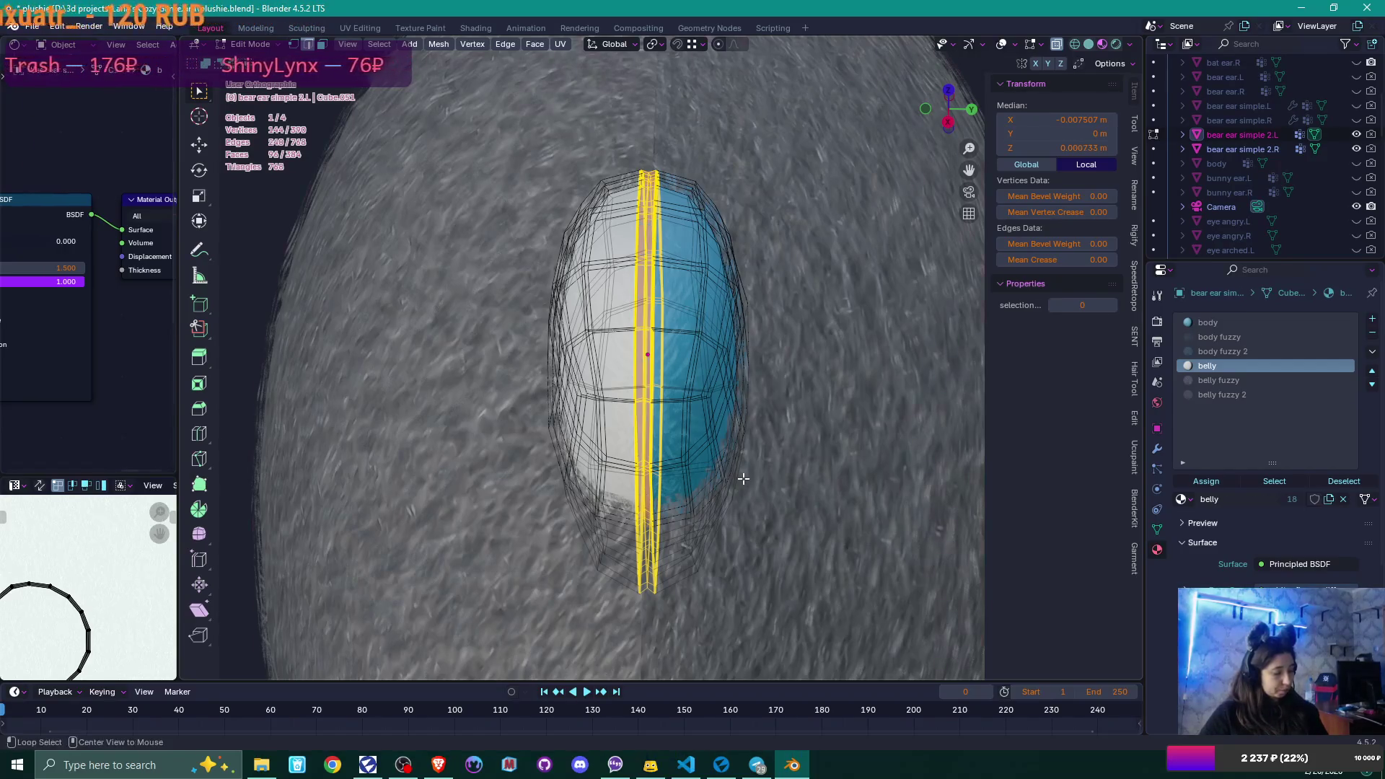
- Switch to the head mesh, orbit to its front, and add the ear piece to the selection
key("alt+q")
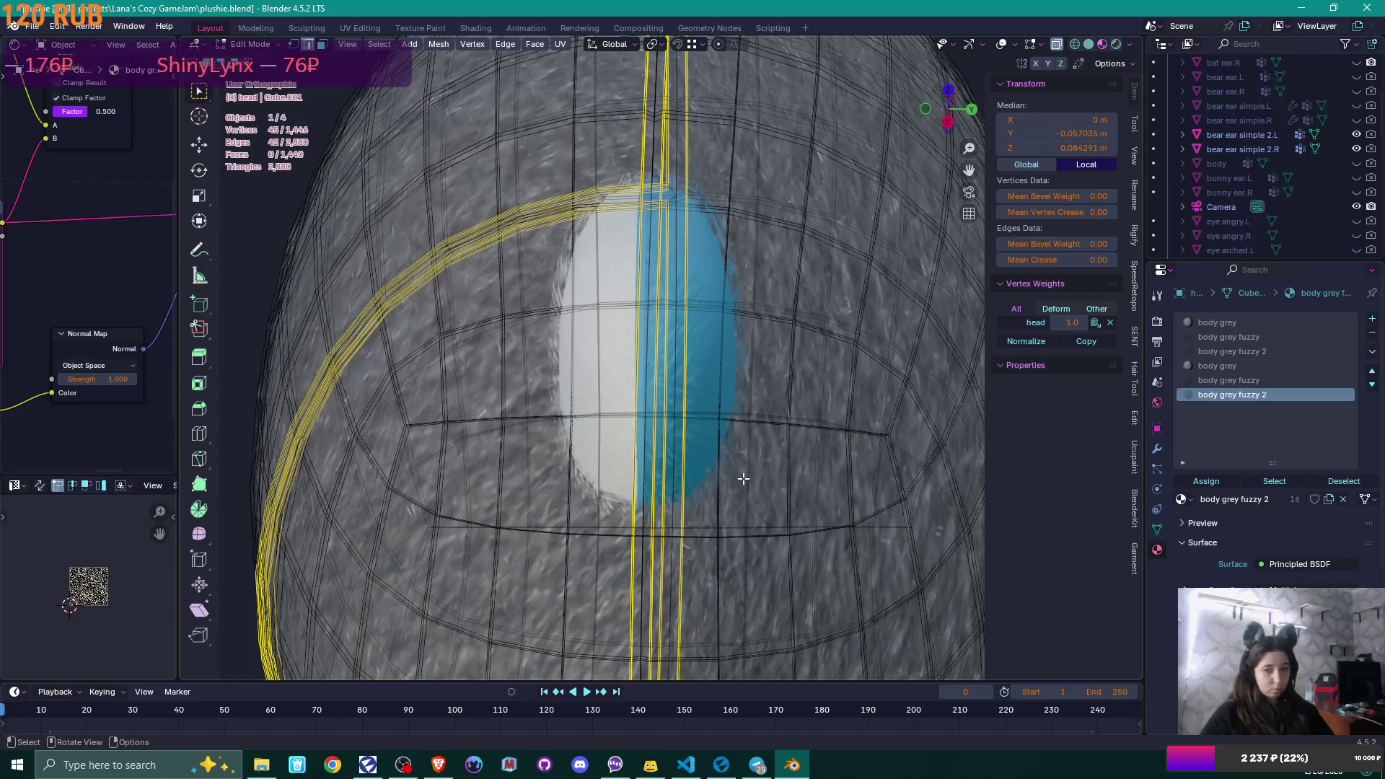
scroll(703, 341, "down", 5)
mouse_move(703, 341)
middle_mouse_down()
mouse_move(815, 356)
mouse_move(792, 372)
mouse_move(689, 351)
mouse_move(675, 417)
middle_mouse_up()
key("Tab")
left_click(689, 351, "shift")
key("Tab")
key("Tab")
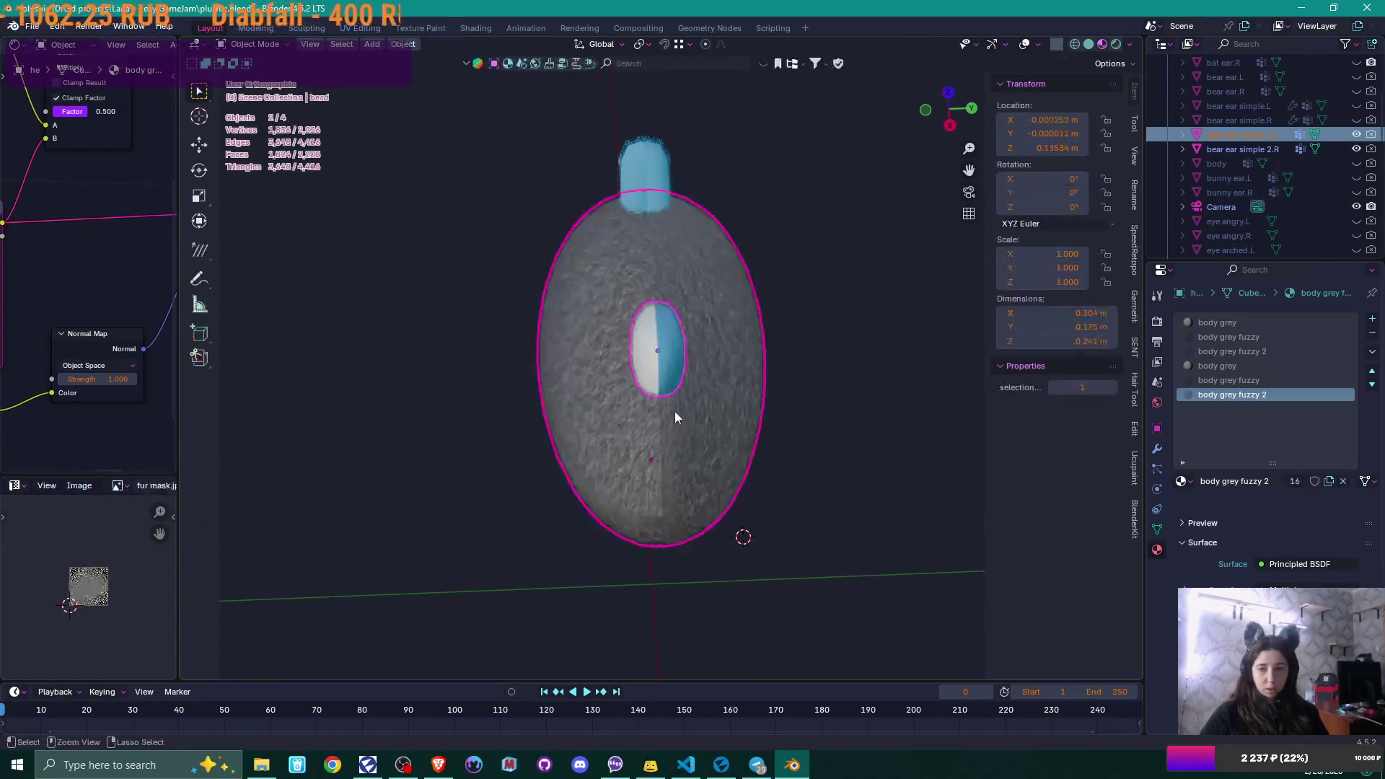
- Select only the head, enter Edit Mode, and switch editing to bear ear simple 2.L
left_click(675, 417)
key("Tab")
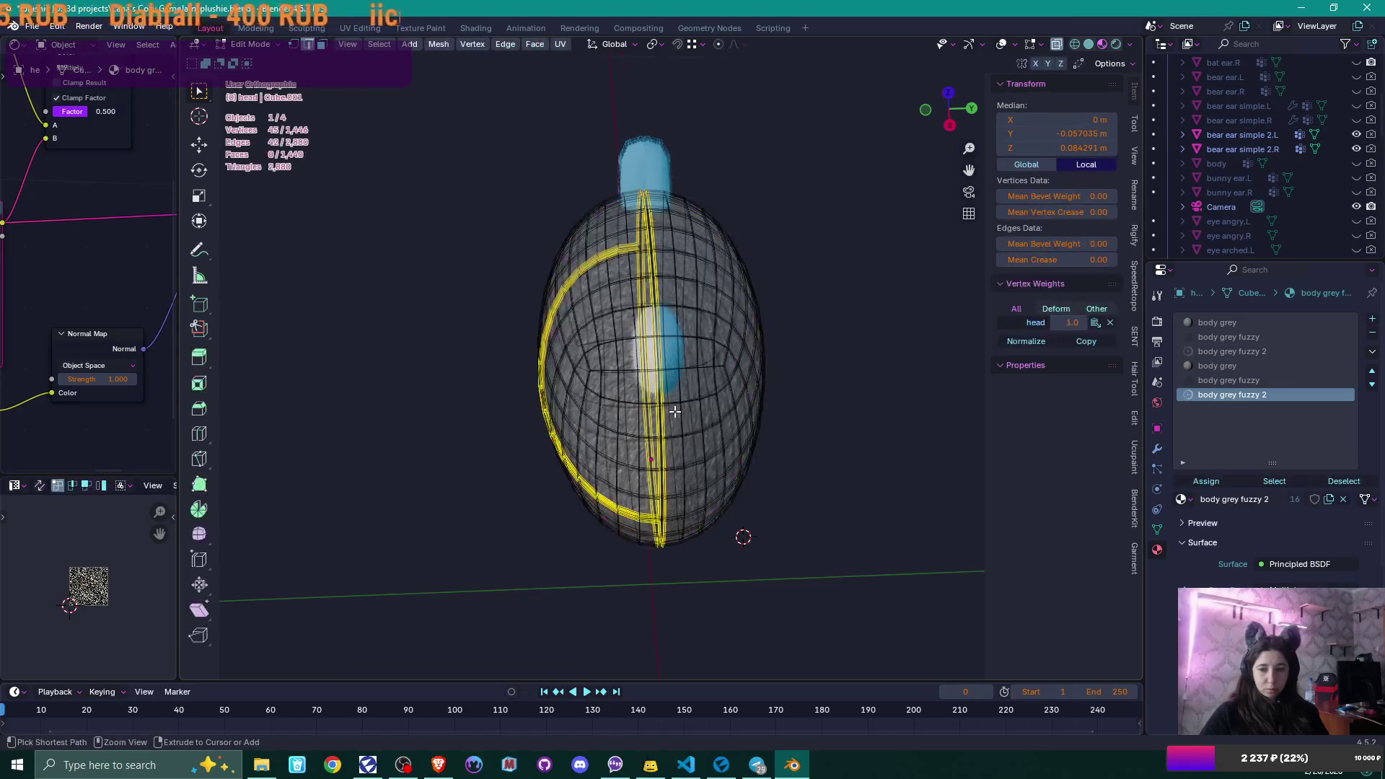
key("alt+q")
scroll(674, 411, "up", 7)
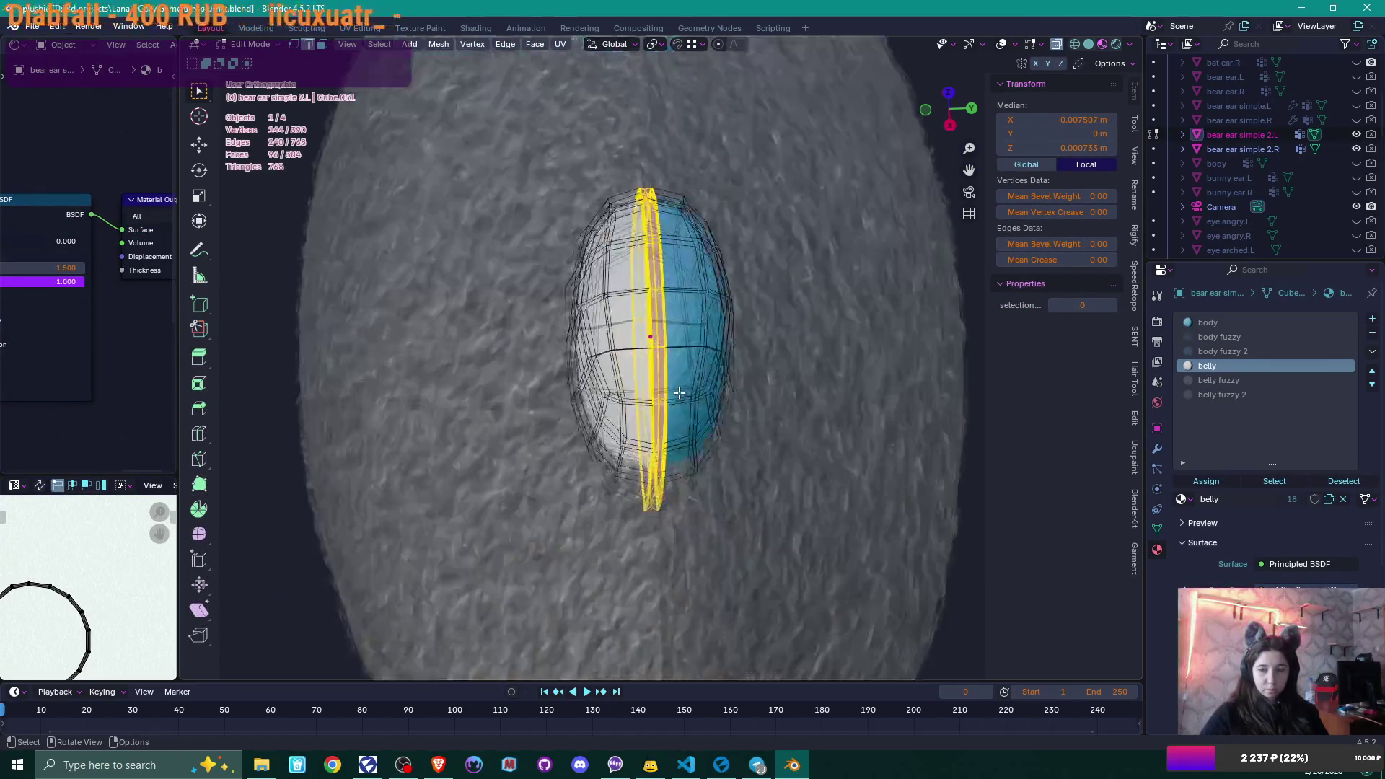
- Clear the seam from the centre edge strip, then from the single middle edge loop
key("q")
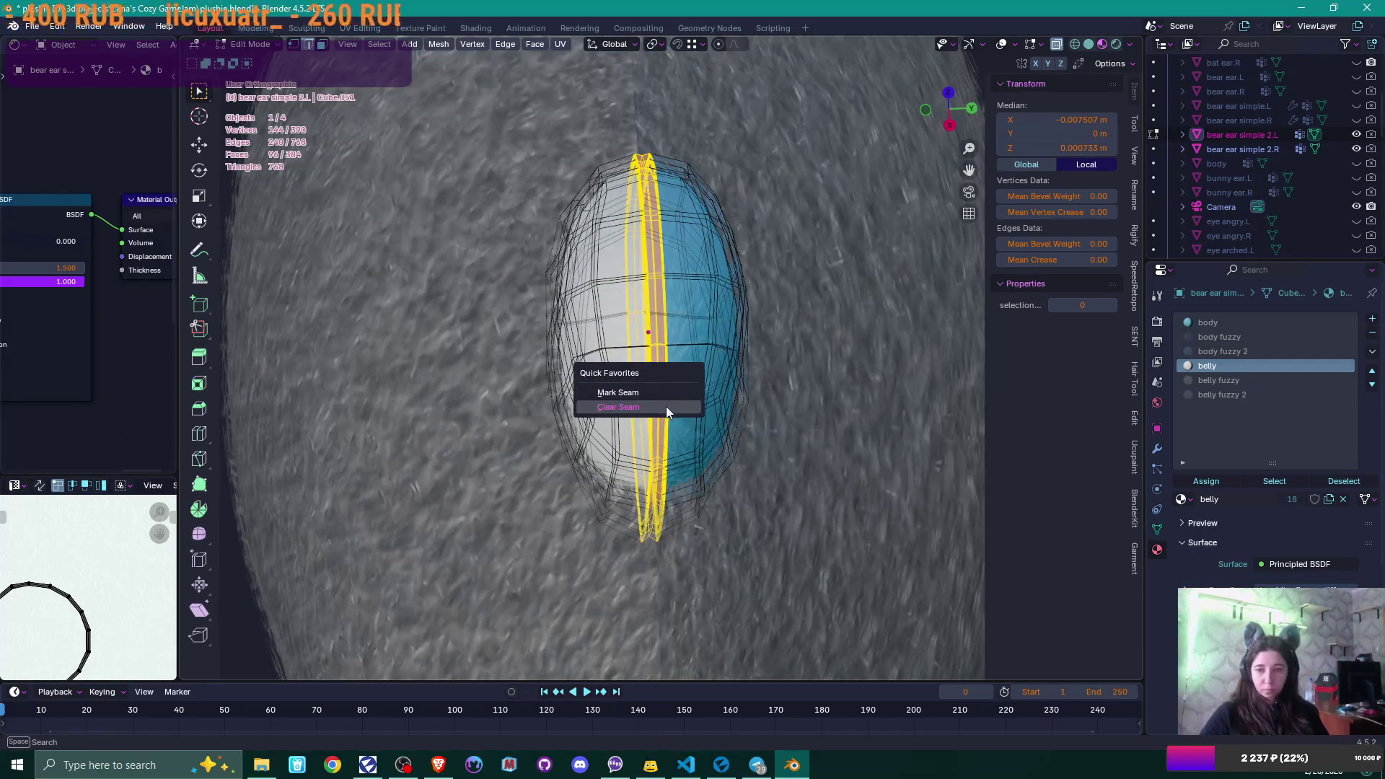
left_click(665, 405)
key("ctrl+KP_Subtract")
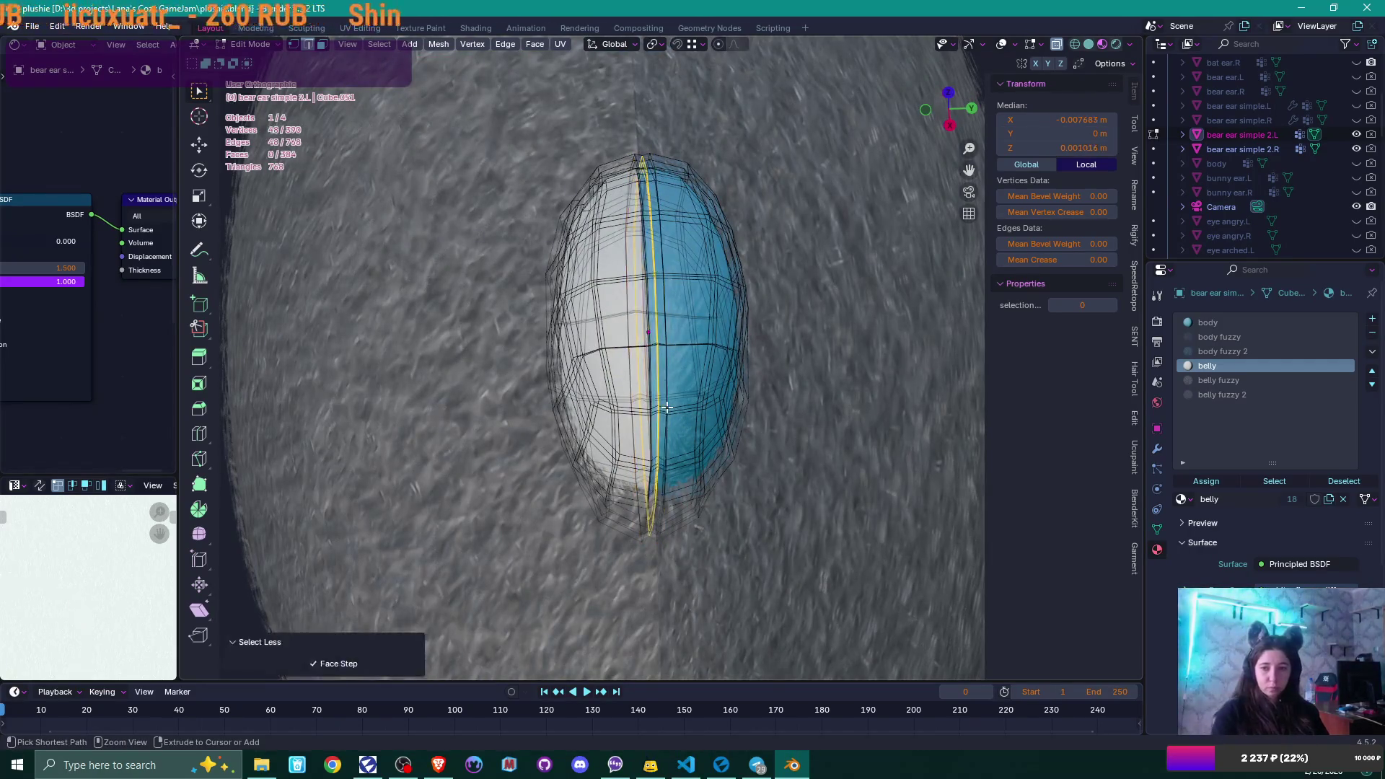
key("q")
left_click(666, 406)
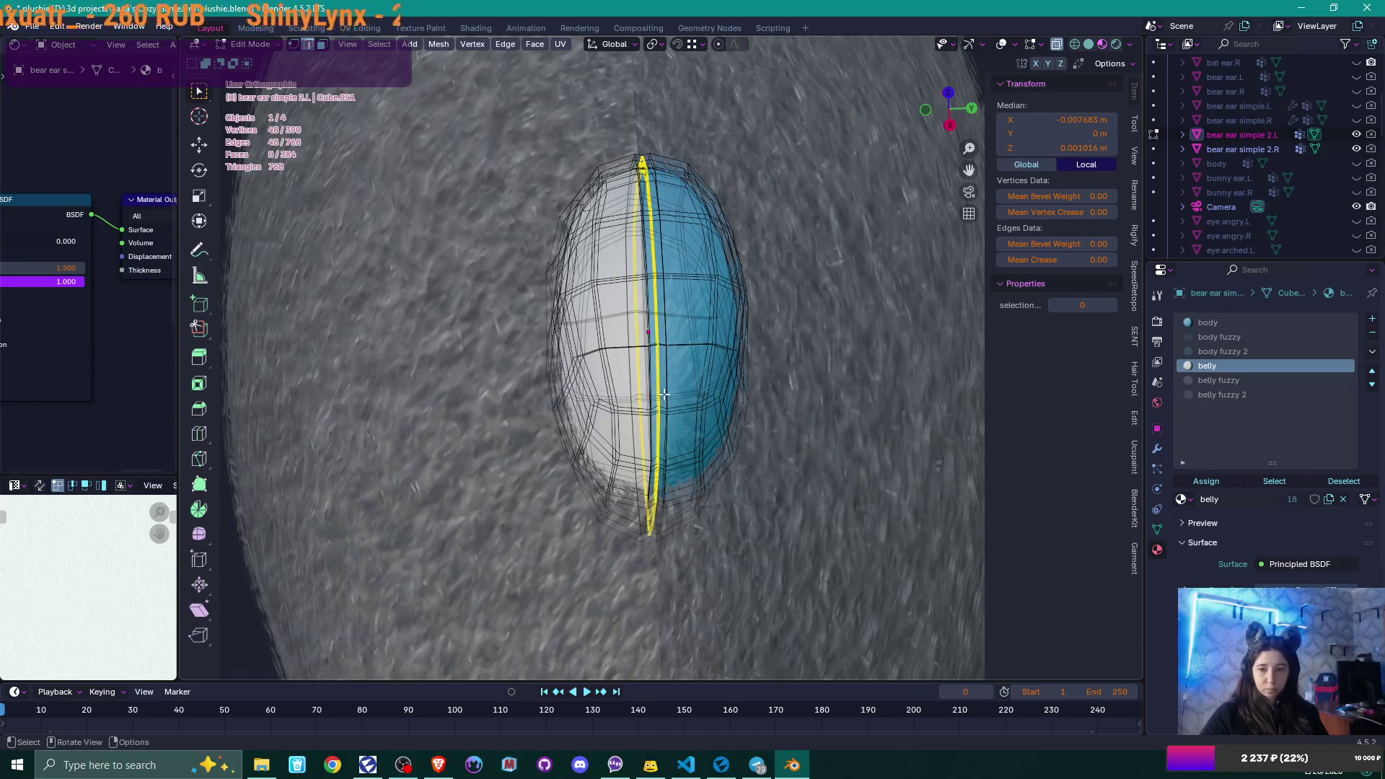
scroll(663, 395, "up", 3)
mouse_move(663, 394)
middle_mouse_down()
mouse_move(705, 361)
mouse_move(728, 375)
middle_mouse_up()
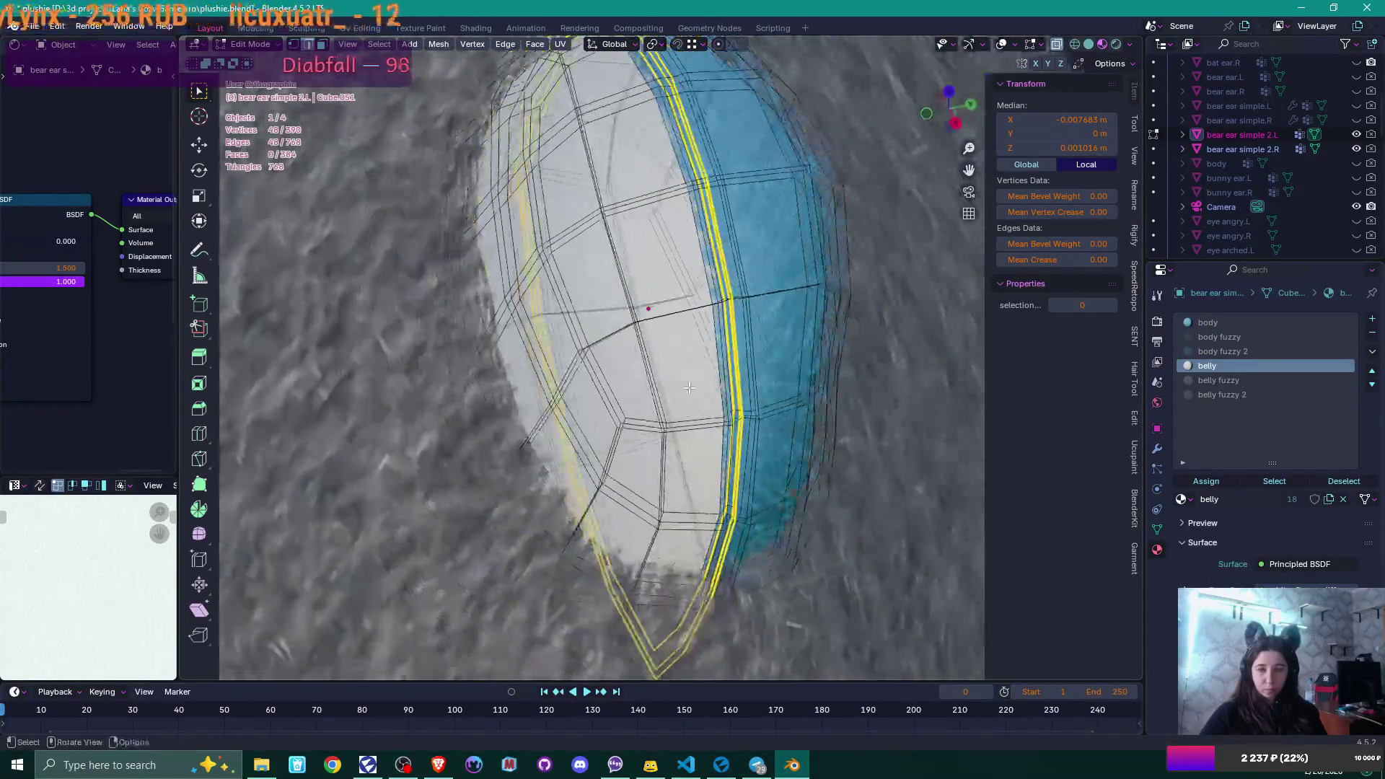
scroll(809, 329, "up", 5)
- Assign belly fuzzy 2 to the ear's connected outer shell
middle_click_drag(804, 331, 589, 334, "shift")
key("l")
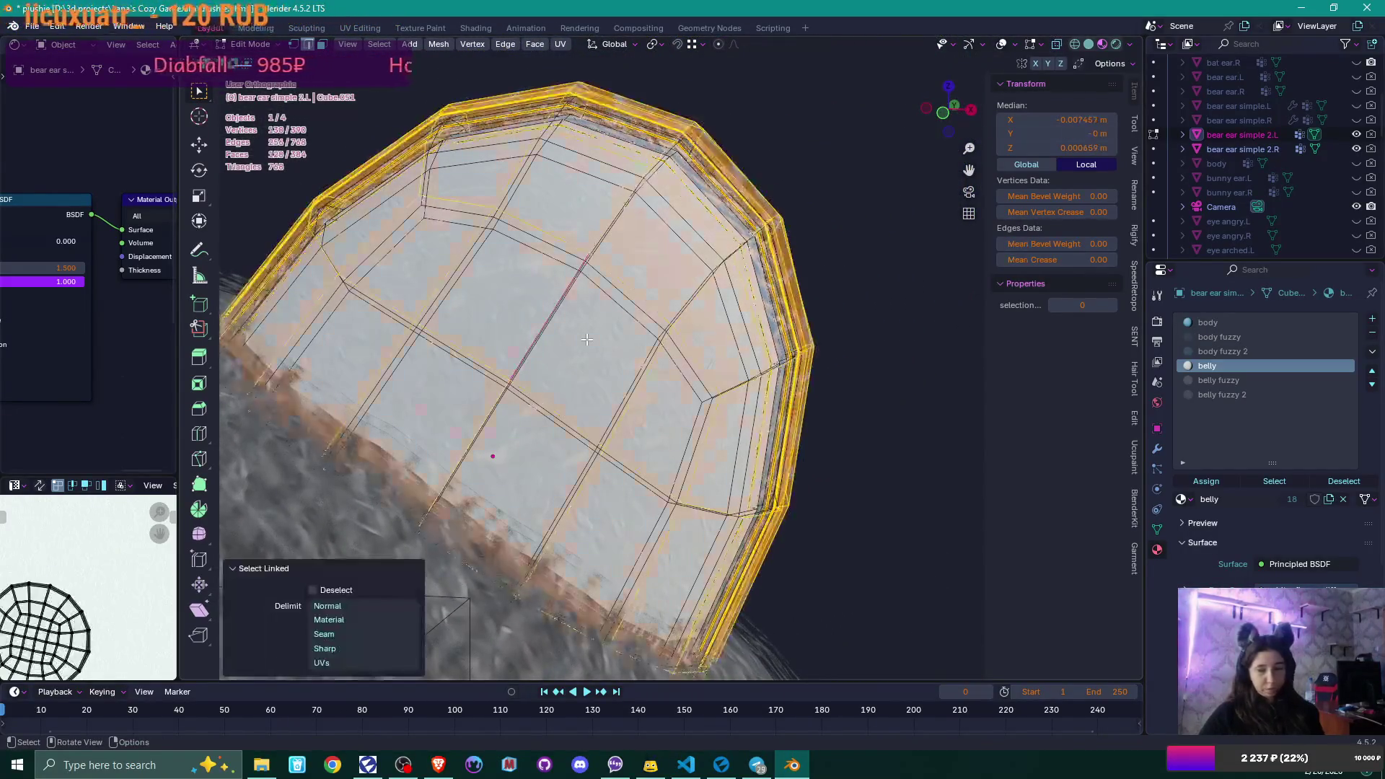
left_click(1249, 395)
left_click(1206, 480)
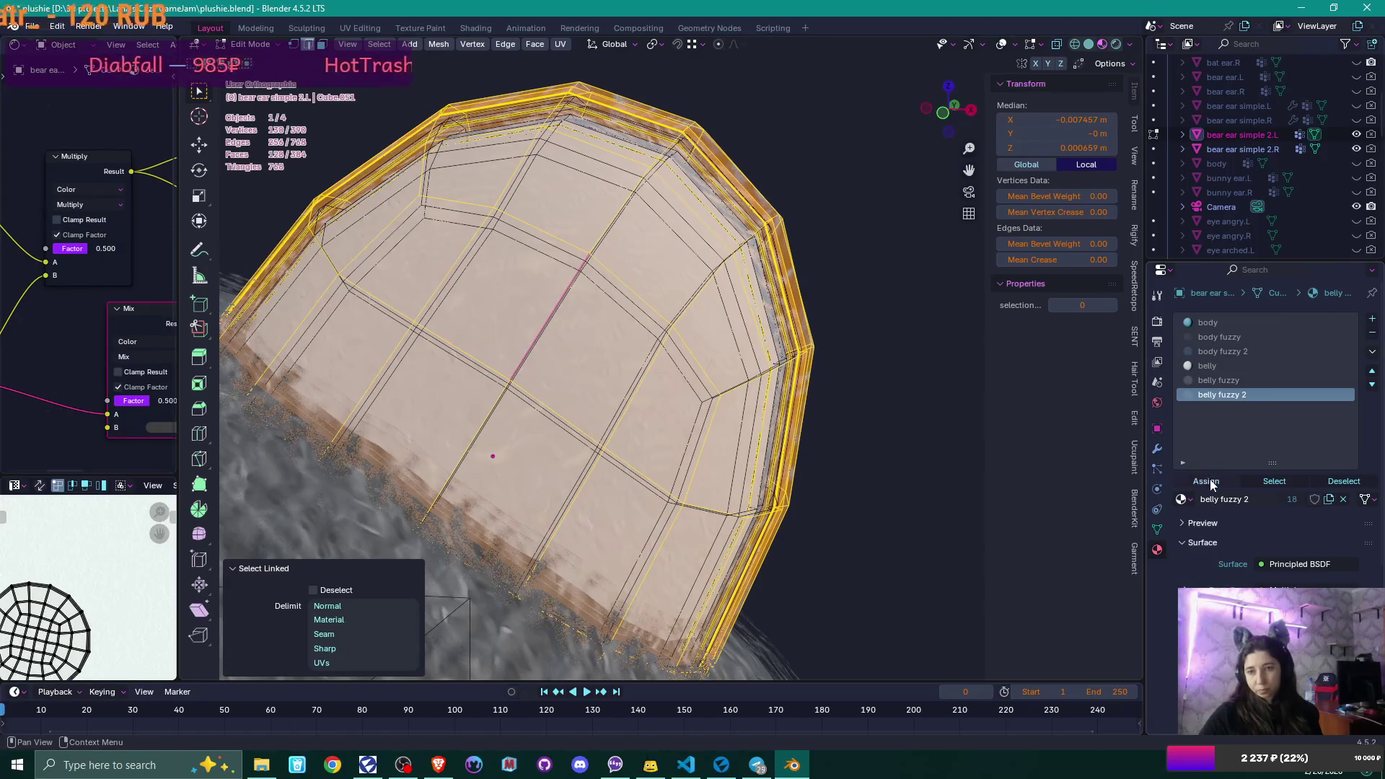
left_click(672, 397)
key("l")
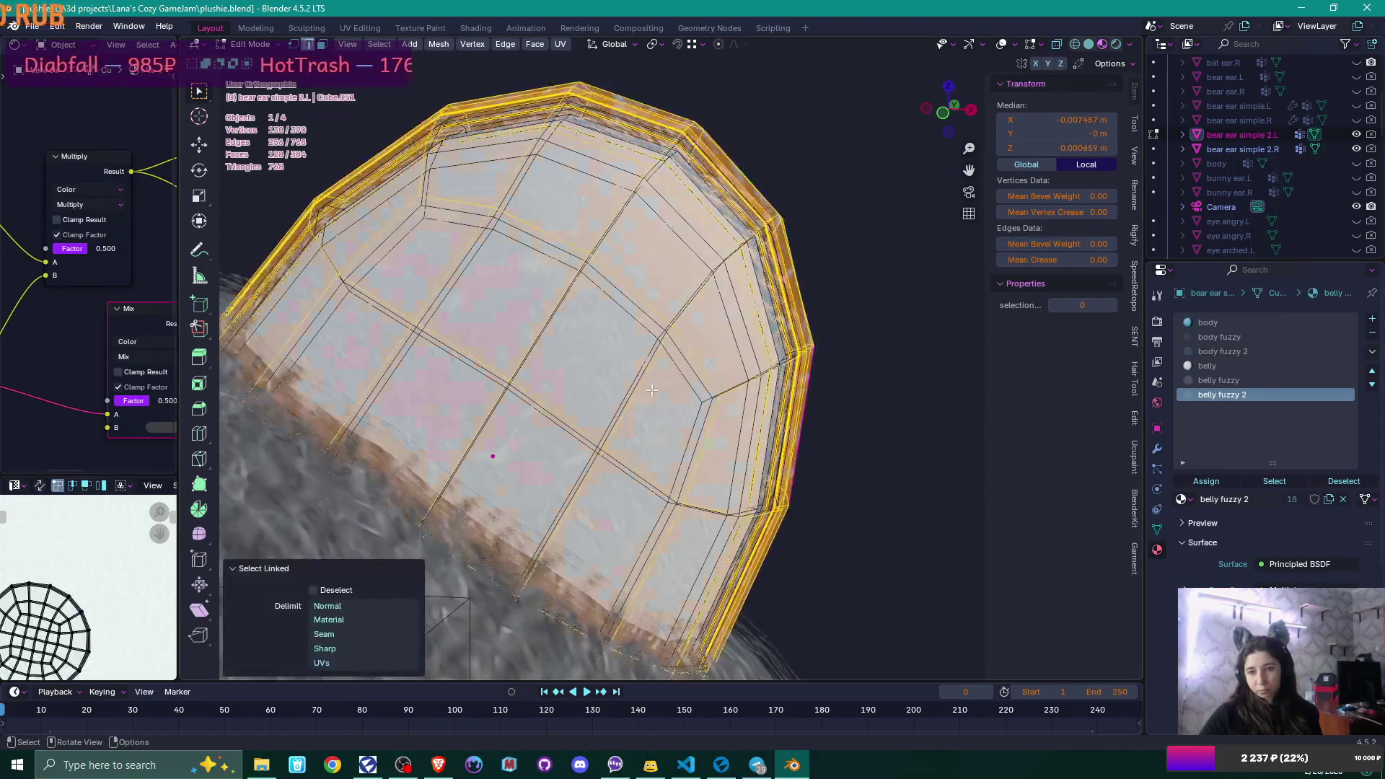
mouse_move(743, 433)
middle_mouse_down()
mouse_move(796, 392)
mouse_move(837, 387)
mouse_move(673, 396)
middle_mouse_up()
left_click(830, 395)
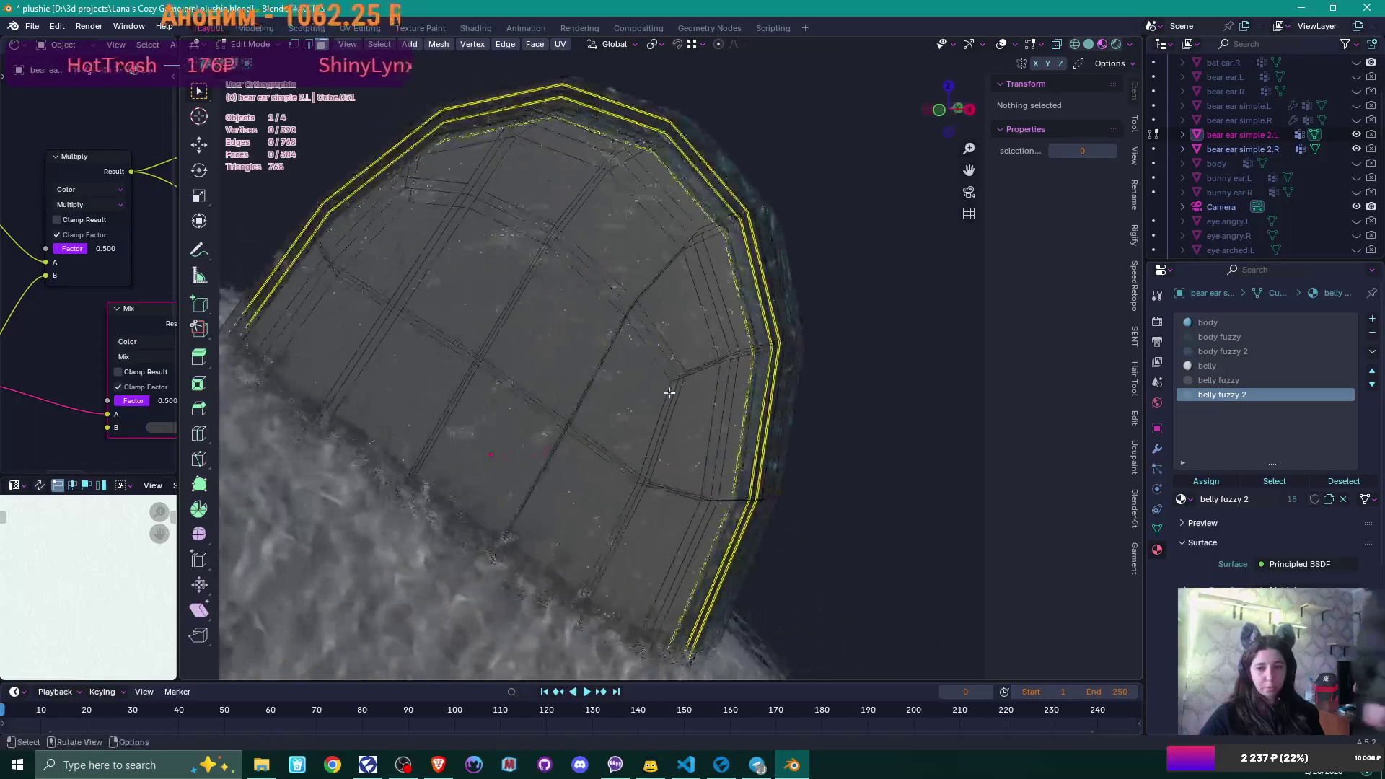
key("l")
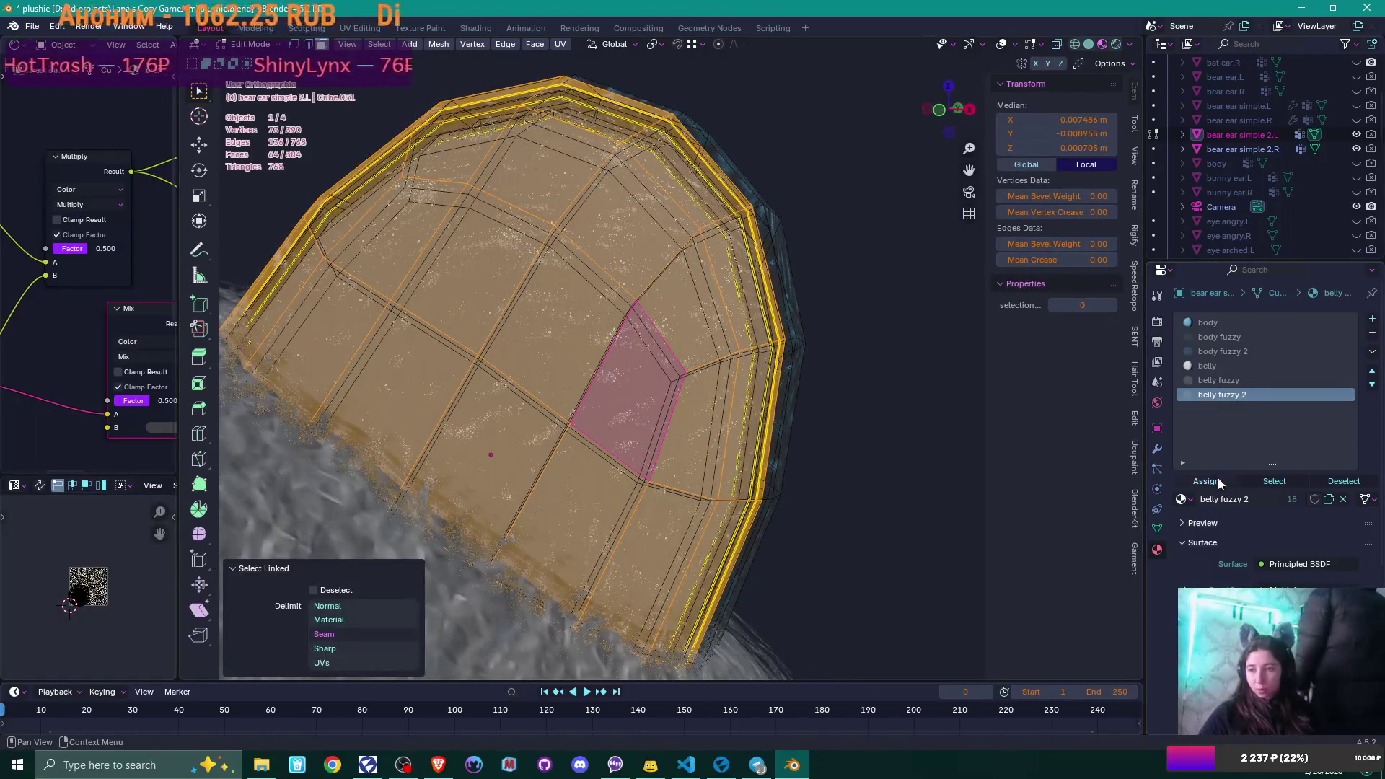
left_click(1218, 482)
- Assign belly fuzzy to the next connected shell and hide it
key("alt+a")
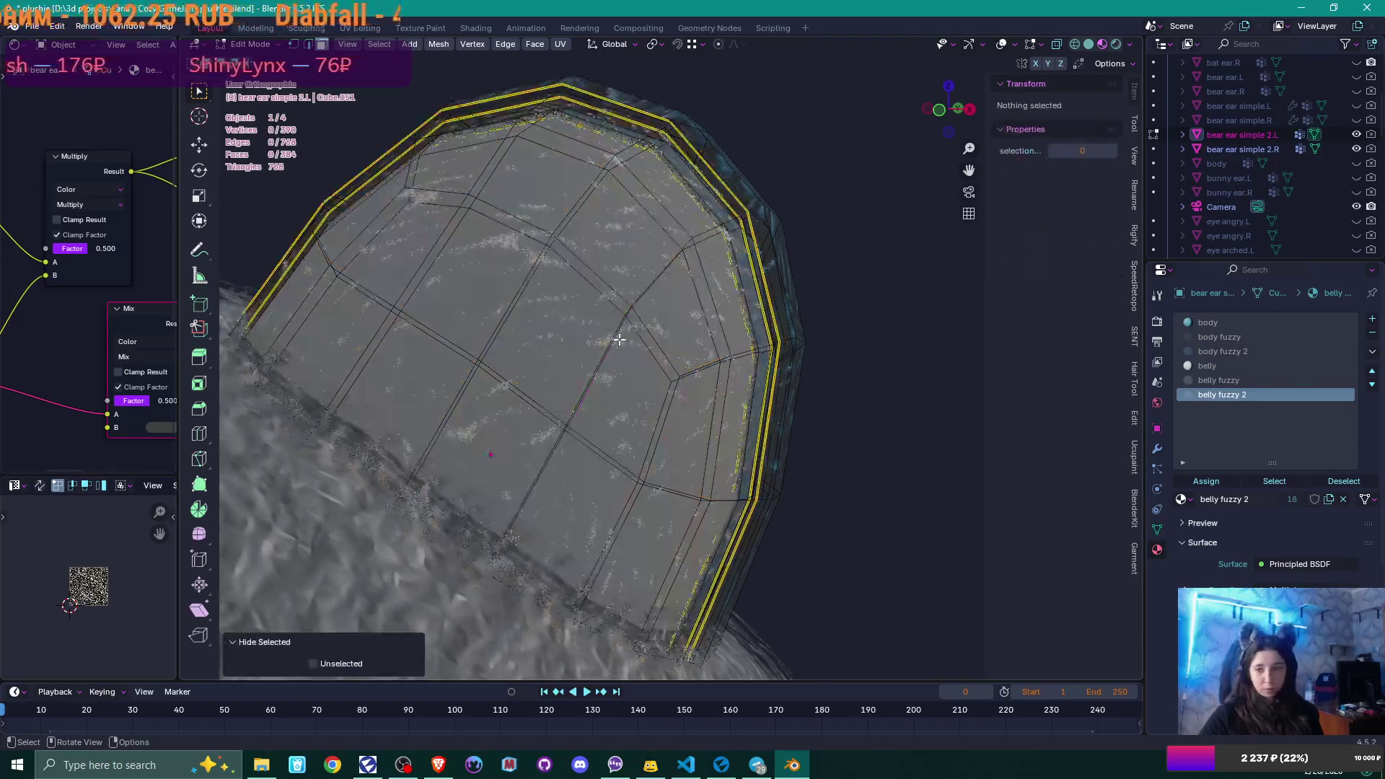
left_click(614, 340)
key("l")
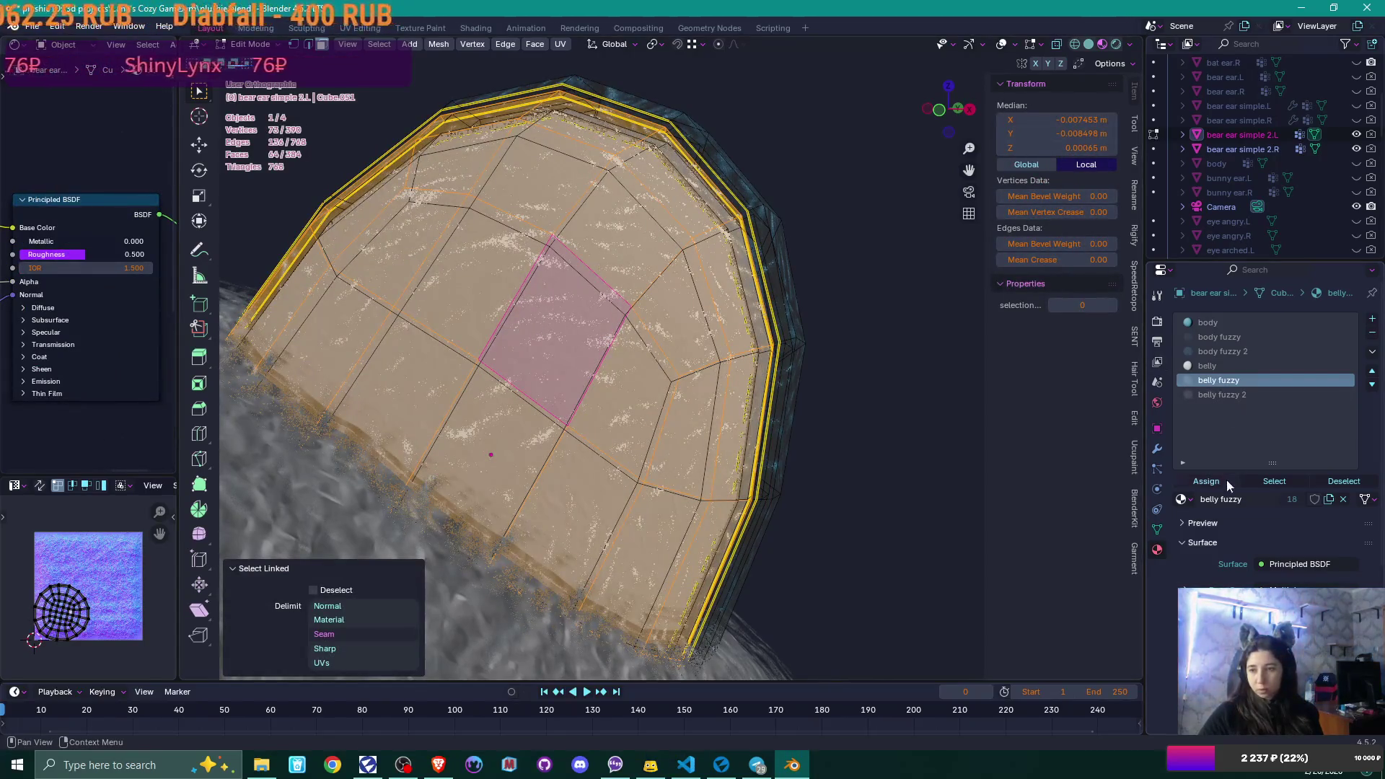
left_click(1222, 482)
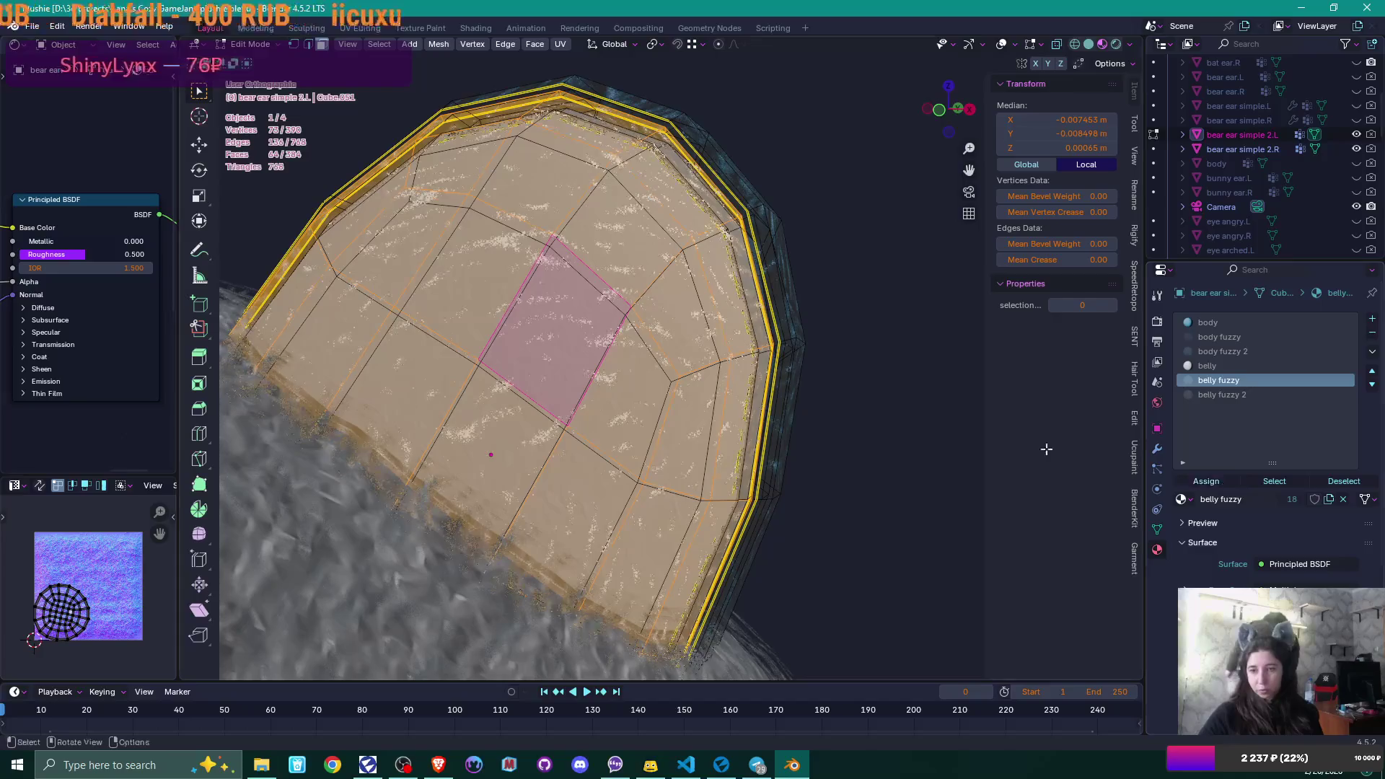
key("h")
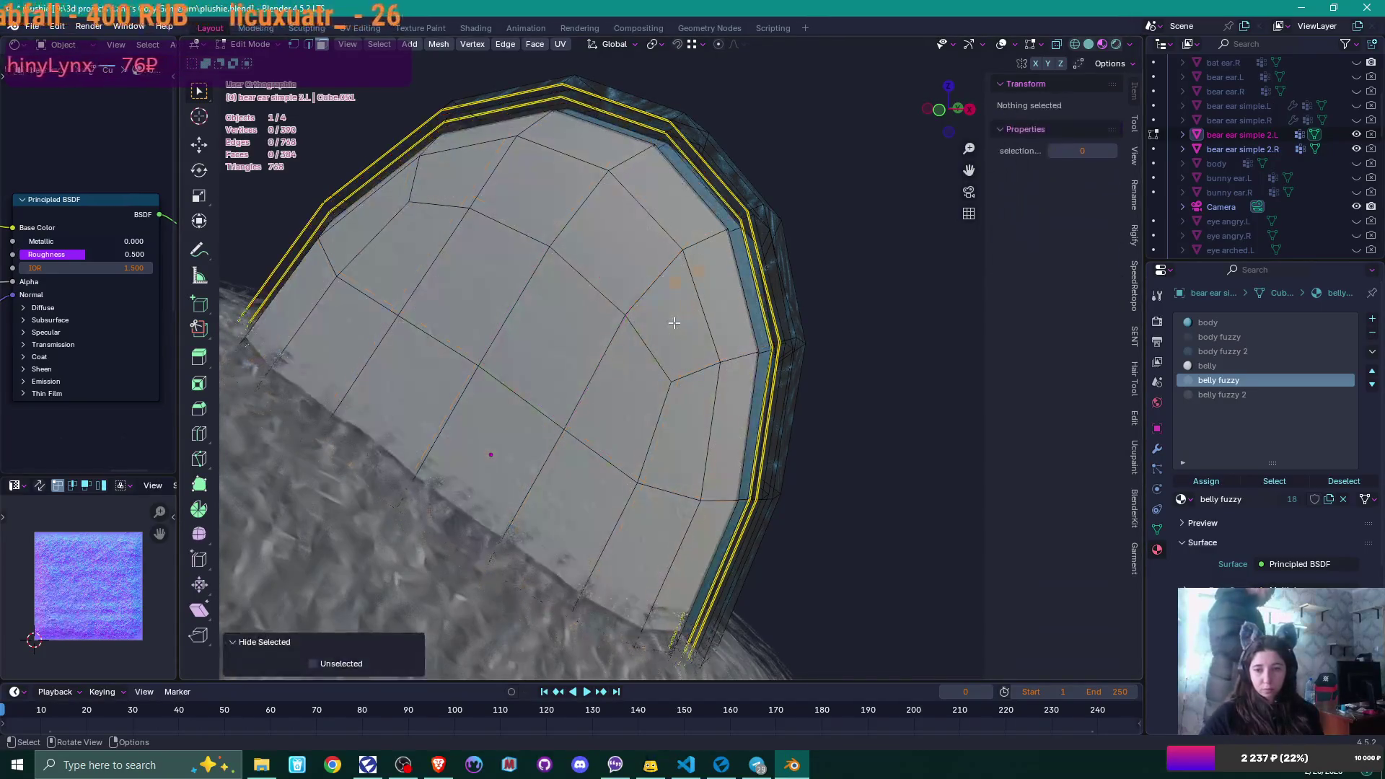
- Assign belly to the shell underneath and return to Object Mode
key("l")
mouse_move(673, 322)
middle_mouse_down()
mouse_move(645, 383)
mouse_move(627, 386)
middle_mouse_up()
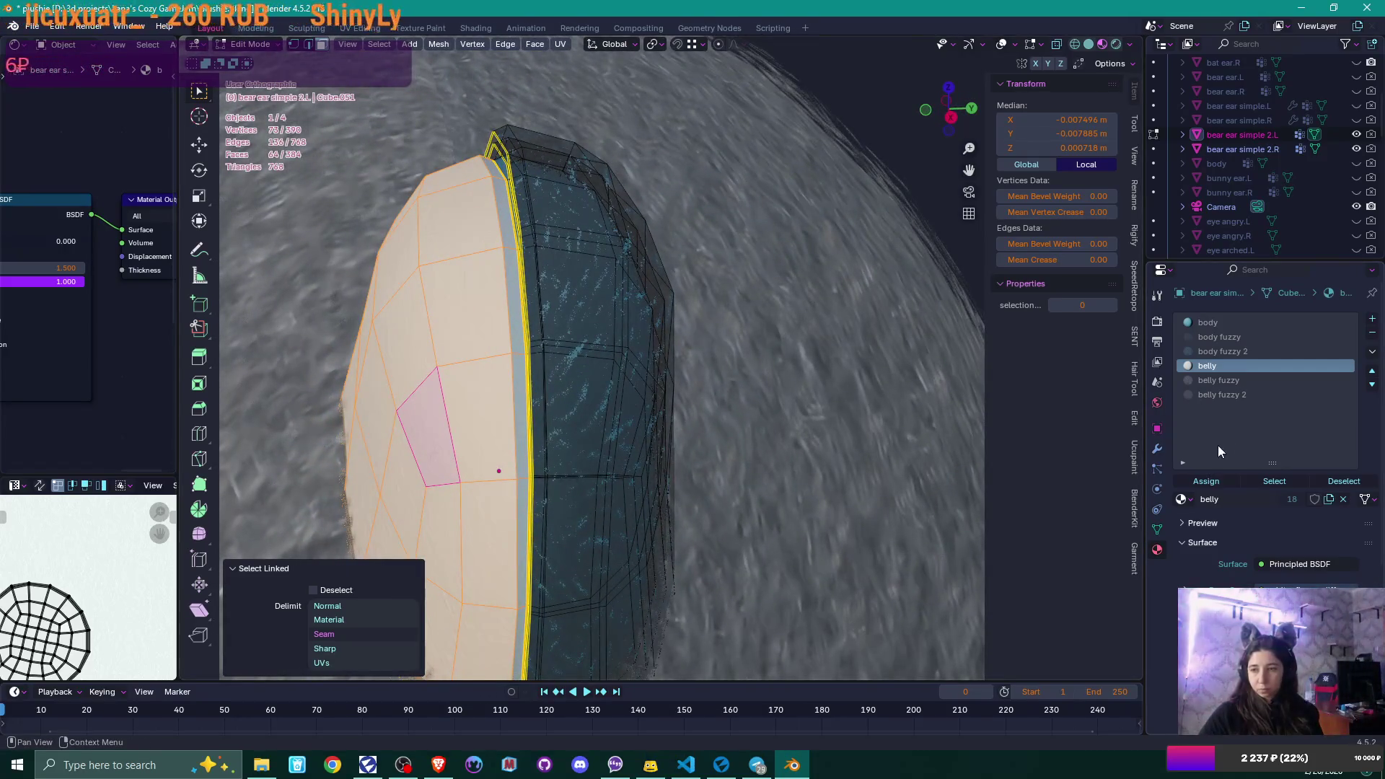
left_click(1203, 480)
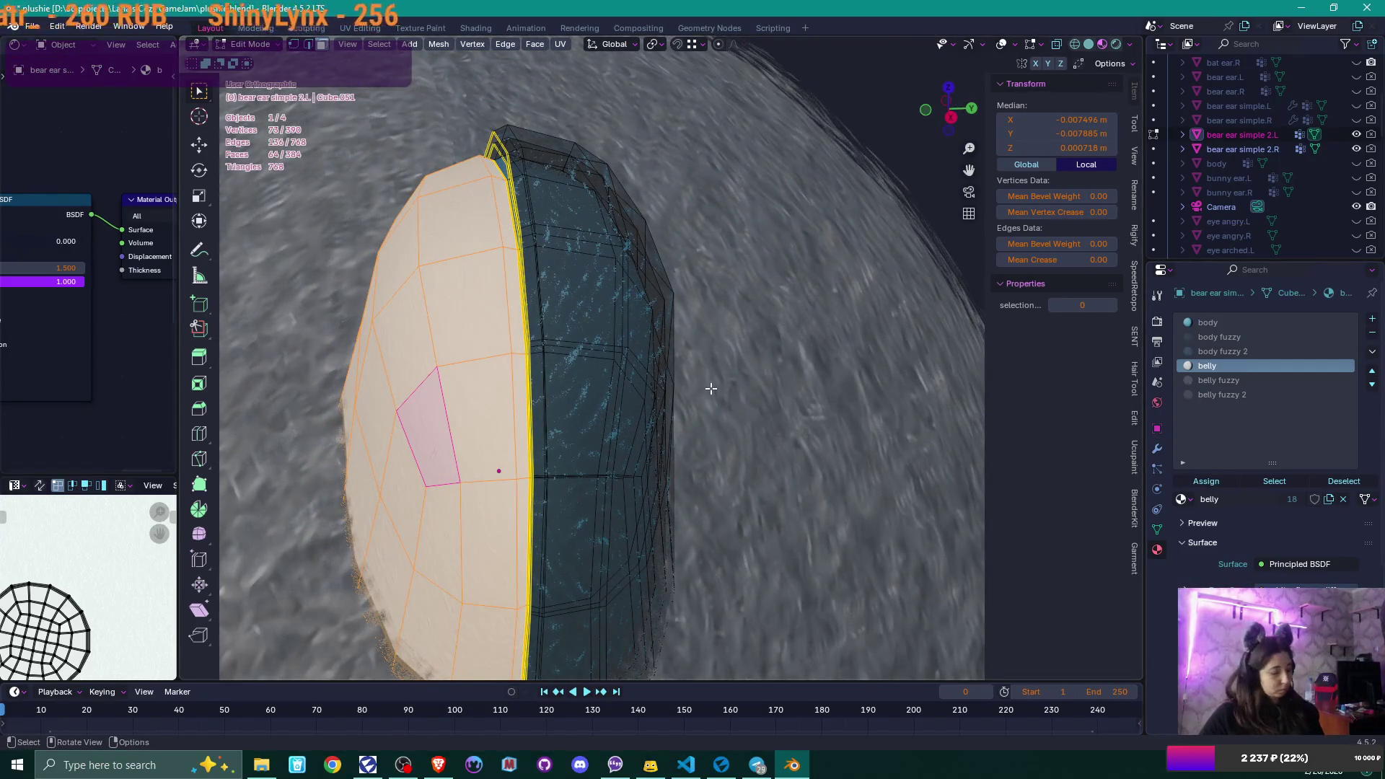
key("Tab")
middle_click_drag(711, 388, 711, 388)
scroll(711, 388, "up", 2)
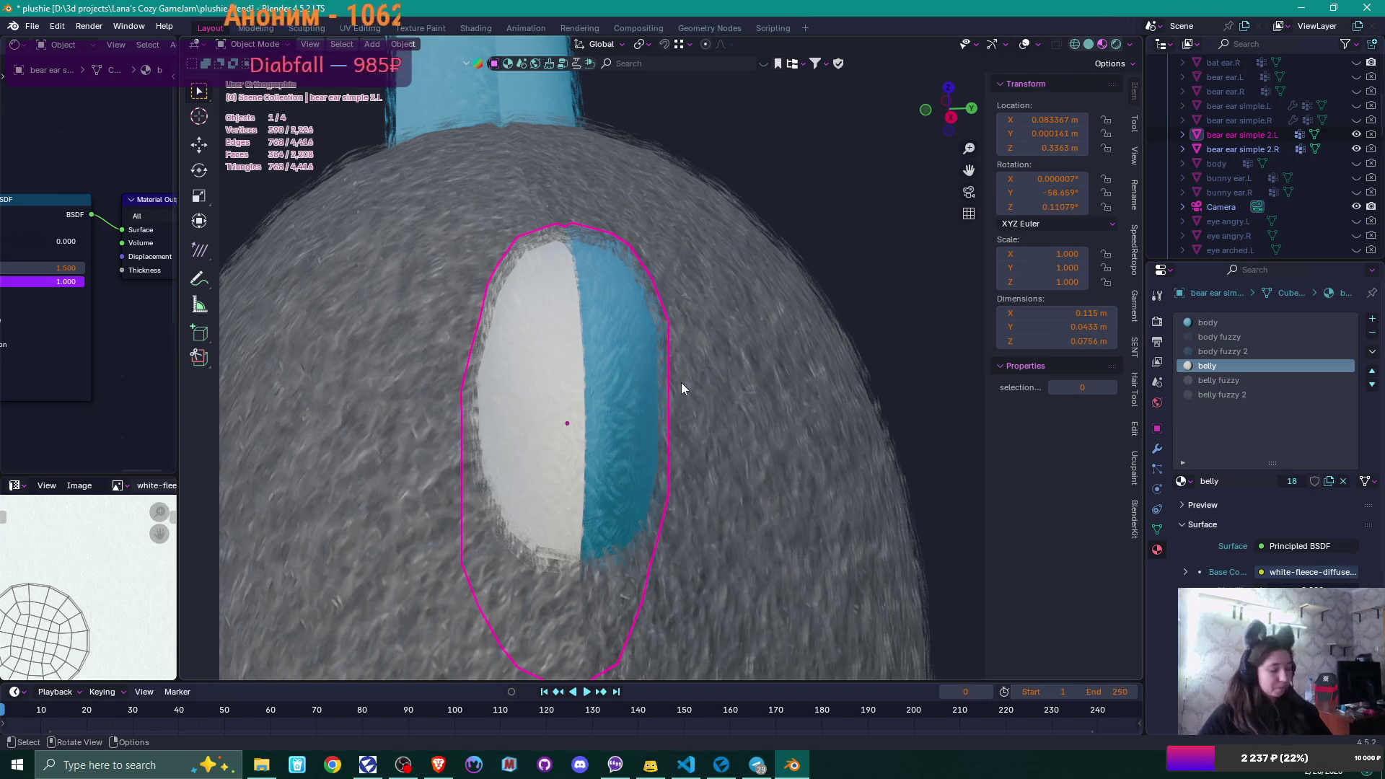
- Select bear ear simple 2.R, zoom in on the blue ear, then bring up the YouTube browser
mouse_move(672, 379)
middle_mouse_down()
mouse_move(804, 357)
mouse_move(838, 337)
middle_mouse_up()
scroll(798, 378, "down", 6)
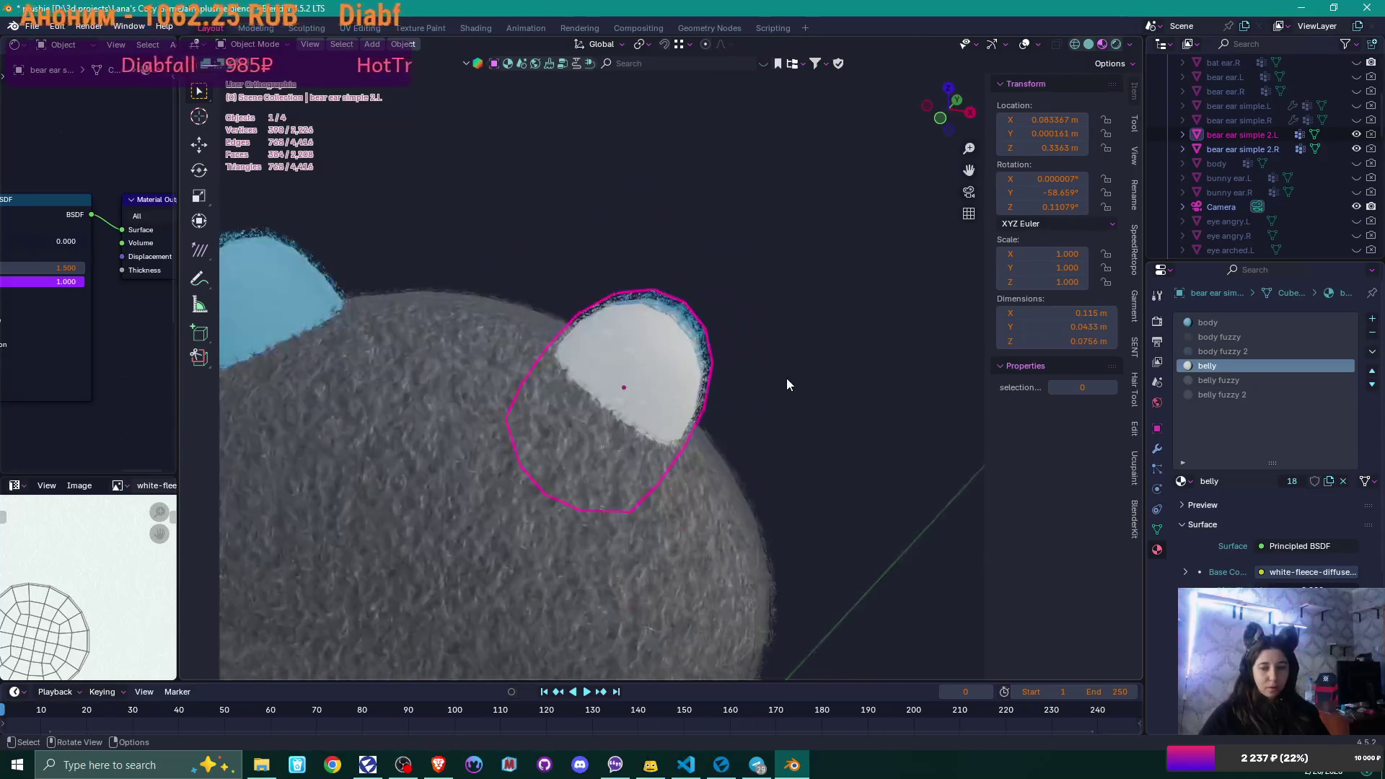
mouse_move(622, 388)
middle_mouse_down()
mouse_move(812, 377)
mouse_move(700, 418)
middle_mouse_up()
left_click(699, 418)
scroll(724, 456, "up", 3)
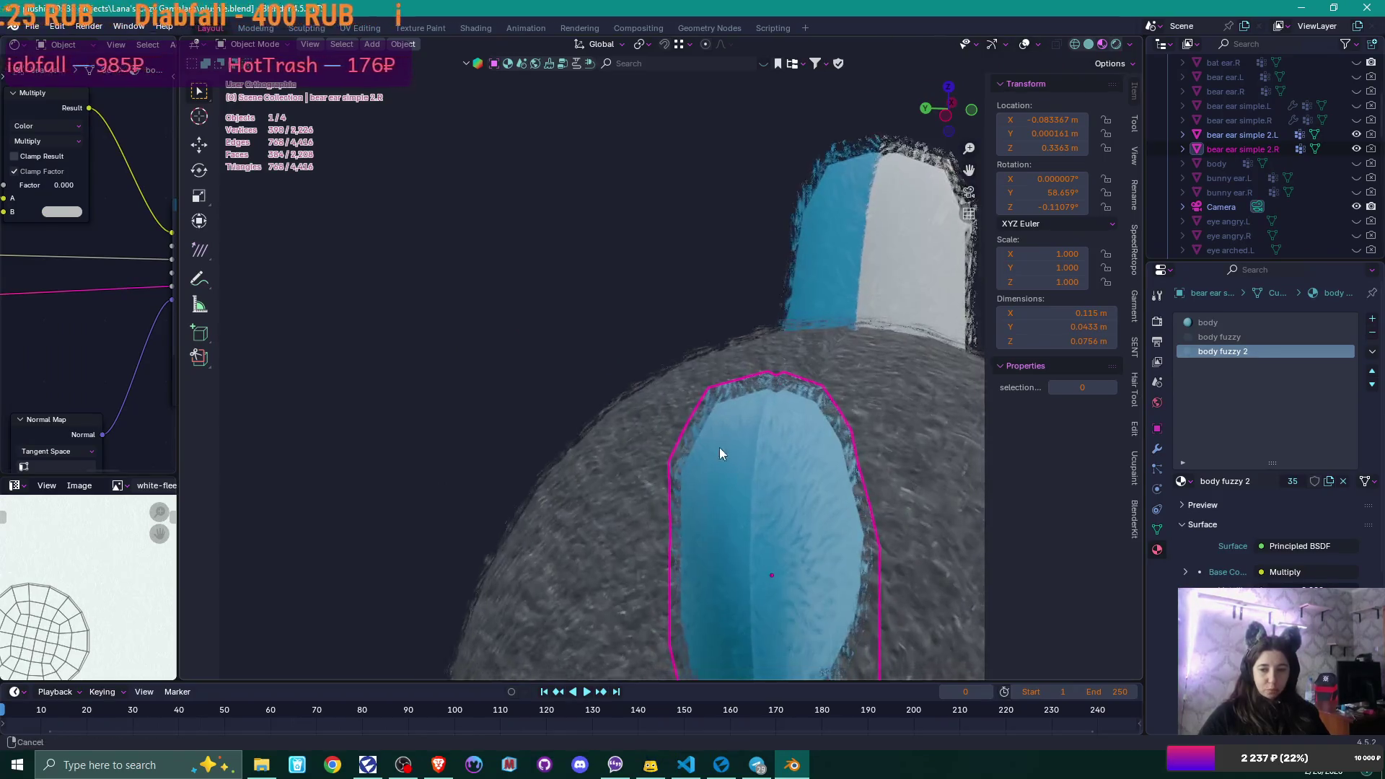
scroll(581, 254, "up", 3)
mouse_move(581, 254)
middle_mouse_down()
mouse_move(612, 279)
mouse_move(588, 302)
middle_mouse_up()
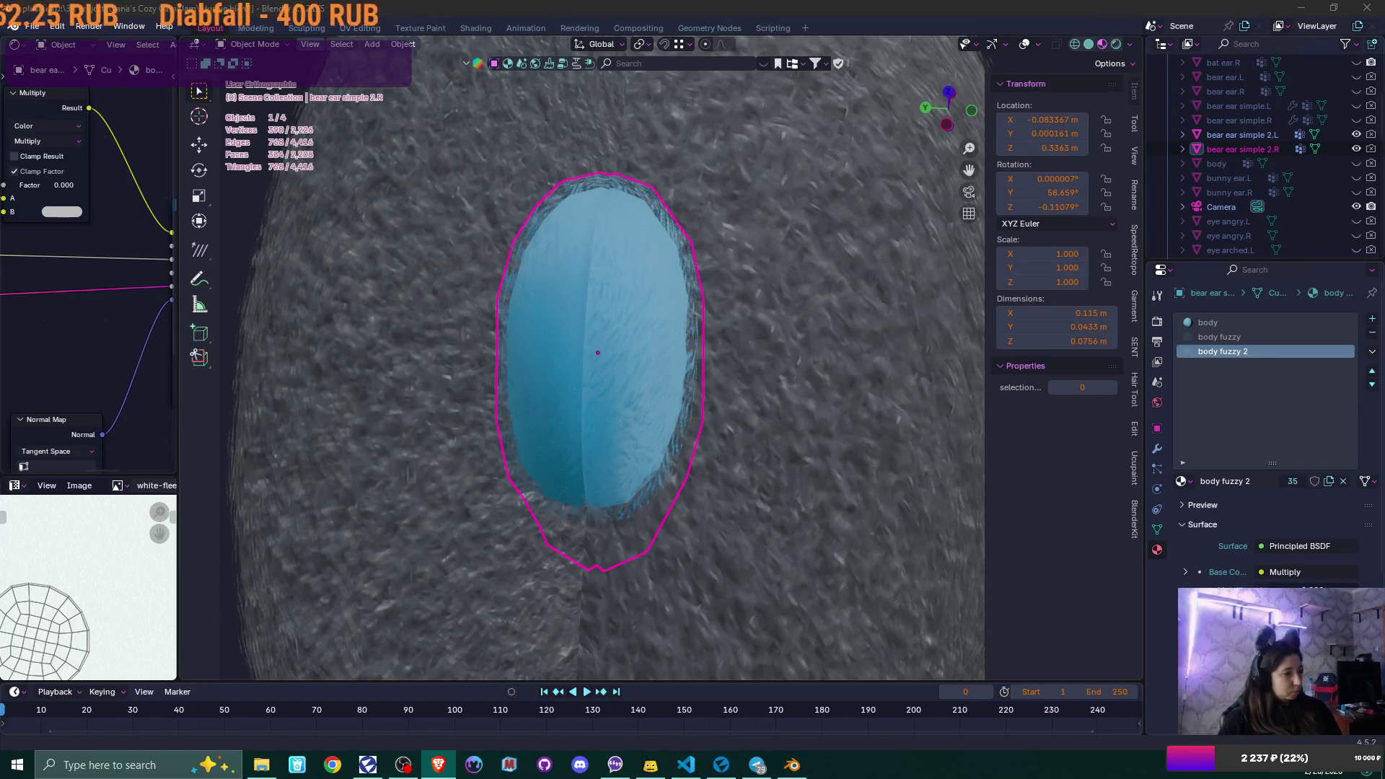
key("alt+Tab")
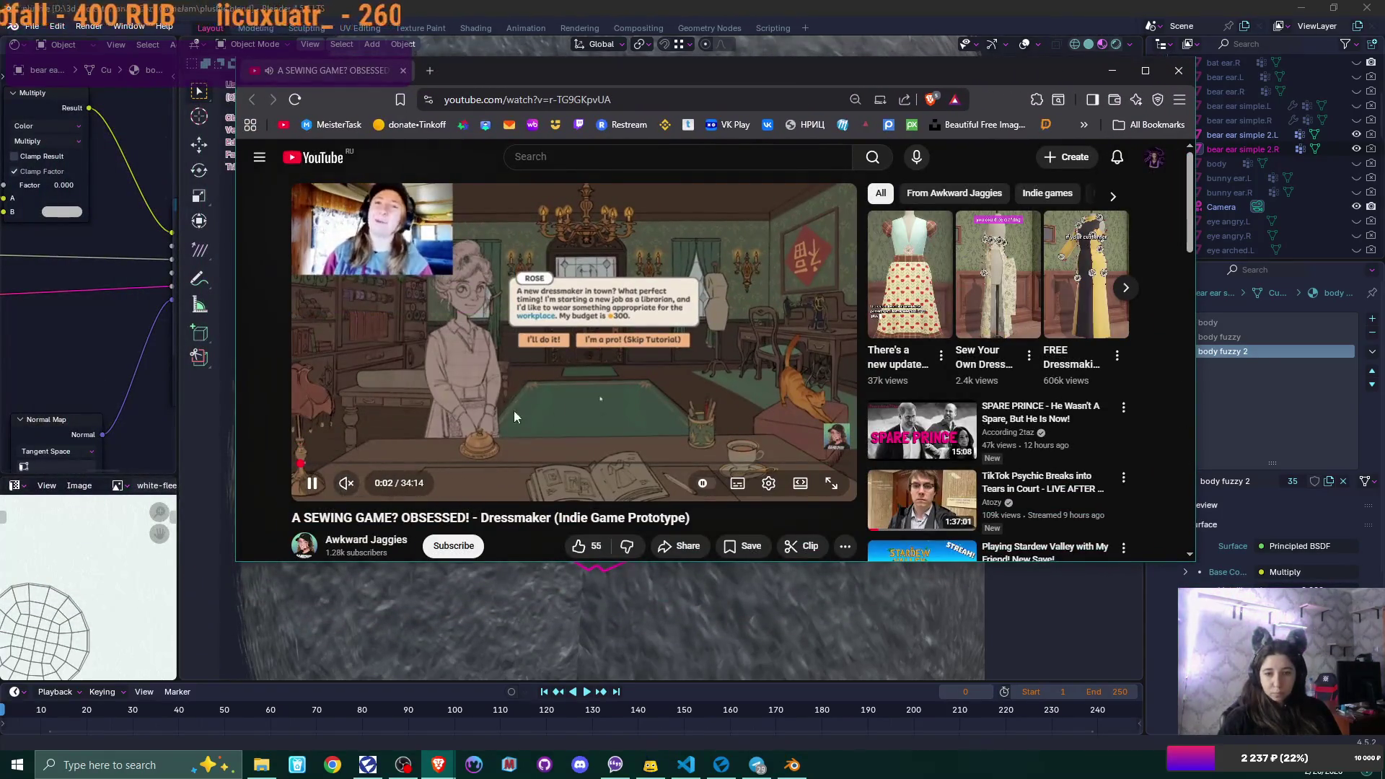
- Skip the Dressmaker video ahead to 1:41 and maximize the browser window
left_click_drag(303, 468, 318, 465)
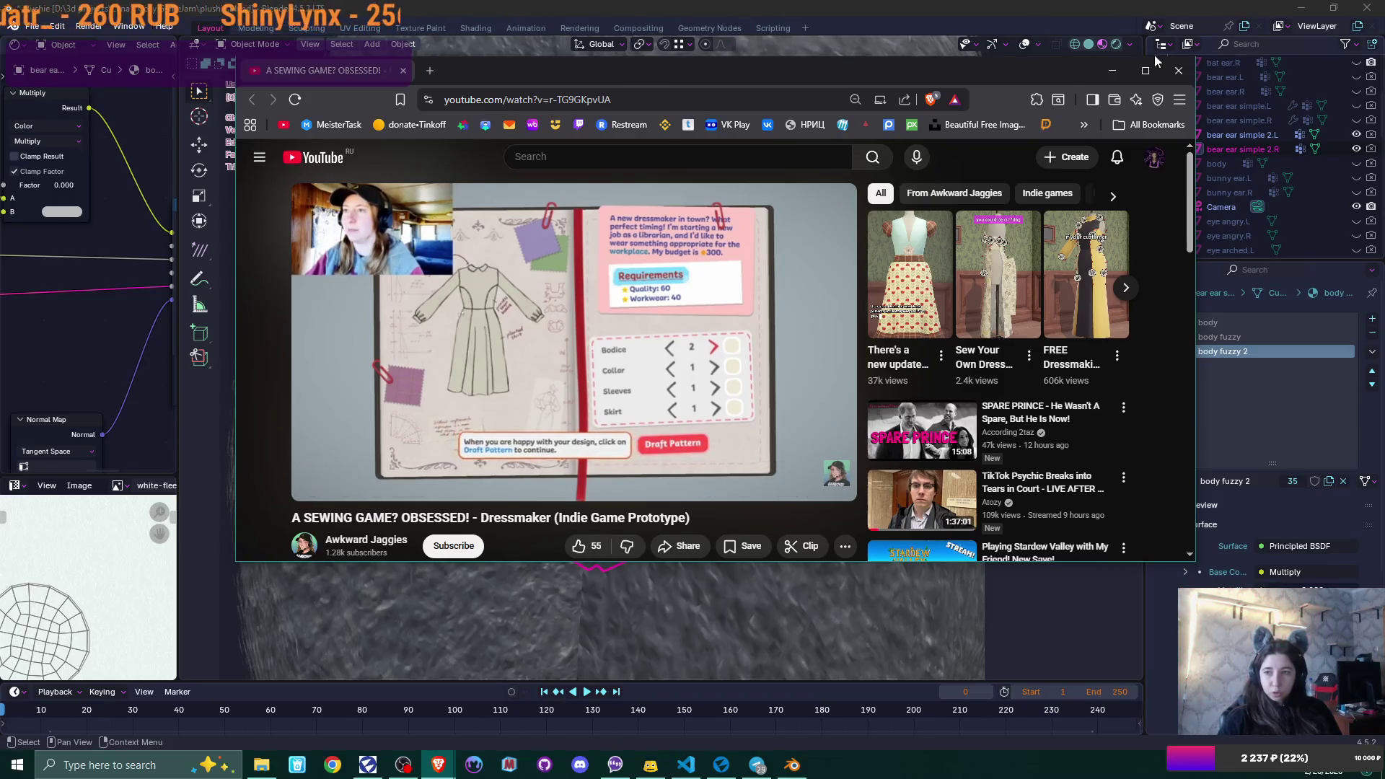
left_click(1145, 70)
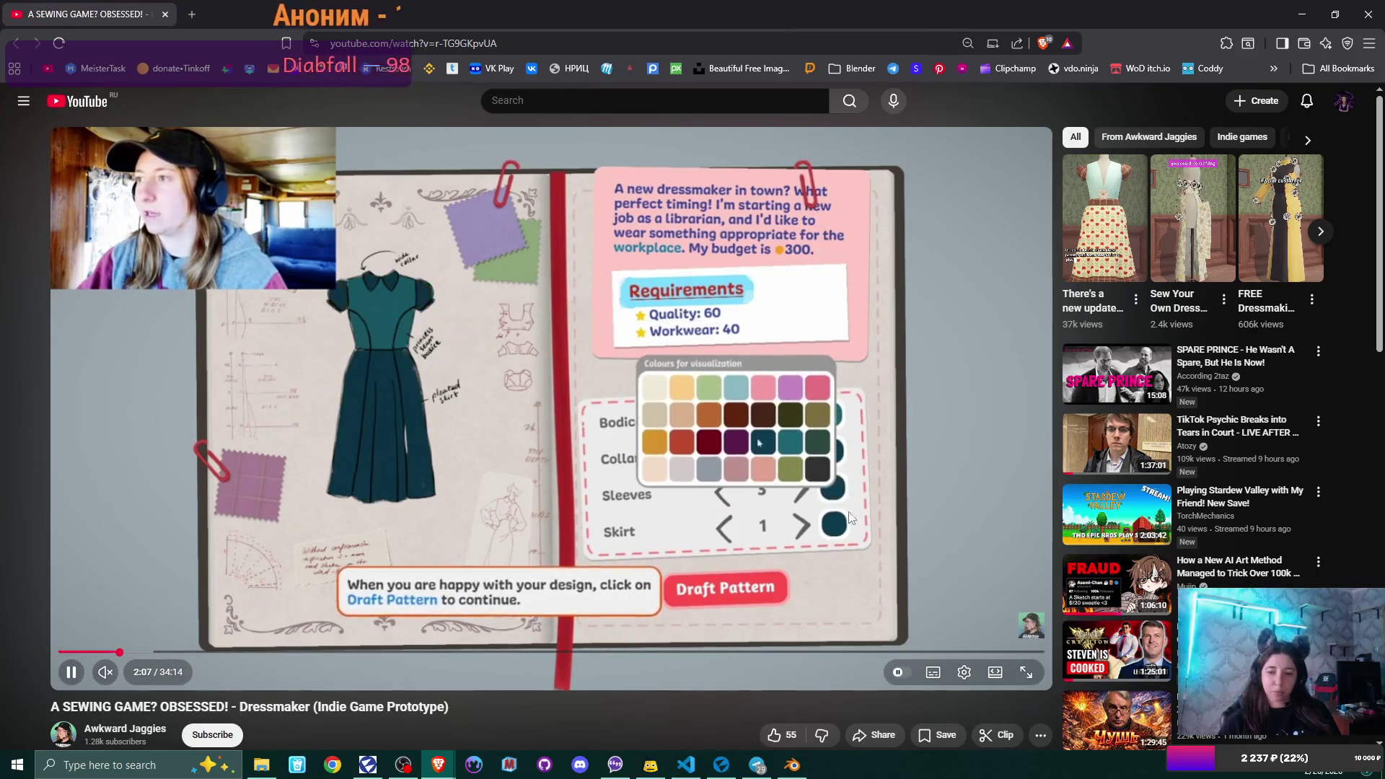
- Seek the video past 3:41, 6:07 and 8:54 to the sewing machine scene, then return to Blender
scroll(448, 512, "down", 3)
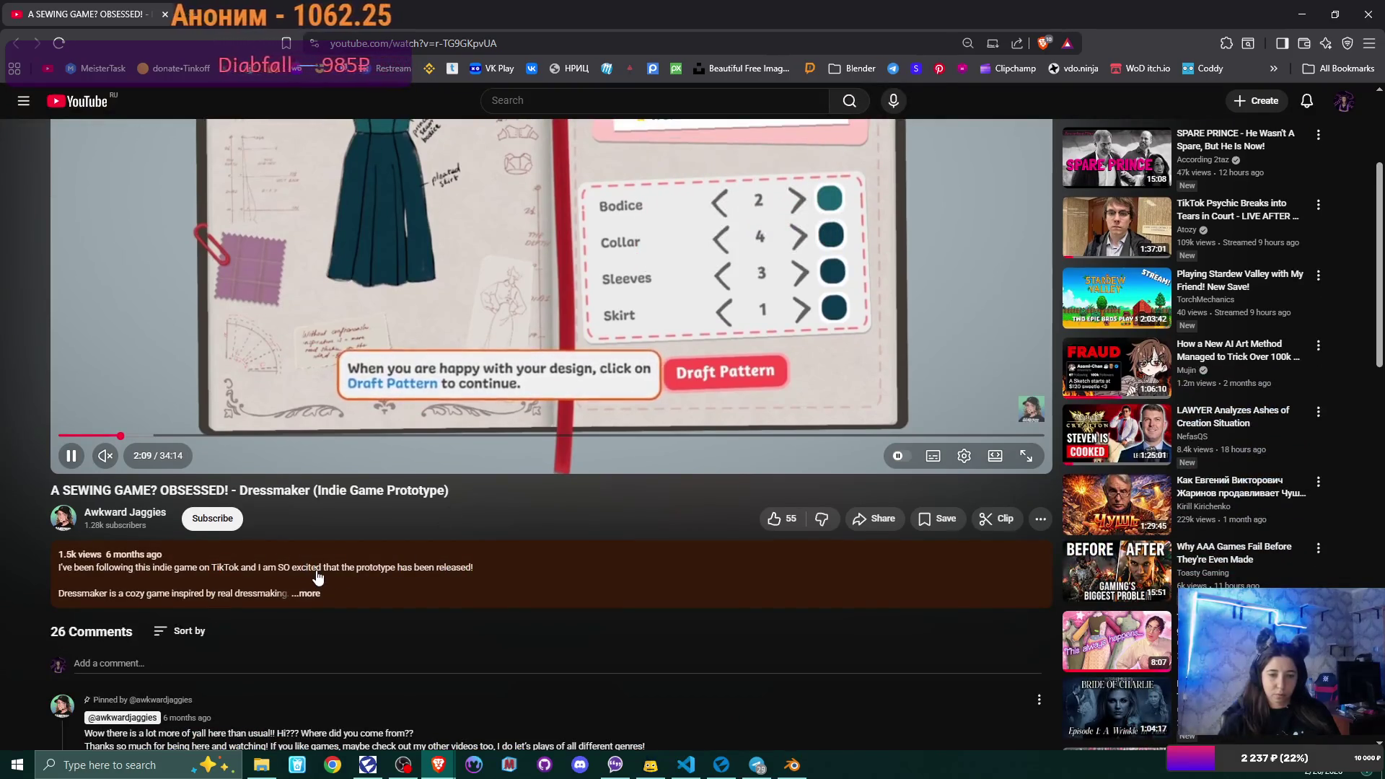
scroll(321, 577, "up", 3)
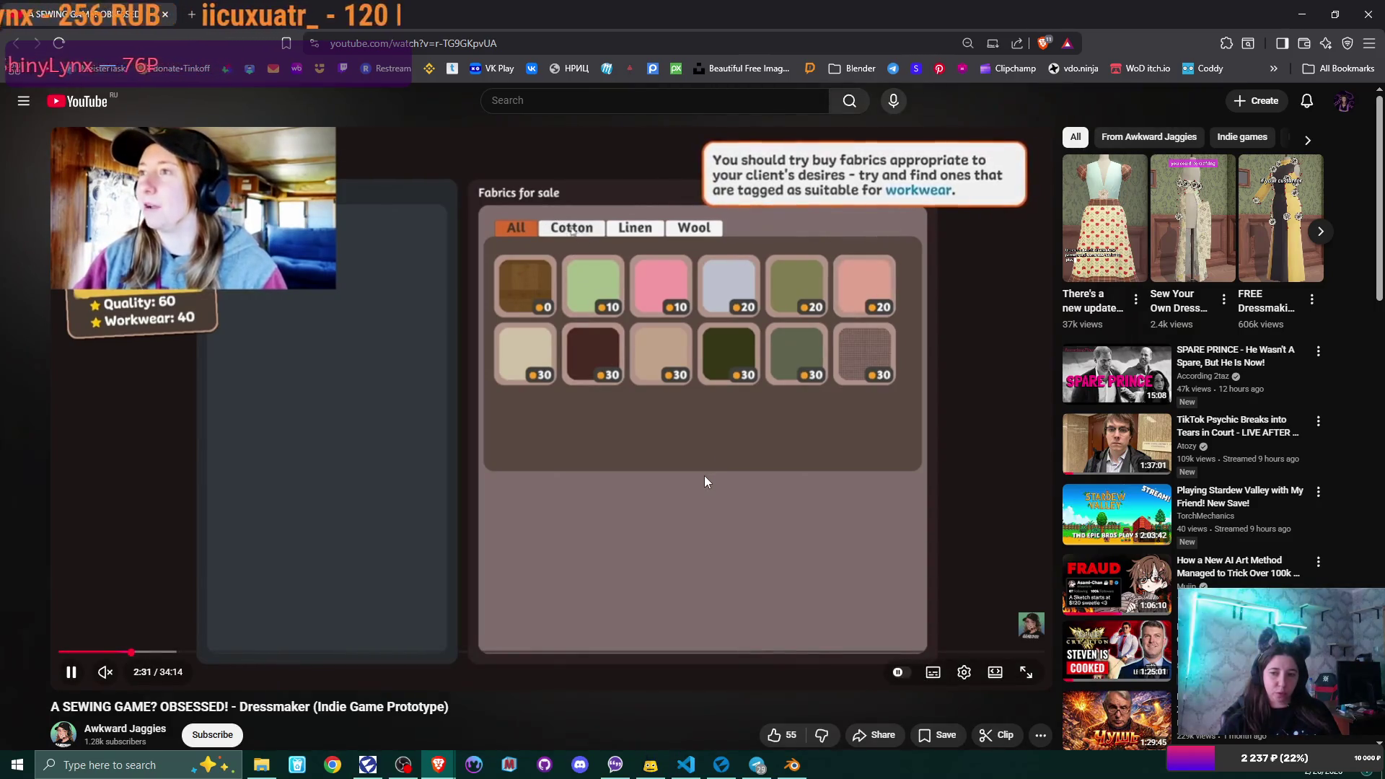
left_click_drag(162, 652, 166, 654)
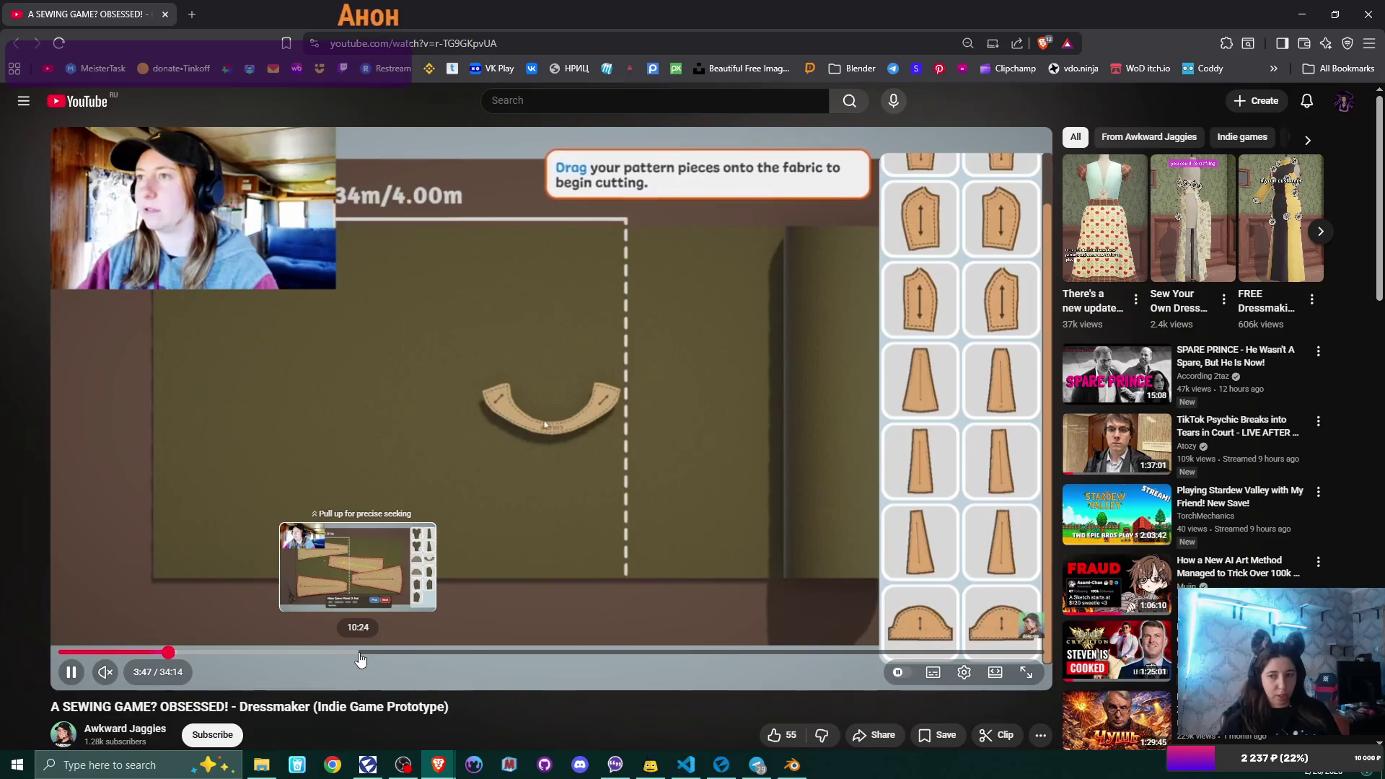
left_click(235, 652)
left_click(313, 653)
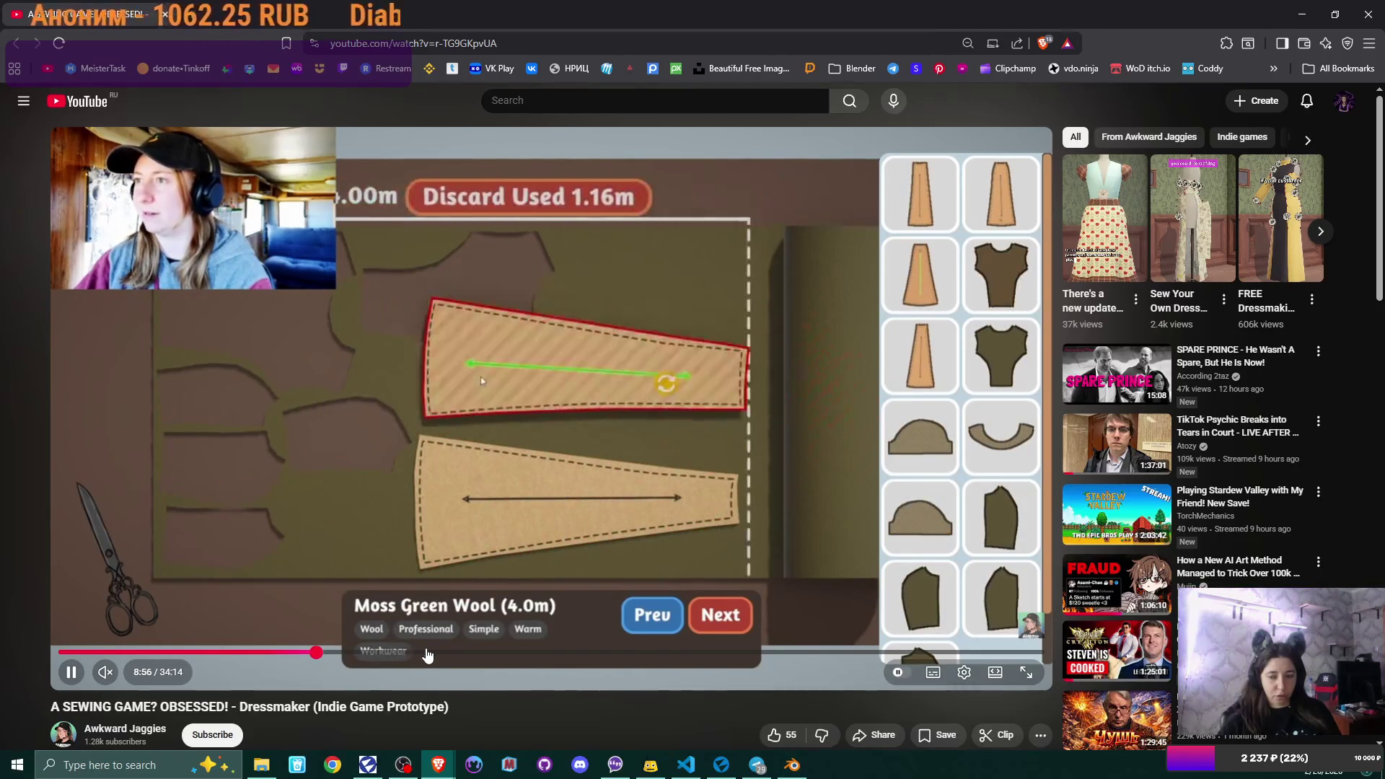
left_click(436, 654)
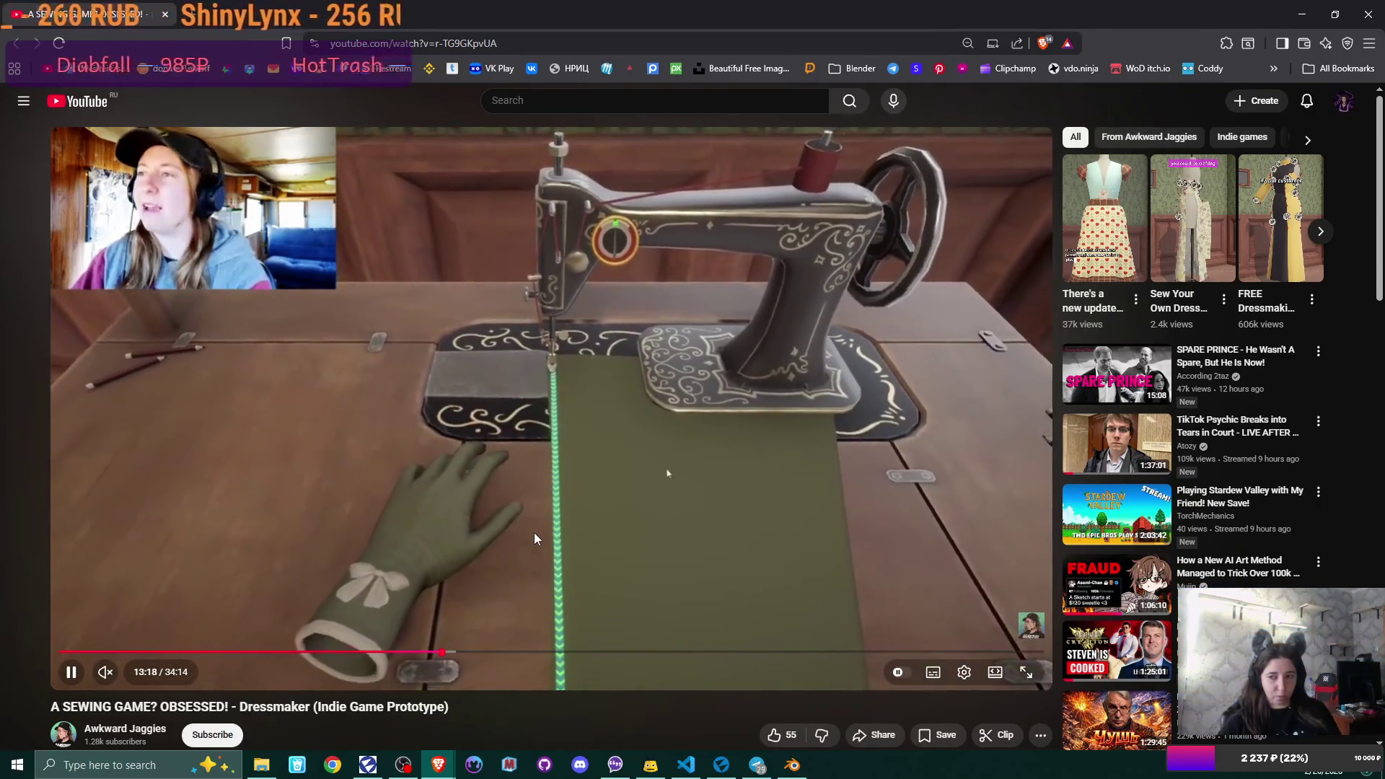
key("alt+Tab")
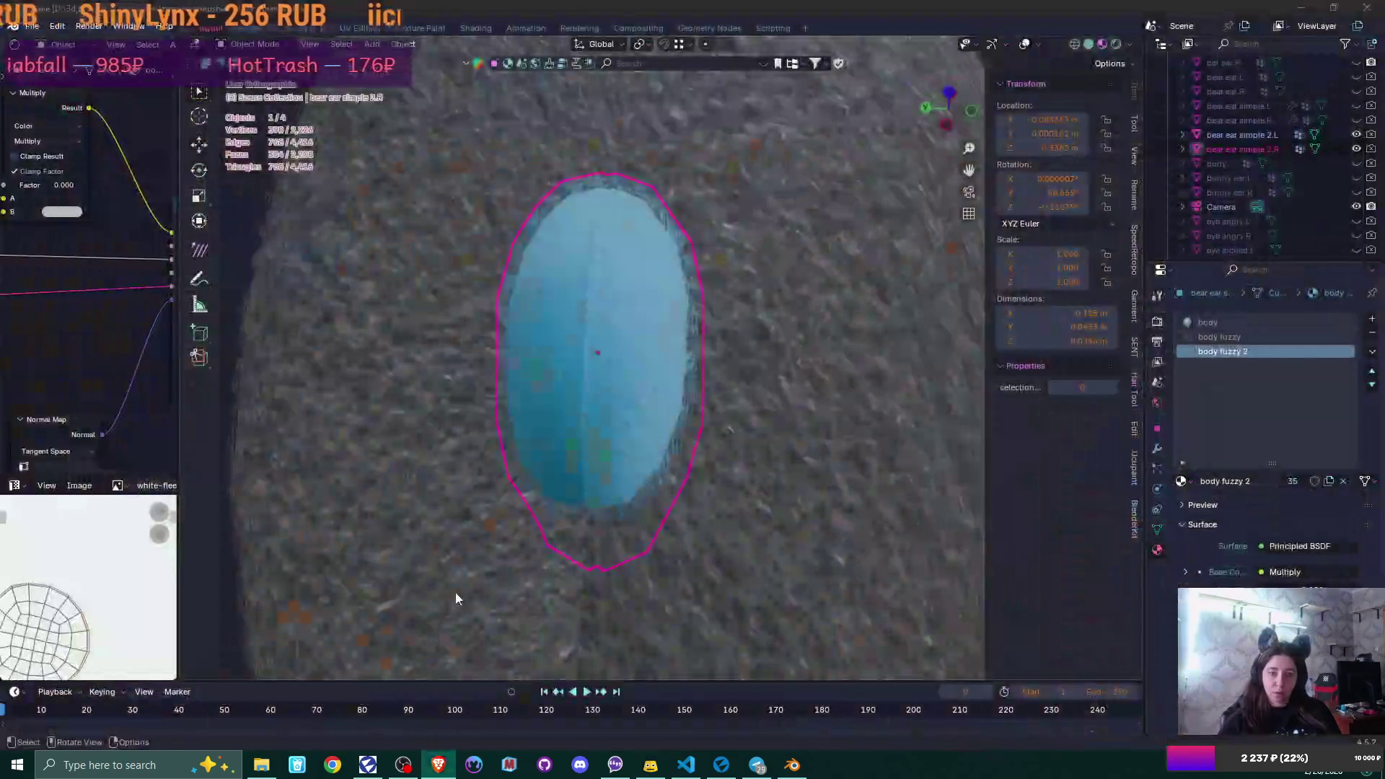
- Frame the ear, enter Edit Mode and clear its existing seams
mouse_move(550, 371)
middle_mouse_down()
mouse_move(705, 337)
mouse_move(573, 385)
mouse_move(414, 398)
middle_mouse_up()
scroll(688, 343, "down", 3)
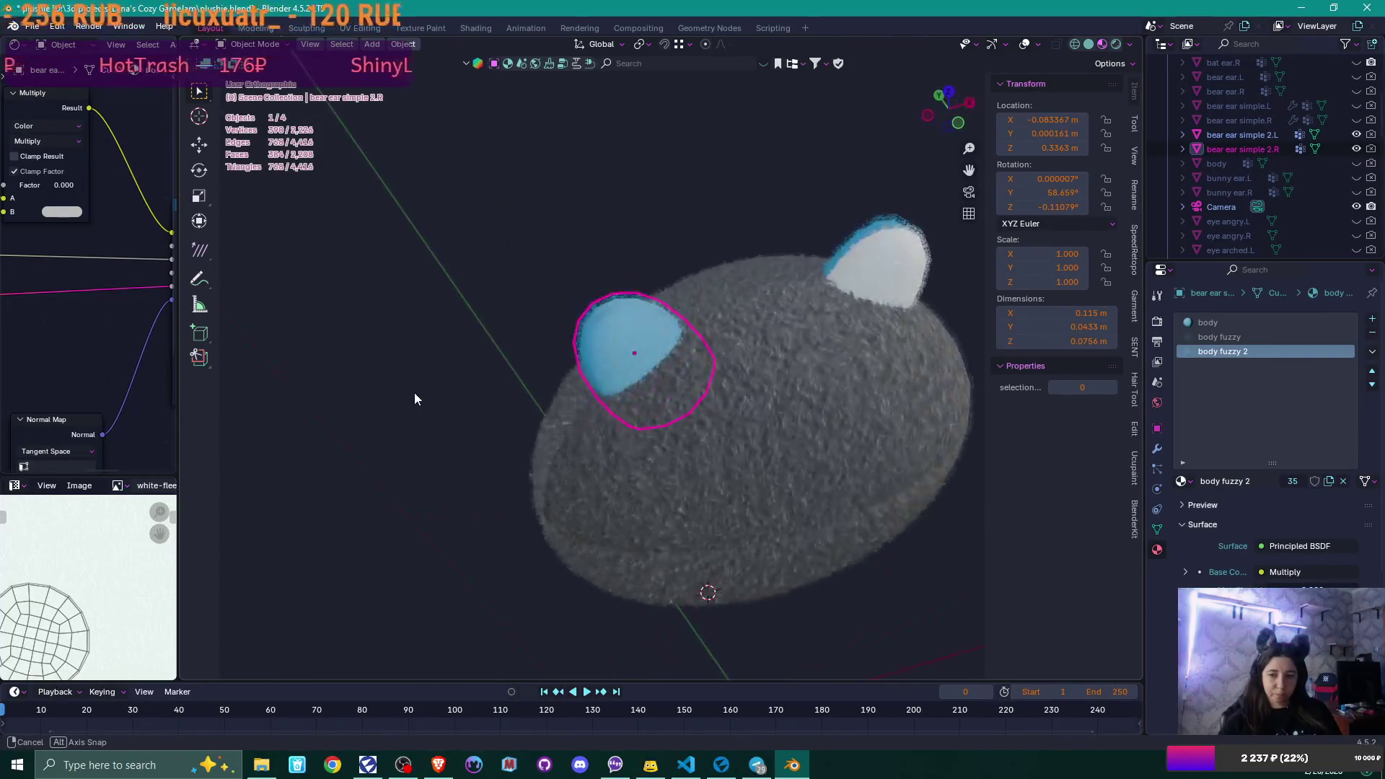
key("KP_Decimal")
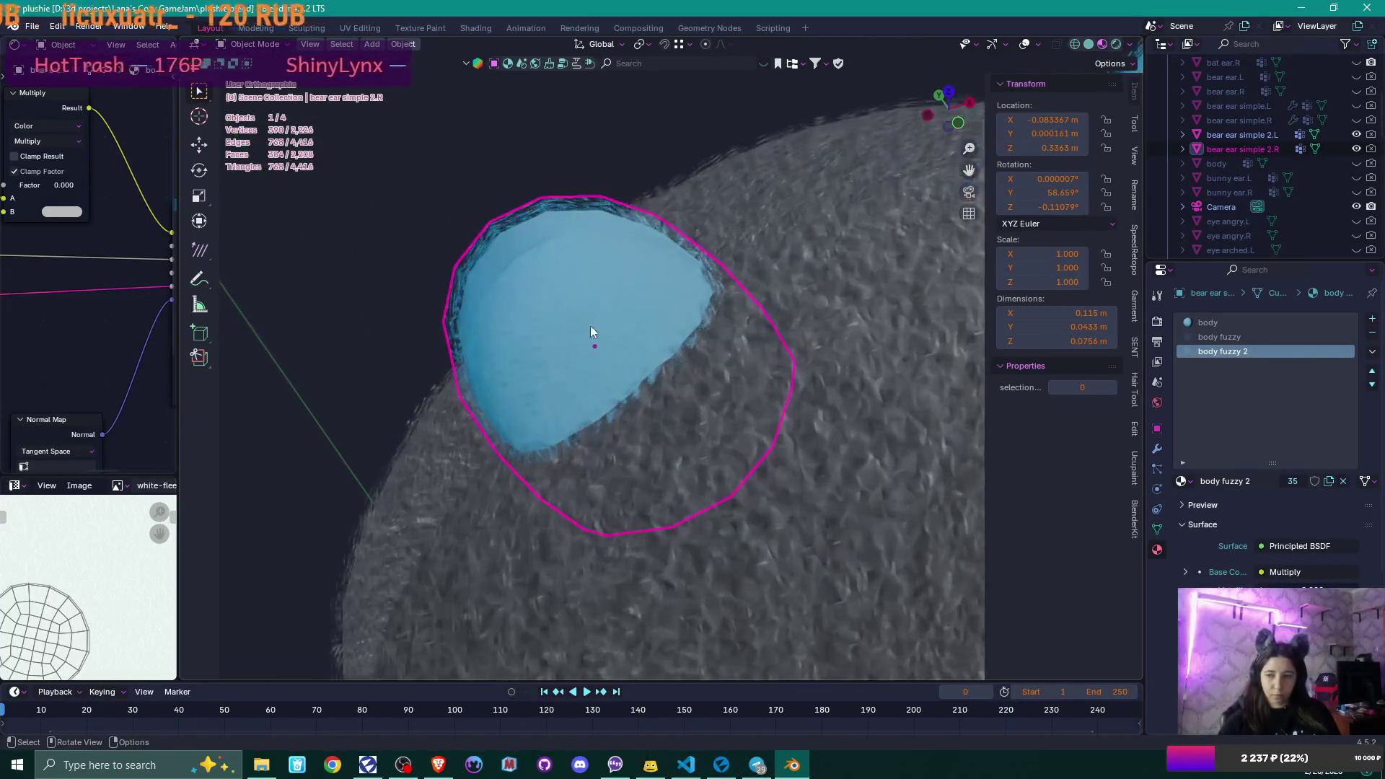
key("Tab")
middle_click_drag(705, 327, 710, 344)
scroll(709, 344, "up", 4)
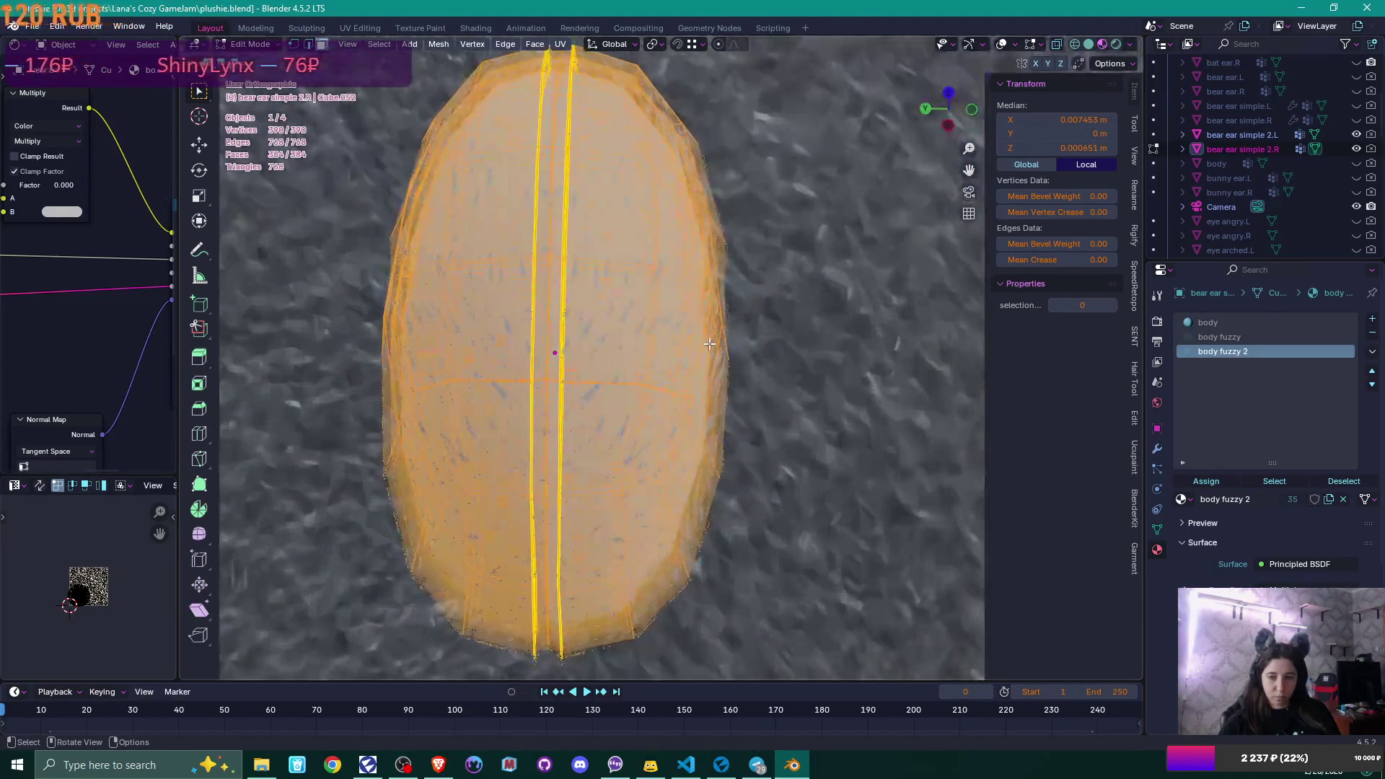
key("q")
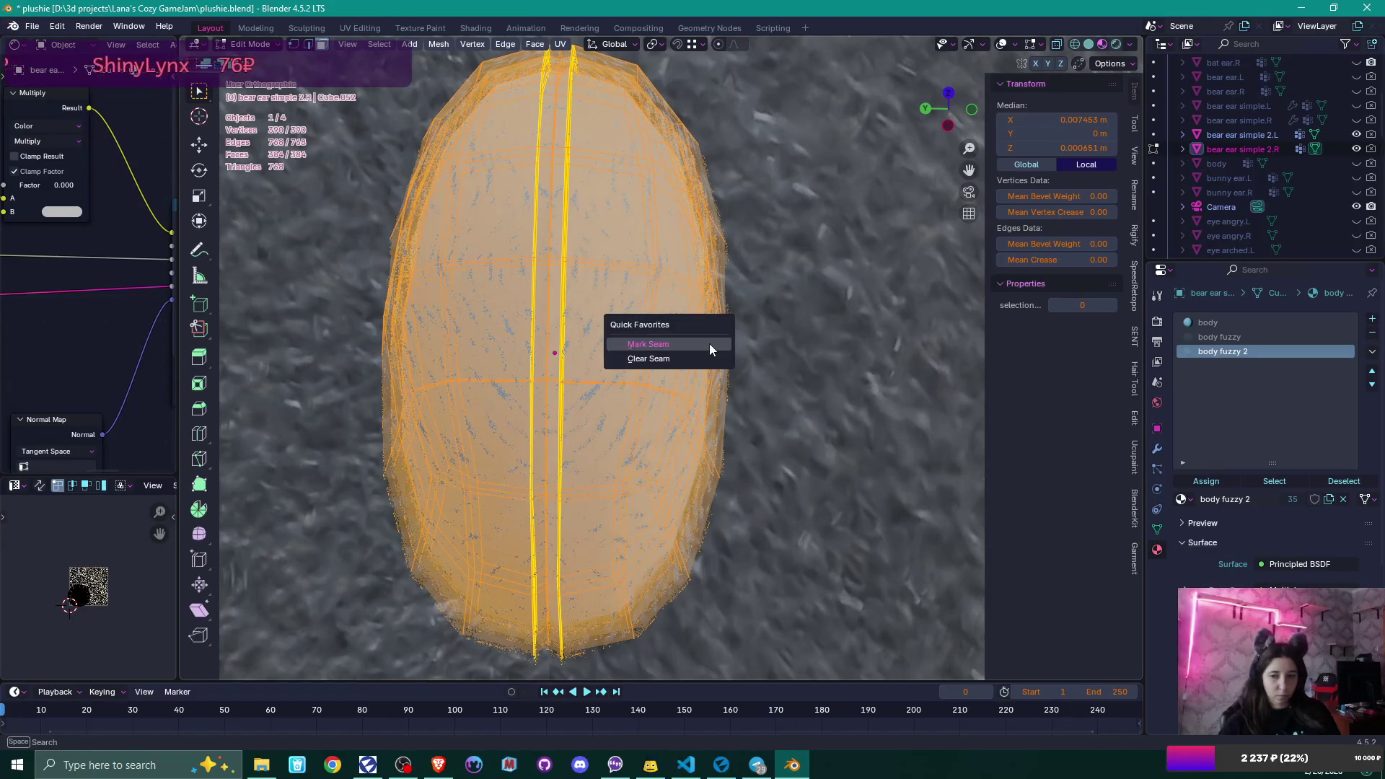
left_click(699, 359)
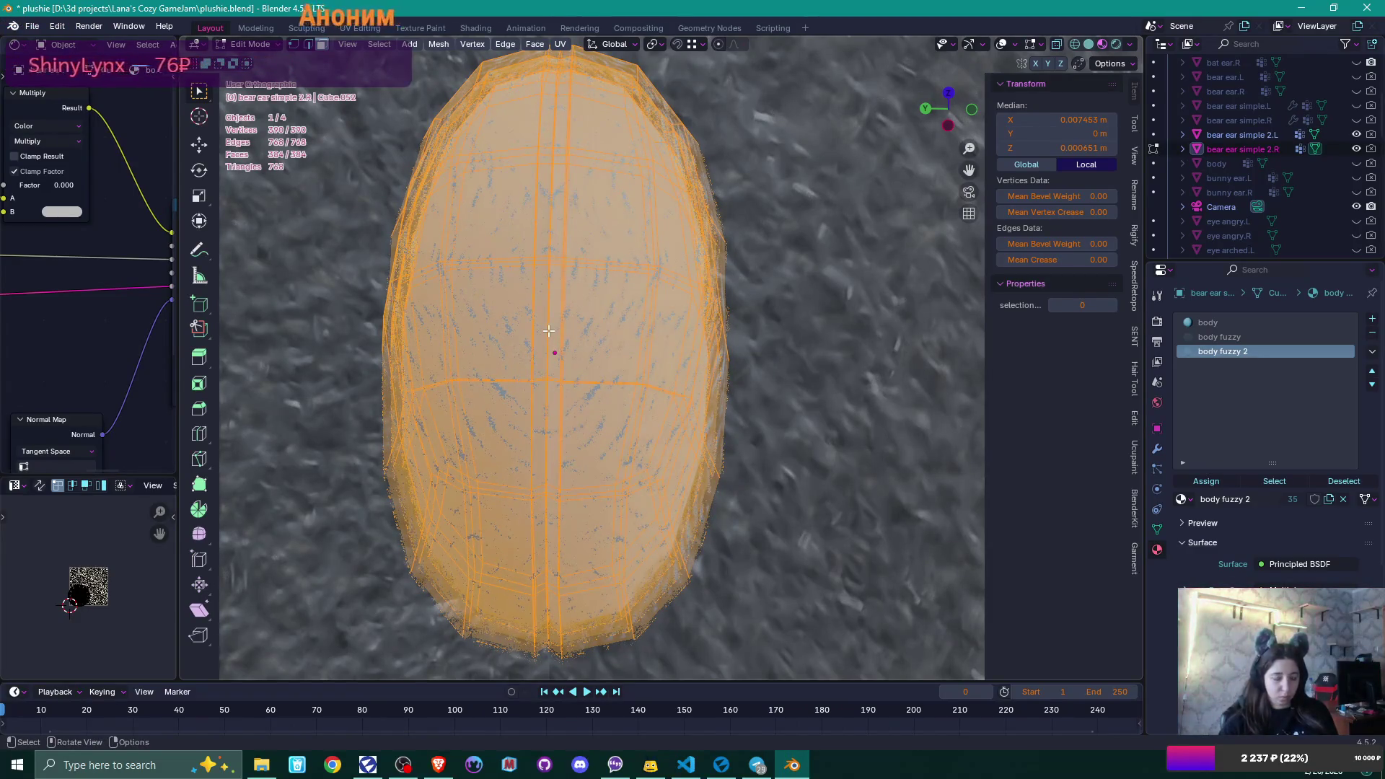
key("ctrl+z")
key("ctrl+z")
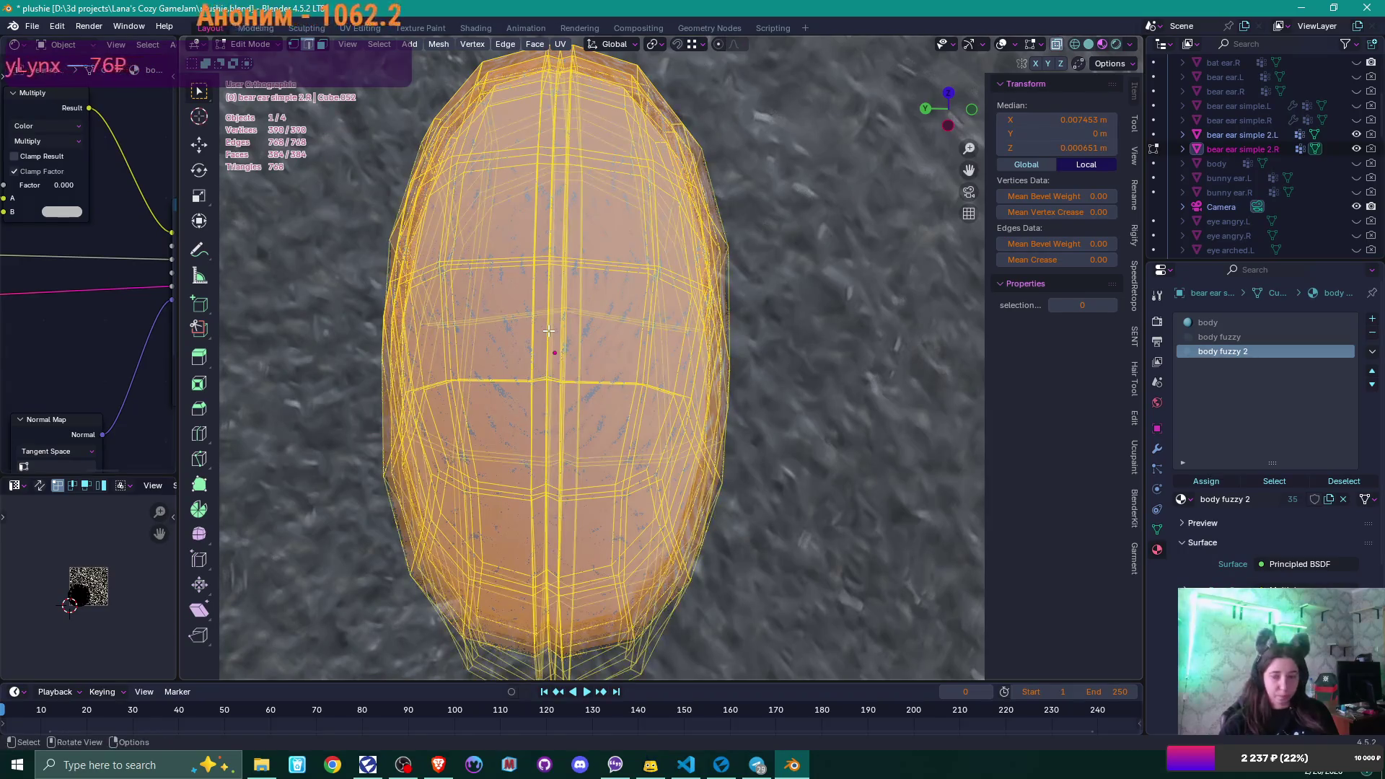
- From top view, select the middle row of rim vertices and mark it as a seam
key("KP_7")
scroll(548, 330, "down", 2)
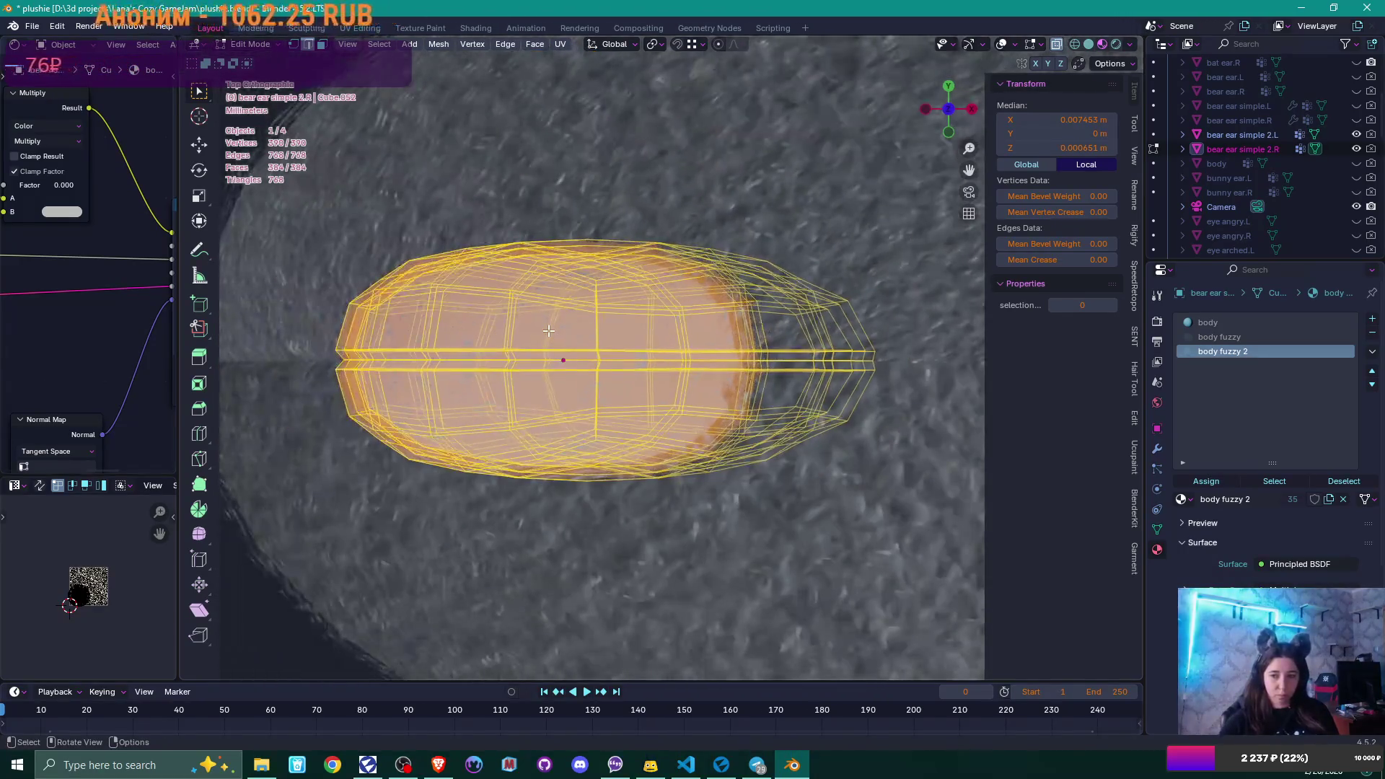
scroll(548, 330, "down", 6)
scroll(548, 330, "up", 5)
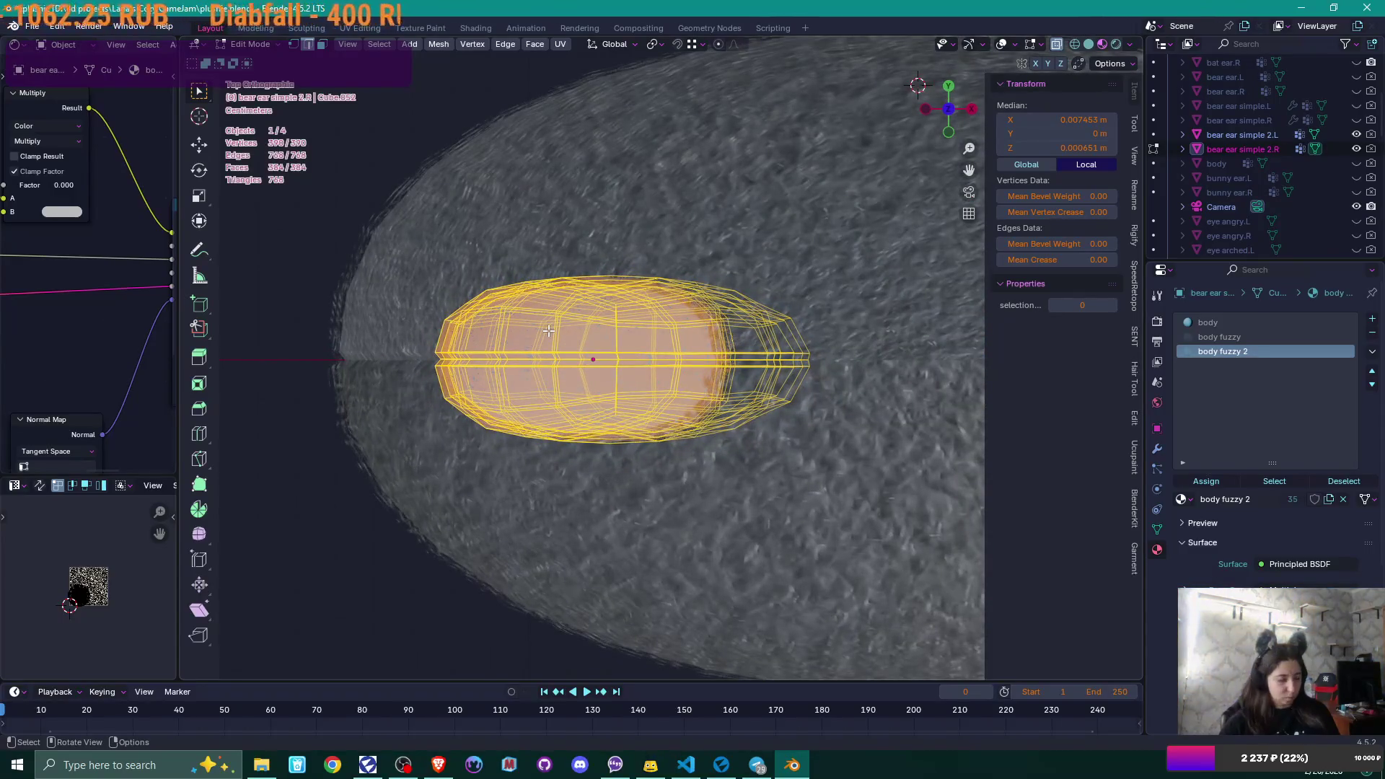
key("1")
left_click_drag(427, 356, 634, 361)
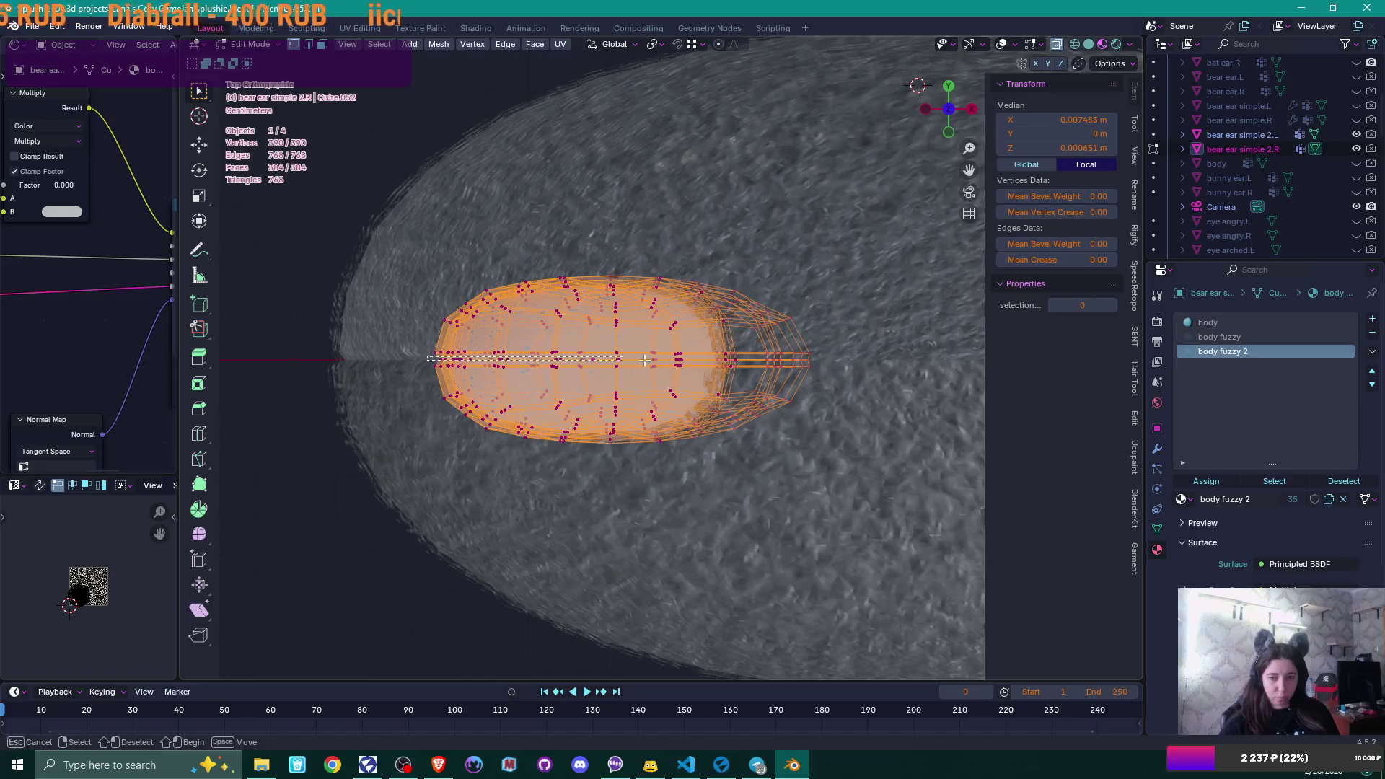
left_click_drag(845, 361, 845, 361)
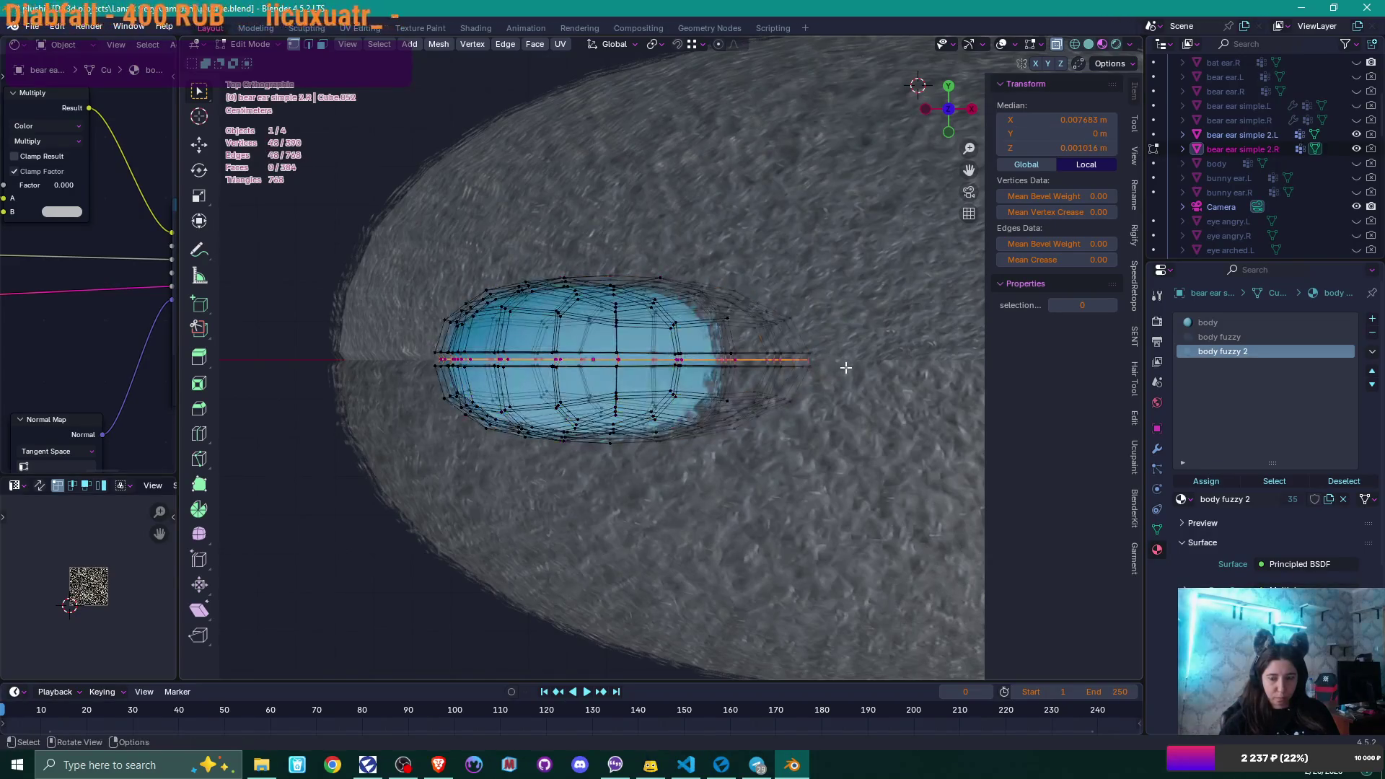
scroll(845, 367, "up", 2)
key("alt+m")
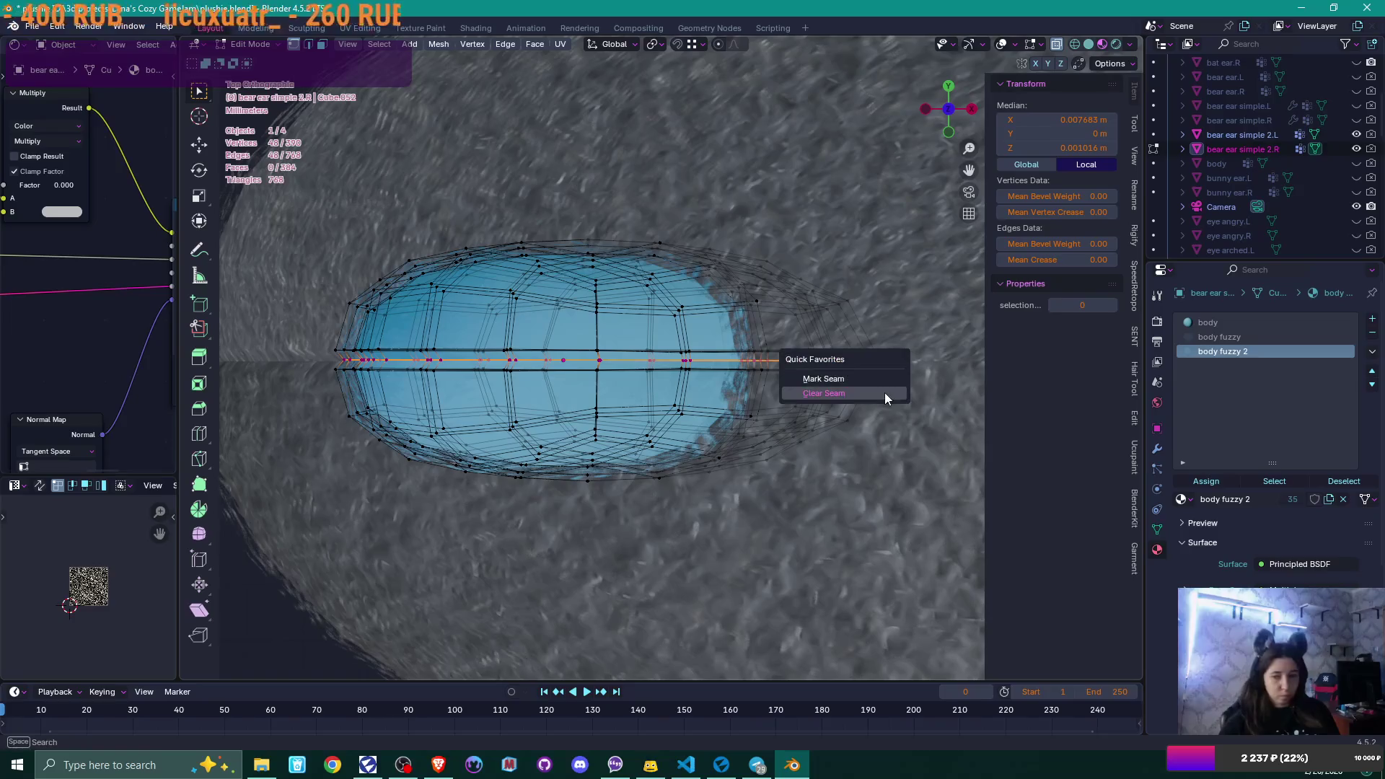
left_click(874, 378)
scroll(874, 419, "down", 3)
mouse_move(875, 419)
middle_mouse_down()
mouse_move(760, 343)
mouse_move(842, 324)
middle_mouse_up()
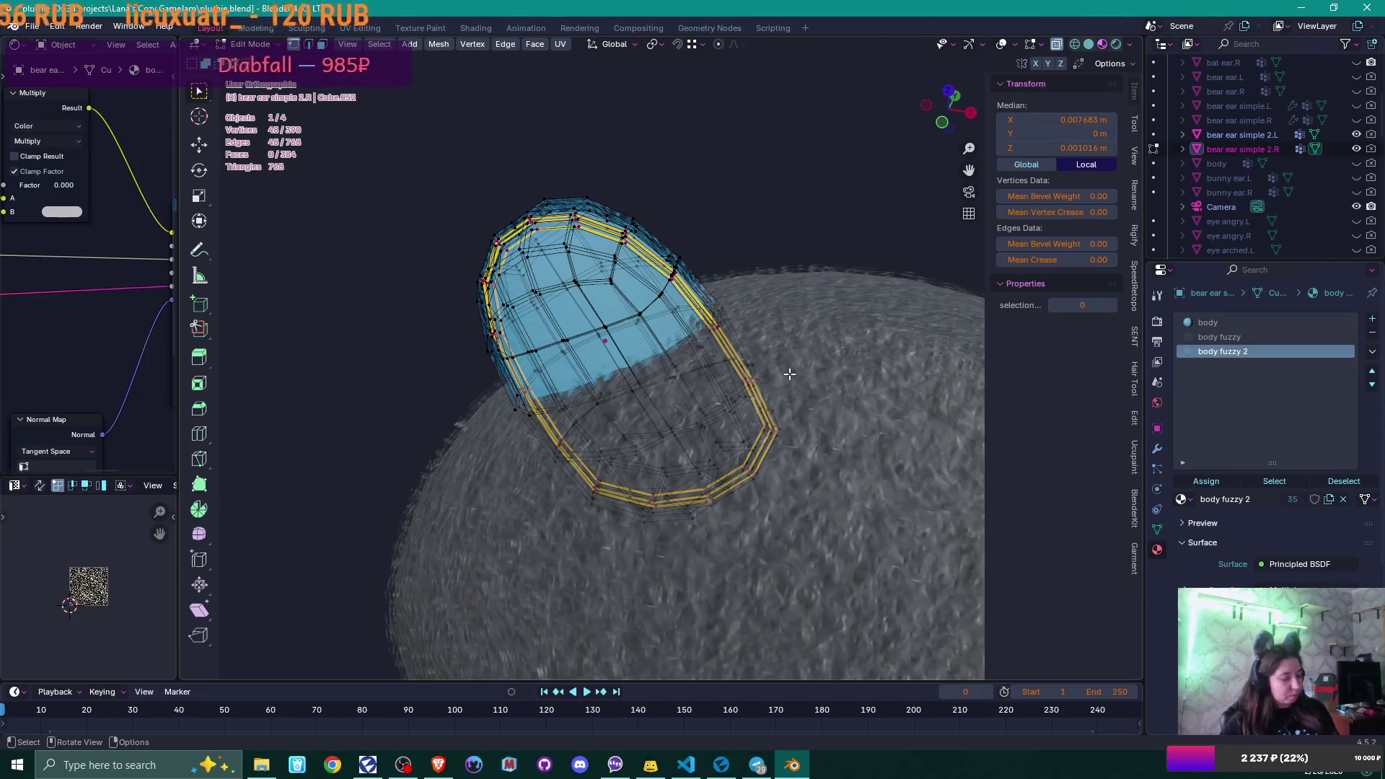
- Select the ear's outer shell, assign it a new belly fuzzy 2 material slot, and hide it
key("Tab")
key("Tab")
key("alt+a")
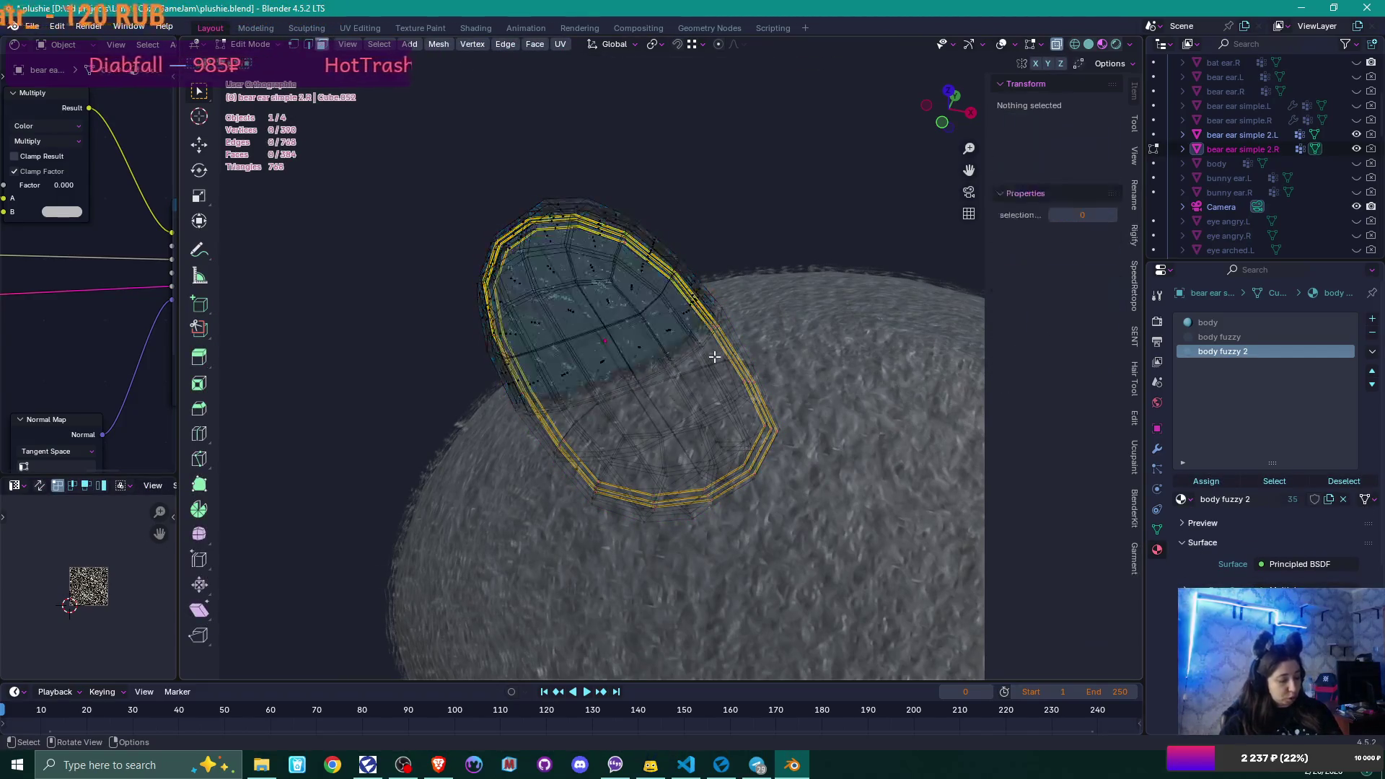
scroll(613, 306, "up", 3)
middle_click_drag(613, 307, 581, 411)
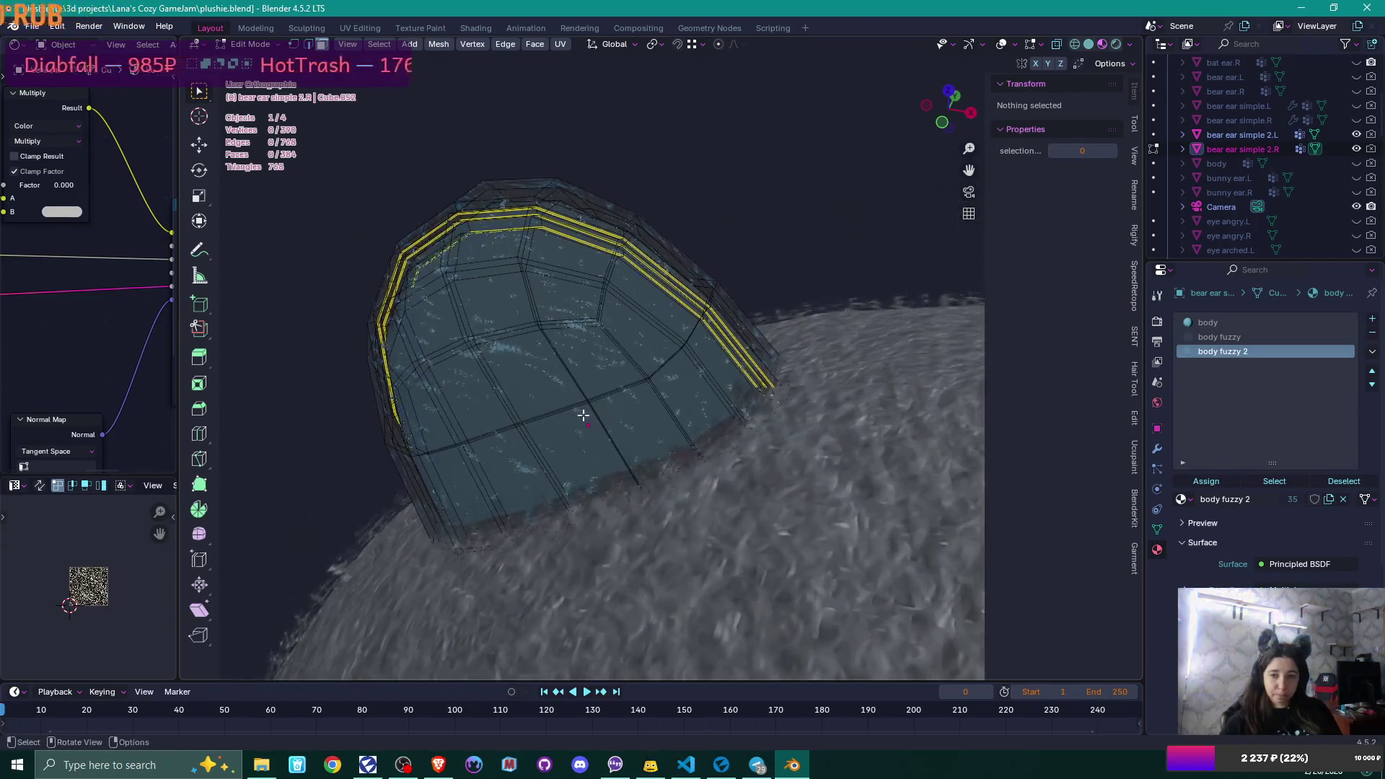
left_click(582, 414)
key("ctrl+l")
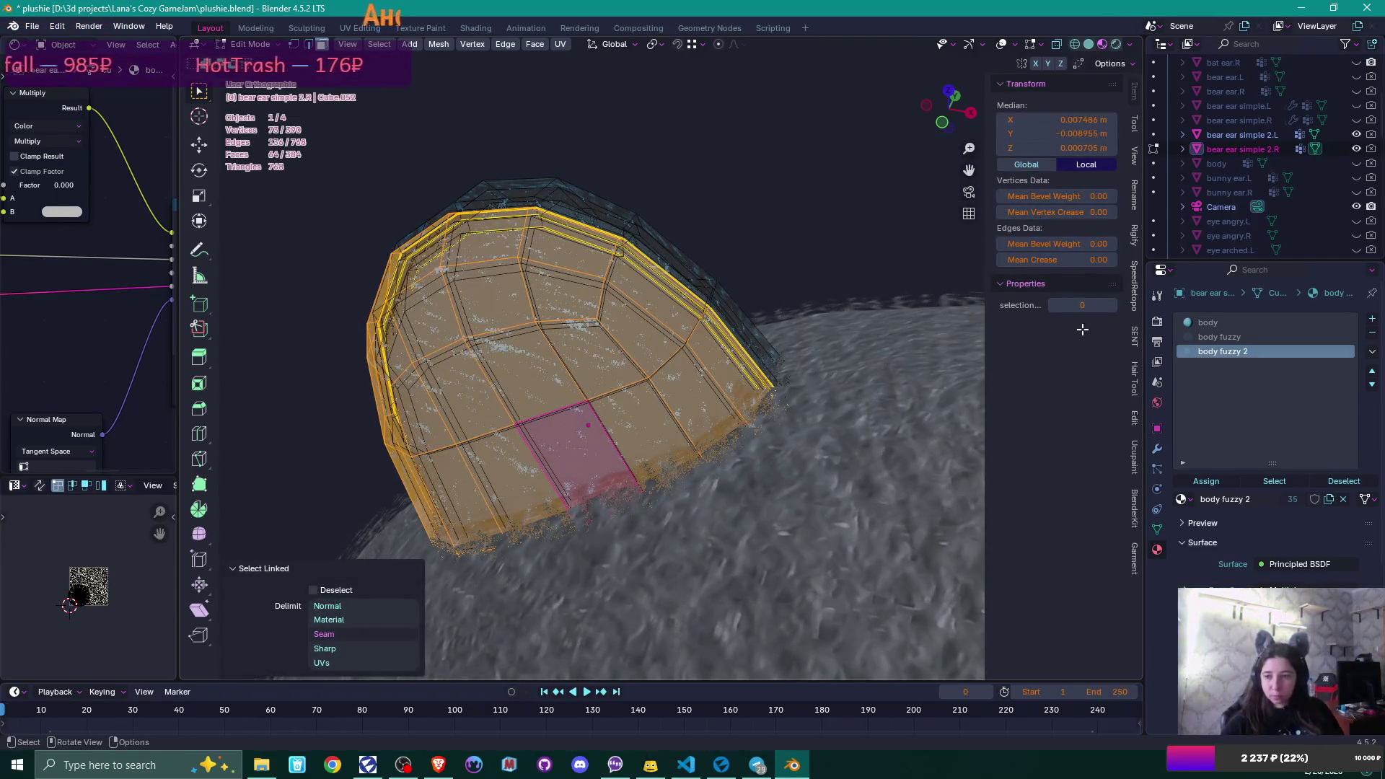
left_click(1371, 318)
left_click(1181, 499)
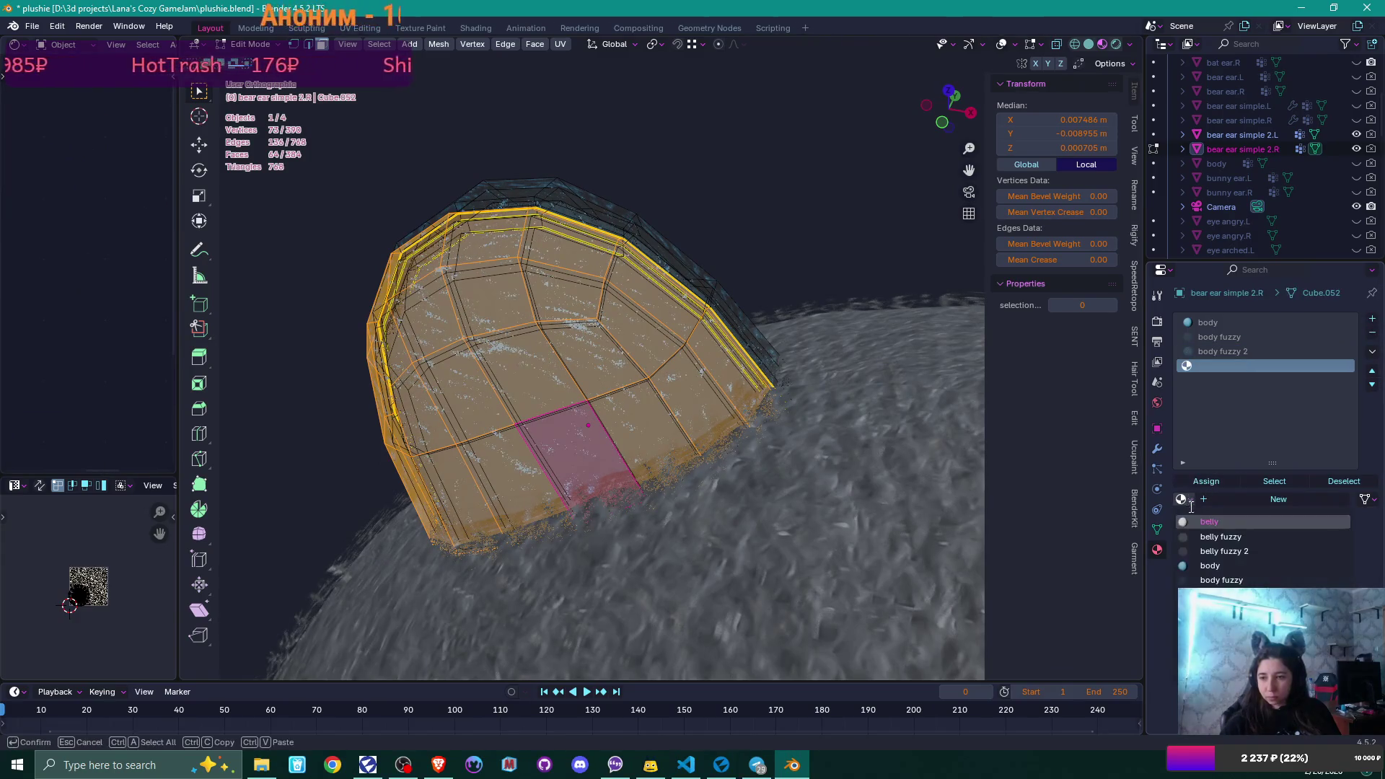
left_click(1251, 551)
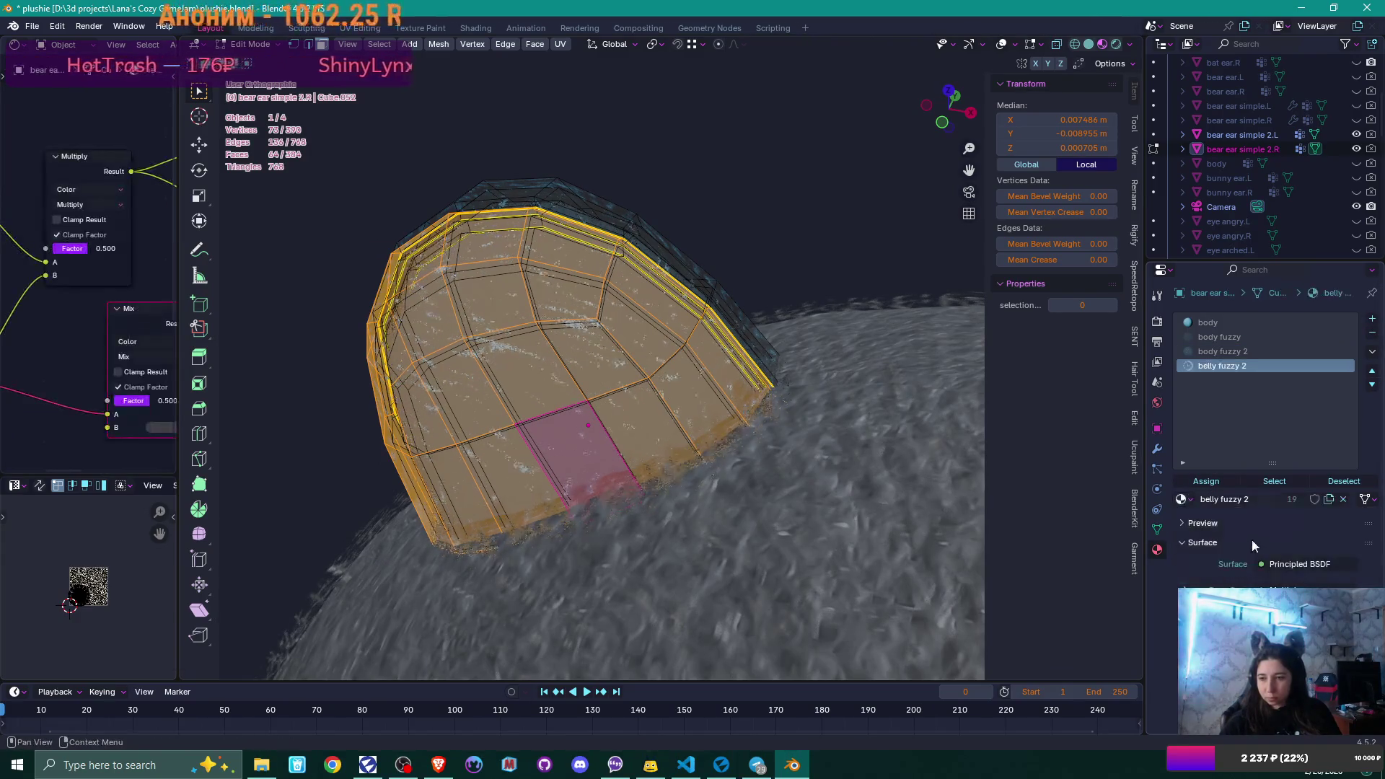
left_click(1211, 485)
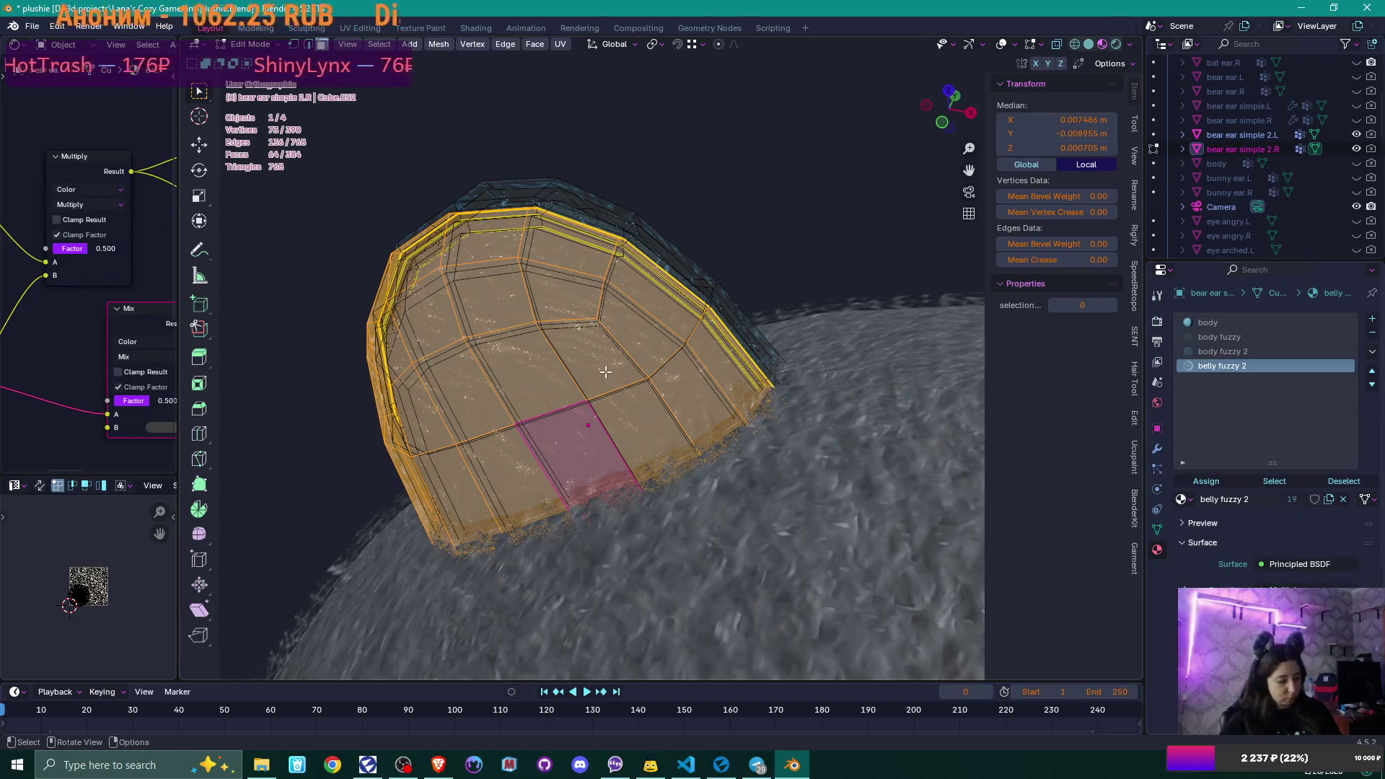
key("h")
- Add a belly fuzzy material slot, then select and hide the next shell
left_click(1372, 320)
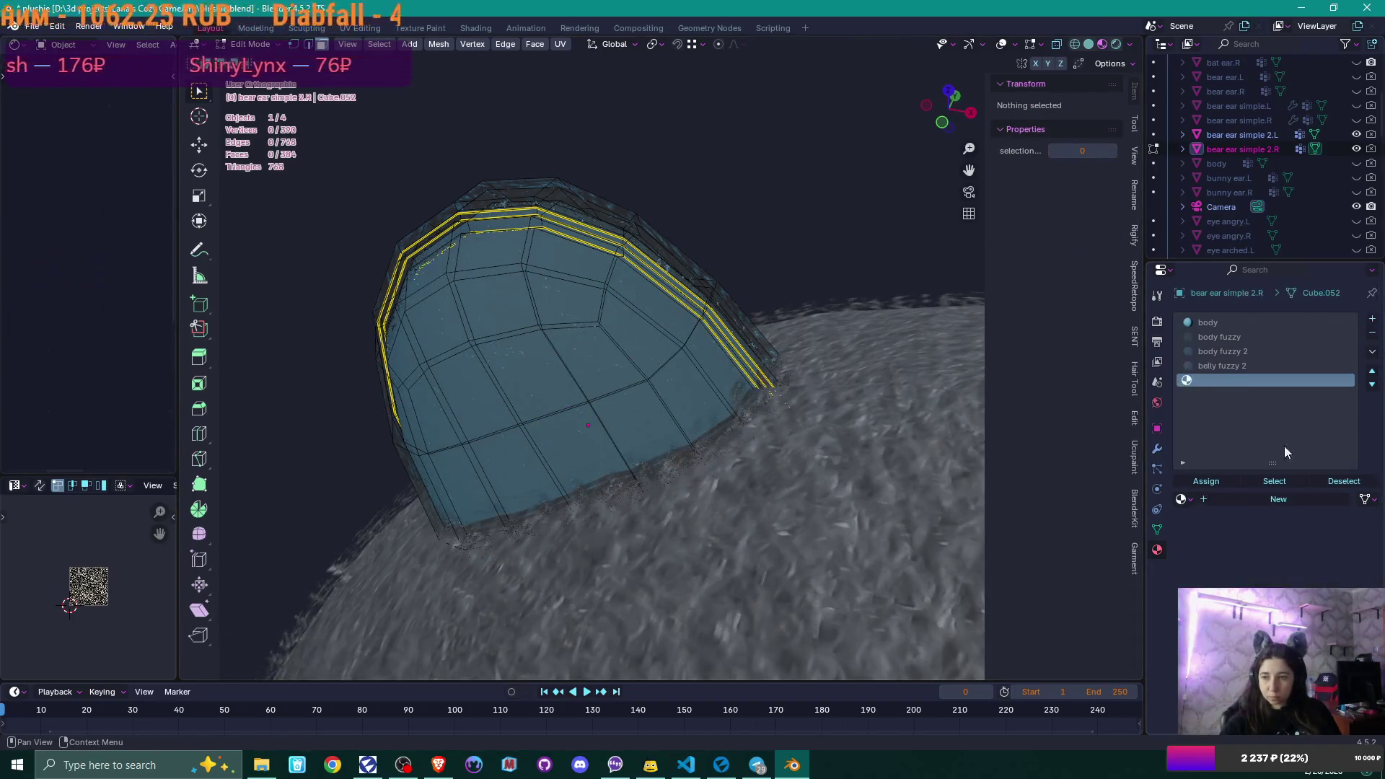
left_click(1186, 500)
left_click(1239, 539)
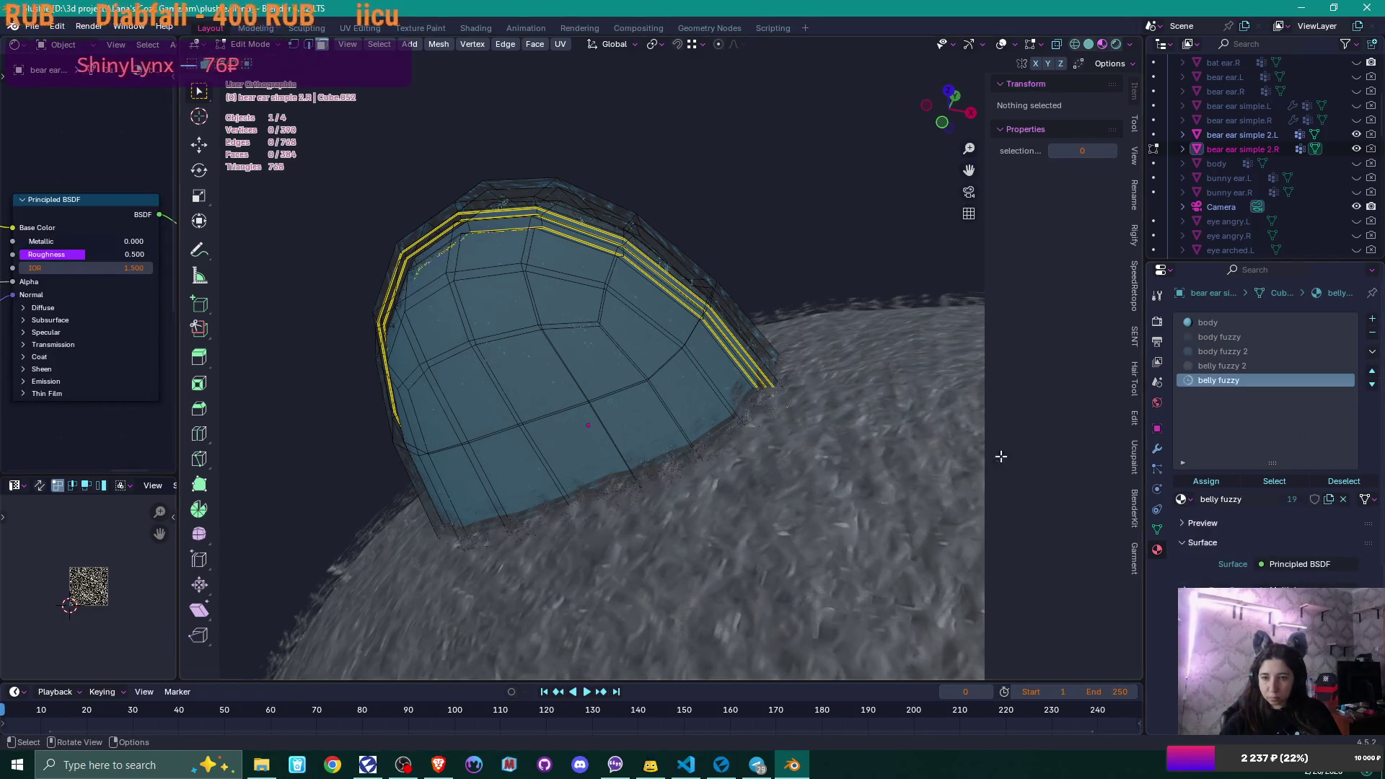
left_click(608, 368)
key("ctrl+l")
left_click(1219, 337)
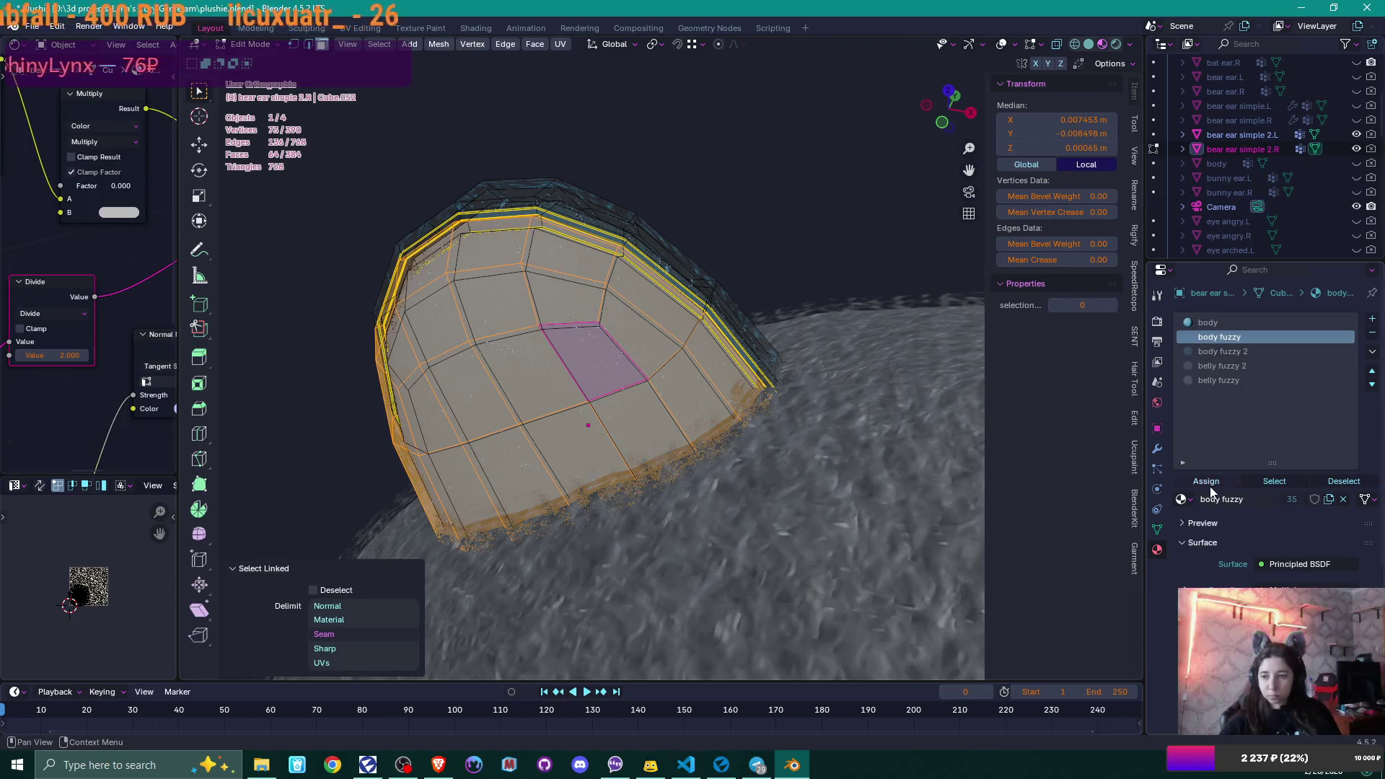
left_click(1217, 366)
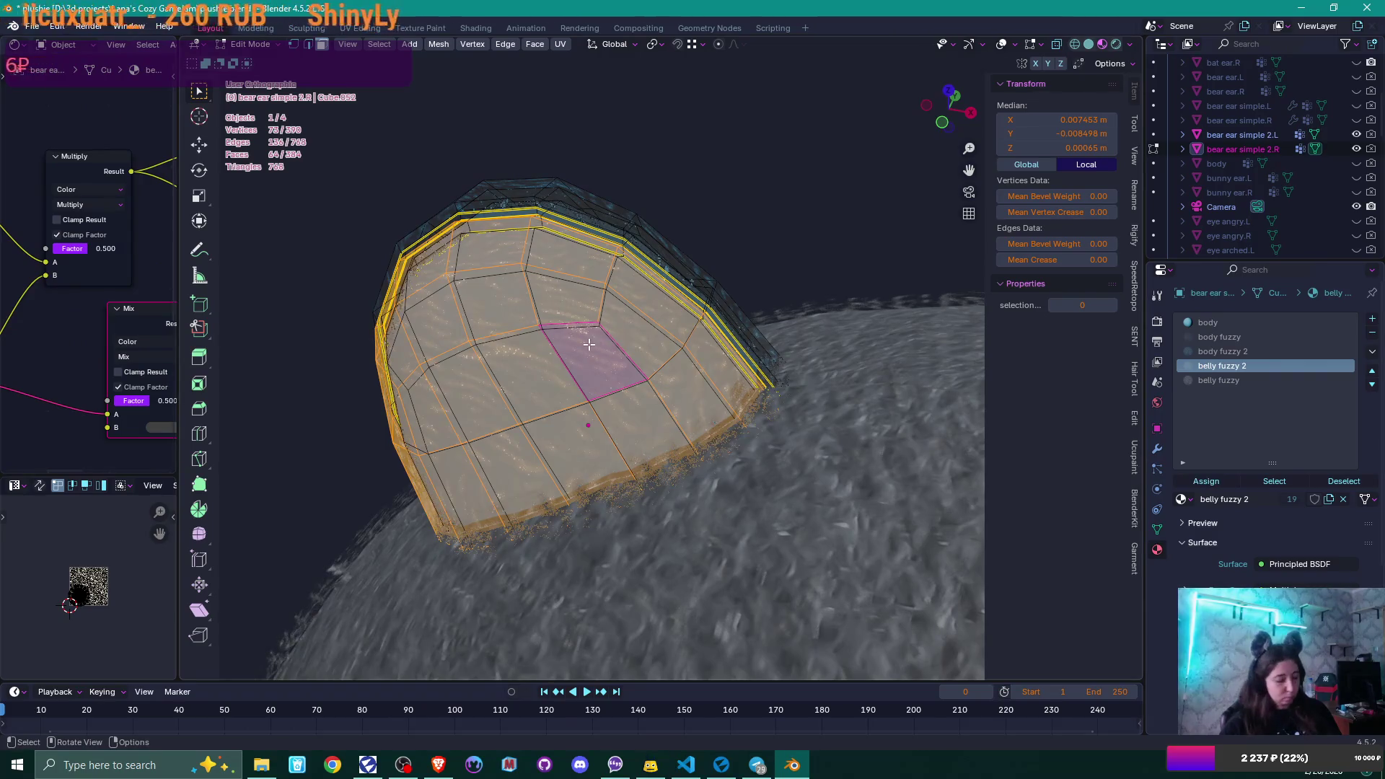
key("h")
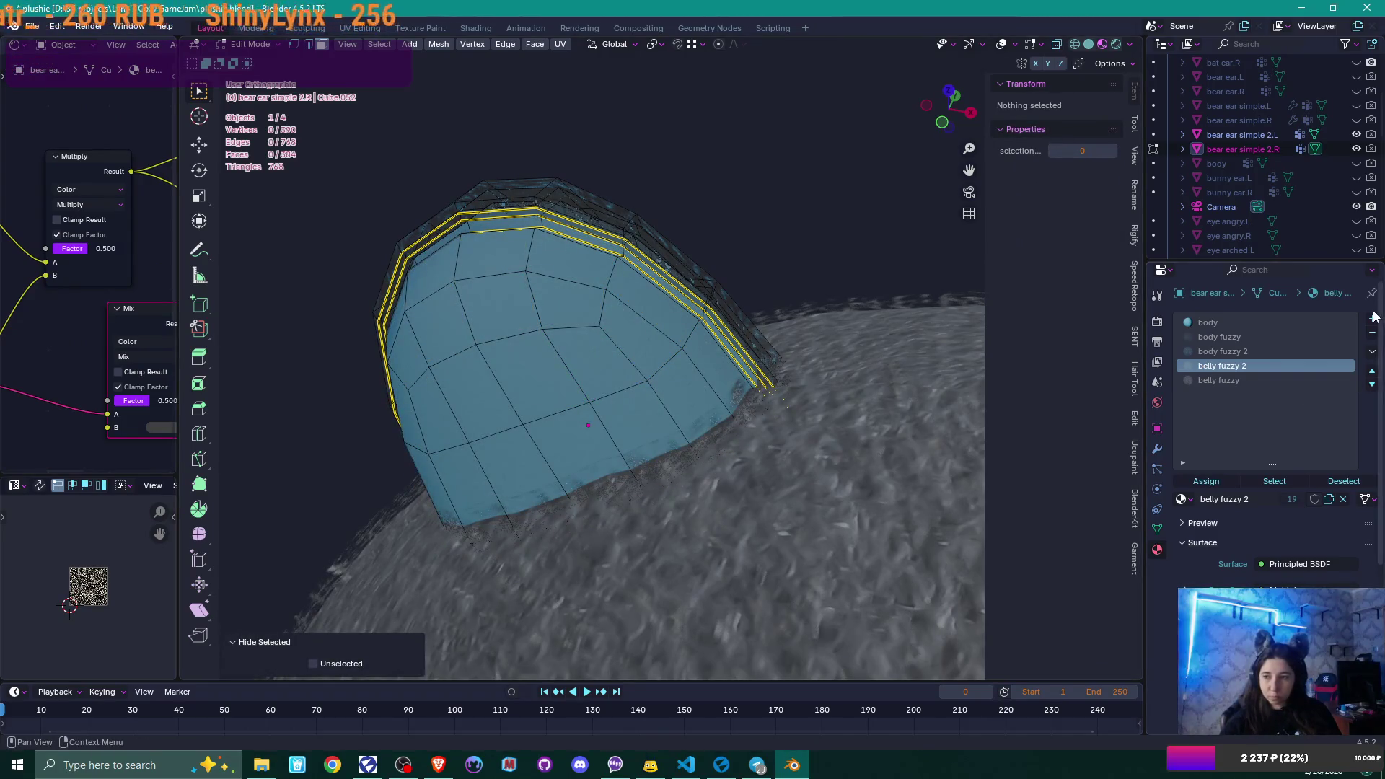
- Add a belly material slot and select the remaining inner shell for it
left_click(1371, 318)
left_click(1180, 499)
type("belly")
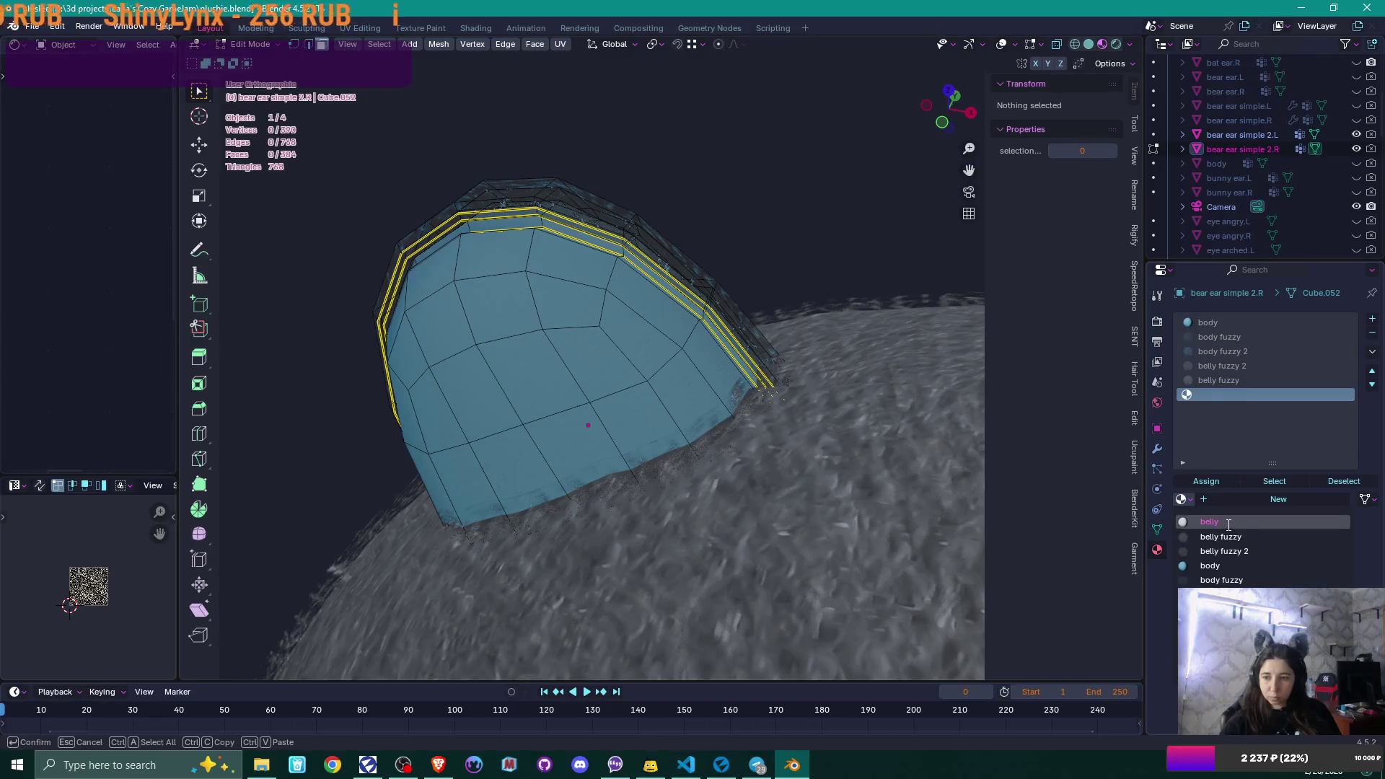
left_click(1217, 522)
left_click(575, 325)
key("l")
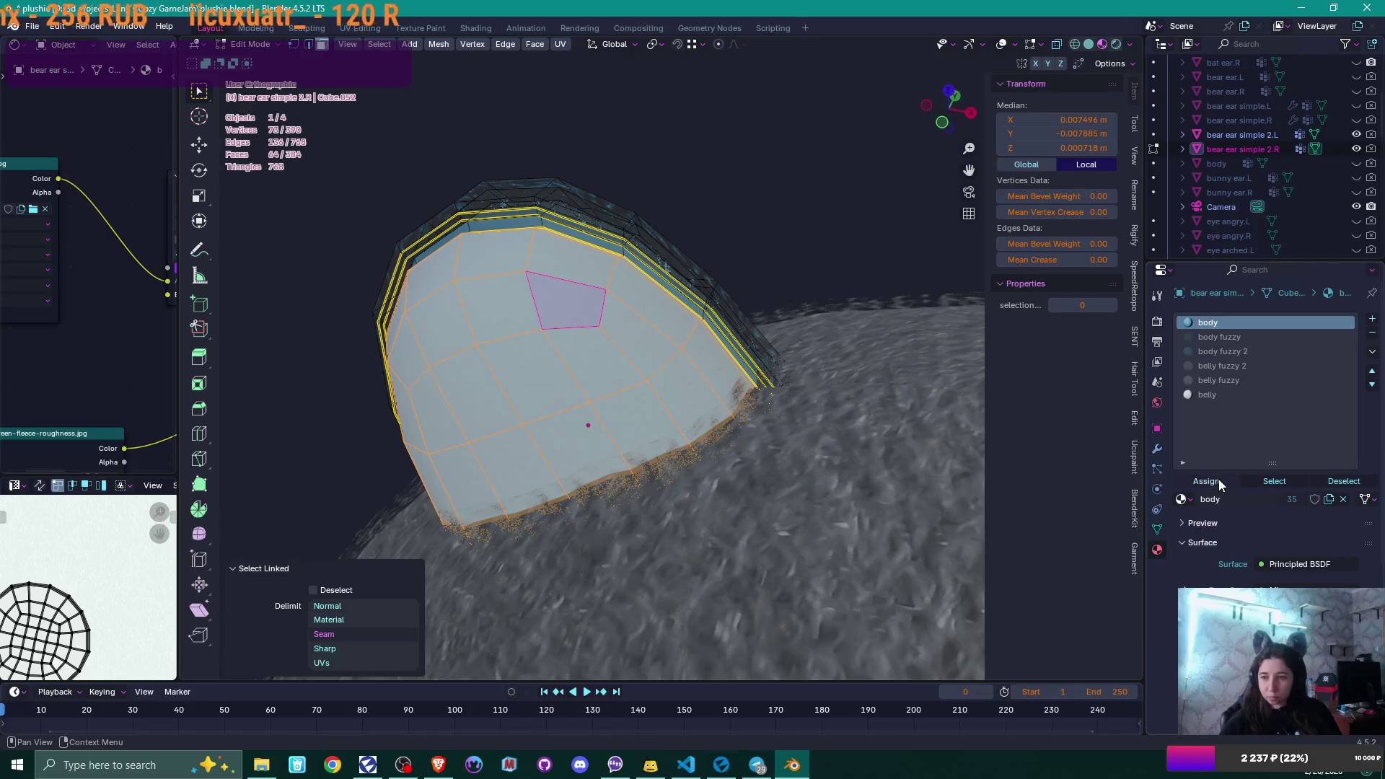
left_click(1213, 395)
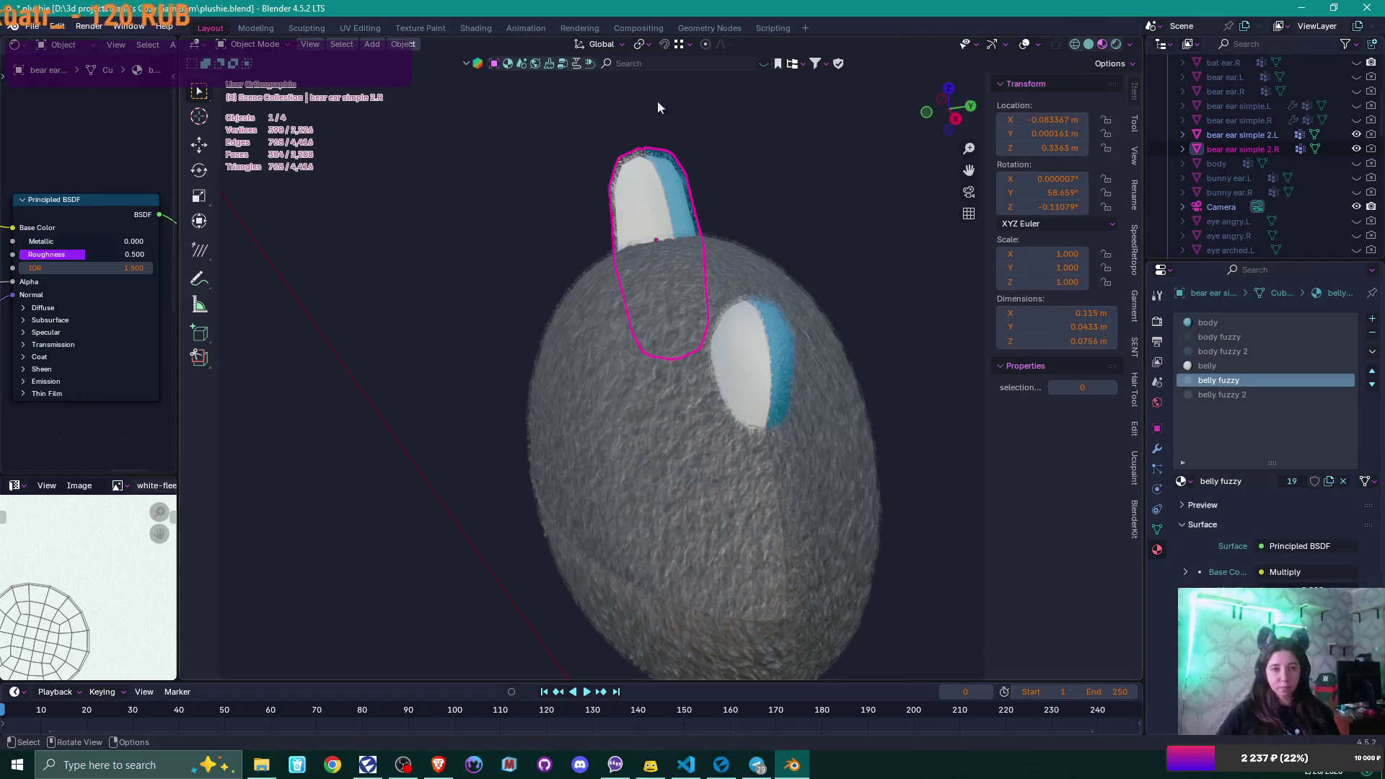
- Save the plushie.blend file
mouse_move(601, 259)
middle_mouse_down()
mouse_move(742, 210)
mouse_move(718, 207)
mouse_move(733, 207)
mouse_move(706, 237)
mouse_move(628, 261)
middle_mouse_up()
left_click(29, 28)
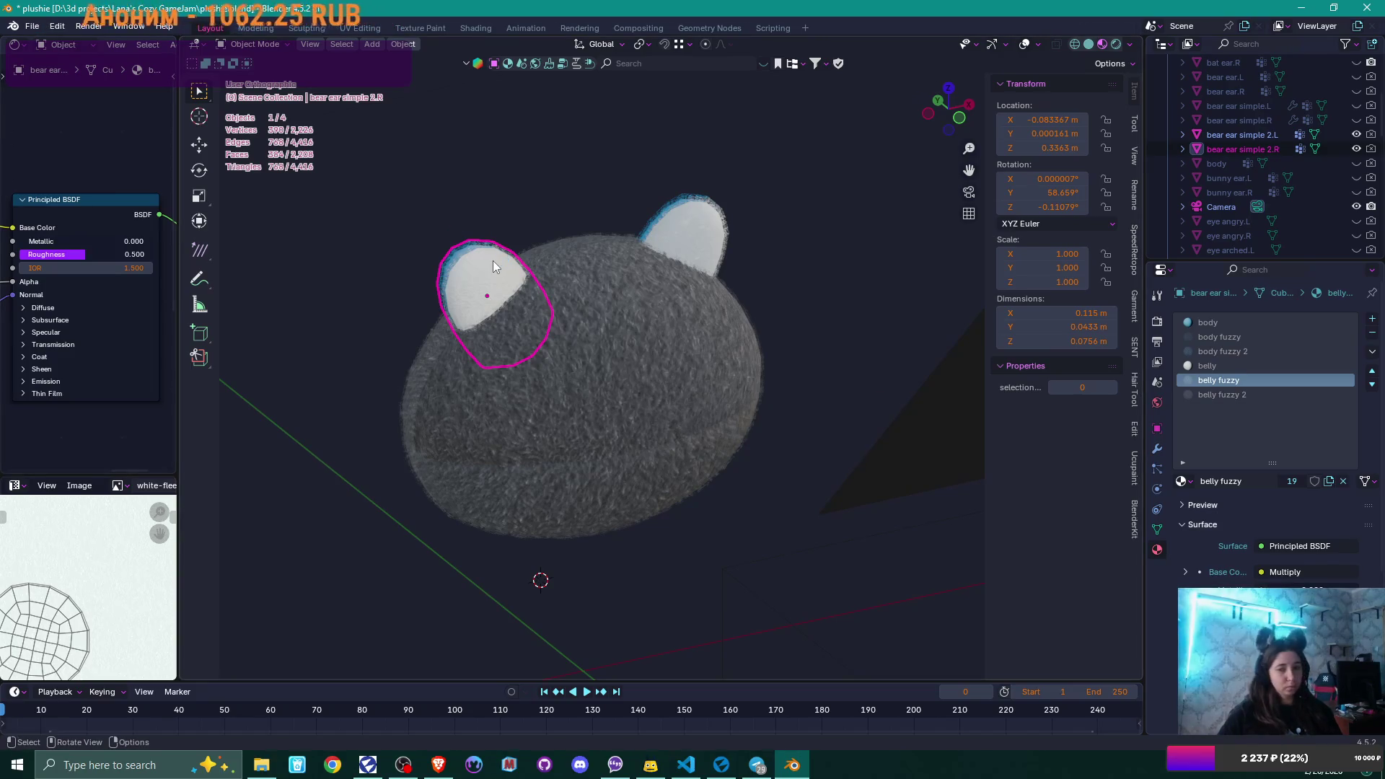
key("ctrl+s")
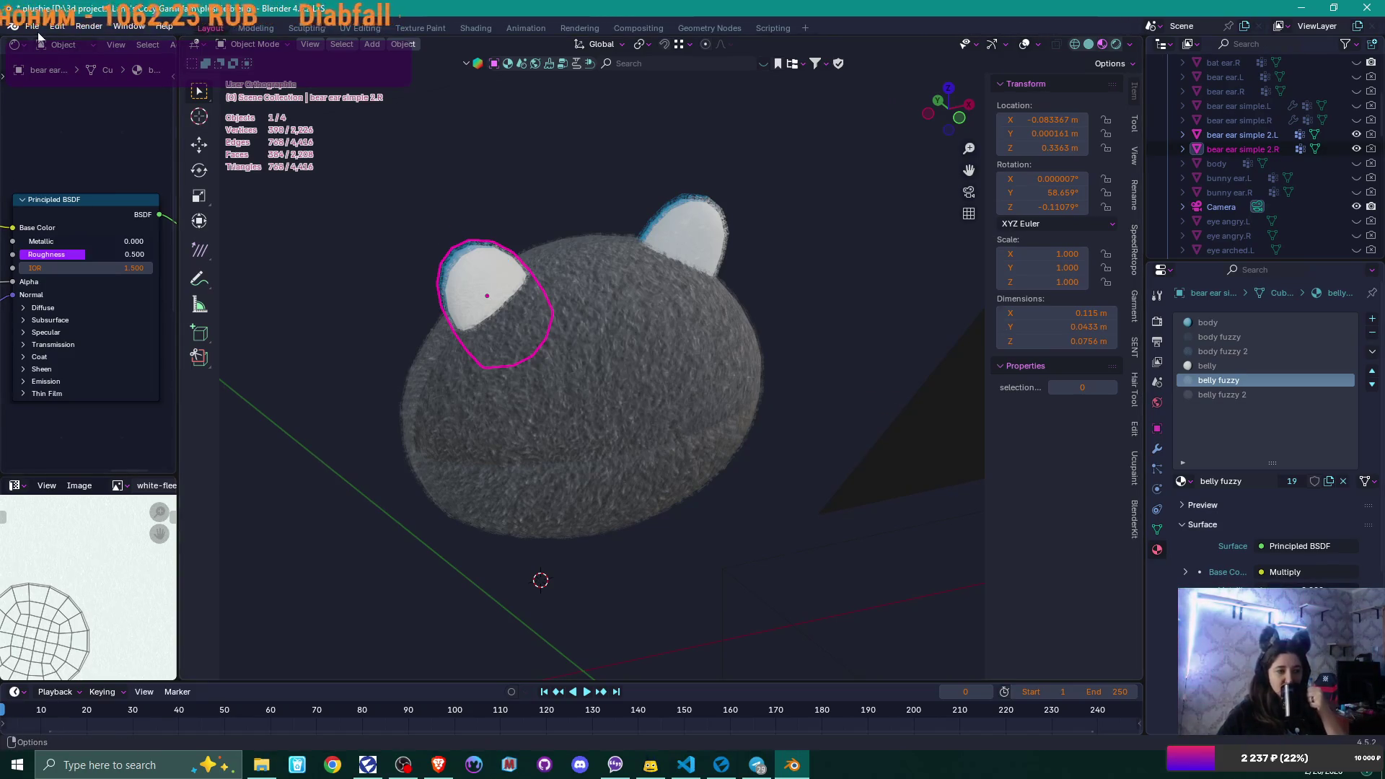
type("d")
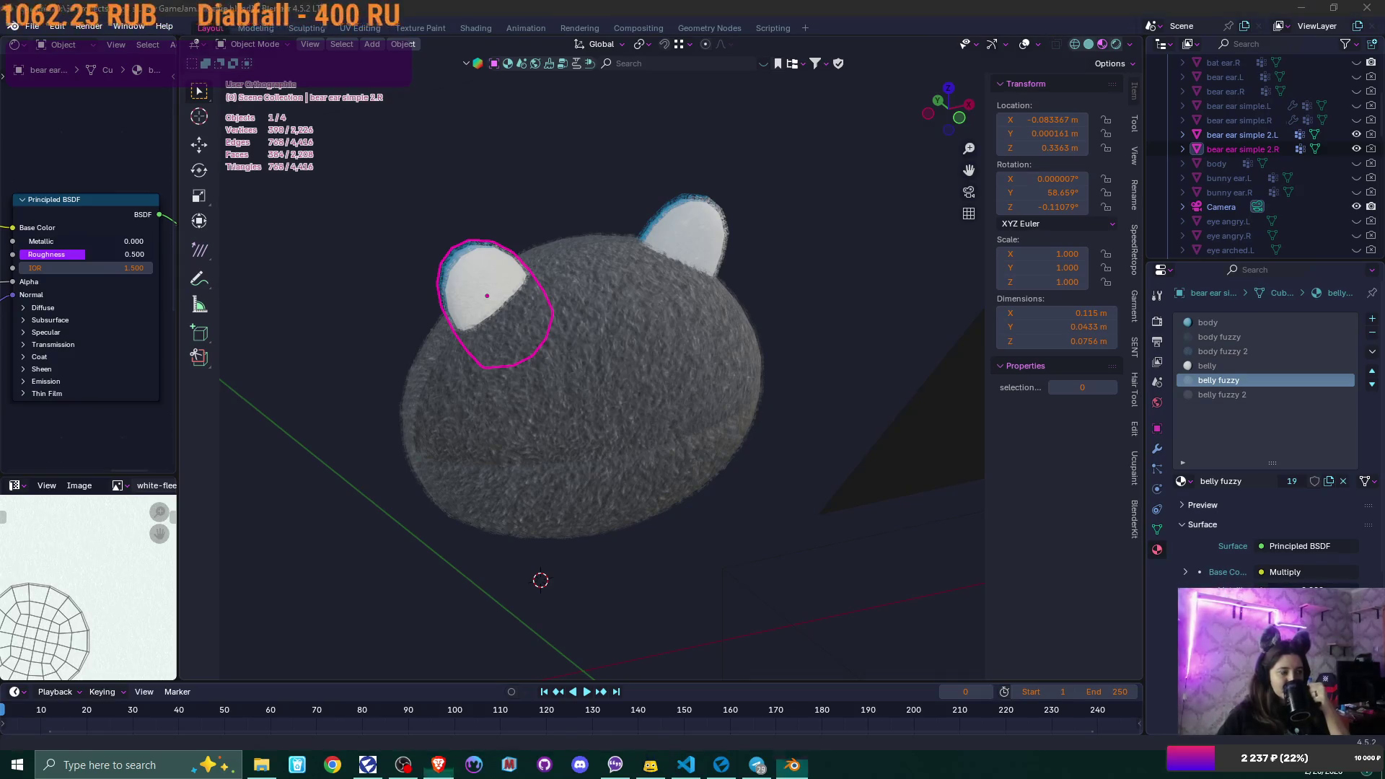
type("bf")
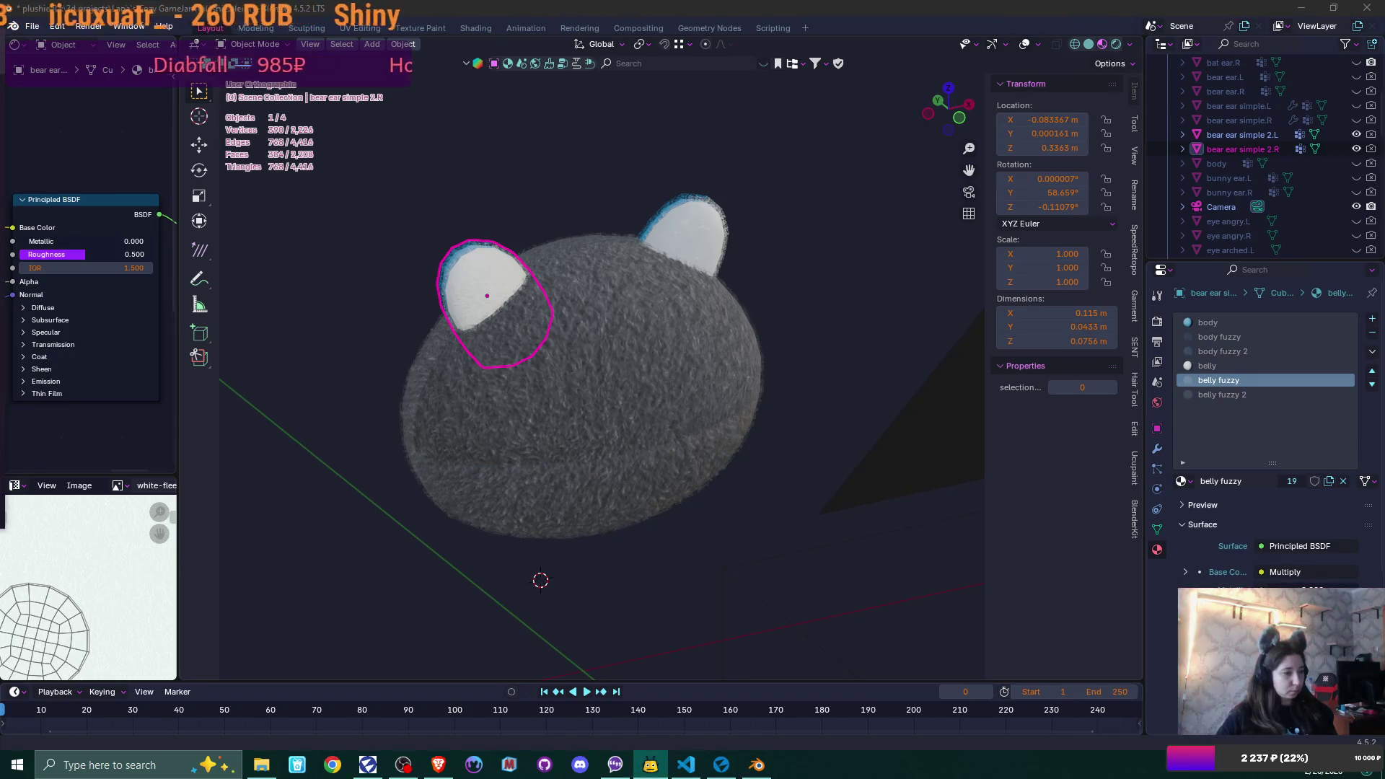
- Export the right ear as bear ear simple 2 R.fbx into parts/ears using the saved preset
left_click(32, 25)
mouse_move(117, 248)
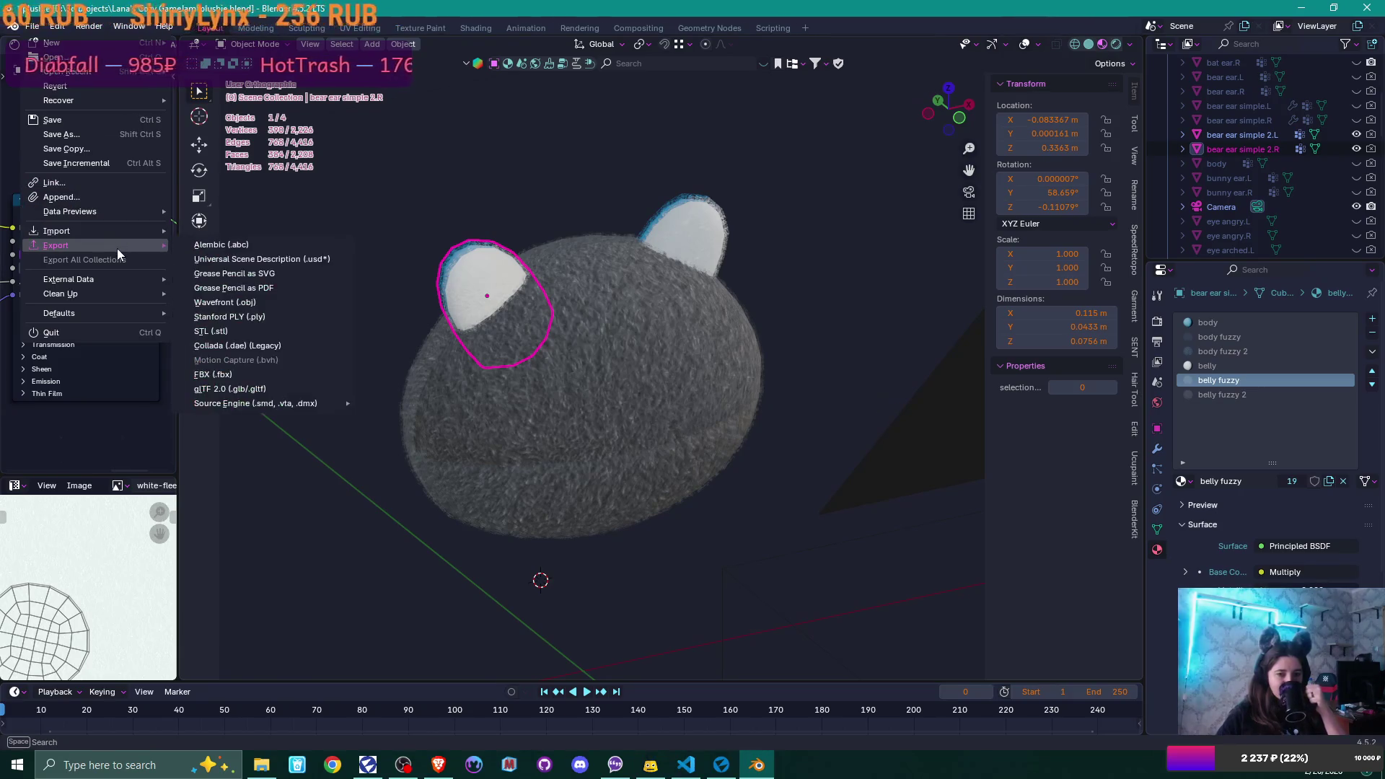
left_click(258, 373)
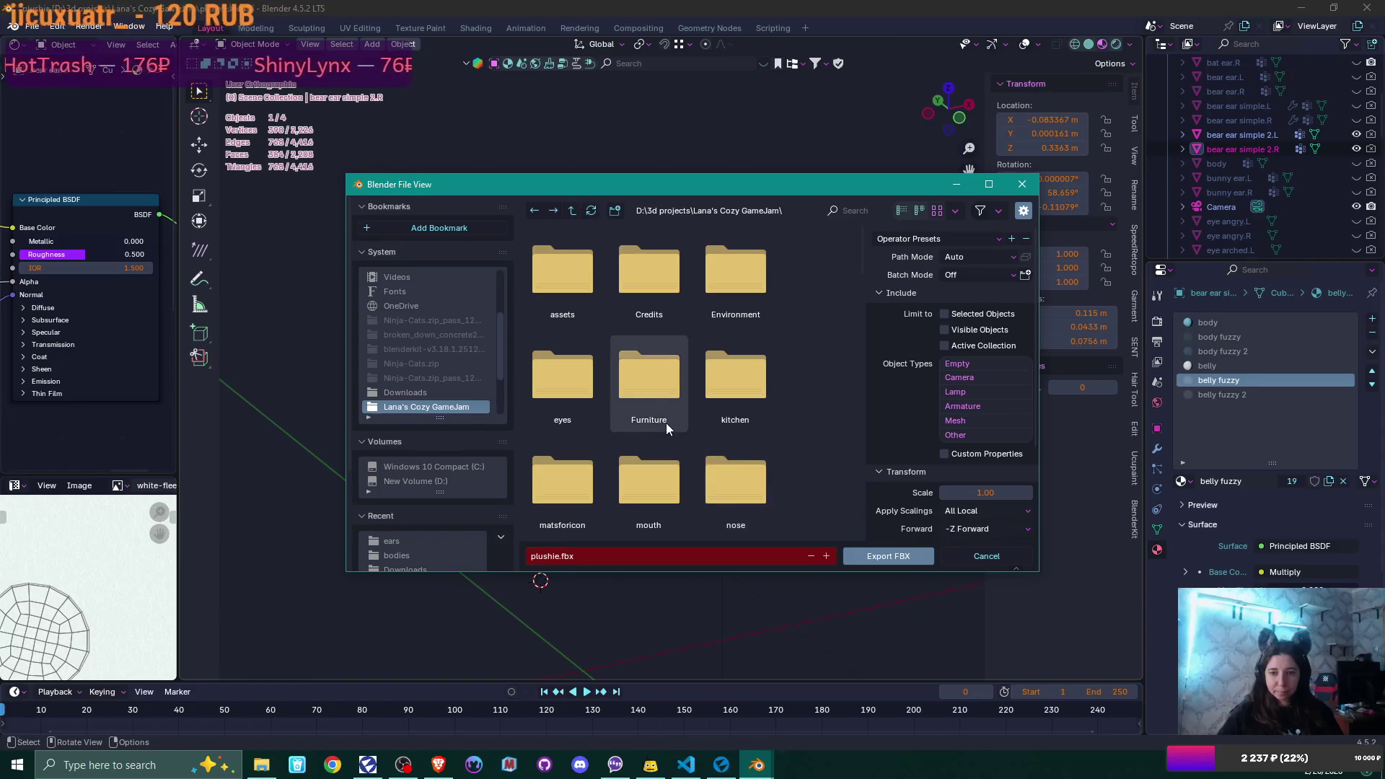
scroll(666, 424, "down", 1)
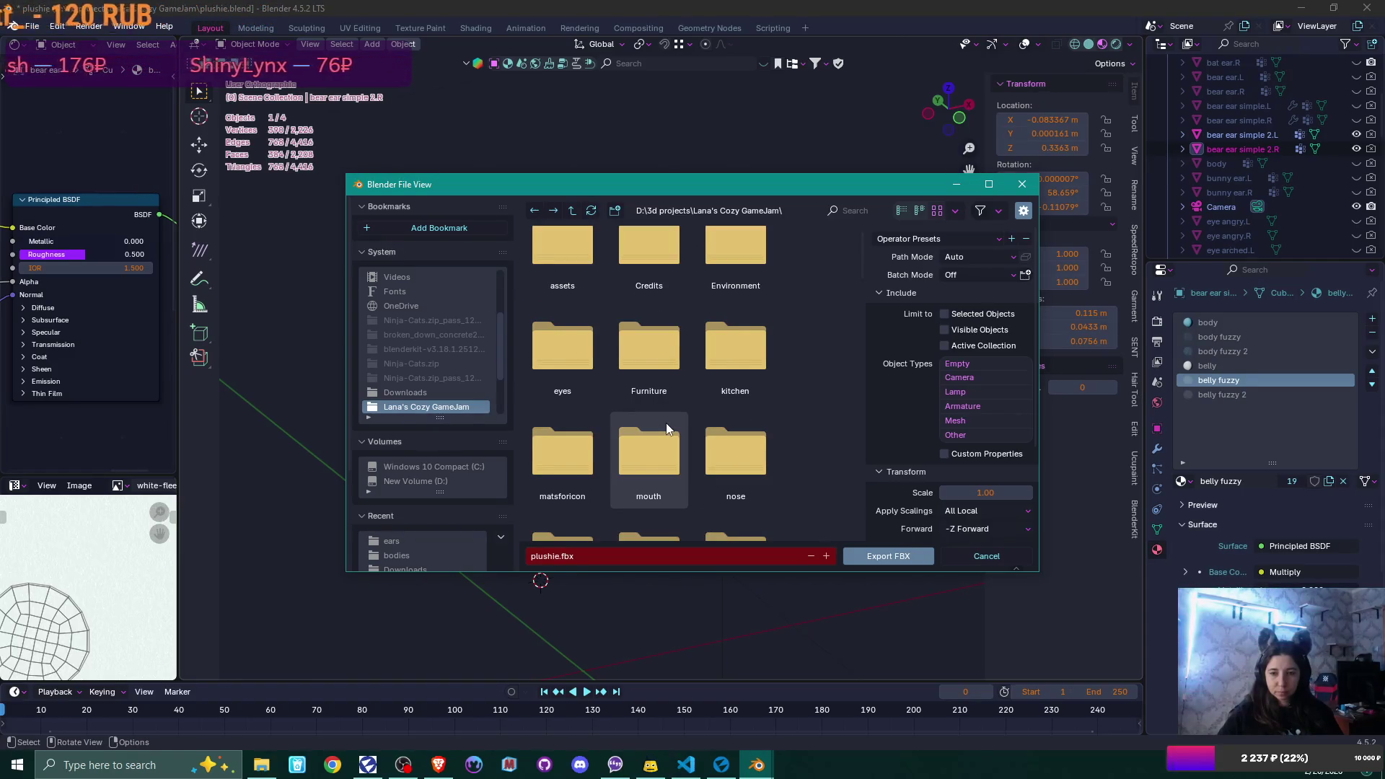
scroll(666, 428, "down", 1)
scroll(639, 427, "down", 3)
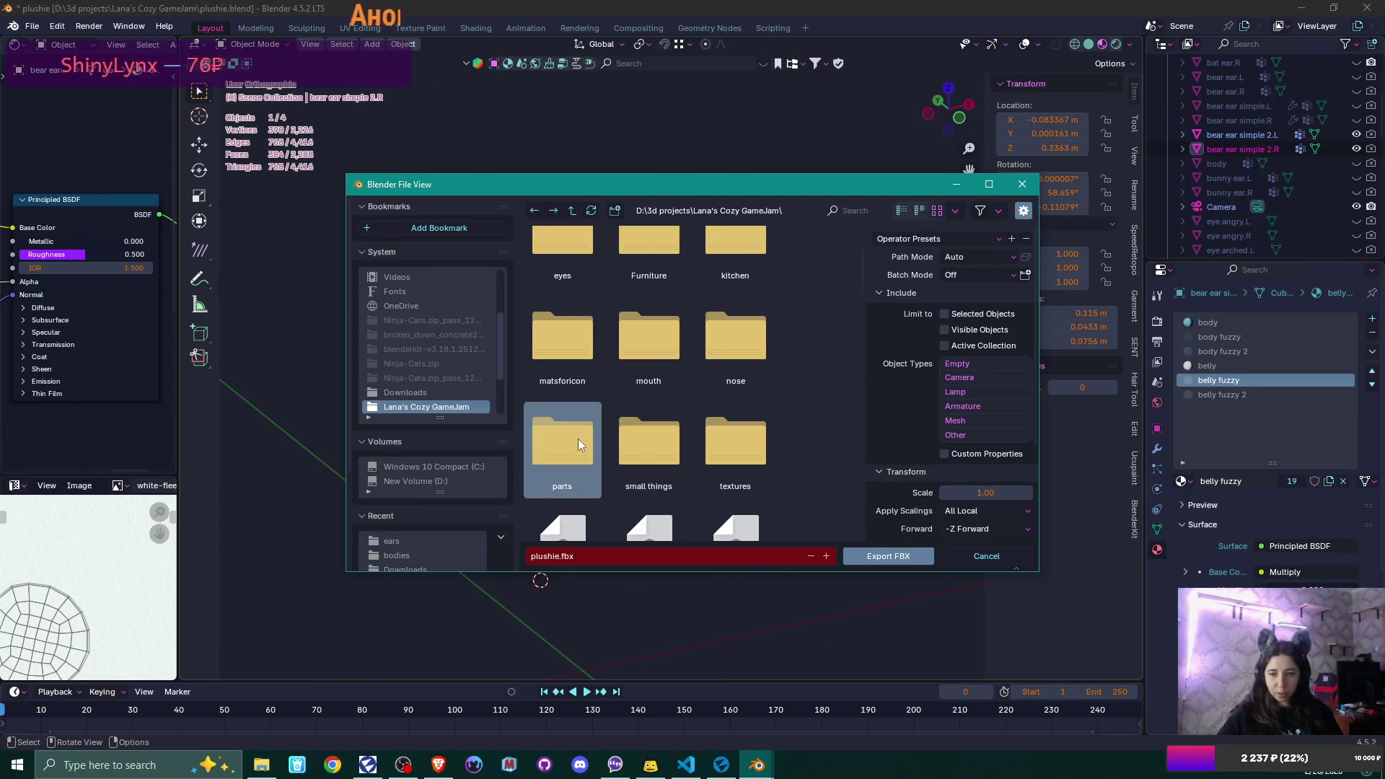
double_click(548, 426)
double_click(738, 272)
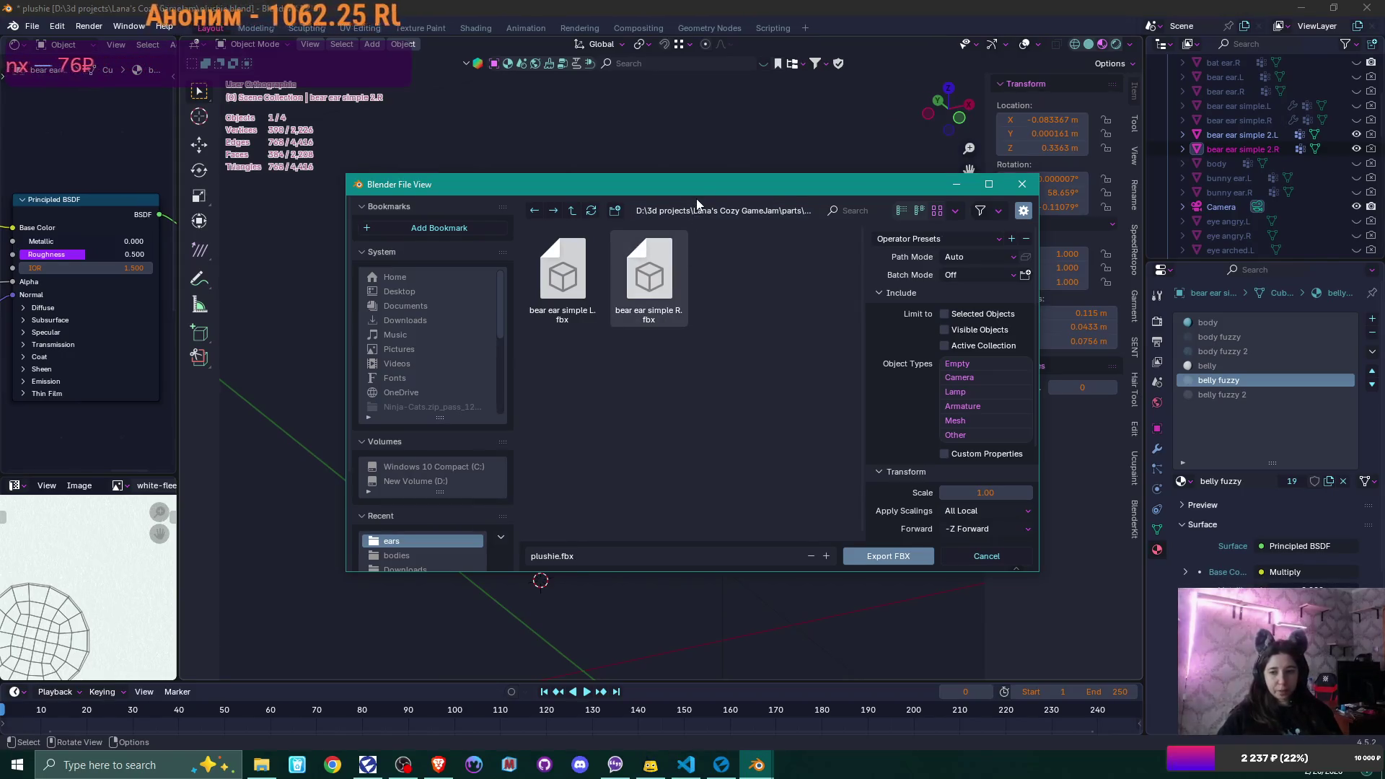
left_click(665, 296)
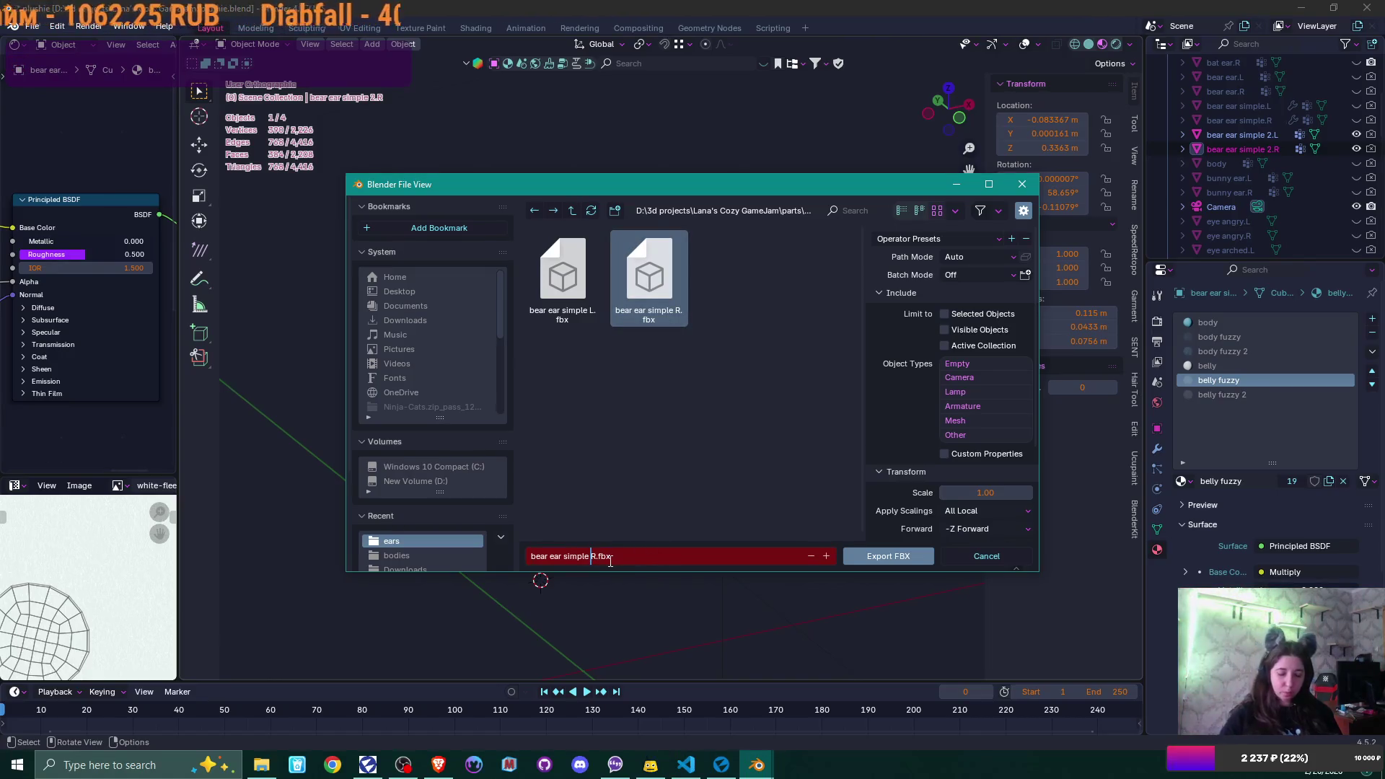
left_click(930, 240)
left_click(931, 277)
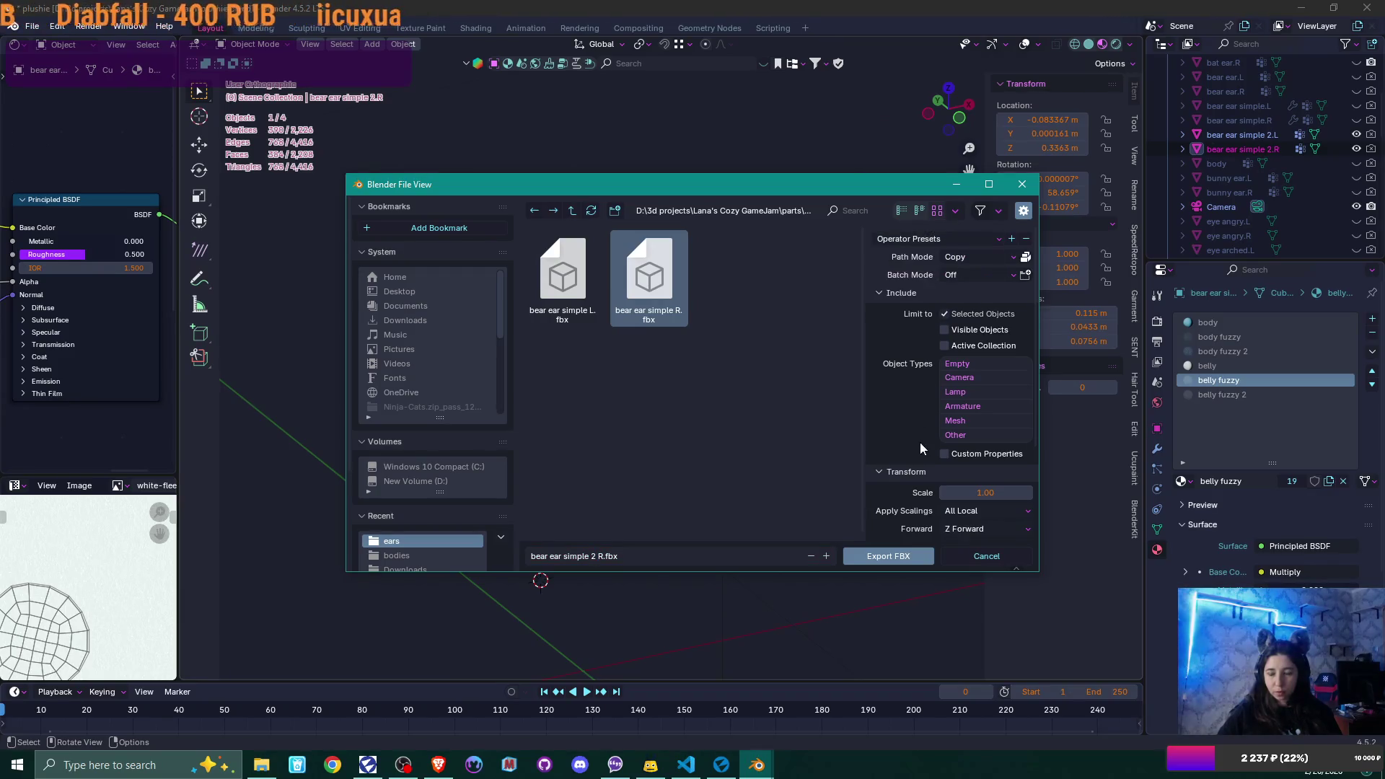
scroll(923, 454, "down", 5)
left_click(889, 556)
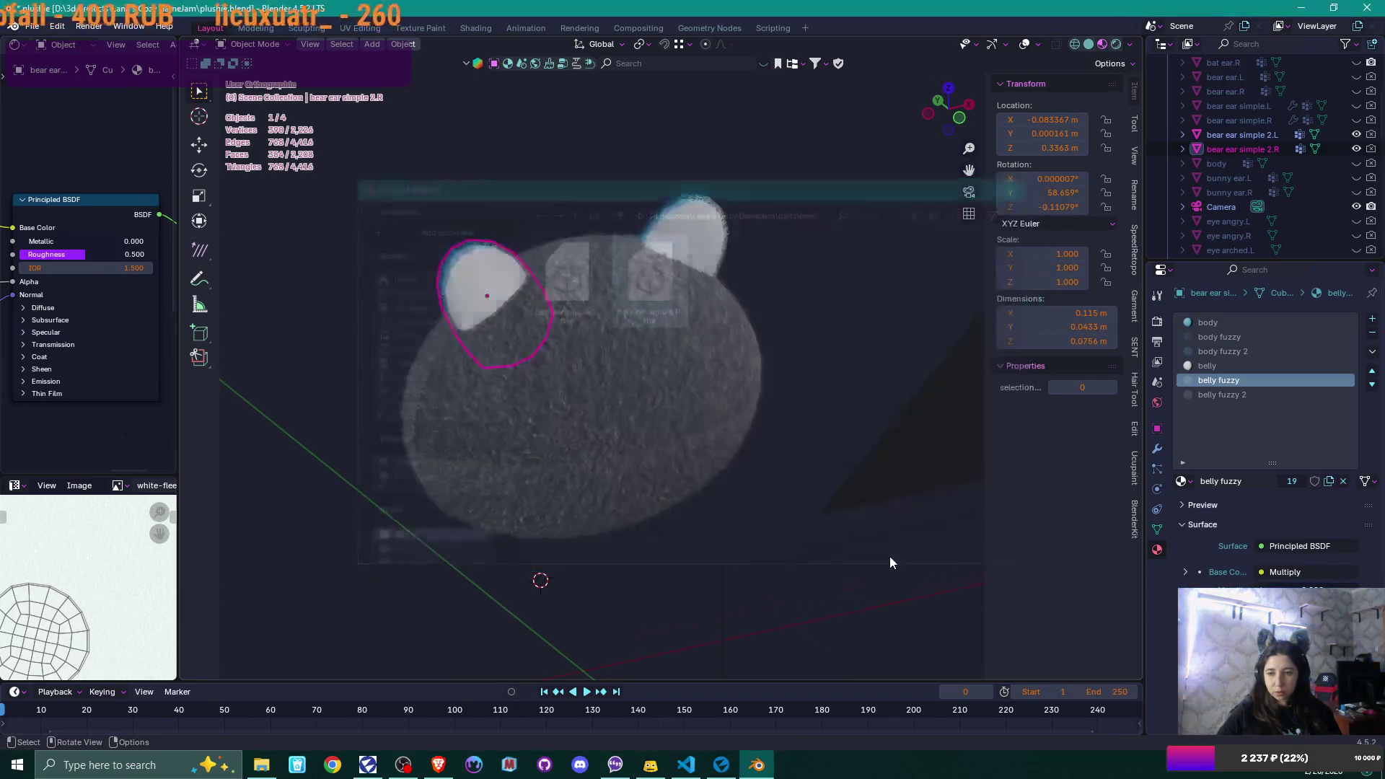
- Select the other ear and export it as bear ear simple 2 L.fbx
left_click(690, 210)
left_click(32, 26)
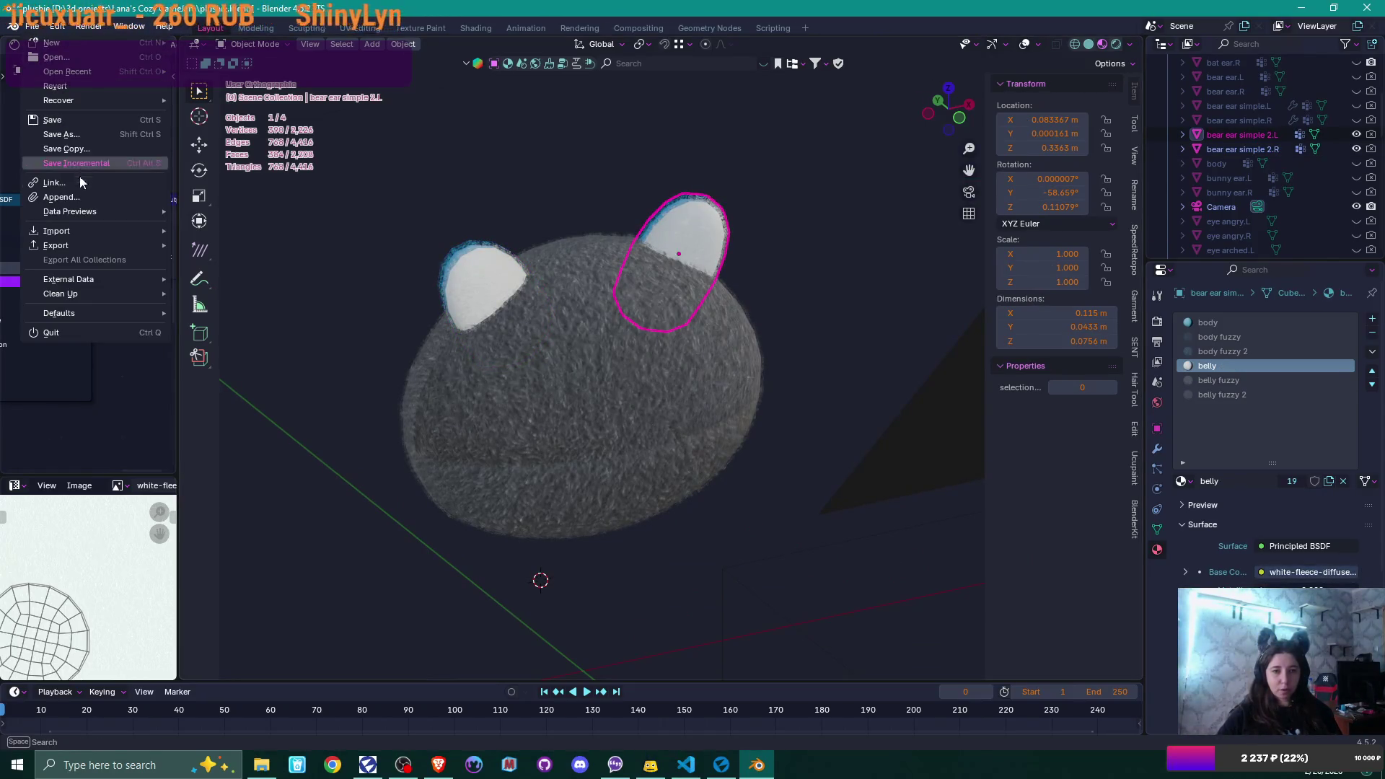
mouse_move(83, 245)
left_click(213, 374)
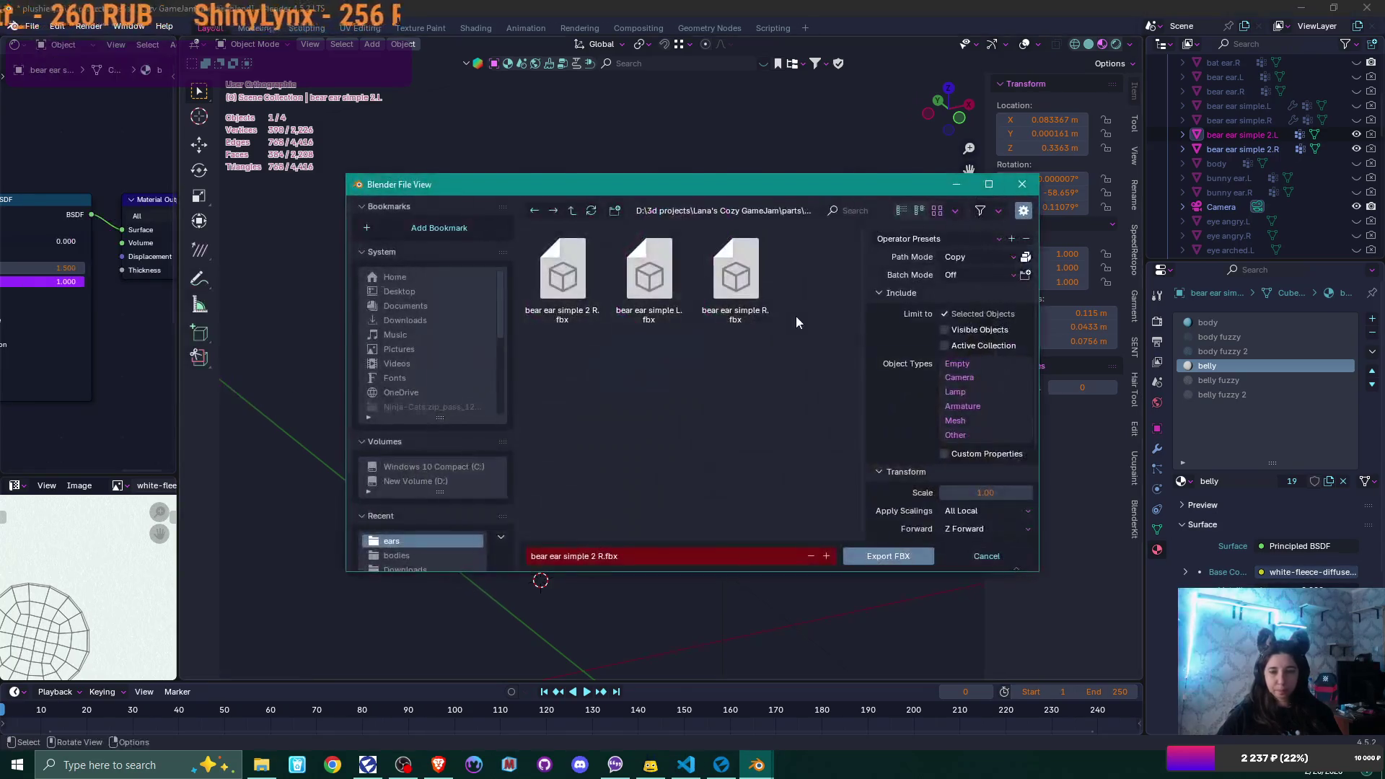
left_click(604, 556)
key("BackSpace")
type("L")
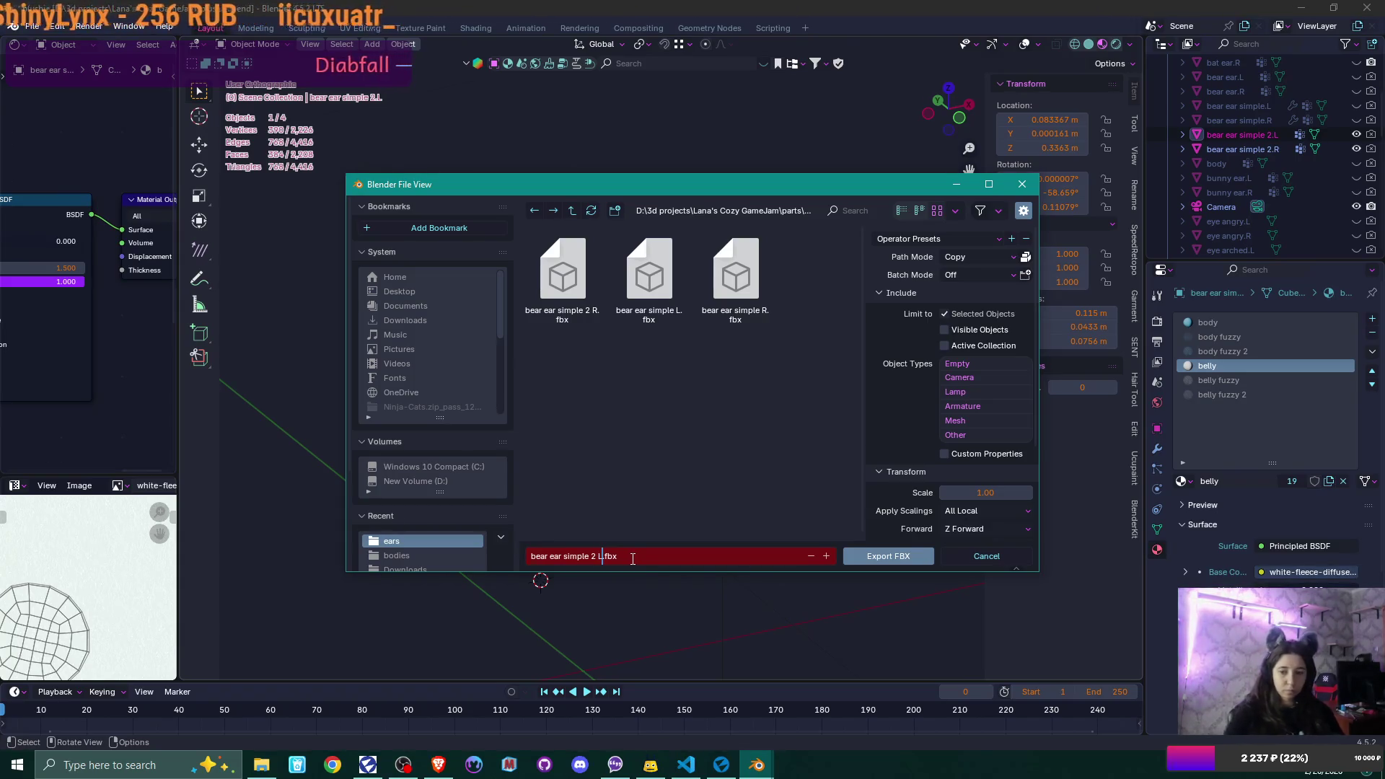
left_click(876, 556)
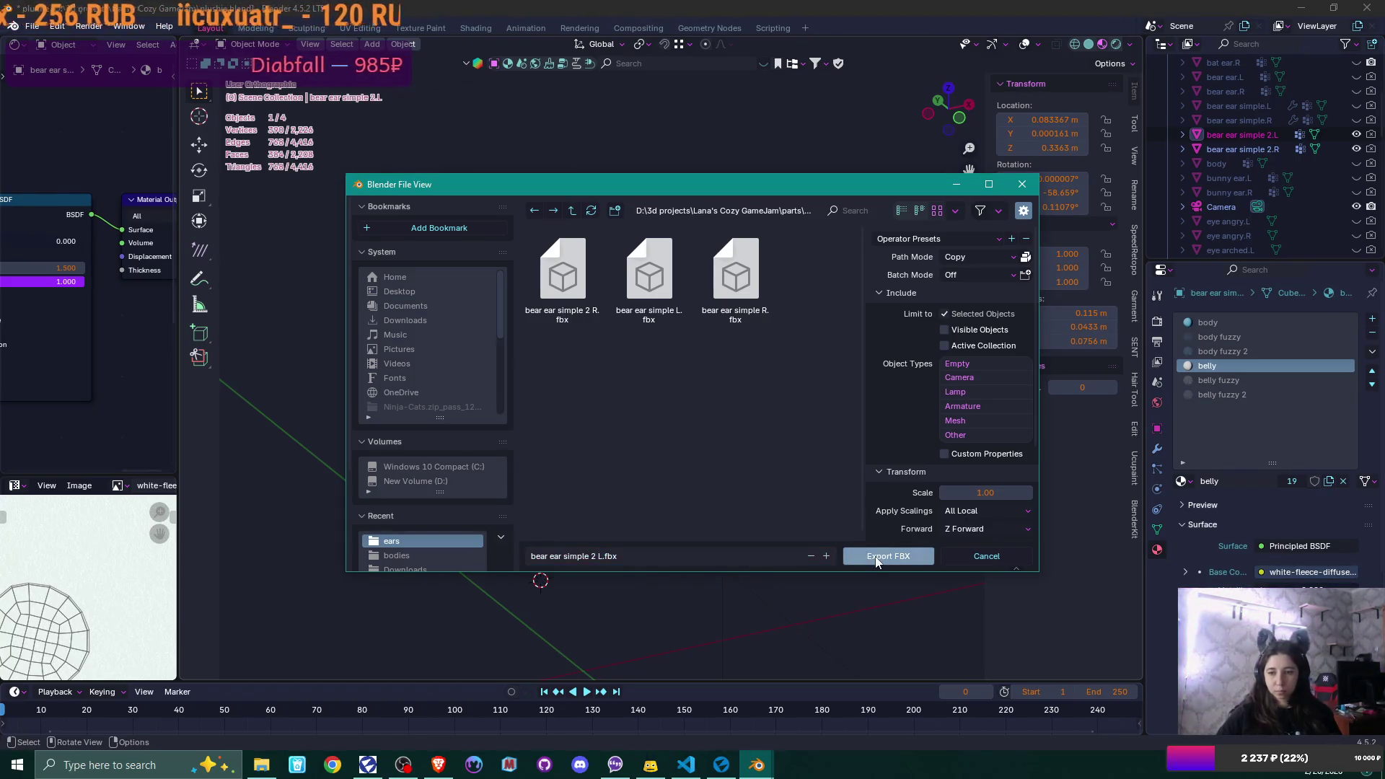
left_click(875, 555)
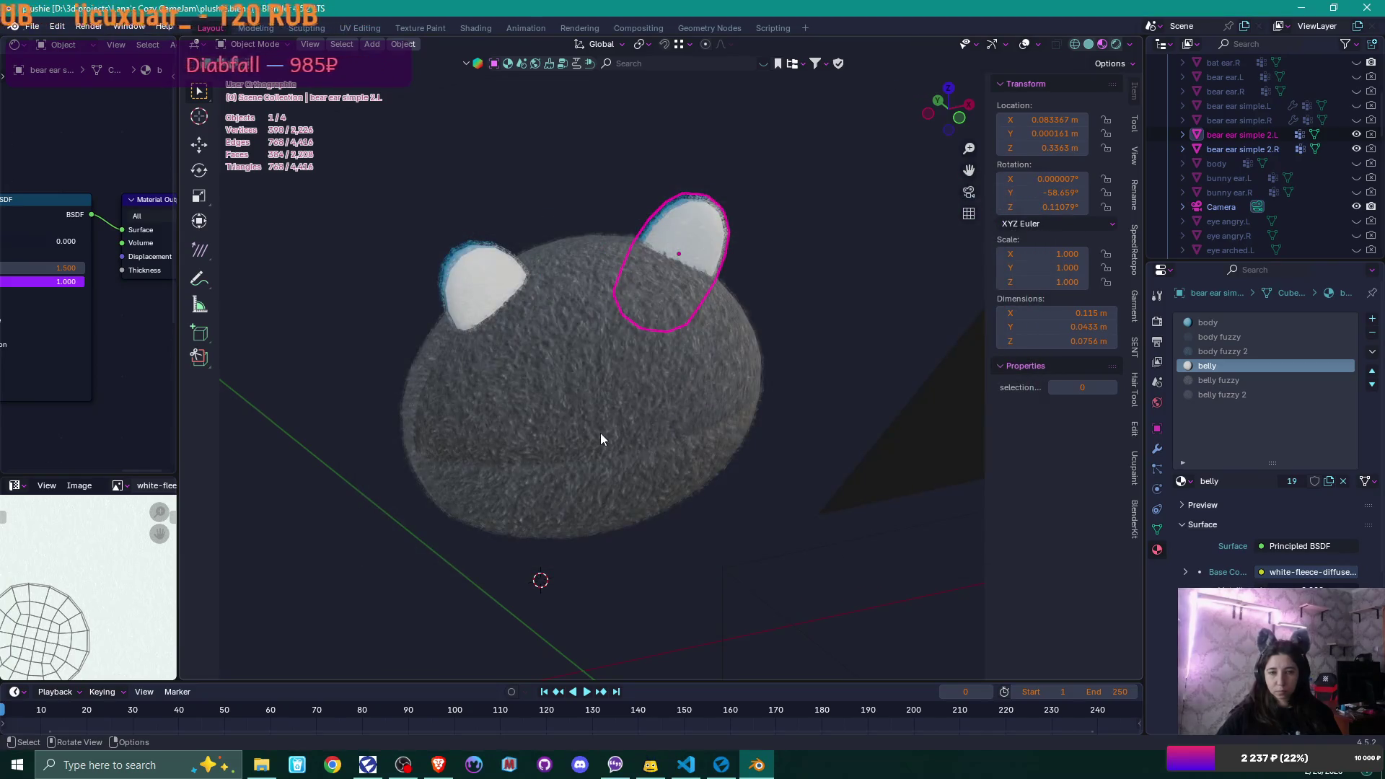
scroll(615, 438, "down", 2)
- Save the plushie blend file
key("ctrl+s")
mouse_move(617, 439)
middle_mouse_down()
mouse_move(727, 426)
mouse_move(705, 432)
mouse_move(755, 445)
middle_mouse_up()
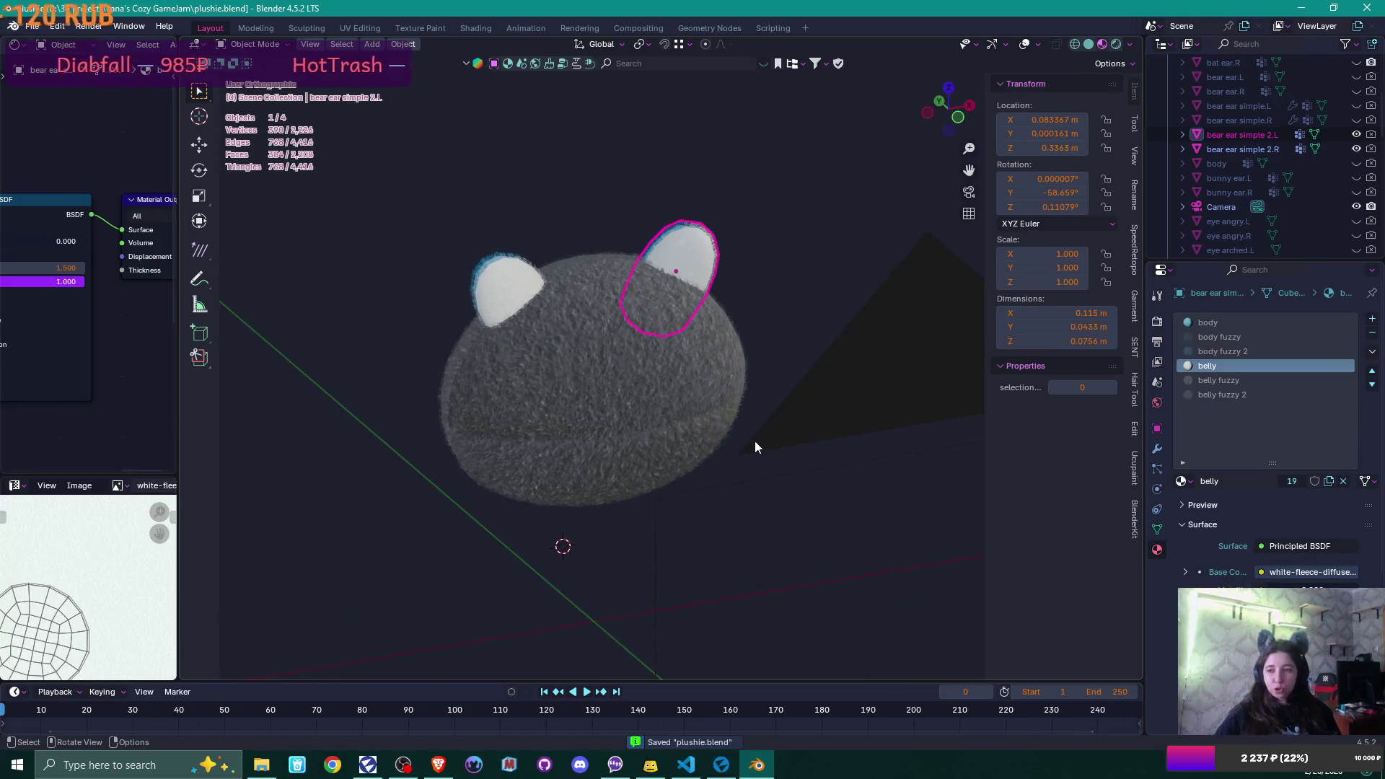
scroll(793, 216, "up", 2)
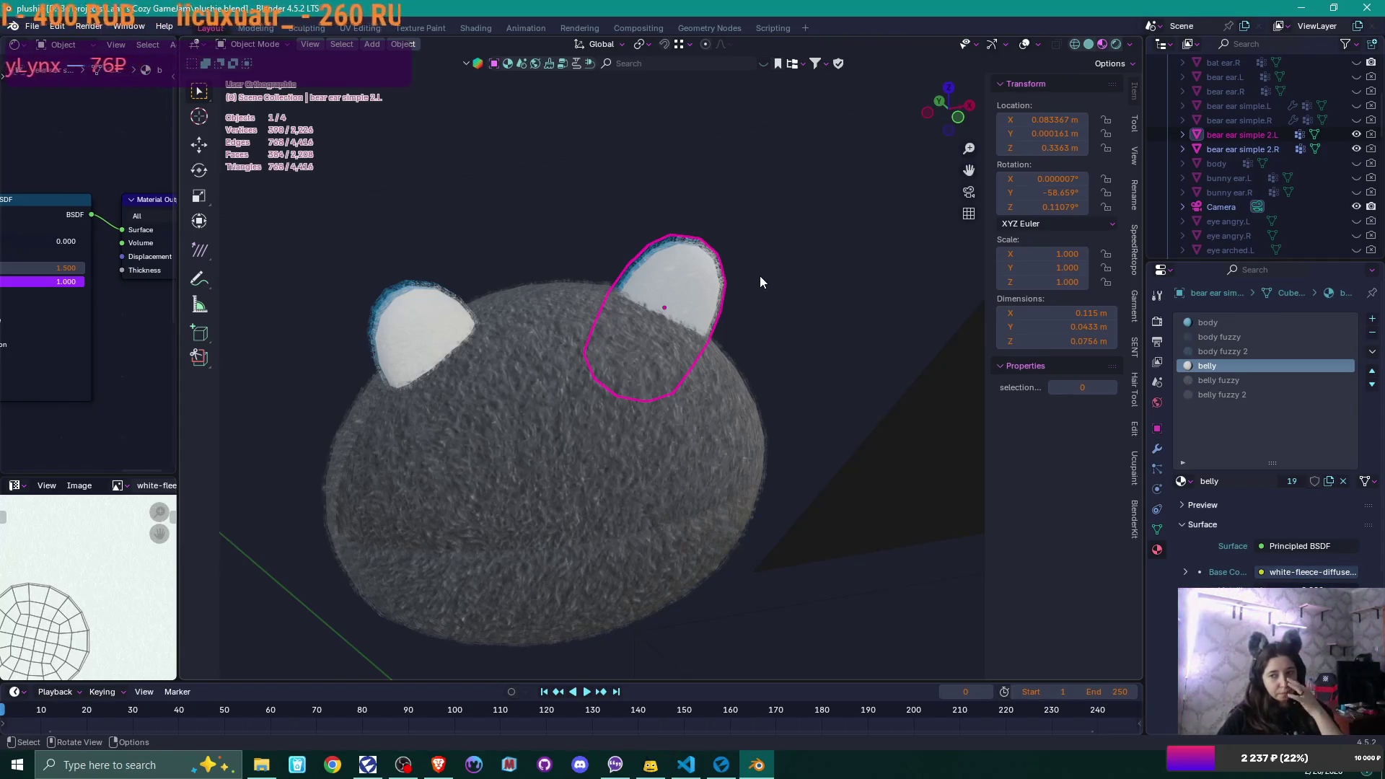
- Hide bear ear simple 2.L and 2.R and show bunny ear.L and bunny ear.R again
left_click(1356, 136)
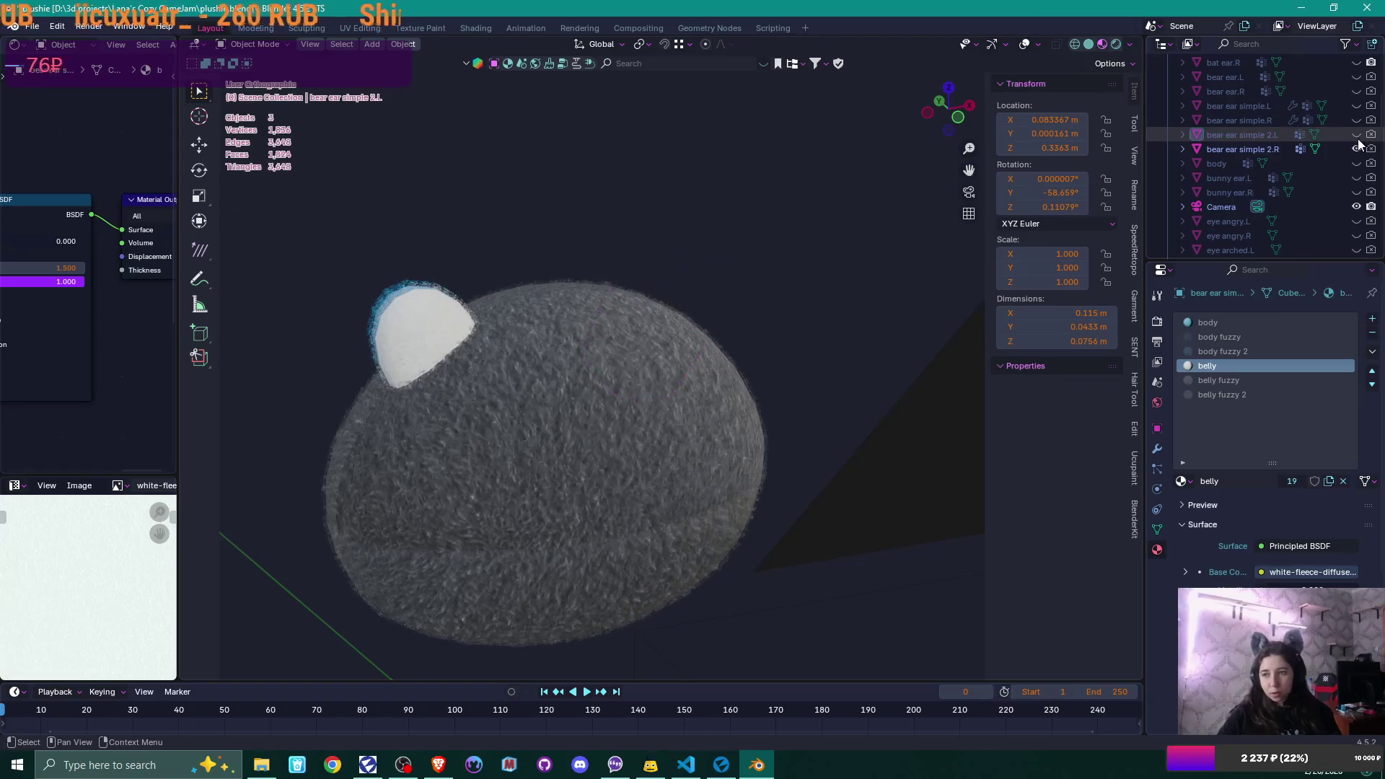
left_click(1356, 149)
left_click(1355, 178)
left_click(1356, 192)
mouse_move(763, 347)
middle_mouse_down()
mouse_move(649, 348)
mouse_move(660, 245)
mouse_move(675, 406)
mouse_move(548, 434)
mouse_move(572, 430)
mouse_move(608, 342)
mouse_move(613, 448)
mouse_move(639, 312)
mouse_move(639, 289)
mouse_move(615, 287)
mouse_move(748, 269)
mouse_move(733, 284)
mouse_move(630, 254)
mouse_move(737, 206)
mouse_move(757, 228)
middle_mouse_up()
scroll(648, 342, "up", 3)
scroll(572, 430, "down", 1)
scroll(592, 404, "down", 2)
scroll(748, 269, "up", 4)
scroll(756, 273, "up", 3)
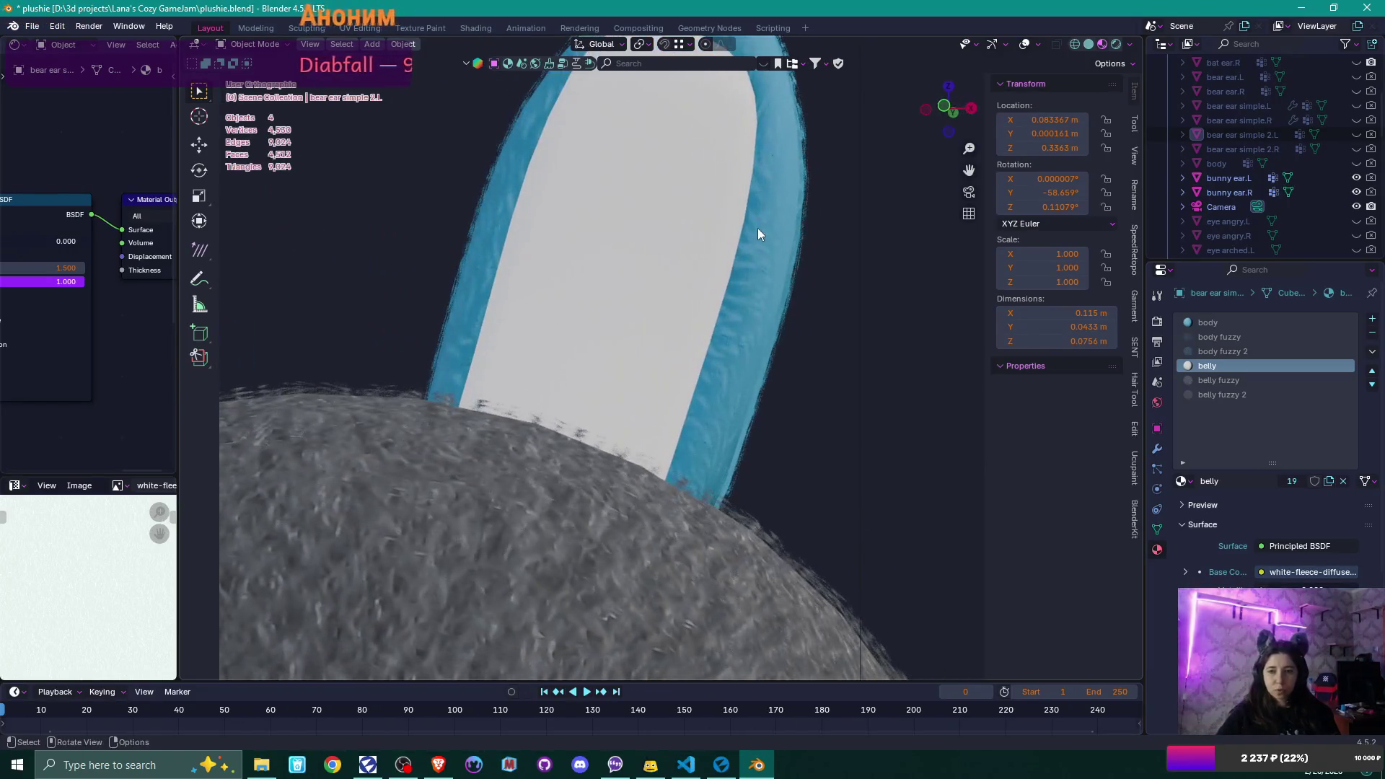
- Inspect the left and right bunny ear meshes in Edit Mode
left_click(785, 272)
middle_click_drag(815, 276, 721, 332)
key("Tab")
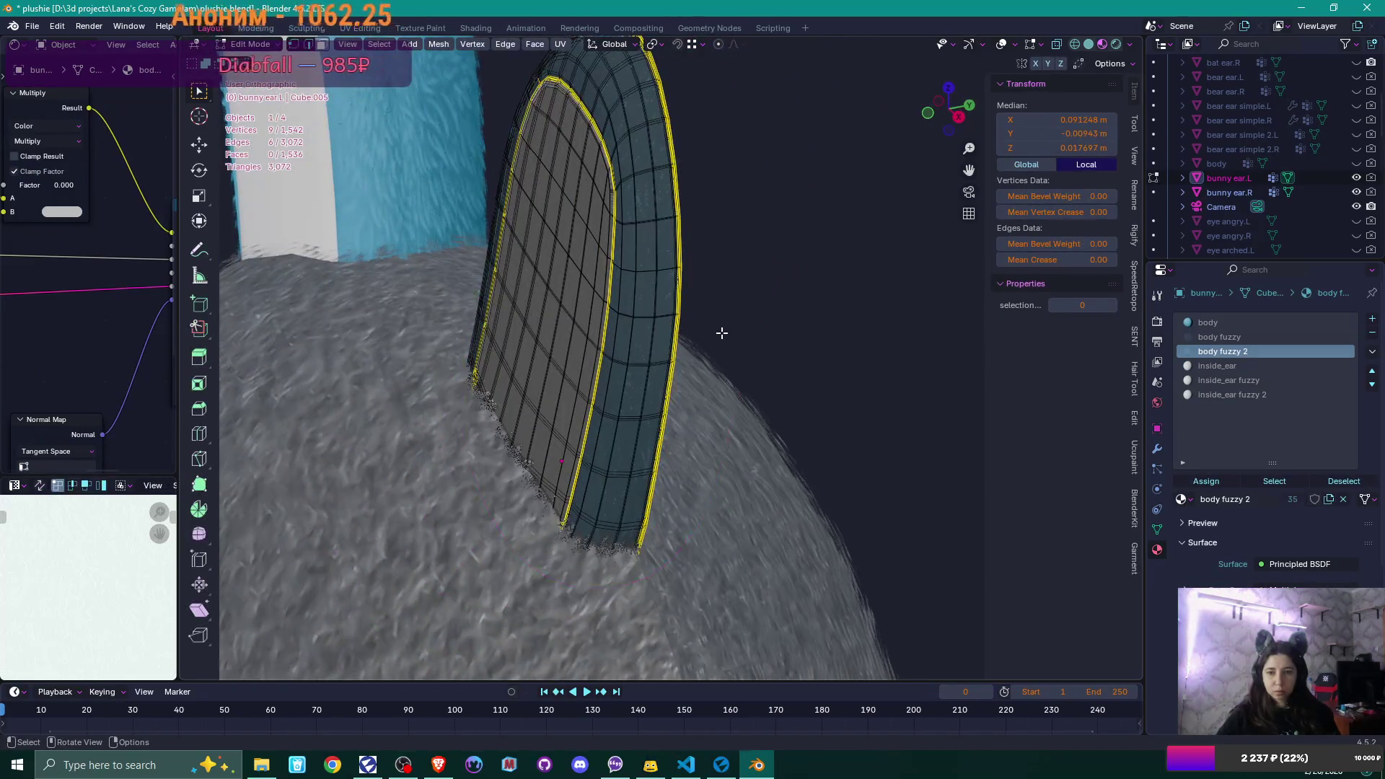
key("Tab")
left_click(380, 180)
key("Tab")
mouse_move(380, 180)
middle_mouse_down()
mouse_move(516, 328)
mouse_move(781, 499)
middle_mouse_up()
mouse_move(767, 423)
middle_mouse_down()
mouse_move(881, 455)
mouse_move(899, 430)
mouse_move(791, 513)
mouse_move(818, 608)
middle_mouse_up()
scroll(826, 577, "down", 8)
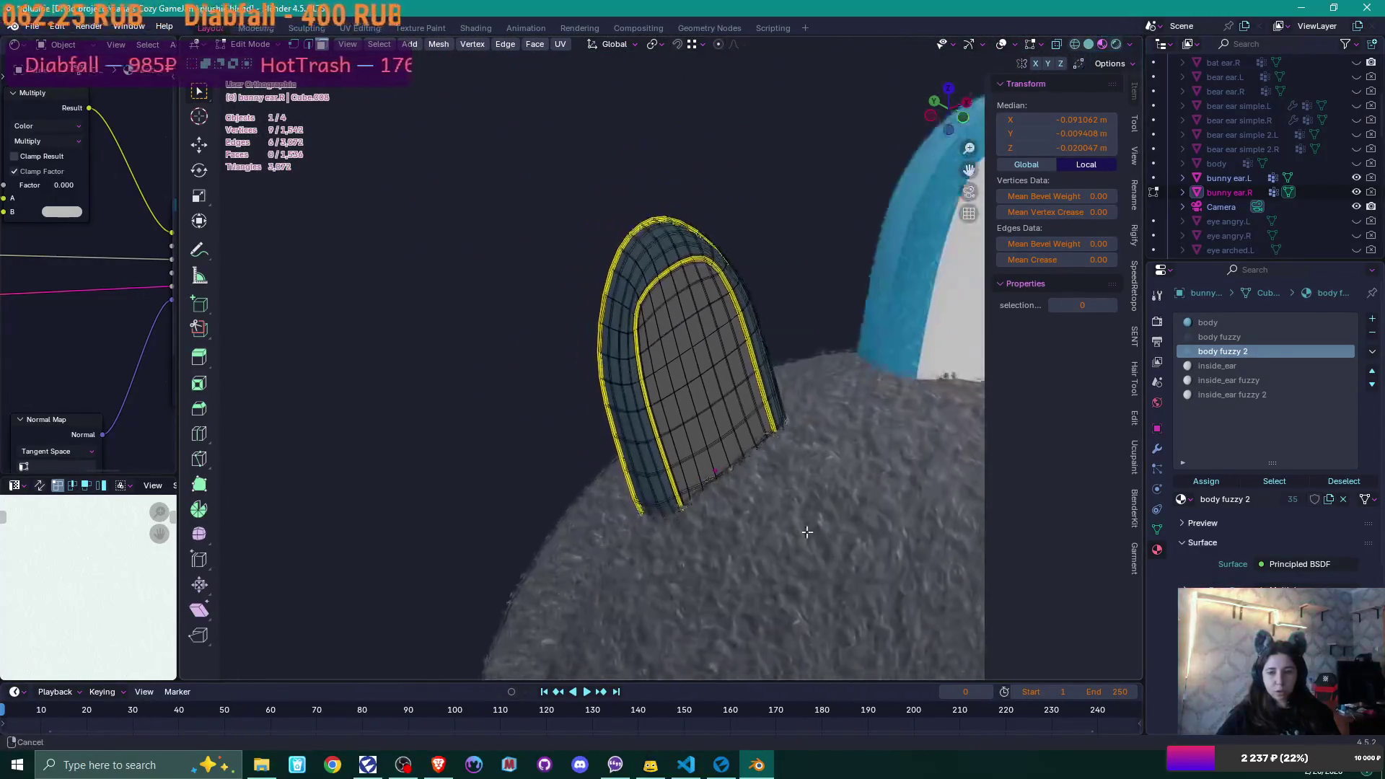
key("Tab")
- Re-examine bunny ear.L's mesh in Edit Mode, then view both ears from around the head
left_click(631, 312)
mouse_move(681, 241)
middle_mouse_down()
mouse_move(703, 306)
mouse_move(652, 209)
mouse_move(698, 587)
mouse_move(621, 489)
mouse_move(581, 476)
mouse_move(551, 442)
mouse_move(699, 426)
middle_mouse_up()
key("Tab")
scroll(692, 288, "up", 5)
scroll(628, 421, "up", 5)
key("Tab")
scroll(700, 426, "down", 10)
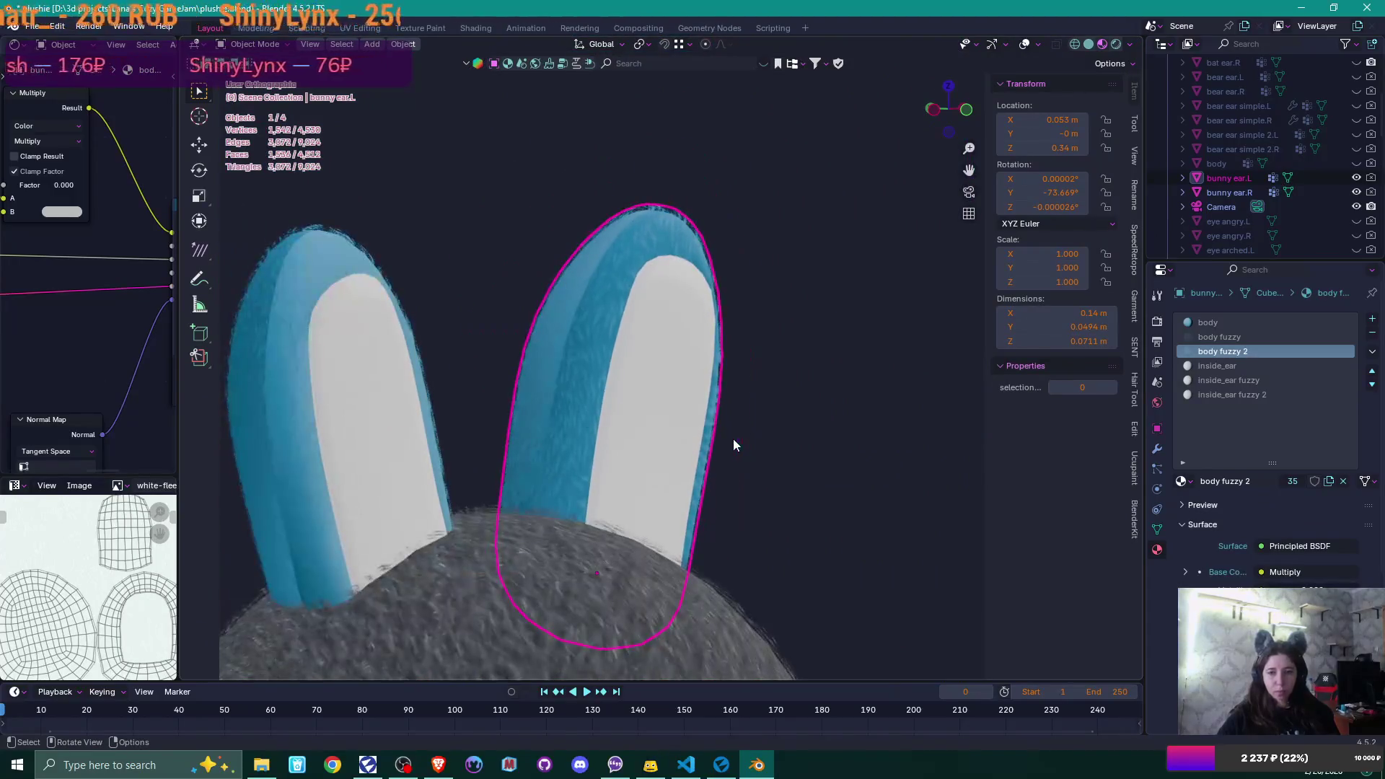
mouse_move(823, 406)
middle_mouse_down()
mouse_move(725, 444)
mouse_move(613, 438)
mouse_move(717, 422)
middle_mouse_up()
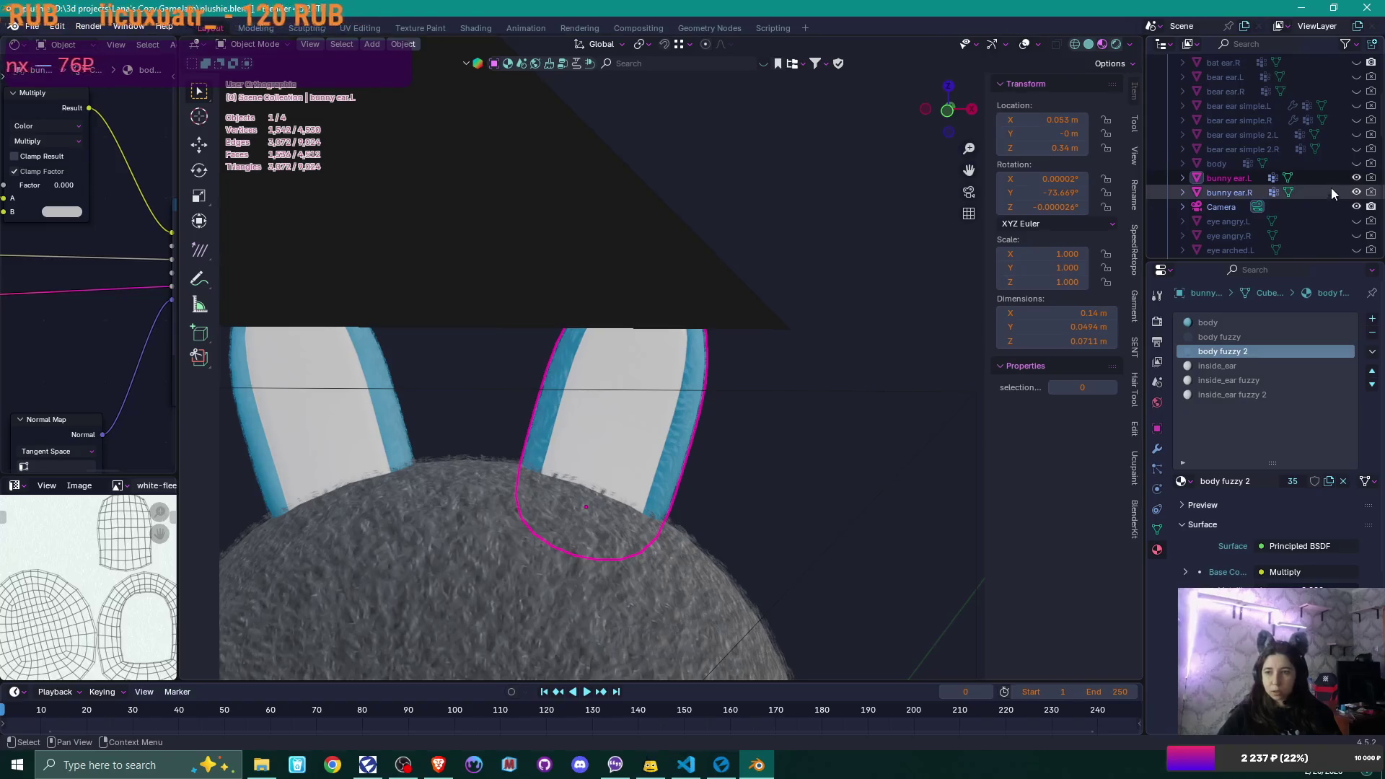
- Show bear ear simple.L to compare ear shapes, then hide bunny ear.R
left_click(1355, 105)
mouse_move(486, 384)
middle_mouse_down()
mouse_move(514, 396)
mouse_move(487, 421)
mouse_move(507, 383)
middle_mouse_up()
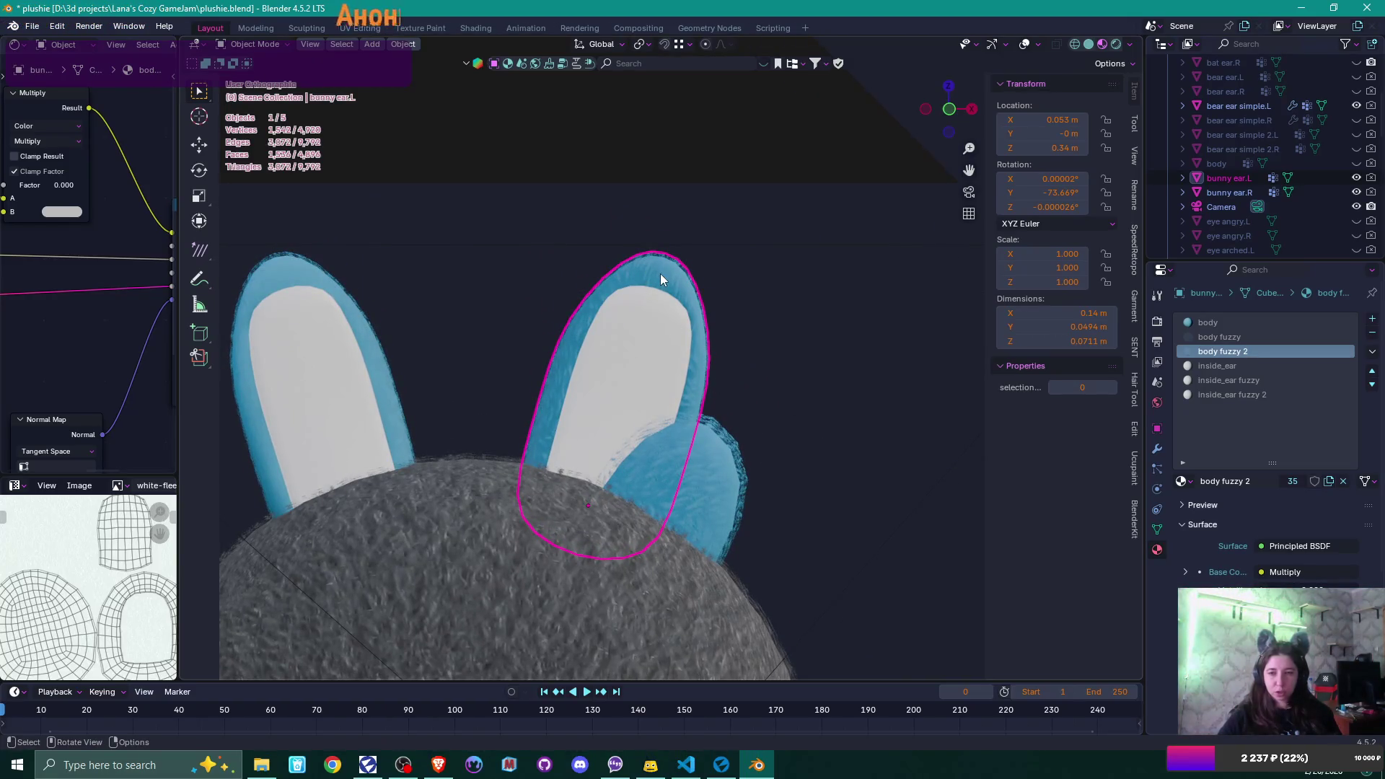
left_click(1356, 178)
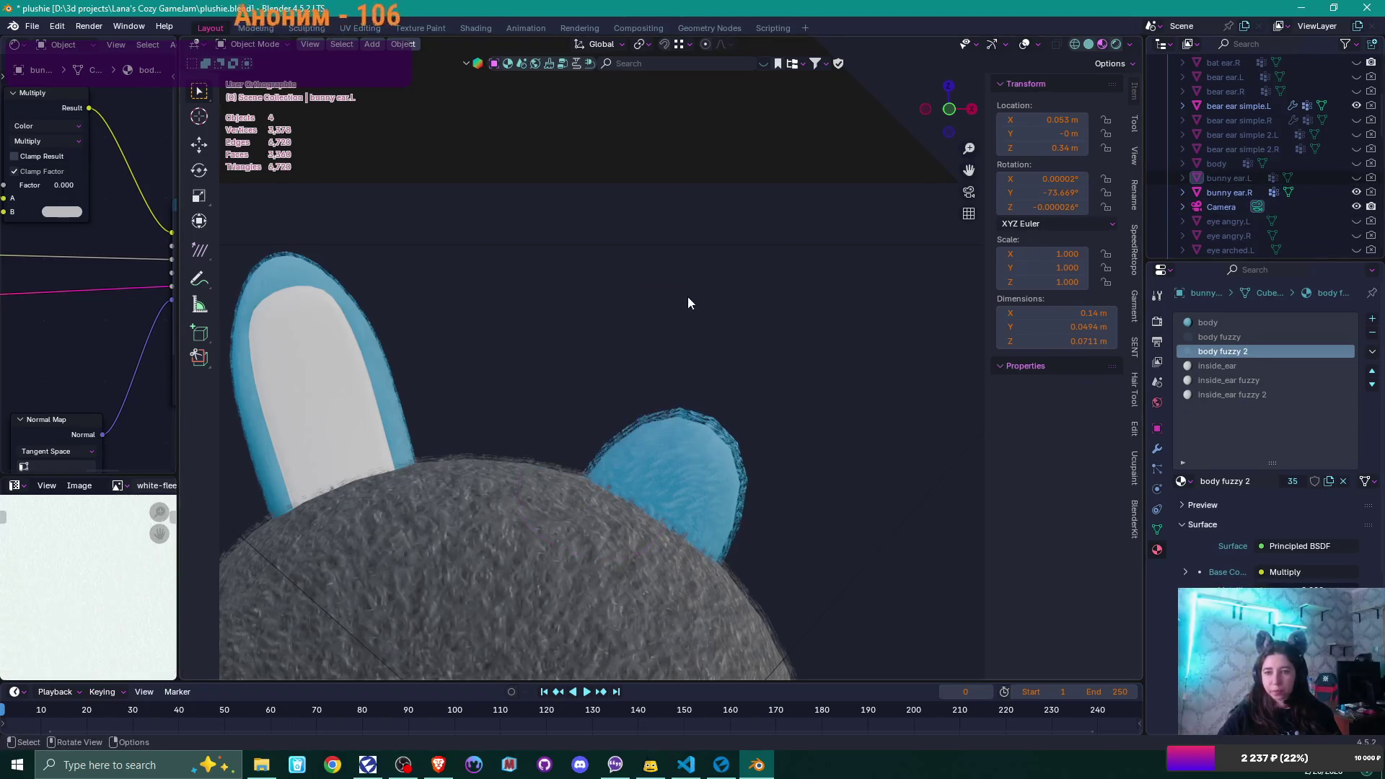
left_click(1356, 178)
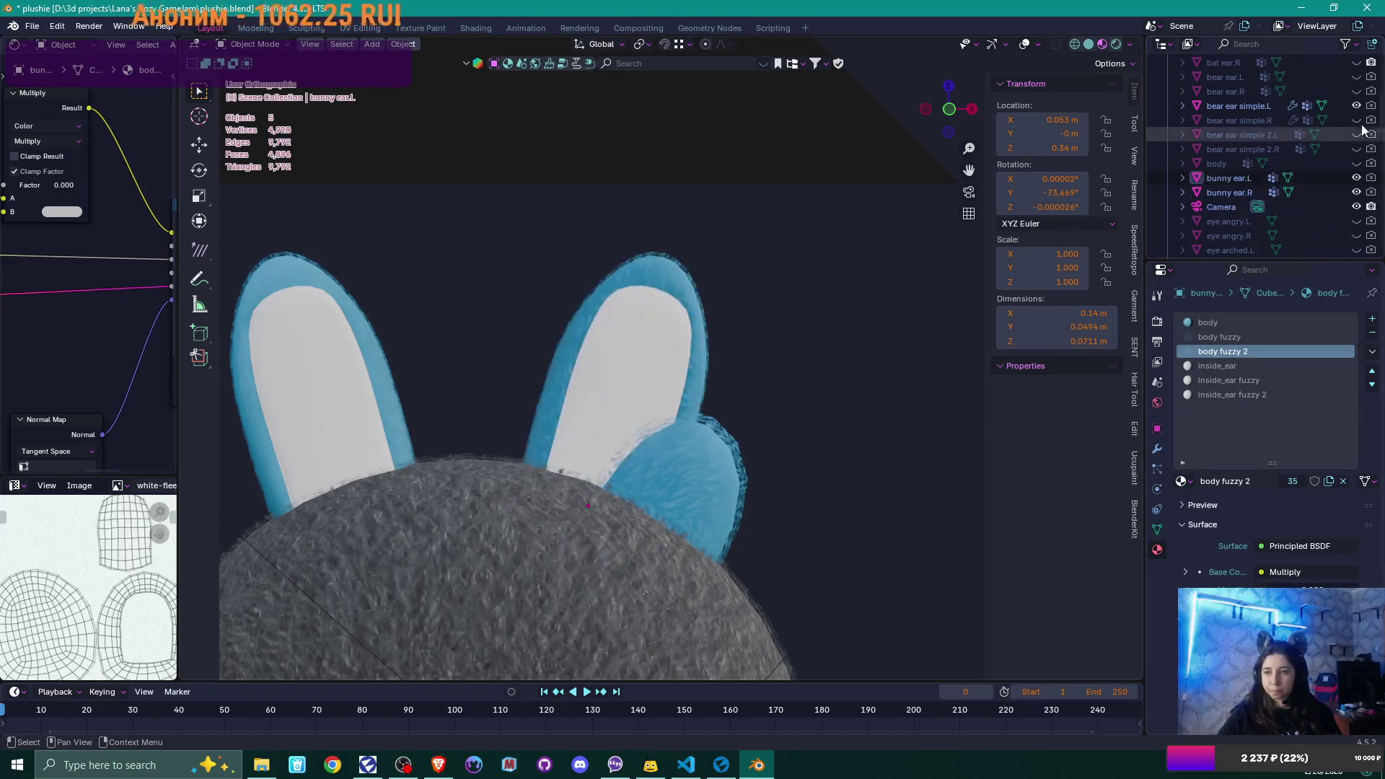
left_click(688, 320)
mouse_move(725, 326)
middle_mouse_down()
mouse_move(763, 353)
mouse_move(714, 369)
middle_mouse_up()
left_click(447, 283, "shift")
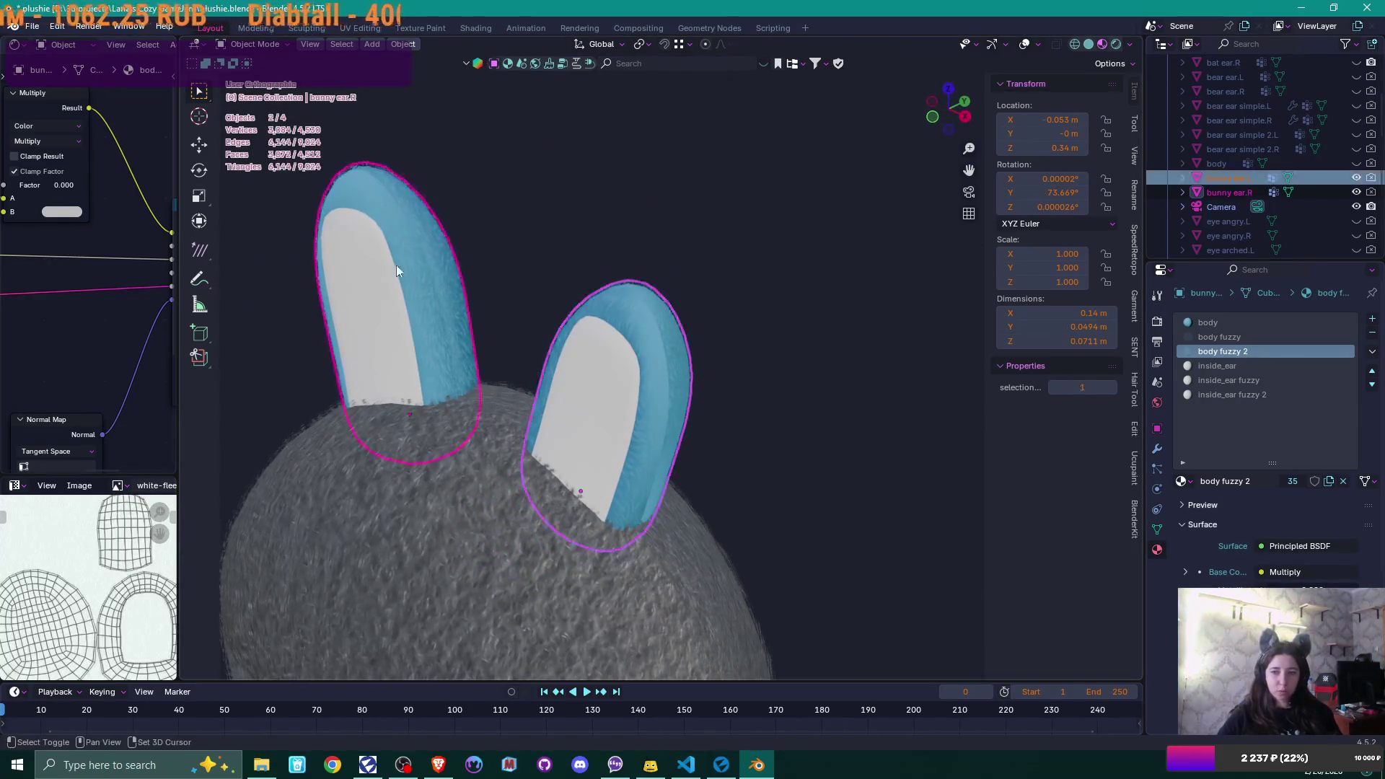
middle_click_drag(771, 290, 764, 301)
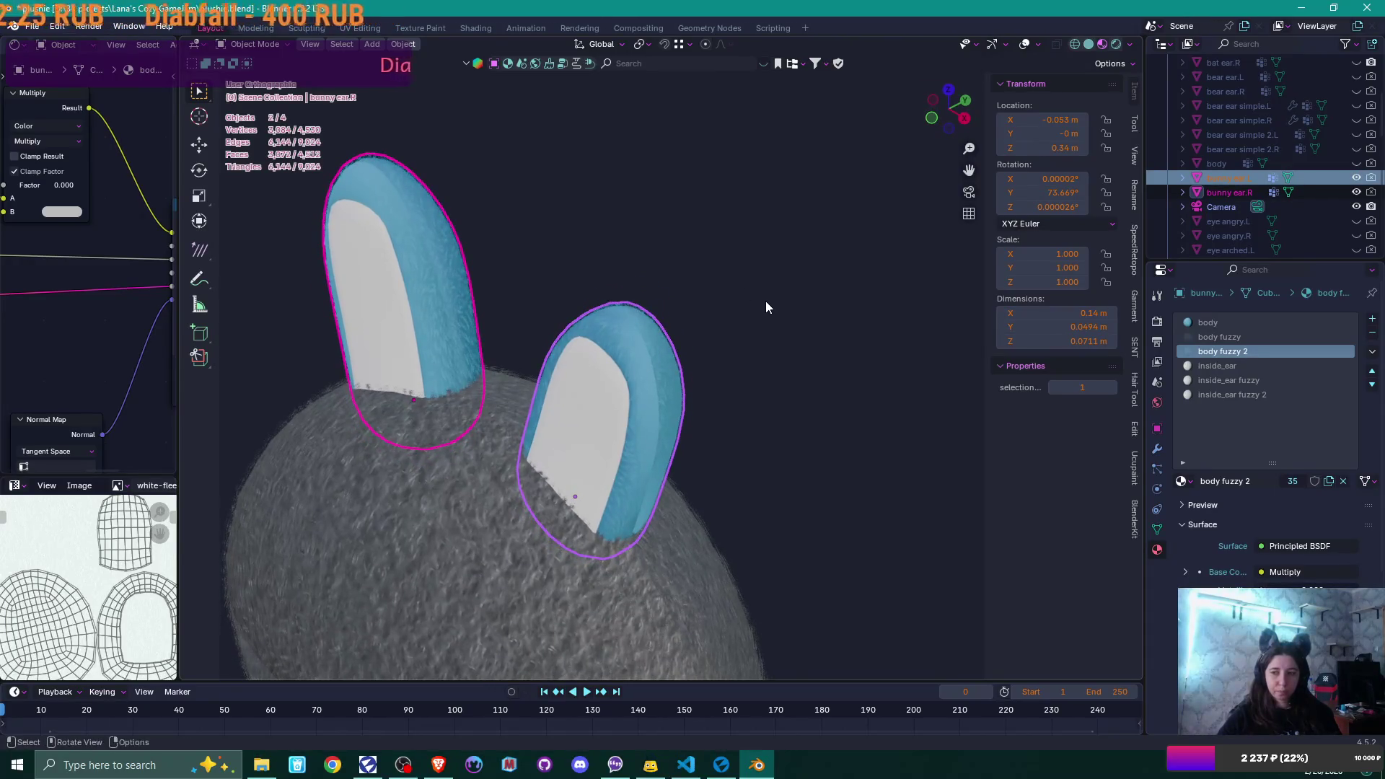
left_click(1356, 192)
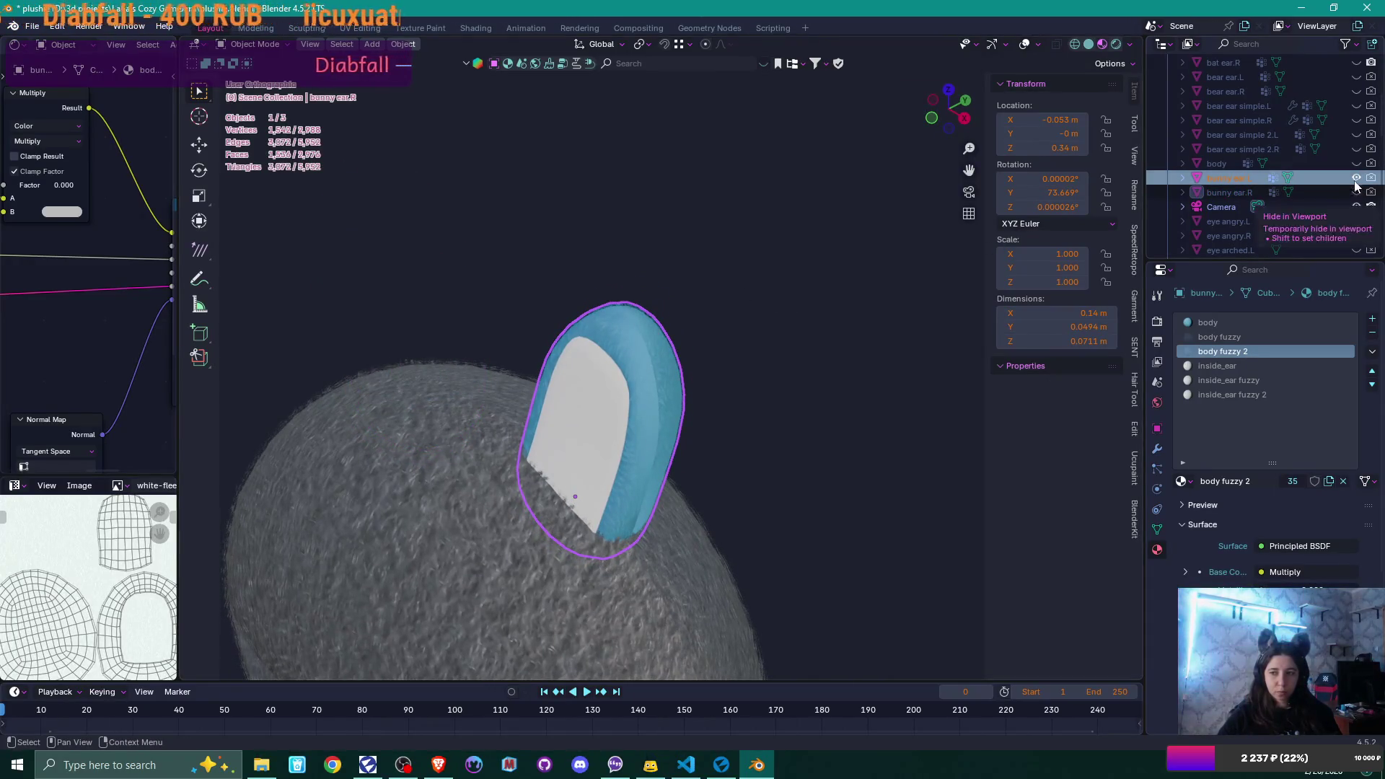
- Duplicate bunny ear.L in place and hide the original
left_click(620, 328)
key("shift+d")
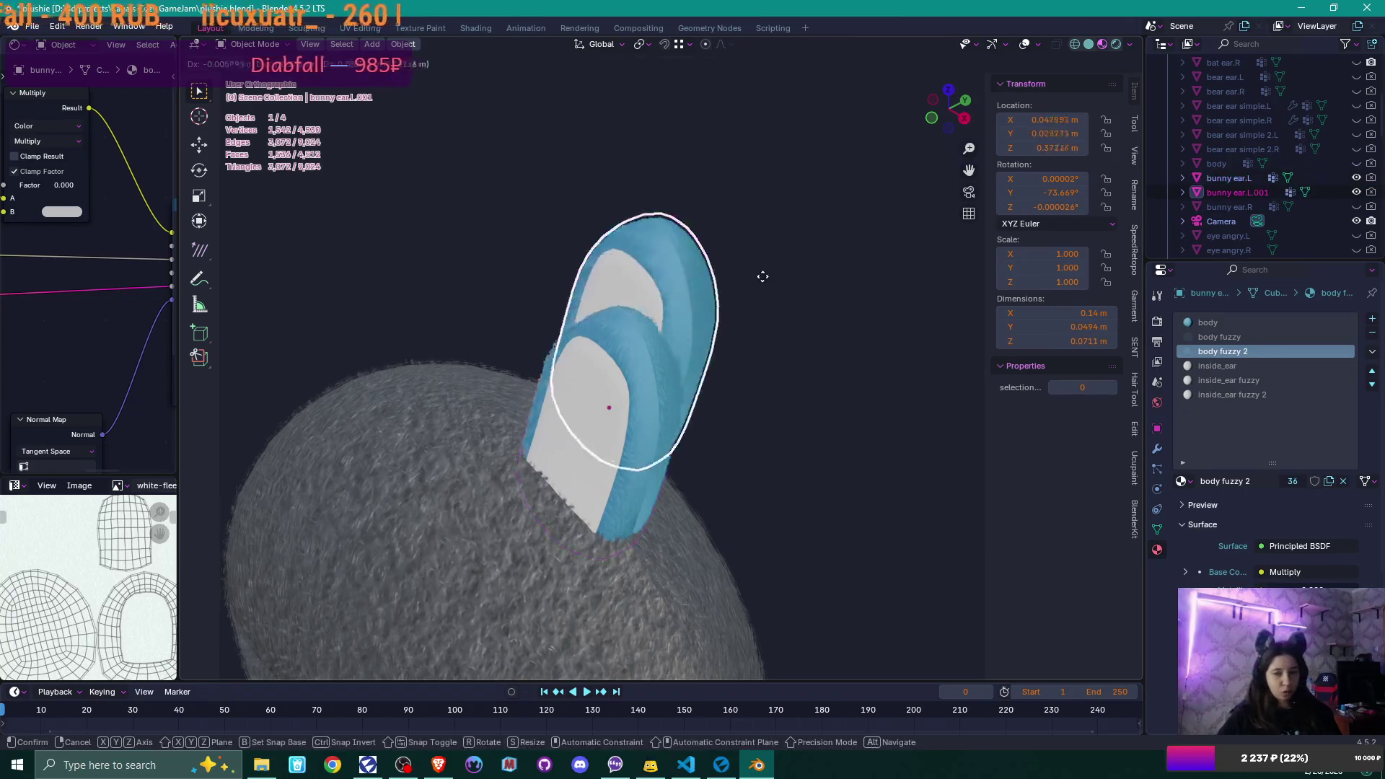
right_click(769, 302)
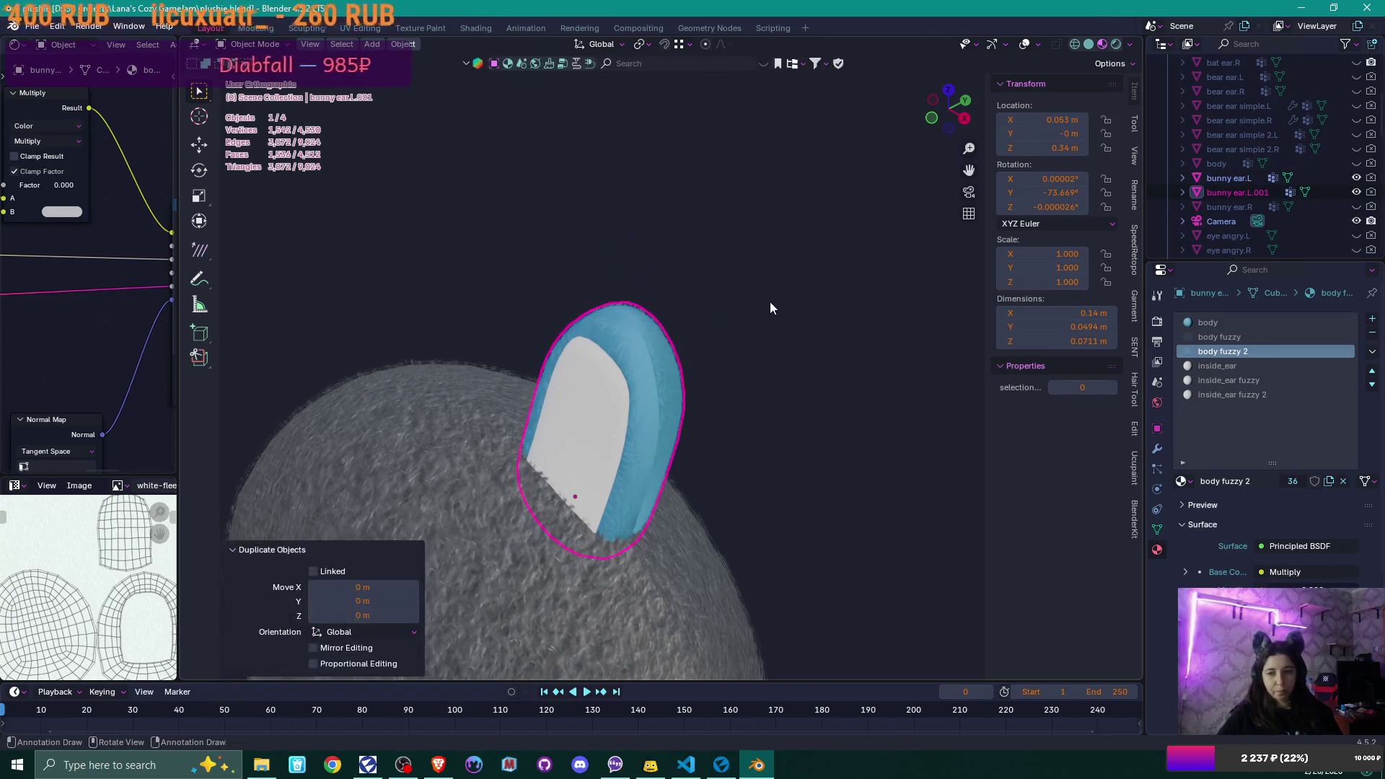
left_click(1355, 177)
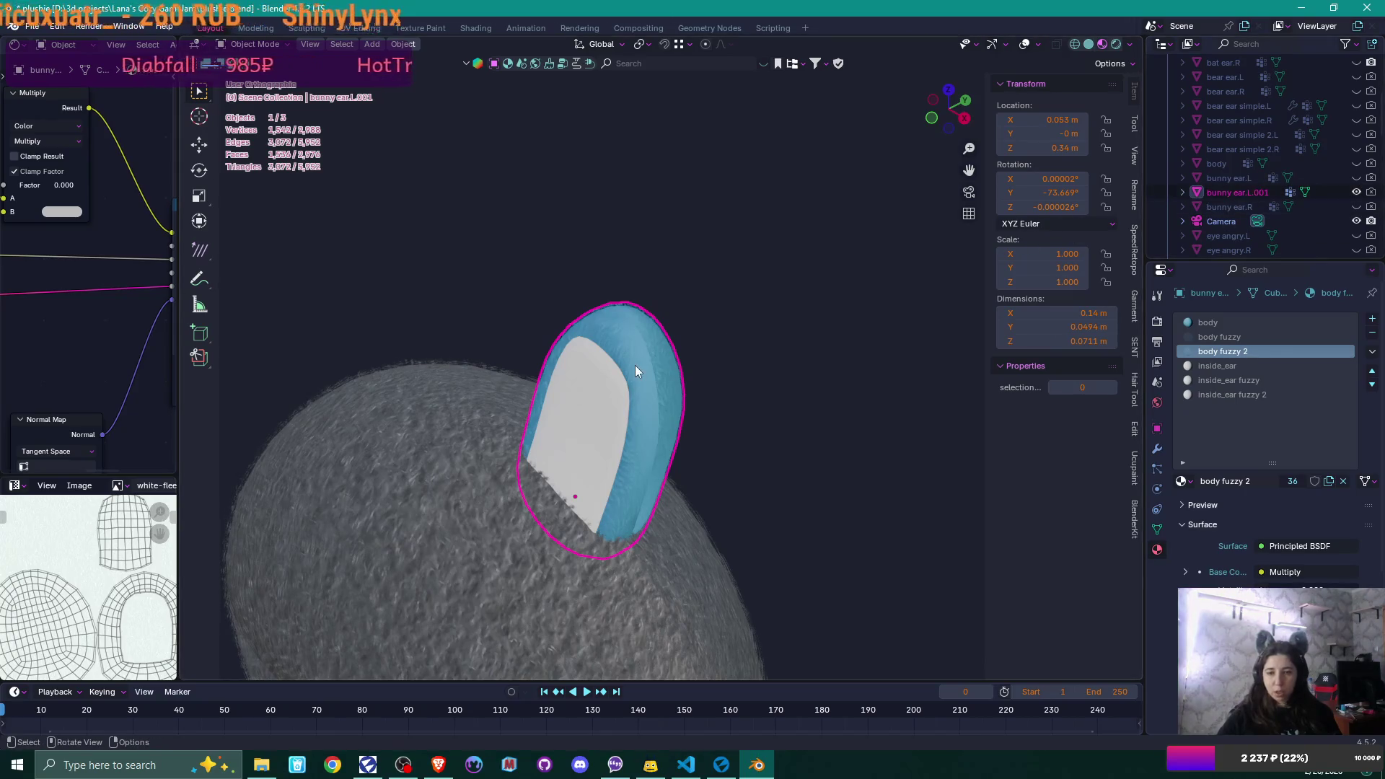
- Rename the copy to bunny ear simple.L, frame it and enter Edit Mode
key("F2")
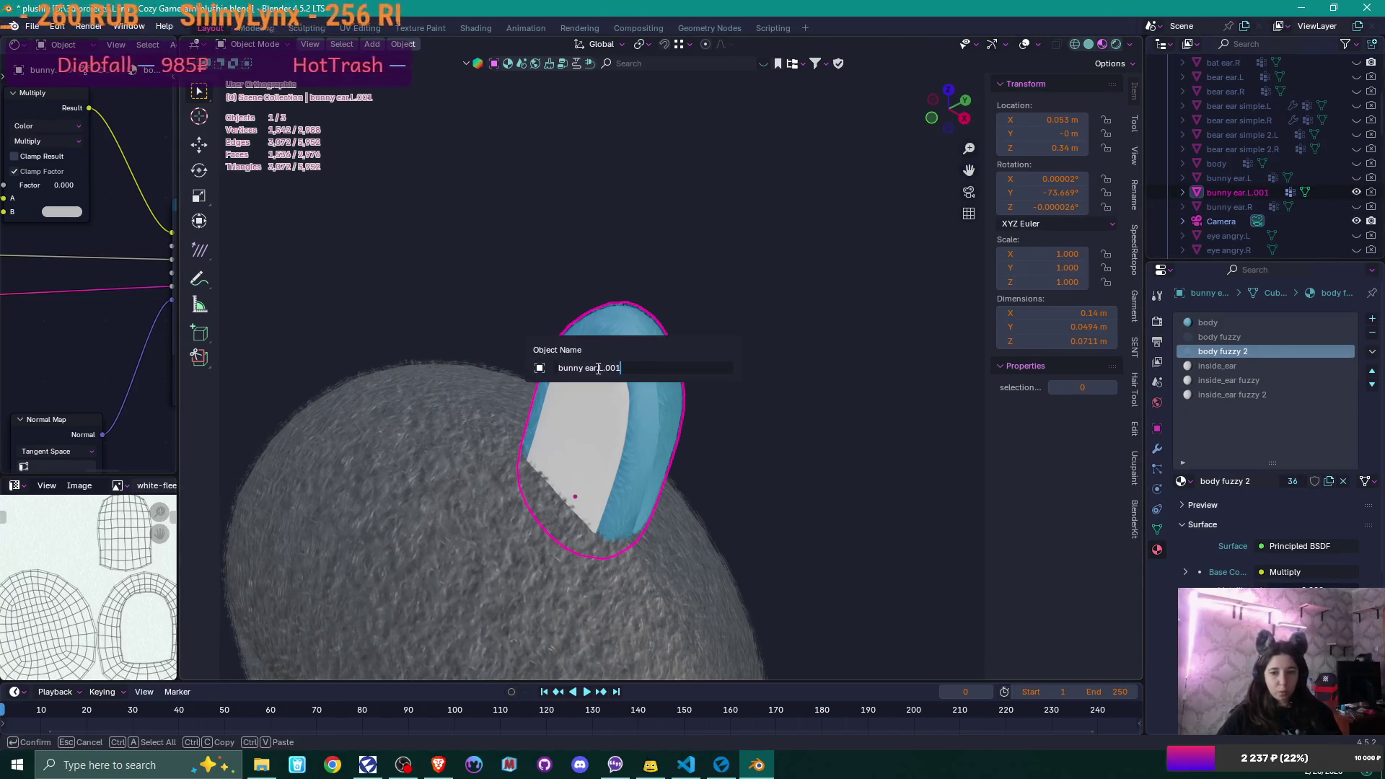
type("simple")
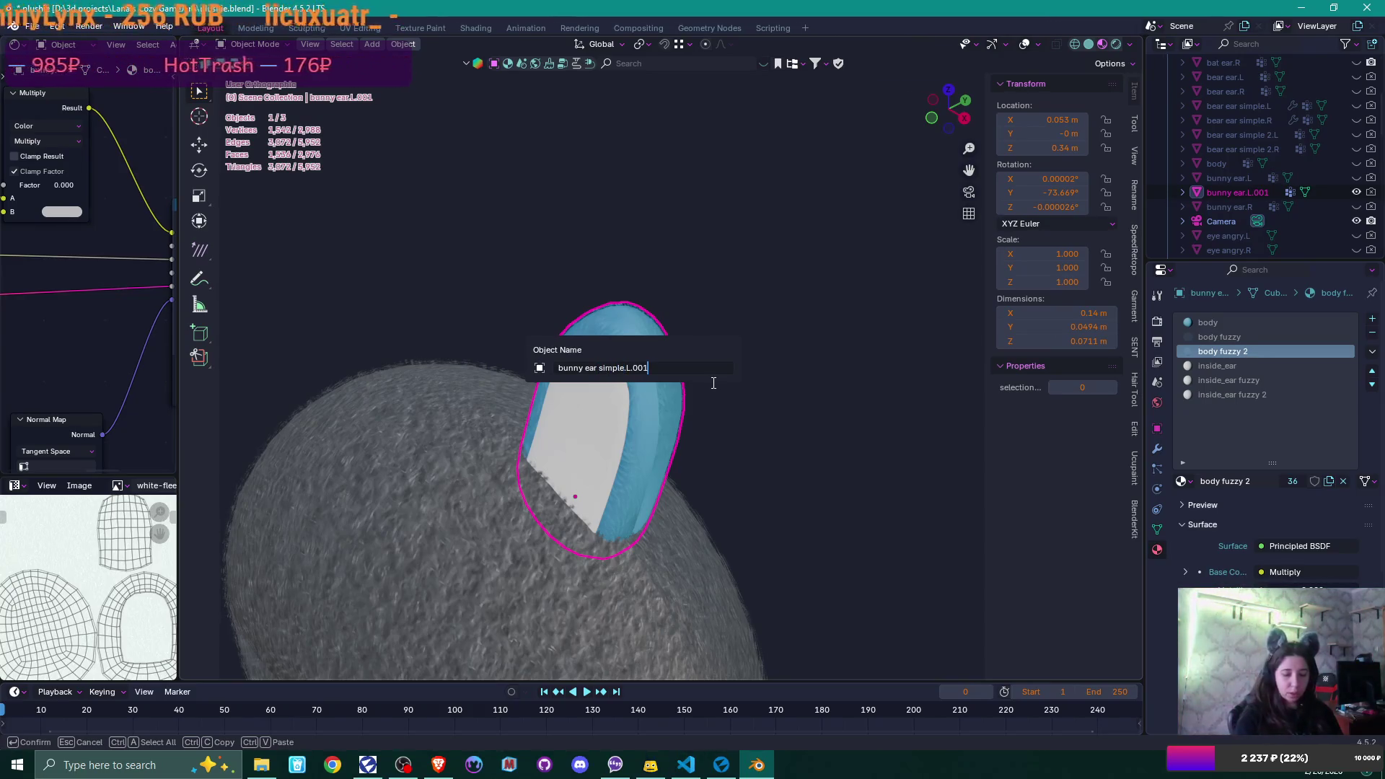
key("Return")
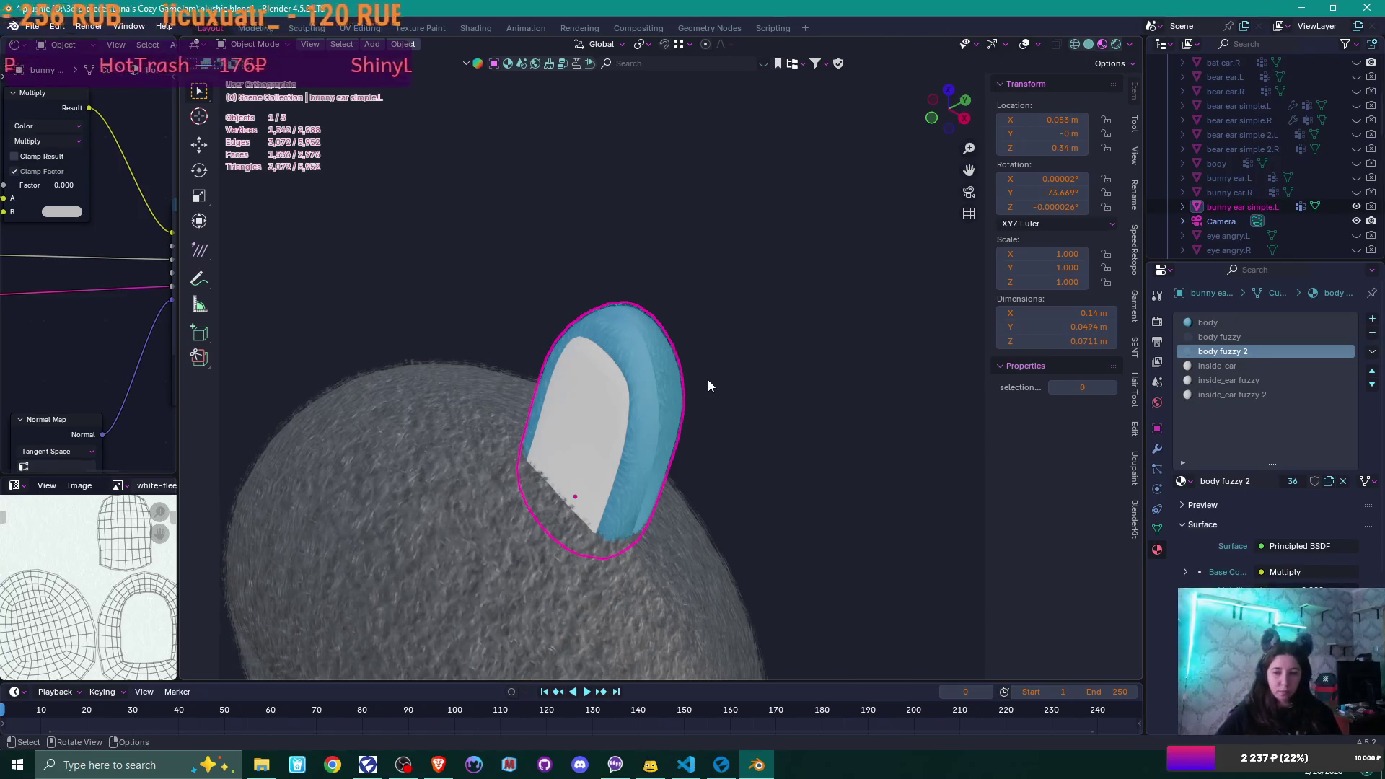
key("KP_Decimal")
key("Tab")
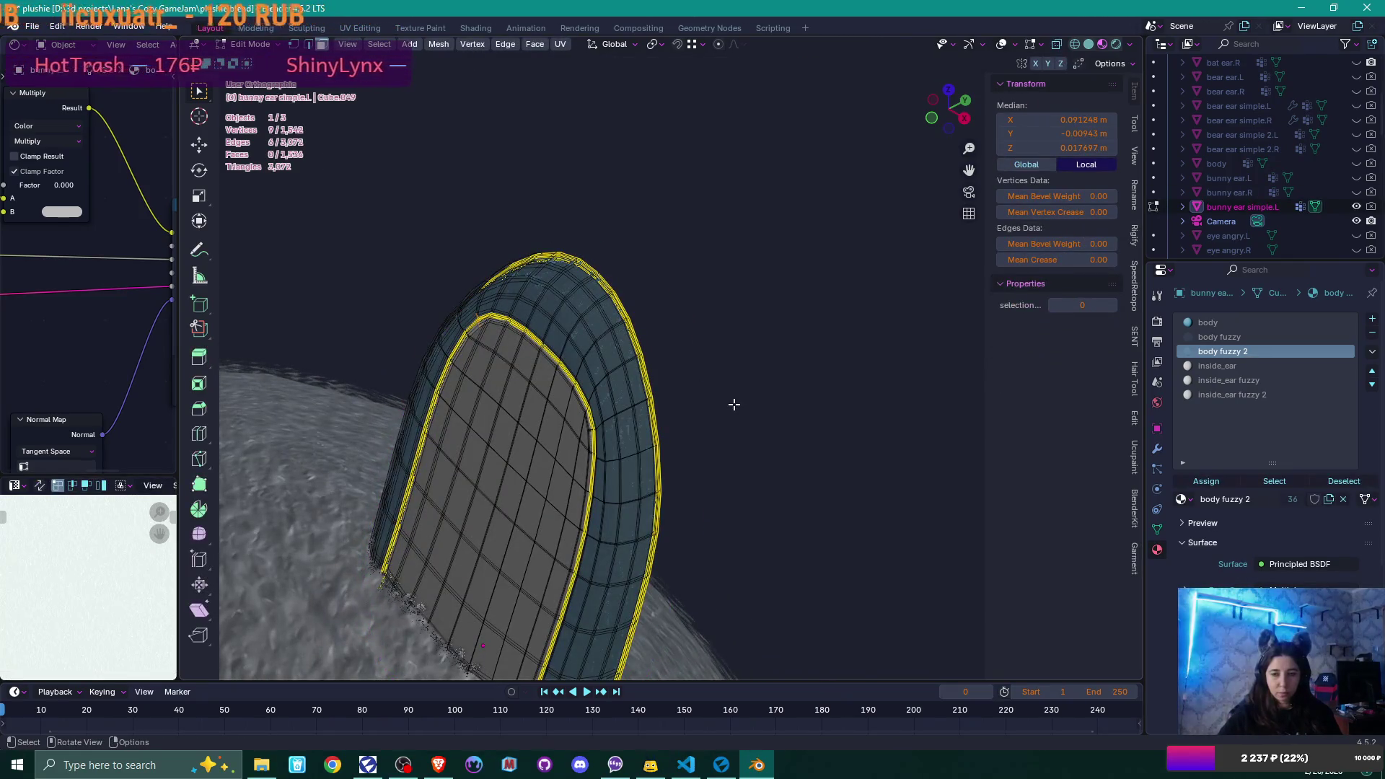
- Reveal the hidden strip of the ear mesh and view it from the right side
key("alt+h")
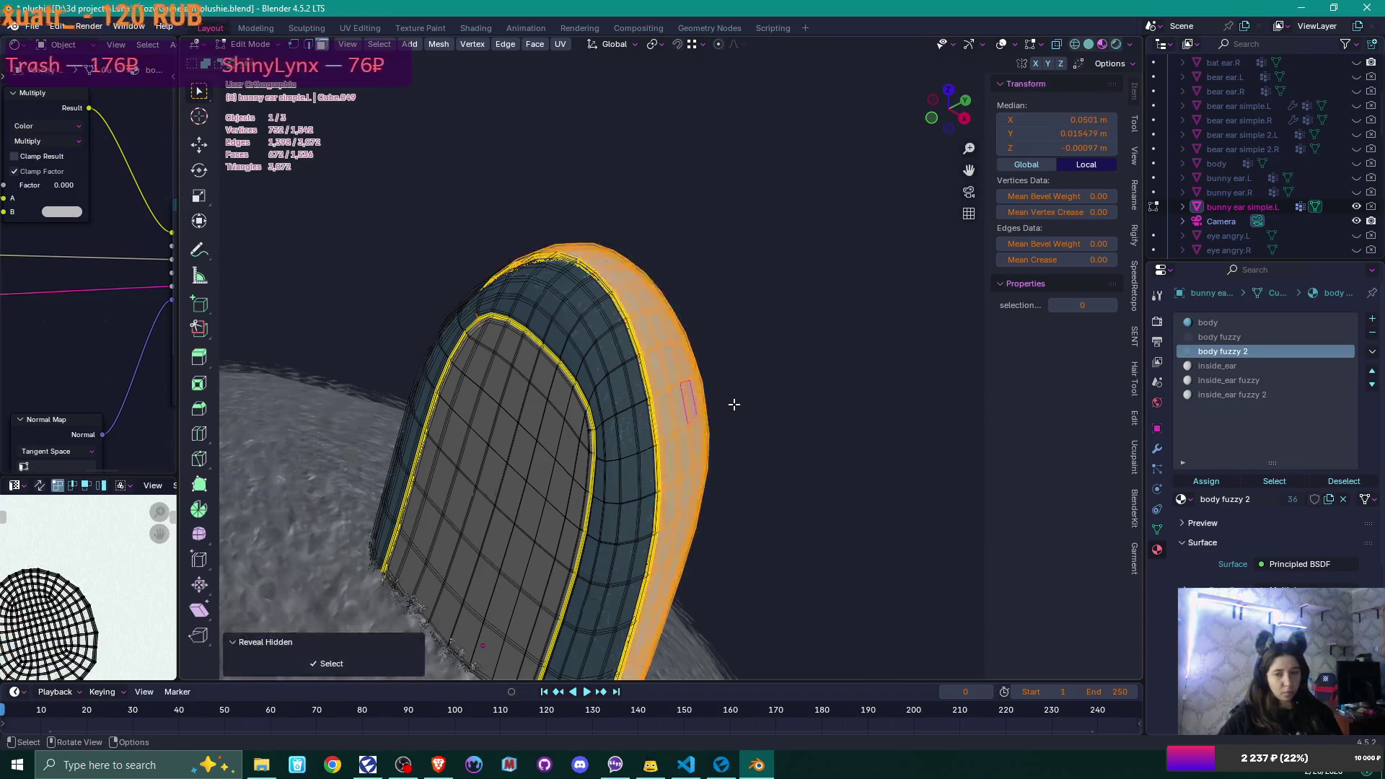
scroll(738, 408, "down", 2)
middle_click_drag(738, 408, 647, 455)
key("KP_3")
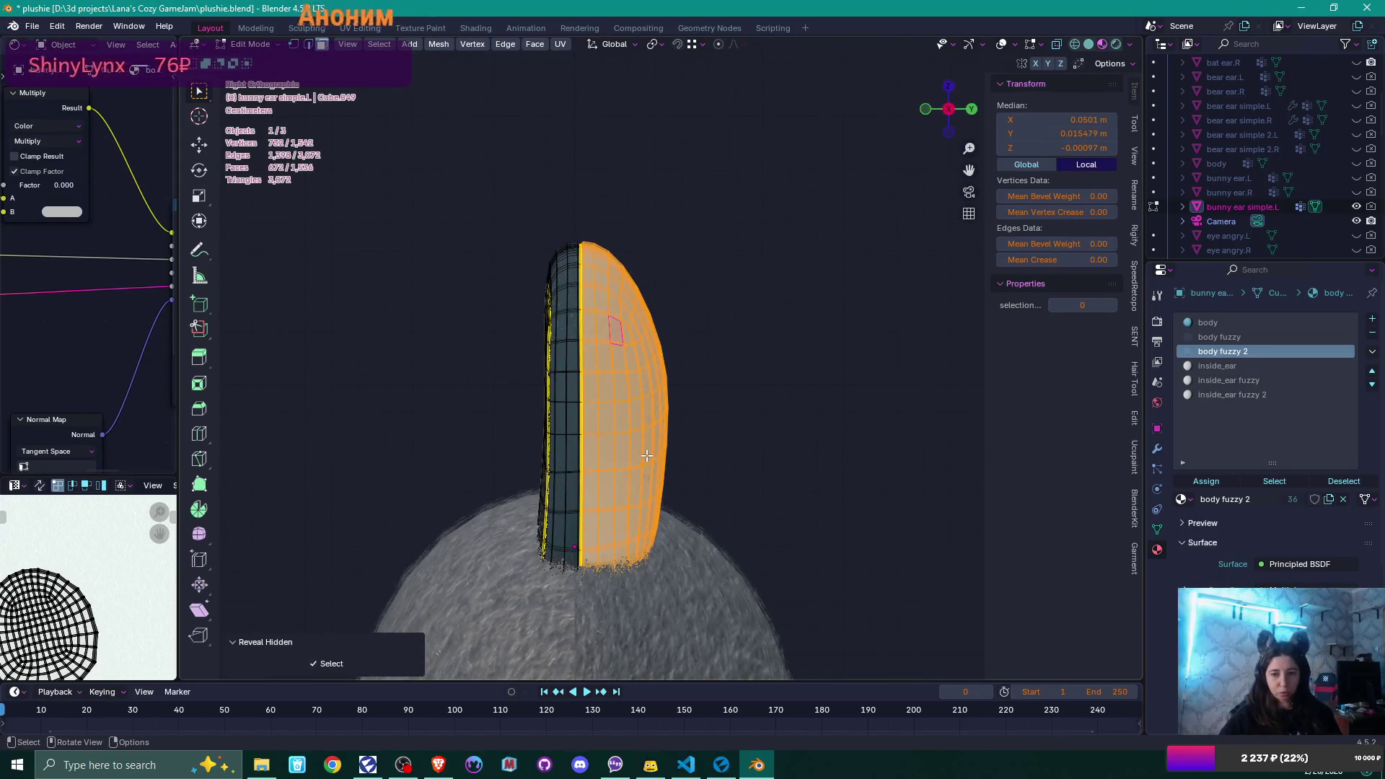
scroll(647, 455, "up", 2)
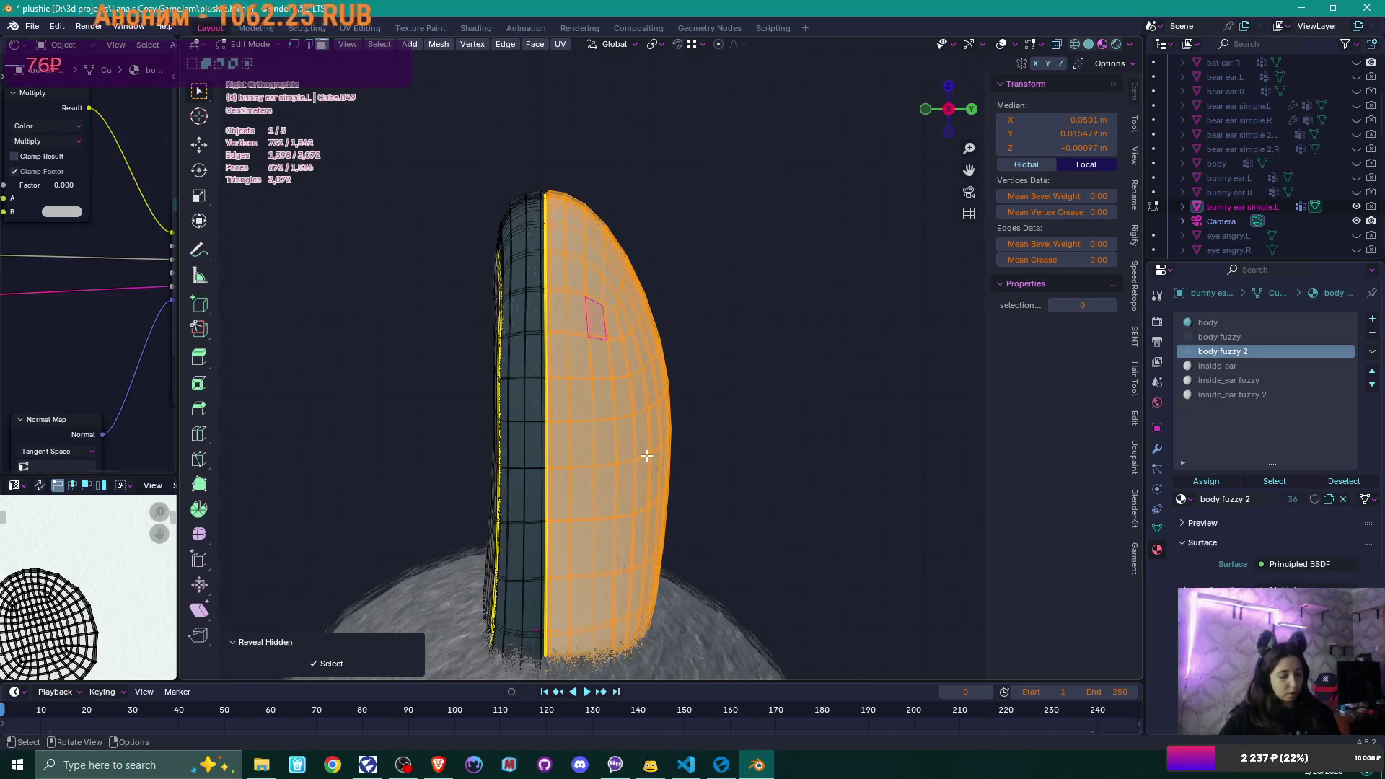
- Invert the selection to the revealed strip and delete its faces
key("ctrl+i")
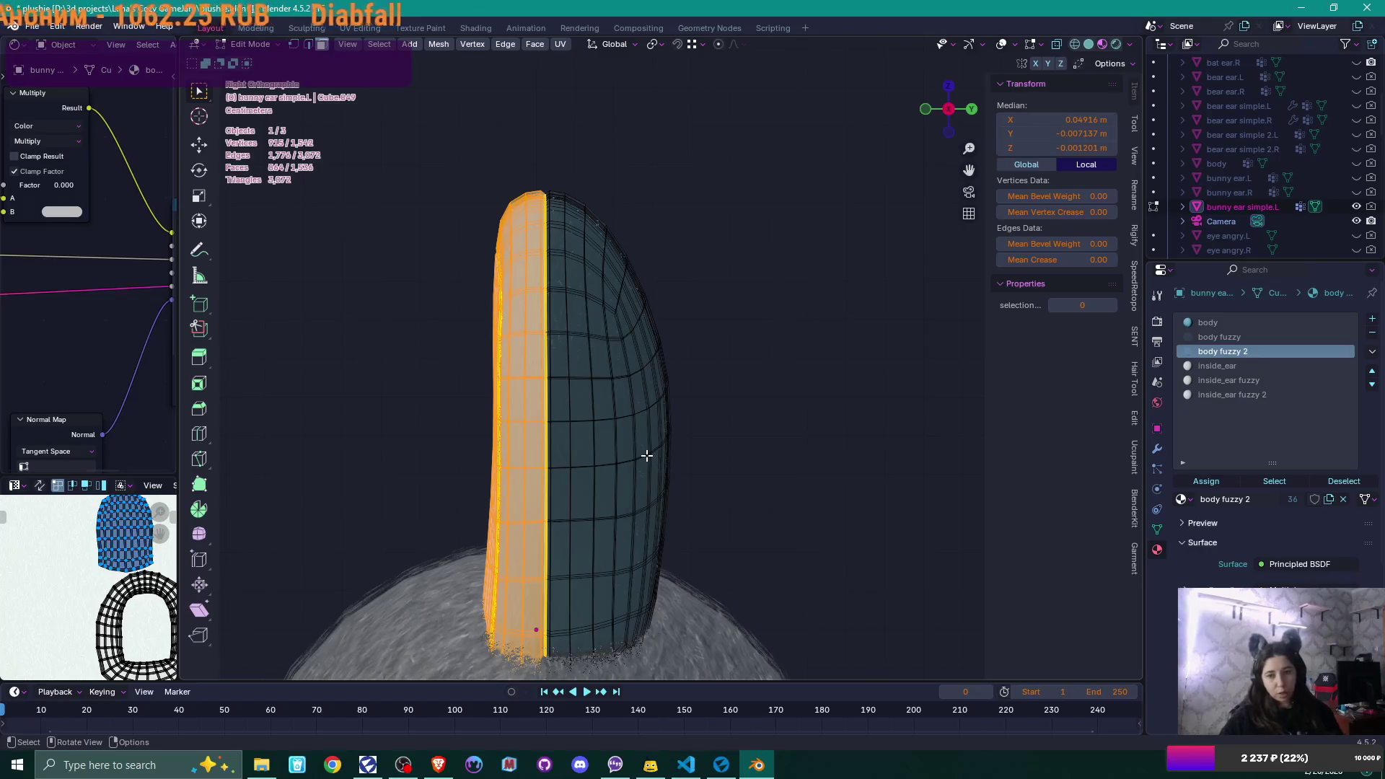
mouse_move(644, 455)
middle_mouse_down()
mouse_move(646, 393)
mouse_move(664, 414)
mouse_move(659, 452)
middle_mouse_up()
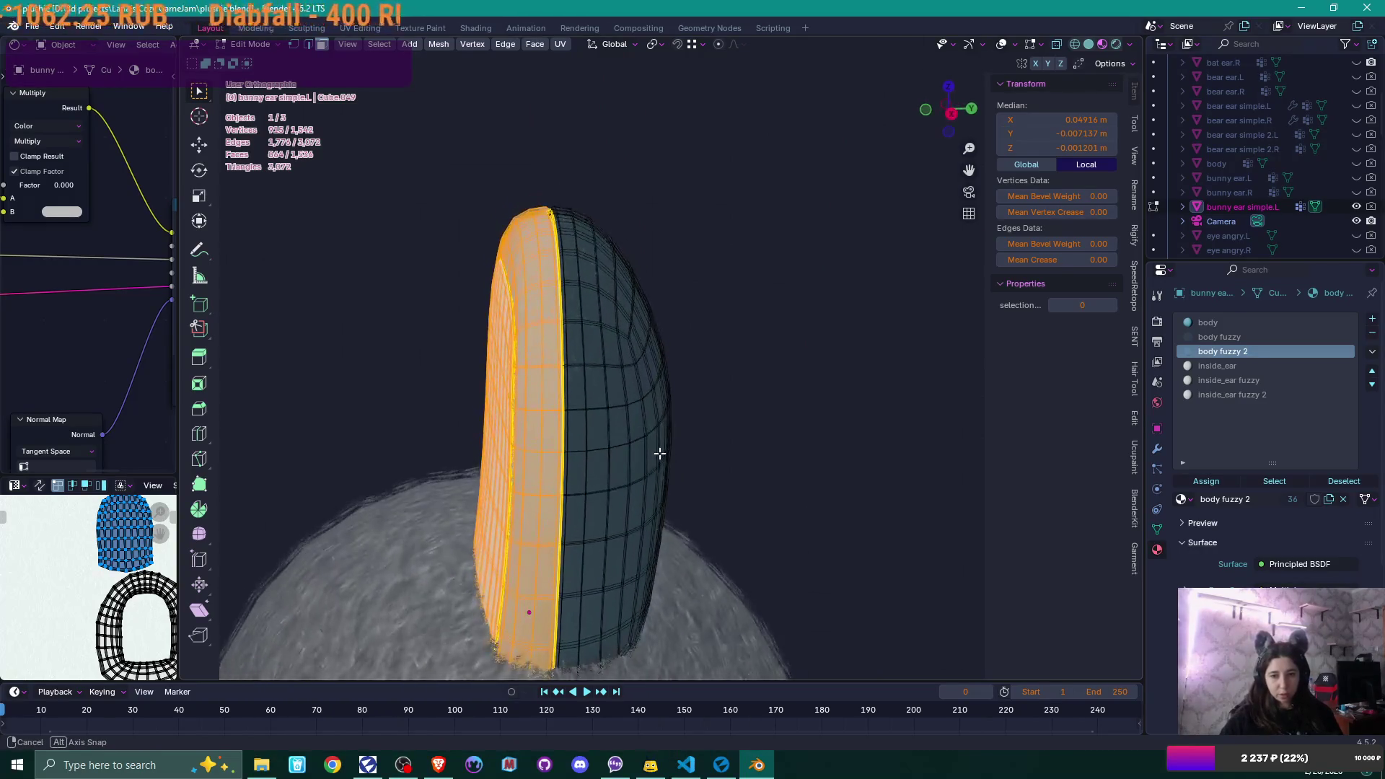
key("x")
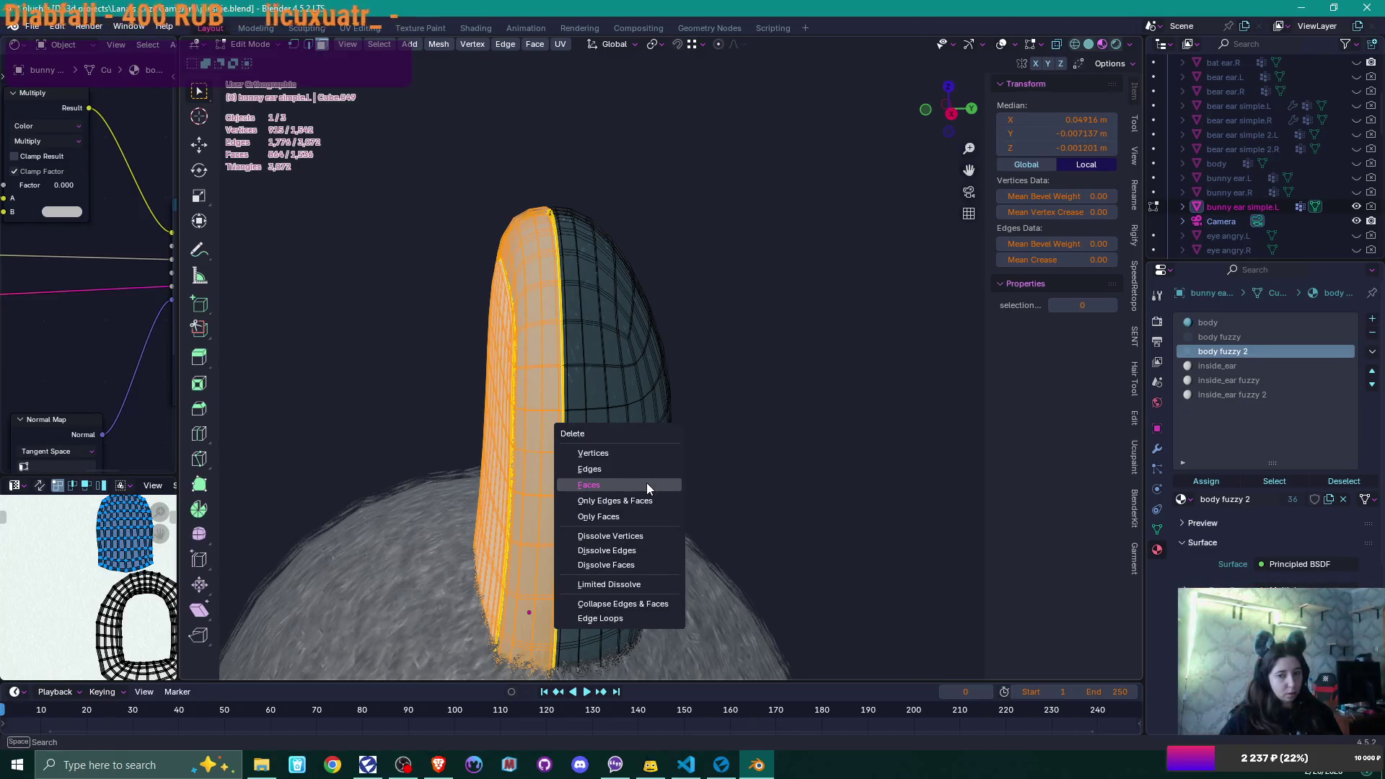
left_click(646, 482)
scroll(646, 483, "up", 6)
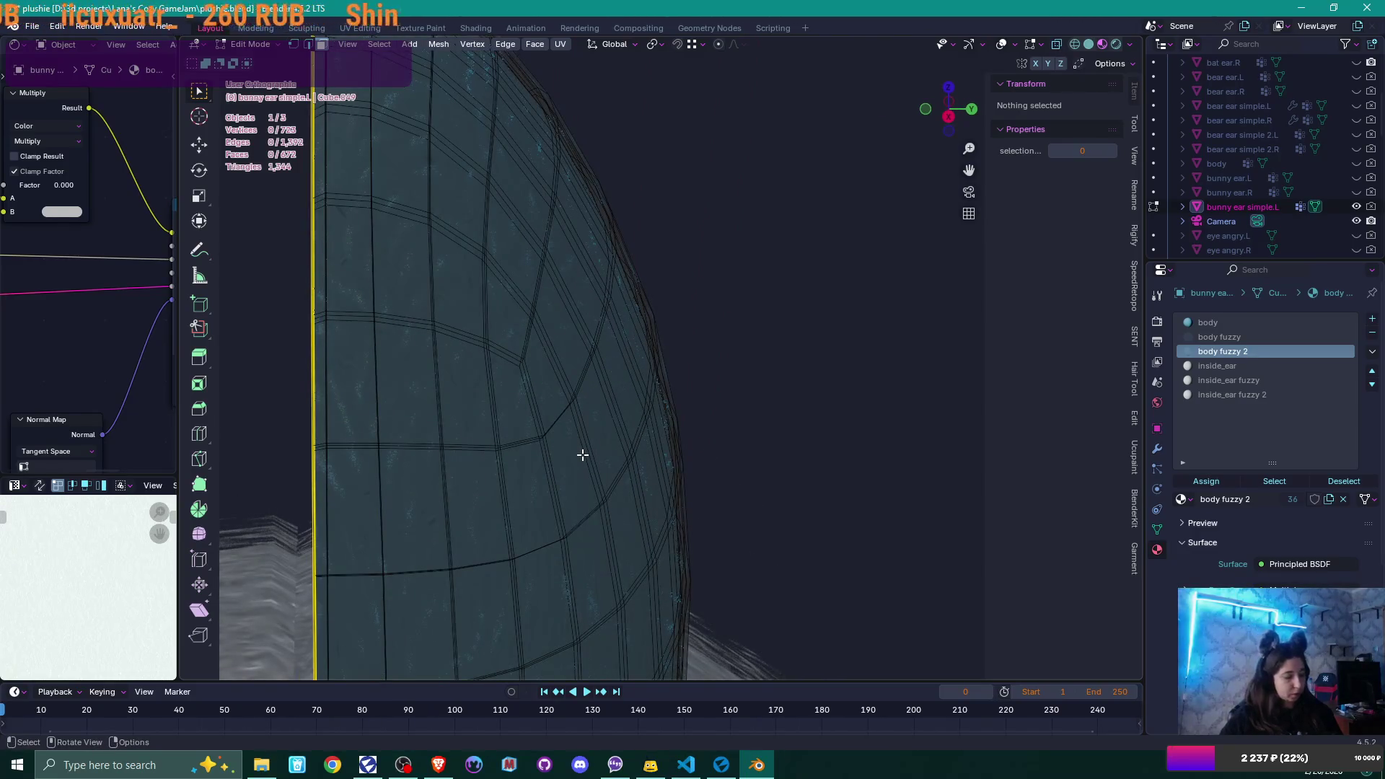
- Look down on the ear from the top with X-ray on to reach the back vertices
mouse_move(583, 455)
middle_mouse_down()
mouse_move(541, 464)
mouse_move(478, 442)
mouse_move(454, 396)
mouse_move(684, 560)
mouse_move(562, 360)
mouse_move(573, 362)
middle_mouse_up()
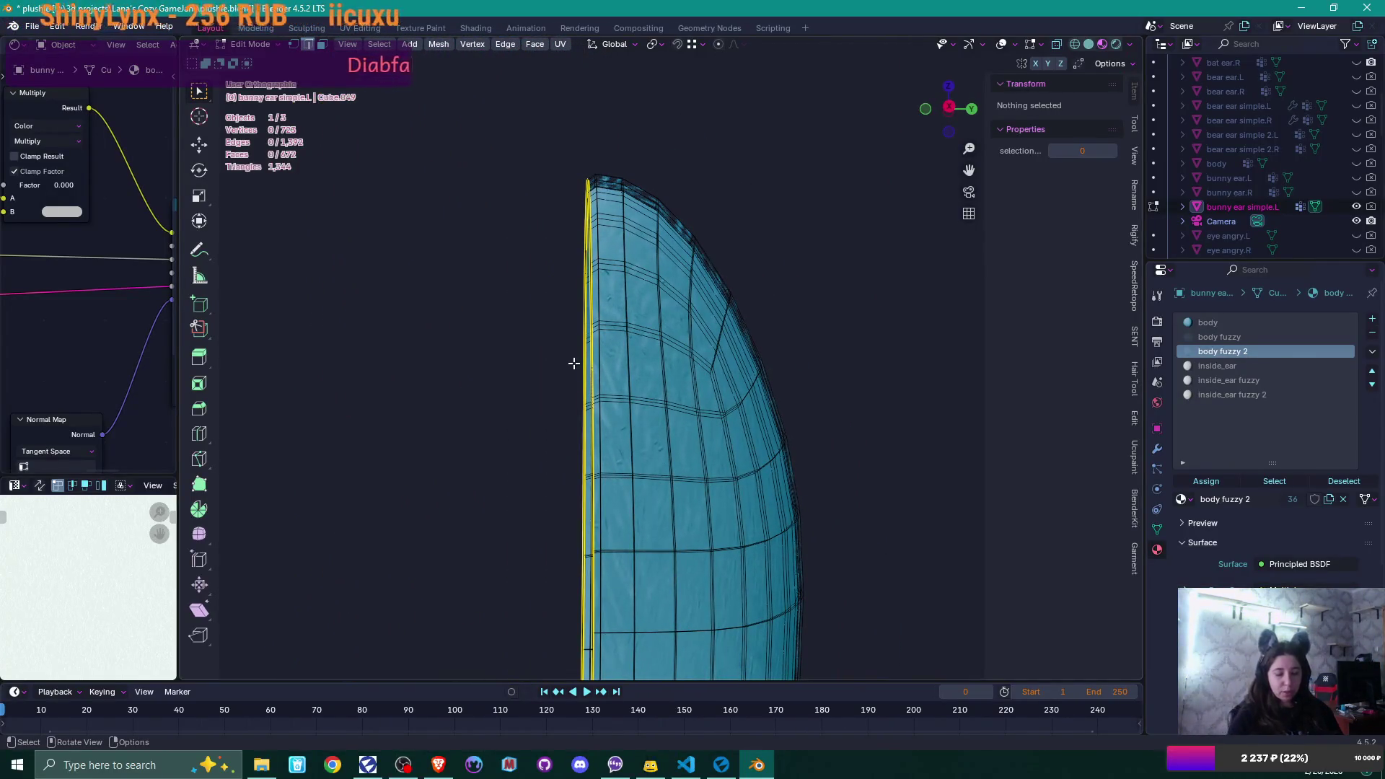
scroll(576, 358, "down", 3)
mouse_move(581, 375)
middle_mouse_down()
mouse_move(630, 377)
mouse_move(663, 432)
mouse_move(661, 310)
mouse_move(618, 325)
middle_mouse_up()
scroll(660, 447, "up", 3)
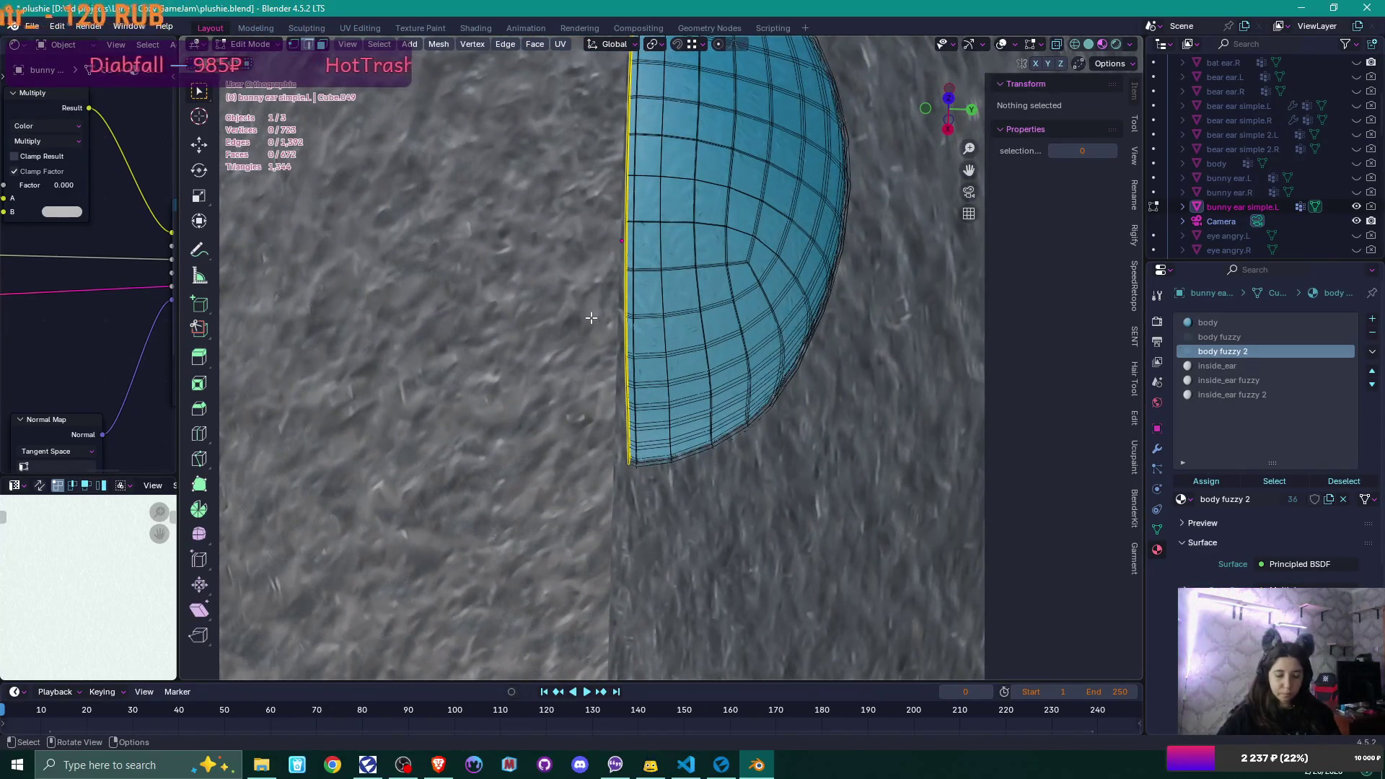
key("KP_7")
middle_click_drag(590, 318, 695, 341, "shift")
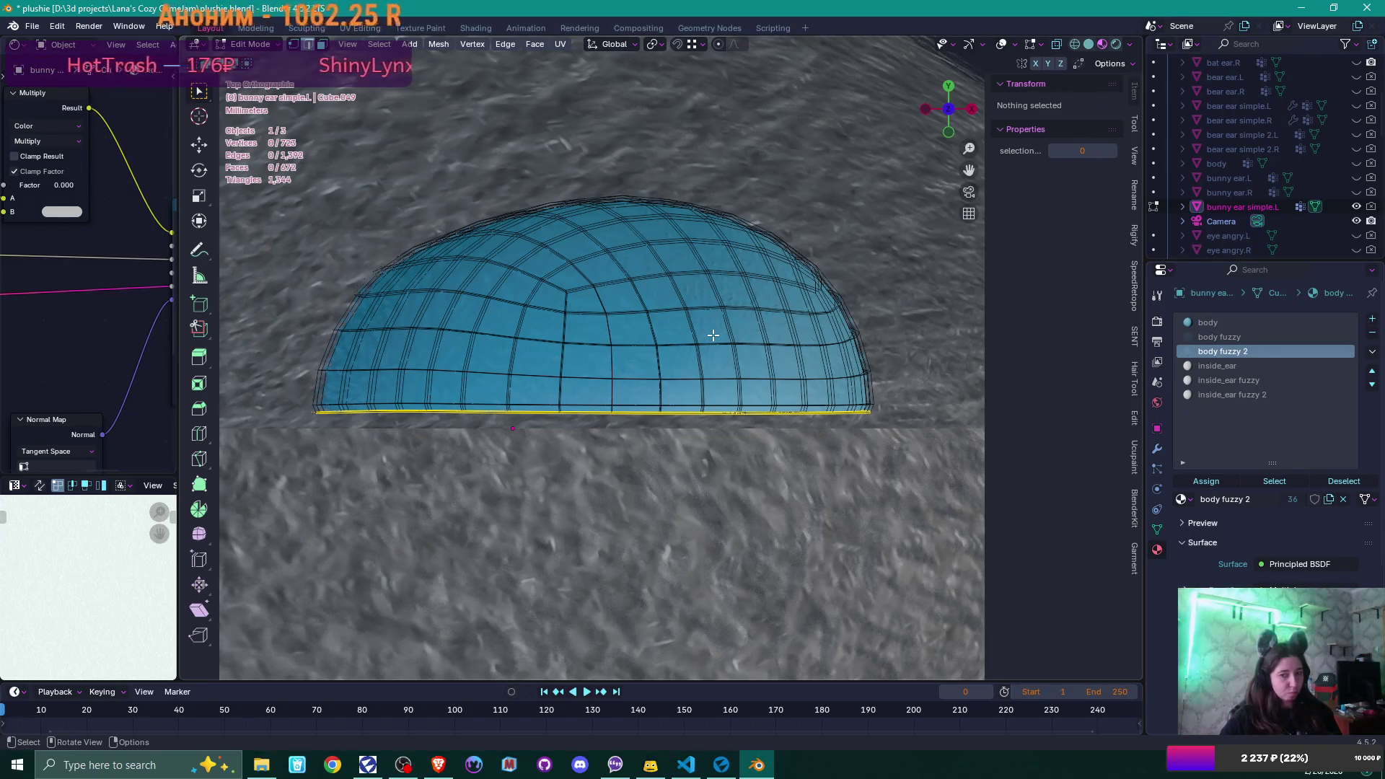
key("alt+z")
- Nudge the ear's bottom edge loop and the ring above it along Y
left_click_drag(300, 411, 907, 455)
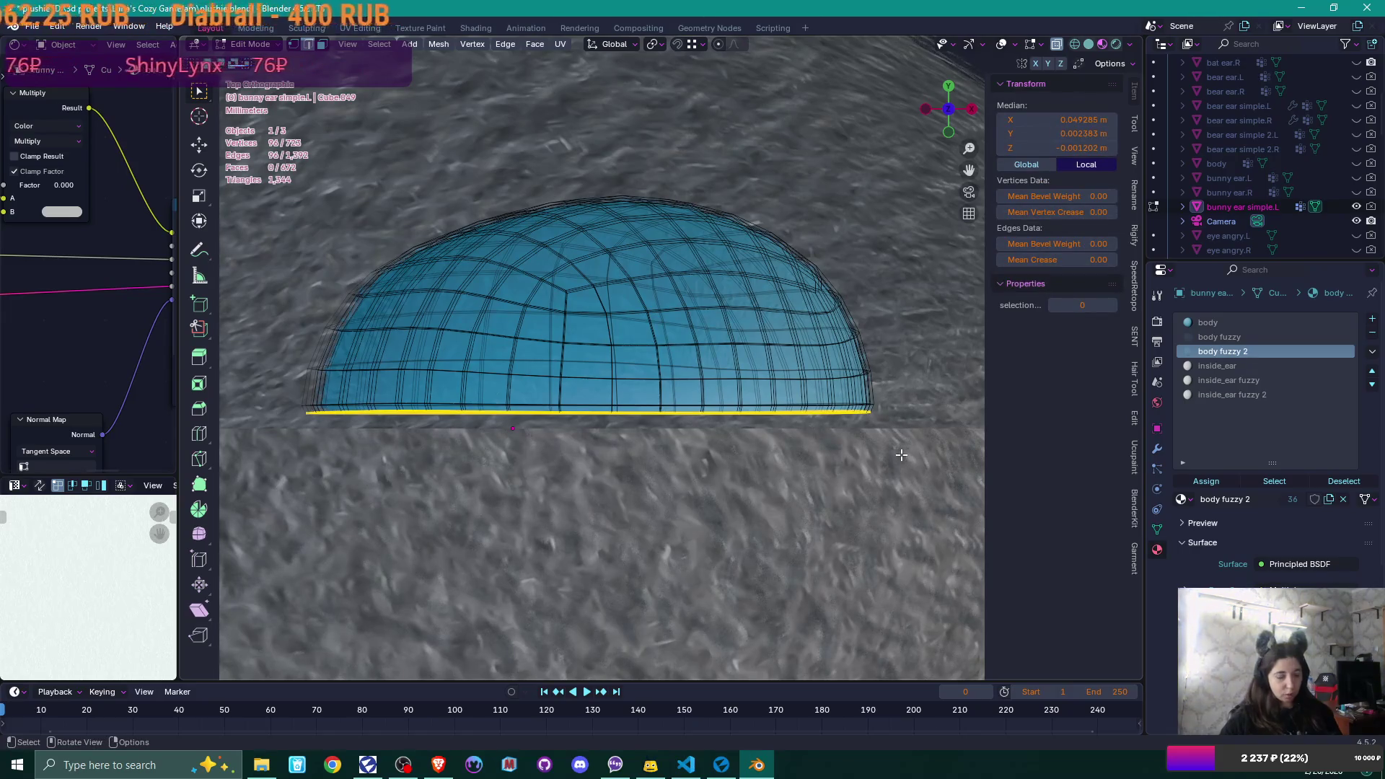
key("g")
key("y")
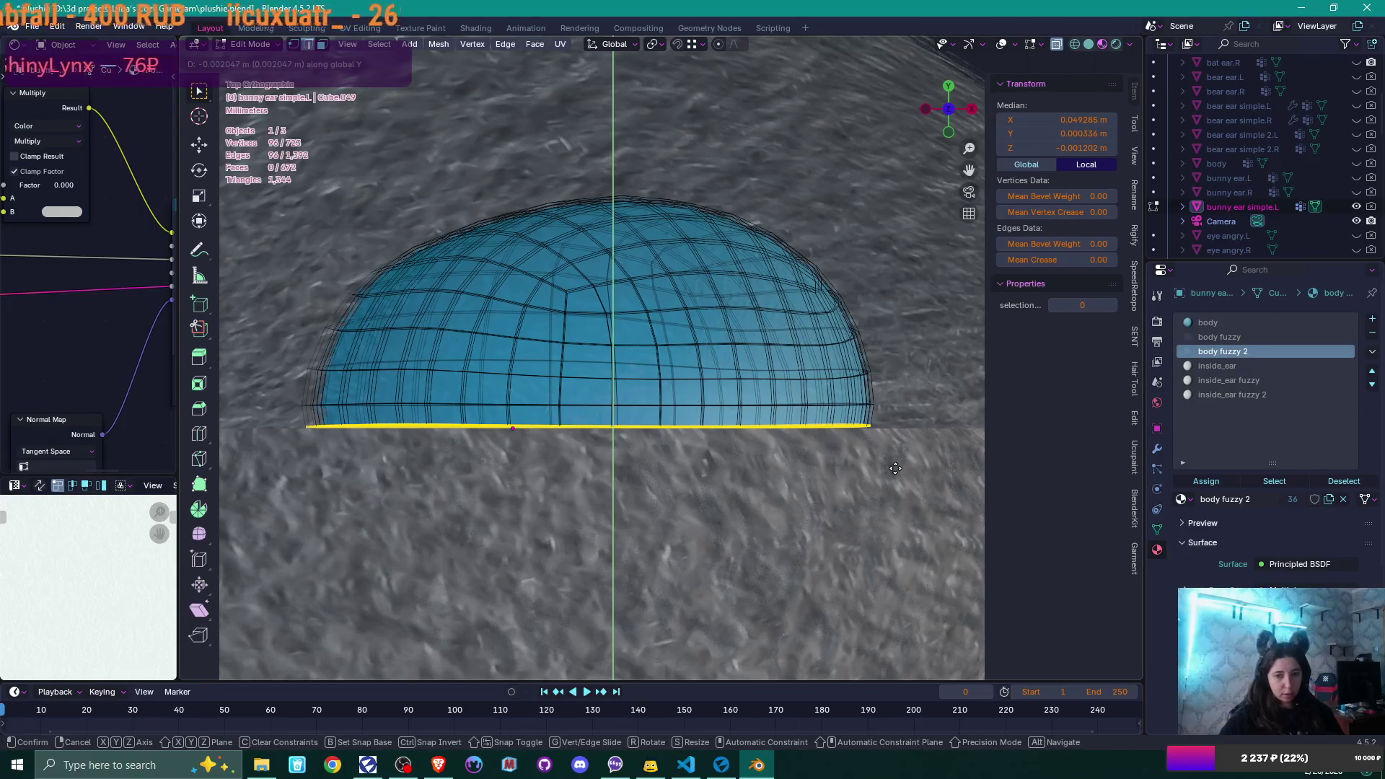
left_click(895, 469)
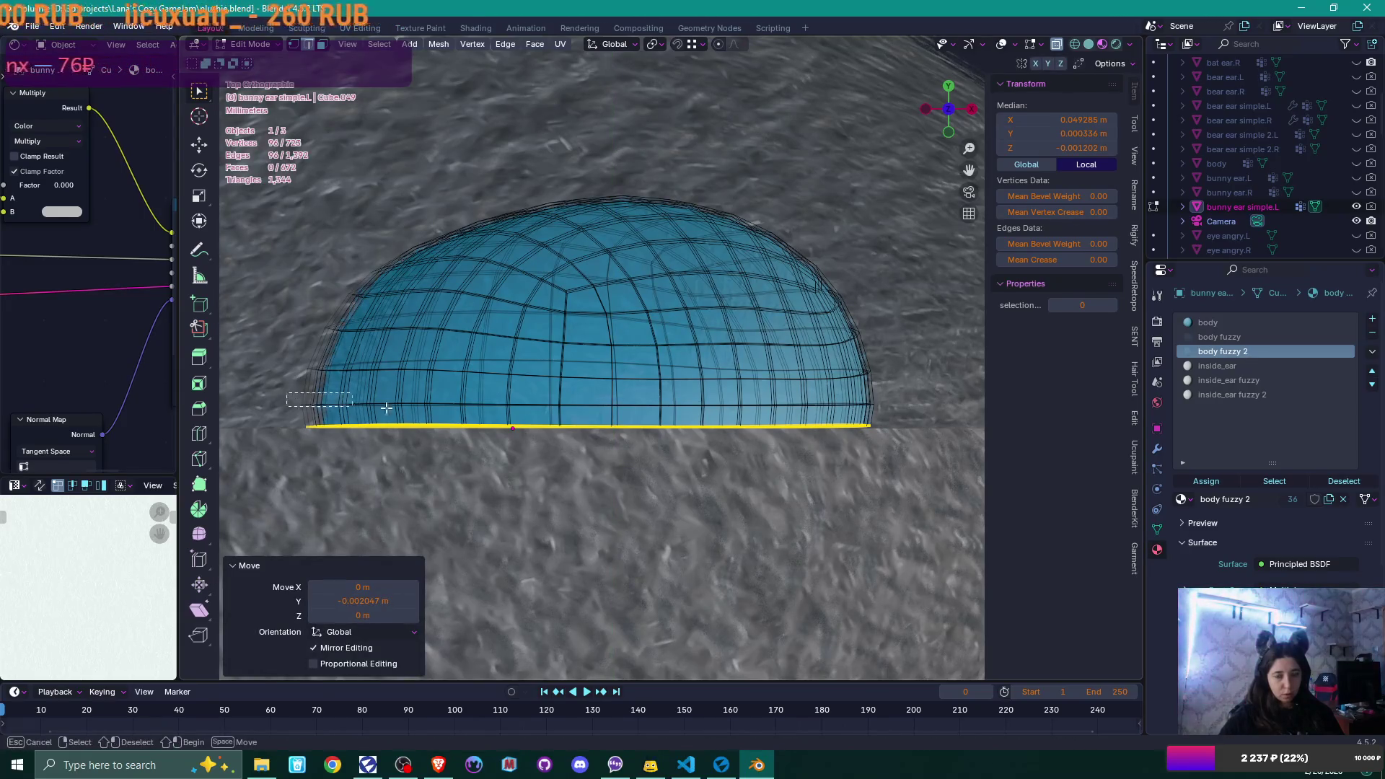
left_click_drag(871, 411, 936, 405, "shift")
key("g")
key("y")
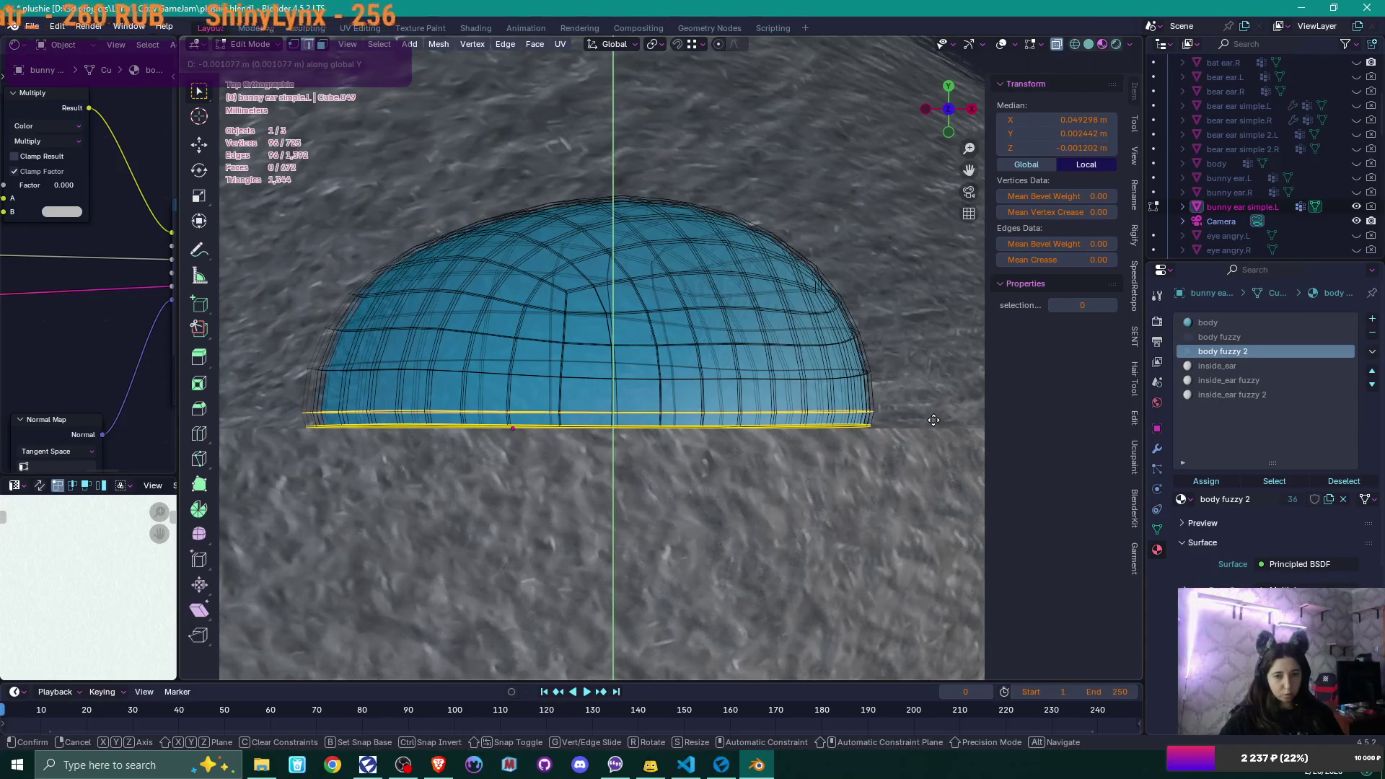
left_click(933, 420)
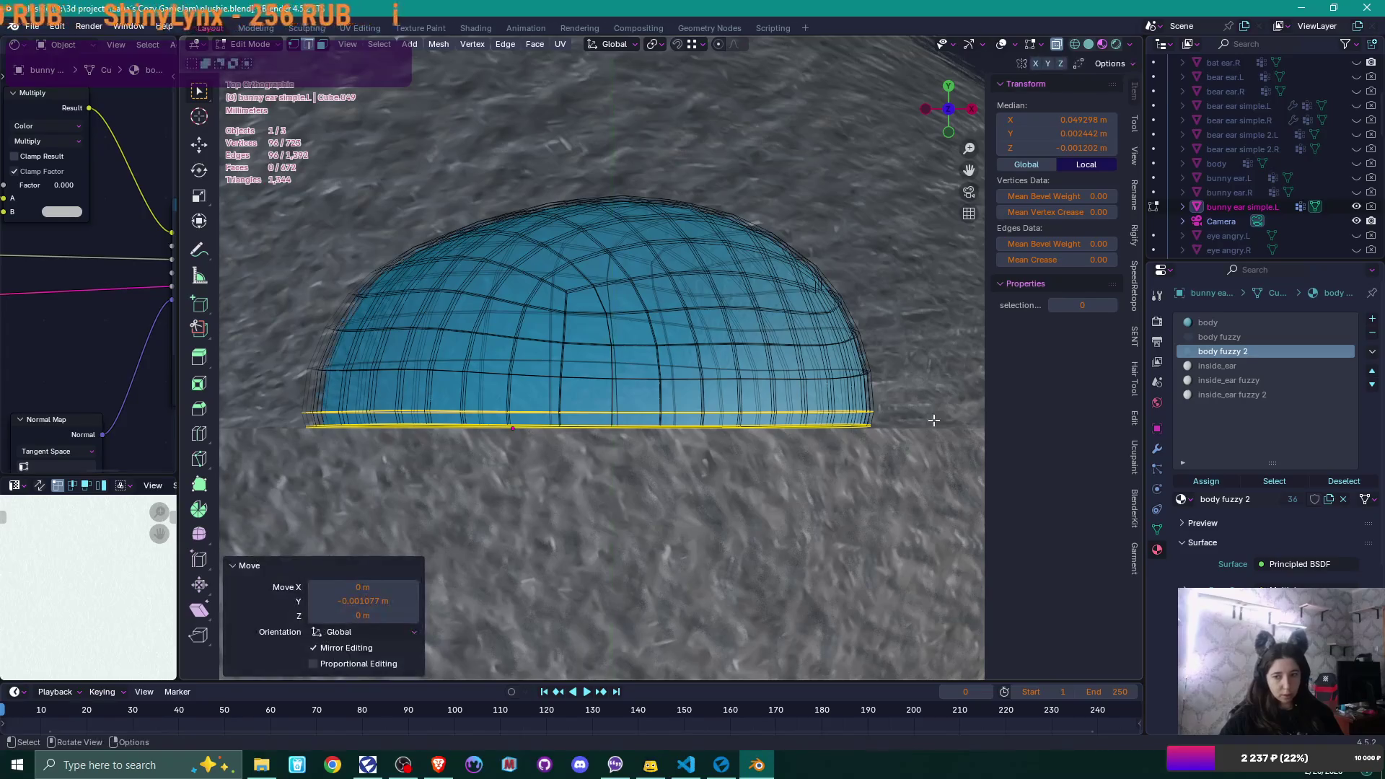
- Shrink the bottom edge loop to 0.992
left_click_drag(307, 426, 883, 470)
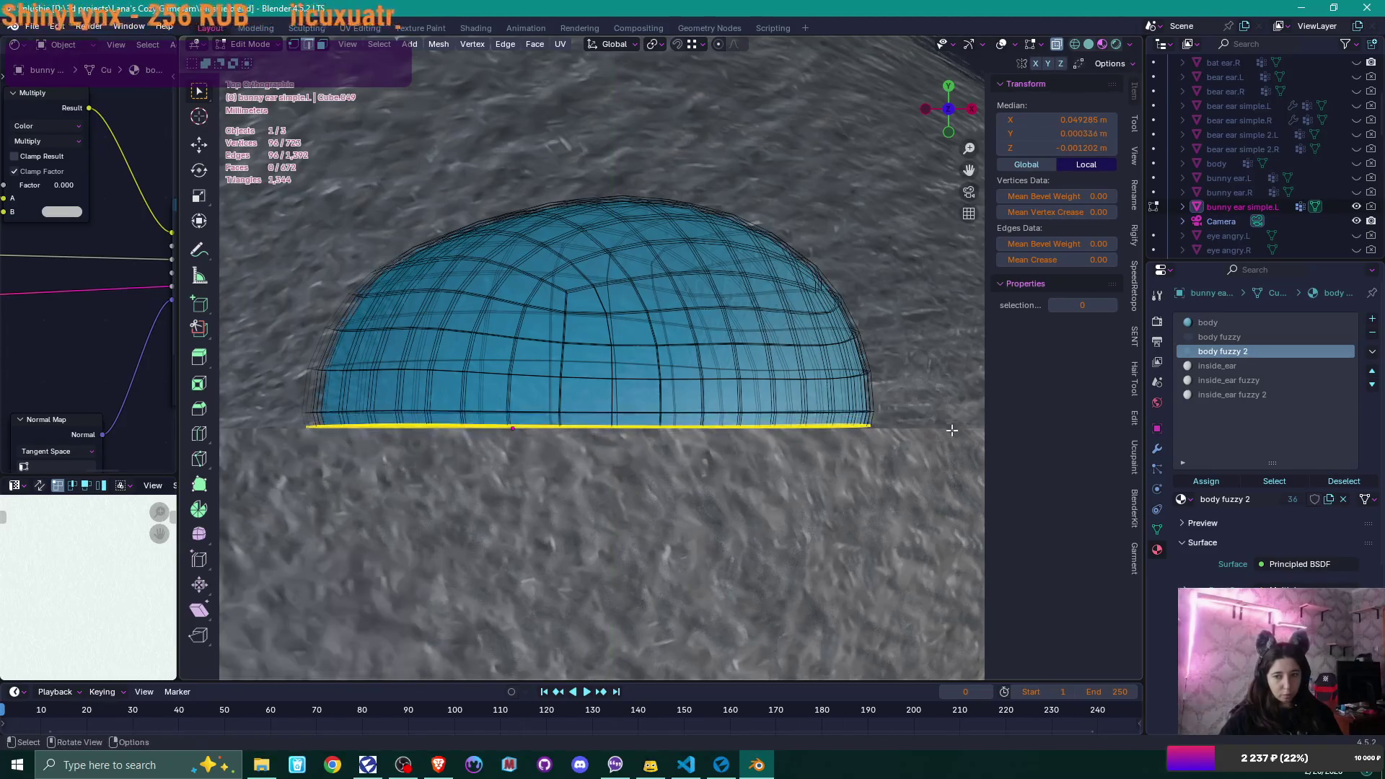
key("s")
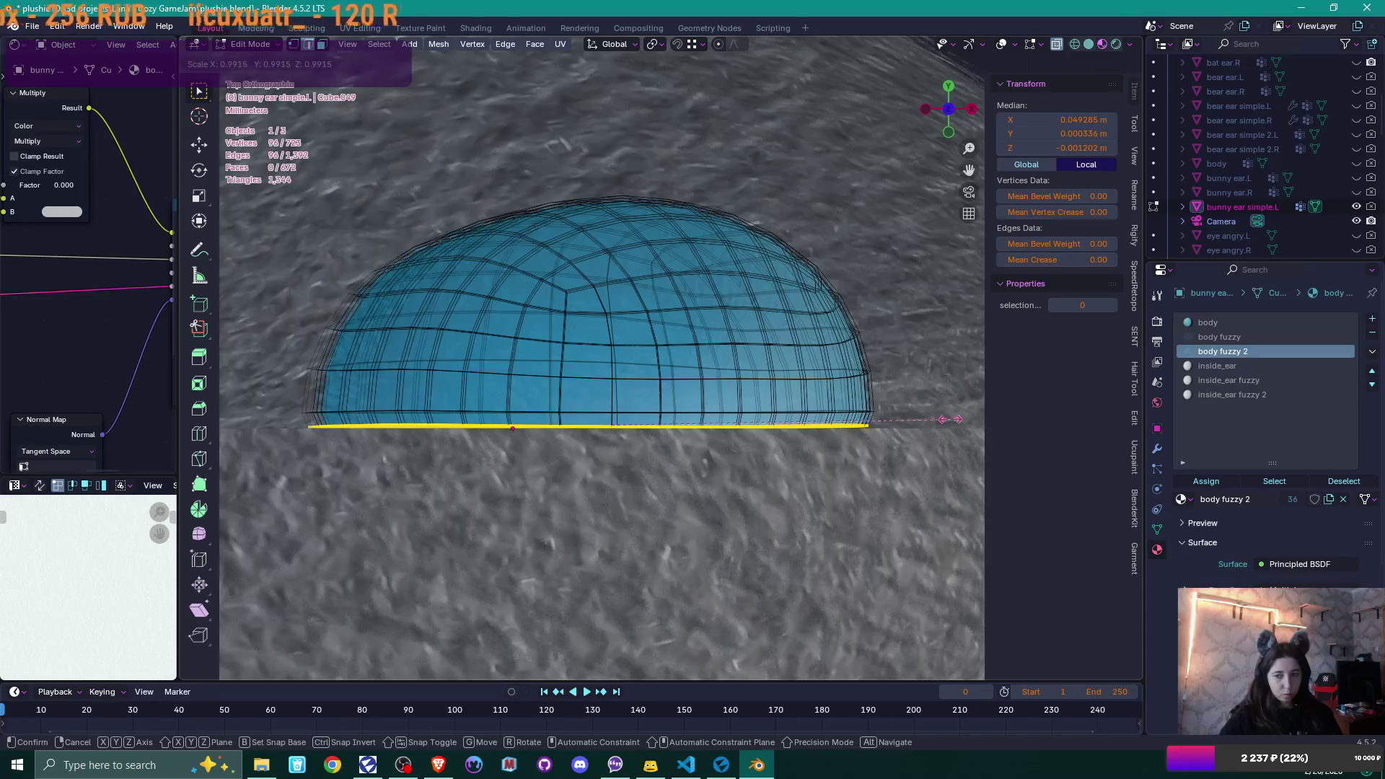
left_click(950, 420)
mouse_move(951, 419)
middle_mouse_down()
mouse_move(808, 378)
mouse_move(688, 266)
middle_mouse_up()
key("KP_7")
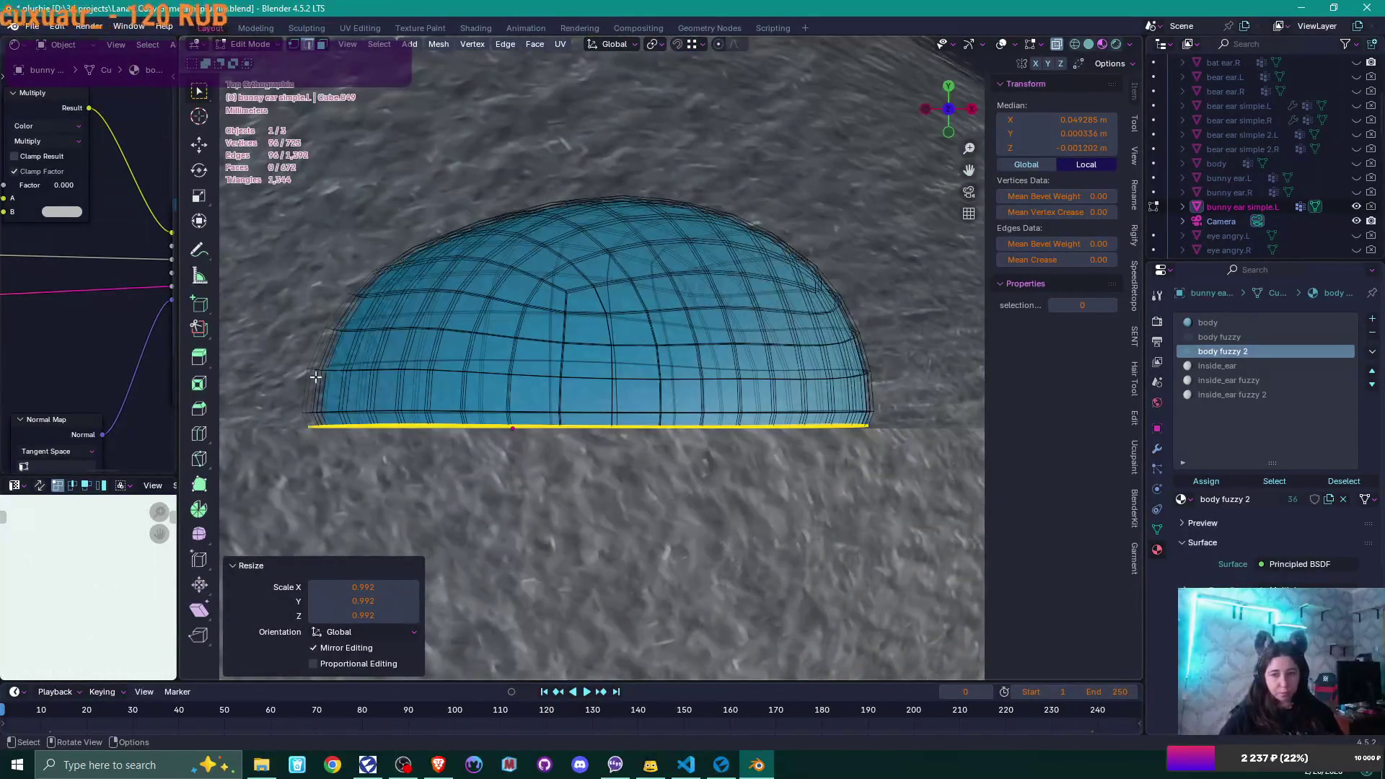
- Nudge the two lowest loops up along Y and enlarge them to 1.007
left_click_drag(292, 401, 927, 417)
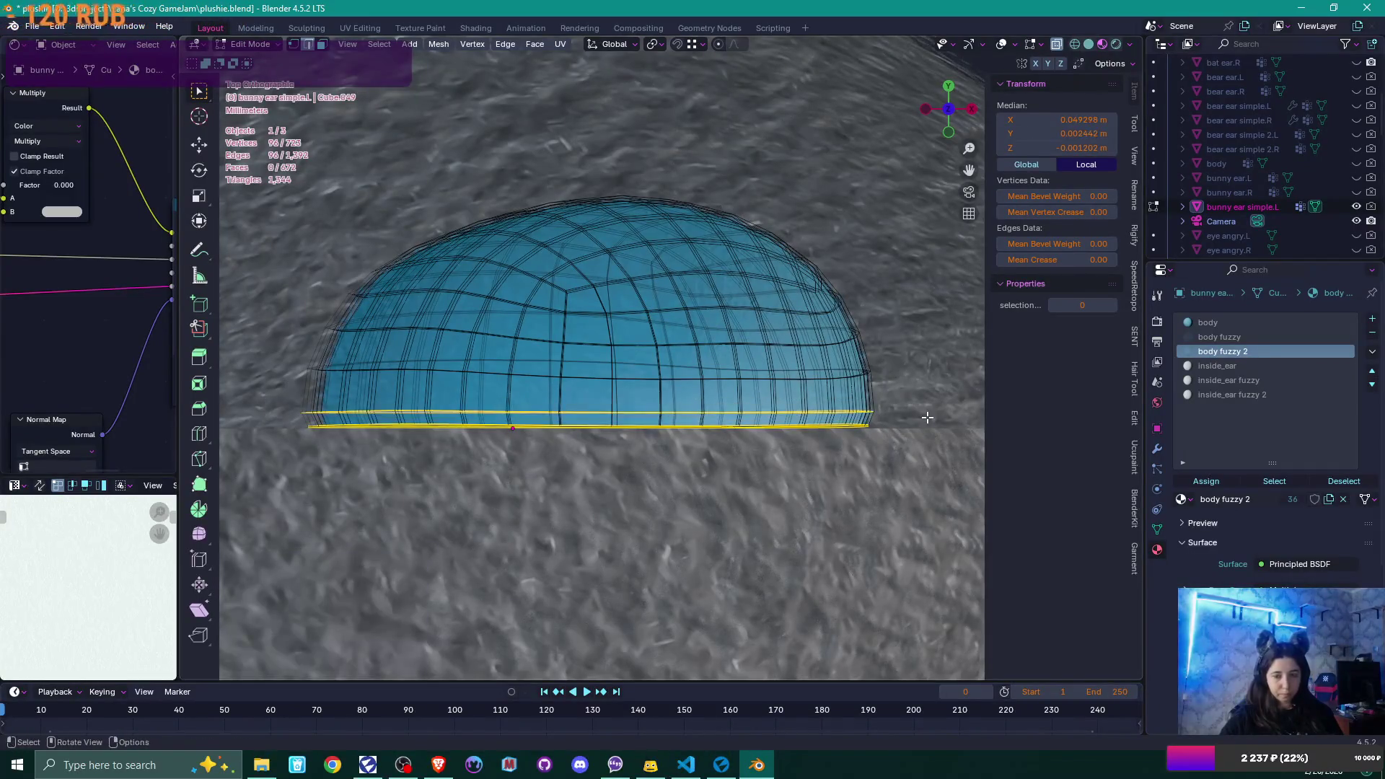
key("g")
key("y")
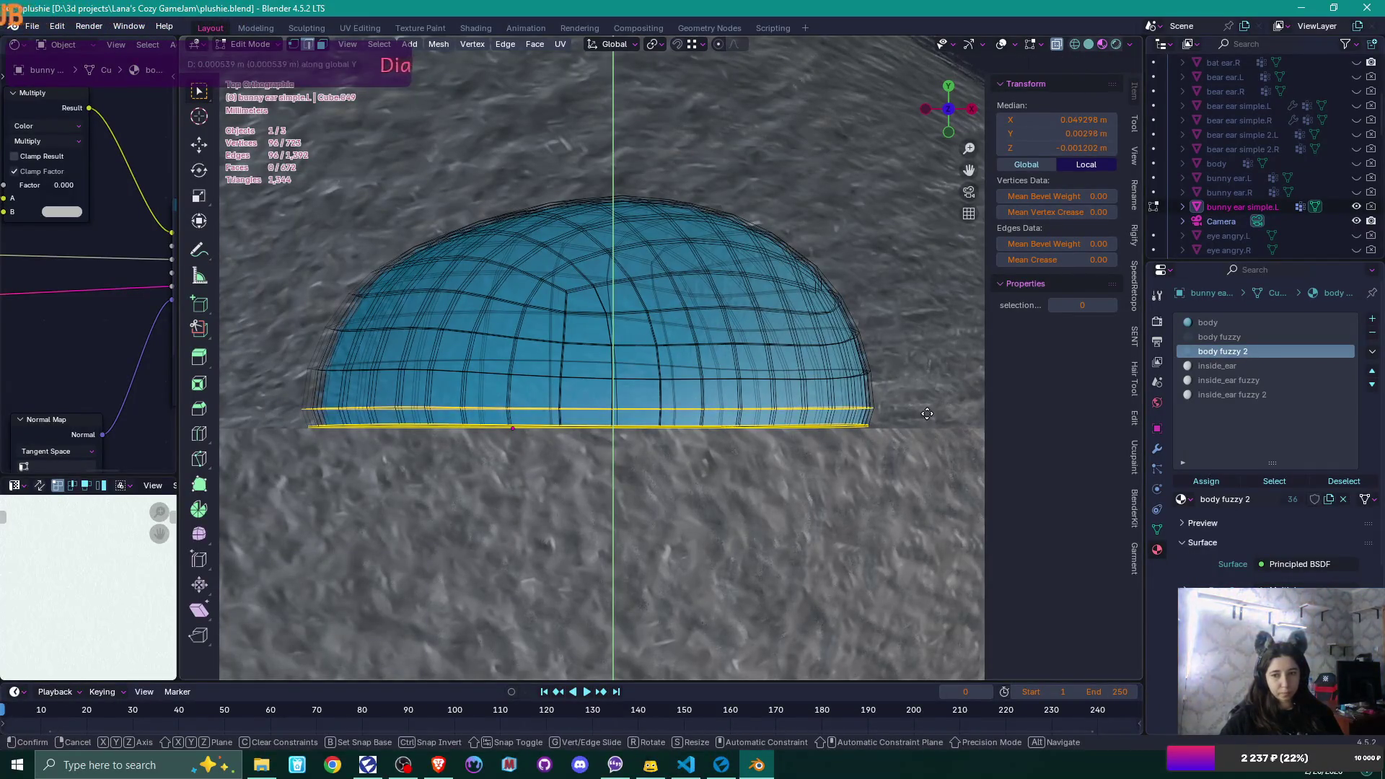
left_click(927, 413)
key("s")
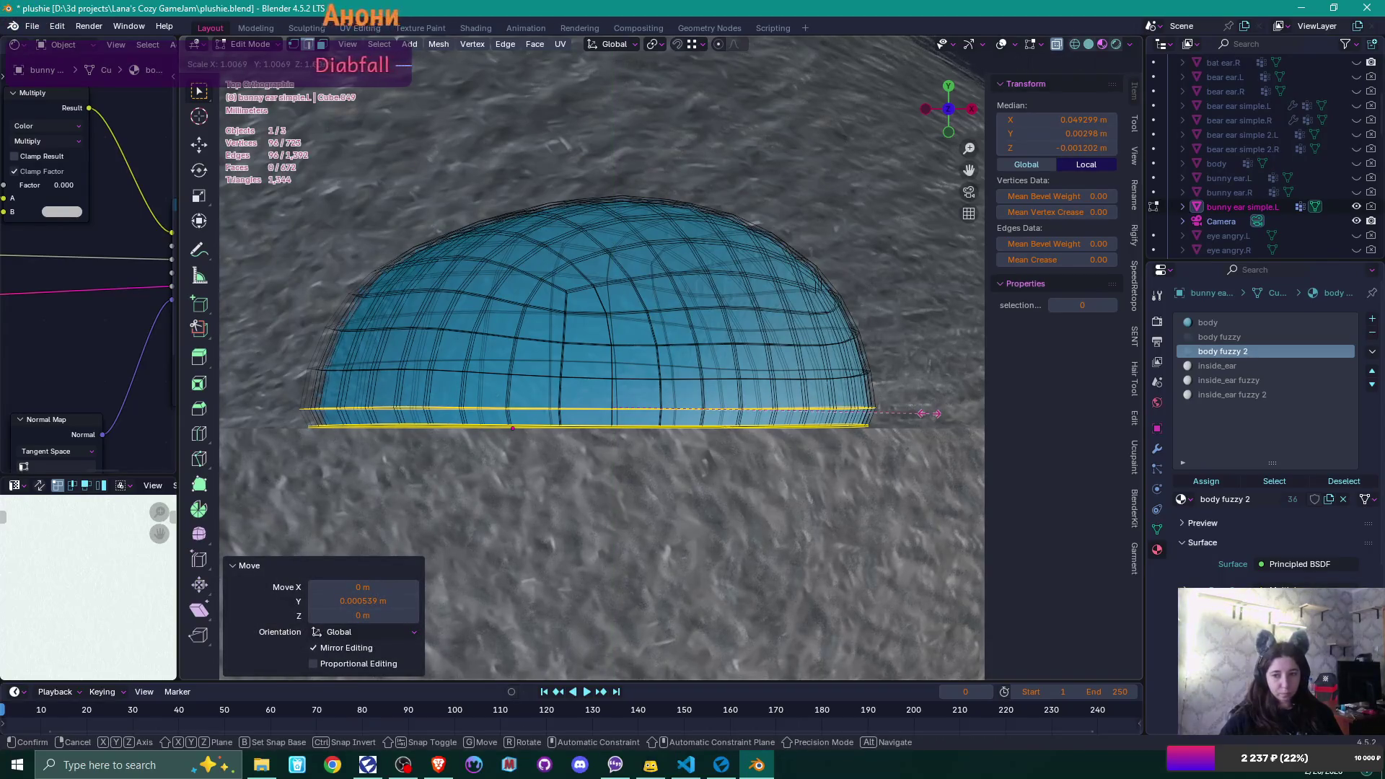
left_click(929, 413)
middle_click_drag(892, 377, 741, 322)
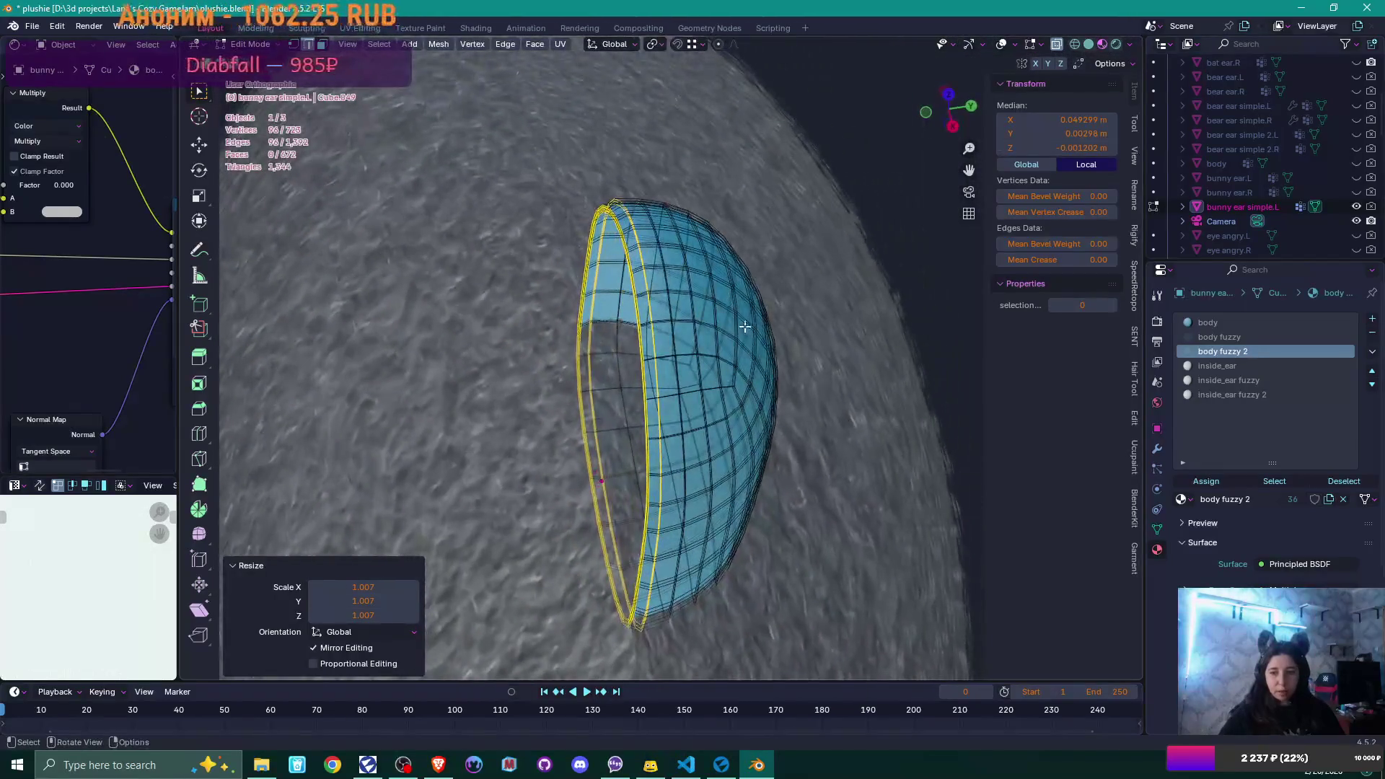
mouse_move(741, 374)
middle_mouse_down()
mouse_move(873, 299)
mouse_move(859, 343)
mouse_move(850, 225)
mouse_move(827, 221)
mouse_move(865, 240)
mouse_move(808, 341)
mouse_move(779, 340)
mouse_move(813, 284)
mouse_move(767, 383)
mouse_move(734, 392)
middle_mouse_up()
left_click(734, 392)
- Select the ear's outer linked region and enlarge it to 1.012 in front view
left_click(737, 380)
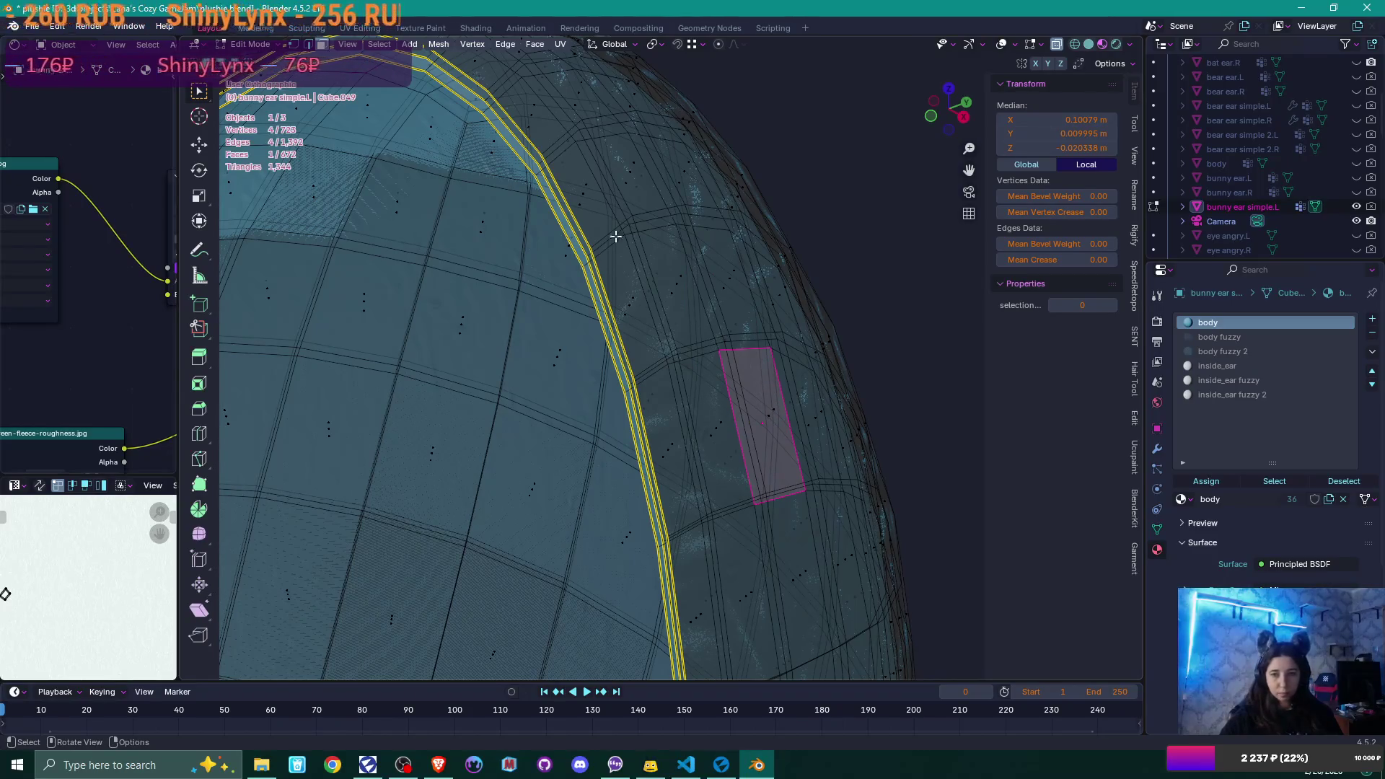
scroll(665, 245, "down", 5)
mouse_move(665, 245)
middle_mouse_down()
mouse_move(785, 324)
mouse_move(858, 287)
mouse_move(840, 284)
mouse_move(866, 253)
mouse_move(825, 309)
middle_mouse_up()
left_click(862, 272)
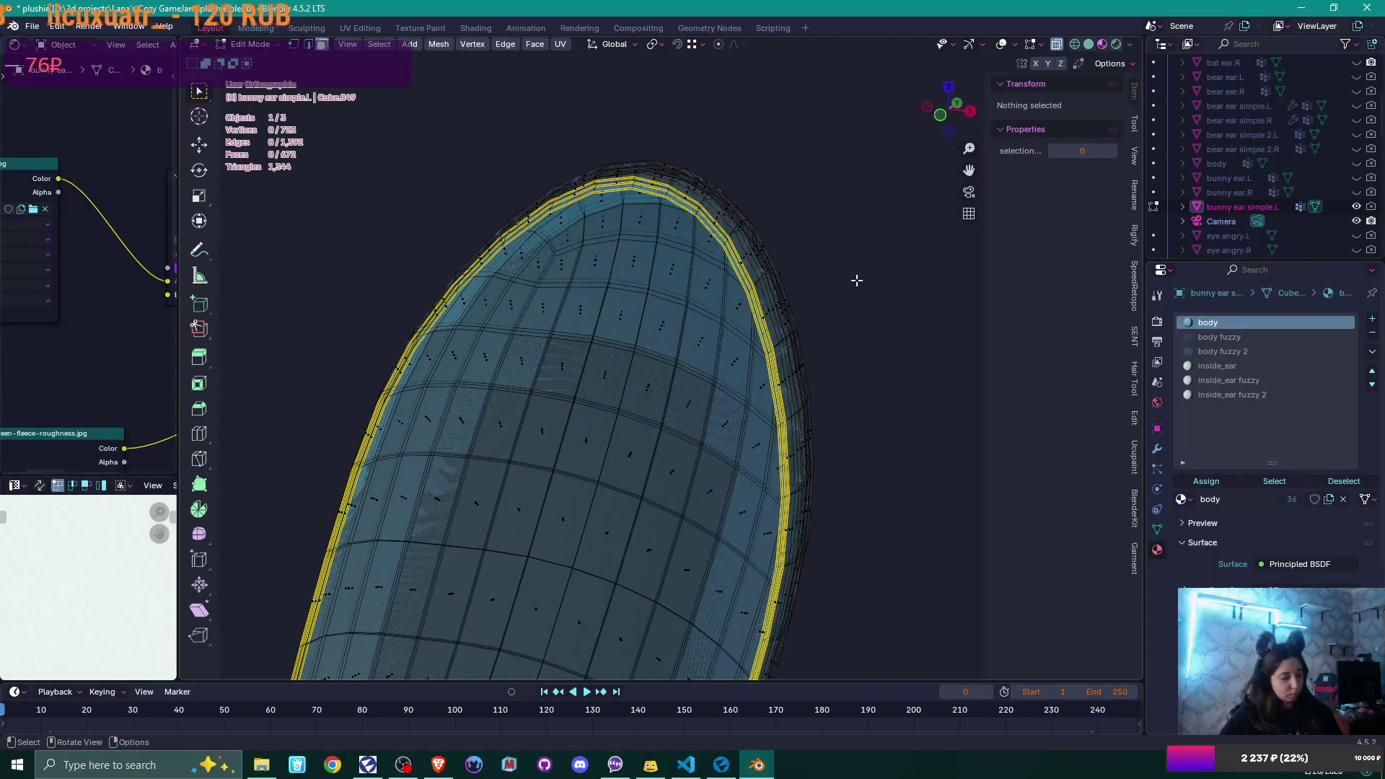
middle_click_drag(822, 310, 730, 349)
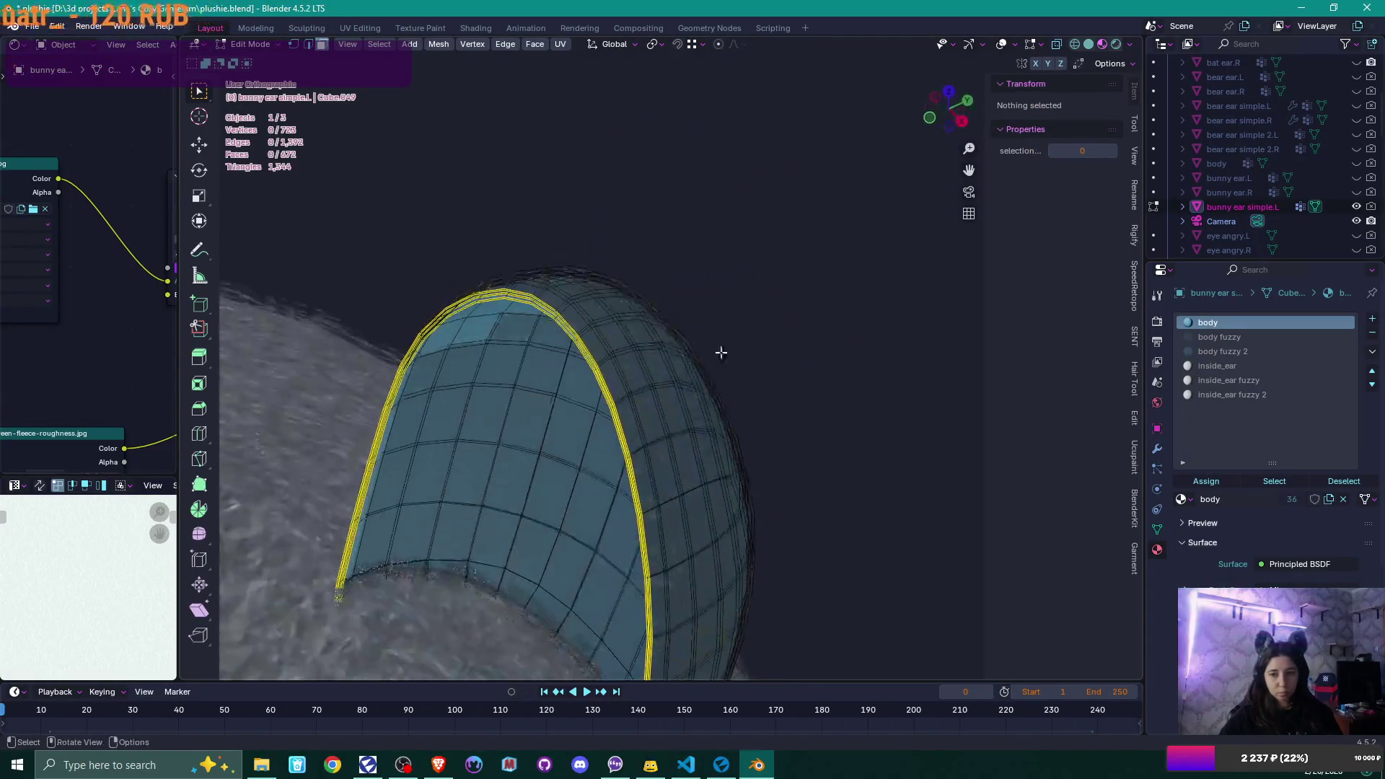
left_click(638, 376)
key("l")
middle_click_drag(638, 376, 786, 315)
key("KP_1")
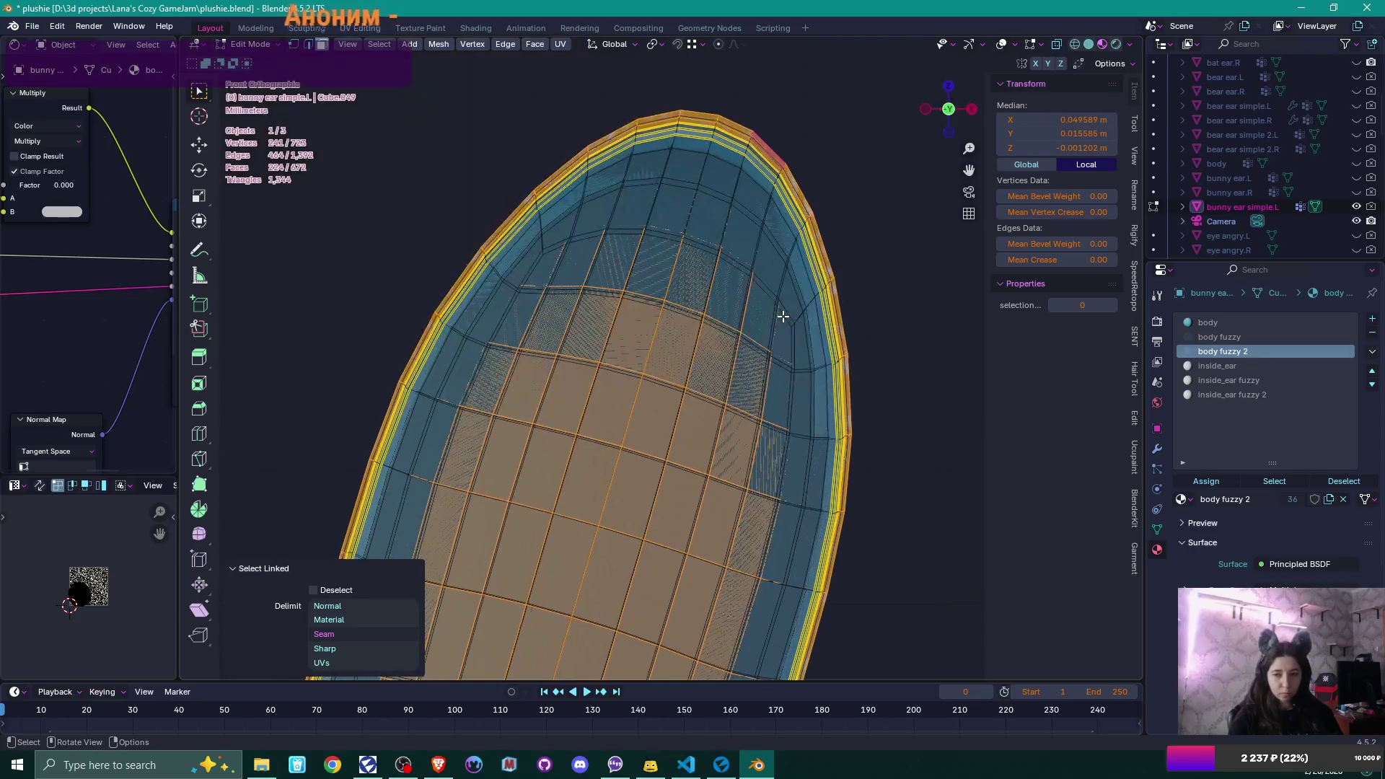
left_click(1356, 221)
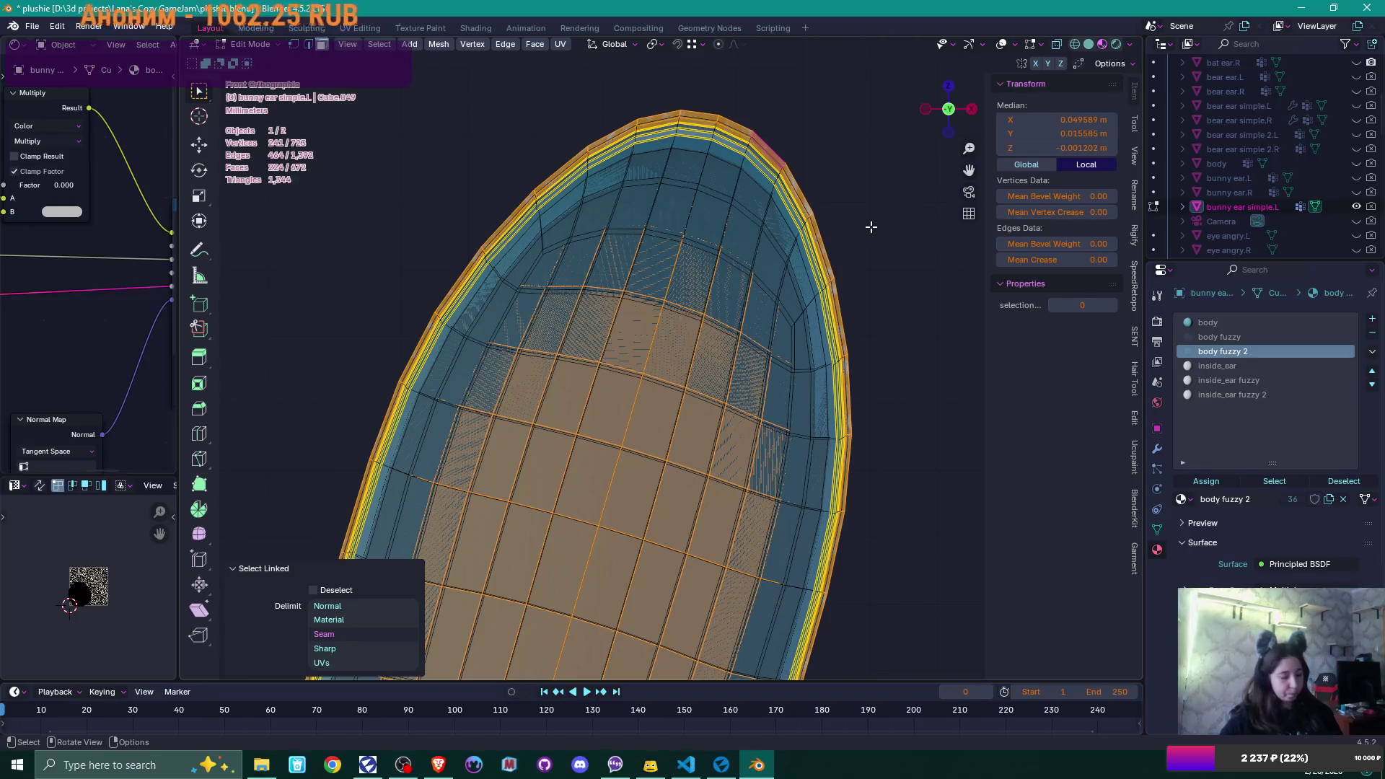
key("s")
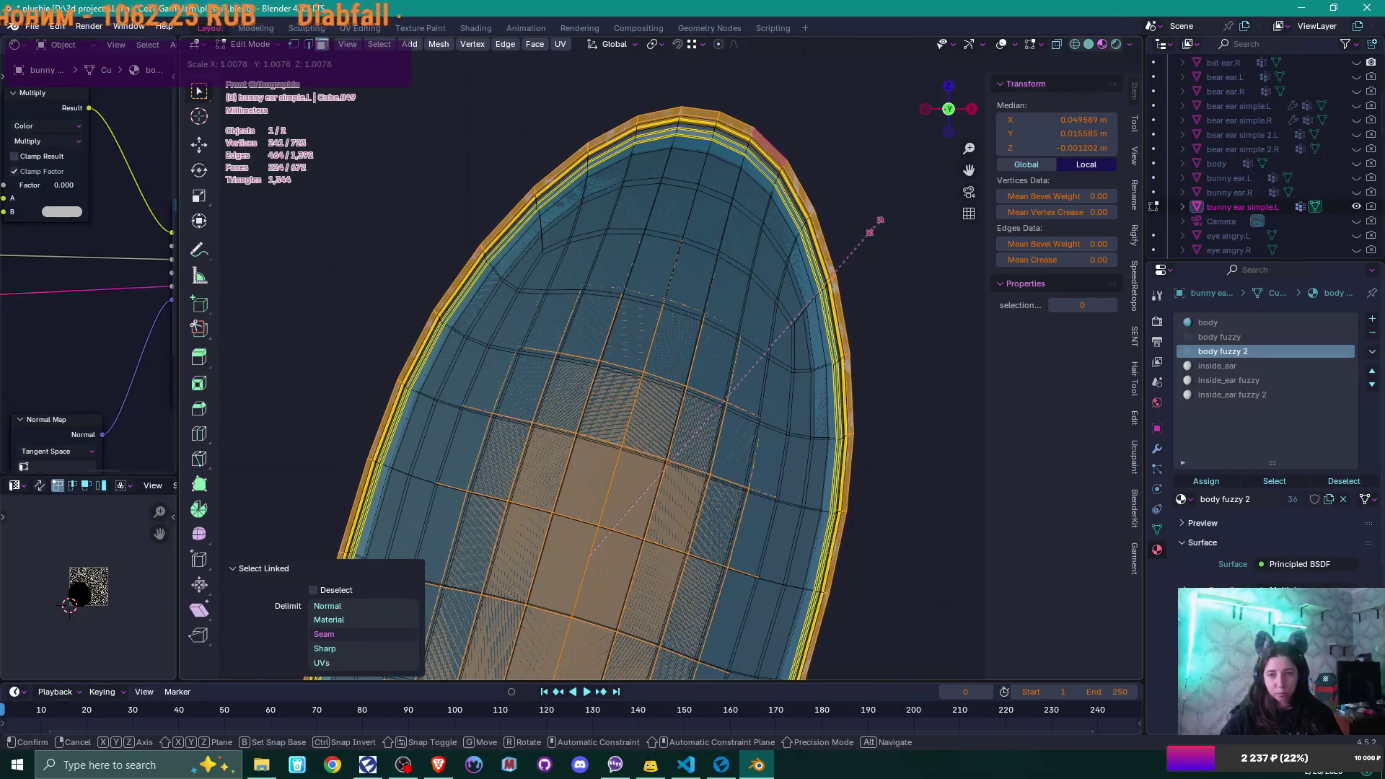
left_click(875, 230)
- Enlarge the seam-bounded rim island near the tip by 1.005 and return to Object Mode
scroll(872, 208, "up", 1)
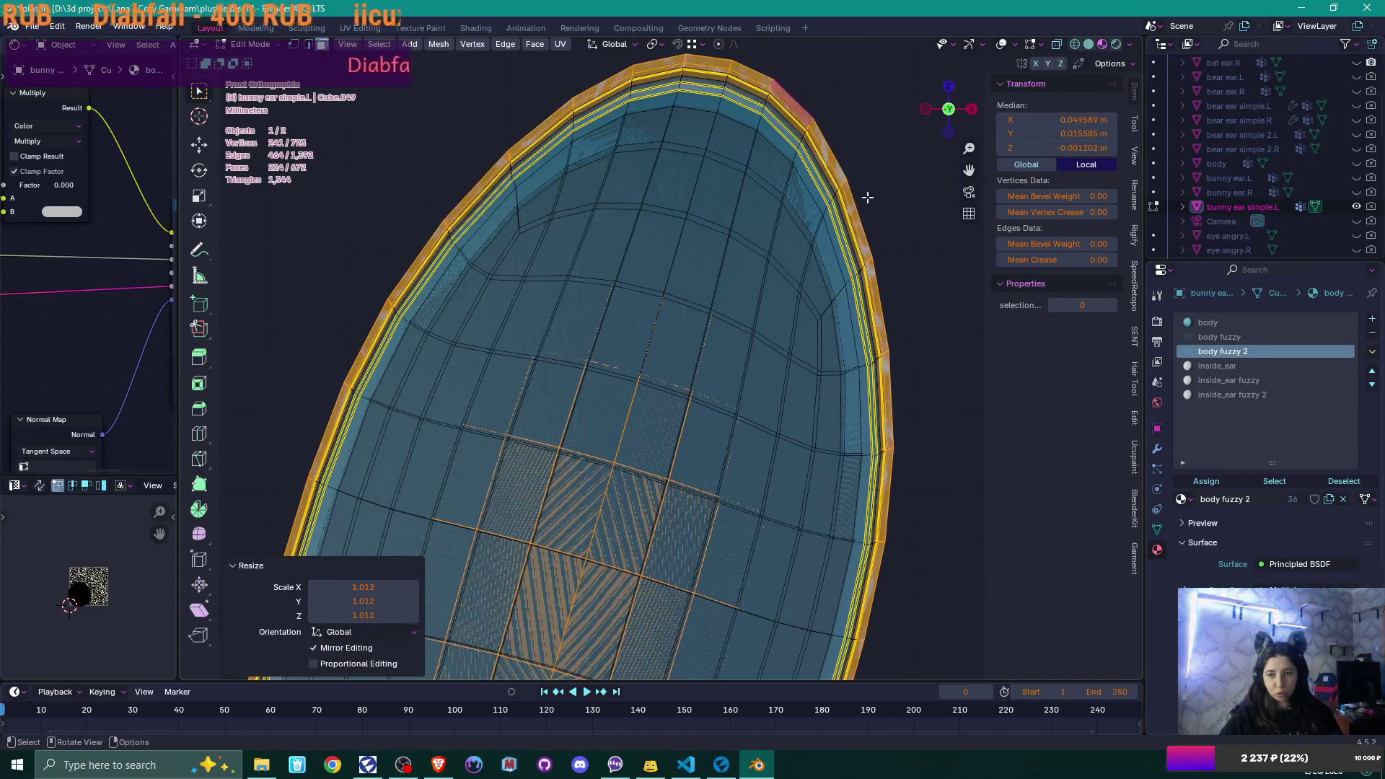
left_click(792, 130)
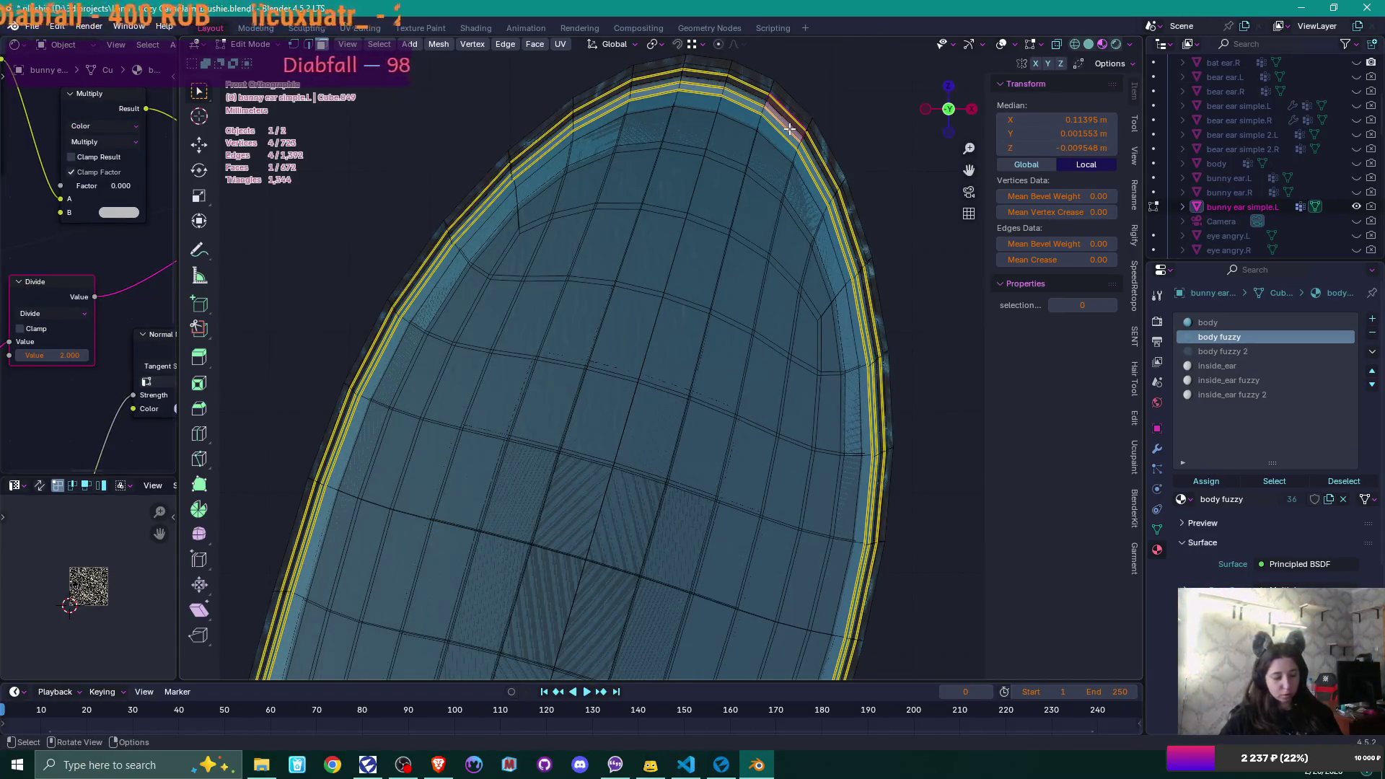
key("ctrl+l")
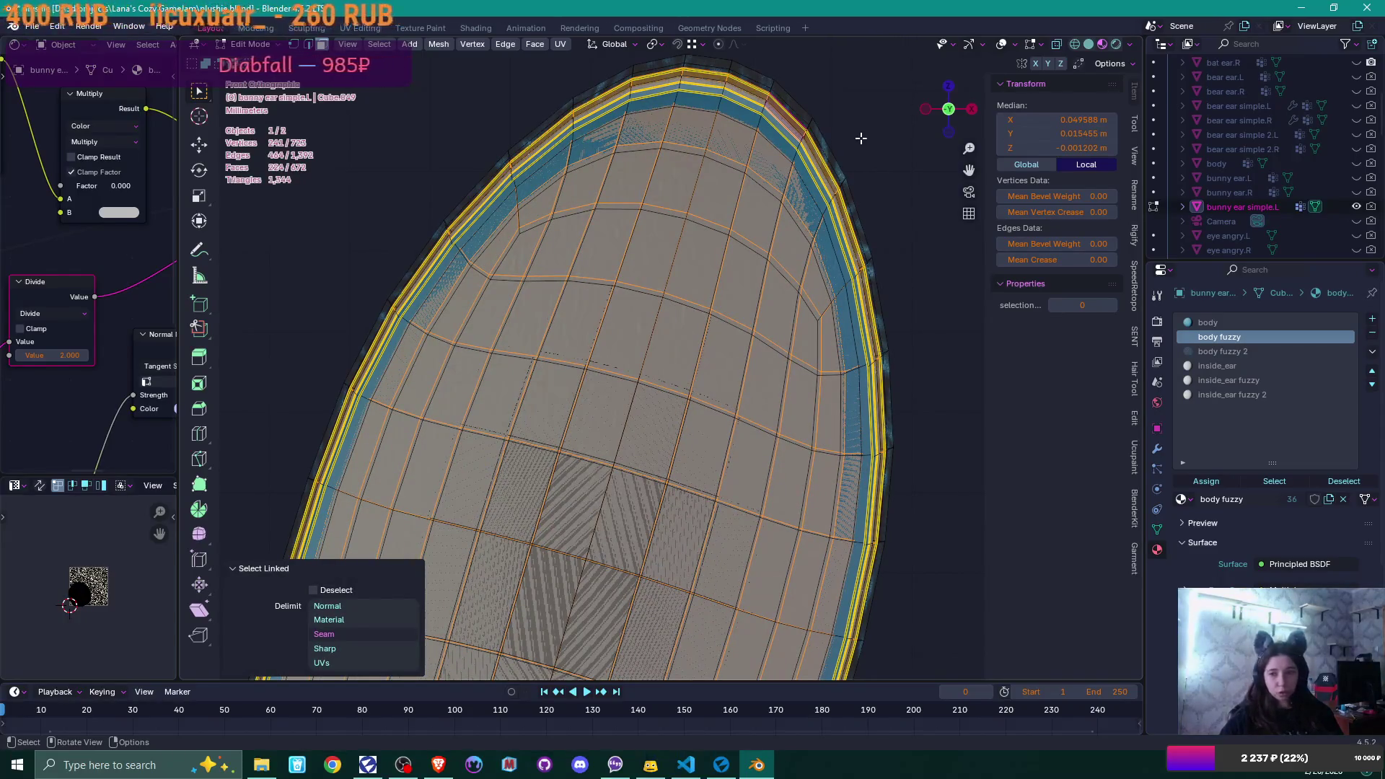
key("s")
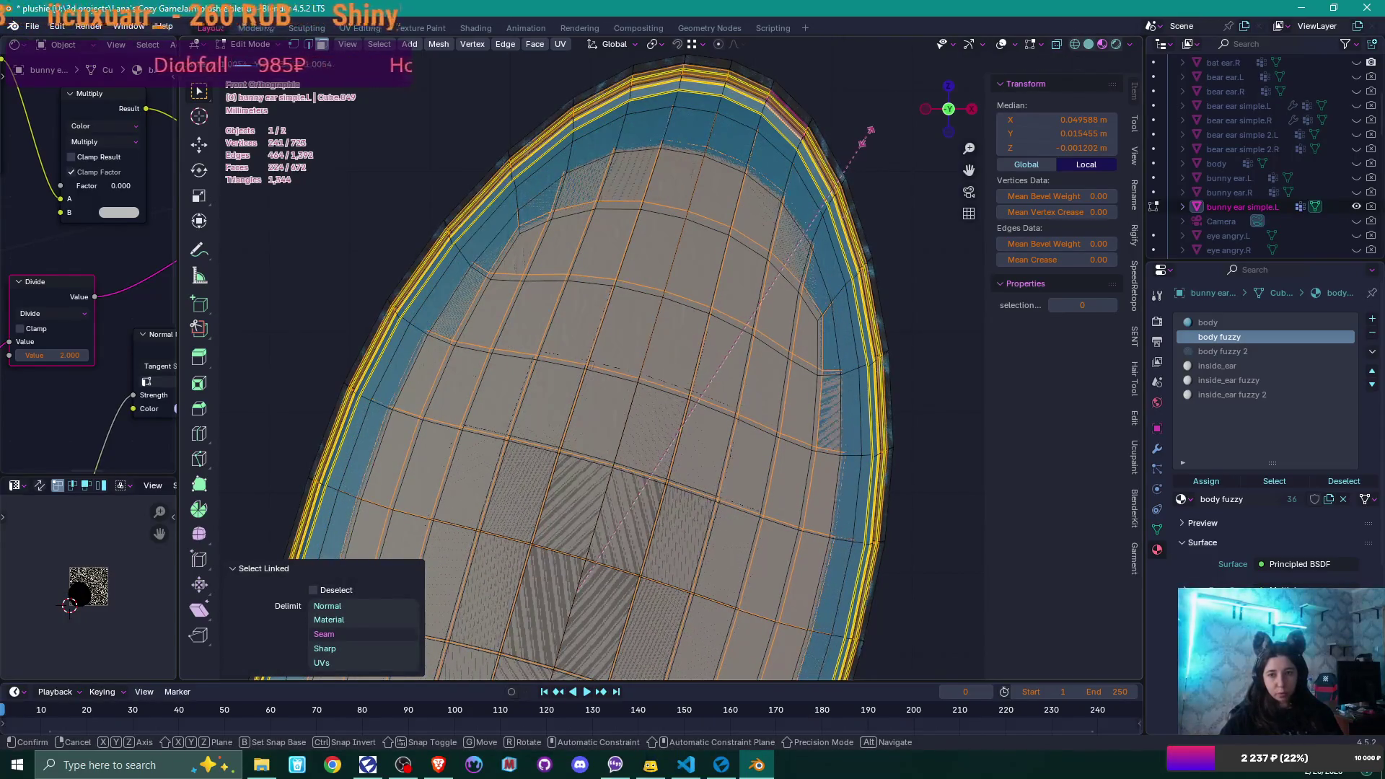
left_click(870, 131)
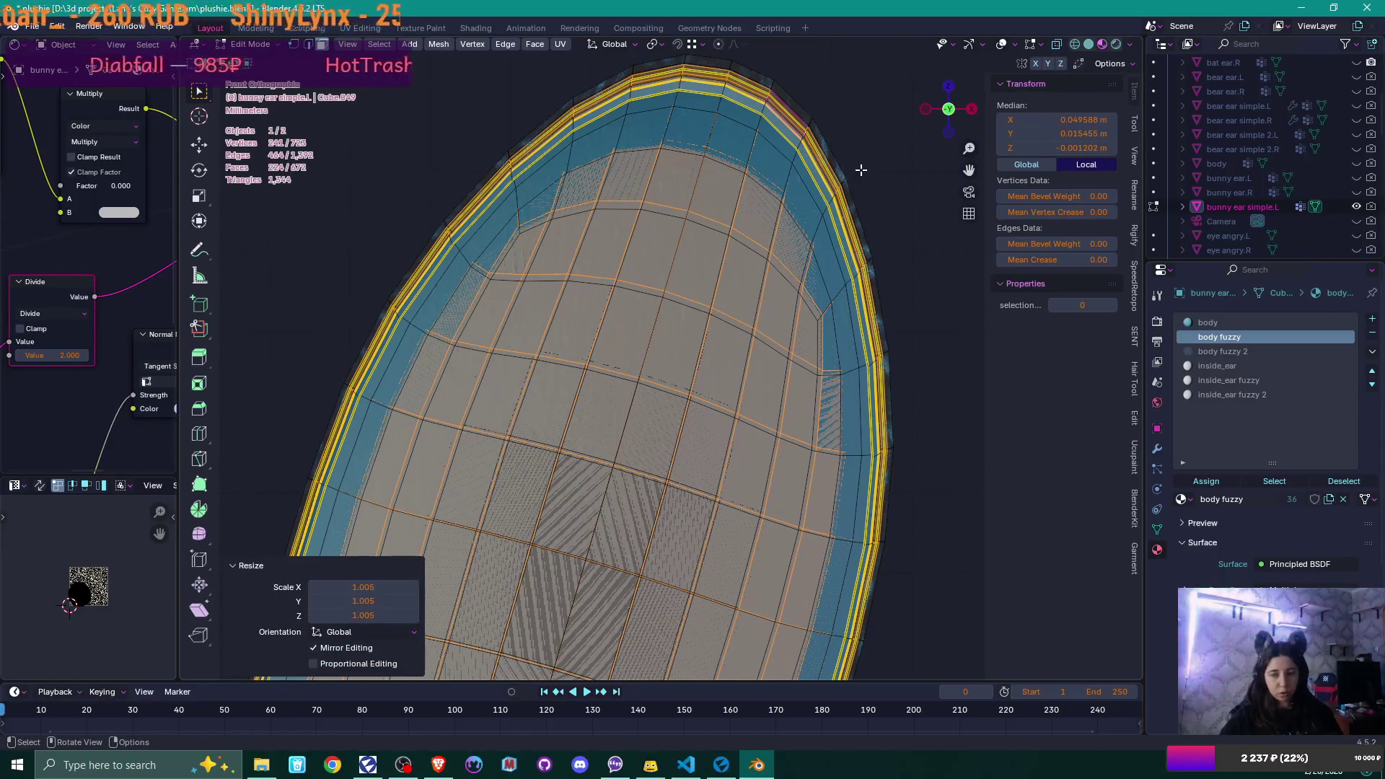
key("Tab")
scroll(860, 170, "down", 4)
mouse_move(814, 278)
middle_mouse_down()
mouse_move(767, 313)
mouse_move(657, 326)
middle_mouse_up()
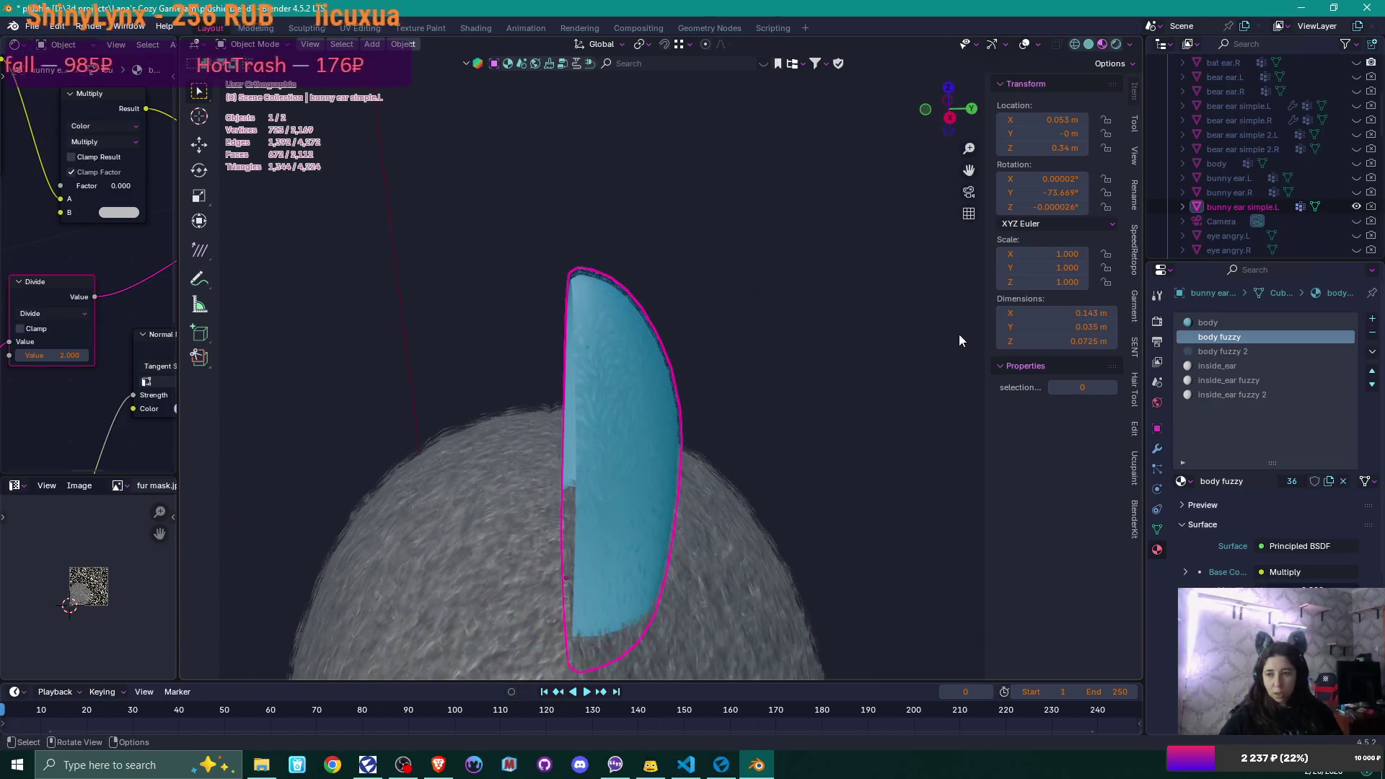
- Add a Mirror modifier on the Y axis only, with a 0.002 m merge distance
left_click(1157, 449)
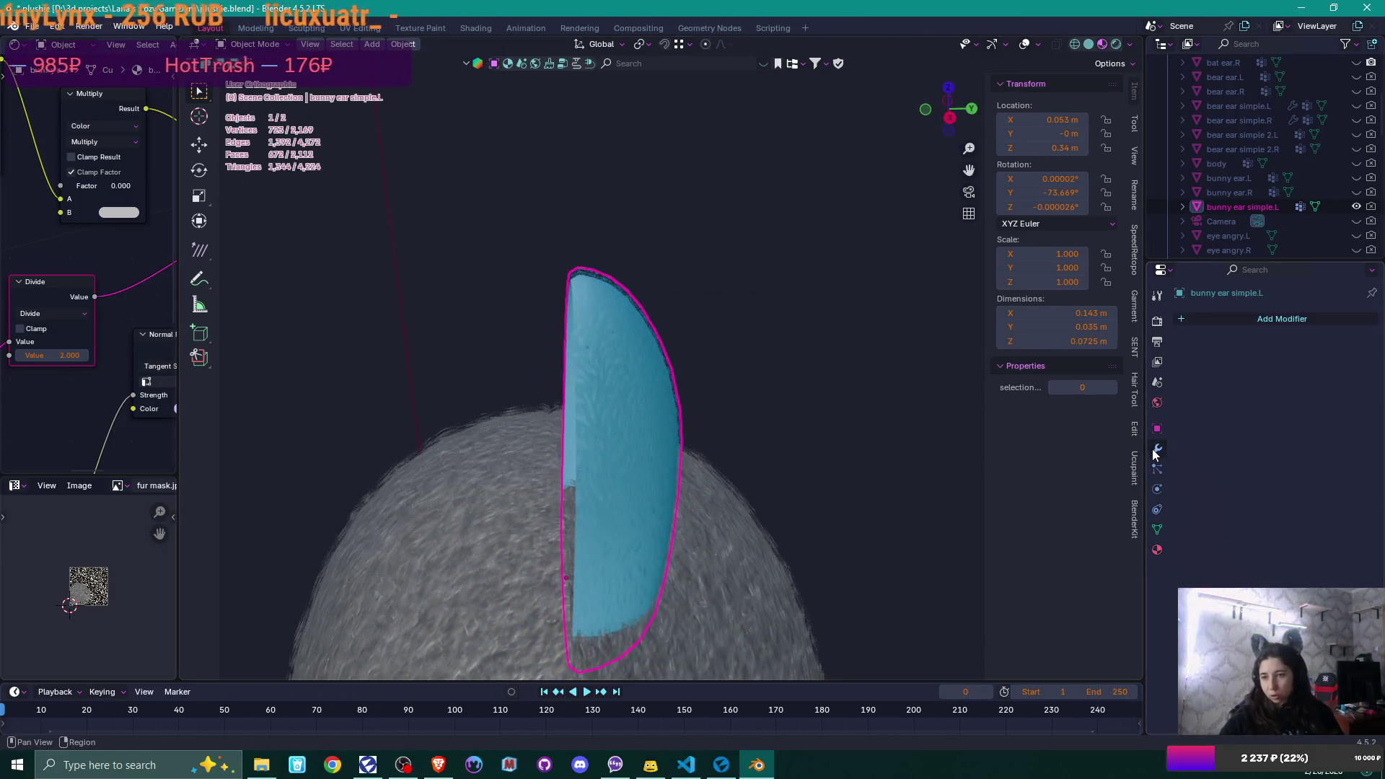
left_click(1222, 322)
mouse_move(1218, 378)
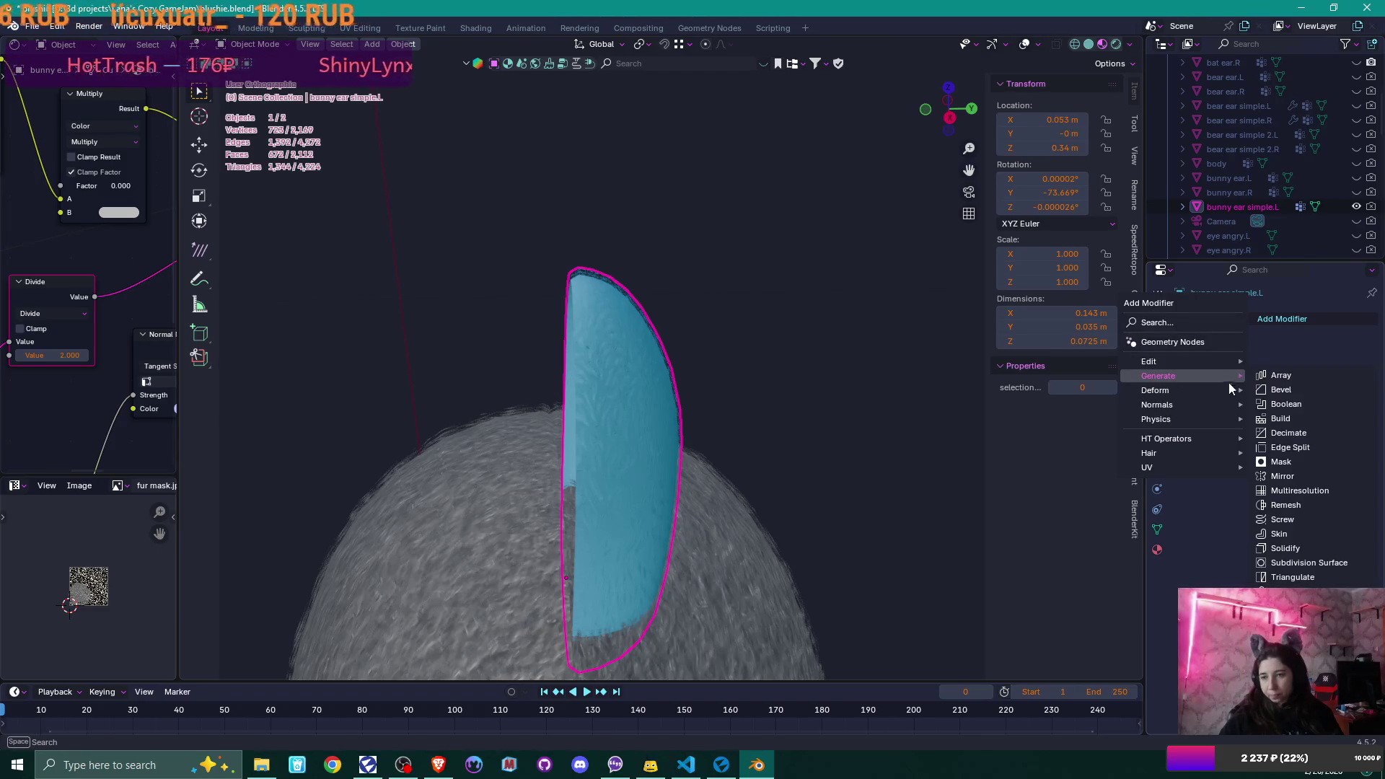
left_click(1301, 475)
left_click(1305, 364)
left_click(1270, 364)
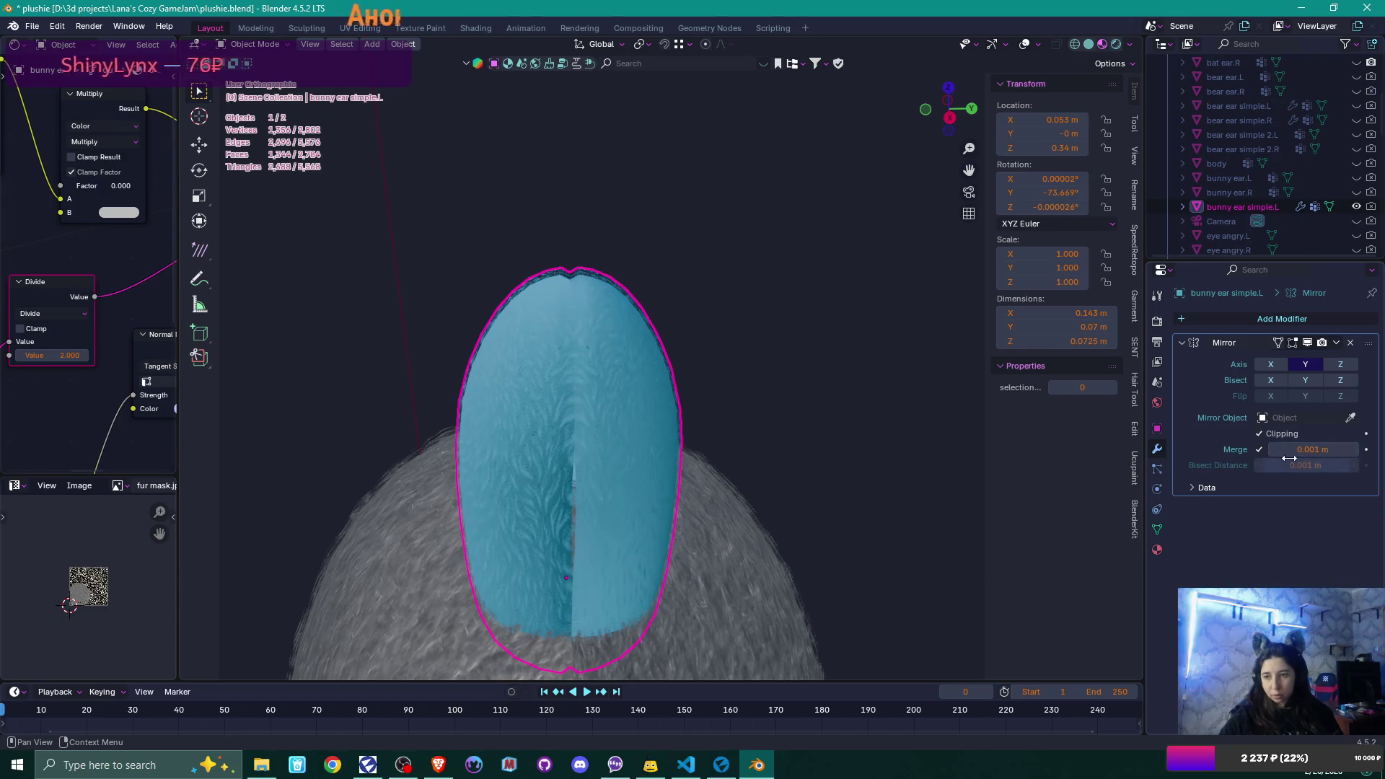
left_click(1354, 450)
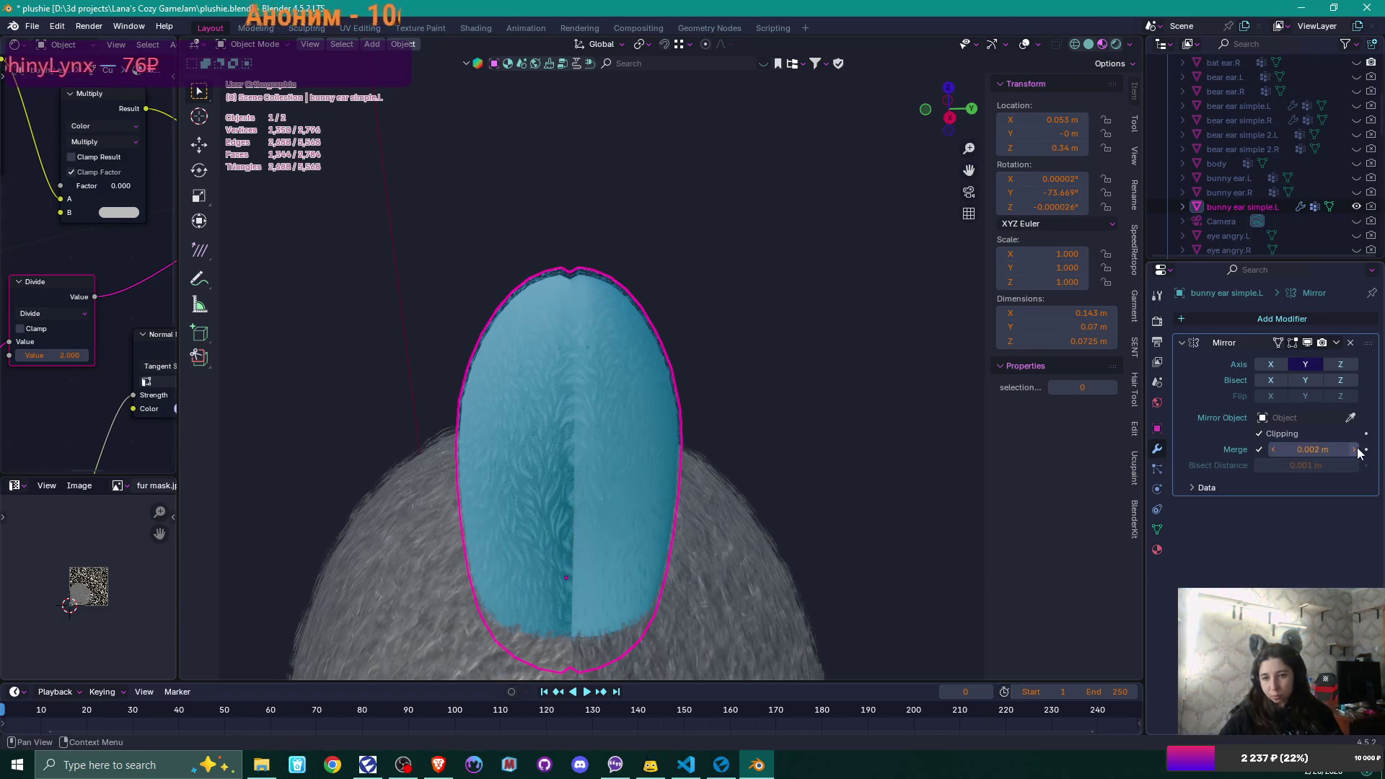
mouse_move(812, 409)
middle_mouse_down()
mouse_move(809, 309)
mouse_move(828, 464)
mouse_move(745, 507)
mouse_move(680, 475)
mouse_move(725, 470)
middle_mouse_up()
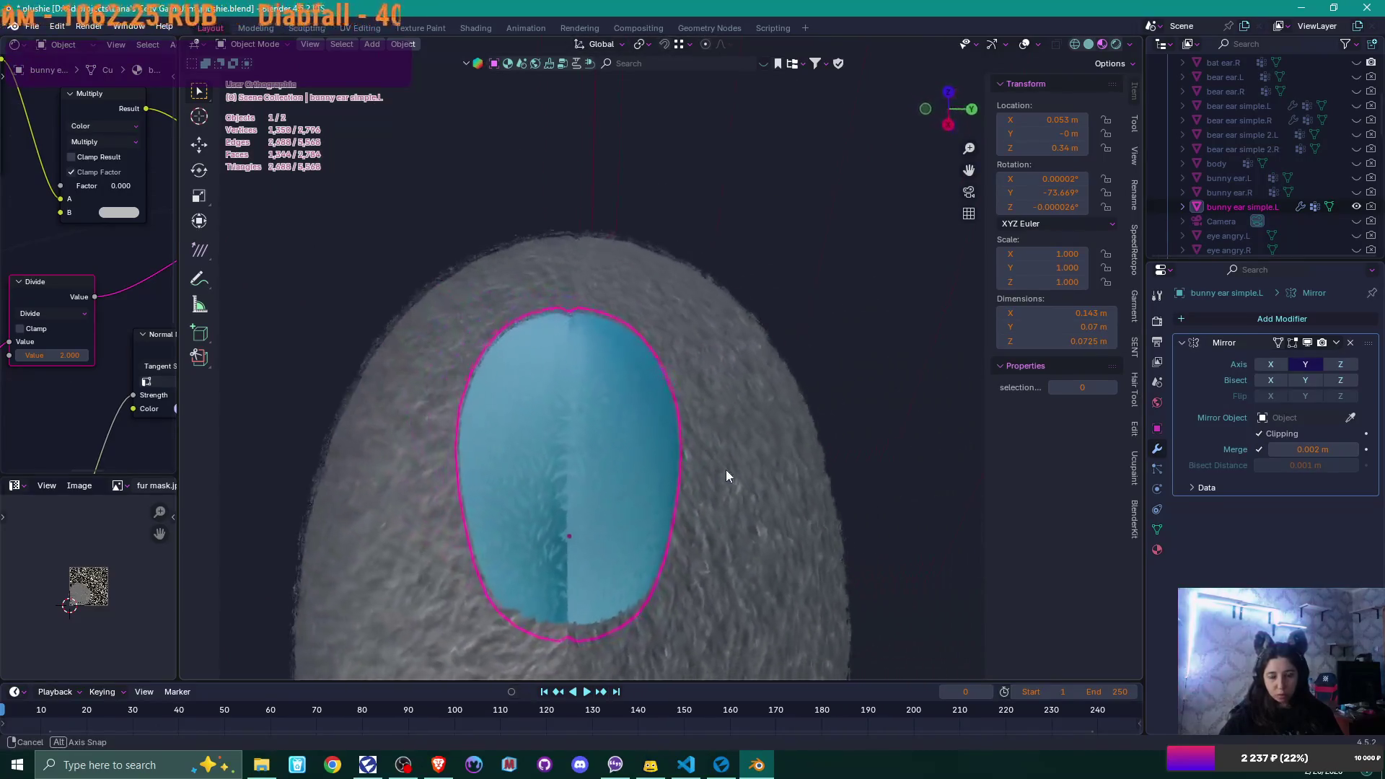
- In Edit Mode with X-ray from the top, shift the seam vertex rows along Y
key("Tab")
scroll(631, 467, "up", 4)
middle_click_drag(567, 445, 666, 282, "shift")
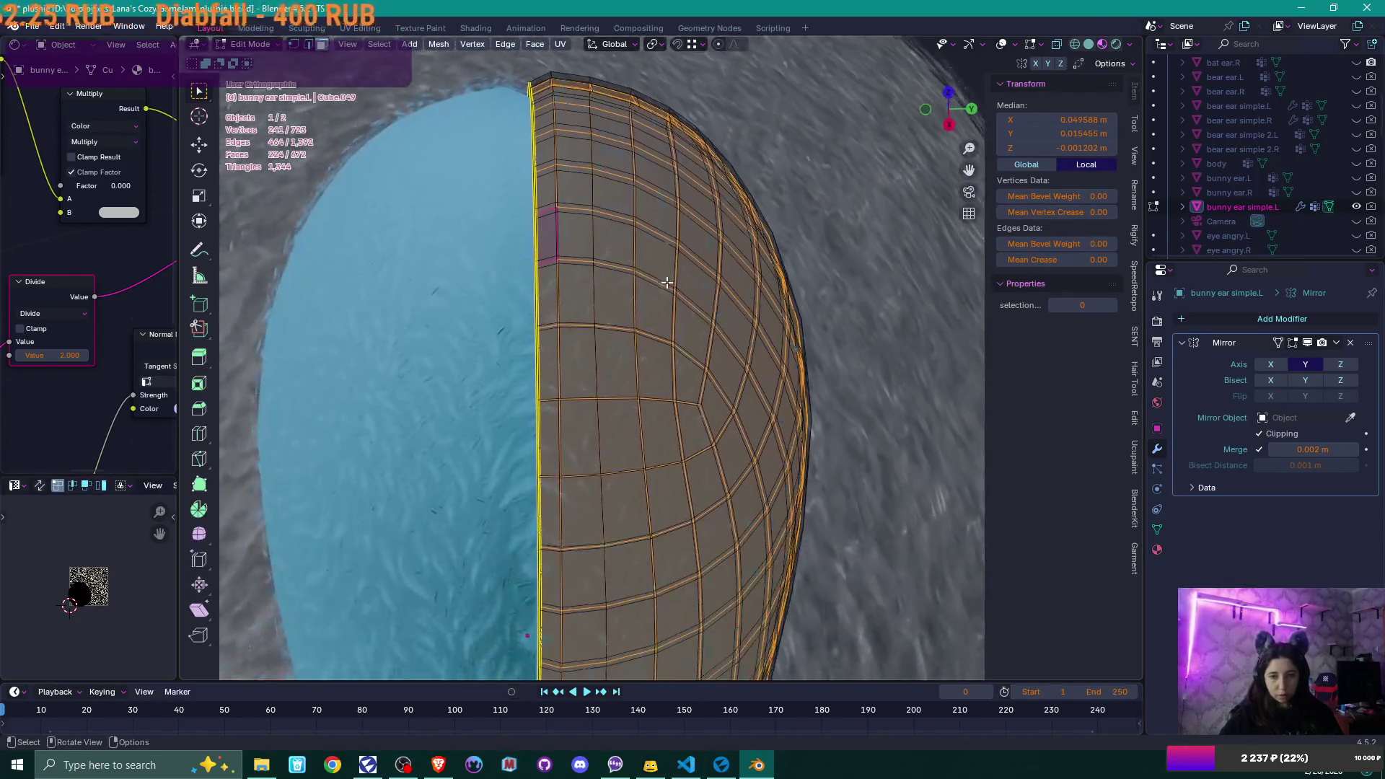
key("alt+z")
scroll(651, 302, "down", 4)
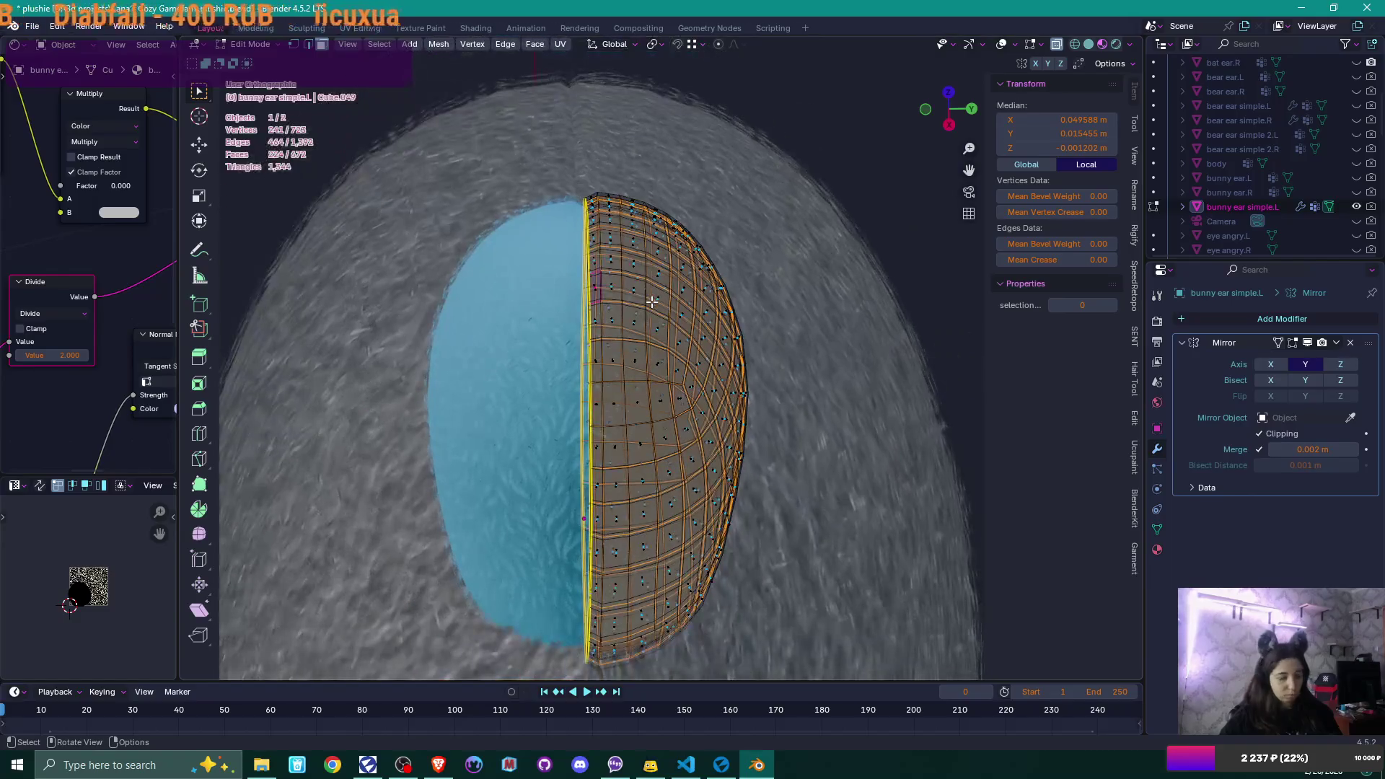
key("KP_7")
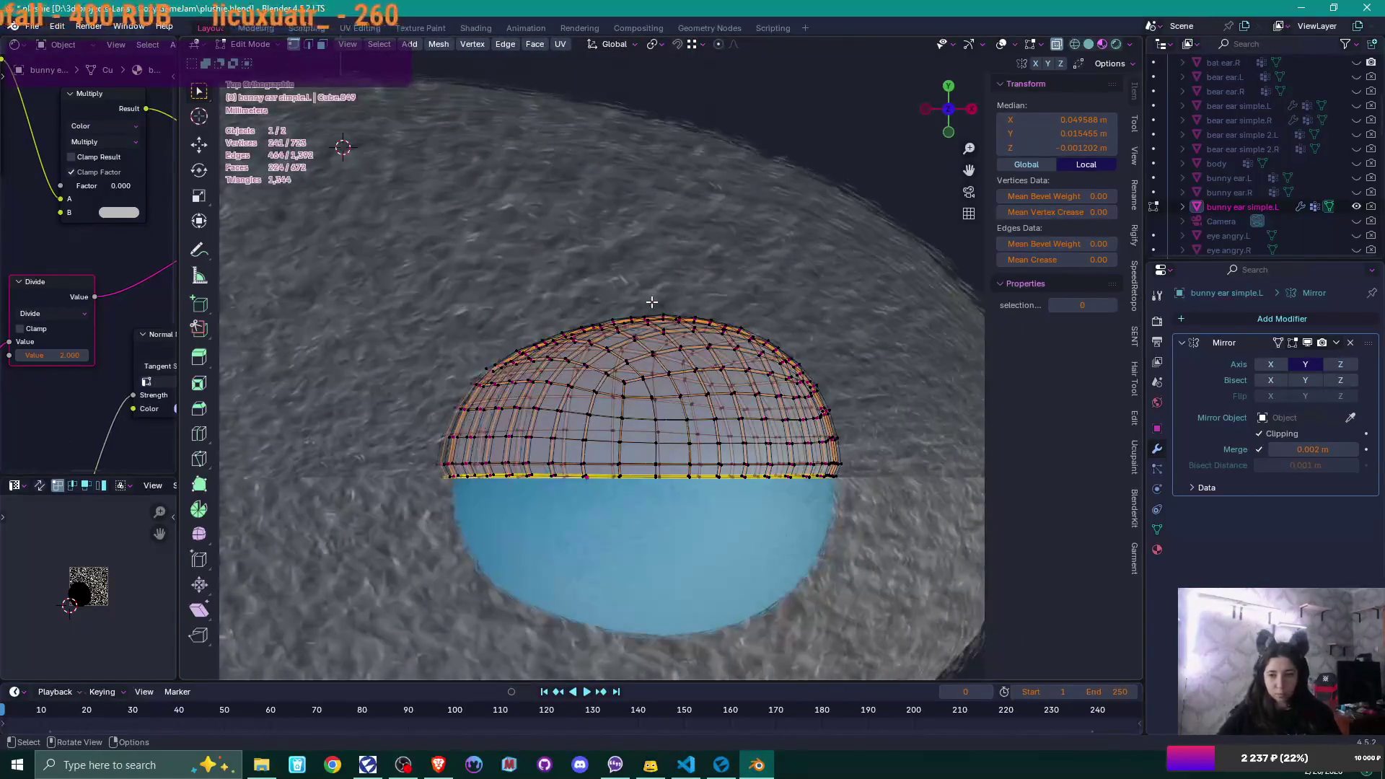
mouse_move(417, 454)
left_mouse_down()
mouse_move(555, 472)
mouse_move(872, 471)
left_mouse_up()
scroll(872, 471, "up", 2)
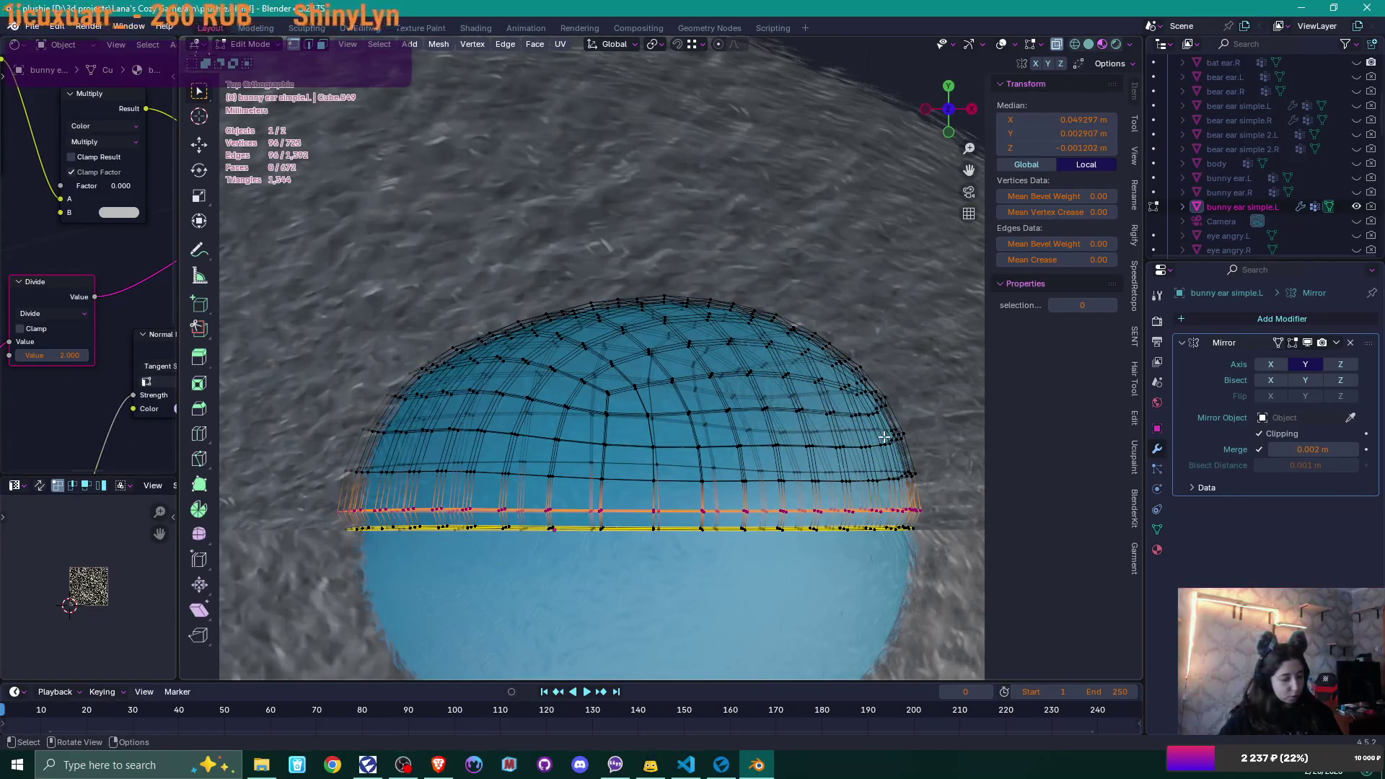
key("g")
key("y")
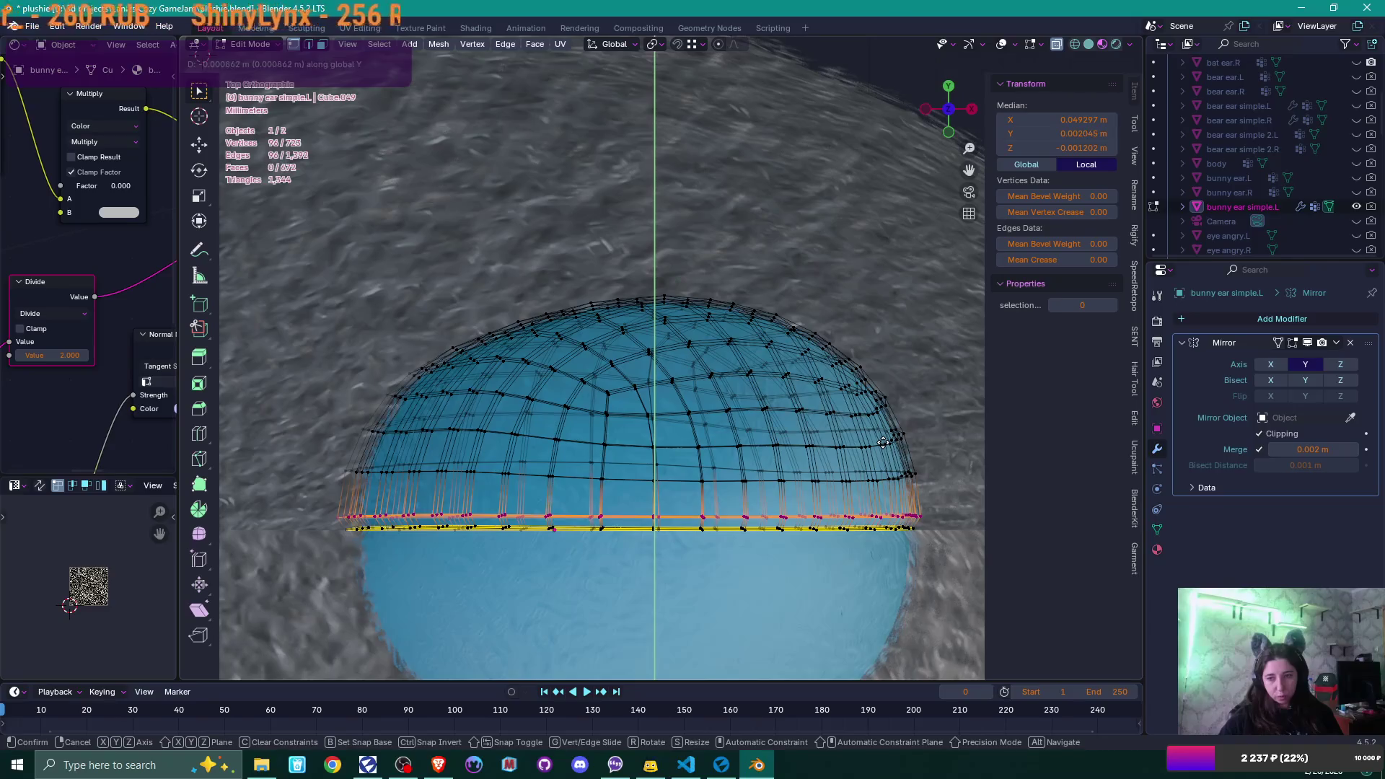
left_click(883, 440)
- Check the joined ear in Object Mode, then back in Edit Mode select a middle strip of faces
key("Tab")
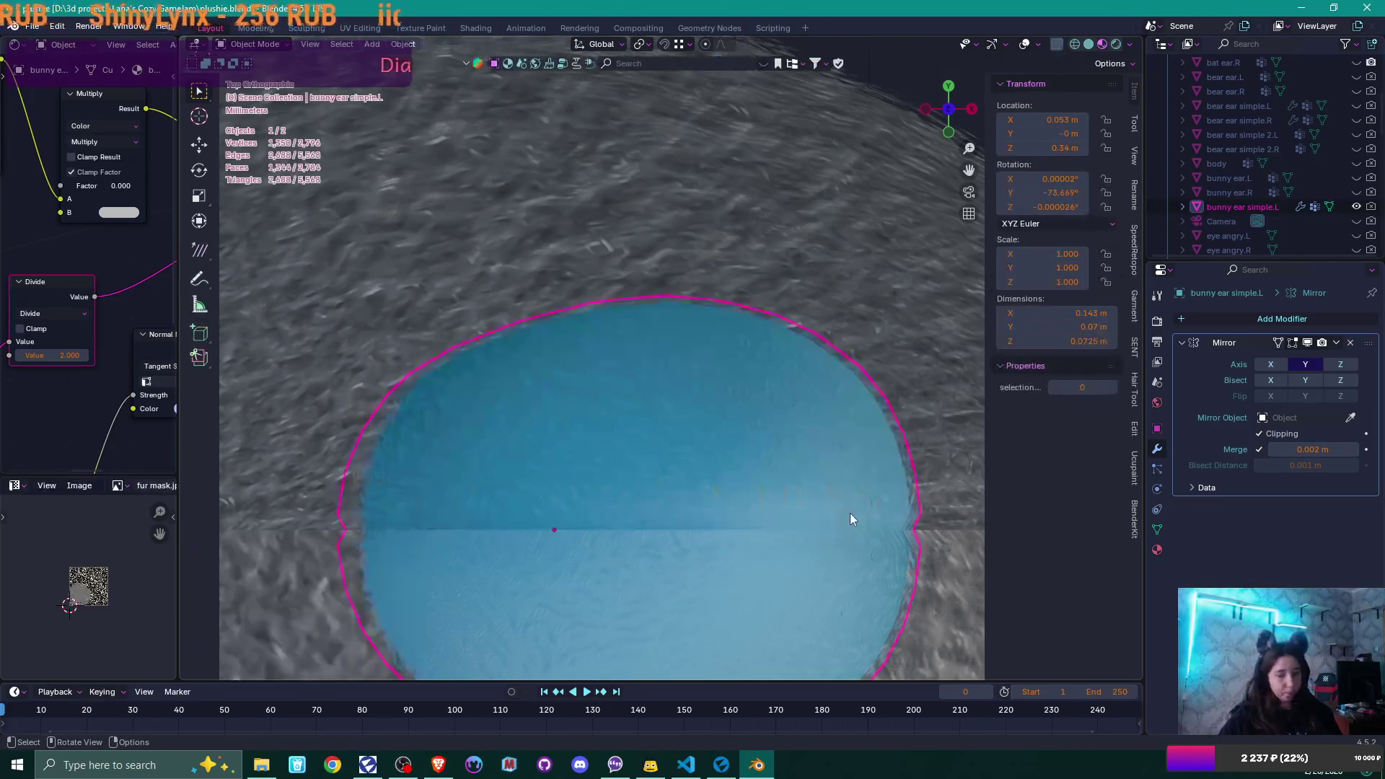
scroll(849, 514, "down", 2)
mouse_move(849, 514)
middle_mouse_down()
mouse_move(640, 379)
mouse_move(702, 392)
mouse_move(691, 417)
mouse_move(696, 405)
mouse_move(877, 397)
mouse_move(699, 473)
middle_mouse_up()
scroll(648, 382, "down", 3)
scroll(700, 473, "up", 3)
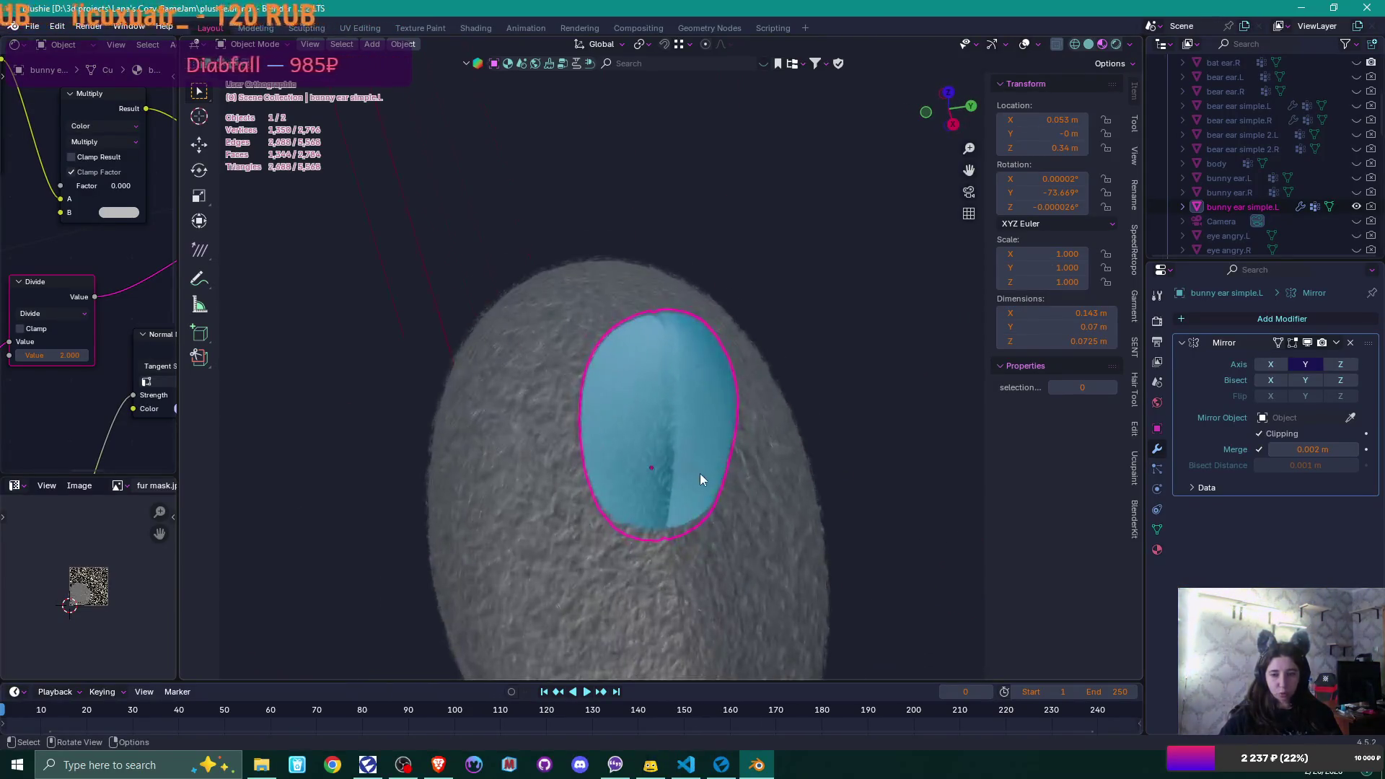
key("Tab")
scroll(747, 525, "up", 3)
mouse_move(747, 524)
middle_mouse_down()
mouse_move(703, 462)
mouse_move(648, 436)
mouse_move(653, 399)
middle_mouse_up()
mouse_move(614, 374)
left_mouse_down()
mouse_move(693, 445)
mouse_move(682, 457)
mouse_move(692, 514)
mouse_move(710, 521)
mouse_move(727, 573)
left_mouse_up()
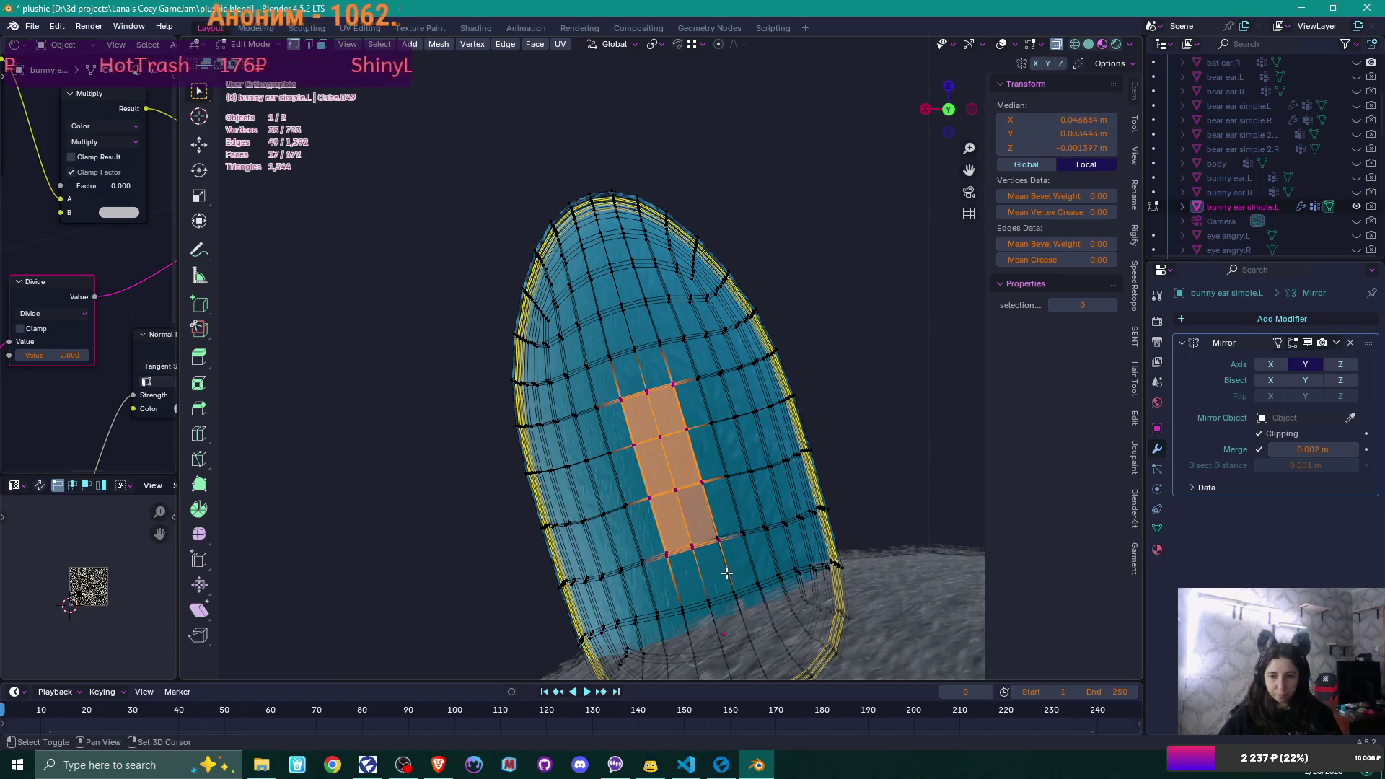
- Push the selected middle faces along Y with smooth proportional falloff
scroll(728, 574, "down", 2)
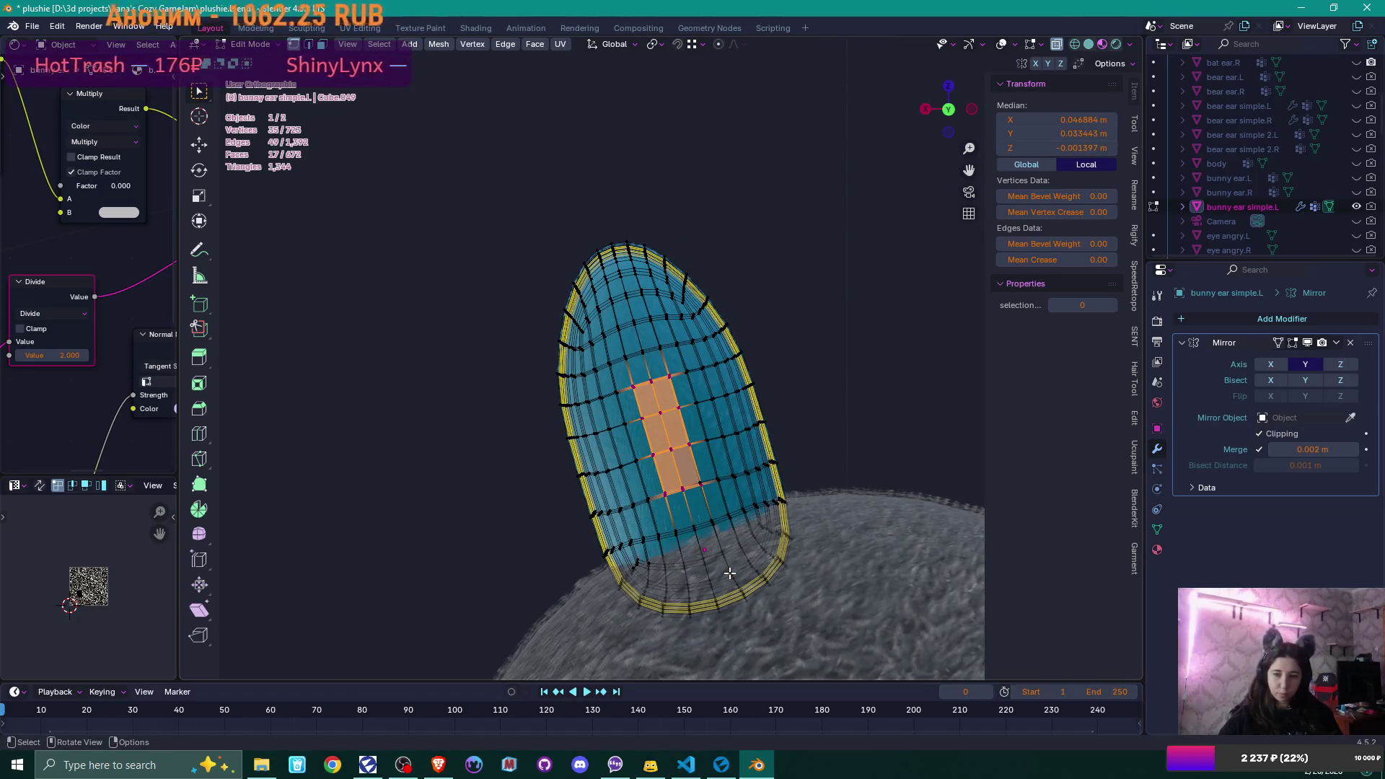
middle_click_drag(730, 573, 858, 549)
middle_click_drag(728, 352, 748, 240, "shift")
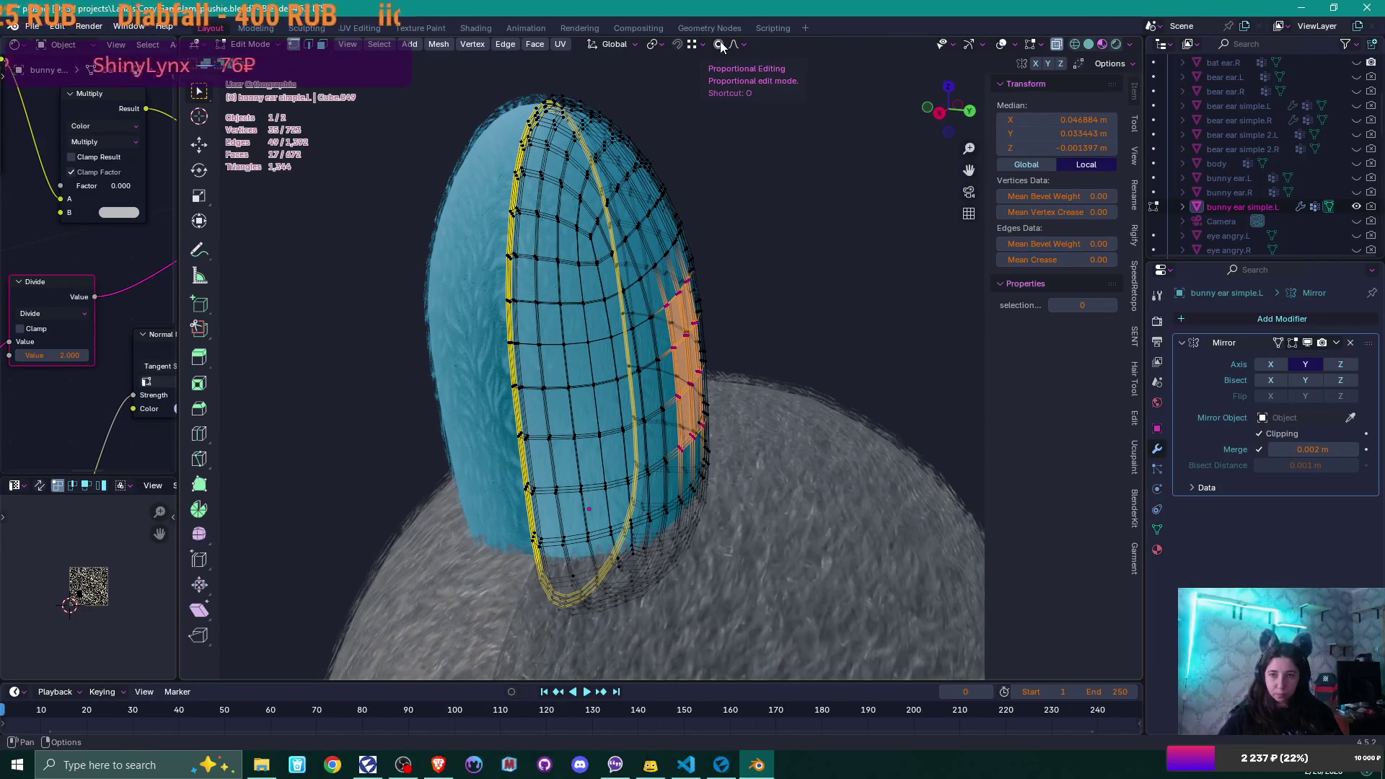
middle_click_drag(757, 173, 752, 347)
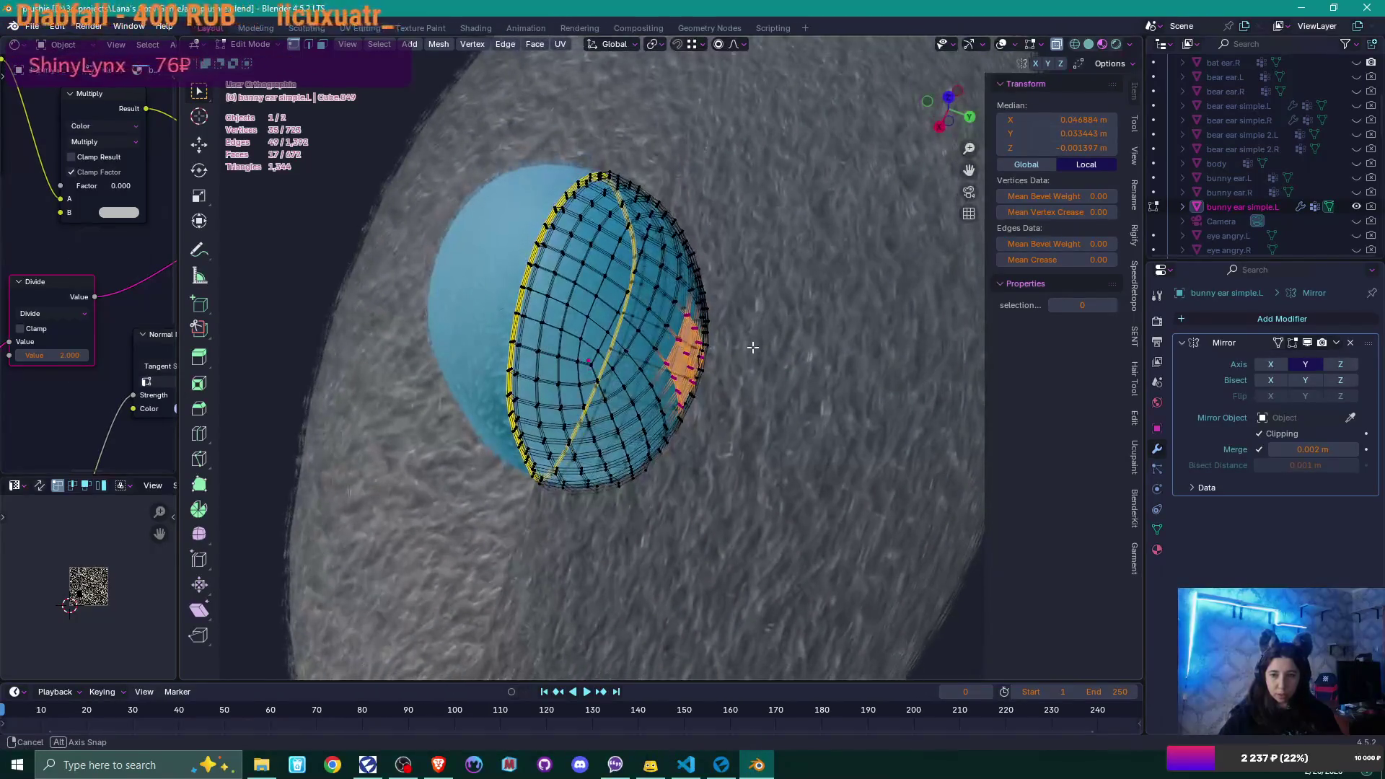
key("g")
key("y")
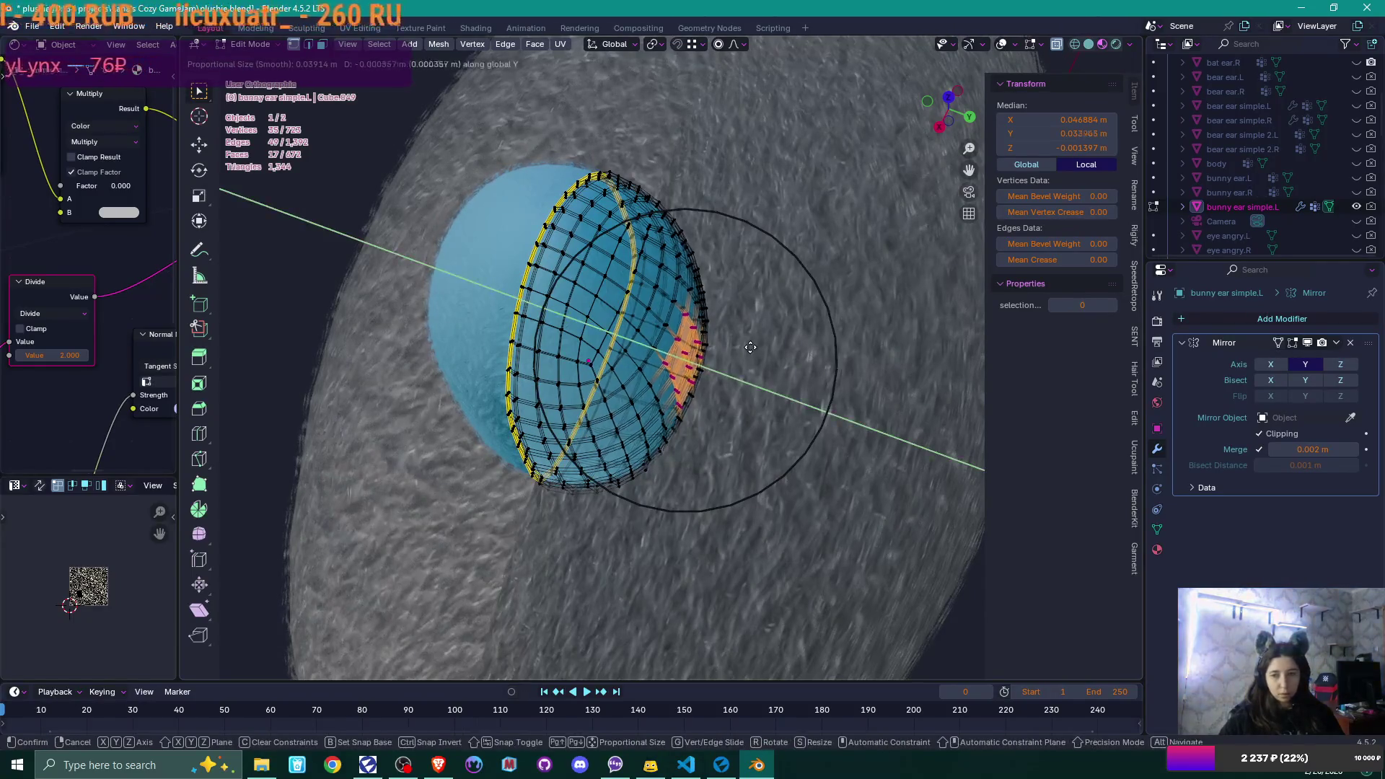
scroll(740, 344, "up", 1)
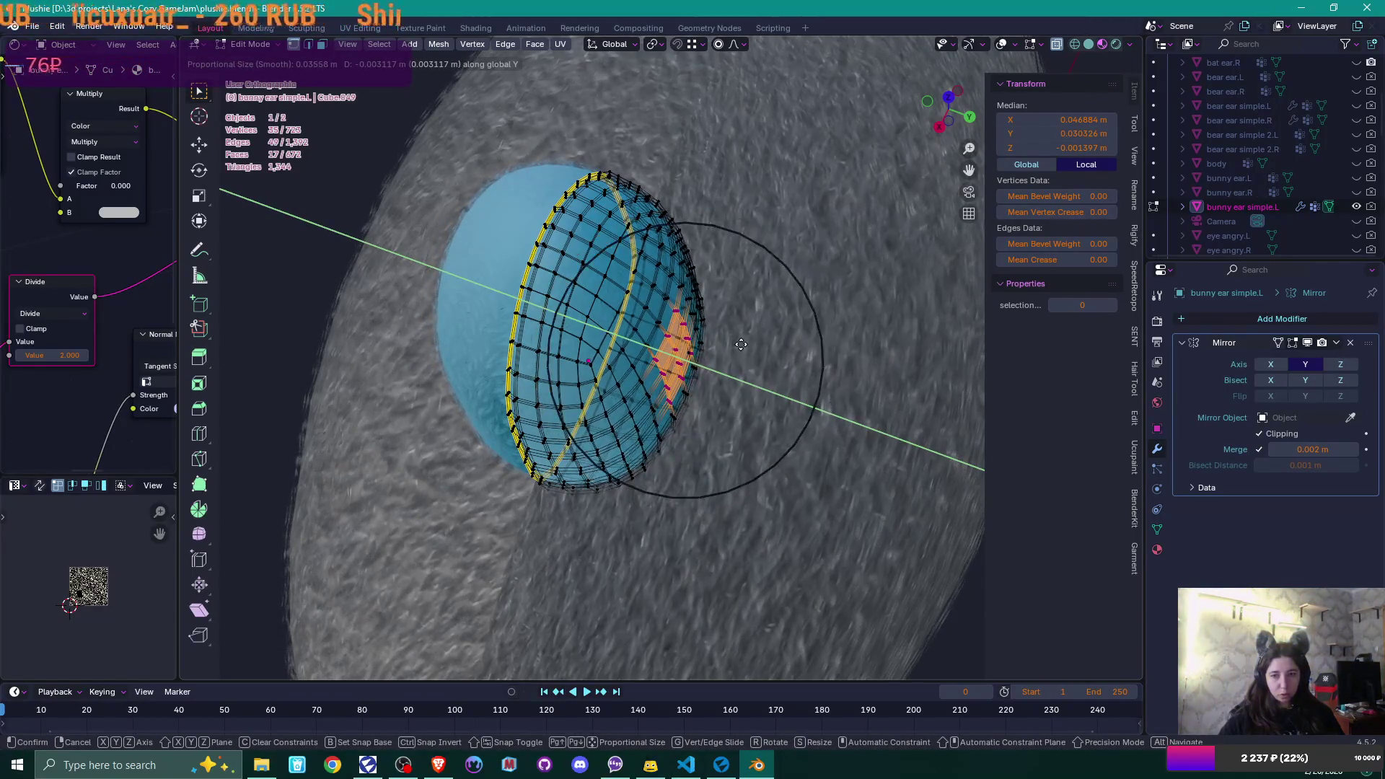
scroll(740, 344, "down", 4)
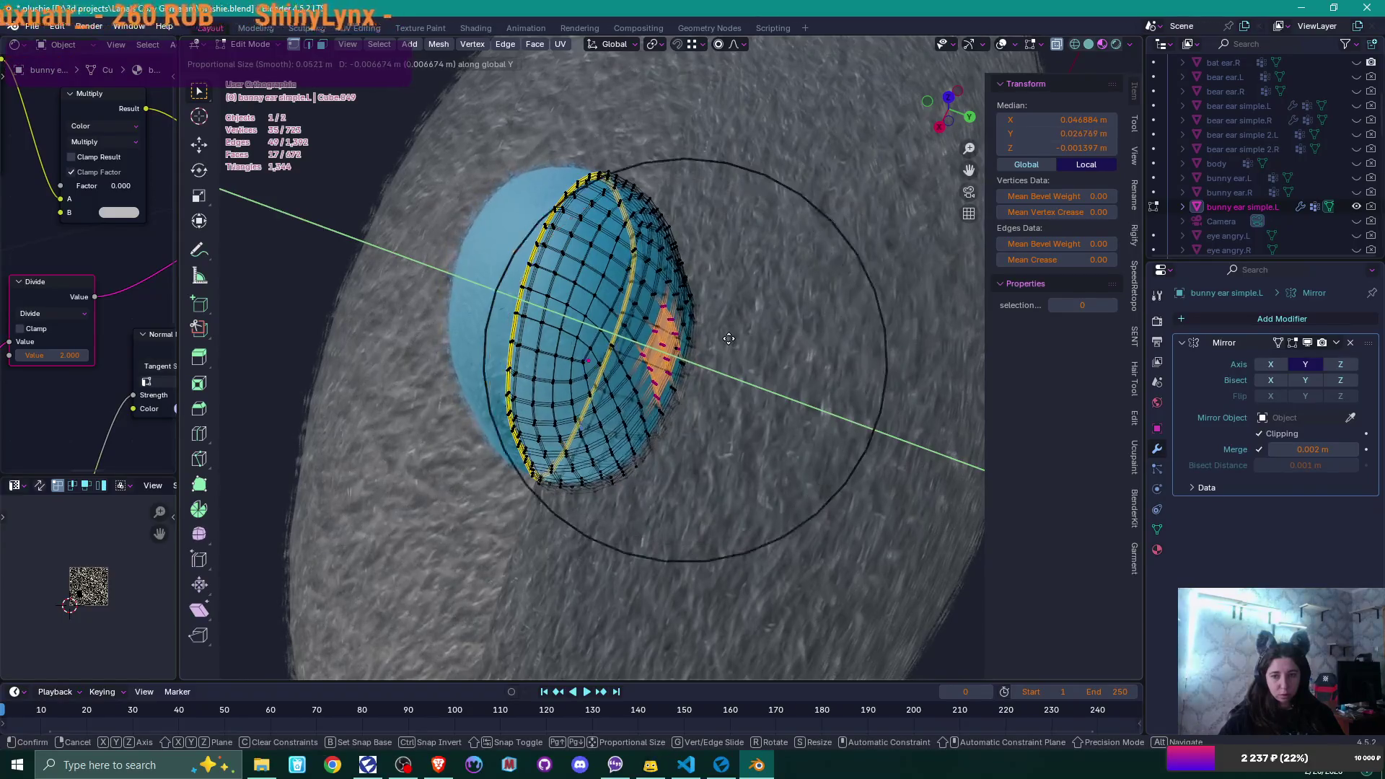
left_click(729, 338)
mouse_move(728, 338)
middle_mouse_down()
mouse_move(798, 339)
mouse_move(803, 355)
mouse_move(720, 298)
middle_mouse_up()
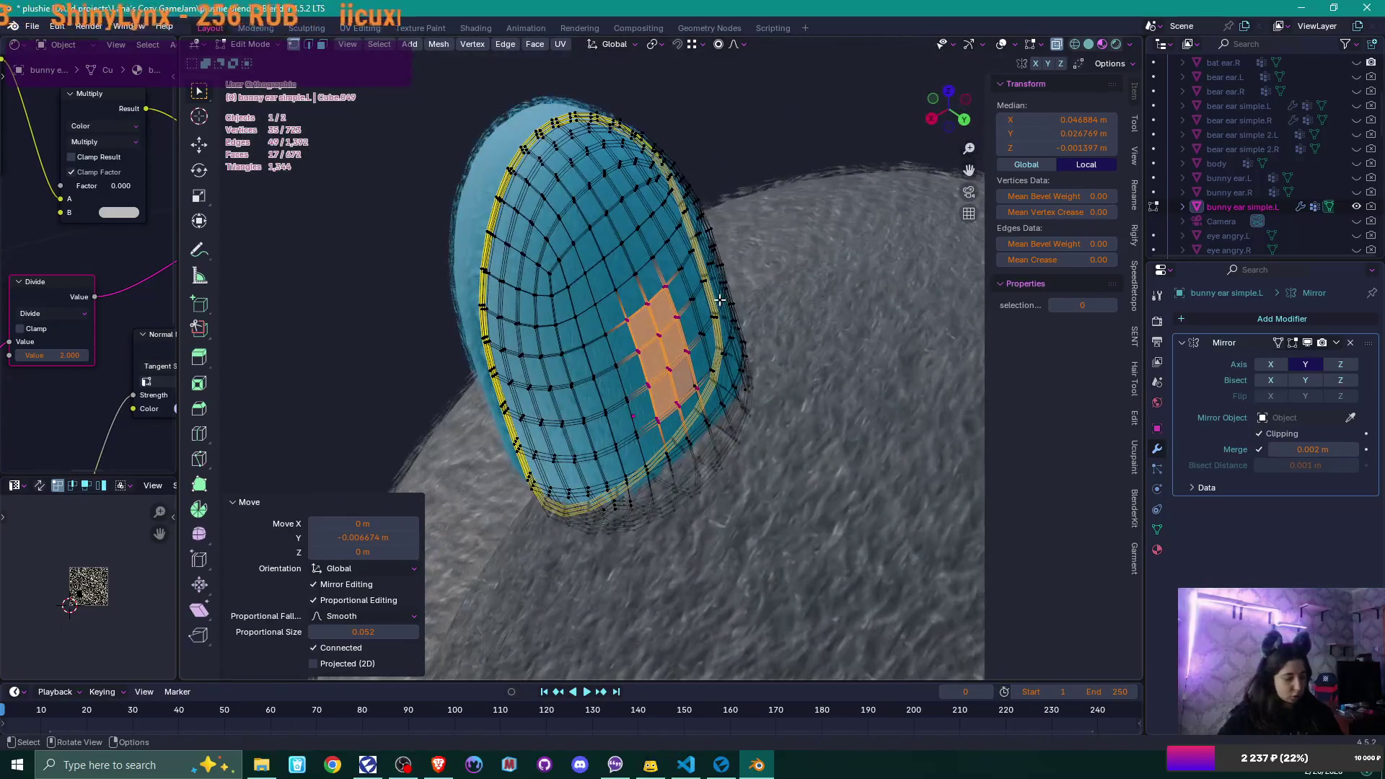
- Grow the face selection twice and start another proportional Y move, adjusting the falloff
key("ctrl+KP_Add")
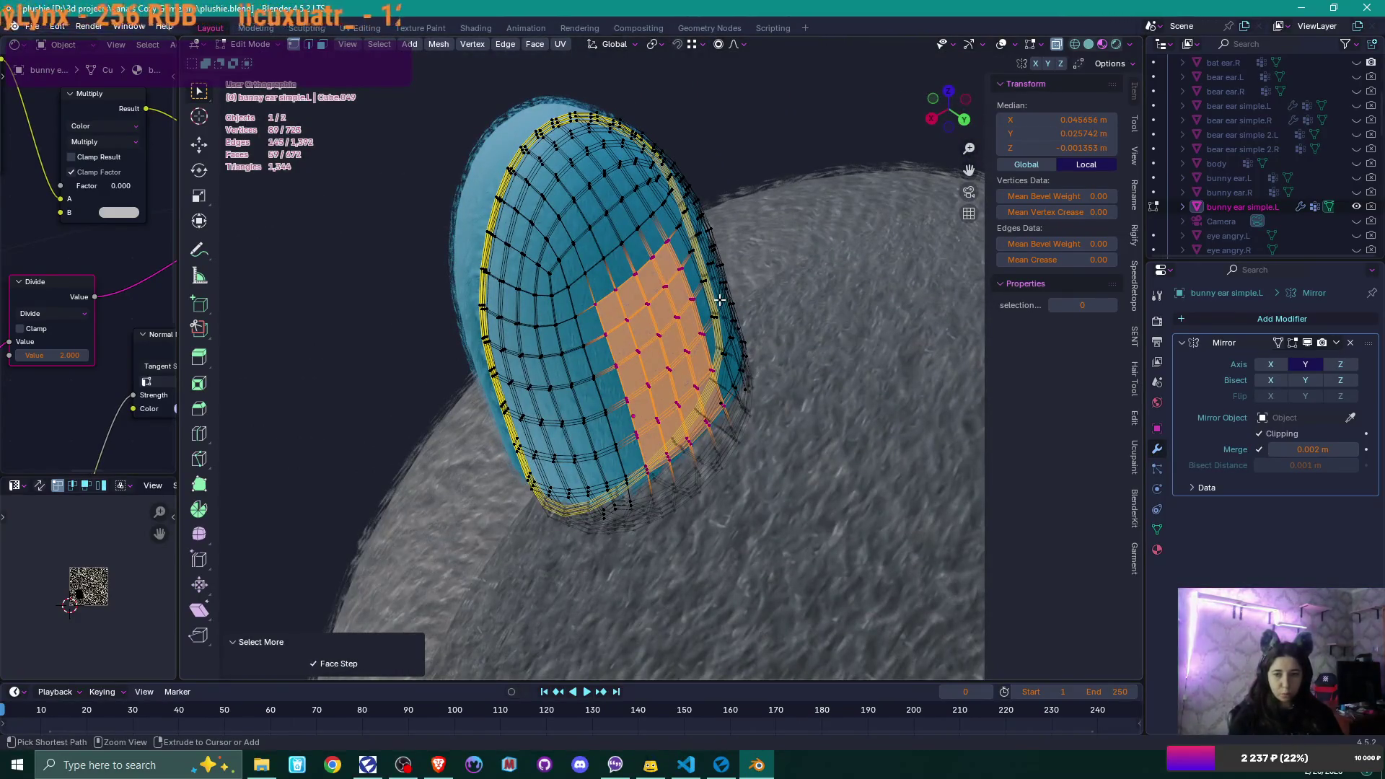
key("ctrl+KP_Add")
mouse_move(720, 294)
middle_mouse_down()
mouse_move(829, 349)
mouse_move(808, 361)
middle_mouse_up()
key("g")
key("y")
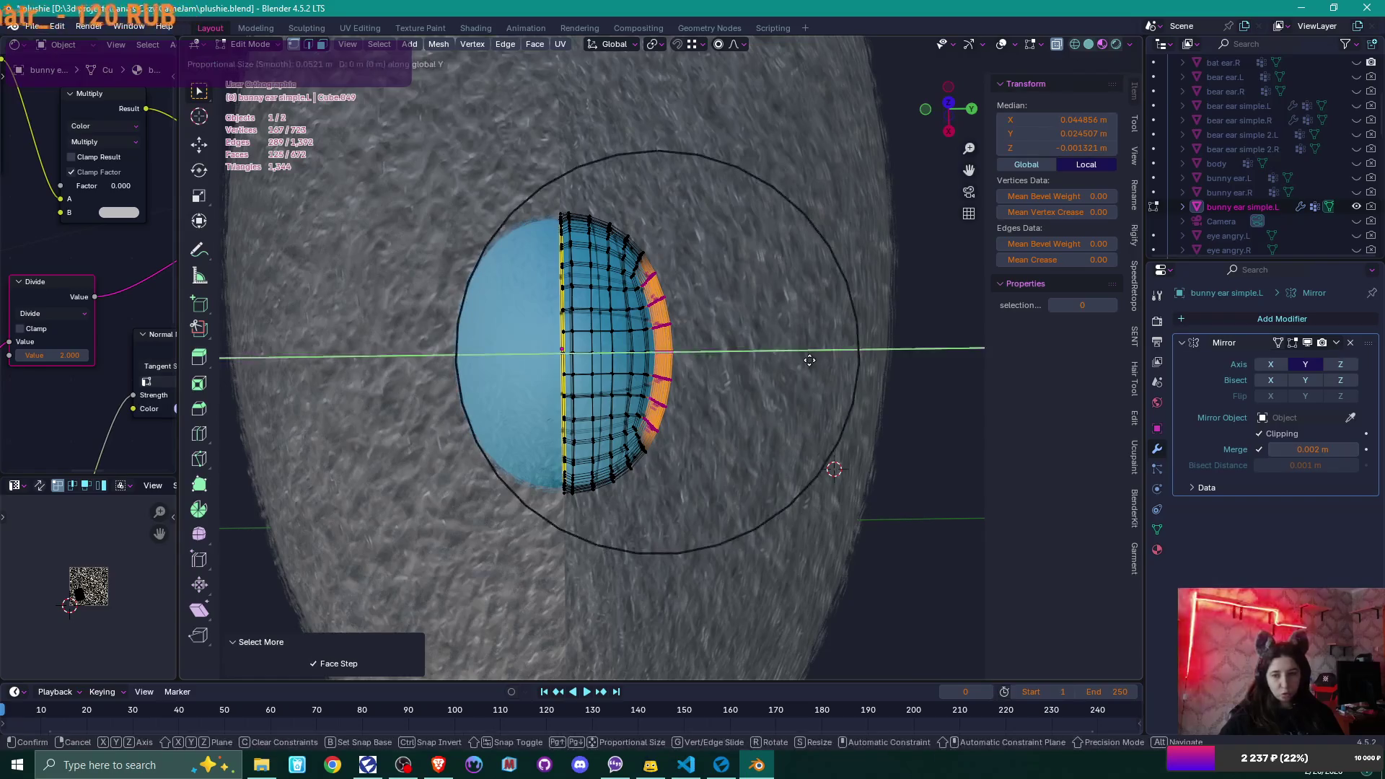
scroll(804, 360, "down", 2)
scroll(804, 359, "up", 7)
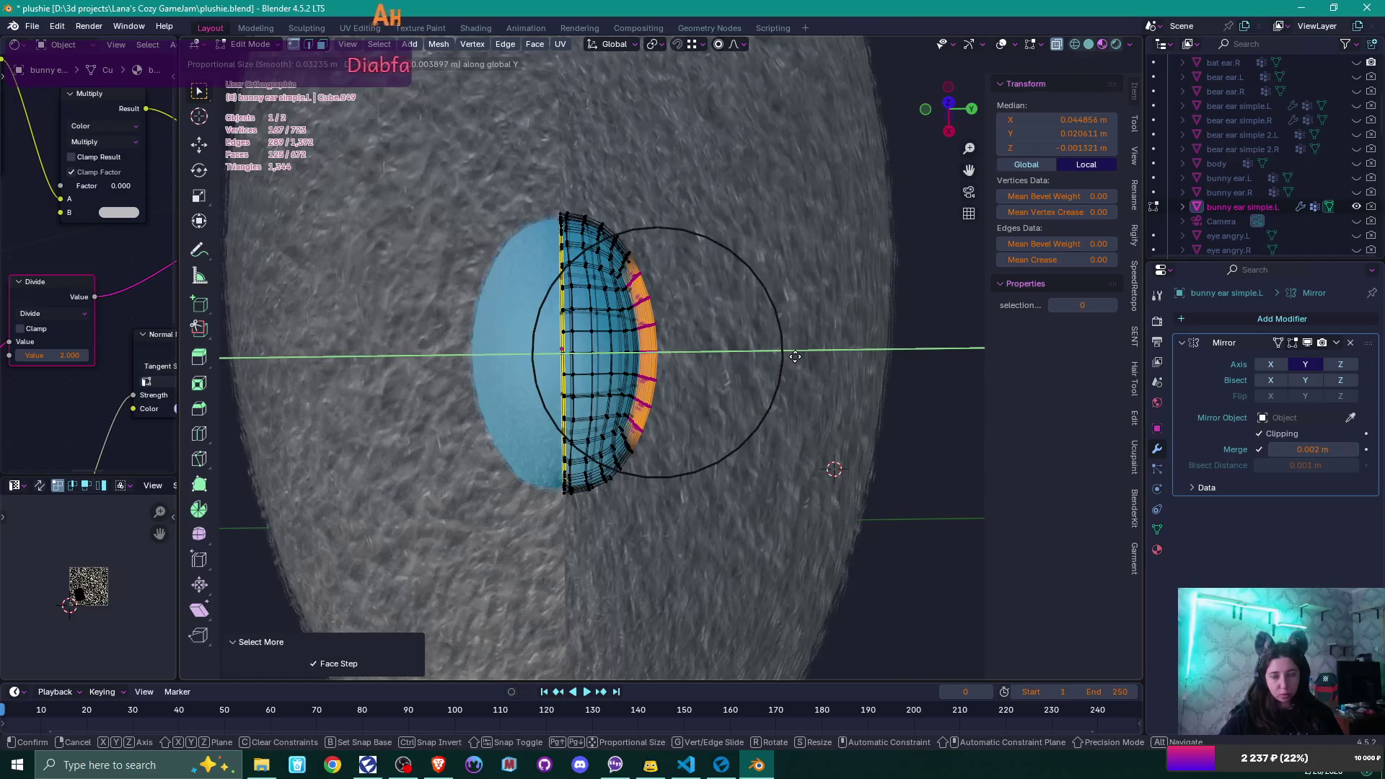
scroll(795, 356, "up", 1)
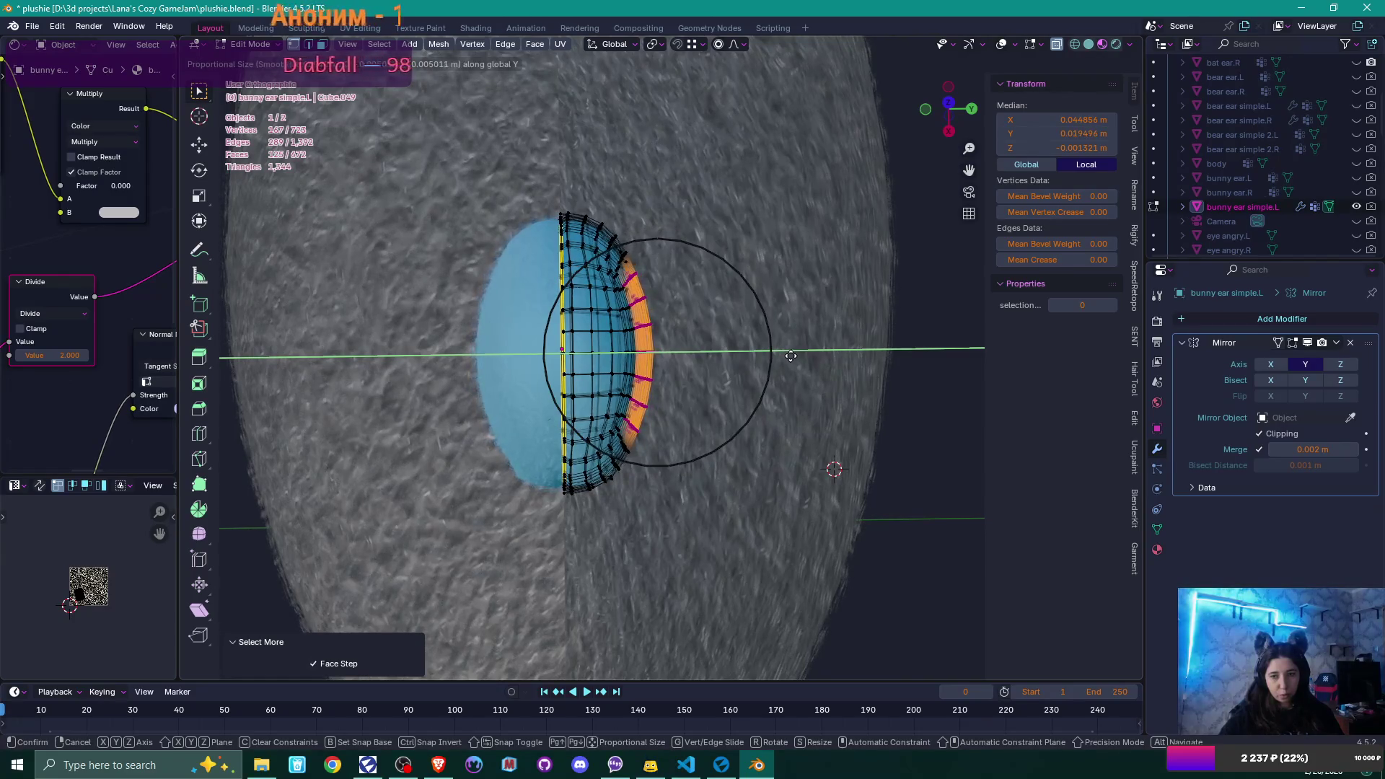
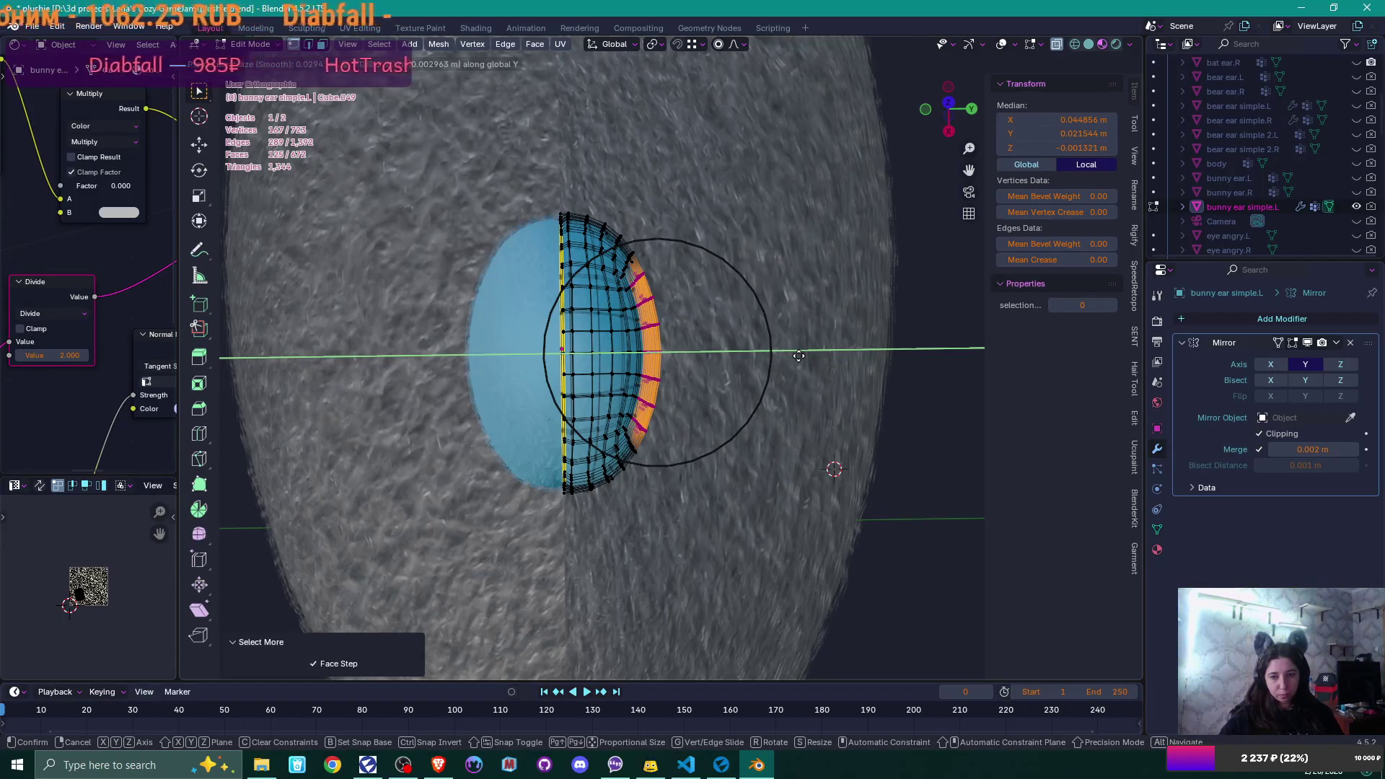
- Confirm the previous vertex move, check the ear in Object Mode, and return to Edit Mode in right view
left_click(798, 355)
mouse_move(797, 390)
middle_mouse_down()
mouse_move(698, 305)
mouse_move(705, 340)
mouse_move(816, 297)
mouse_move(854, 327)
mouse_move(785, 377)
mouse_move(884, 370)
mouse_move(572, 460)
mouse_move(587, 501)
mouse_move(599, 475)
mouse_move(654, 467)
mouse_move(703, 411)
mouse_move(736, 294)
mouse_move(758, 317)
middle_mouse_up()
key("Tab")
scroll(851, 382, "down", 4)
scroll(595, 505, "up", 5)
key("Tab")
key("KP_3")
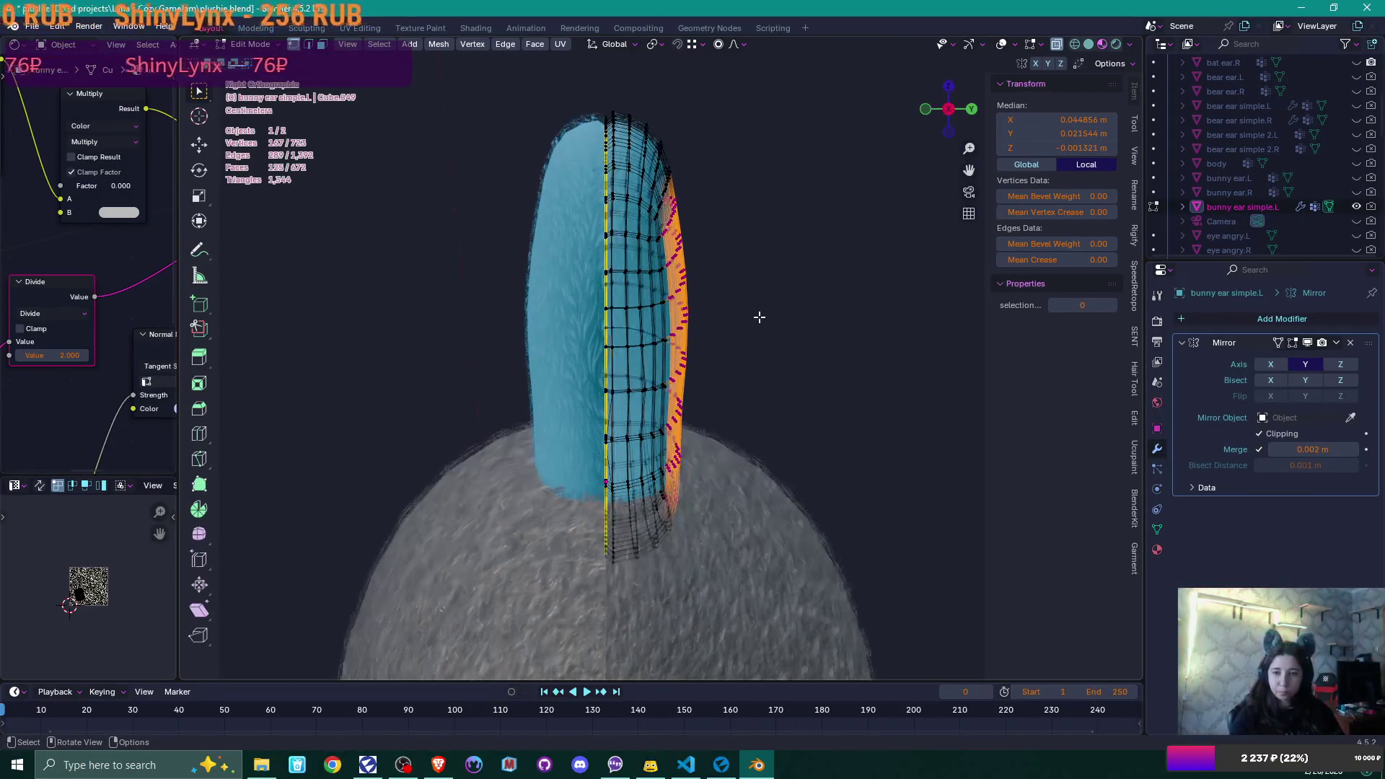
scroll(759, 317, "up", 2)
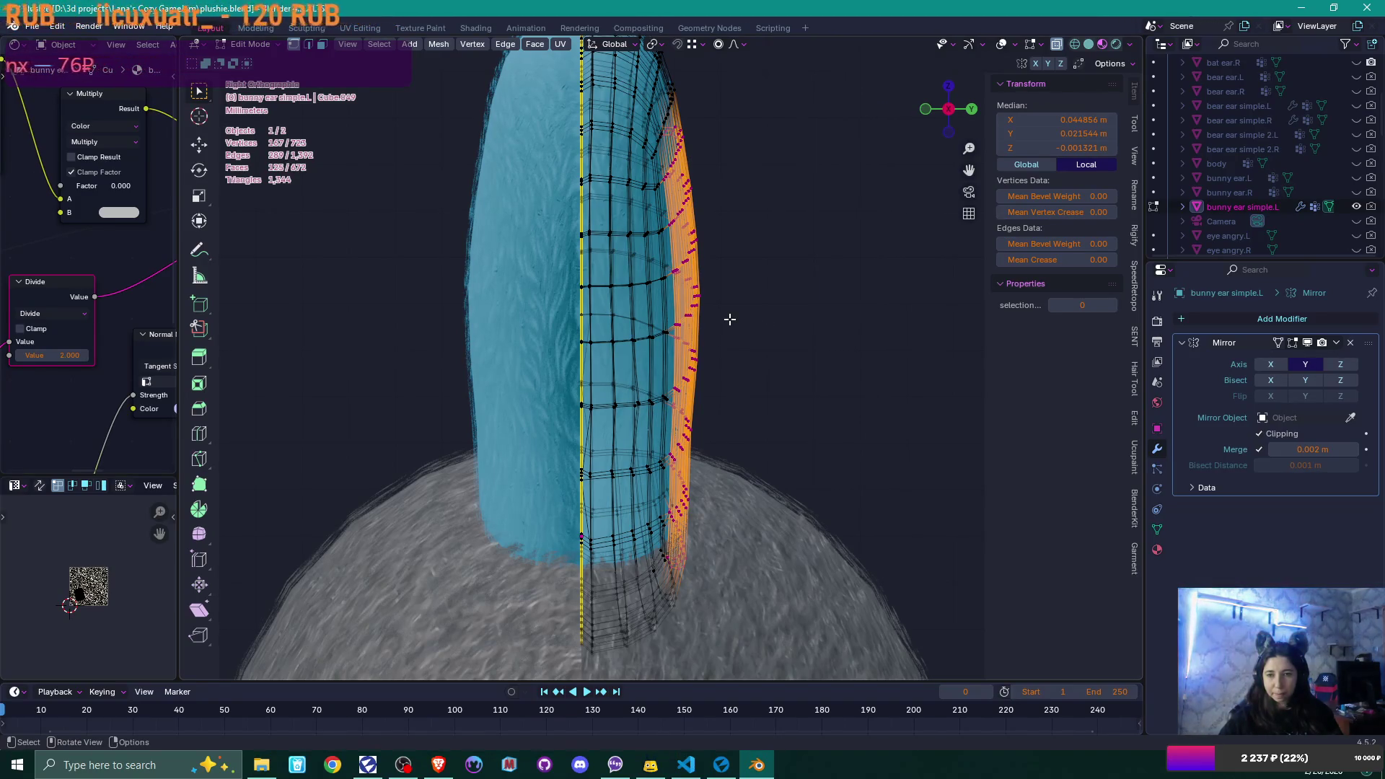
- Box-select three rim vertices and nudge them -0.000898 m along Y with proportional size 0.029
key("b")
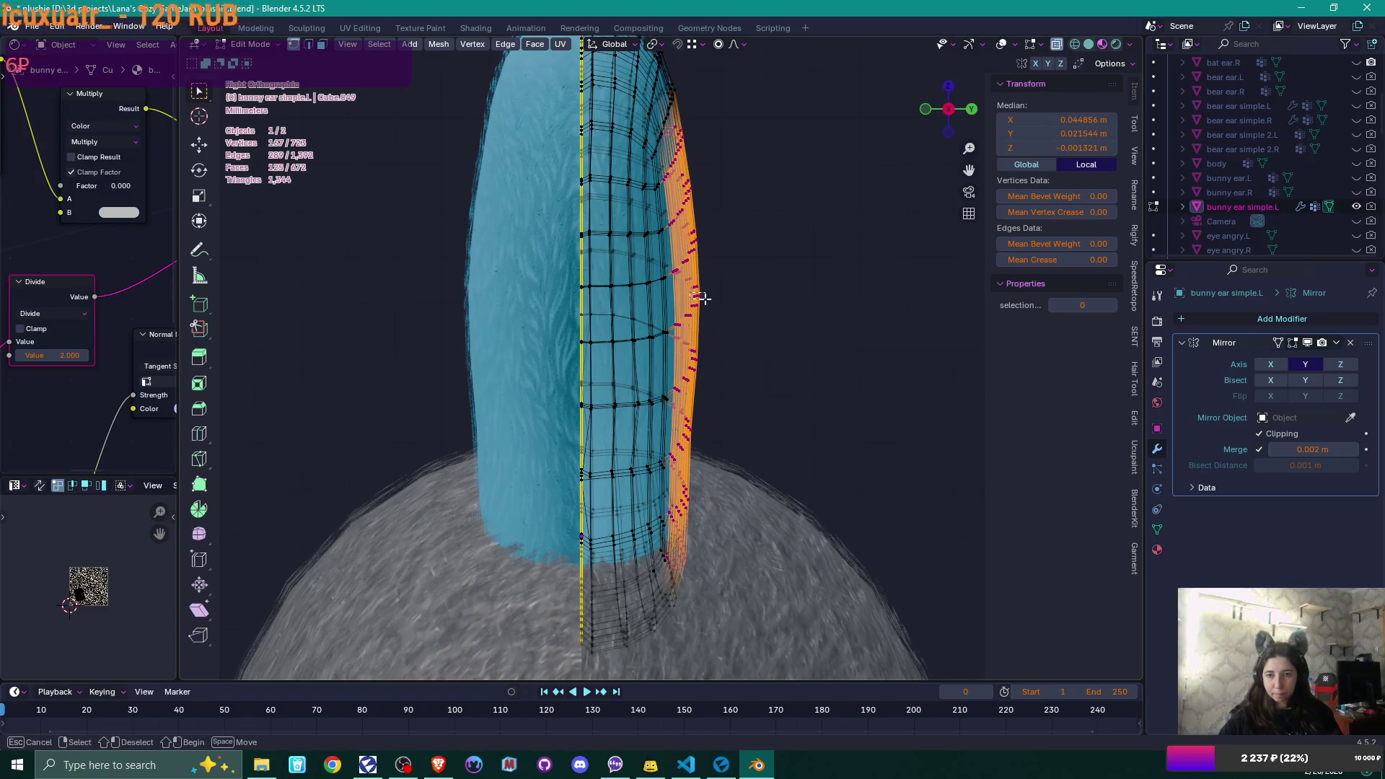
left_click_drag(703, 298, 799, 303)
scroll(799, 301, "up", 4)
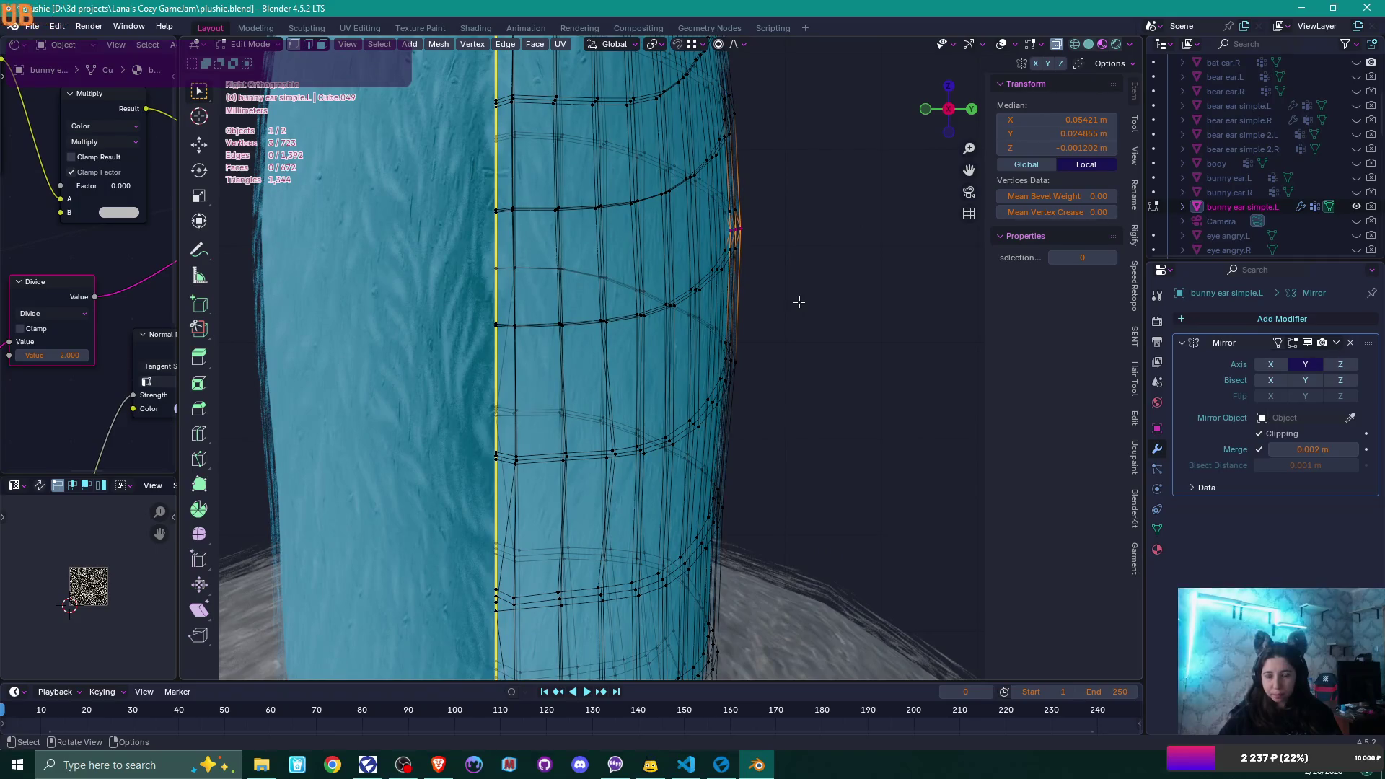
key("g")
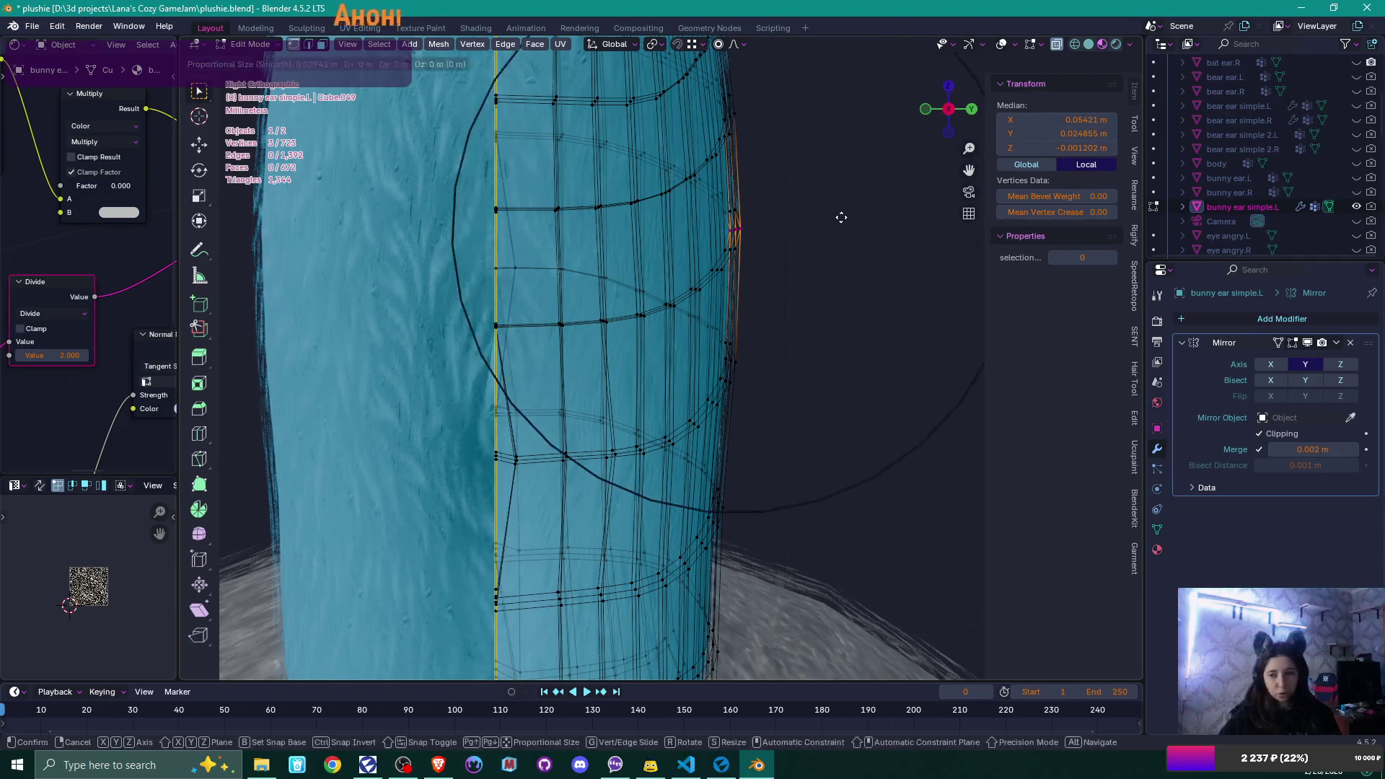
key("y")
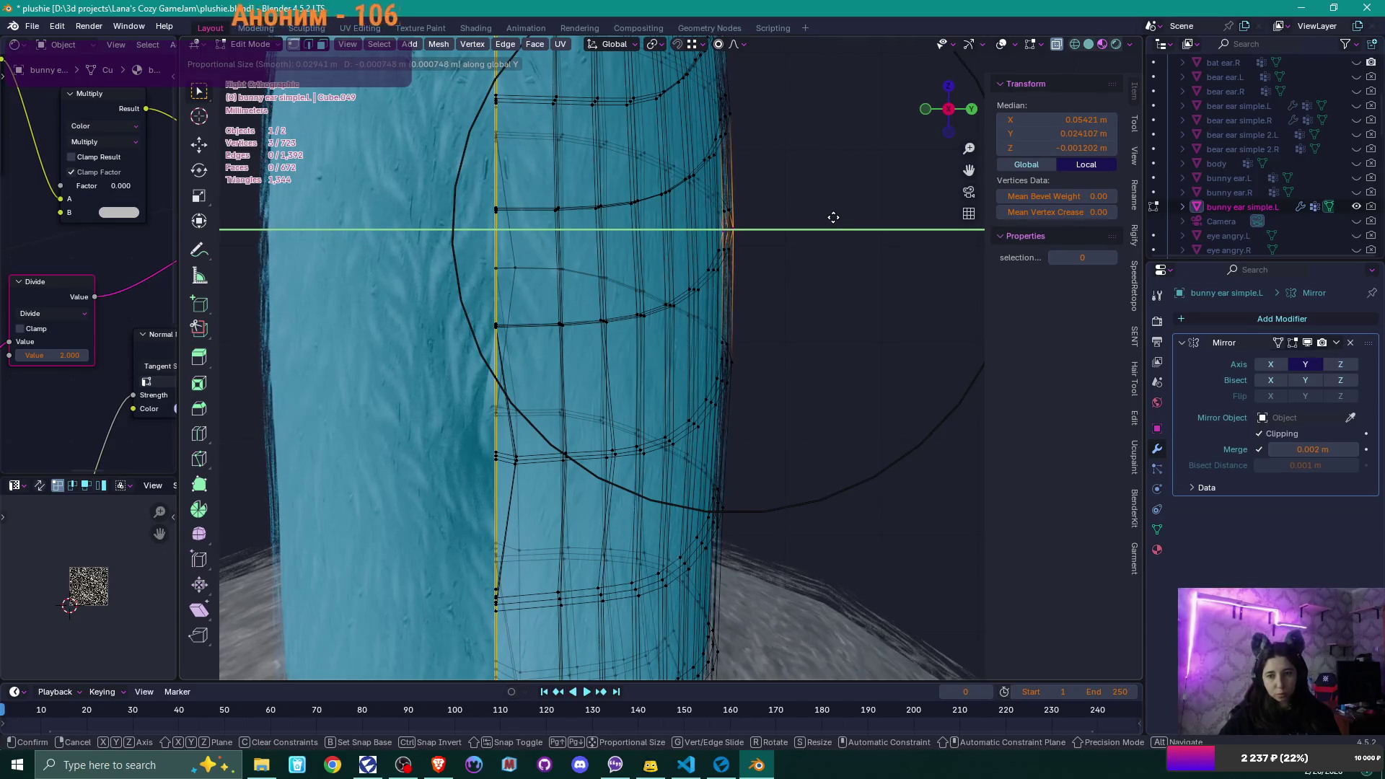
left_click(833, 217)
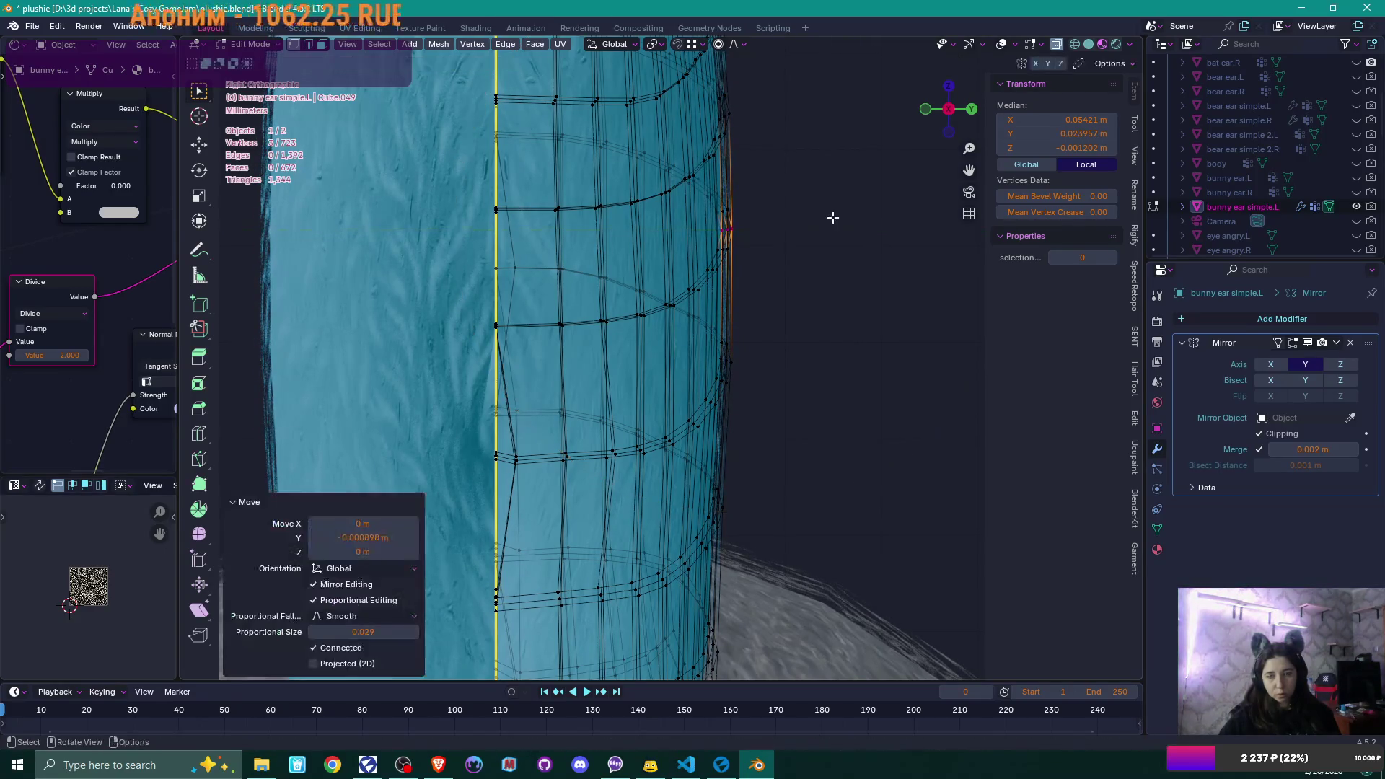
scroll(832, 217, "down", 4)
middle_click_drag(832, 217, 803, 253)
scroll(750, 297, "up", 6)
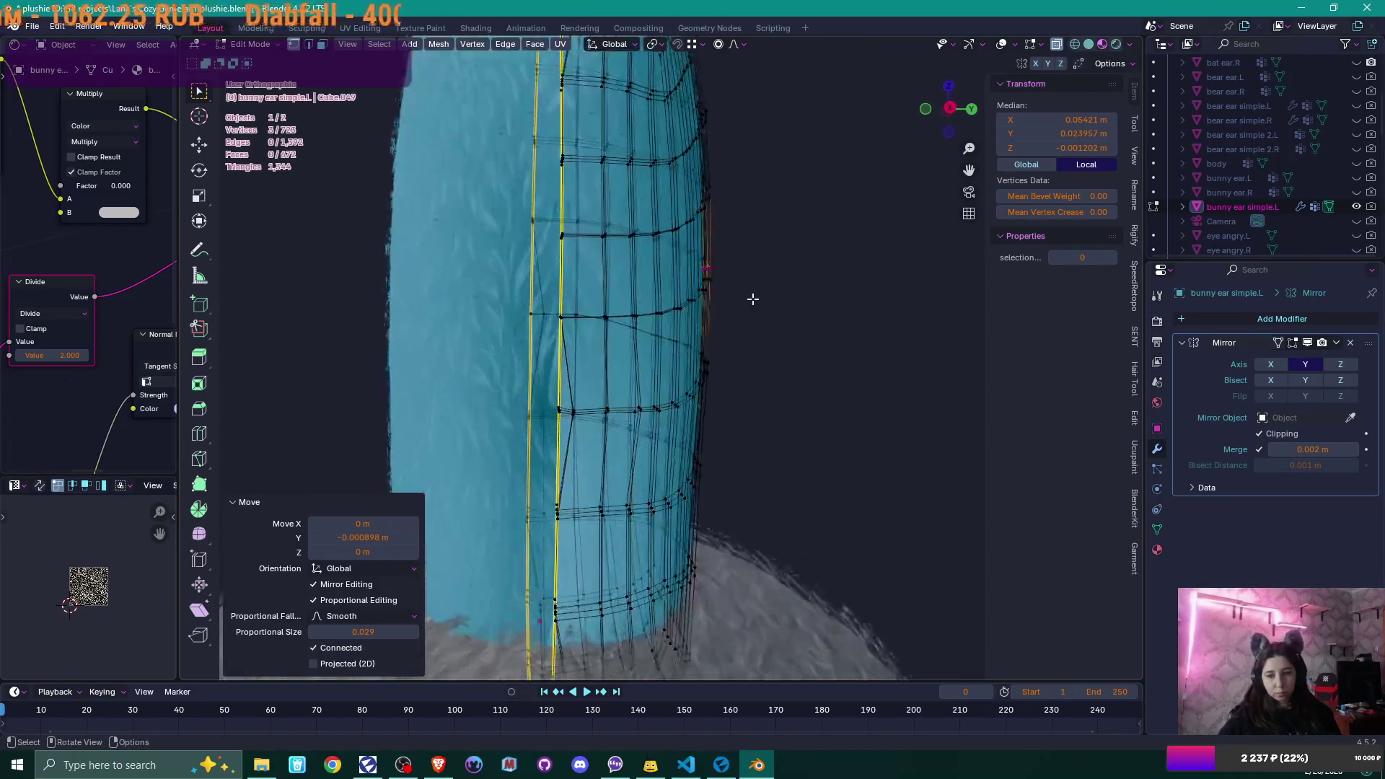
middle_click_drag(690, 360, 719, 415)
- Select the ear's centre seam edge loop and isolate the ear in local view
scroll(587, 428, "up", 3)
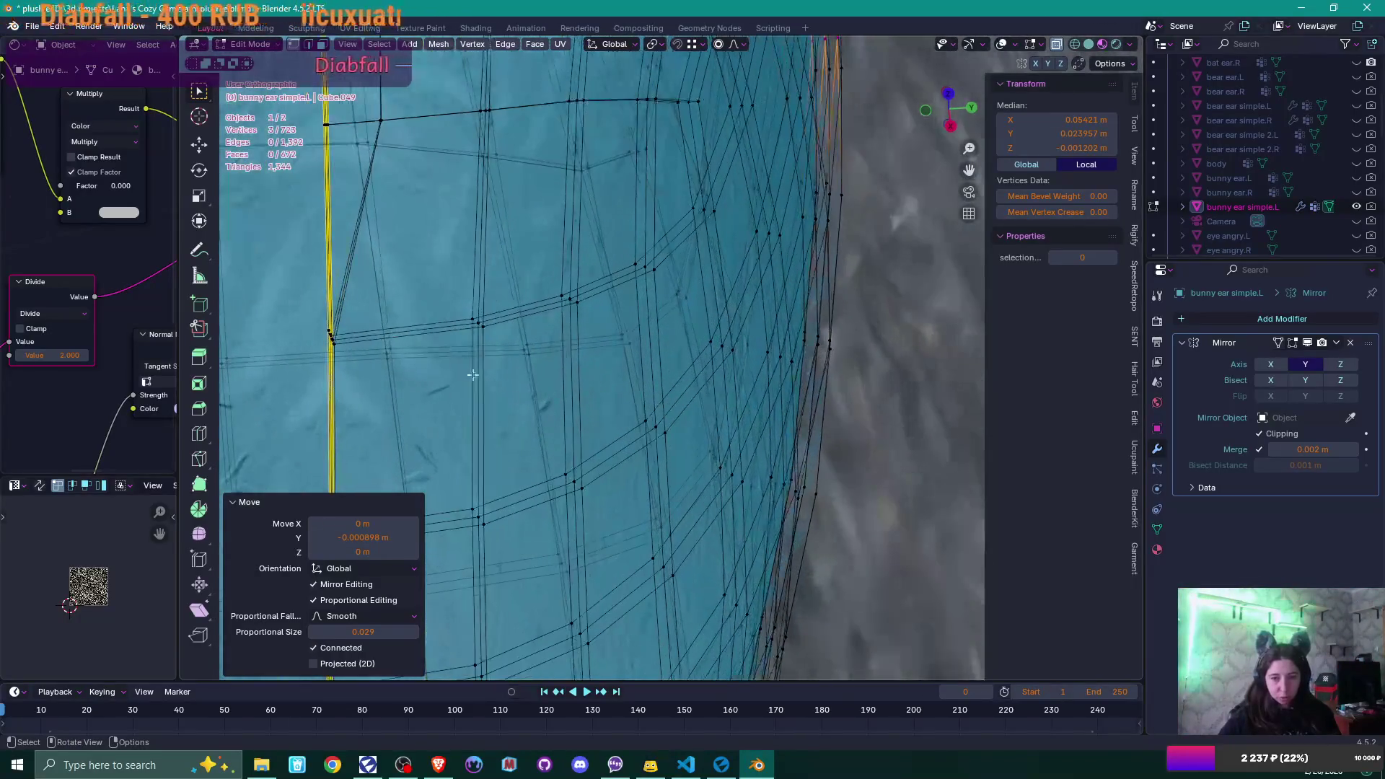
left_click(348, 297)
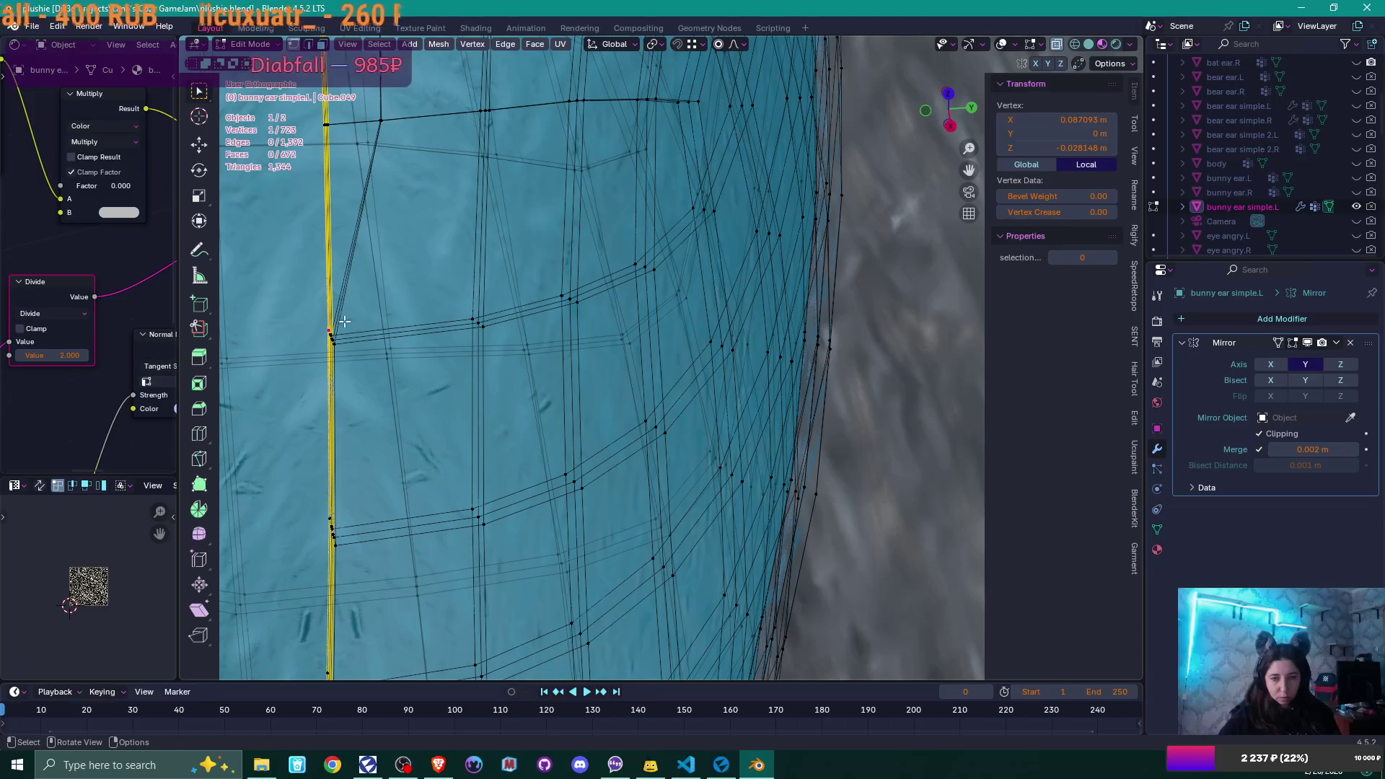
left_click(352, 279, "alt")
scroll(354, 353, "down", 2)
mouse_move(354, 352)
middle_mouse_down("shift")
mouse_move(559, 374)
mouse_move(542, 171)
mouse_move(575, 315)
middle_mouse_up("shift")
scroll(559, 374, "down", 3)
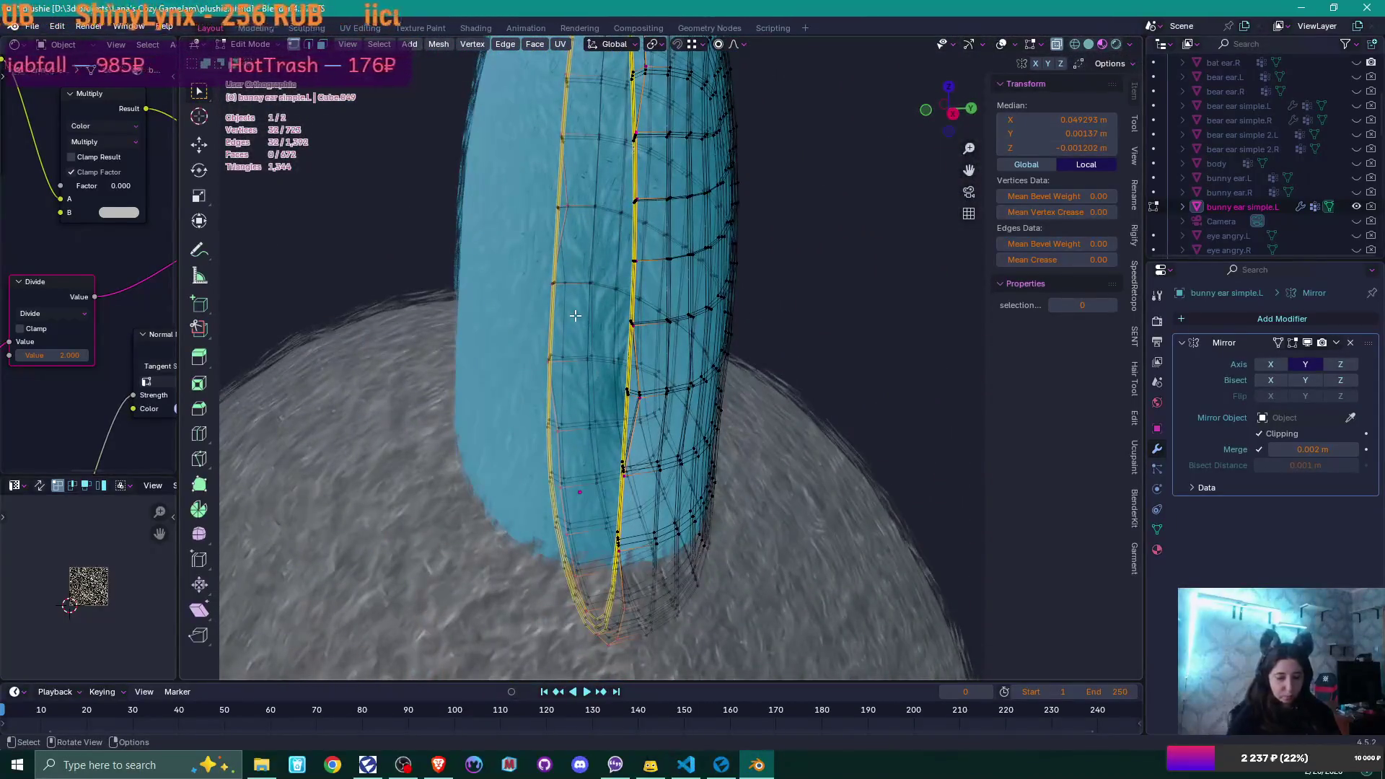
key("KP_Divide")
mouse_move(649, 364)
middle_mouse_down()
mouse_move(633, 182)
mouse_move(623, 321)
mouse_move(645, 310)
middle_mouse_up()
scroll(677, 389, "up", 5)
middle_click_drag(710, 466, 680, 253, "shift")
scroll(680, 253, "up", 3)
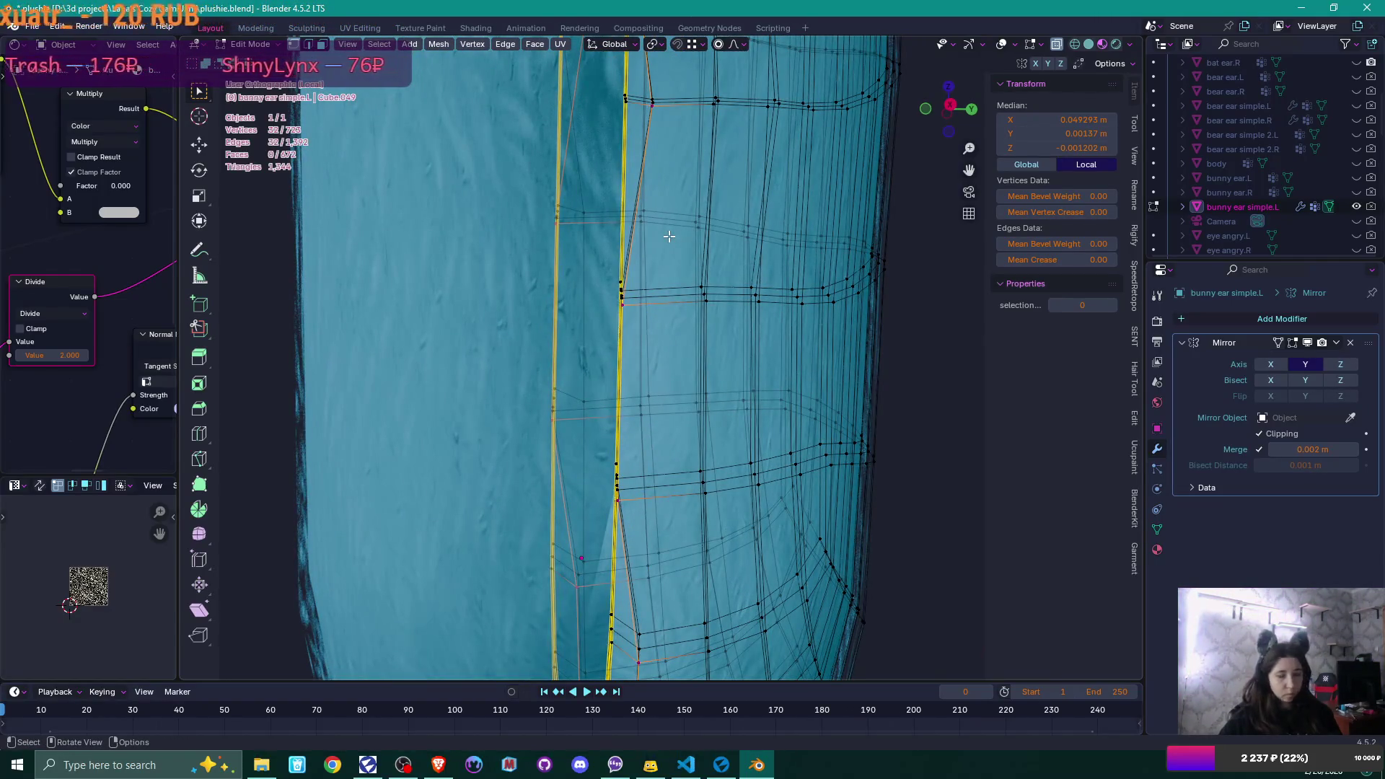
- Scale the seam loop to zero along Y to flatten it onto the mirror plane
key("s")
key("y")
key("0")
key("Return")
- Extend to neighbouring seam loops, hide them, then select and frame three exposed edges
left_click(623, 158, "alt")
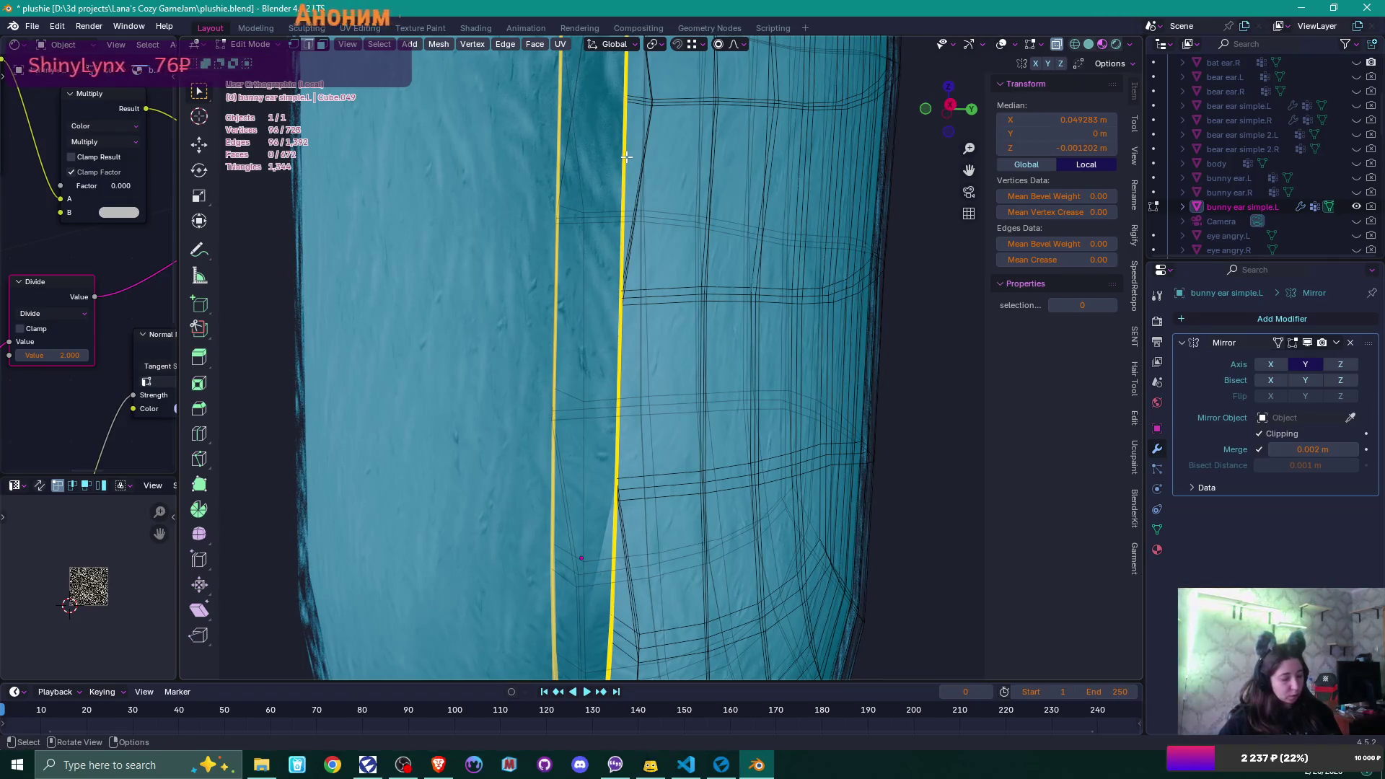
key("h")
mouse_move(659, 194)
middle_mouse_down()
mouse_move(664, 181)
mouse_move(619, 281)
mouse_move(680, 309)
mouse_move(632, 303)
middle_mouse_up()
left_click(623, 316)
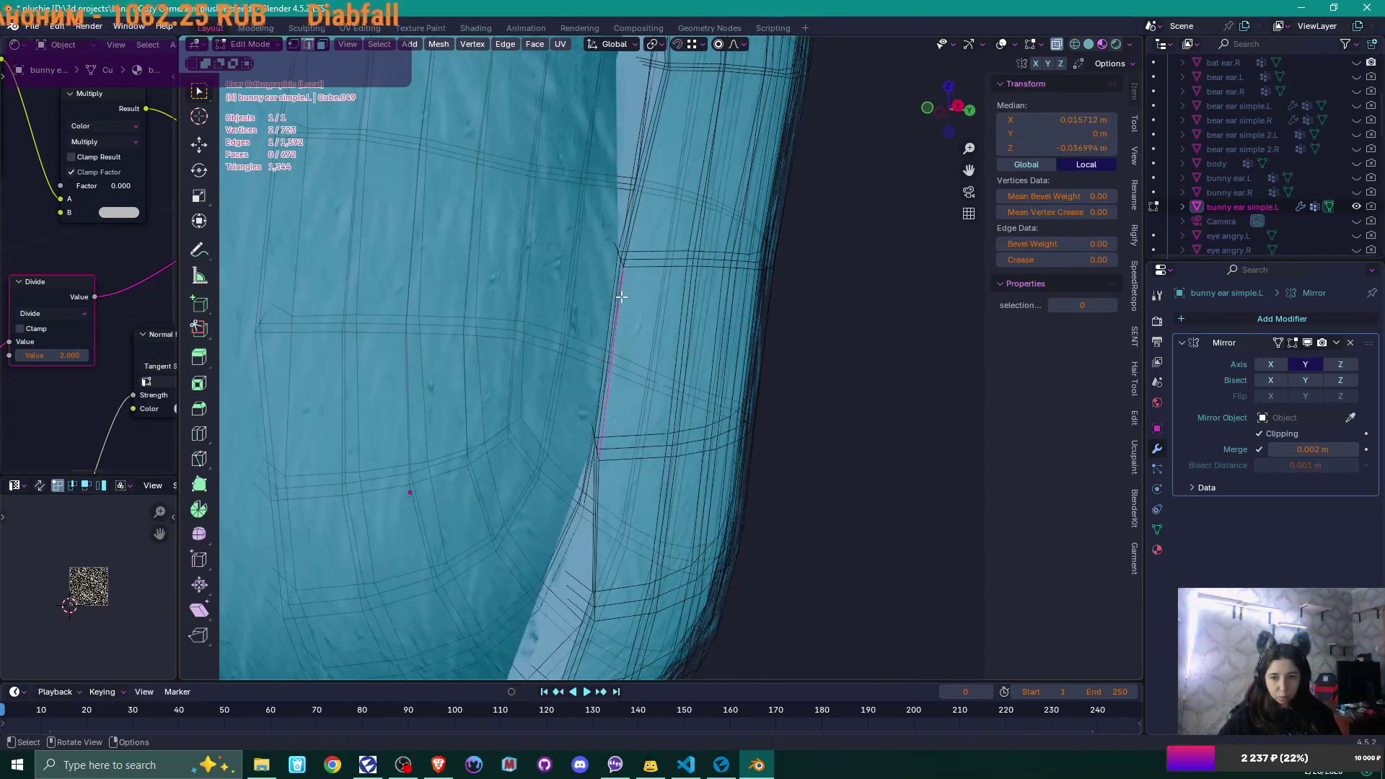
scroll(621, 296, "up", 5)
left_click(552, 197, "shift")
left_click(551, 196, "shift")
key("KP_Decimal")
mouse_move(631, 225)
middle_mouse_down()
mouse_move(668, 235)
mouse_move(538, 223)
mouse_move(522, 202)
mouse_move(562, 317)
mouse_move(544, 377)
mouse_move(631, 375)
middle_mouse_up()
scroll(521, 199, "down", 6)
scroll(584, 380, "up", 6)
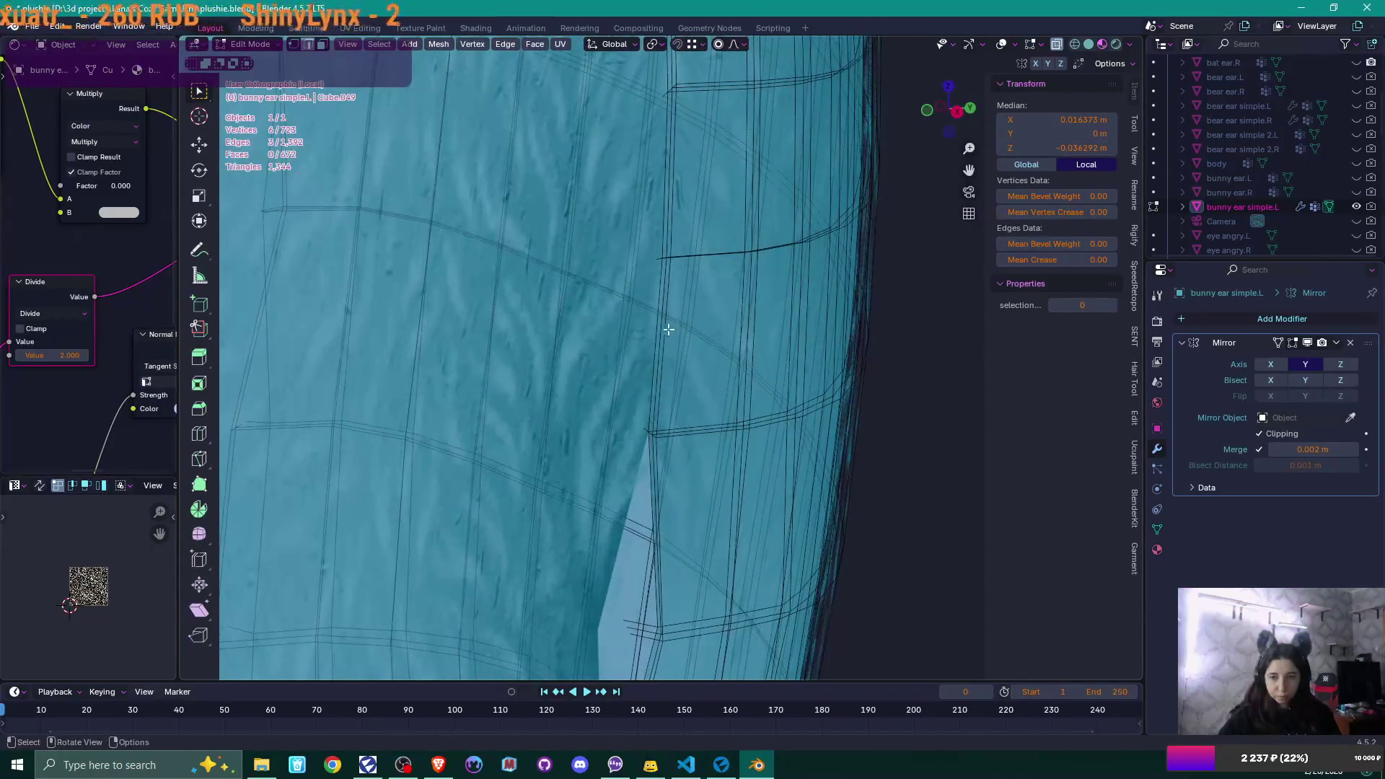
- Select a vertical column of ear edges and shift it along Y with proportional falloff
left_click_drag(662, 344, 671, 94)
mouse_move(672, 93)
middle_mouse_down()
mouse_move(705, 192)
mouse_move(688, 204)
middle_mouse_up()
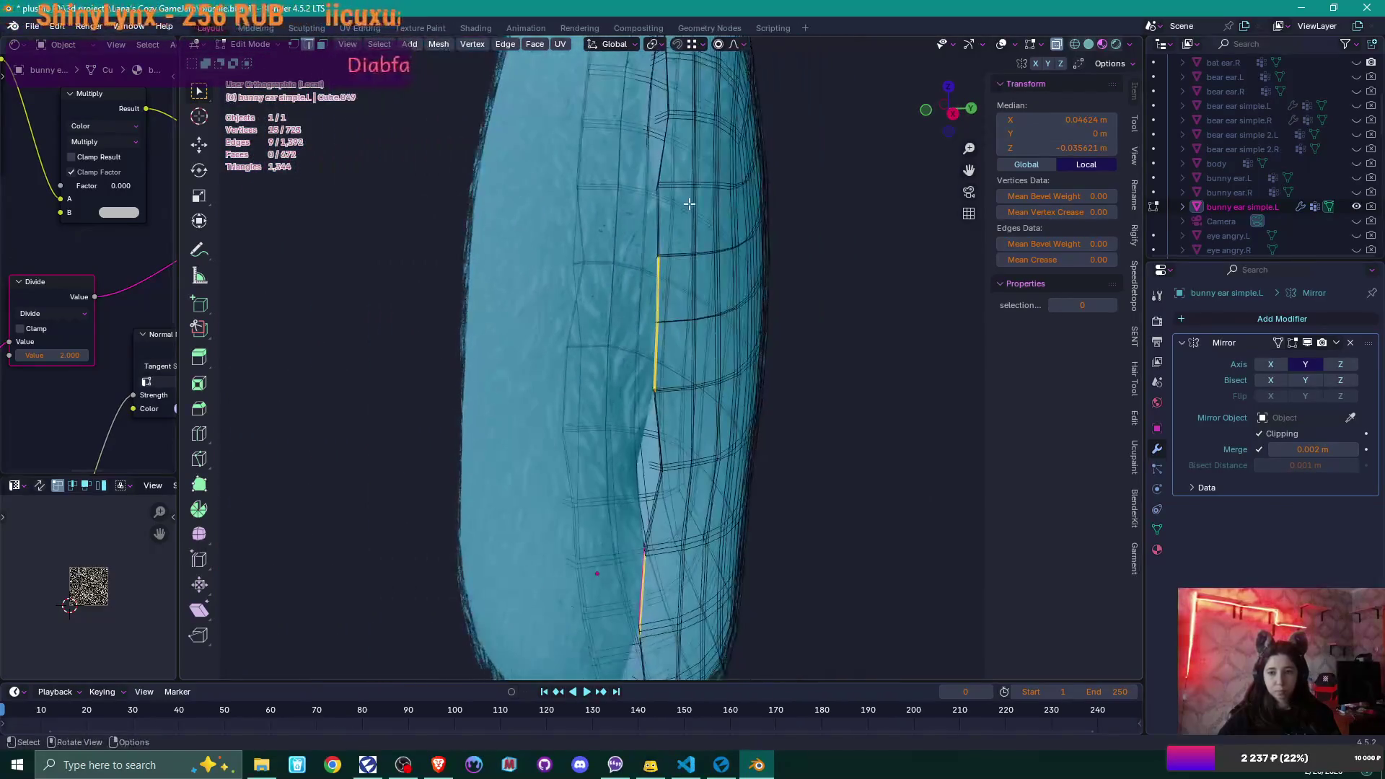
left_click(664, 226, "shift")
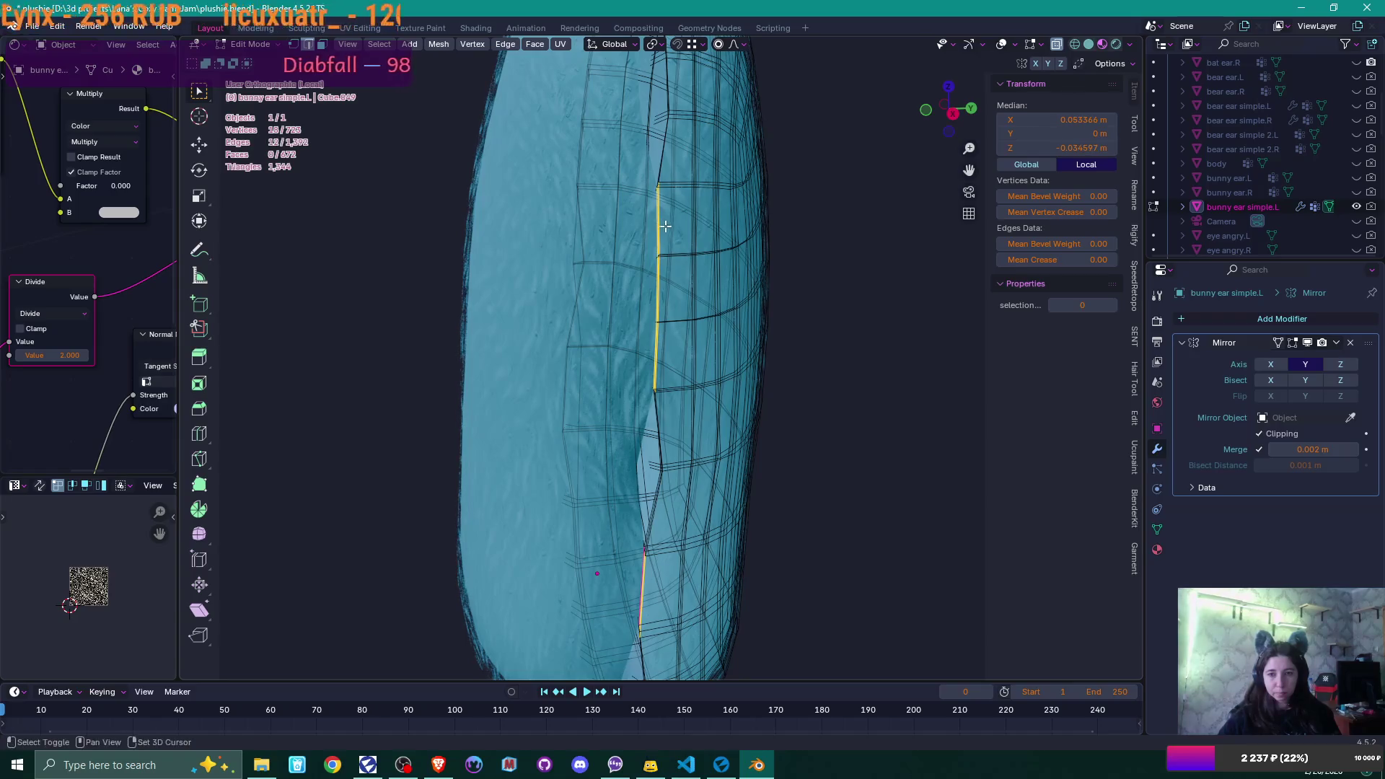
key("KP_3")
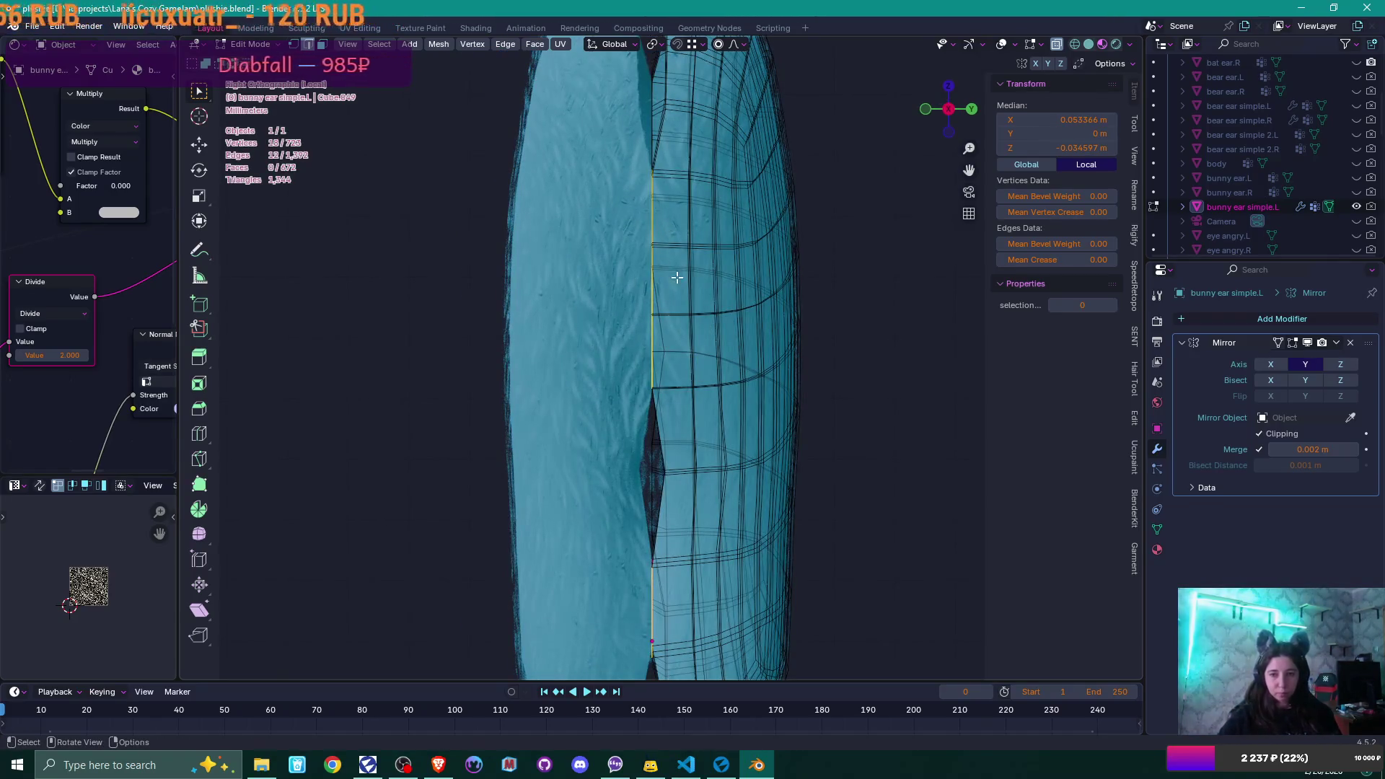
key("g")
key("y")
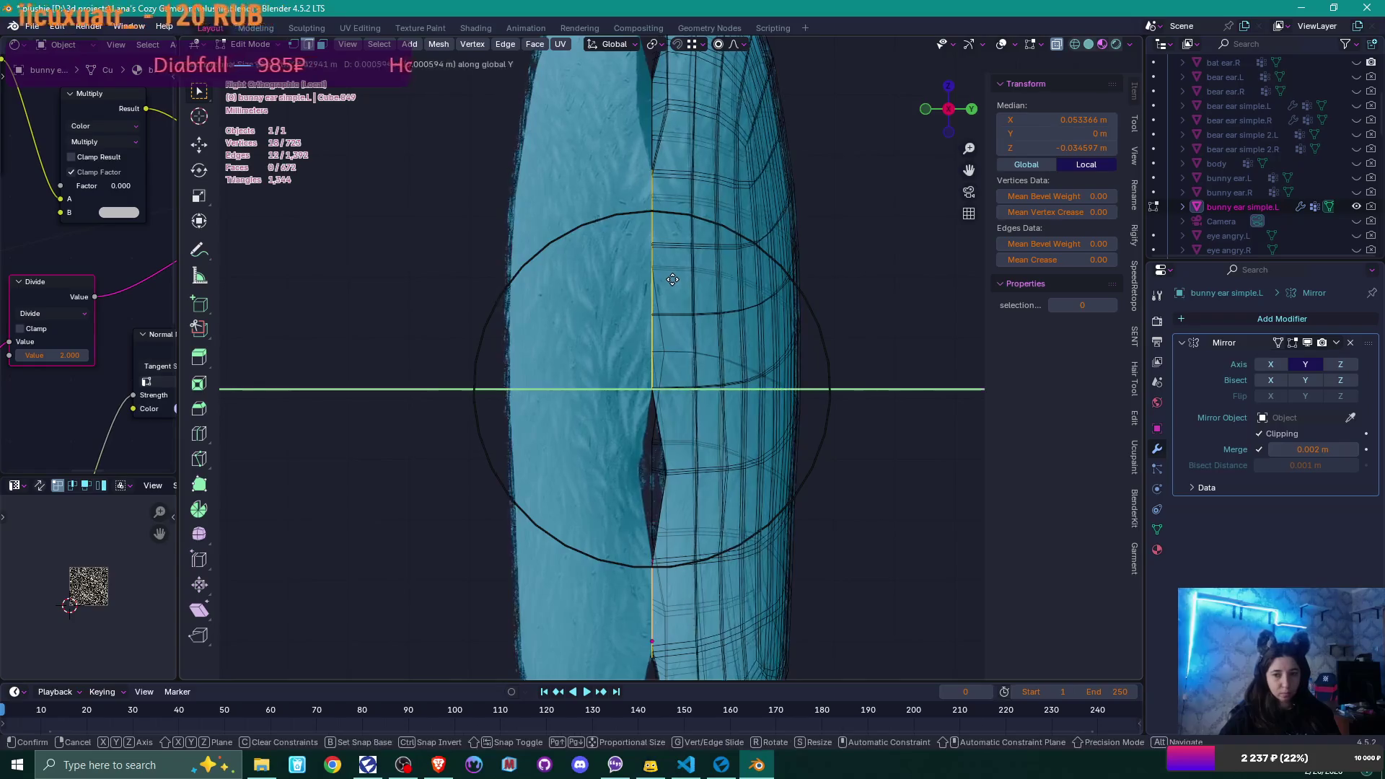
left_click(679, 279)
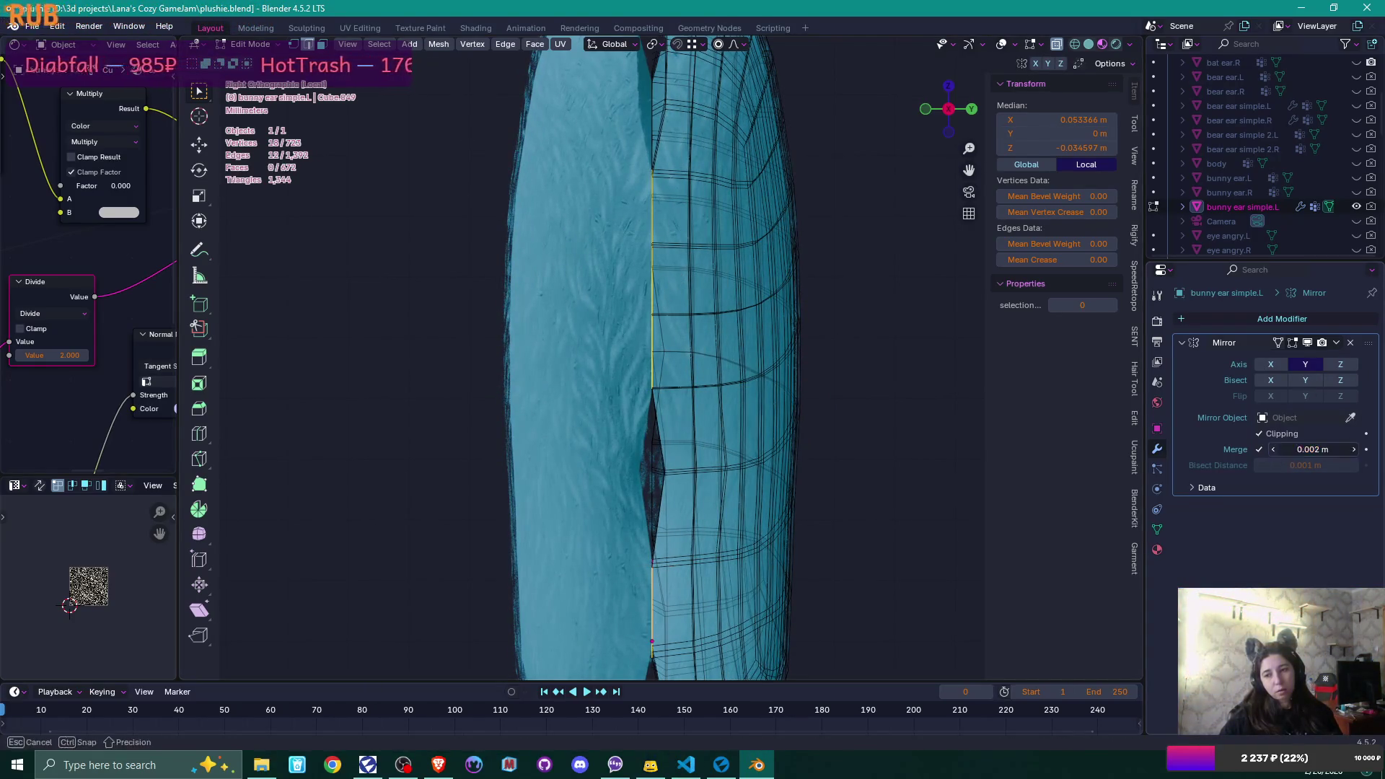
- Lower the Mirror merge distance to 0.001 m and uncheck Merge, then shrink and regrow the selection
left_click_drag(1291, 449, 1274, 450)
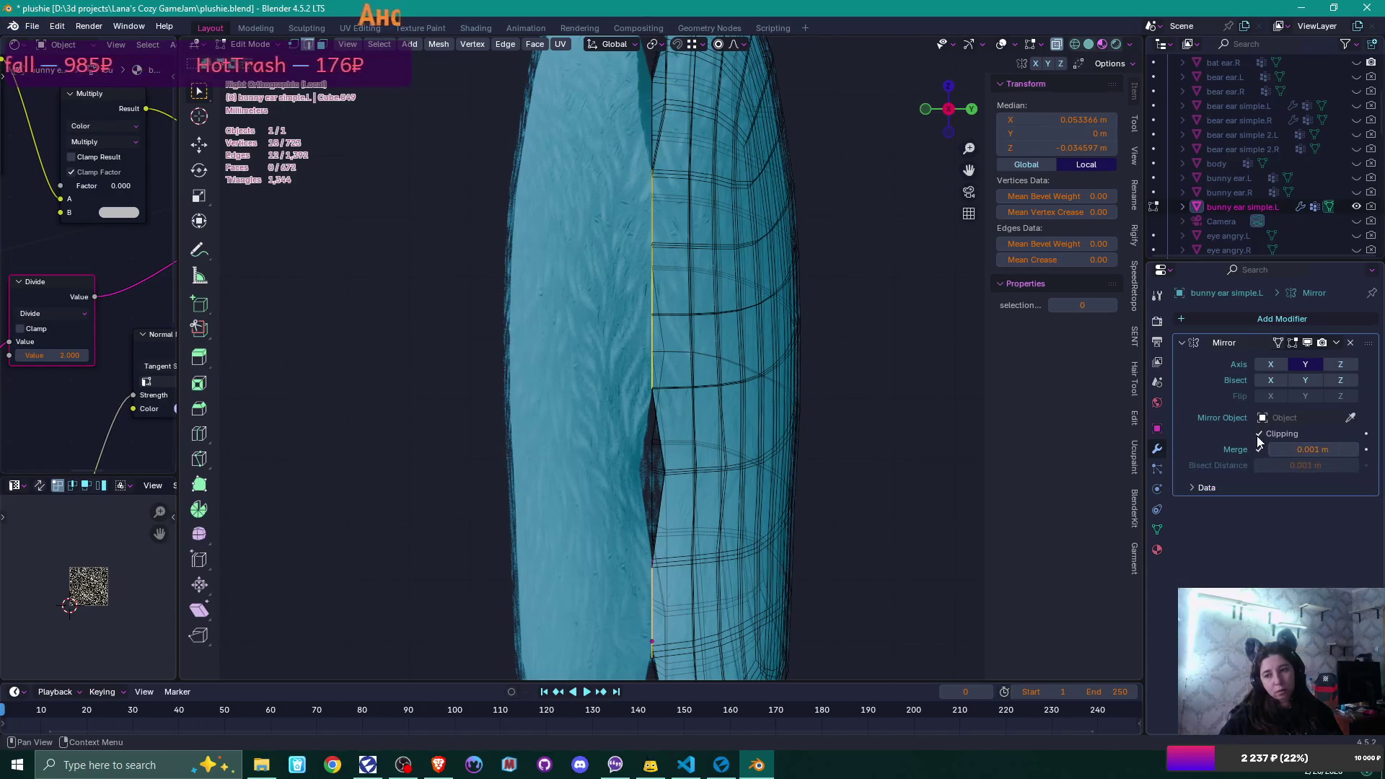
left_click(1260, 448)
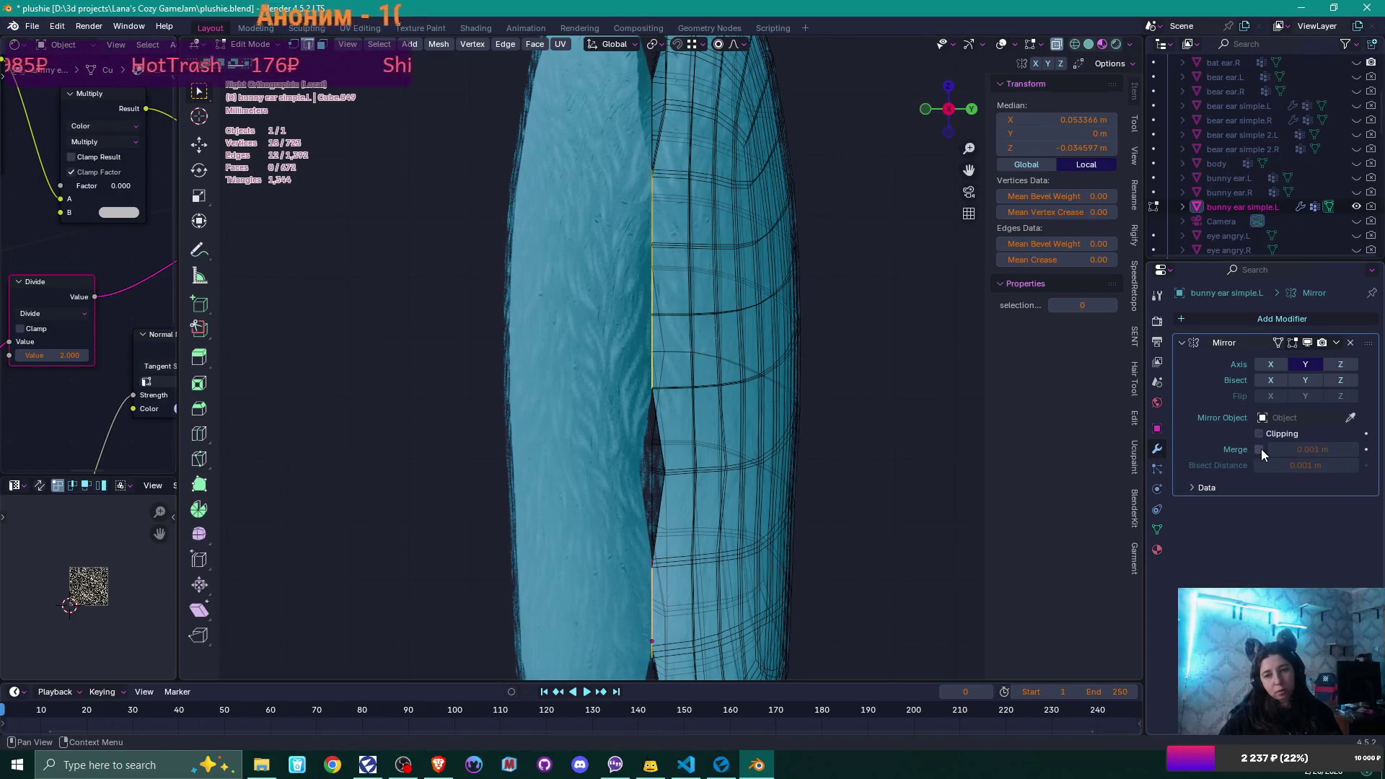
key("ctrl+KP_Subtract")
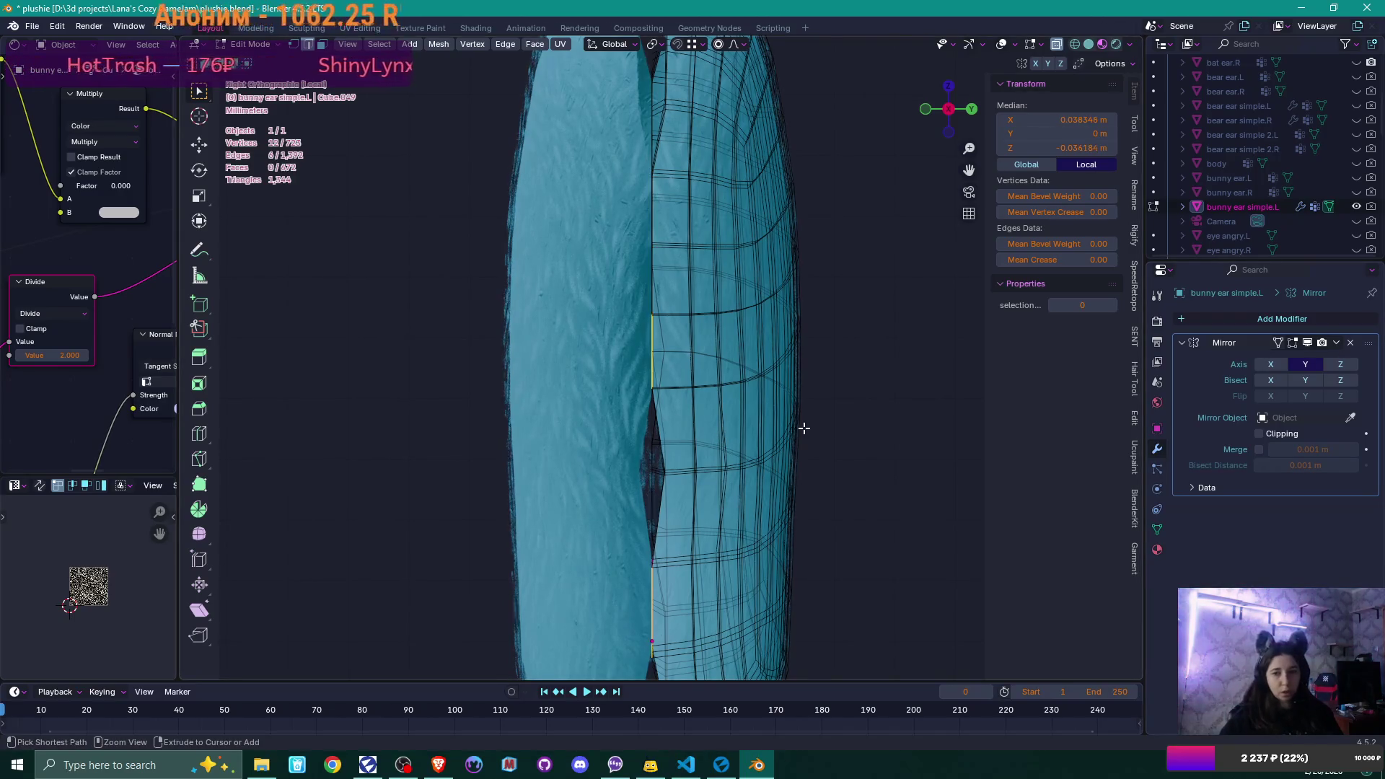
key("ctrl+KP_Add")
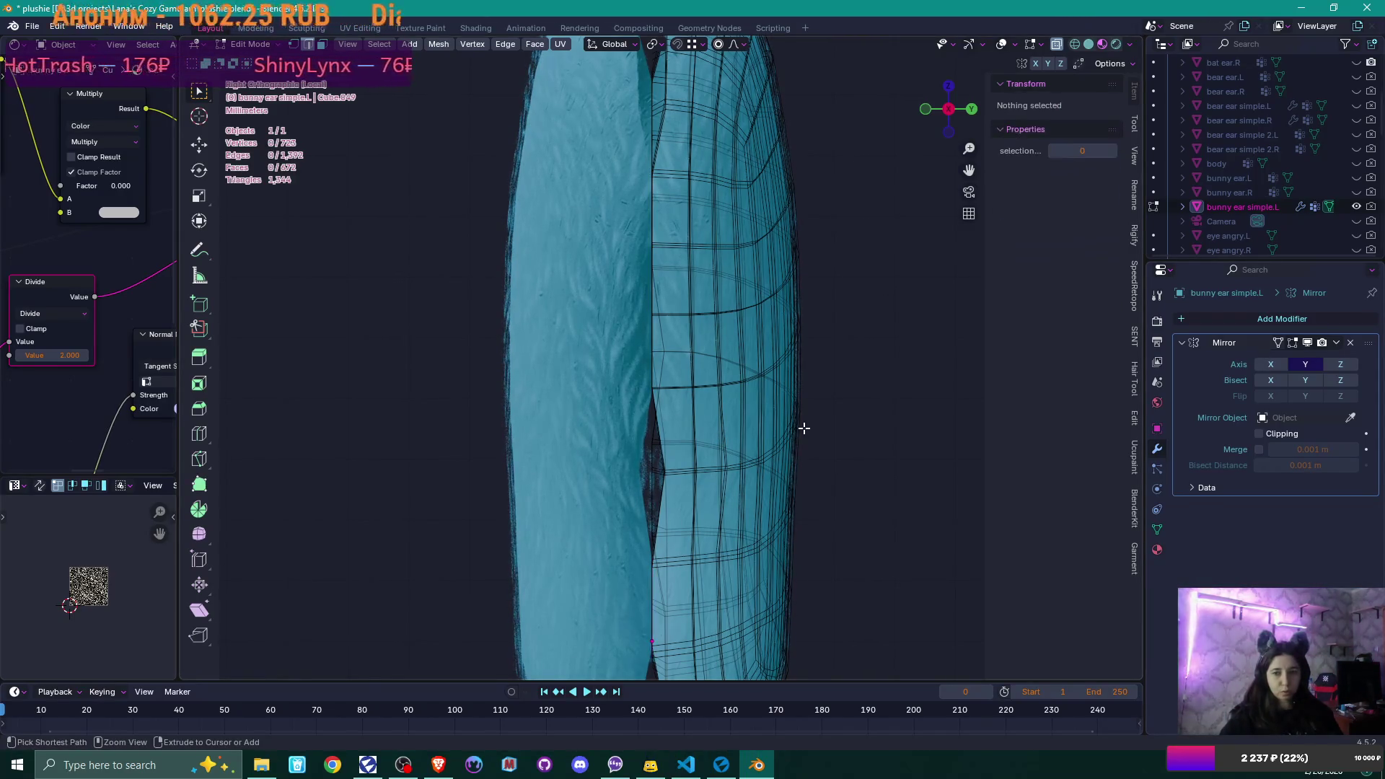
- Undo the recent edits back to the rim vertex selection and shrink it
key("g")
left_click(879, 400)
key("ctrl+z")
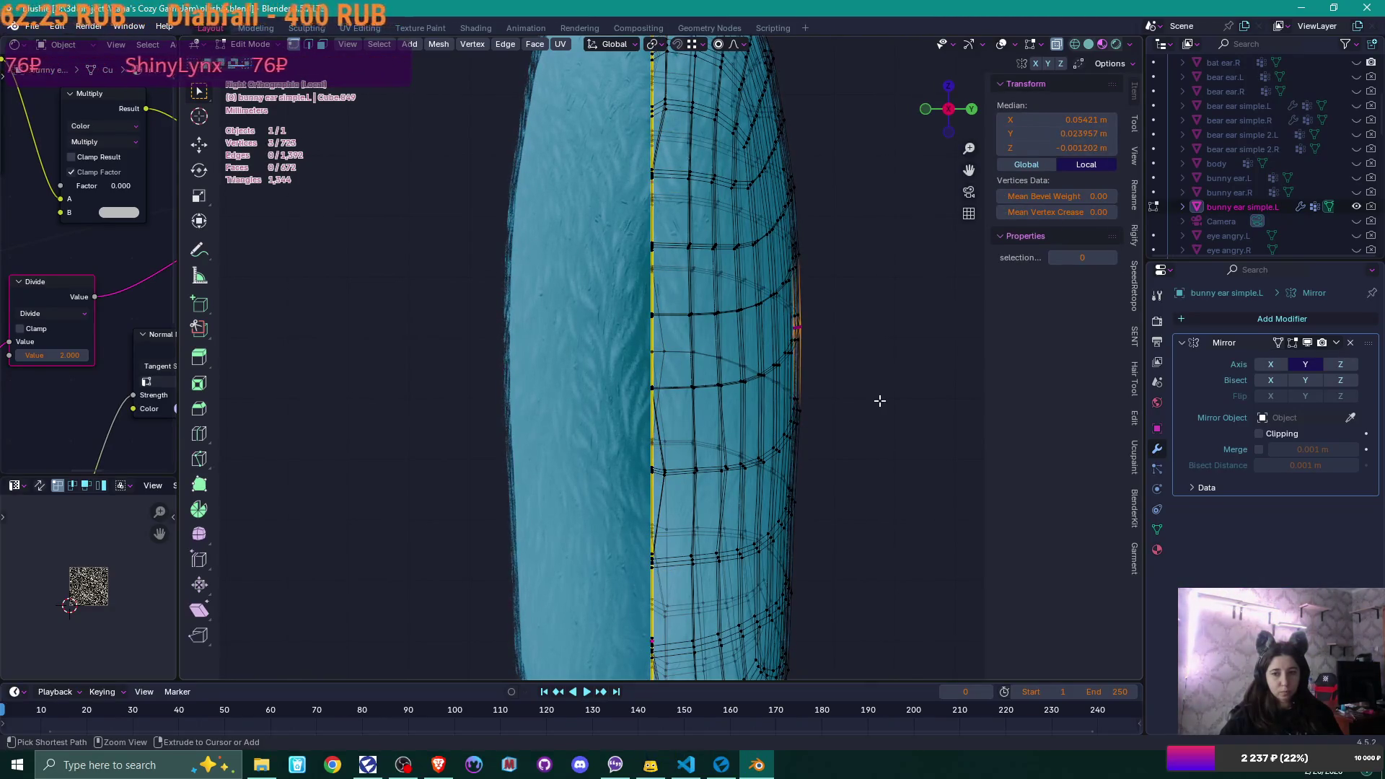
key("ctrl+l")
key("KP_Divide")
key("ctrl+KP_Subtract")
key("ctrl+KP_Subtract")
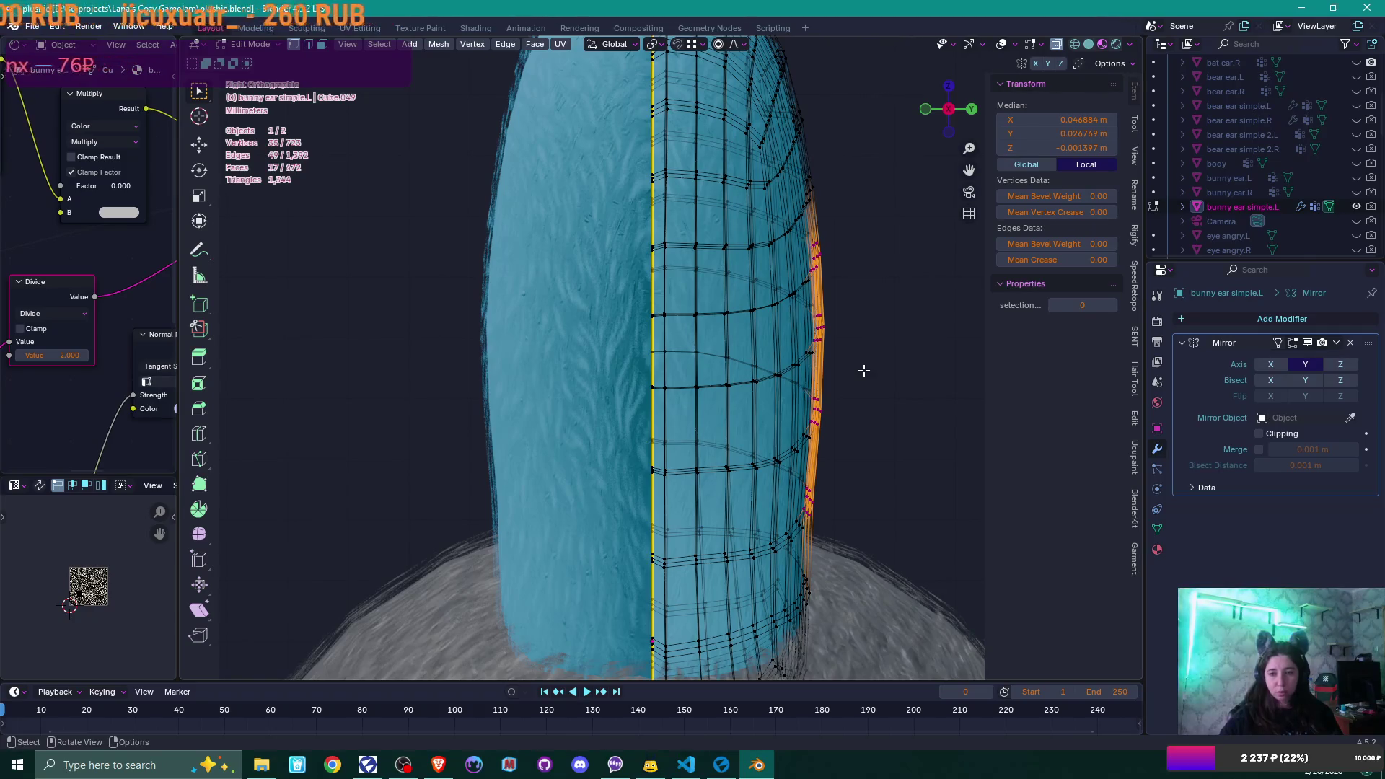
mouse_move(883, 377)
middle_mouse_down()
mouse_move(874, 479)
mouse_move(896, 486)
mouse_move(880, 479)
mouse_move(894, 399)
mouse_move(879, 419)
mouse_move(850, 396)
mouse_move(840, 319)
middle_mouse_up()
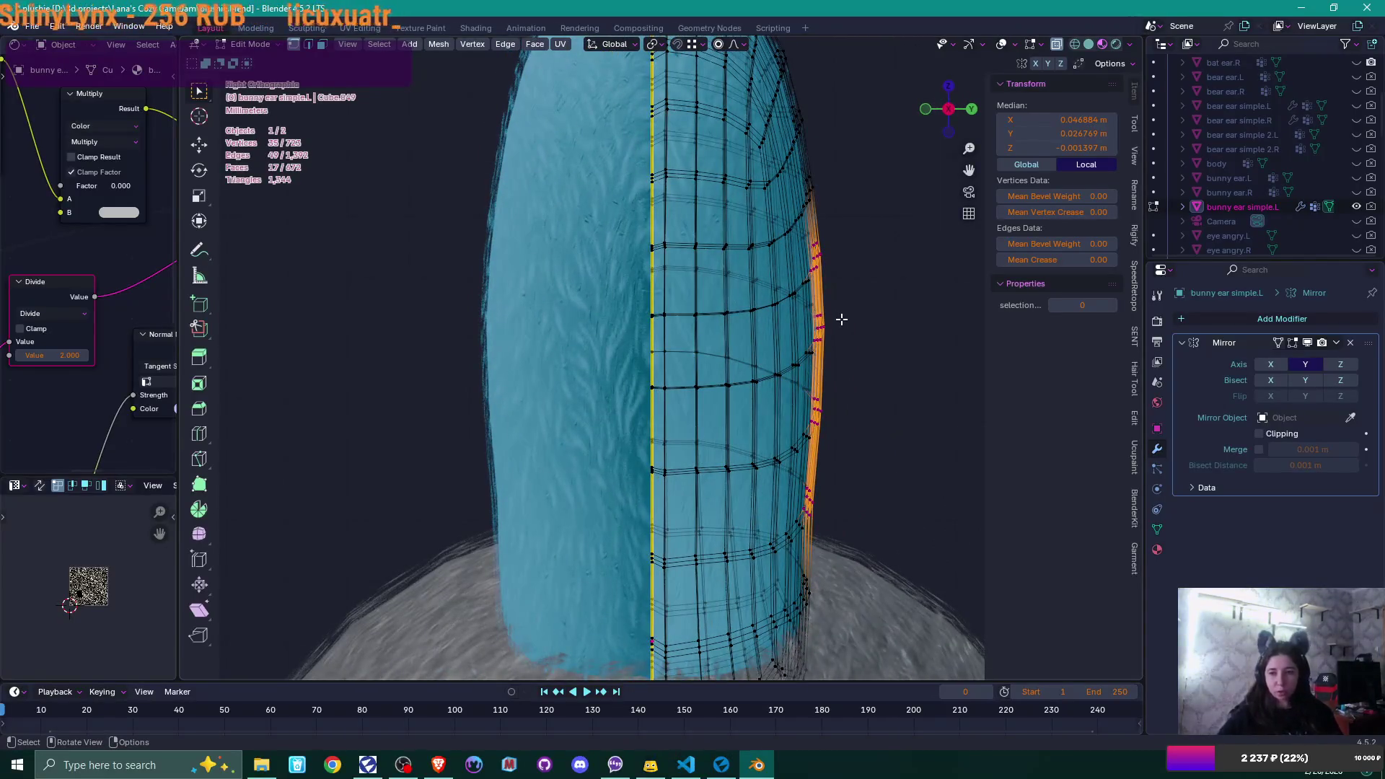
scroll(865, 330, "up", 2)
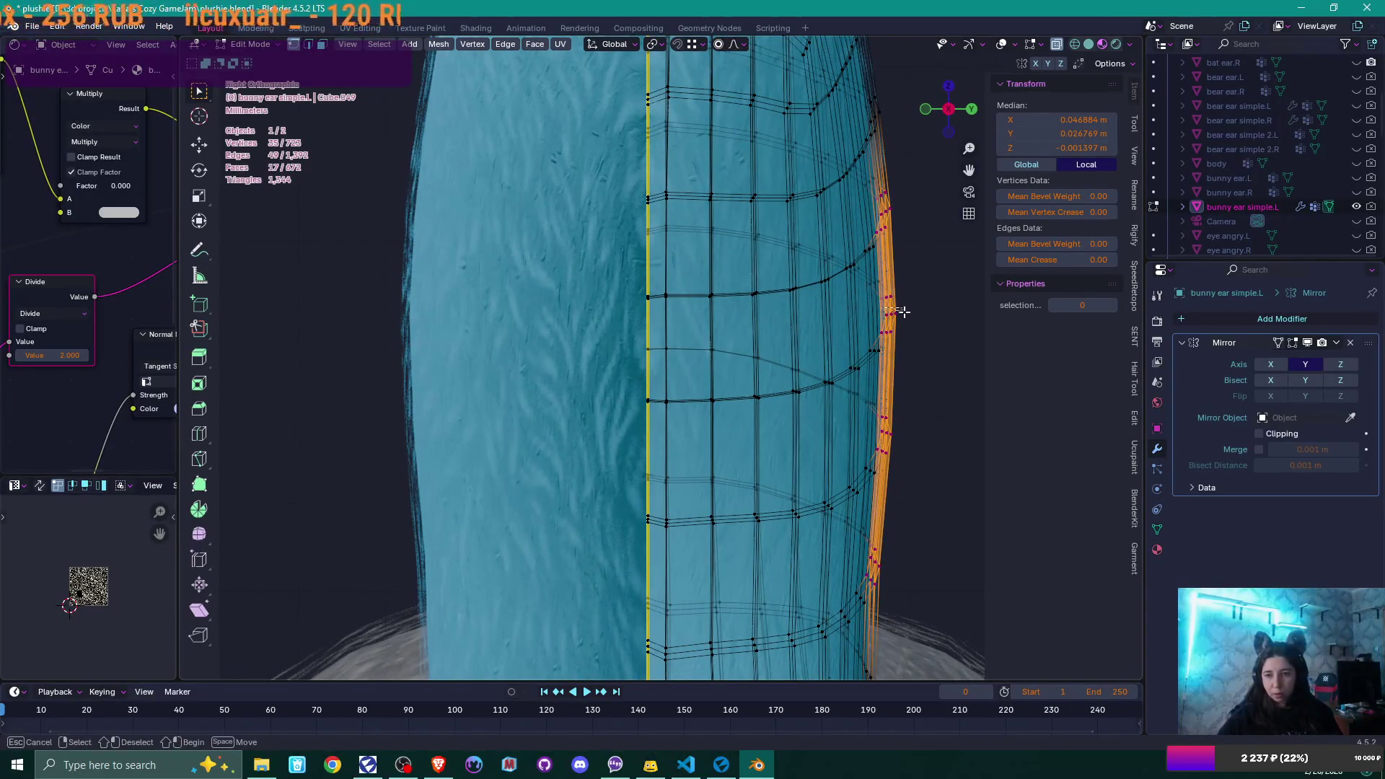
- Box-select three edge vertices and move them -0.001568 m along Y with smooth falloff
left_click_drag(902, 310, 876, 295)
key("g")
key("y")
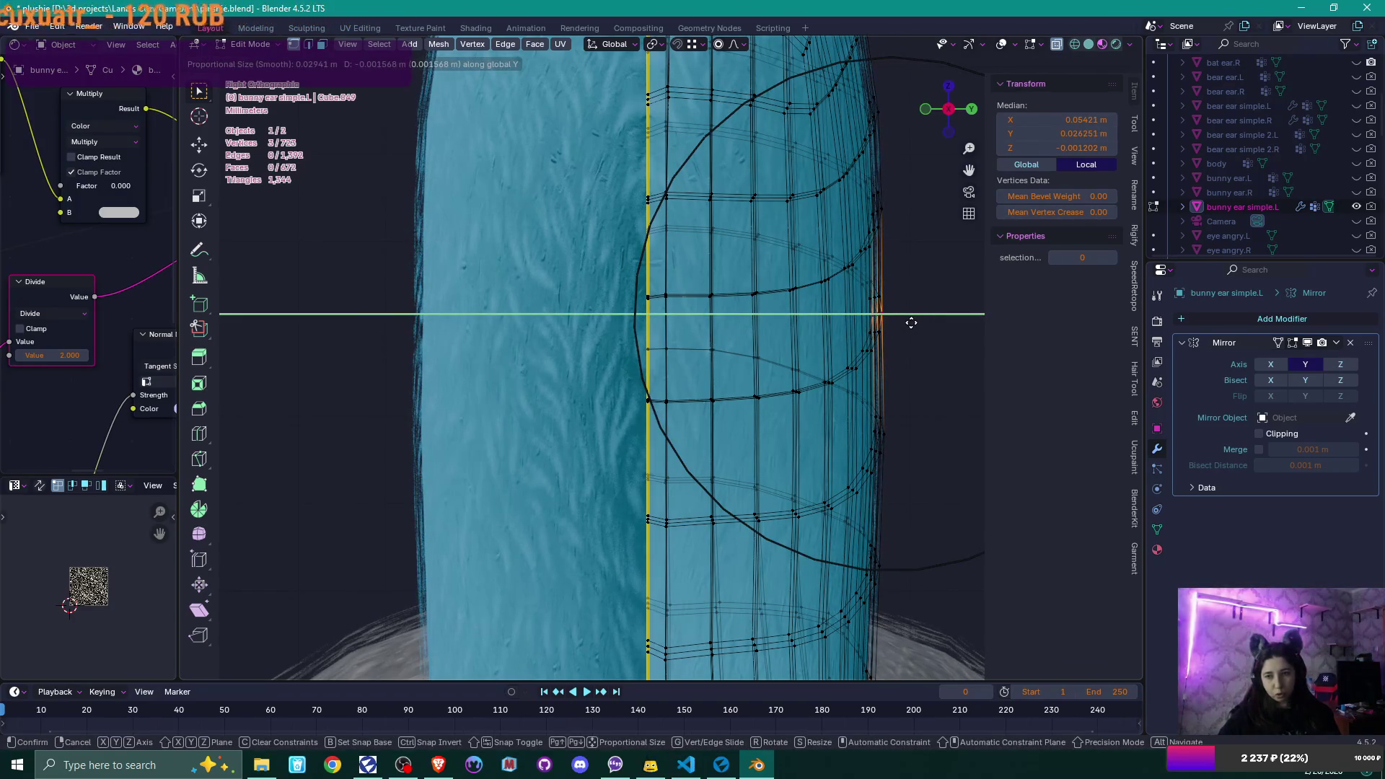
left_click(911, 322)
scroll(911, 326, "down", 5)
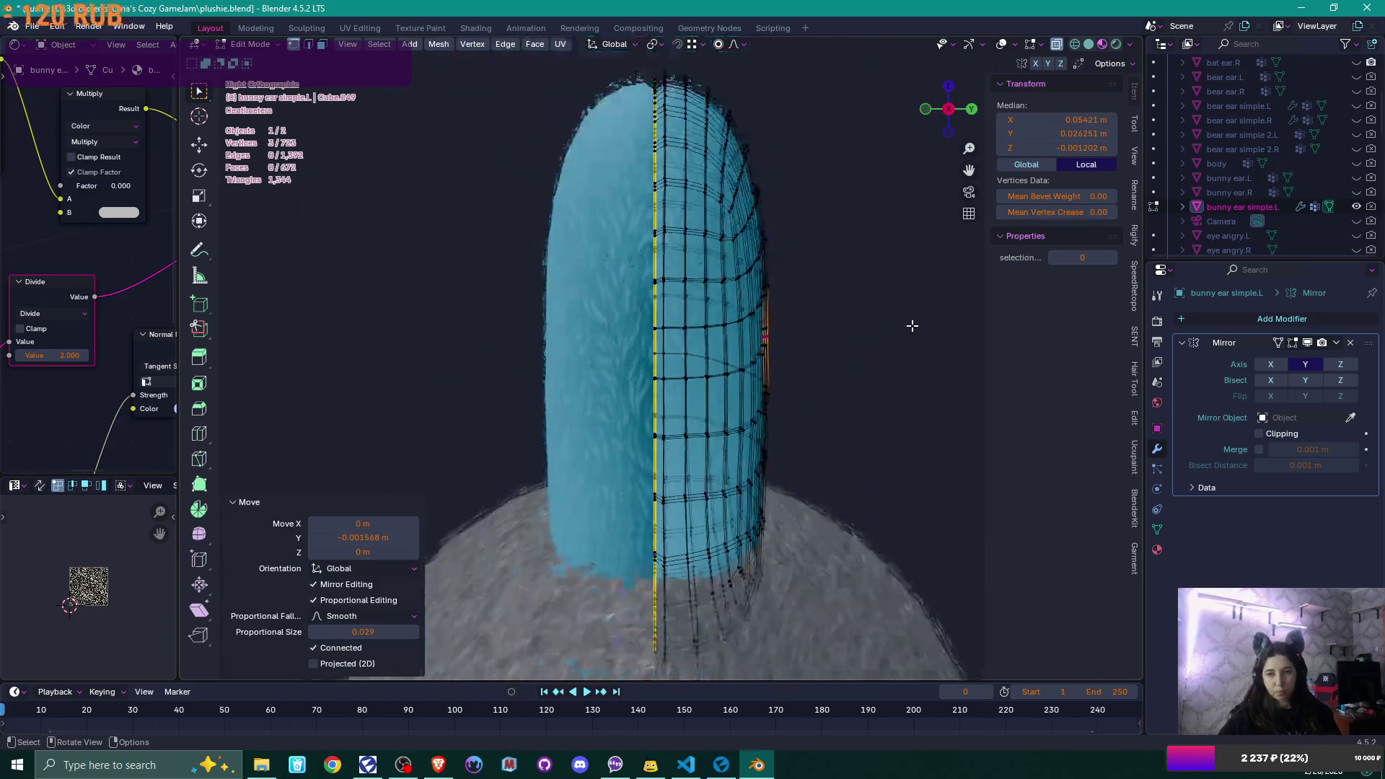
scroll(810, 342, "up", 1)
scroll(810, 347, "up", 2)
- Box-select an 18-face block on the ear's side
middle_click_drag(809, 346, 660, 364)
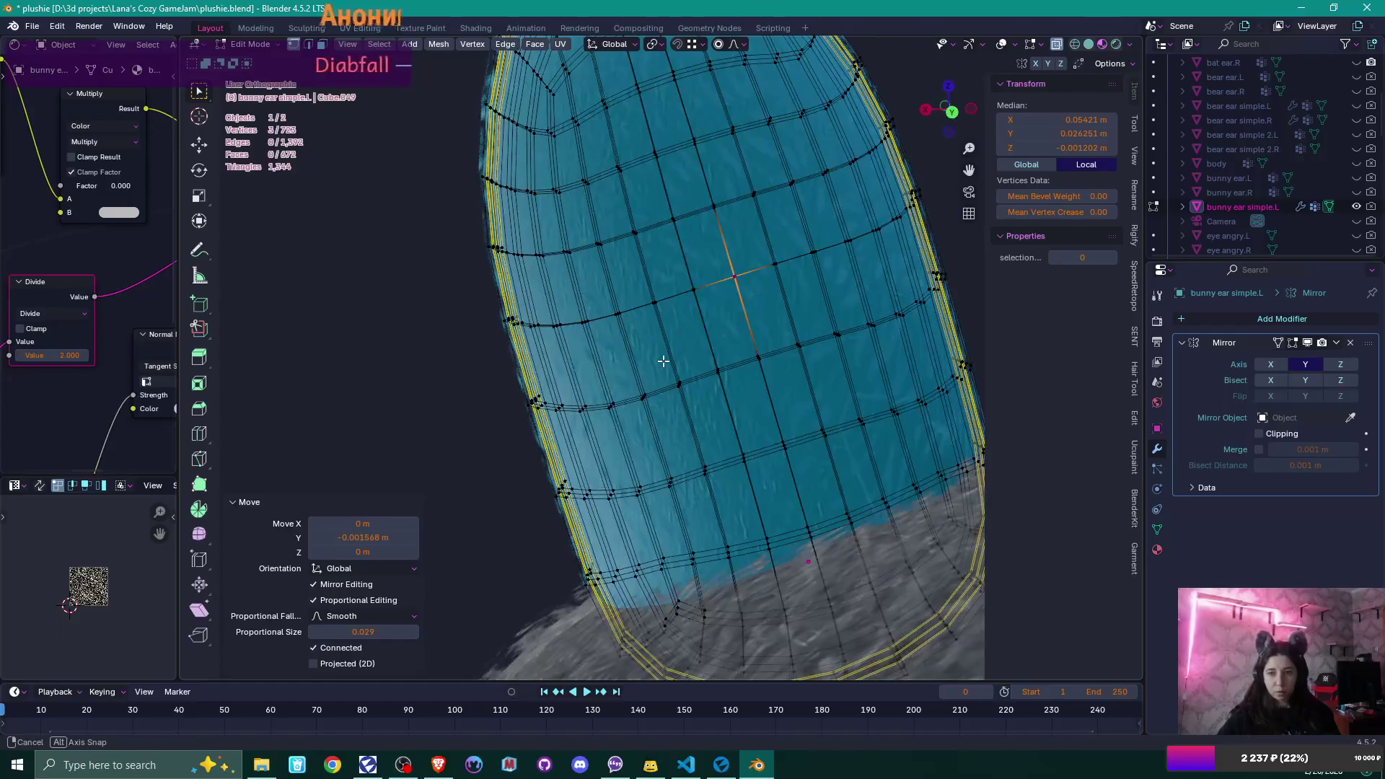
scroll(658, 365, "up", 2)
left_click_drag(660, 171, 753, 303, "shift")
mouse_move(743, 183)
left_mouse_down("shift")
mouse_move(834, 331)
mouse_move(806, 262)
left_mouse_up("shift")
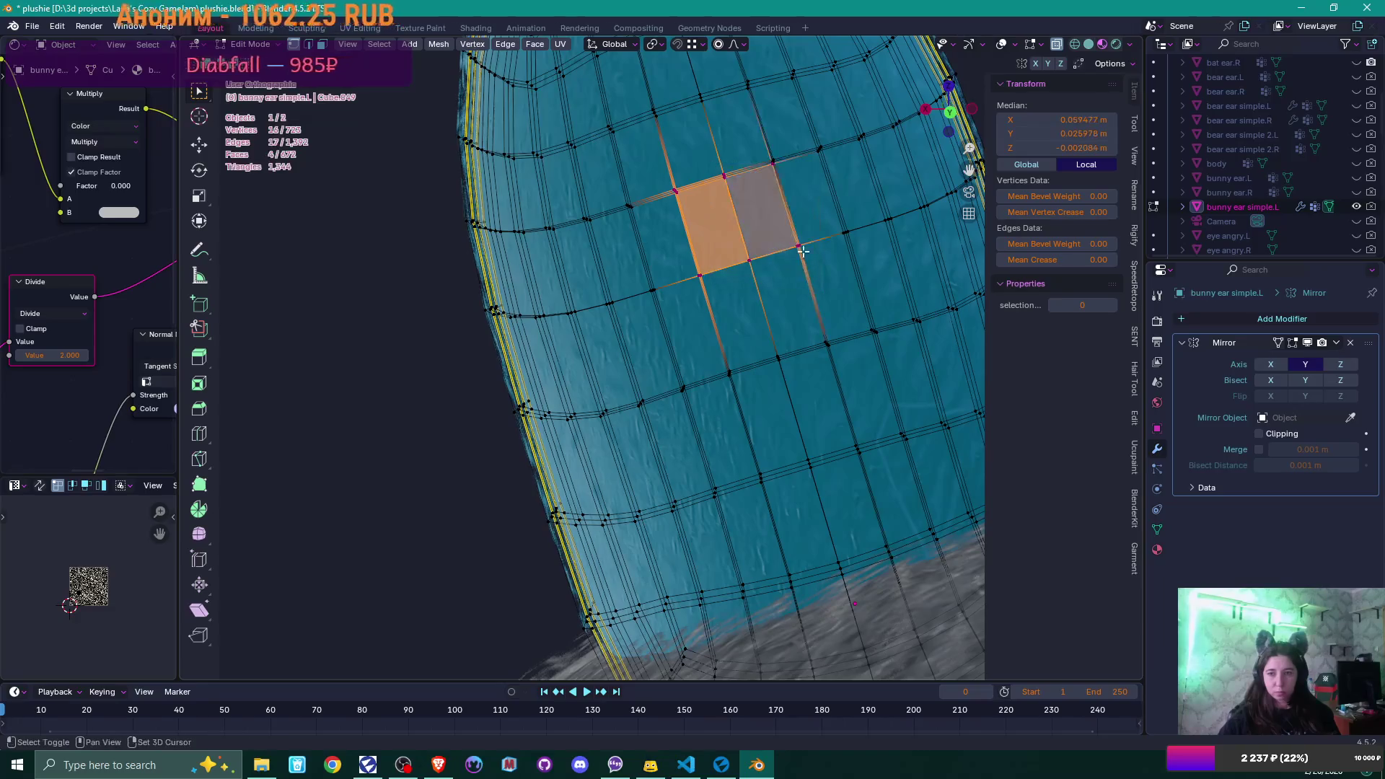
left_click_drag(765, 163, 780, 298)
left_click_drag(722, 342, 774, 418, "shift")
left_click_drag(766, 307, 836, 359, "shift")
scroll(834, 358, "down", 5)
left_click(711, 393, "shift")
left_click(718, 414, "shift")
left_click_drag(745, 387, 773, 422, "shift")
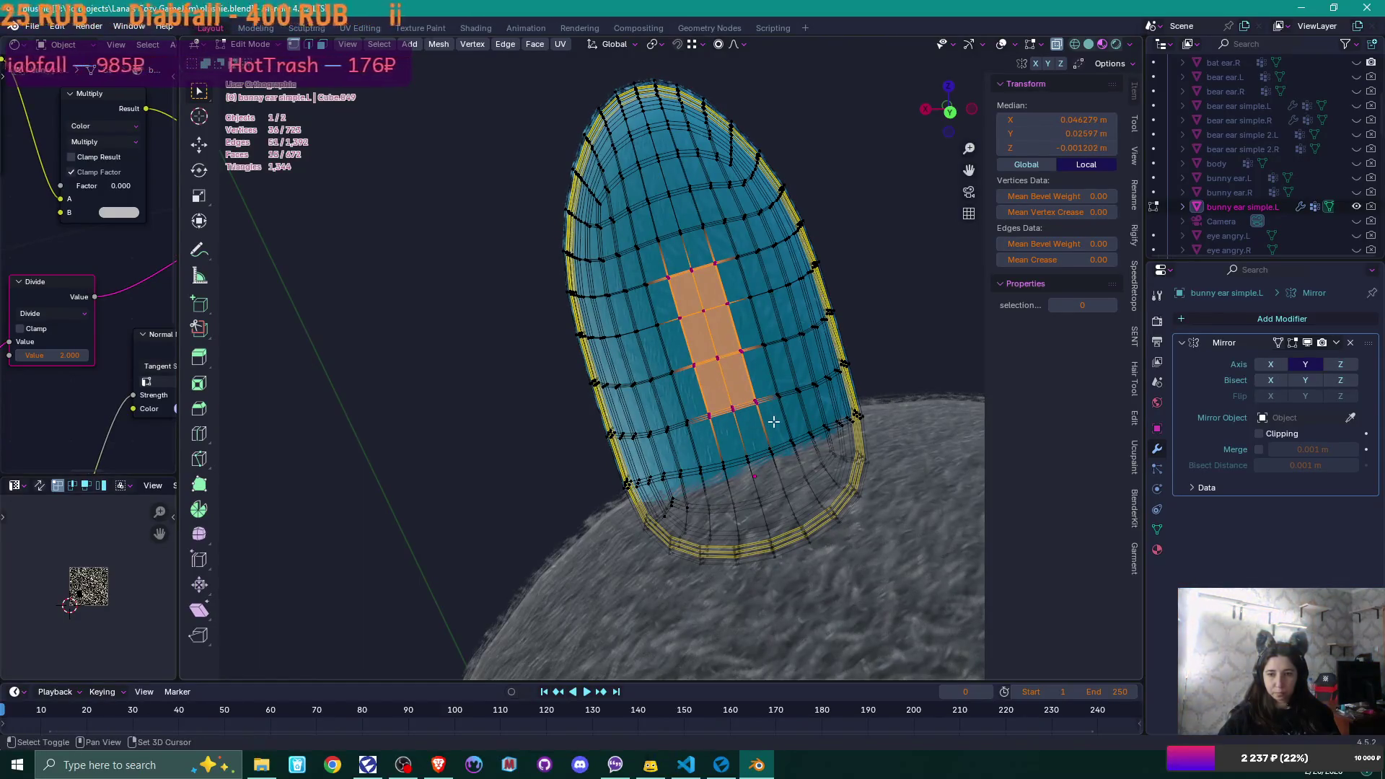
- In right view, move the face block -0.003684 m along Y with proportional size 0.052
key("KP_3")
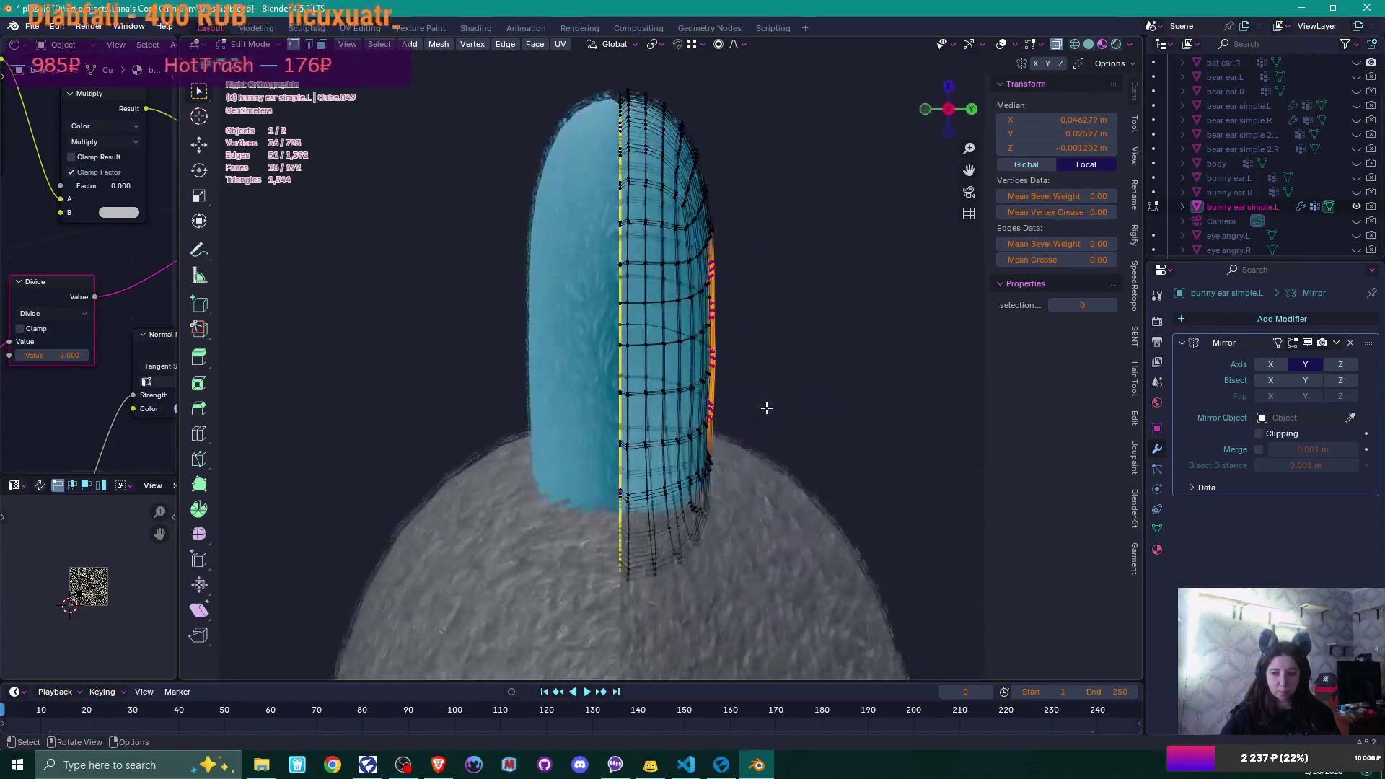
scroll(766, 407, "up", 4)
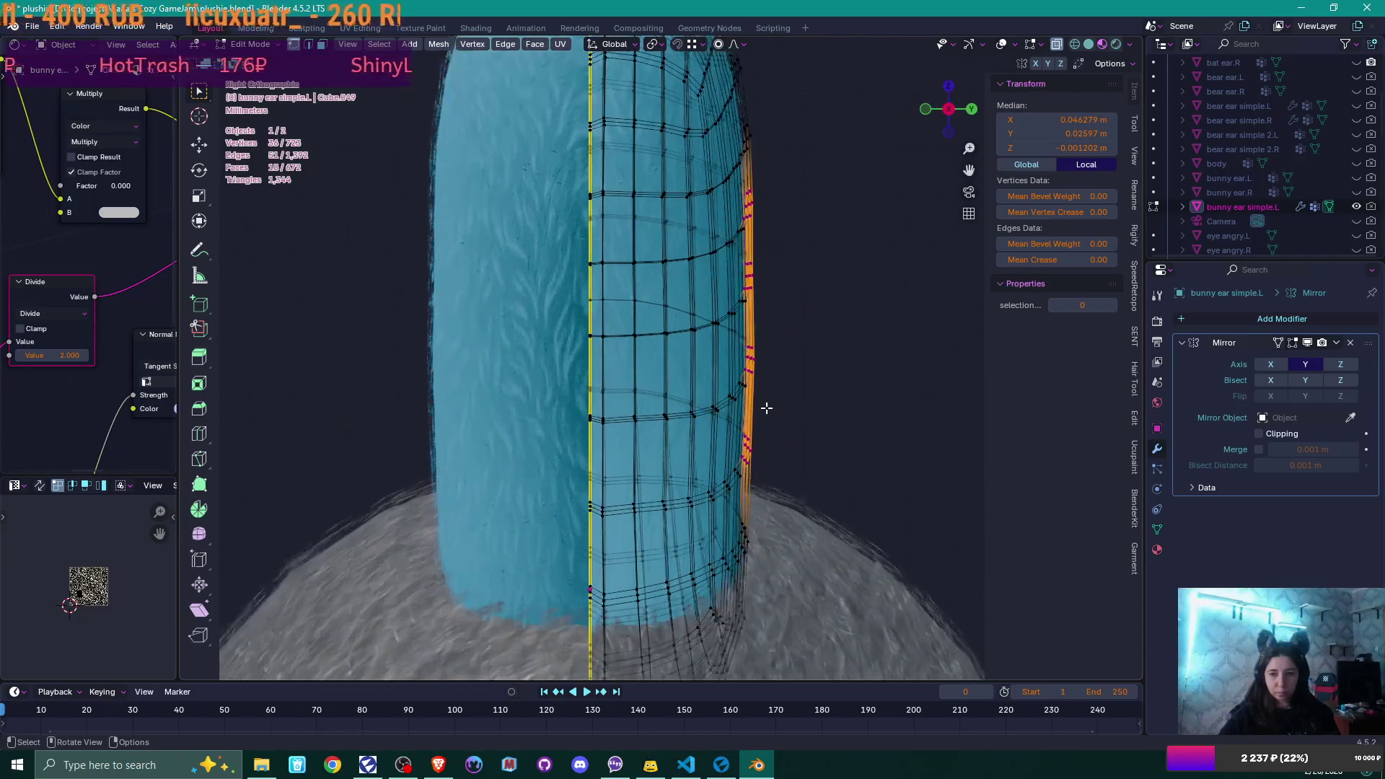
key("g")
key("y")
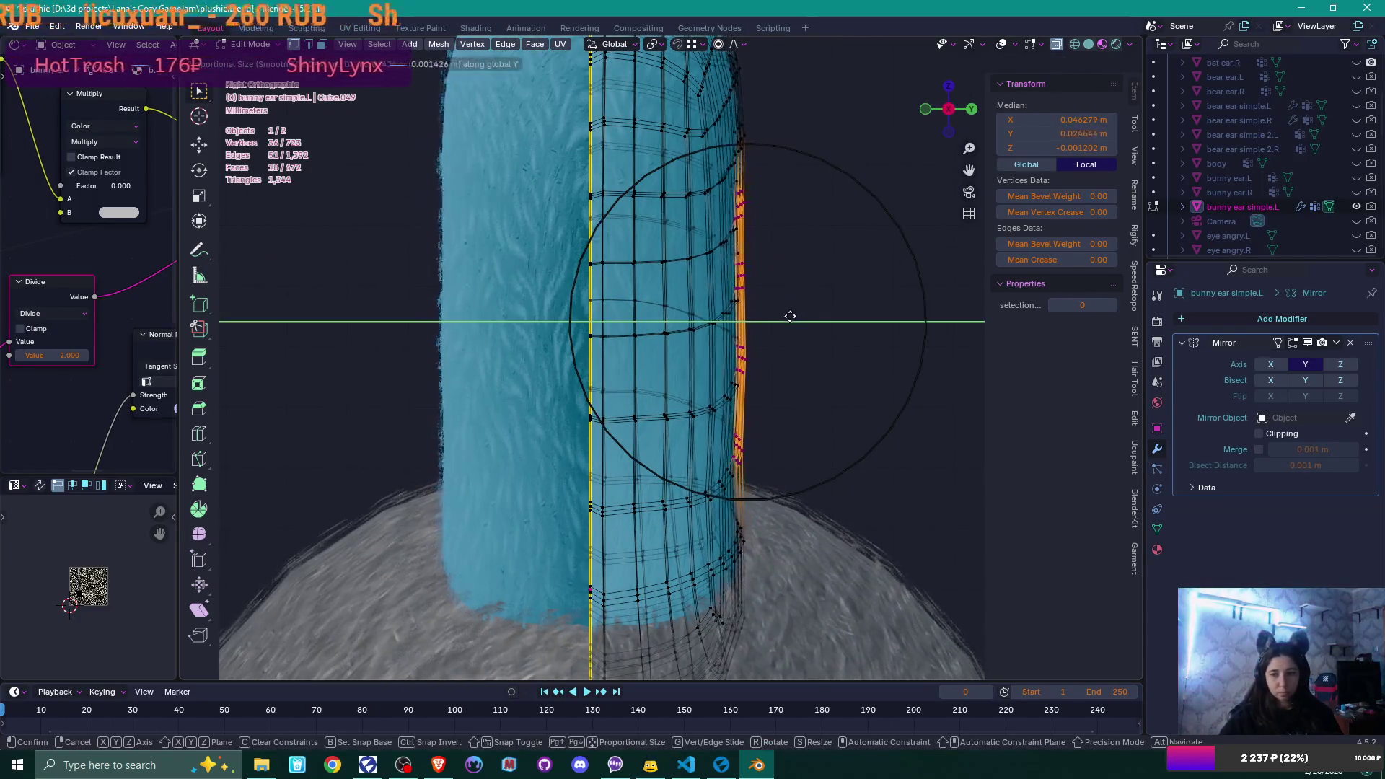
scroll(788, 317, "down", 6)
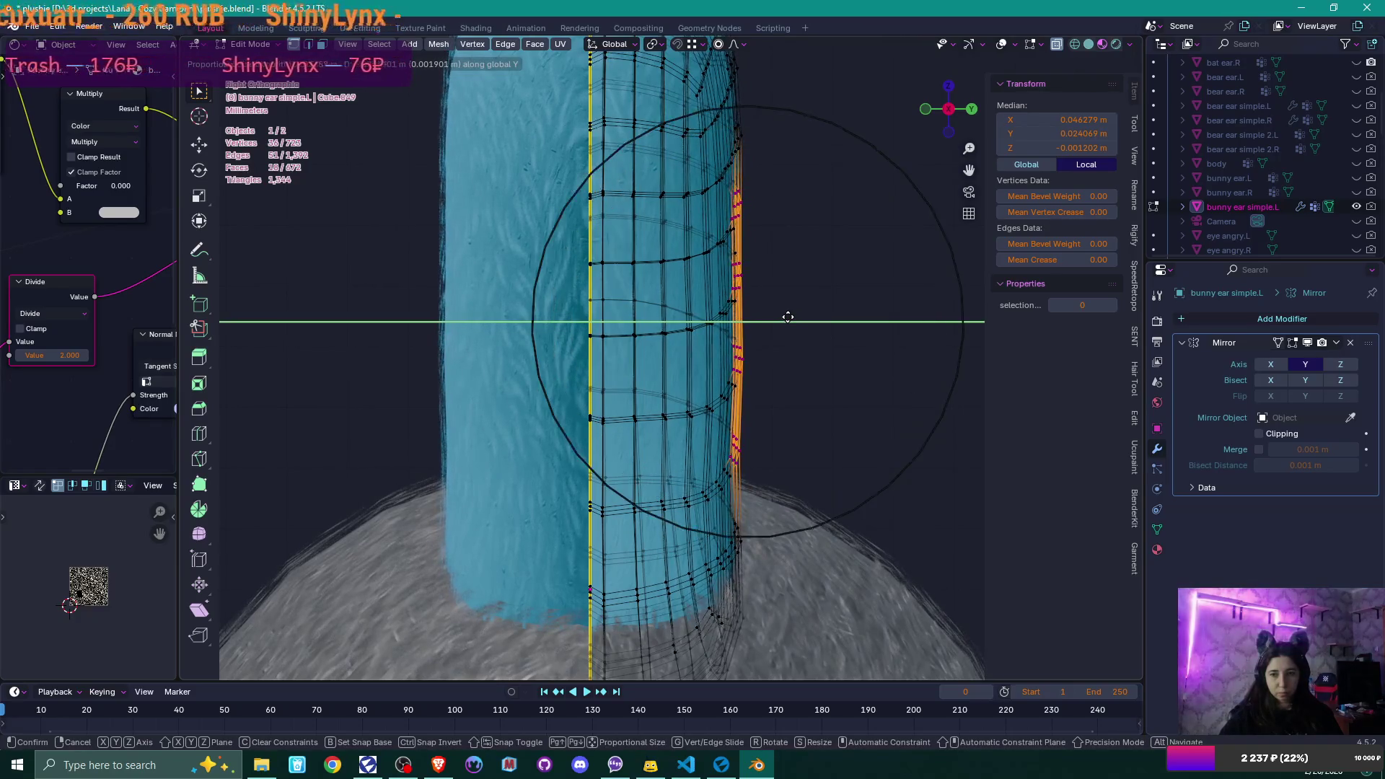
scroll(783, 321, "down", 3)
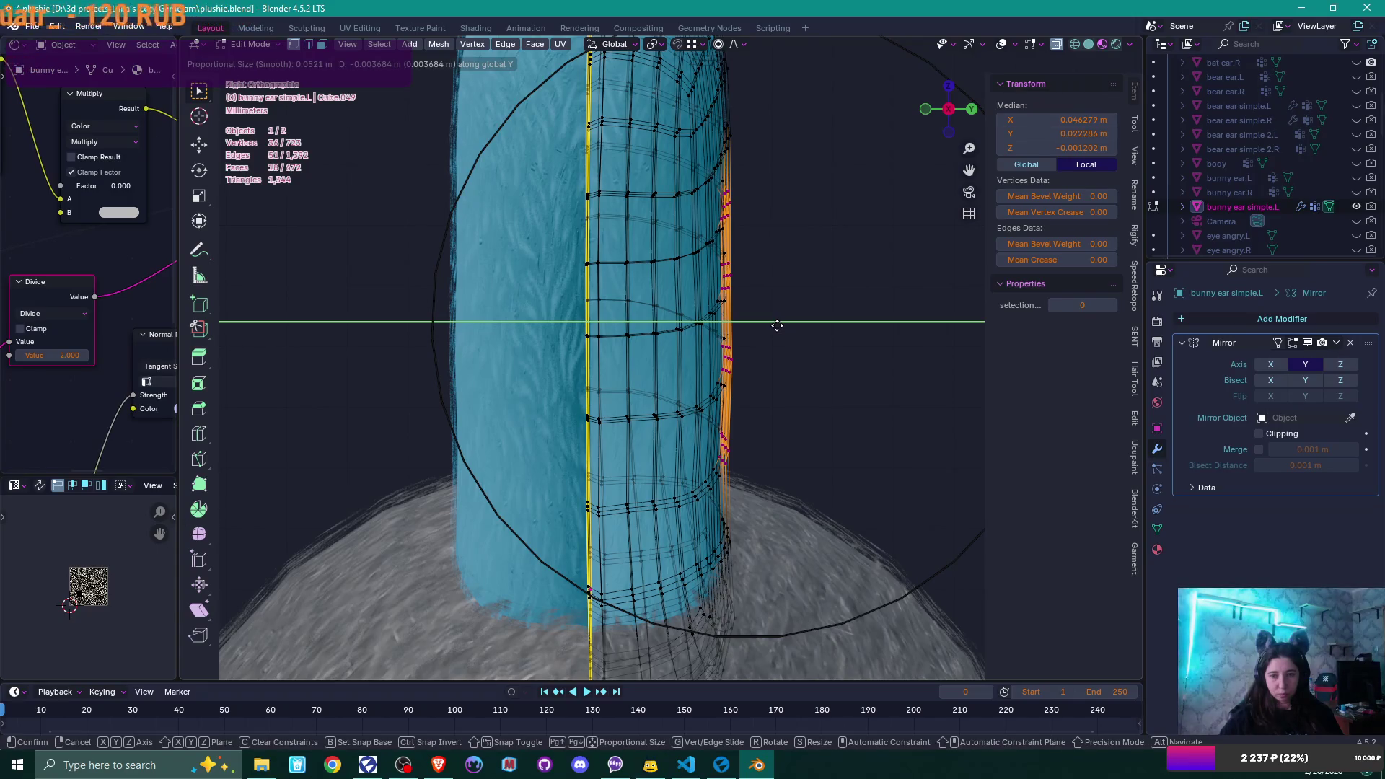
left_click(777, 326)
scroll(777, 326, "down", 3)
- Enable Clipping in the ear's Mirror modifier and clear the selection
left_click(1258, 433)
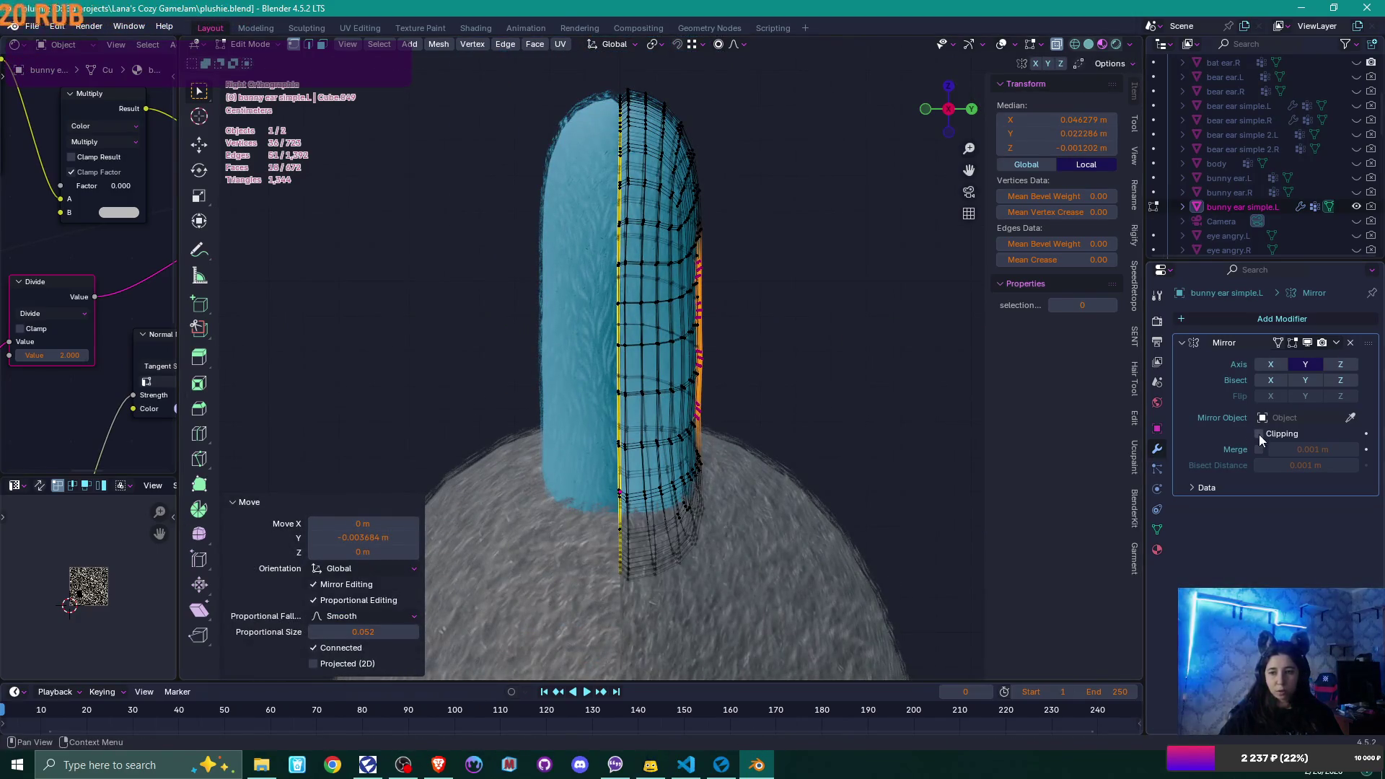
scroll(875, 331, "up", 3)
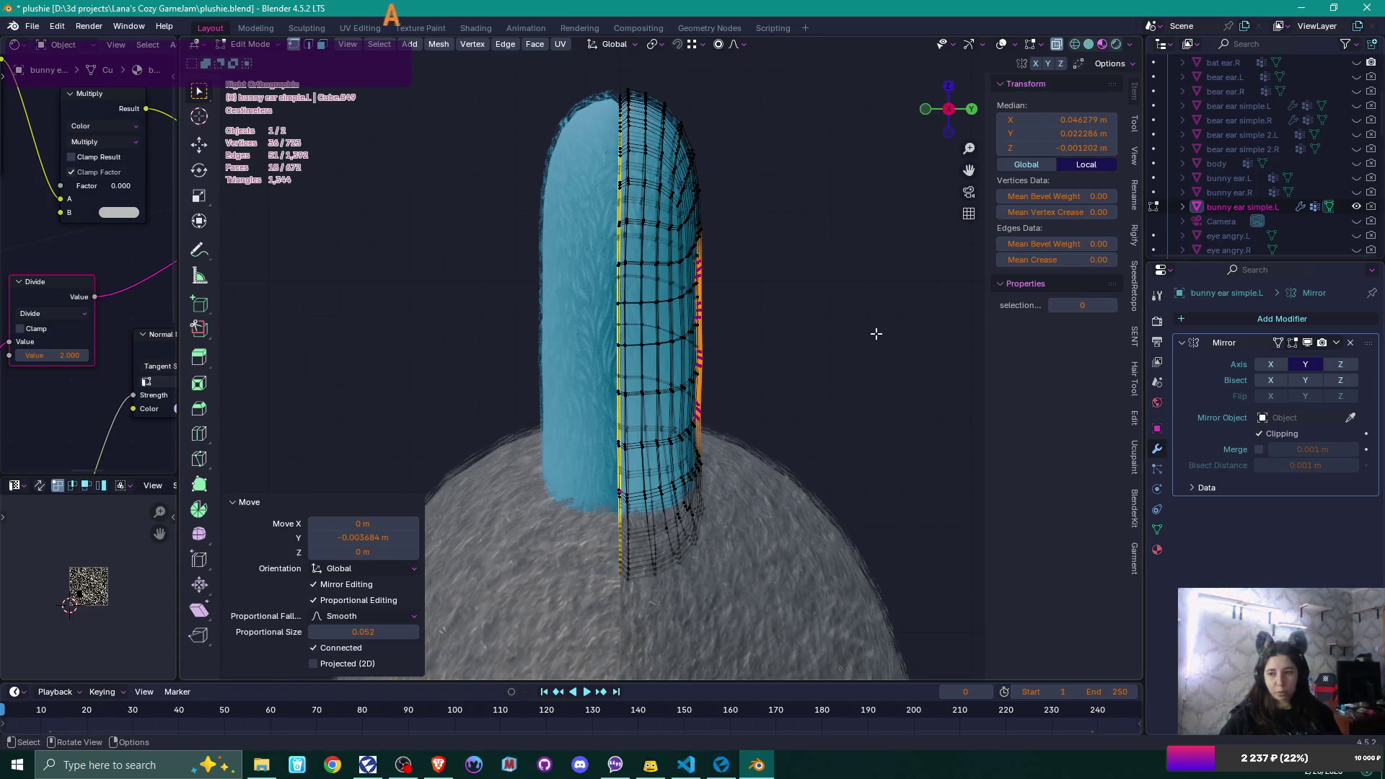
left_click(850, 328)
- Orbit the ear in Object Mode to see it leaning over the head, then return to Edit Mode
mouse_move(850, 328)
middle_mouse_down()
mouse_move(866, 366)
mouse_move(822, 385)
mouse_move(837, 469)
mouse_move(924, 453)
mouse_move(952, 502)
mouse_move(932, 336)
mouse_move(841, 303)
middle_mouse_up()
key("Tab")
scroll(836, 307, "down", 4)
mouse_move(731, 369)
middle_mouse_down()
mouse_move(745, 395)
mouse_move(947, 406)
mouse_move(720, 408)
mouse_move(746, 413)
mouse_move(730, 409)
mouse_move(724, 455)
middle_mouse_up()
scroll(731, 416, "up", 4)
key("Tab")
scroll(723, 454, "up", 4)
scroll(724, 455, "down", 8)
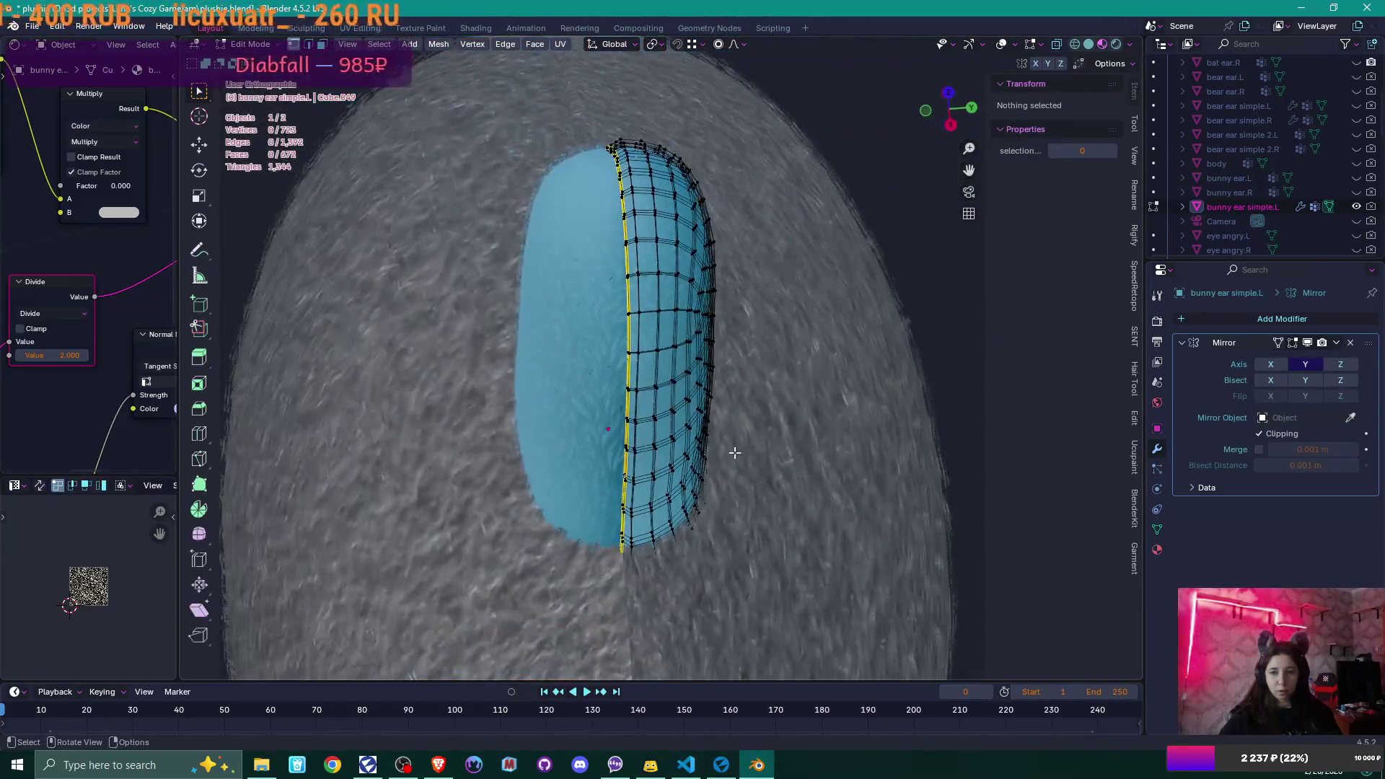
- Inspect the ear's side and underside, then switch to Top view with X-ray on
mouse_move(734, 452)
middle_mouse_down()
mouse_move(756, 458)
mouse_move(725, 463)
middle_mouse_up()
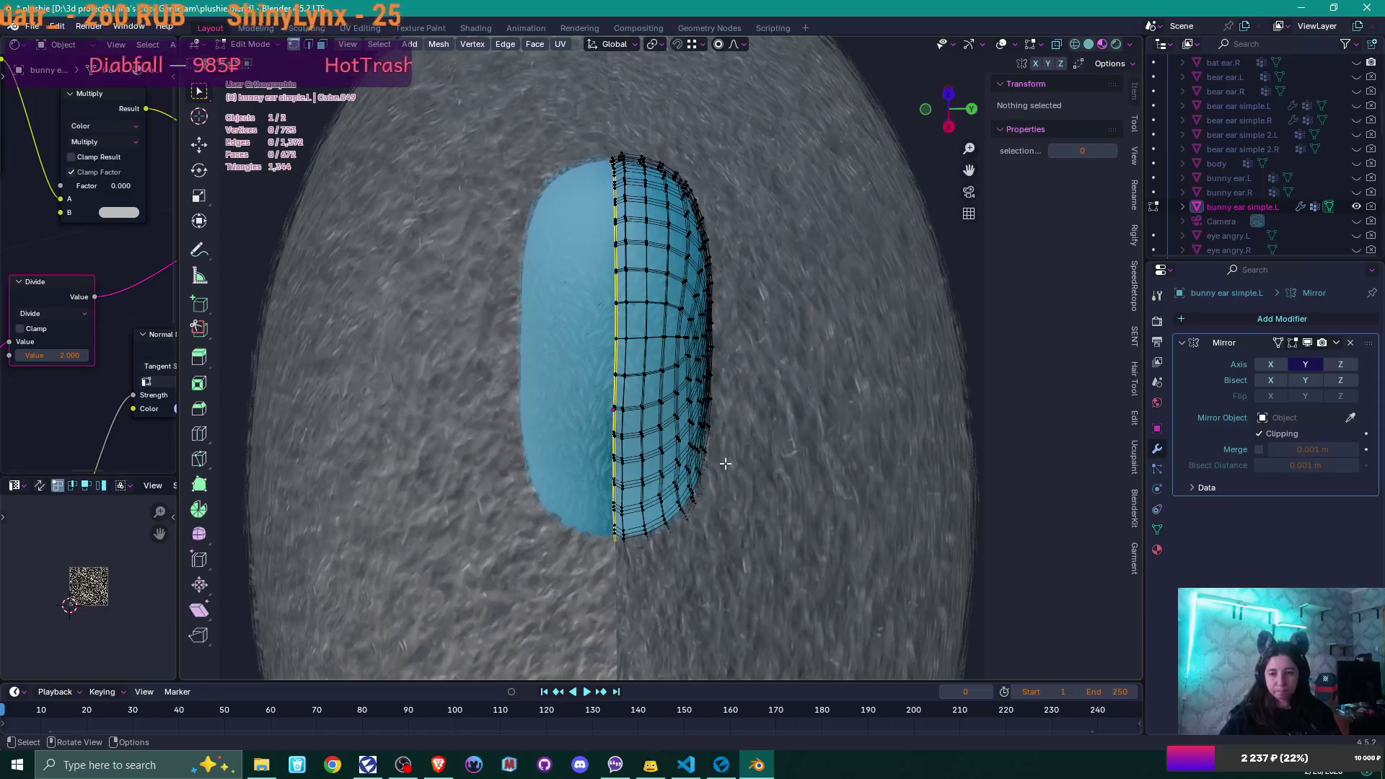
middle_click_drag(725, 463, 618, 440)
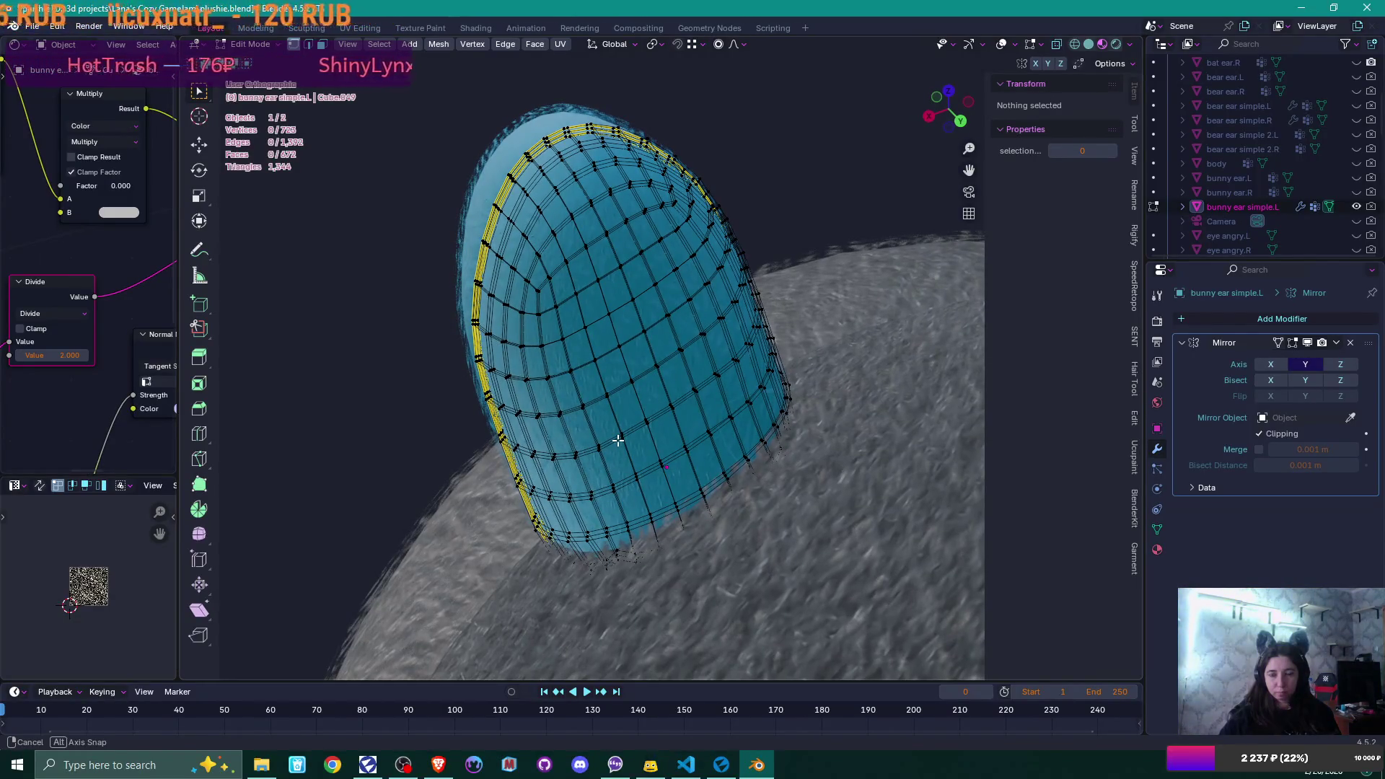
mouse_move(618, 440)
middle_mouse_down()
mouse_move(662, 432)
mouse_move(642, 418)
mouse_move(633, 349)
mouse_move(644, 369)
mouse_move(597, 374)
mouse_move(677, 383)
mouse_move(707, 367)
mouse_move(686, 376)
middle_mouse_up()
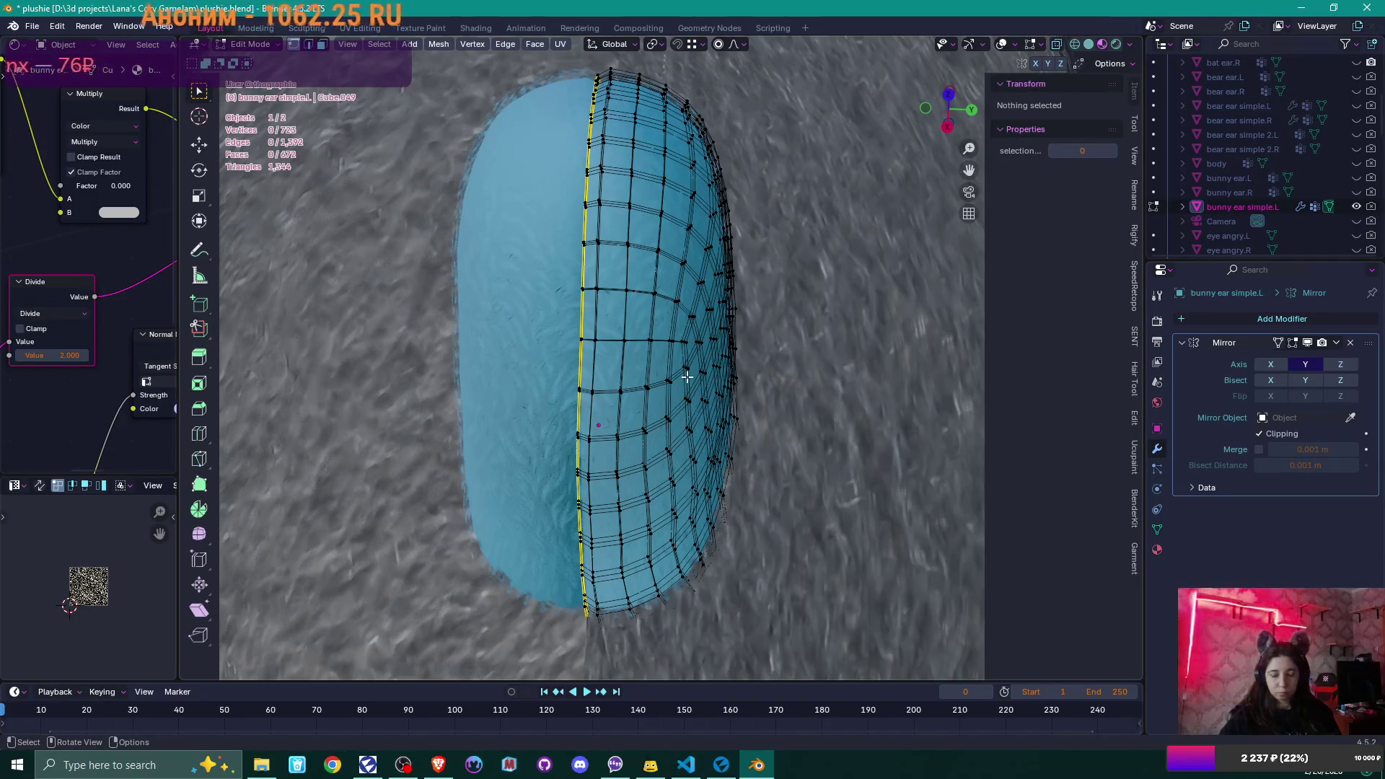
key("KP_7")
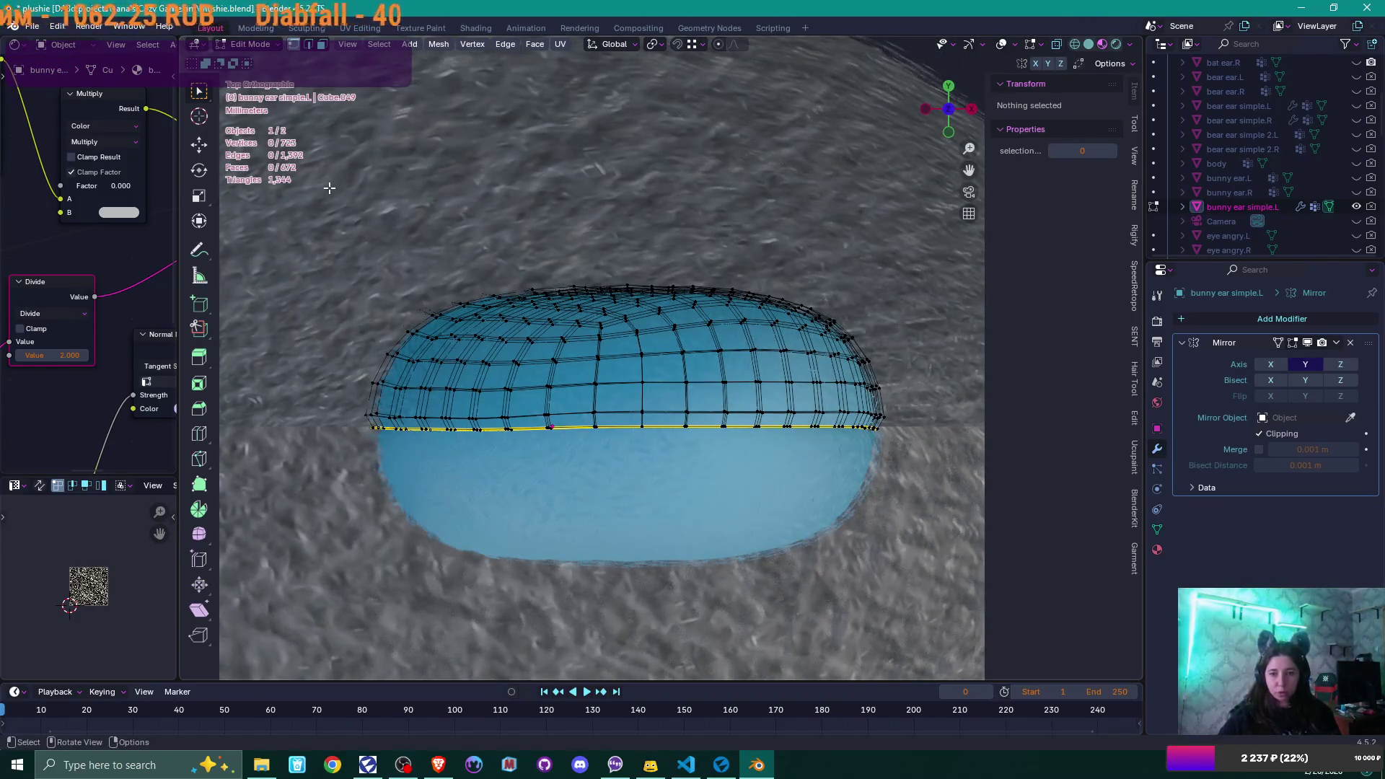
key("alt+z")
- Box-select the upper half of the ear's vertices and move them along Y
left_click_drag(263, 194, 898, 401)
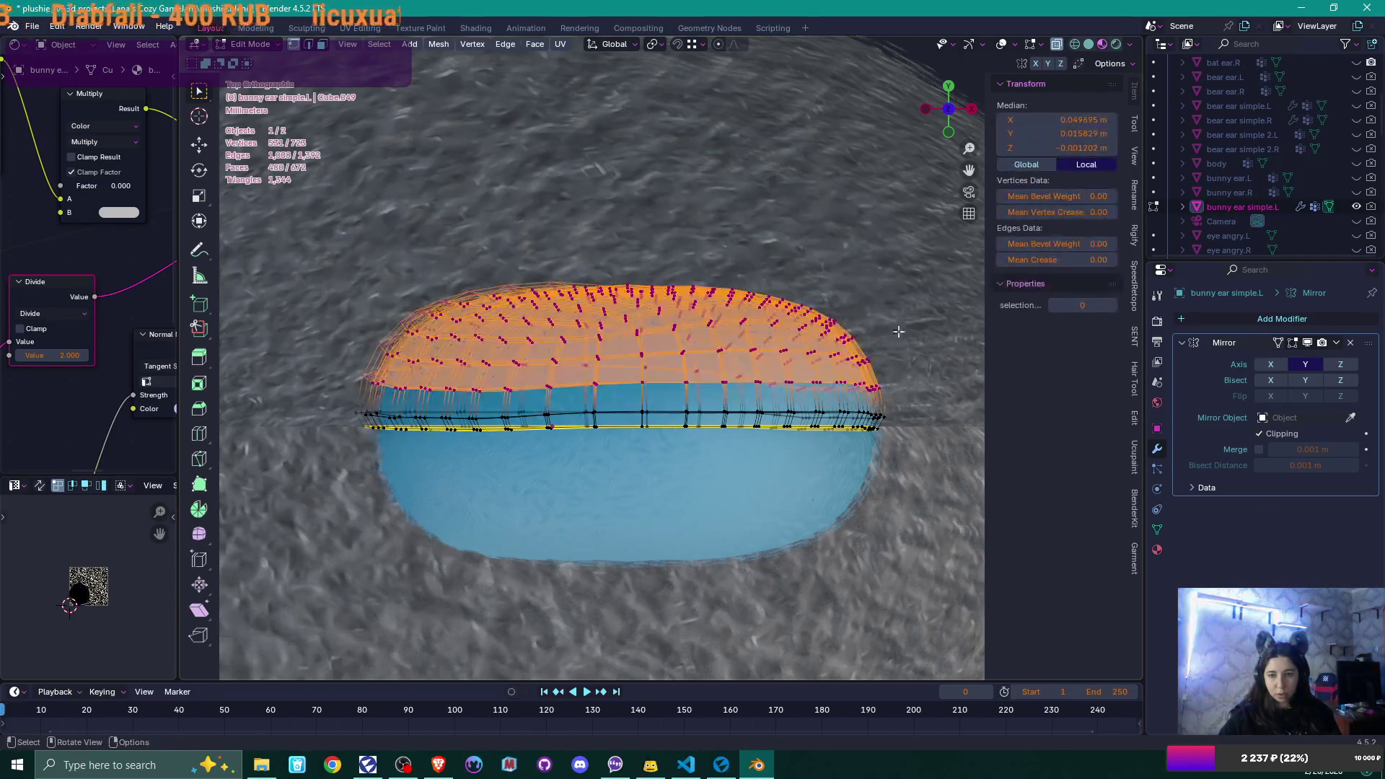
key("y")
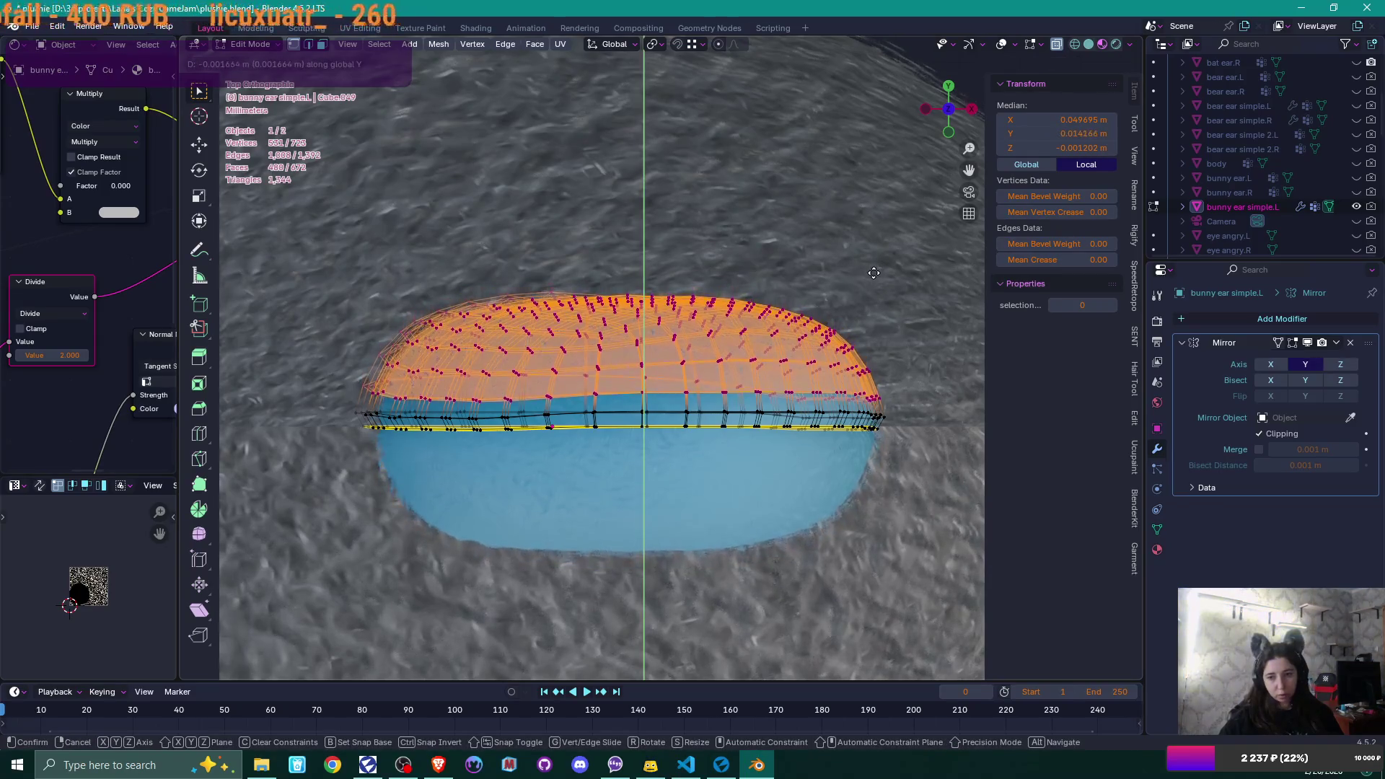
left_click(692, 272)
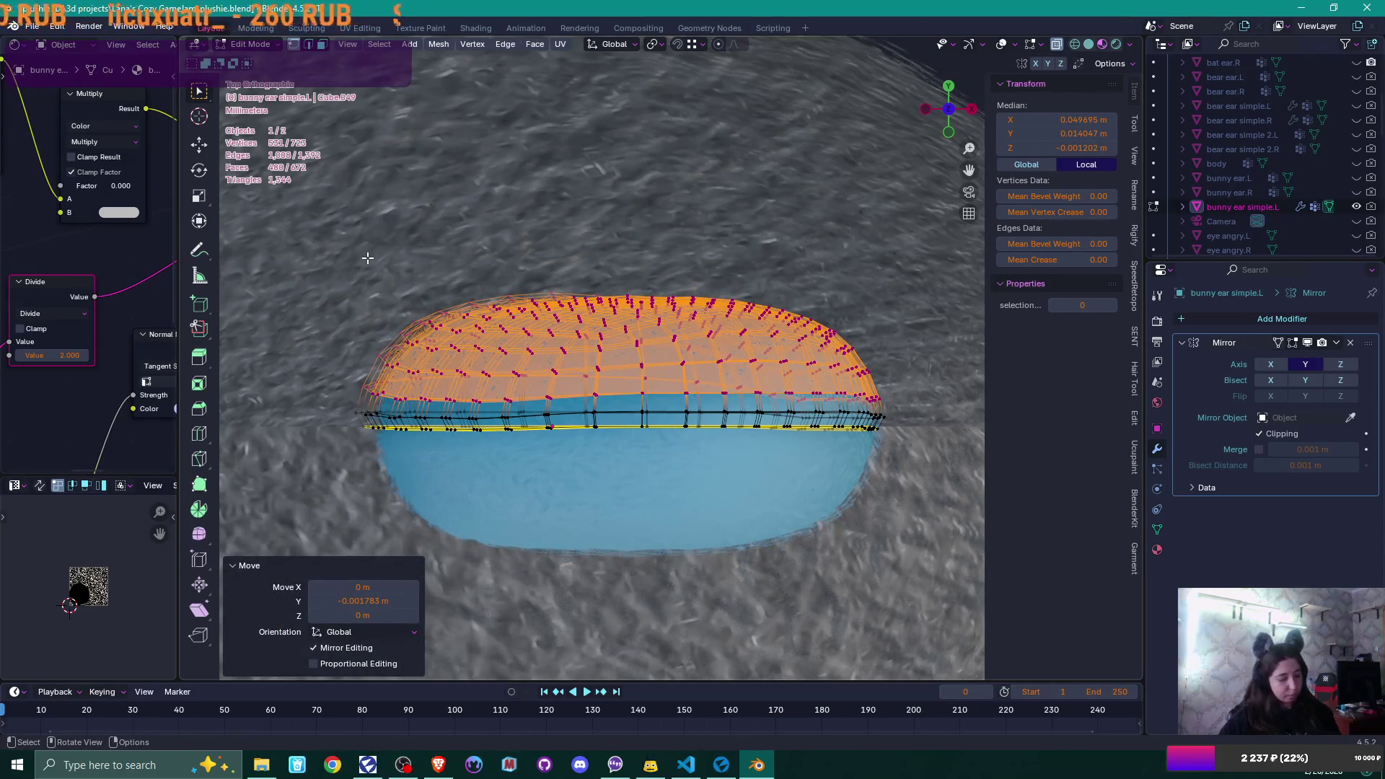
- Shrink the selection ring by ring, nudging the rest along Y to a median Y of 0.015359 m
key("ctrl+KP_Subtract")
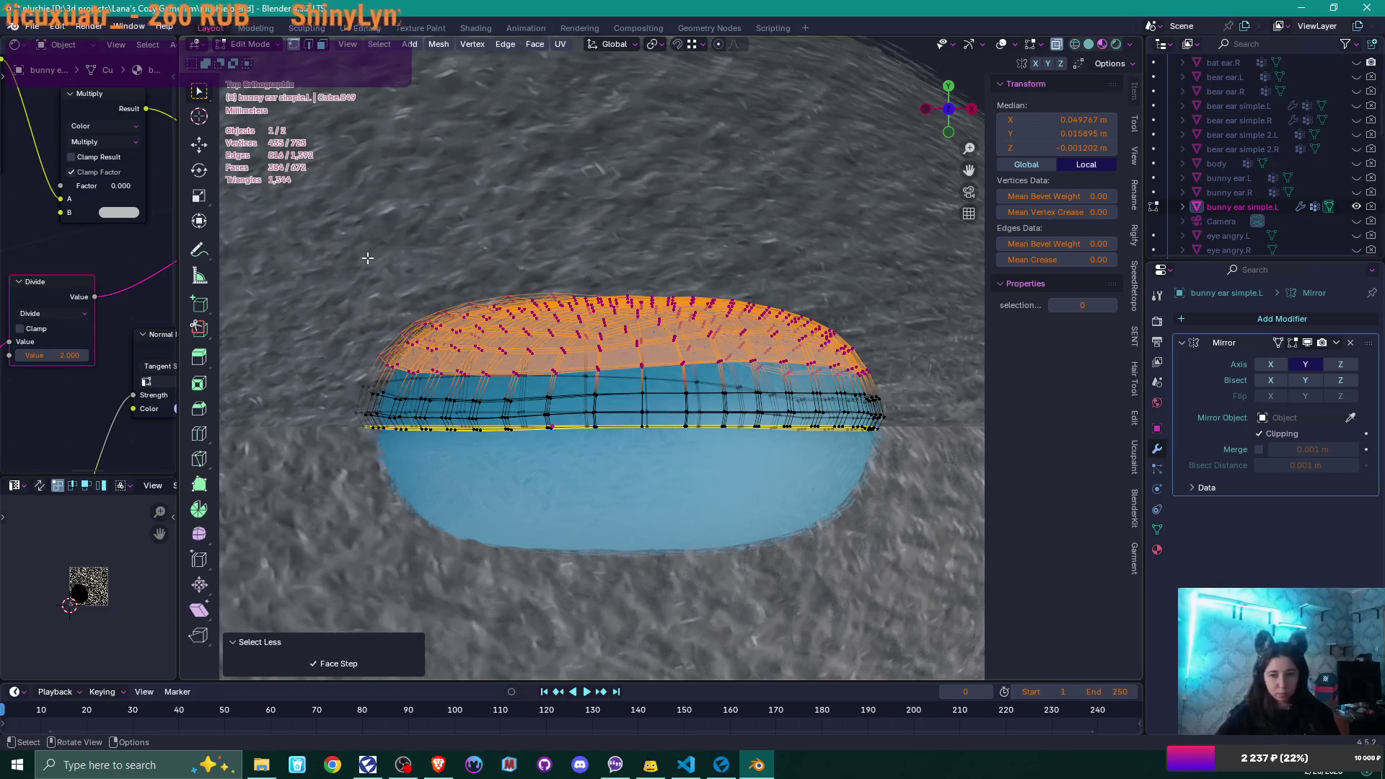
key("g")
key("y")
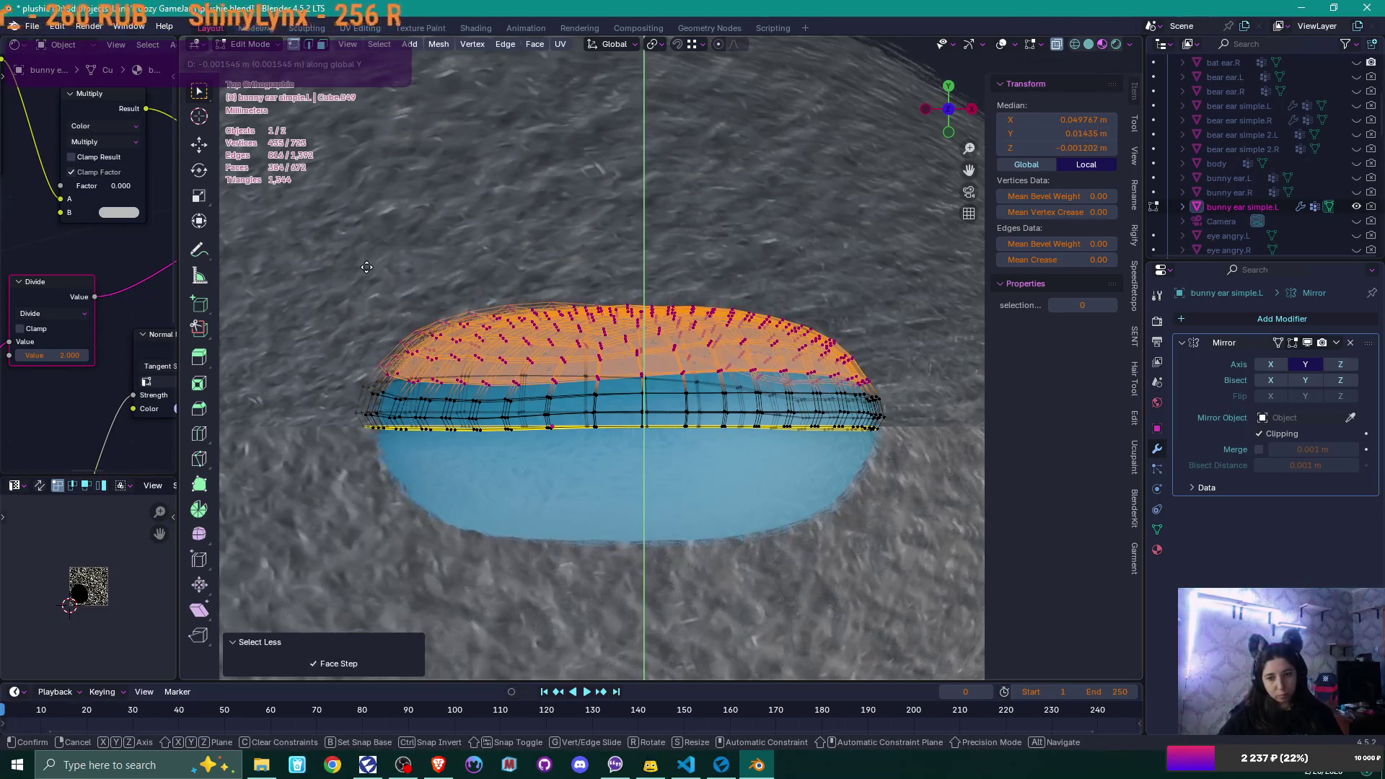
left_click(367, 267)
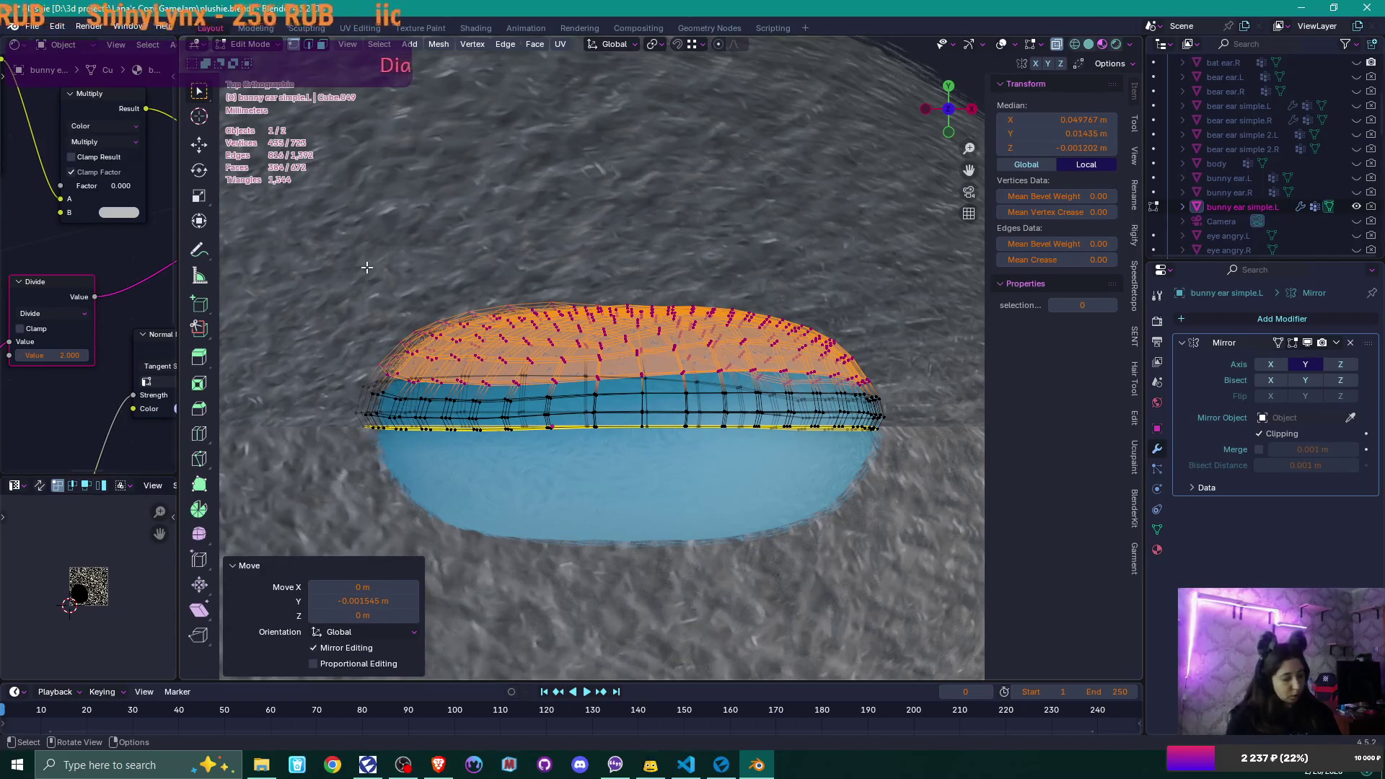
key("ctrl+KP_Subtract")
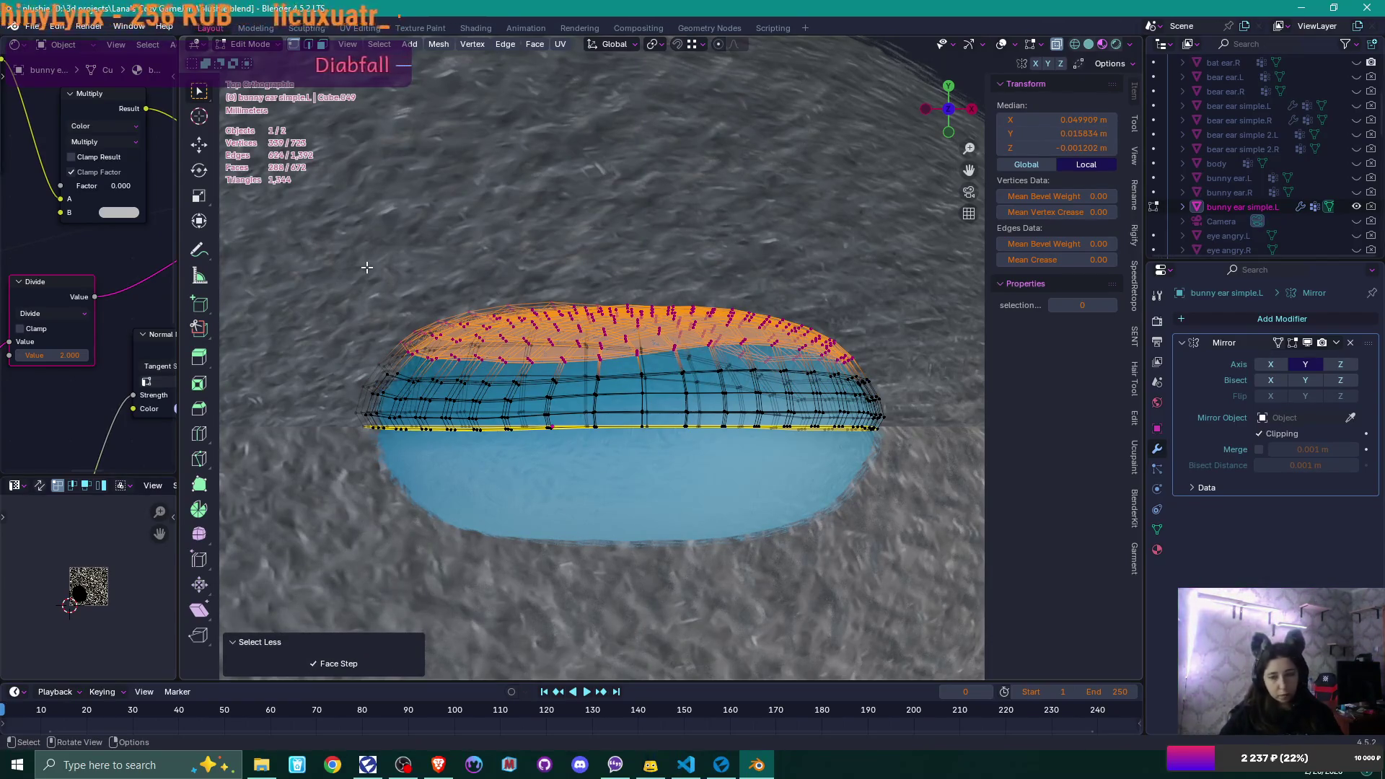
key("g")
key("y")
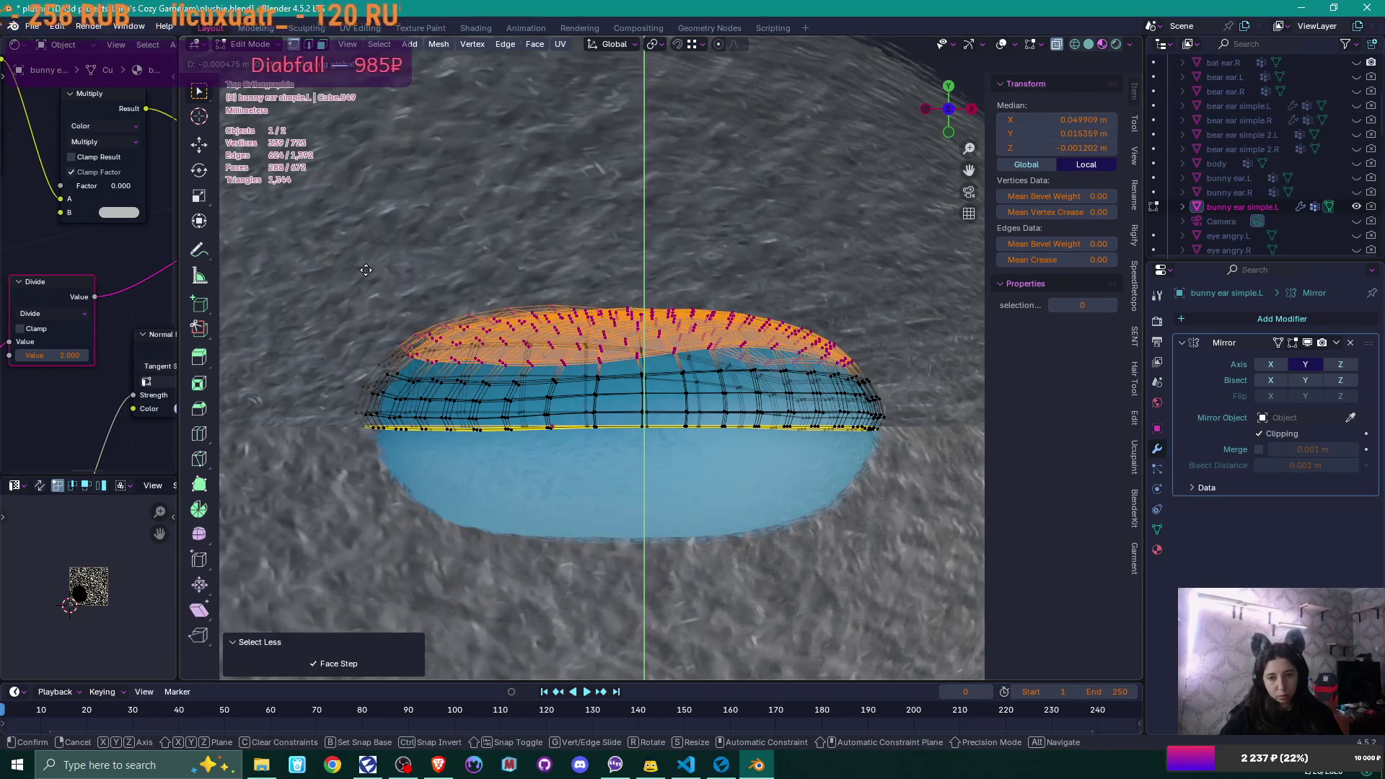
left_click(365, 269)
- Return to Object Mode and view the ear from the top
scroll(365, 270, "down", 2)
mouse_move(366, 270)
middle_mouse_down()
mouse_move(477, 254)
mouse_move(504, 284)
mouse_move(517, 244)
mouse_move(506, 219)
mouse_move(610, 248)
mouse_move(494, 245)
mouse_move(519, 249)
mouse_move(514, 218)
mouse_move(504, 284)
middle_mouse_up()
key("Tab")
key("Tab")
scroll(508, 284, "up", 4)
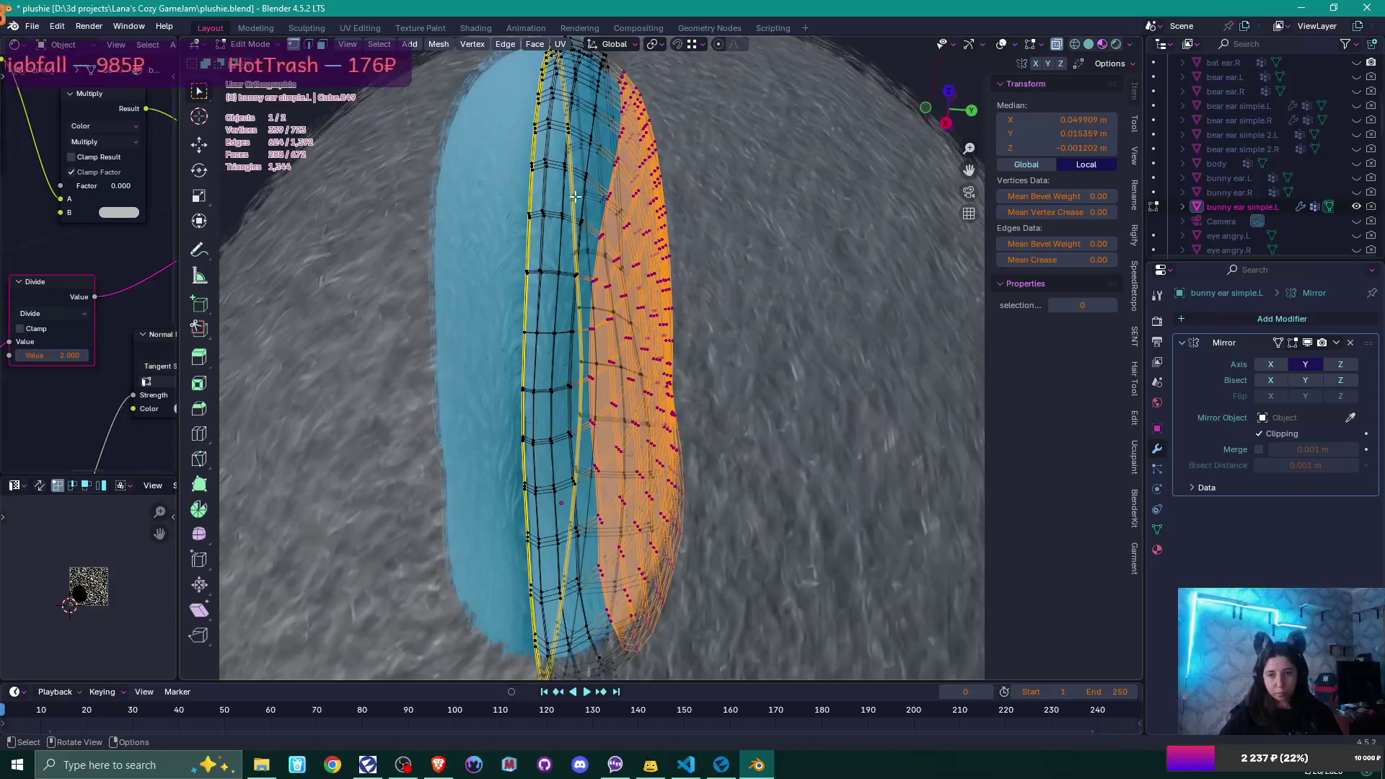
key("KP_7")
scroll(580, 193, "up", 2)
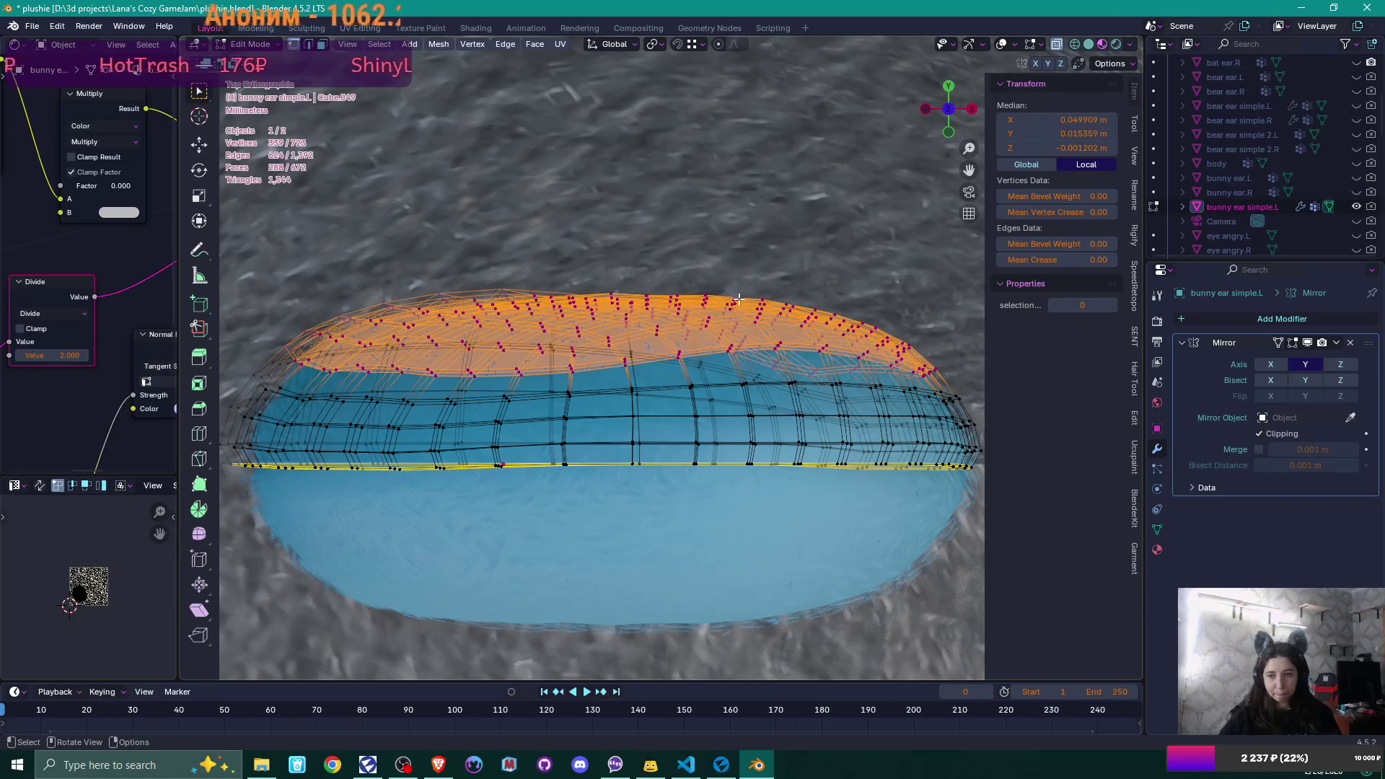
- Select three vertices on the ear's edge and nudge them slightly in Right view
left_click(679, 349)
mouse_move(792, 264)
middle_mouse_down()
mouse_move(986, 179)
mouse_move(961, 132)
mouse_move(1065, 163)
mouse_move(619, 340)
middle_mouse_up()
left_click_drag(605, 416, 614, 431)
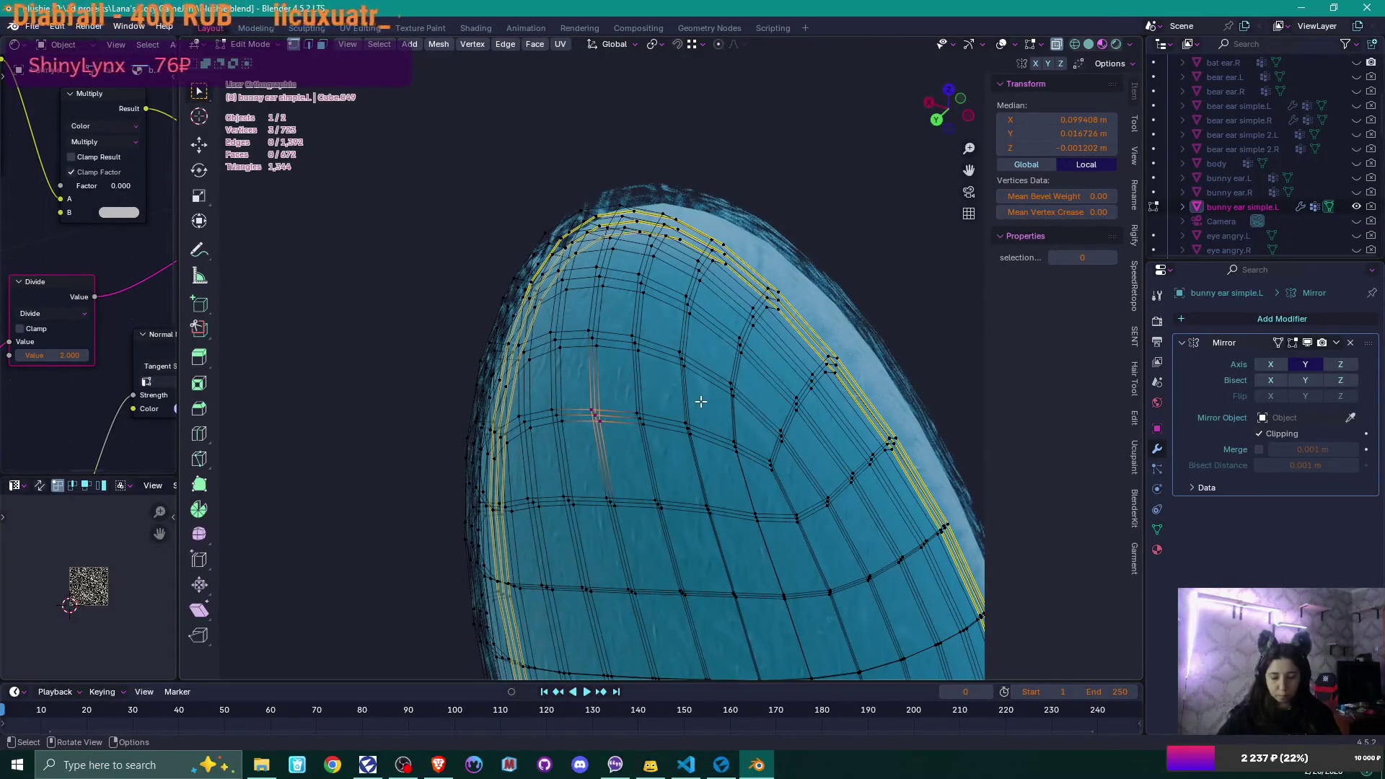
key("KP_3")
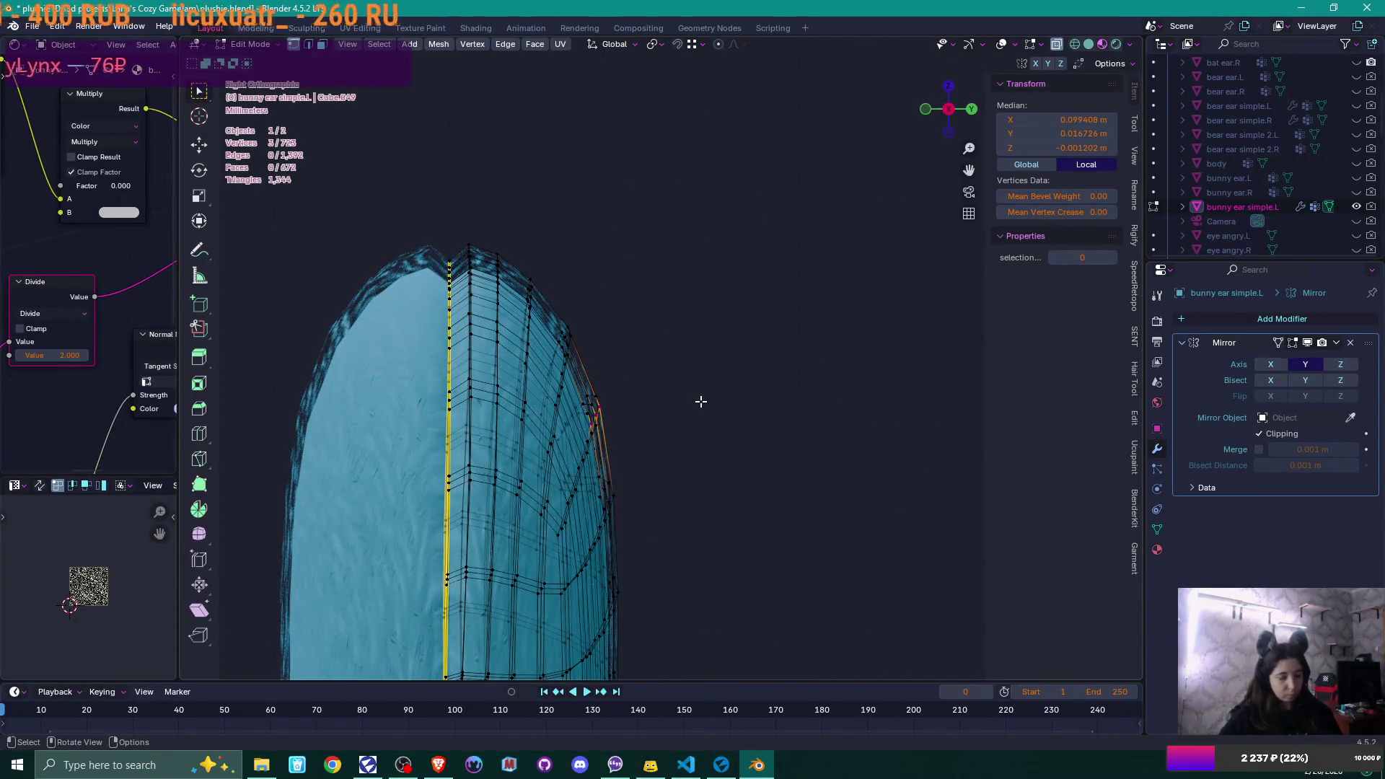
scroll(700, 401, "down", 2)
scroll(698, 245, "up", 2)
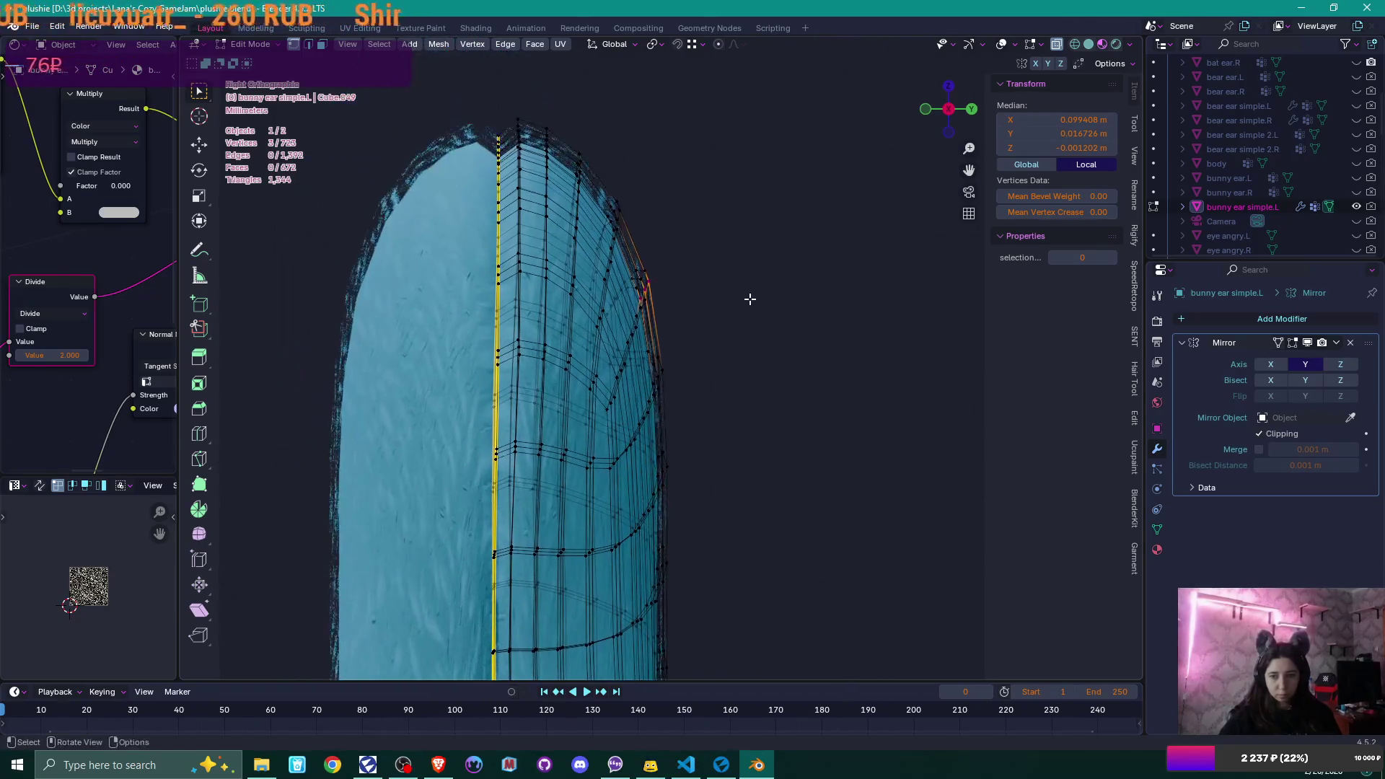
key("g")
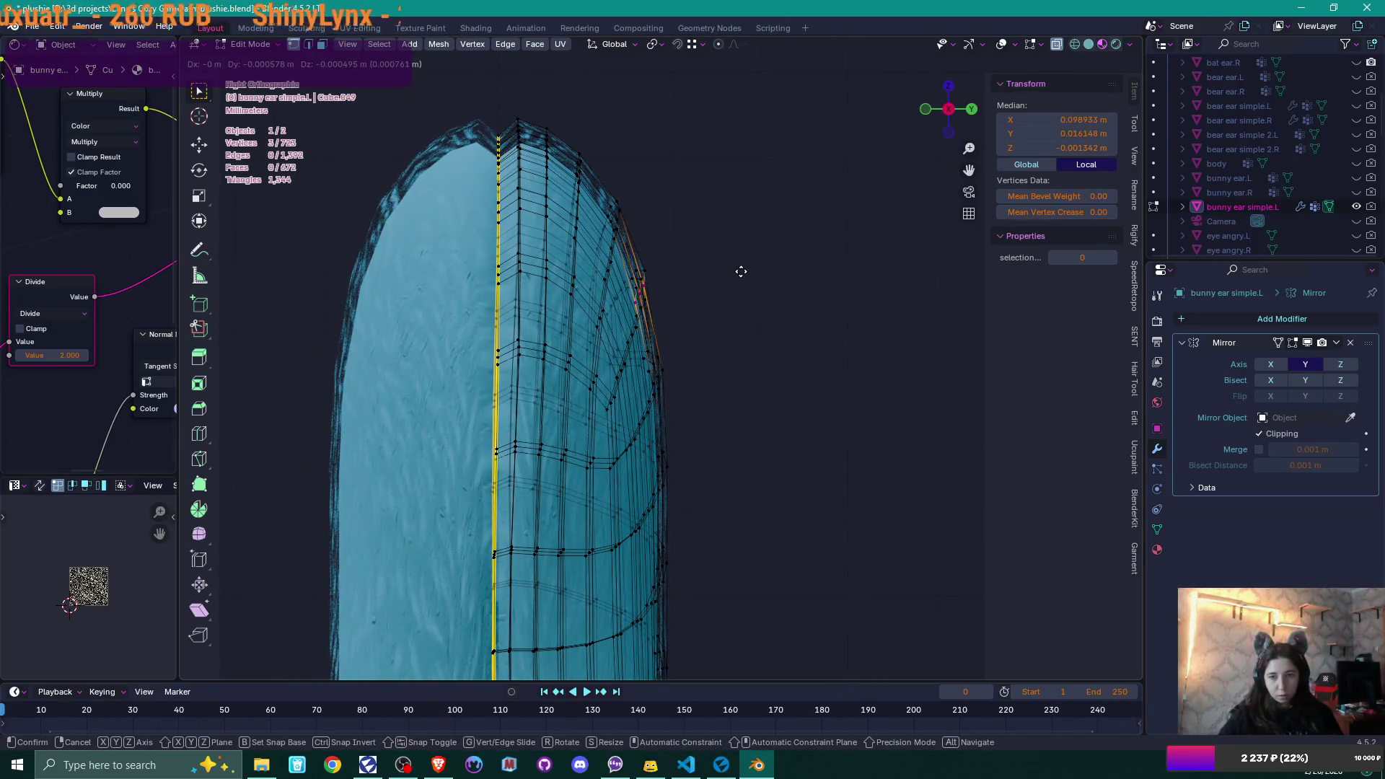
left_click(742, 268)
- Enable proportional editing and move the vertices, adjusting the falloff radius
left_click(719, 45)
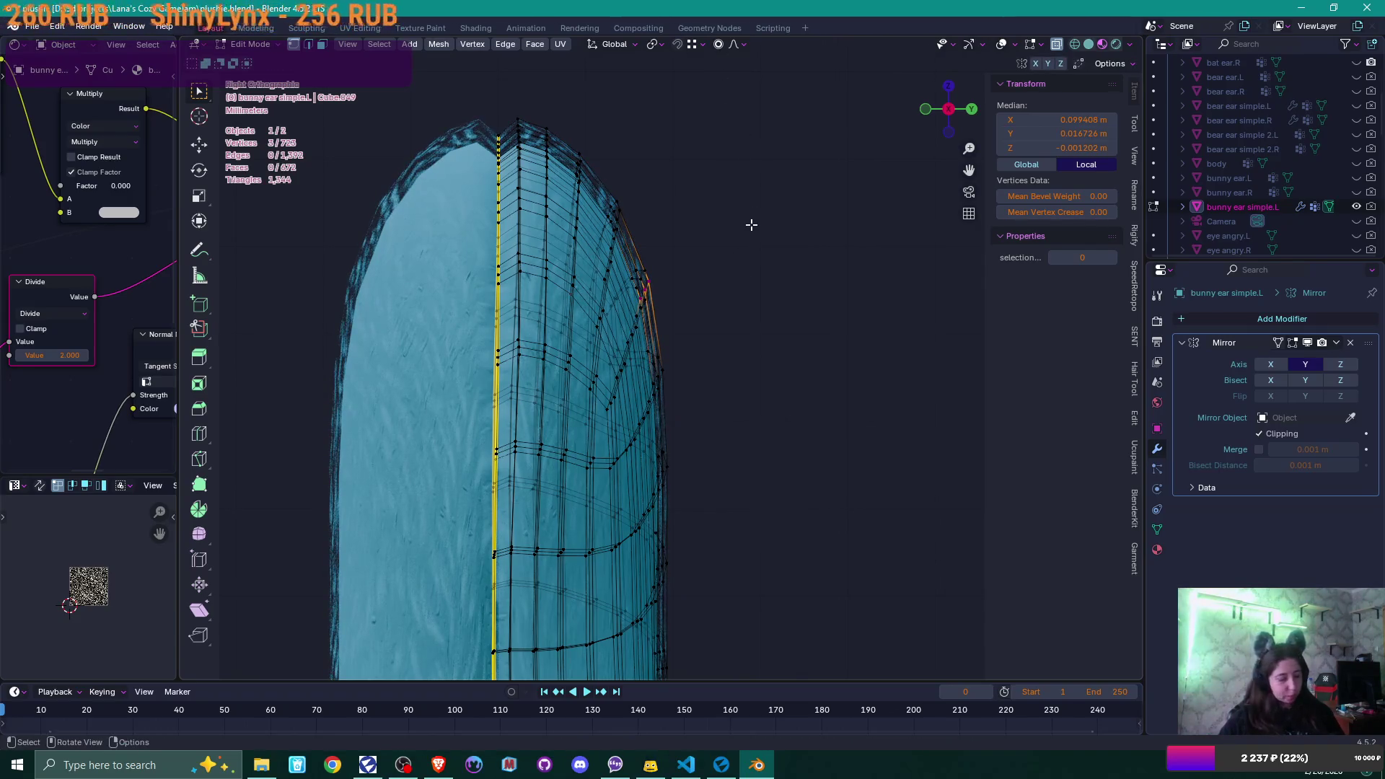
key("g")
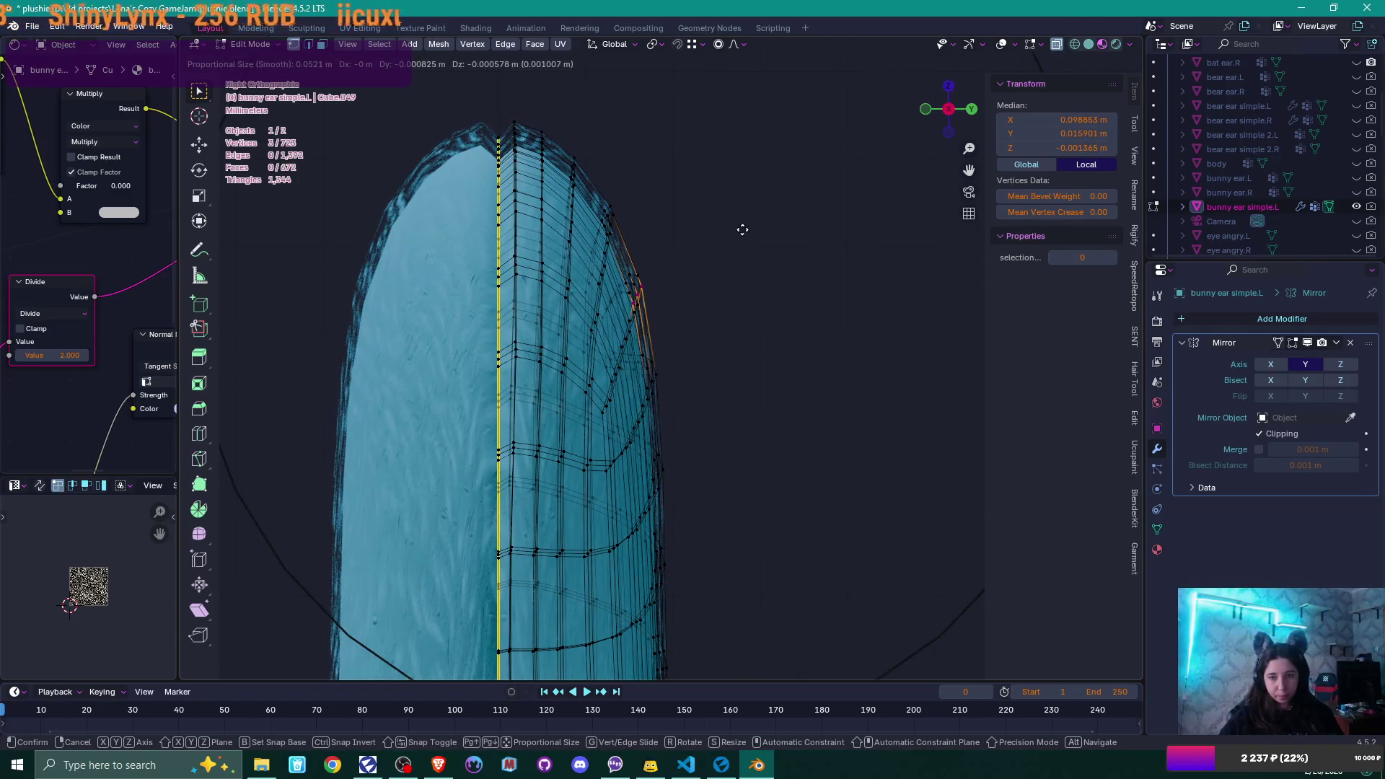
scroll(742, 229, "up", 7)
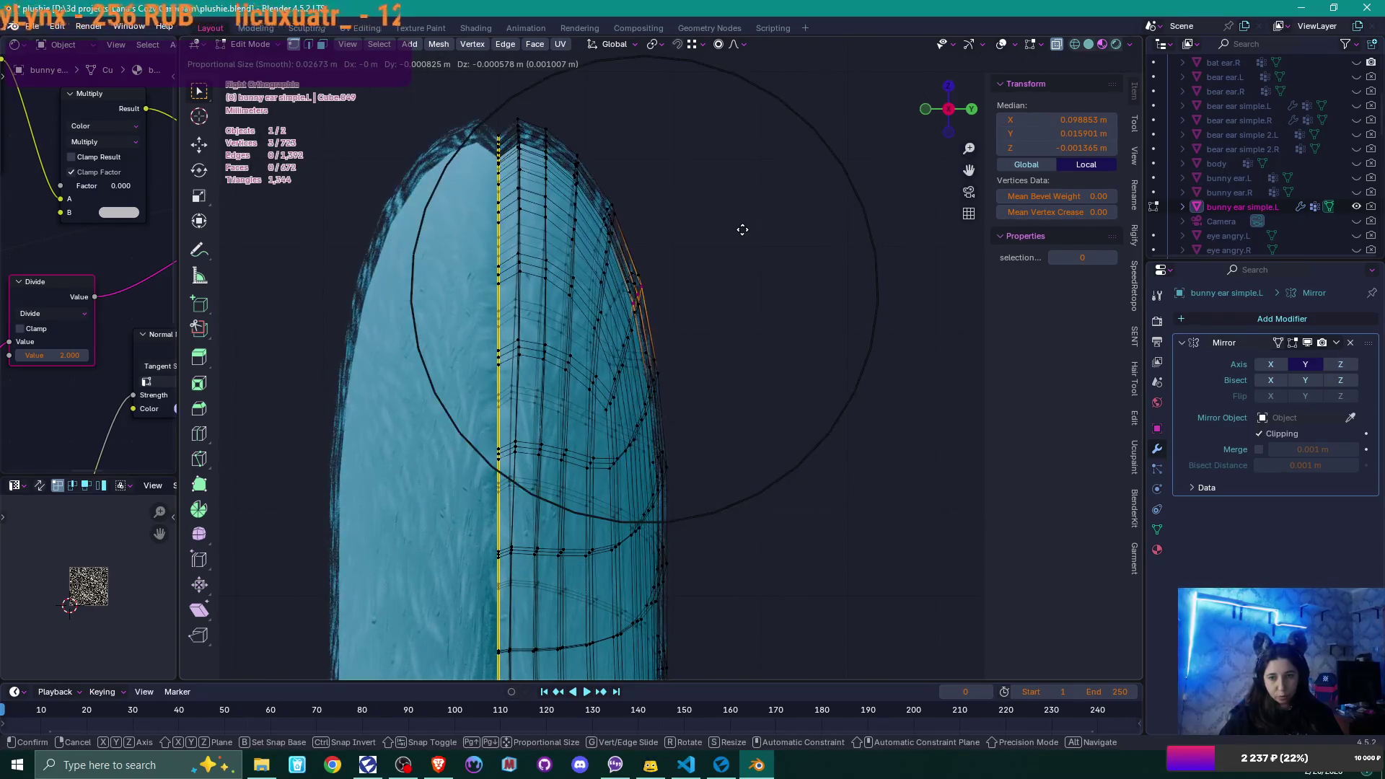
scroll(739, 229, "down", 1)
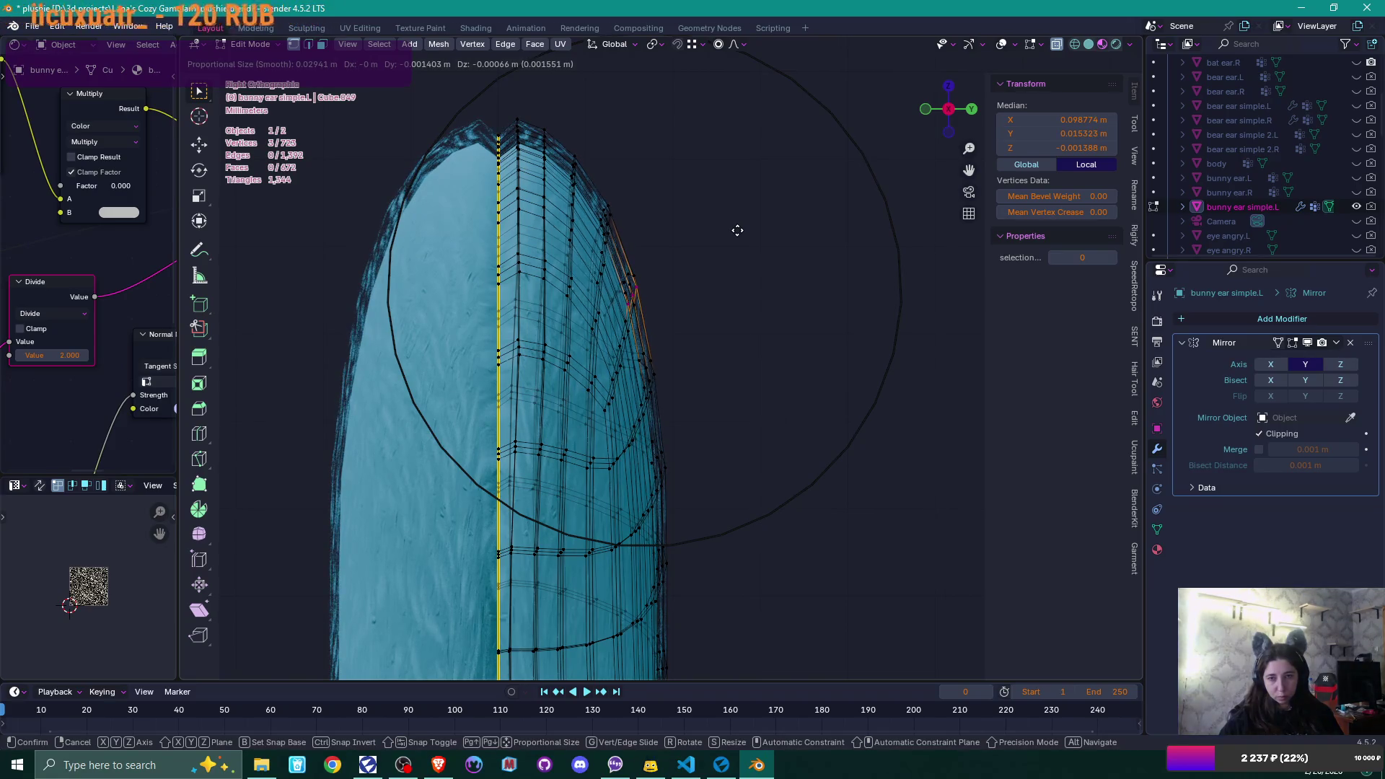
scroll(737, 230, "up", 4)
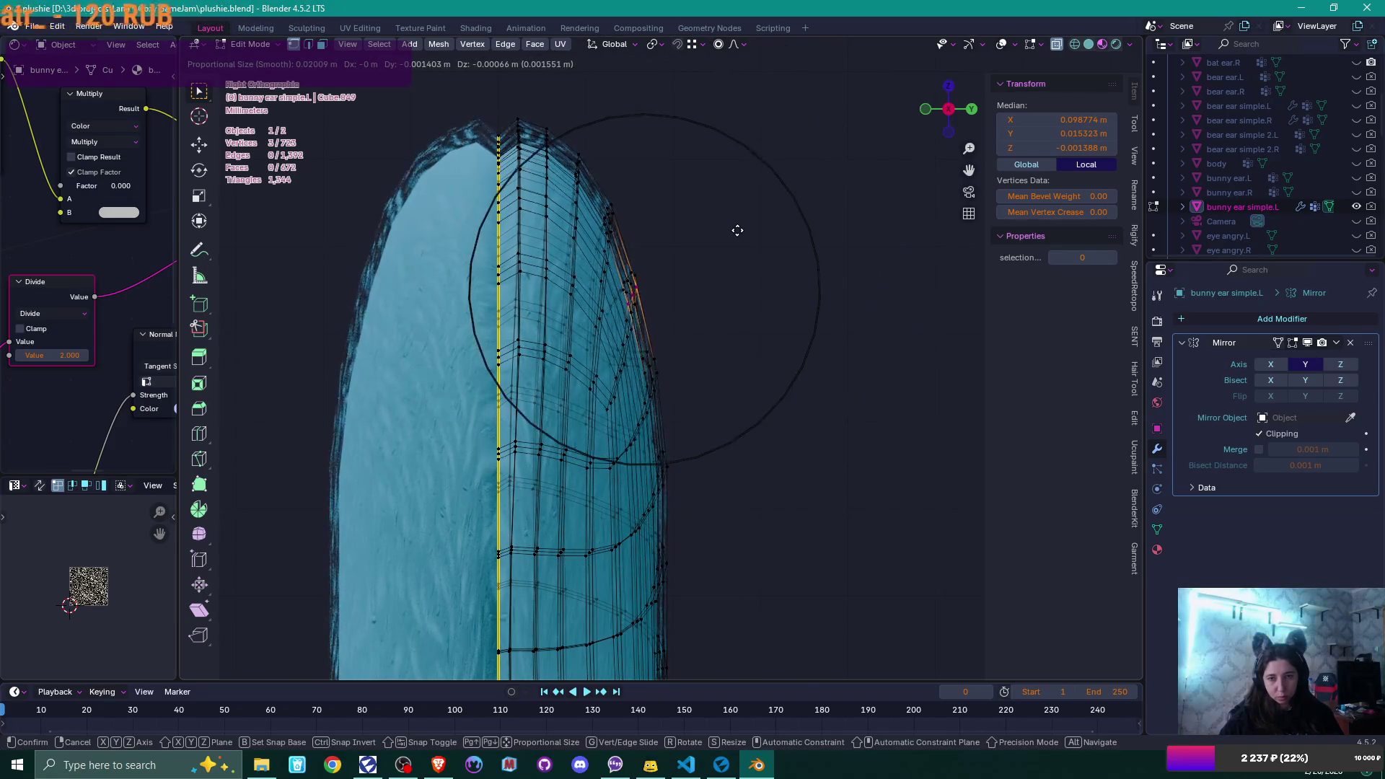
scroll(735, 230, "down", 2)
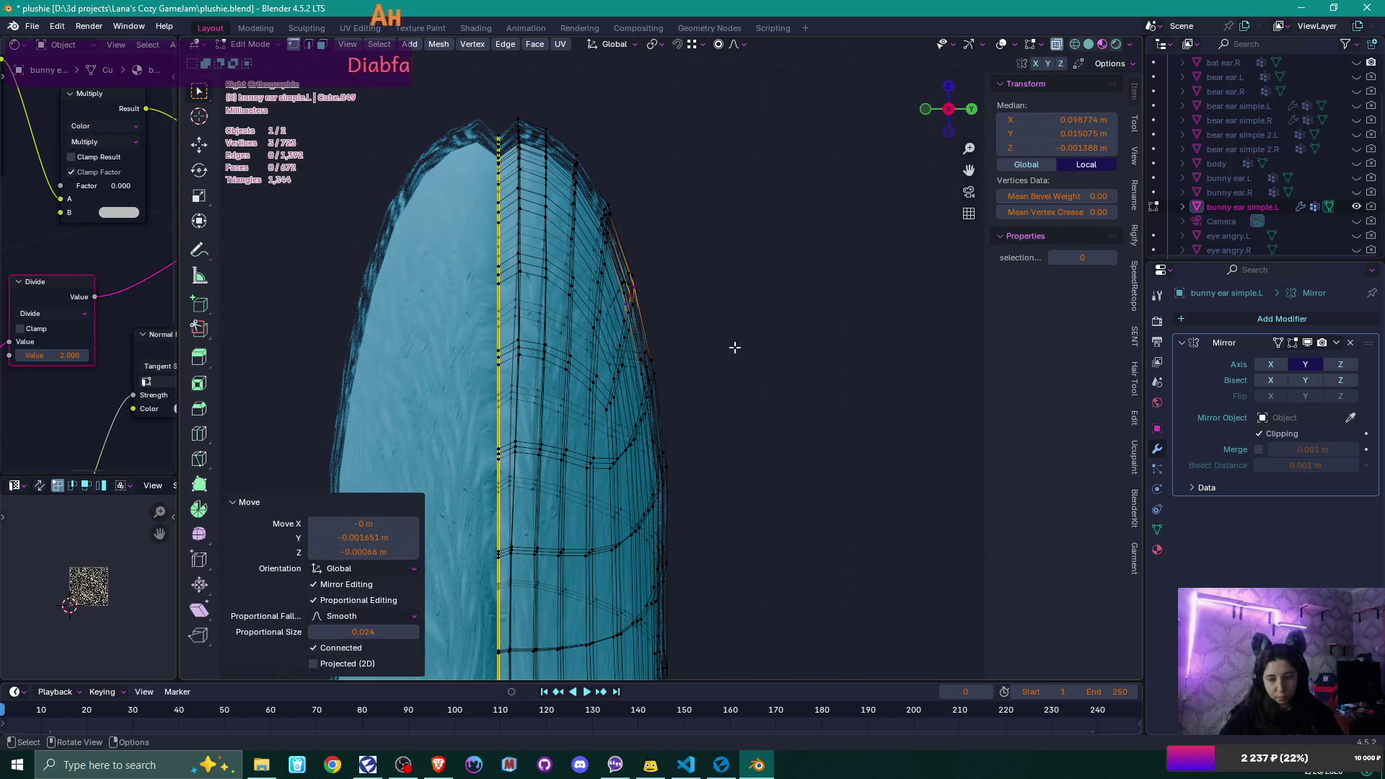
- Box-select another group of edge vertices and move them with proportional falloff
mouse_move(692, 492)
middle_mouse_down()
mouse_move(636, 515)
mouse_move(674, 440)
middle_mouse_up()
left_click_drag(703, 482, 703, 481)
mouse_move(703, 482)
middle_mouse_down()
mouse_move(689, 487)
mouse_move(726, 464)
mouse_move(729, 411)
middle_mouse_up()
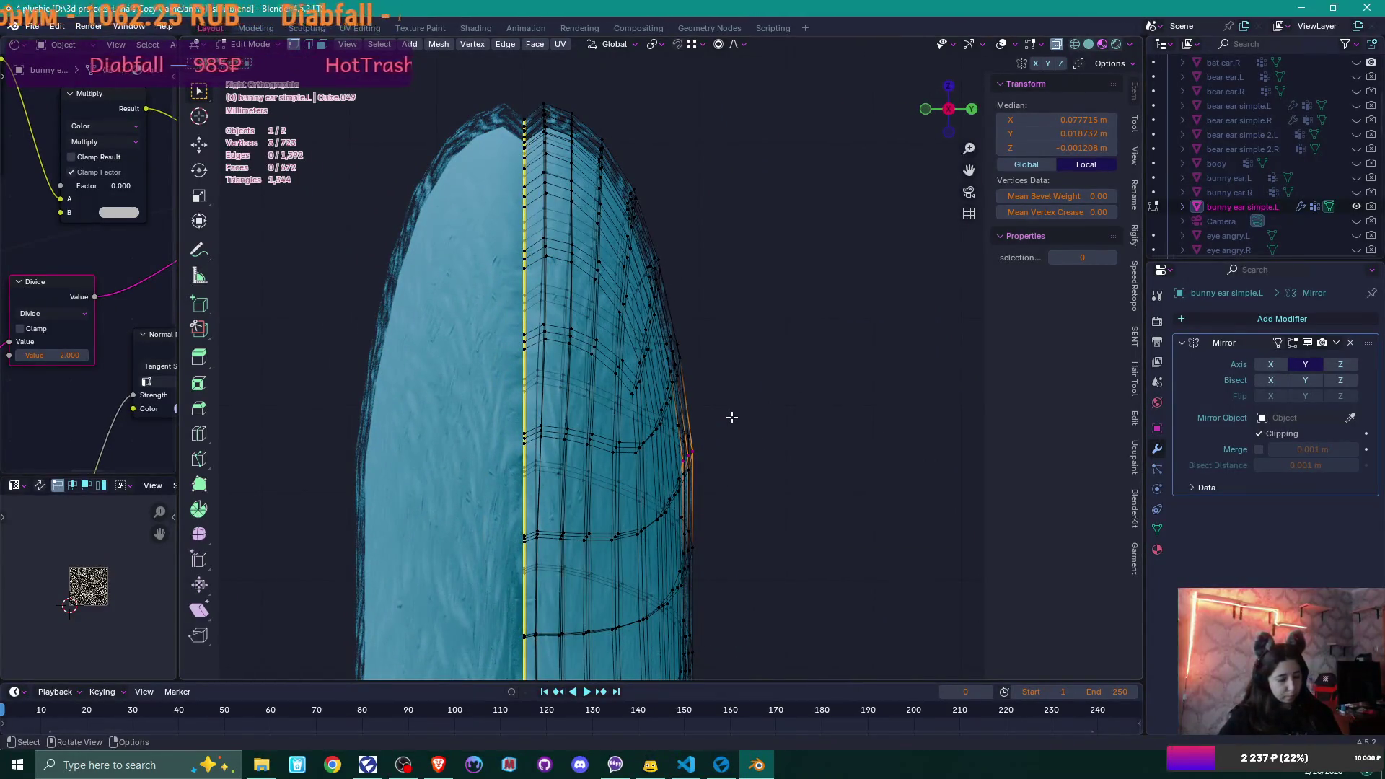
key("g")
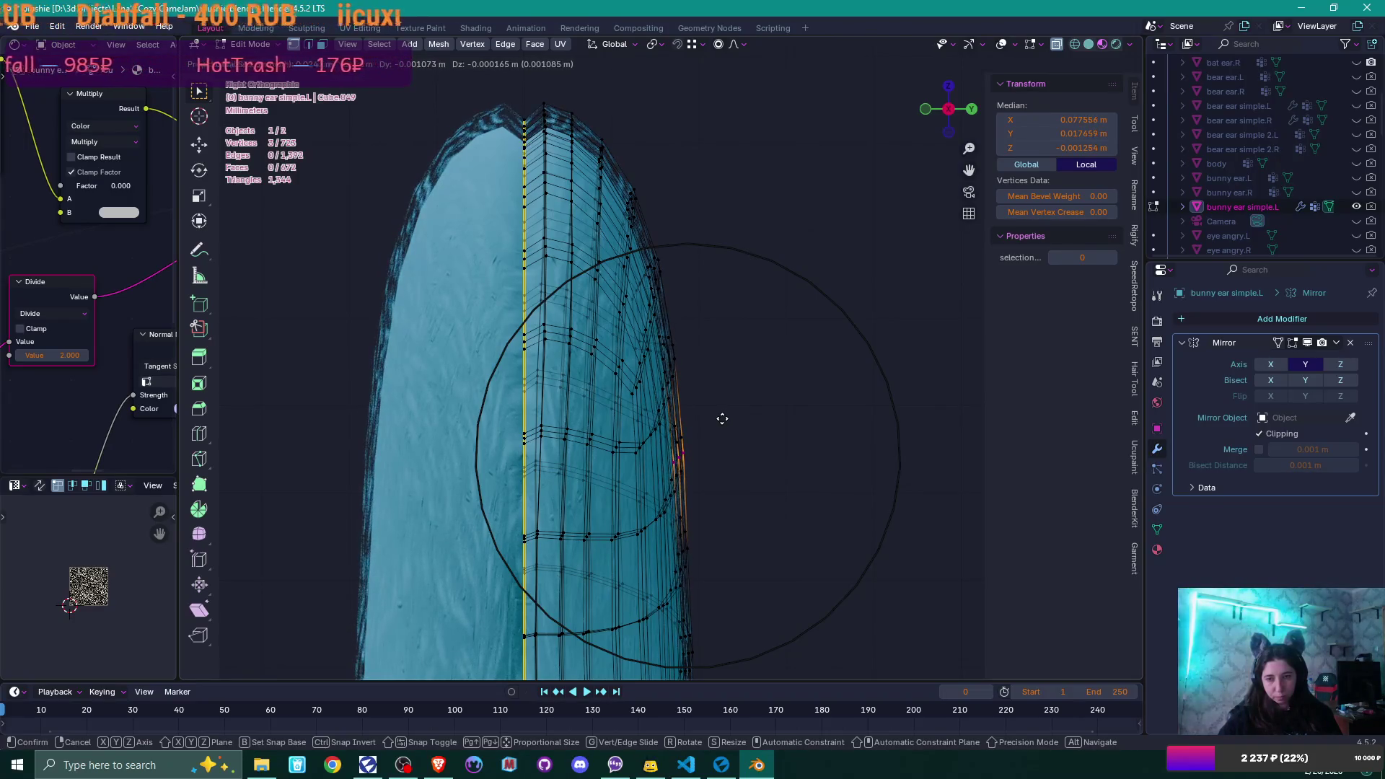
left_click(720, 419)
- Return to Object Mode and orbit so the ear stands upright above the body
key("Tab")
mouse_move(775, 429)
middle_mouse_down()
mouse_move(755, 429)
mouse_move(896, 418)
middle_mouse_up()
mouse_move(788, 439)
middle_mouse_down()
mouse_move(930, 495)
mouse_move(961, 479)
mouse_move(765, 451)
middle_mouse_up()
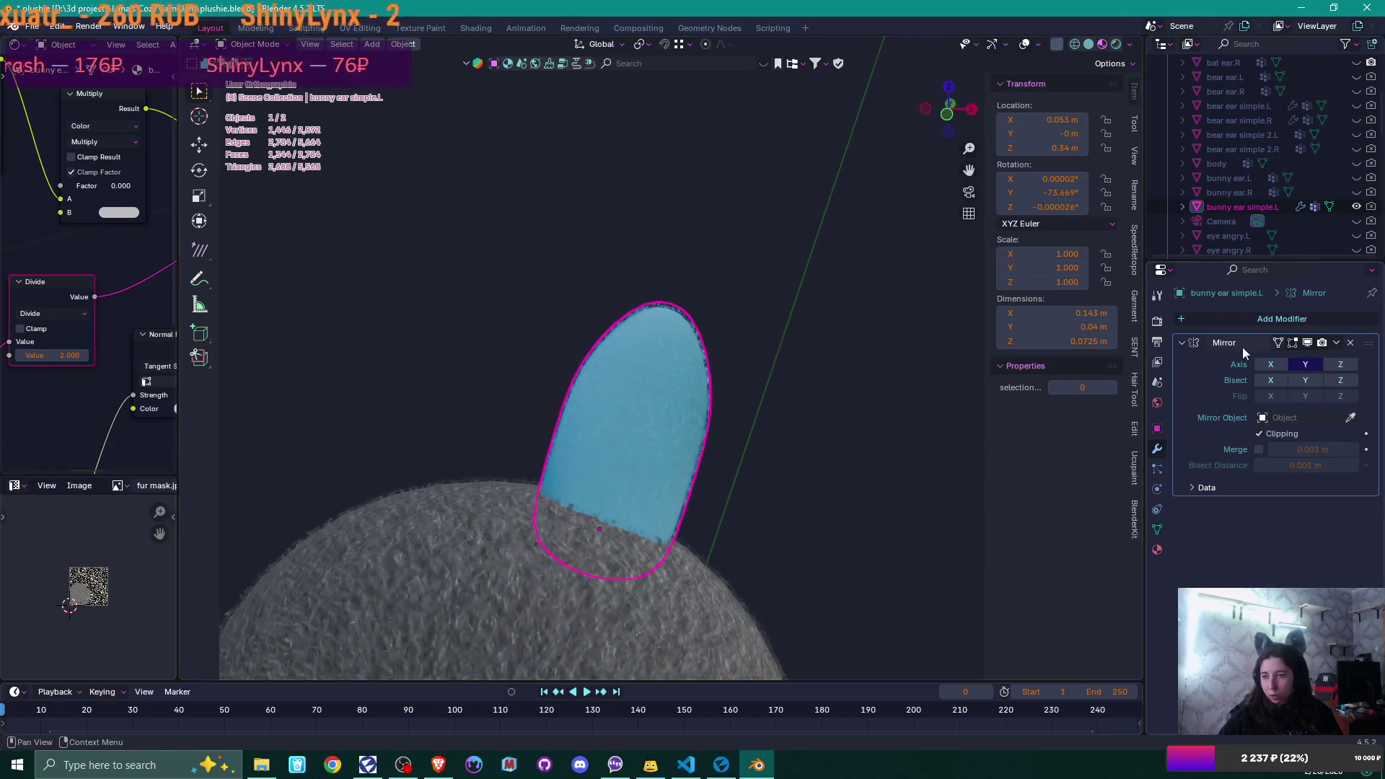
- Check the ear's material settings, then open the Mirror modifier's dropdown in the Modifier tab
left_click(1156, 550)
middle_click_drag(847, 472, 709, 479)
scroll(773, 477, "up", 2)
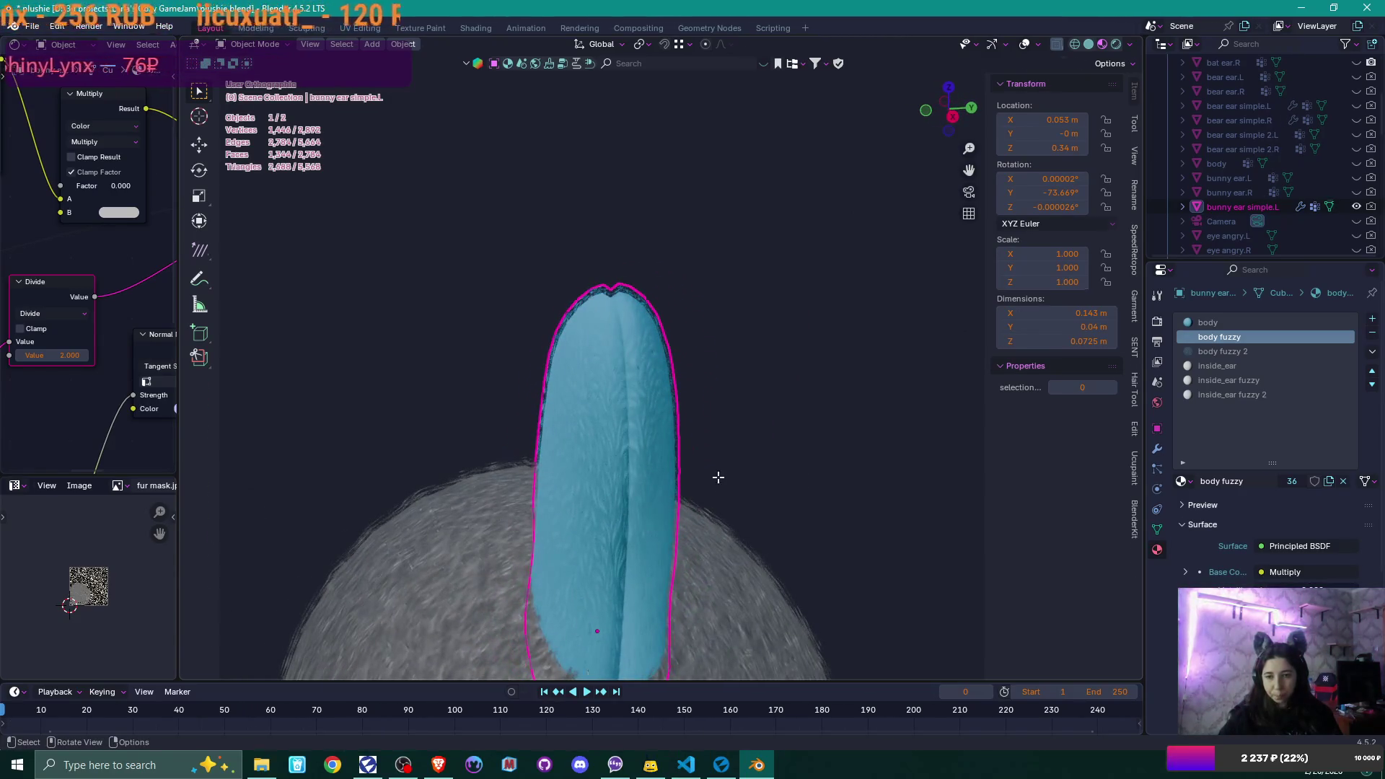
key("Tab")
scroll(718, 477, "up", 2)
key("Tab")
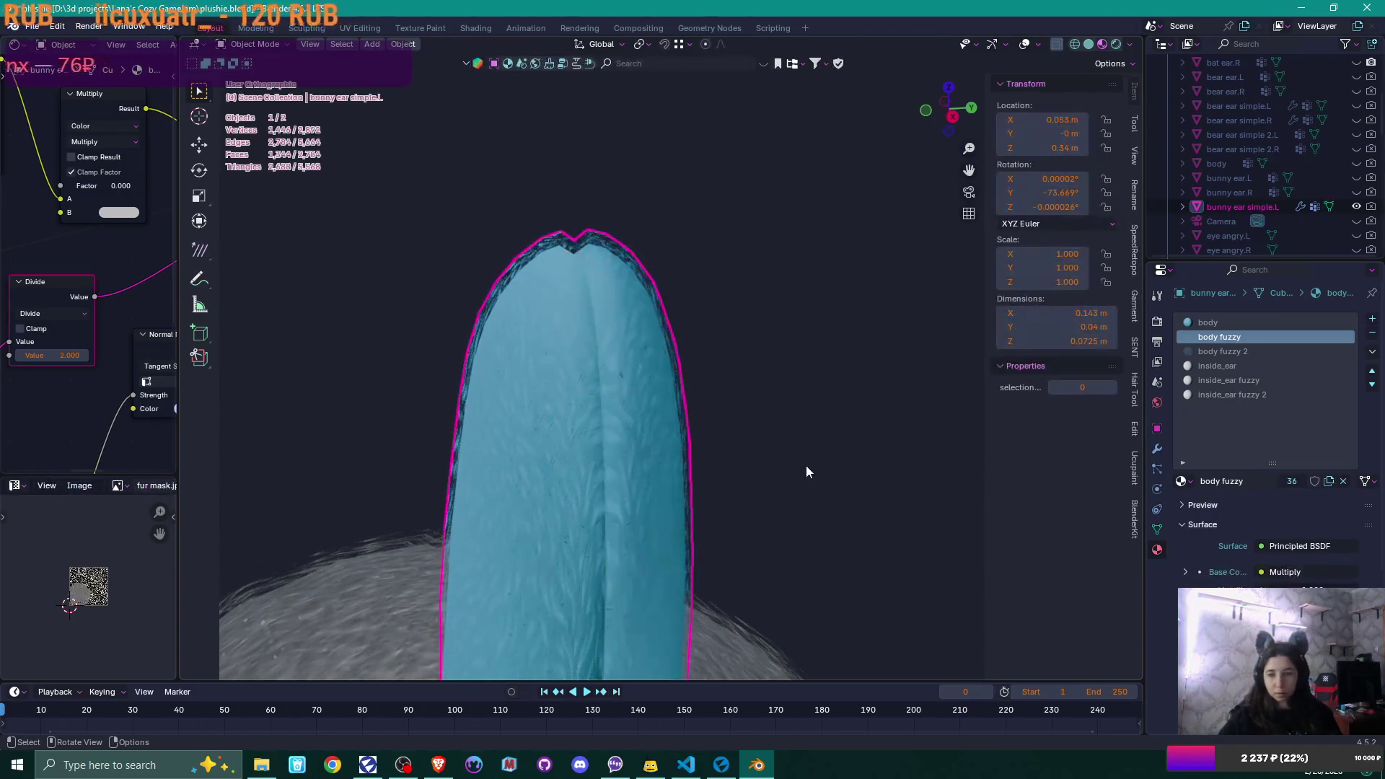
scroll(806, 465, "down", 2)
left_click(1156, 448)
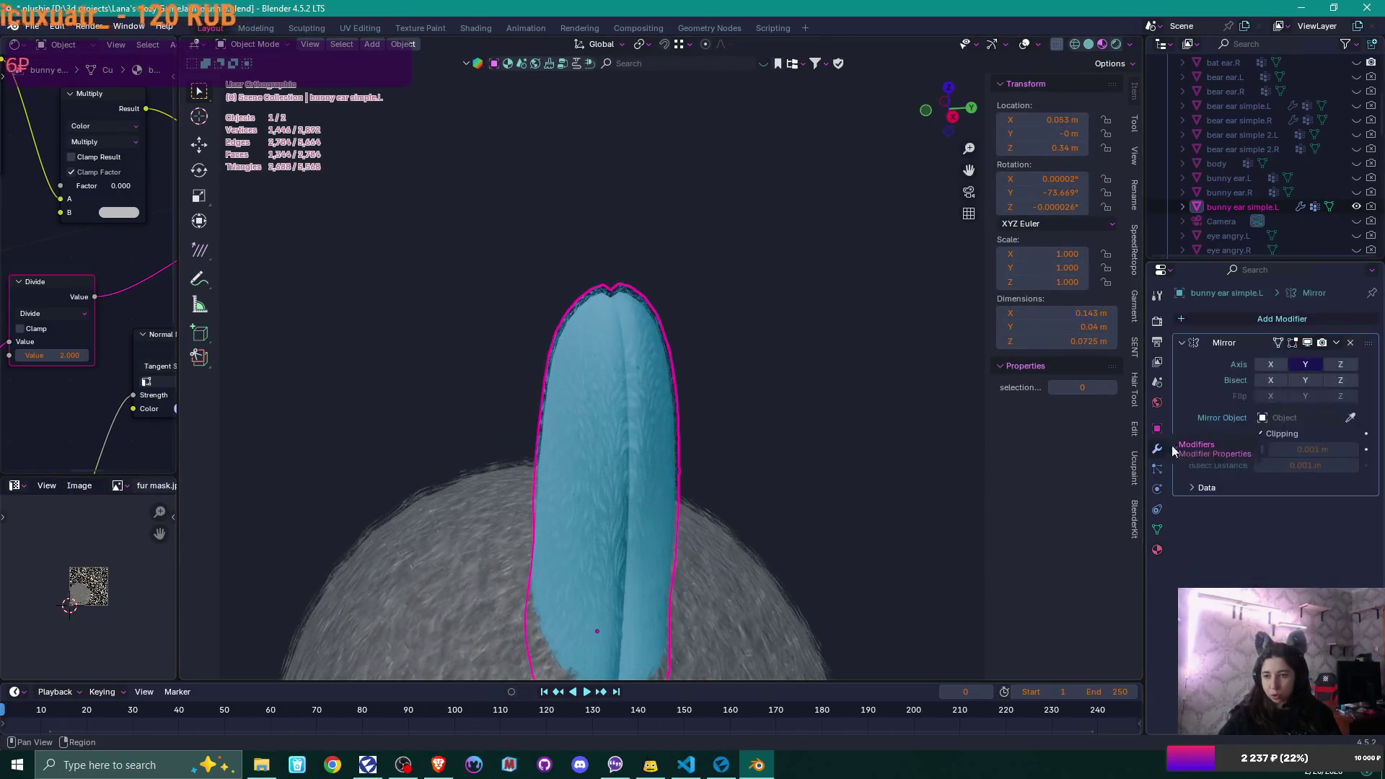
left_click(1335, 343)
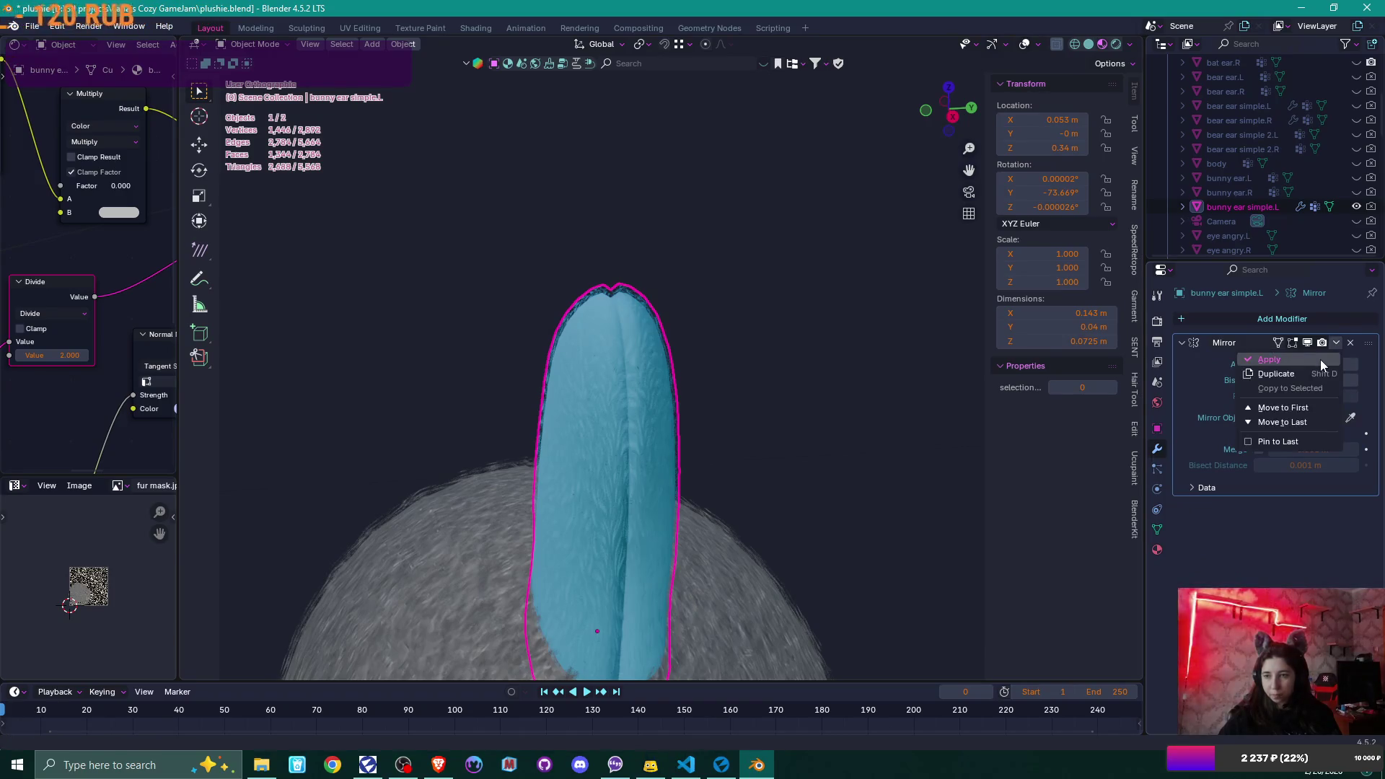
- Apply the Mirror modifier and merge all vertices by distance, removing 96 duplicates
left_click(1320, 359)
key("Tab")
key("a")
key("m")
left_click(836, 485)
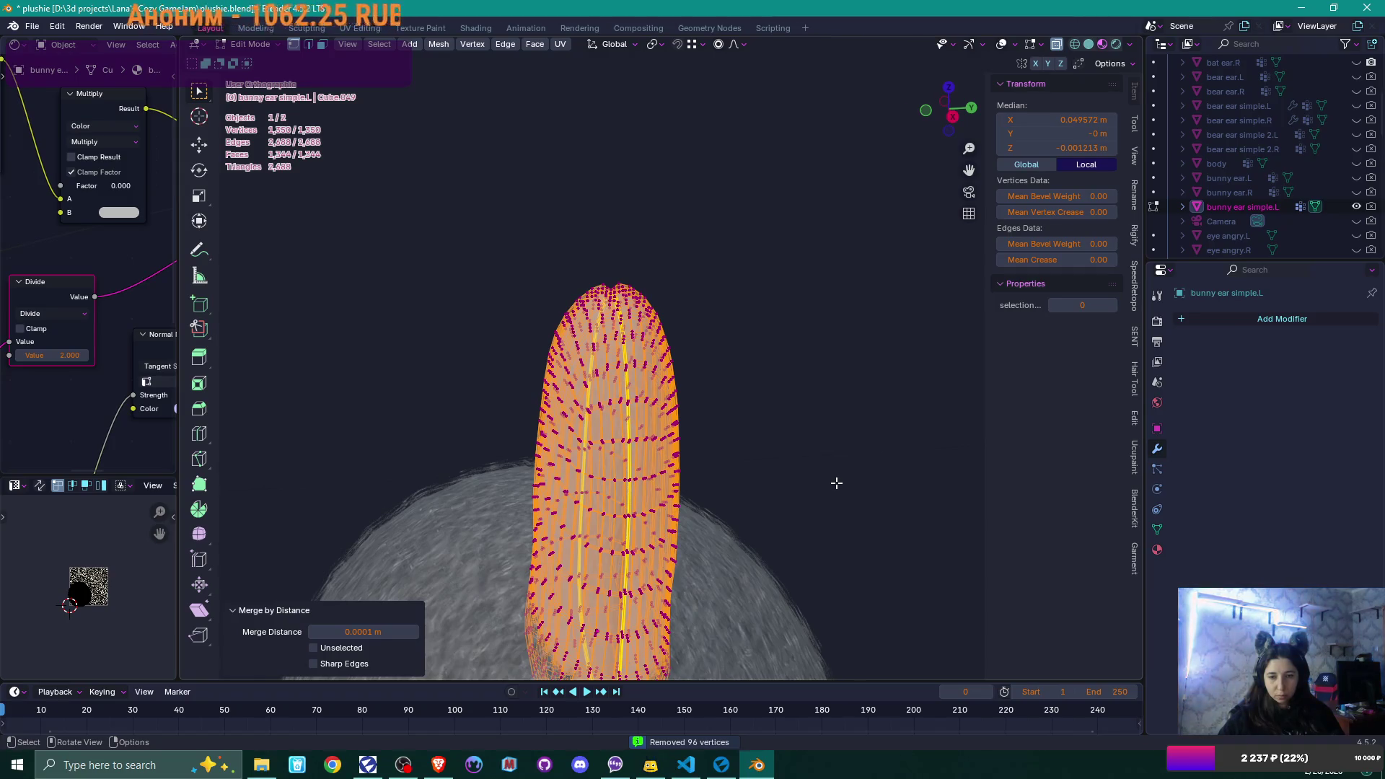
scroll(835, 483, "up", 5)
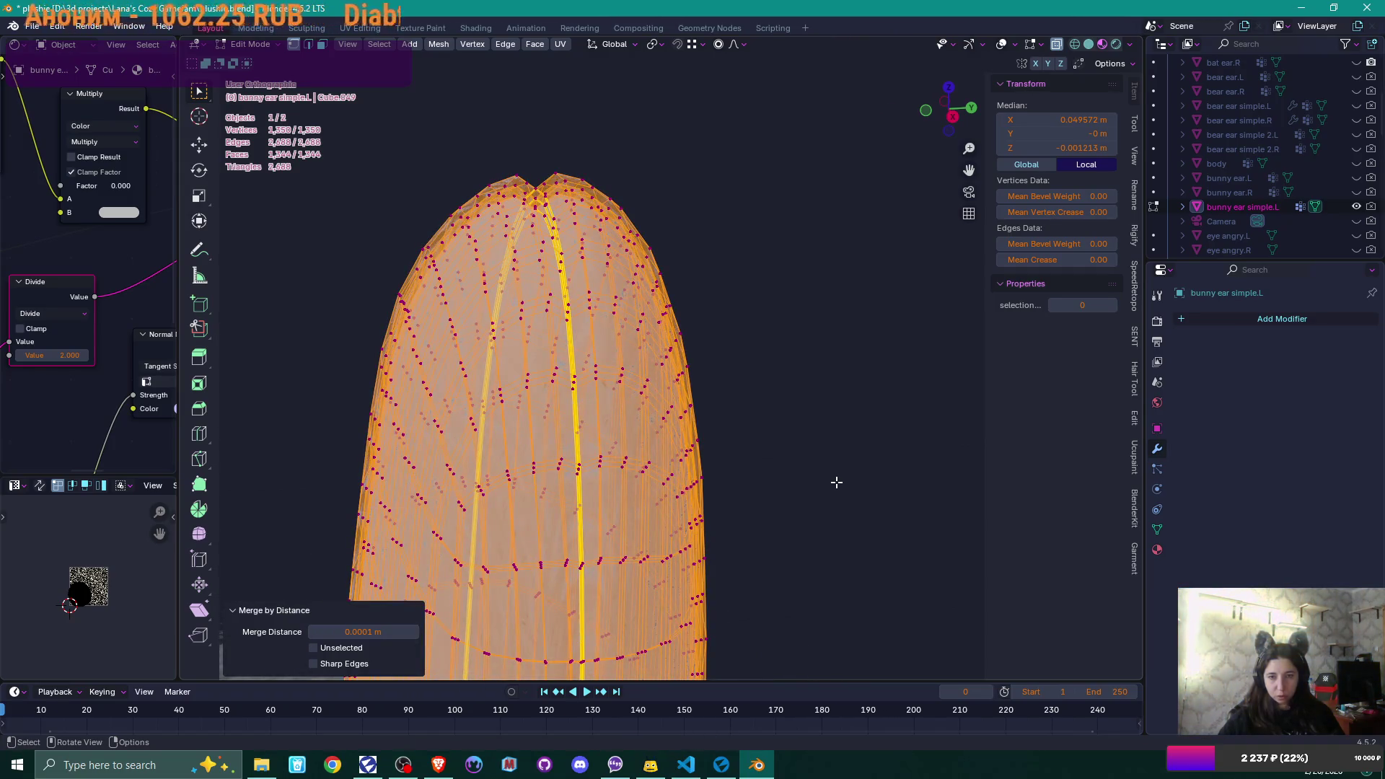
- Deselect all, orbit the ear, and re-enter Edit Mode with X-ray turned on
key("alt+a")
key("Tab")
mouse_move(836, 482)
middle_mouse_down()
mouse_move(808, 422)
mouse_move(847, 374)
mouse_move(817, 368)
mouse_move(834, 356)
mouse_move(850, 361)
mouse_move(791, 457)
mouse_move(830, 490)
mouse_move(794, 519)
mouse_move(704, 529)
middle_mouse_up()
key("Tab")
key("alt+z")
key("alt+z")
- Orbit to look along the centre seam and box-select a column of seam vertices
scroll(849, 385, "down", 3)
scroll(831, 506, "up", 4)
scroll(735, 309, "up", 3)
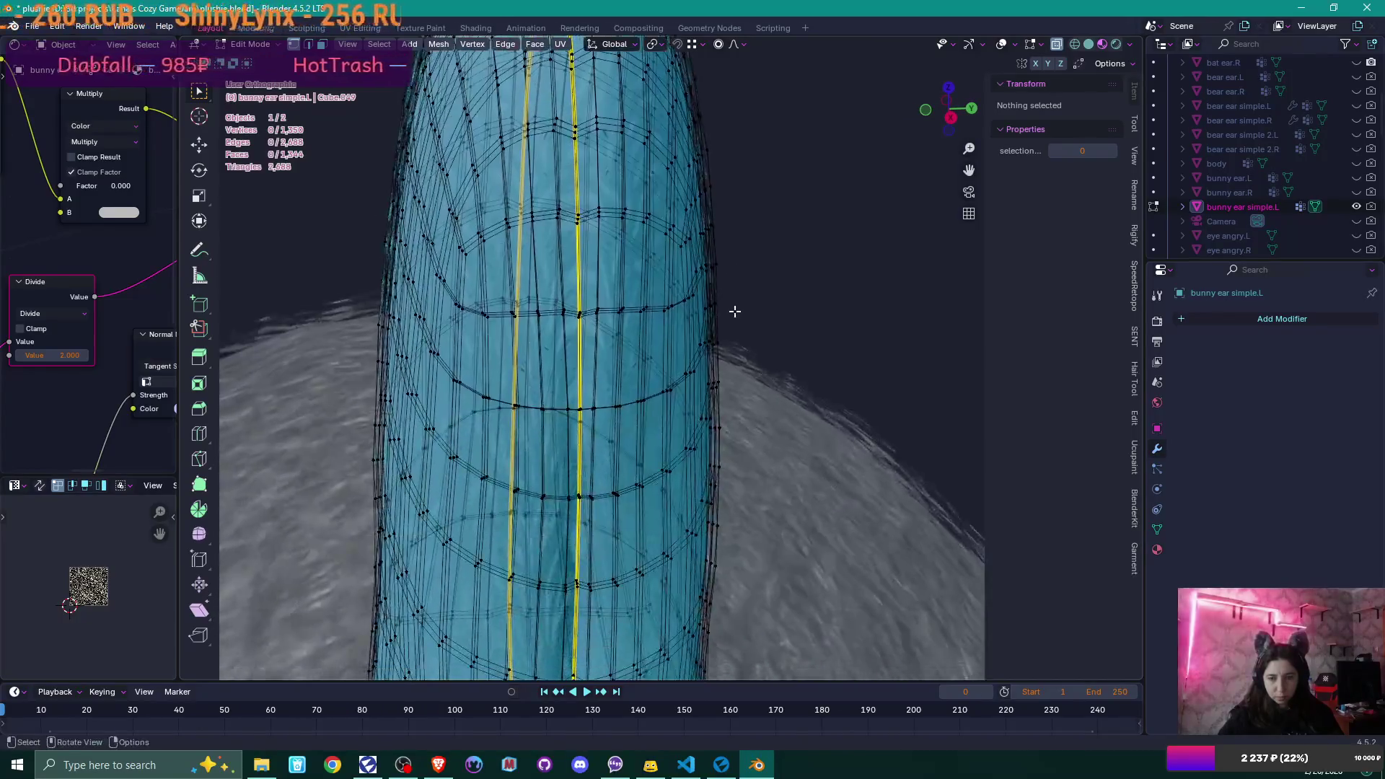
middle_click_drag(734, 309, 717, 331)
middle_click_drag(573, 428, 586, 427)
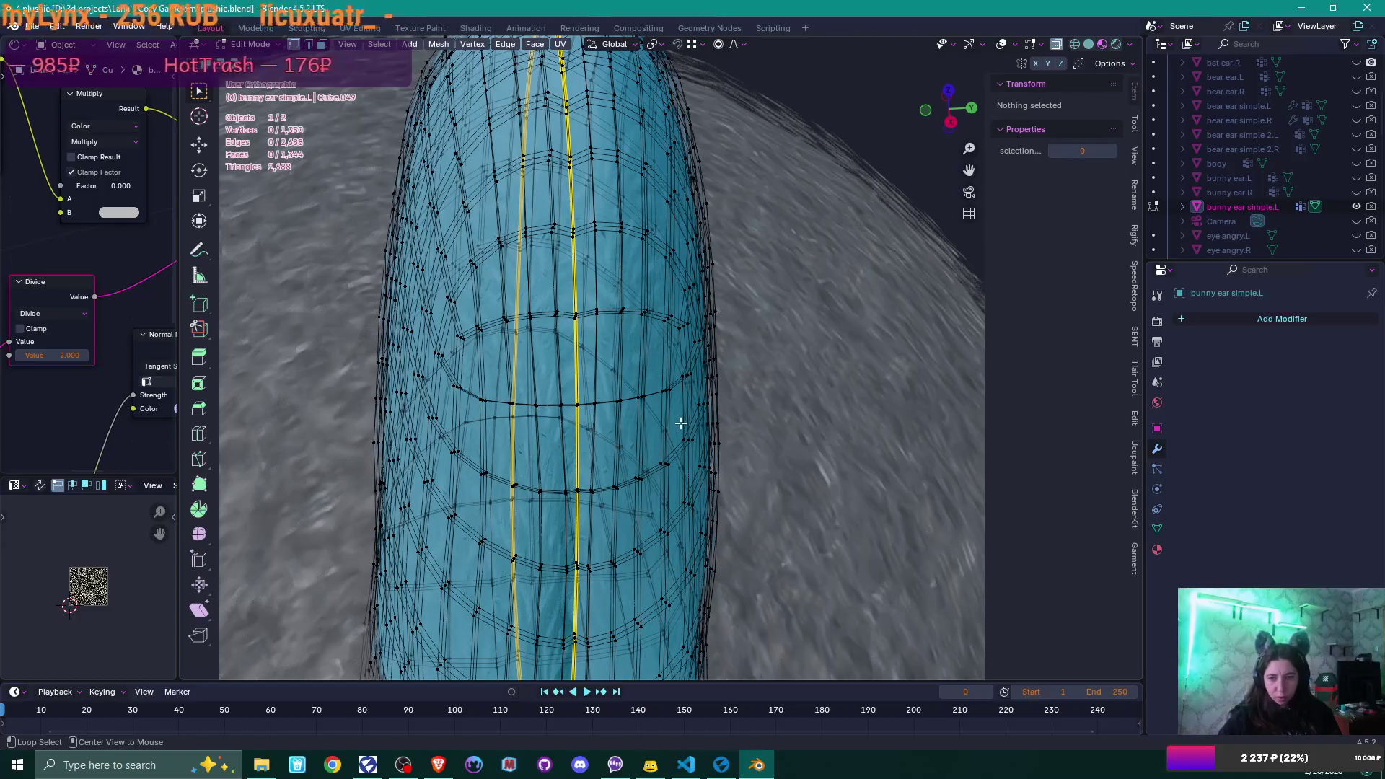
scroll(680, 423, "down", 3)
scroll(678, 404, "up", 4)
middle_click_drag(678, 390, 665, 351)
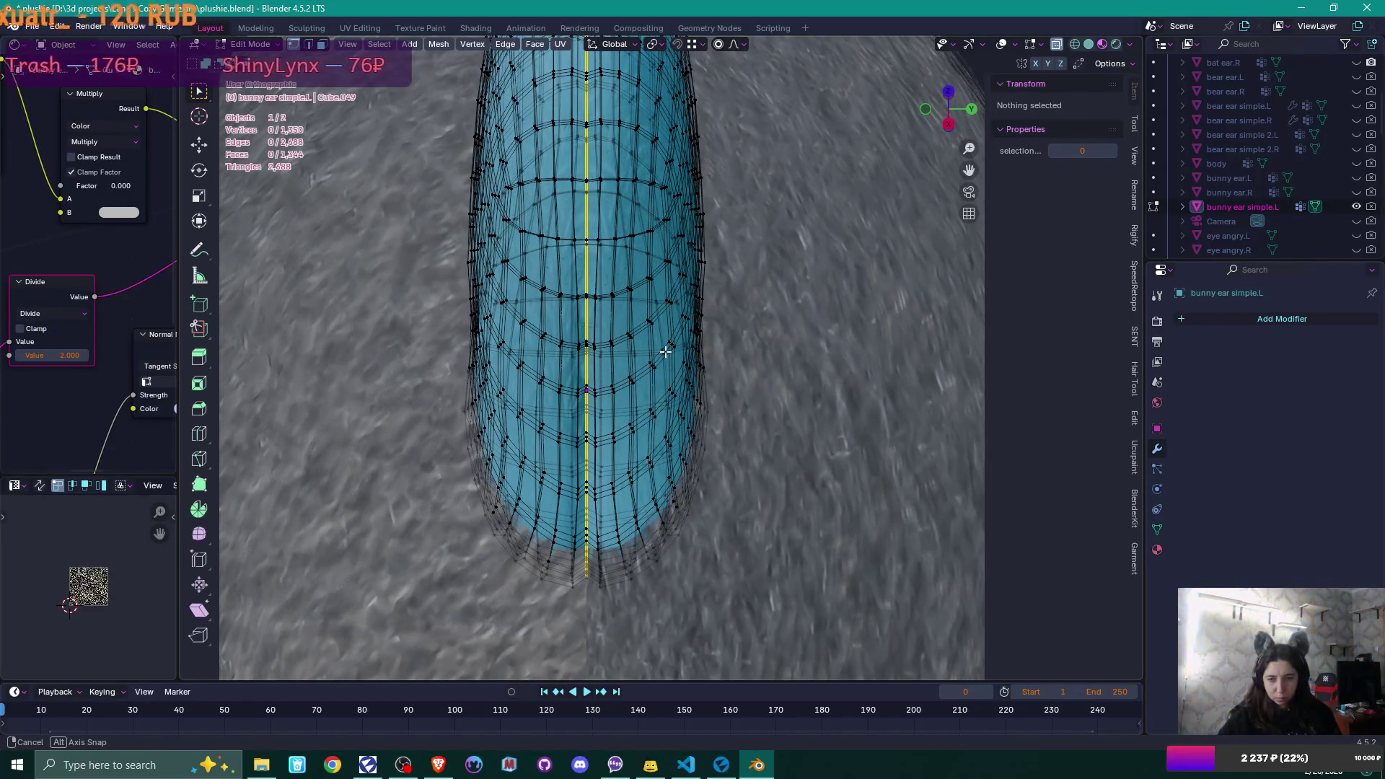
scroll(636, 368, "up", 5)
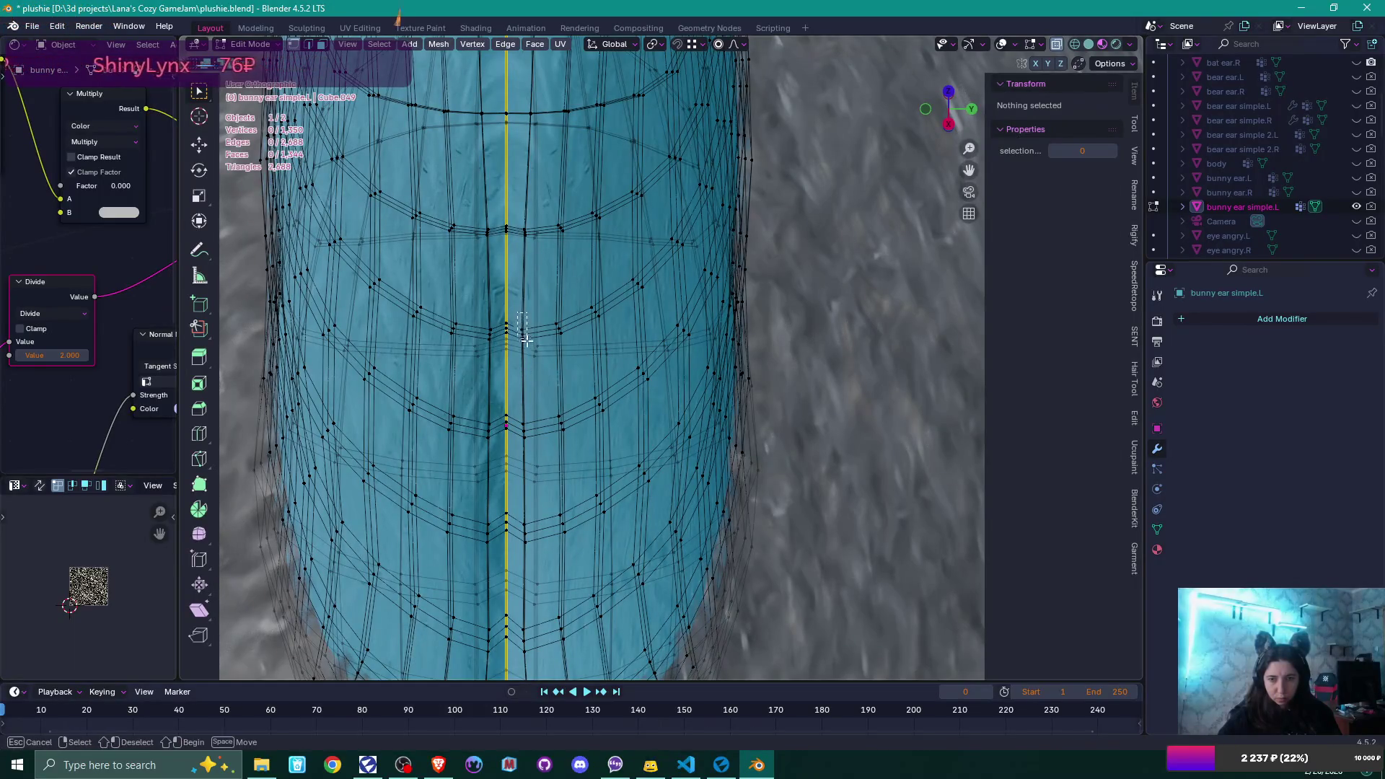
left_click_drag(525, 339, 526, 341)
left_click_drag(529, 447, 529, 449, "shift")
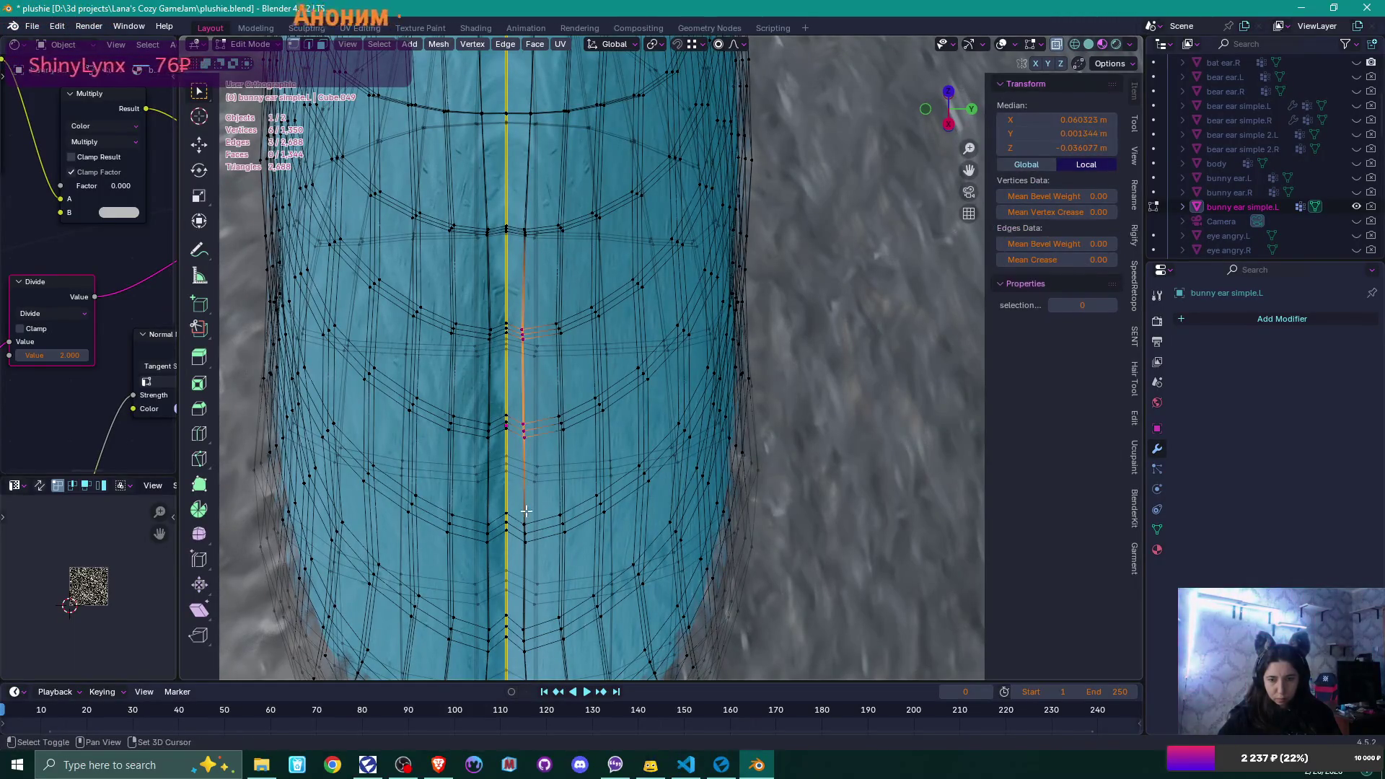
left_click_drag(521, 514, 526, 538, "shift")
middle_click_drag(526, 537, 532, 449, "shift")
left_click_drag(531, 448, 538, 488, "shift")
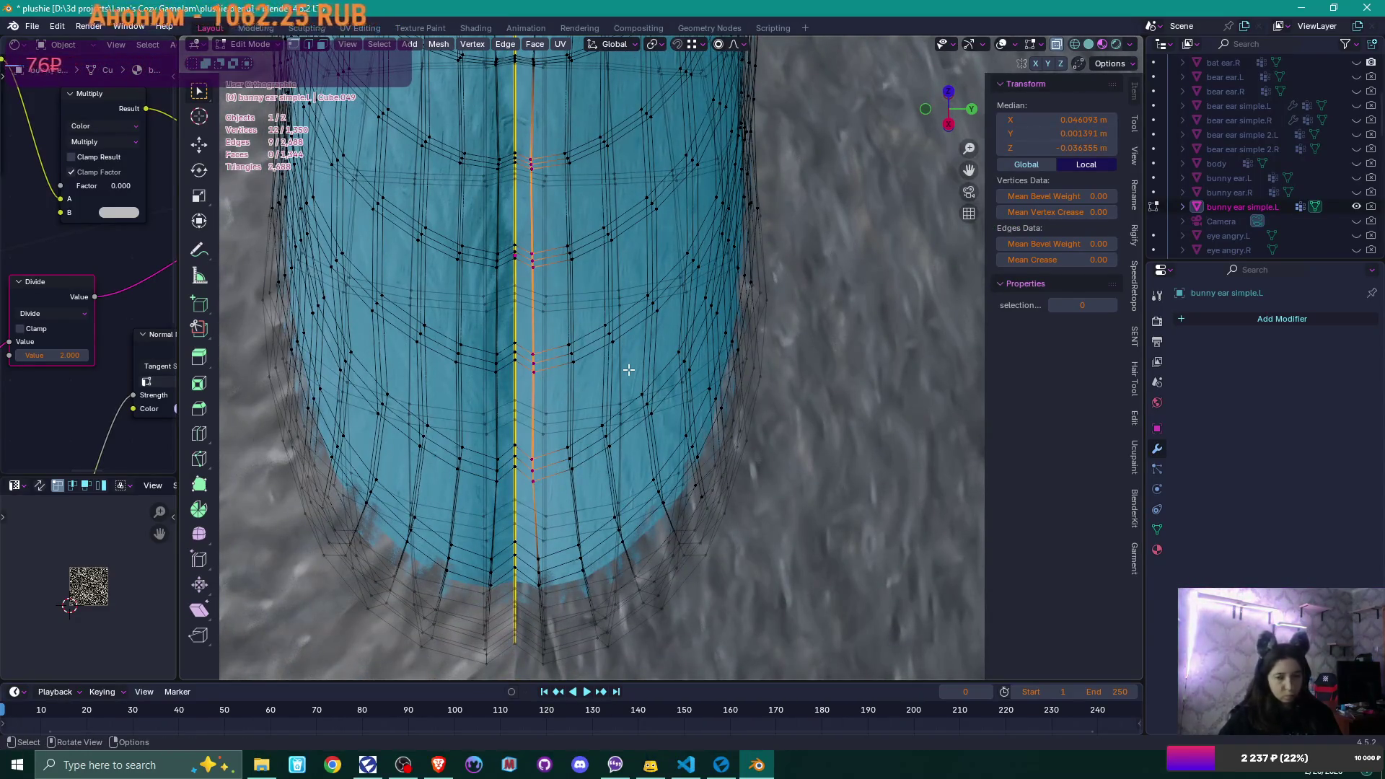
- Shift the selected seam vertices slightly along Y, after cancelling a first attempt
key("g")
key("Escape")
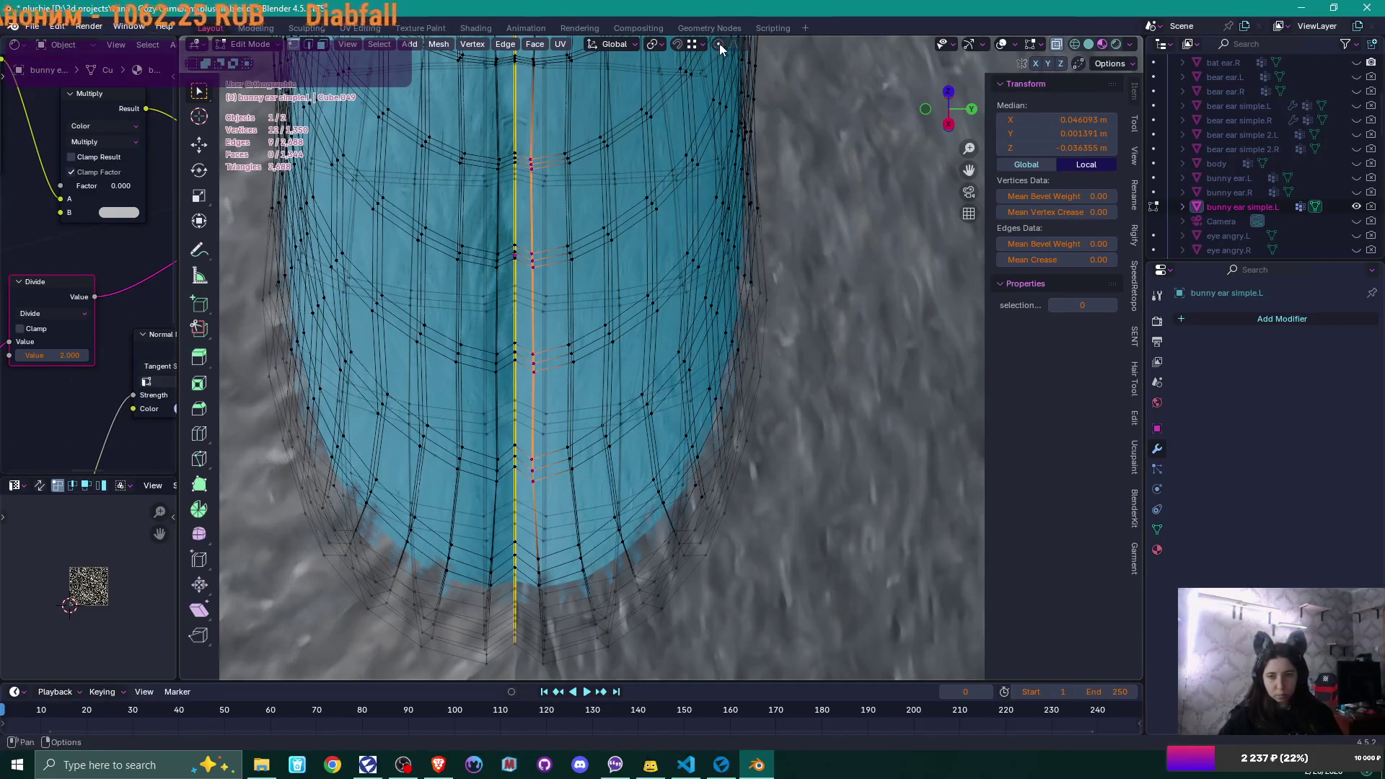
key("g")
key("y")
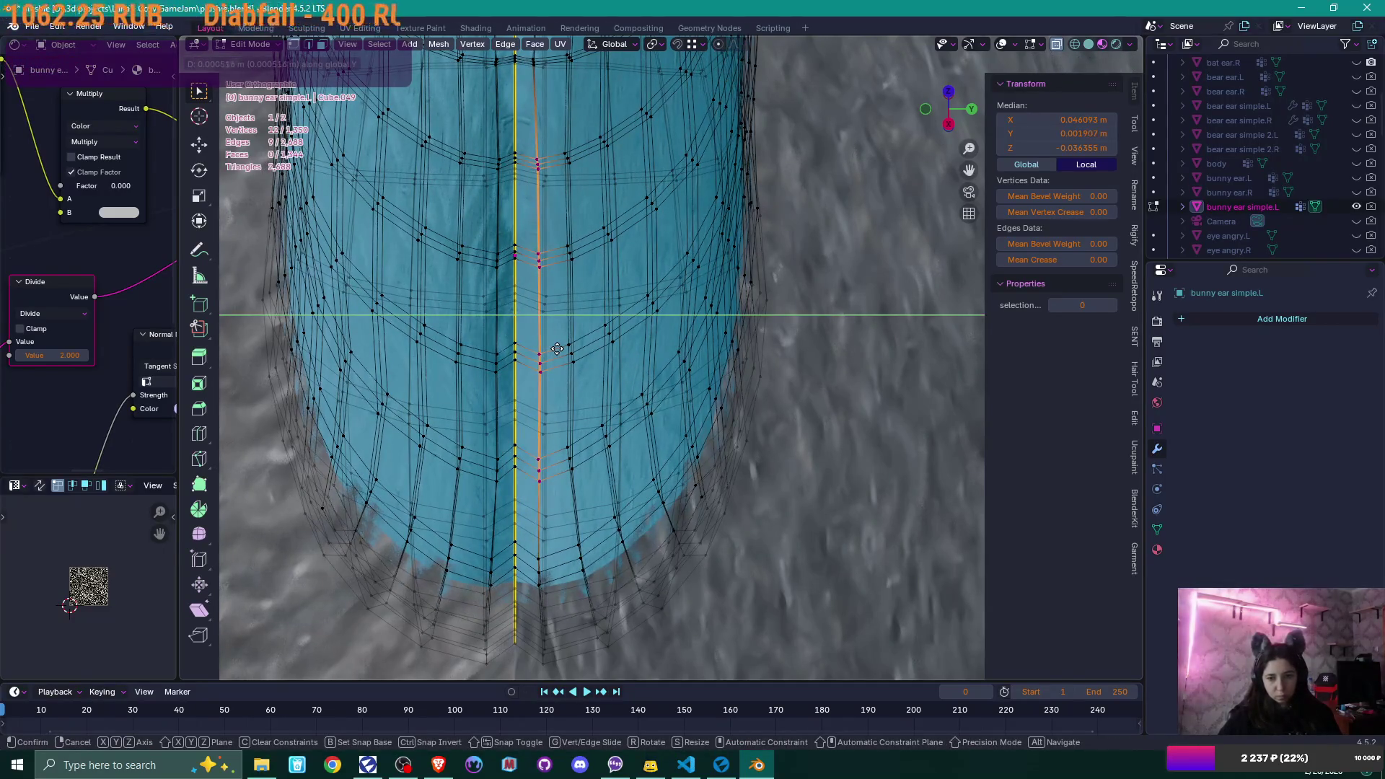
left_click(557, 349)
- Add more seam vertices and shift them 0.00055 m along Y
mouse_move(585, 251)
middle_mouse_down()
mouse_move(569, 167)
mouse_move(580, 320)
middle_mouse_up()
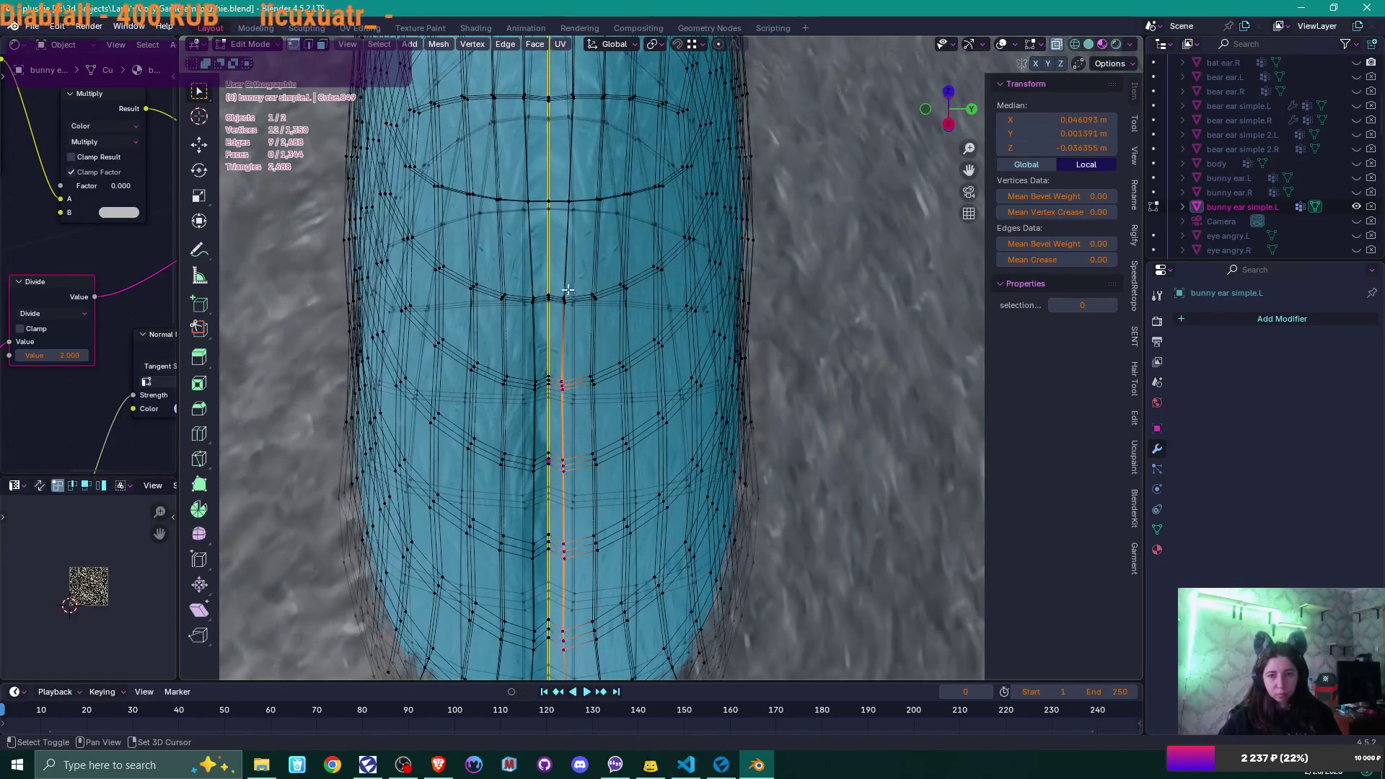
left_click(565, 298, "shift")
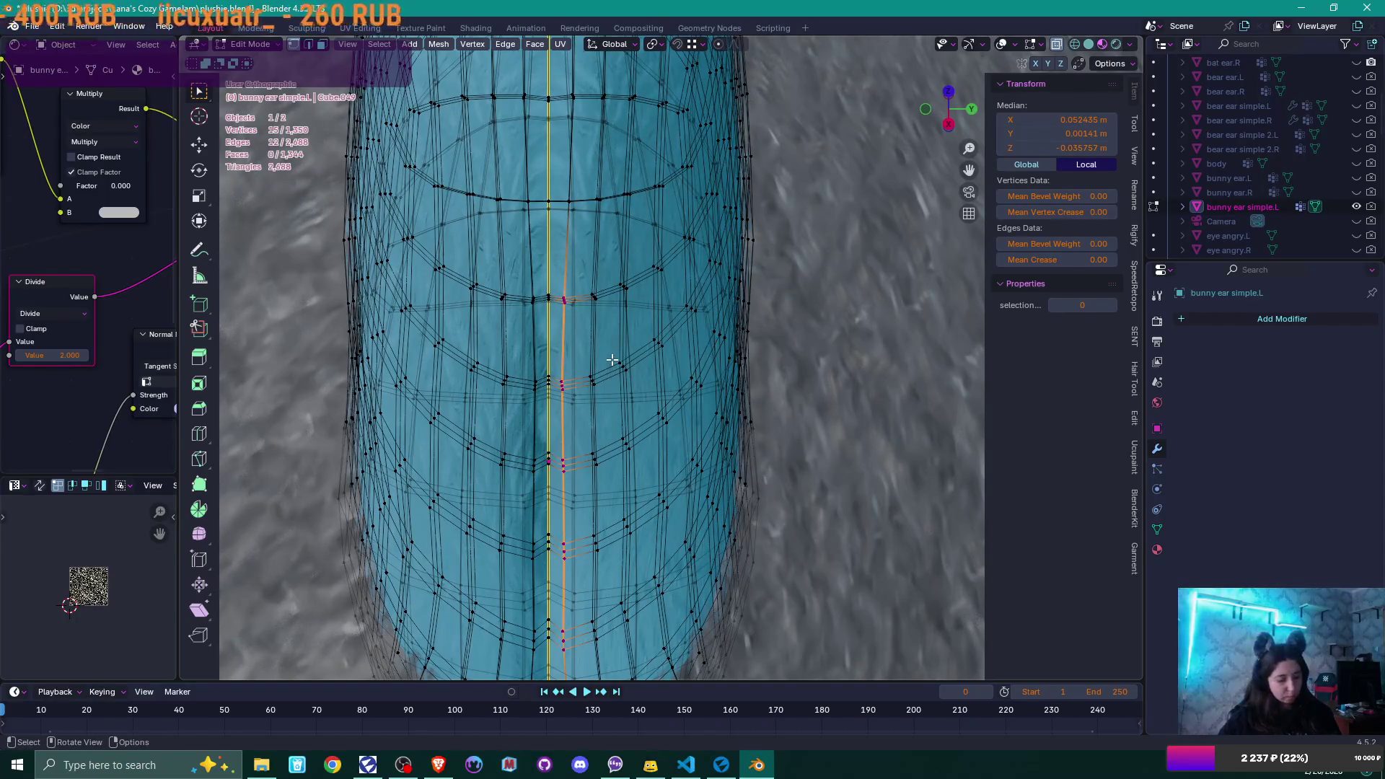
key("g")
key("y")
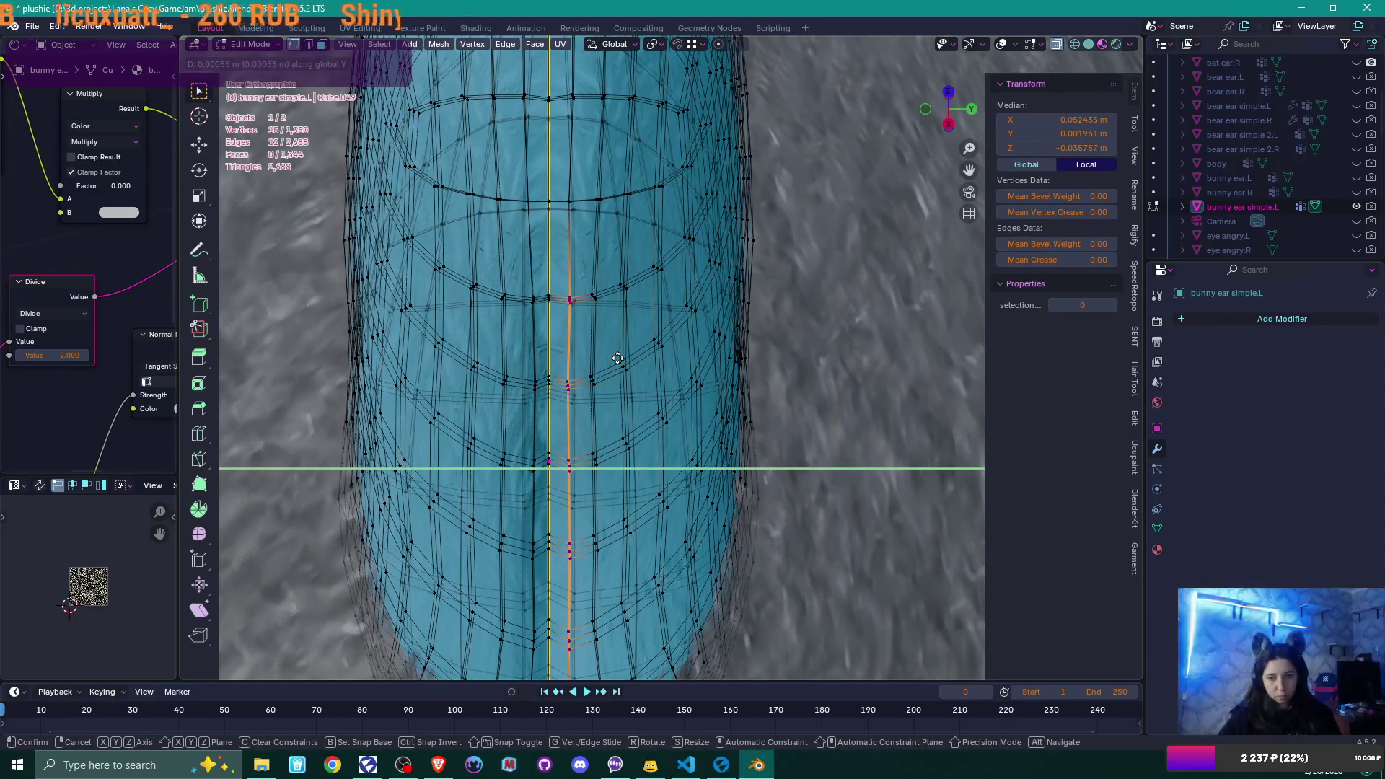
left_click(617, 359)
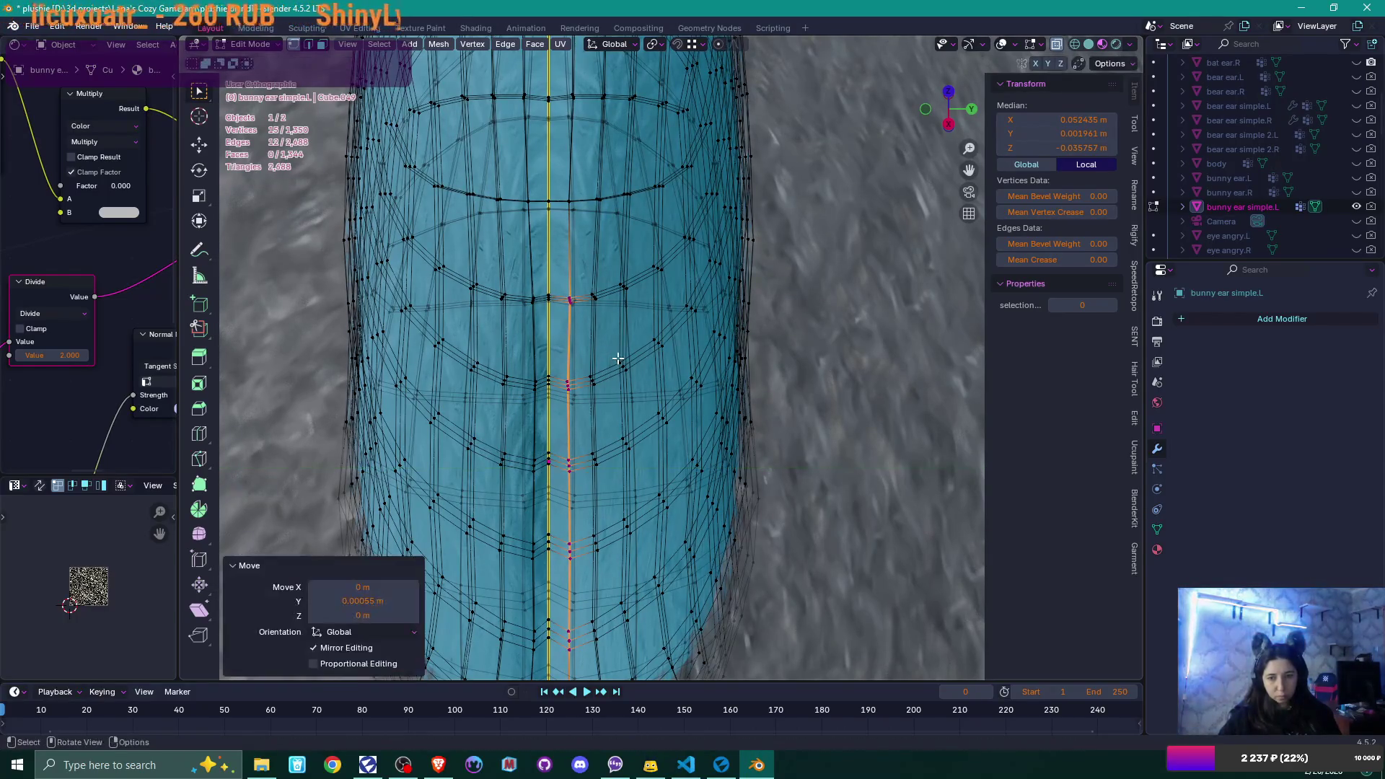
- Select a new seam column from top to bottom and shift it along Y
left_click(535, 308)
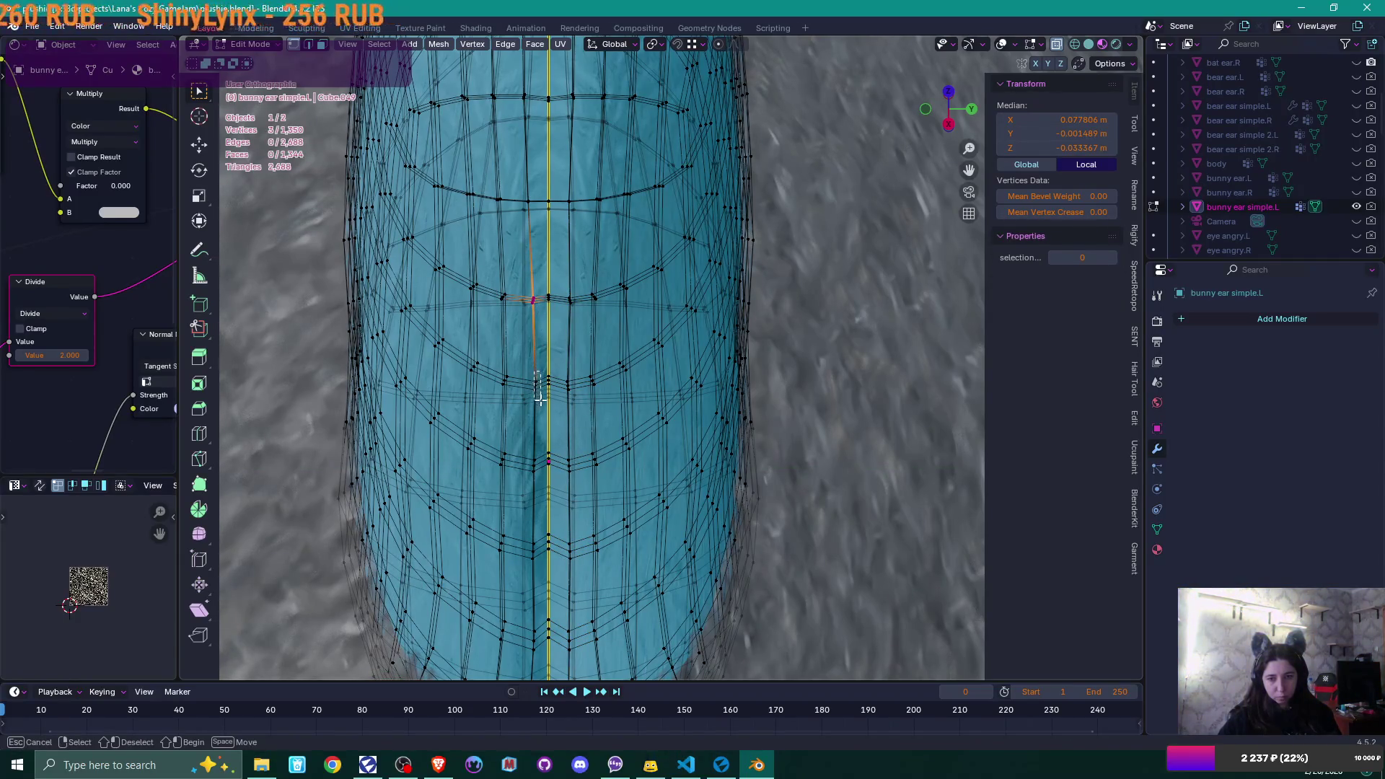
left_click_drag(539, 399, 540, 401)
left_click_drag(538, 475, 537, 477, "shift")
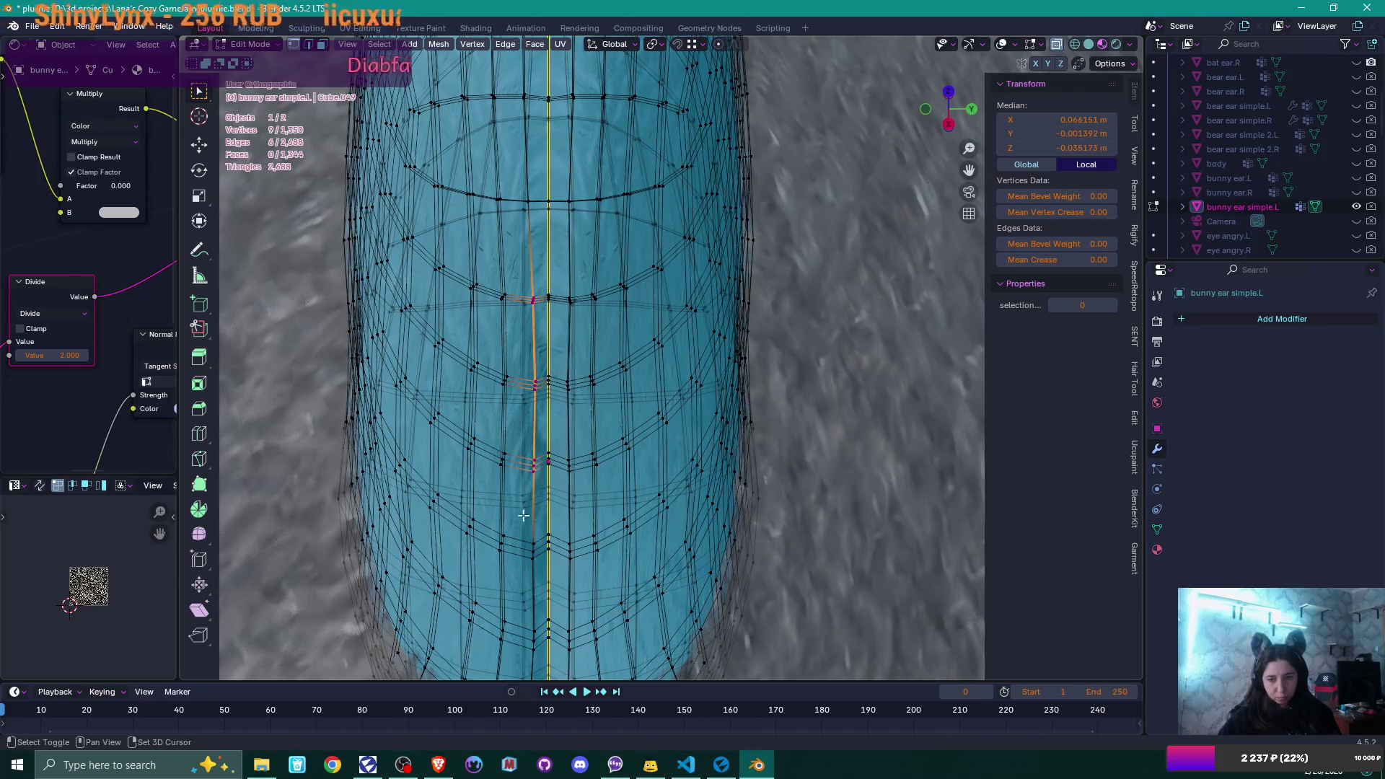
left_click_drag(536, 563, 537, 563, "shift")
middle_click_drag(534, 578, 539, 522, "shift")
left_click_drag(542, 560, 542, 562, "shift")
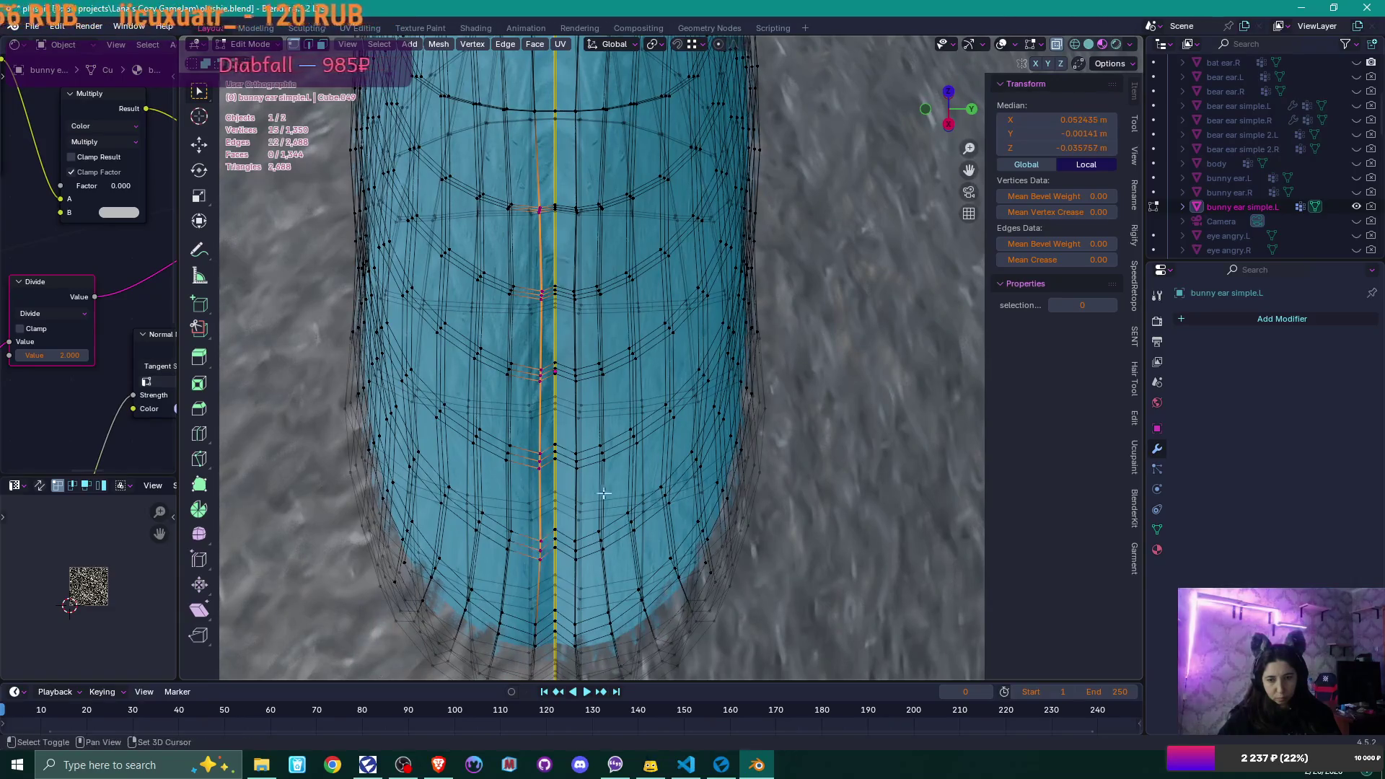
key("g")
key("y")
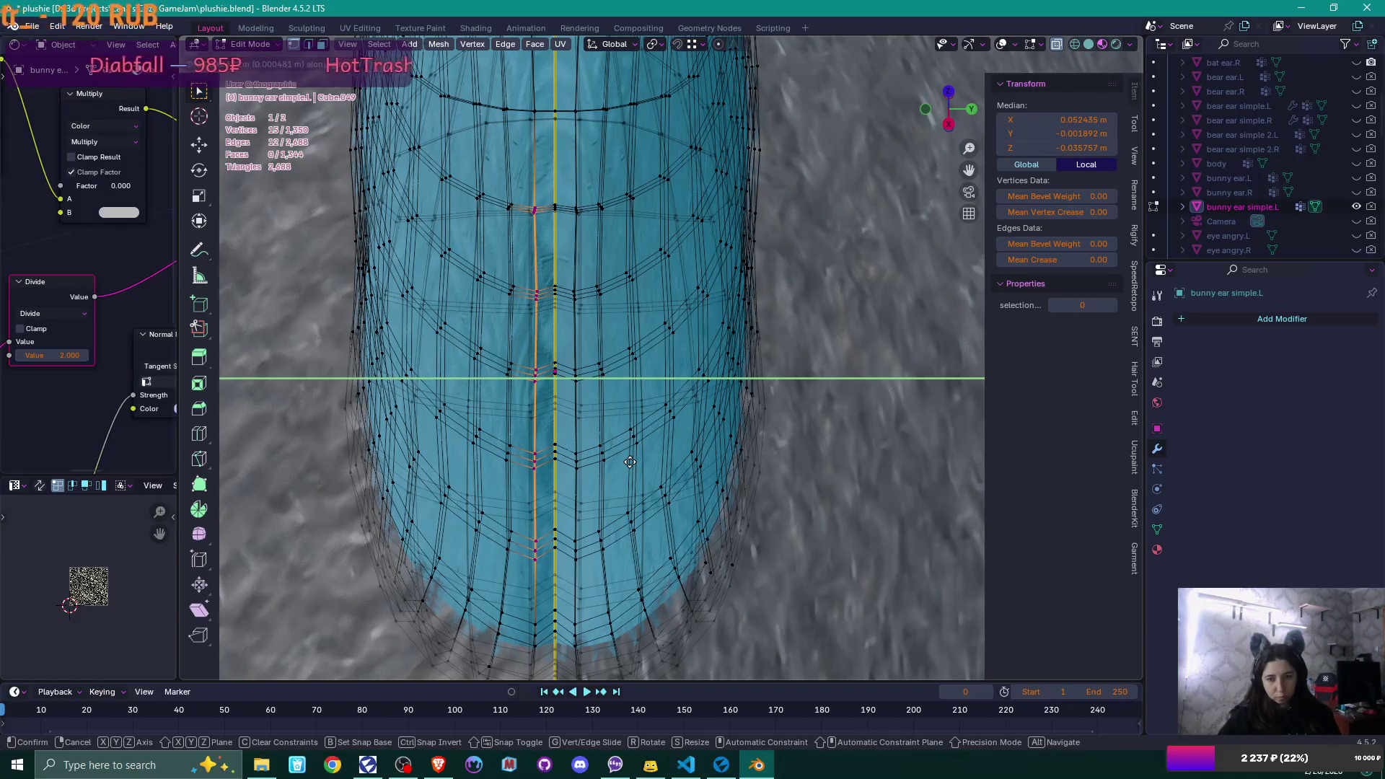
left_click(629, 461)
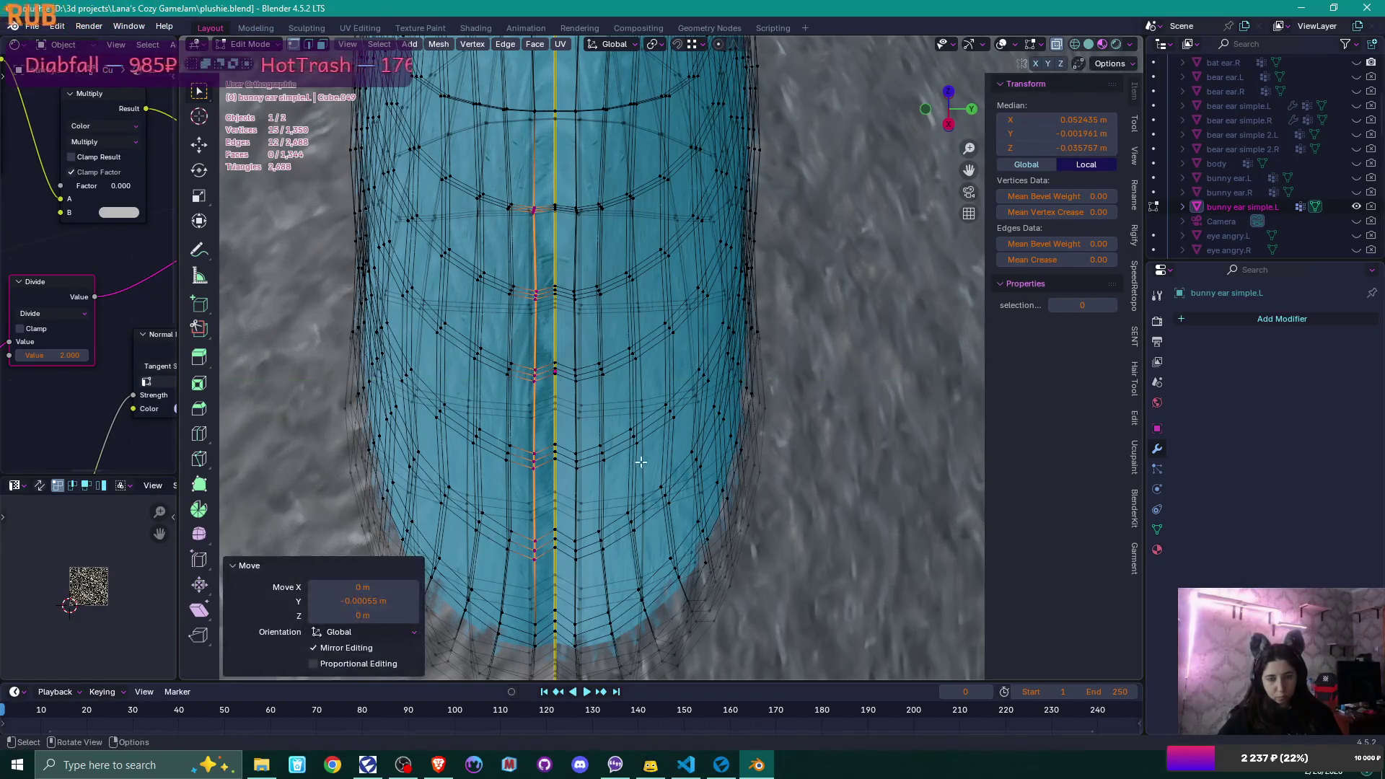
- Leave Edit Mode and orbit to inspect the smoothed ear surface
scroll(629, 461, "down", 5)
key("Tab")
mouse_move(643, 464)
middle_mouse_down()
mouse_move(716, 464)
mouse_move(653, 480)
middle_mouse_up()
scroll(652, 481, "up", 3)
- Re-enter Edit Mode and pick three vertices beside the centre seam
key("Tab")
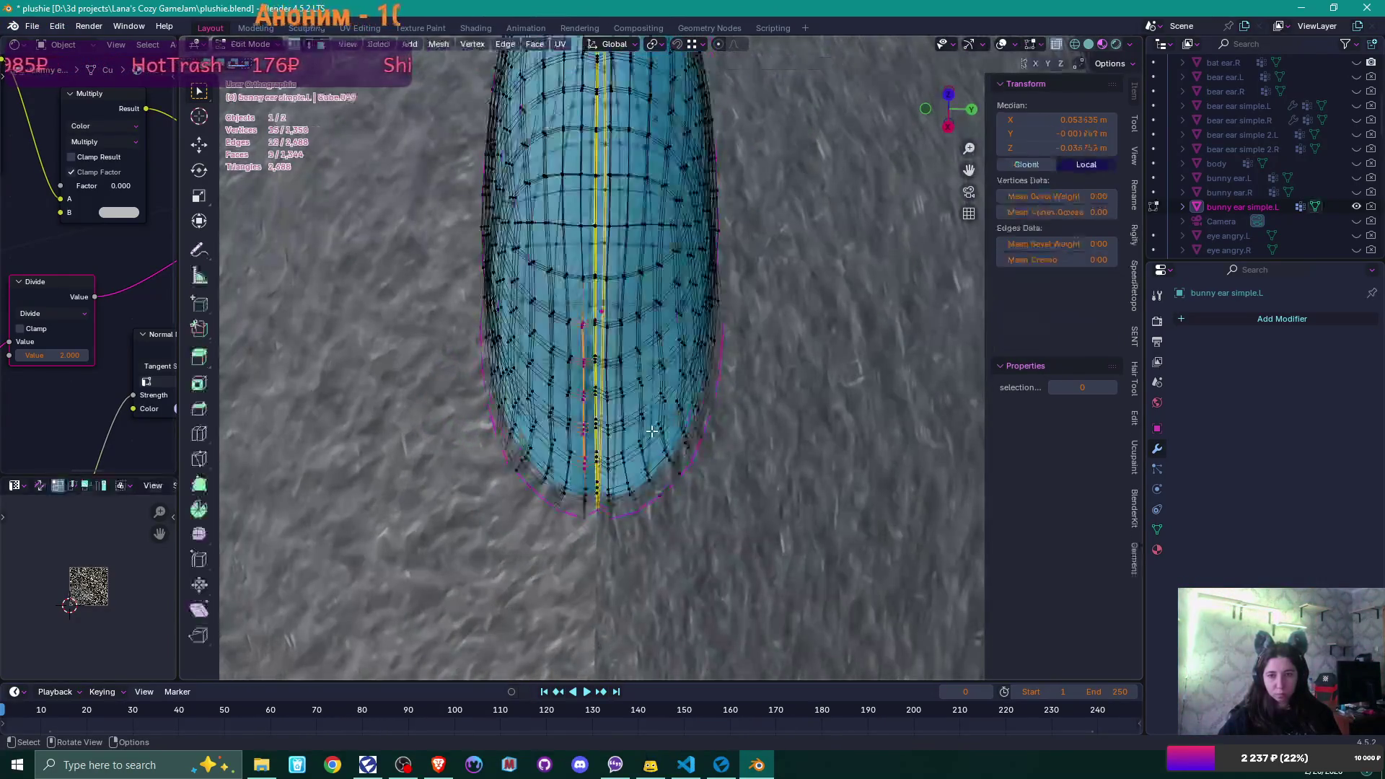
scroll(651, 419, "up", 4)
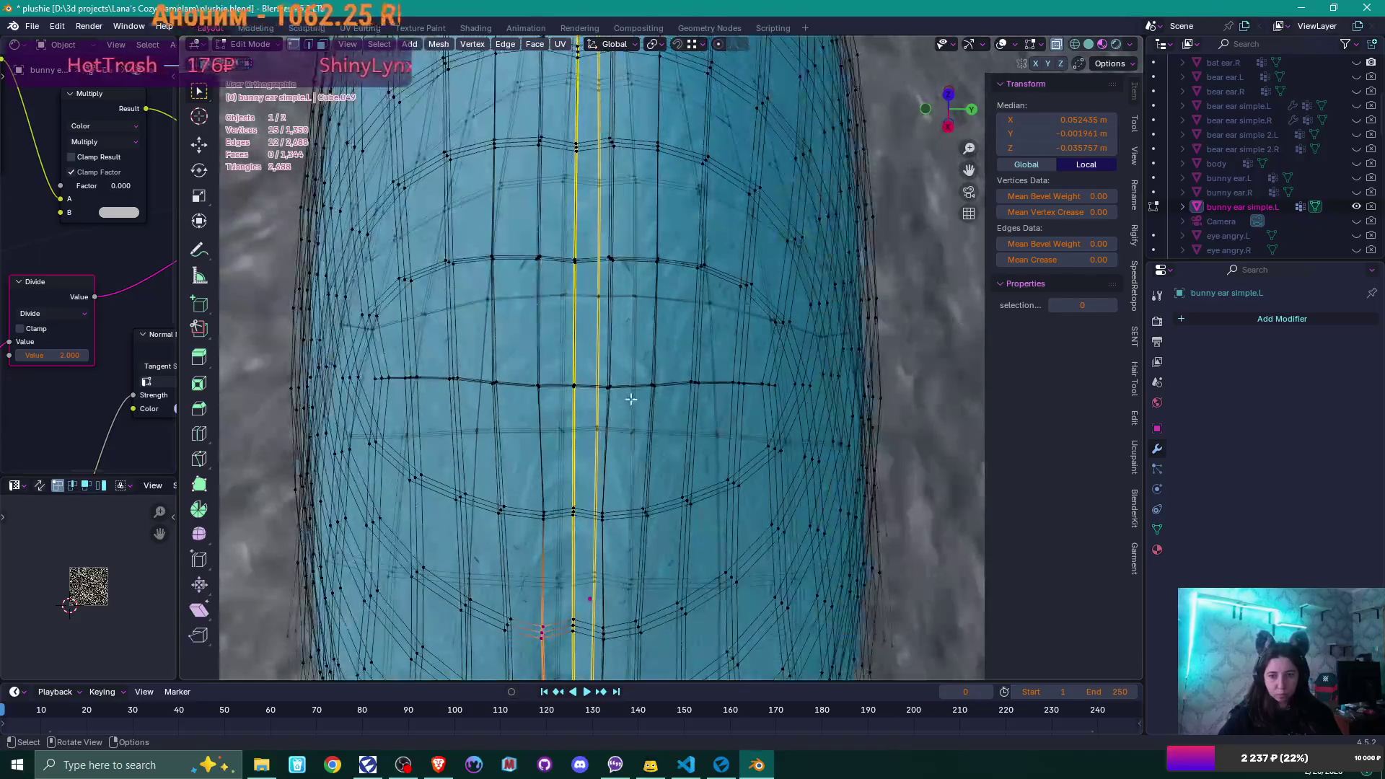
left_click(652, 419)
mouse_move(651, 419)
middle_mouse_down()
mouse_move(705, 416)
mouse_move(602, 423)
mouse_move(653, 416)
mouse_move(604, 362)
middle_mouse_up()
left_click_drag(609, 389, 610, 390)
middle_click_drag(610, 389, 642, 473, "shift")
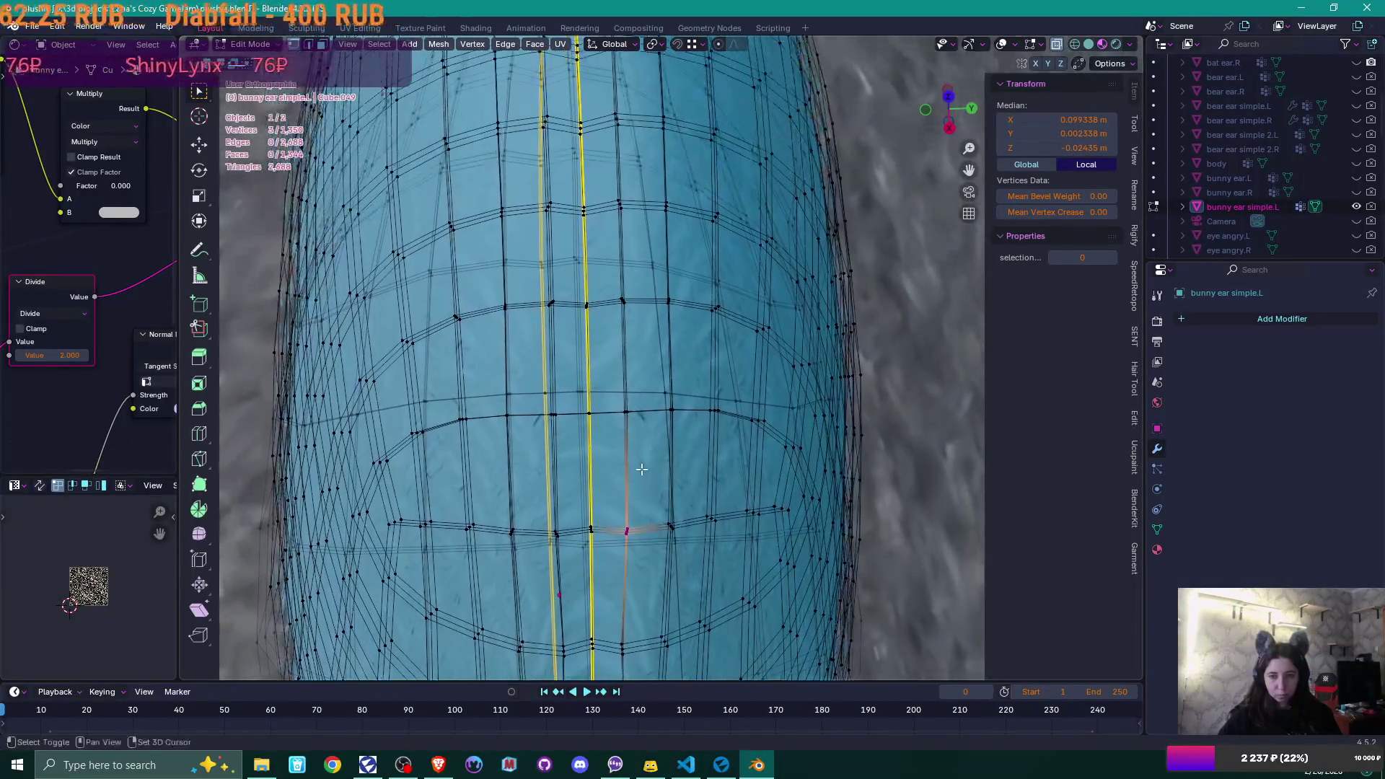
left_click(621, 391, "shift")
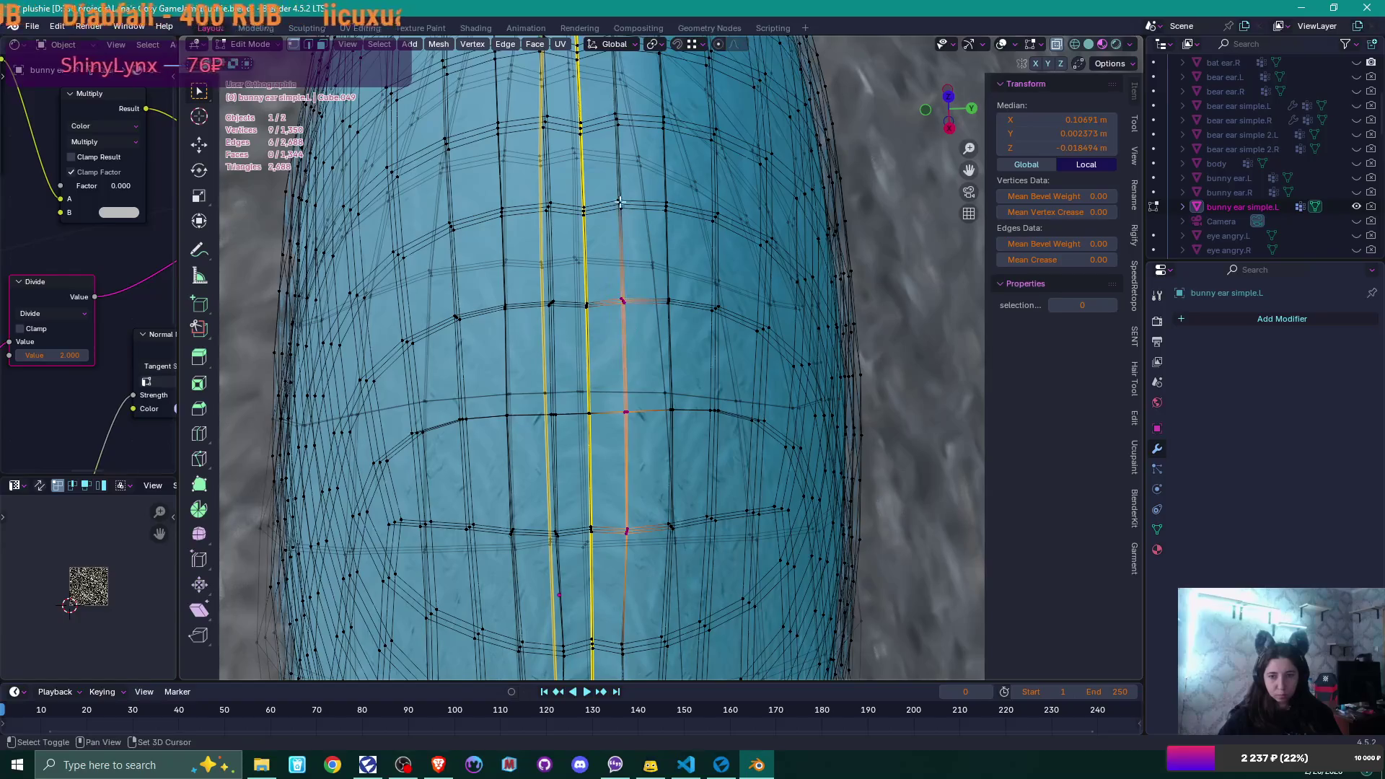
- Box-select the rest of the column's vertices up to the ear tip
mouse_move(632, 238)
middle_mouse_down("shift")
mouse_move(618, 281)
mouse_move(654, 303)
mouse_move(642, 254)
middle_mouse_up("shift")
scroll(618, 284, "down", 2)
mouse_move(658, 327)
middle_mouse_down("shift")
mouse_move(652, 154)
mouse_move(659, 178)
middle_mouse_up("shift")
left_click_drag(630, 167, 656, 245, "shift")
mouse_move(627, 162)
left_mouse_down("shift")
mouse_move(660, 232)
mouse_move(648, 480)
left_mouse_up("shift")
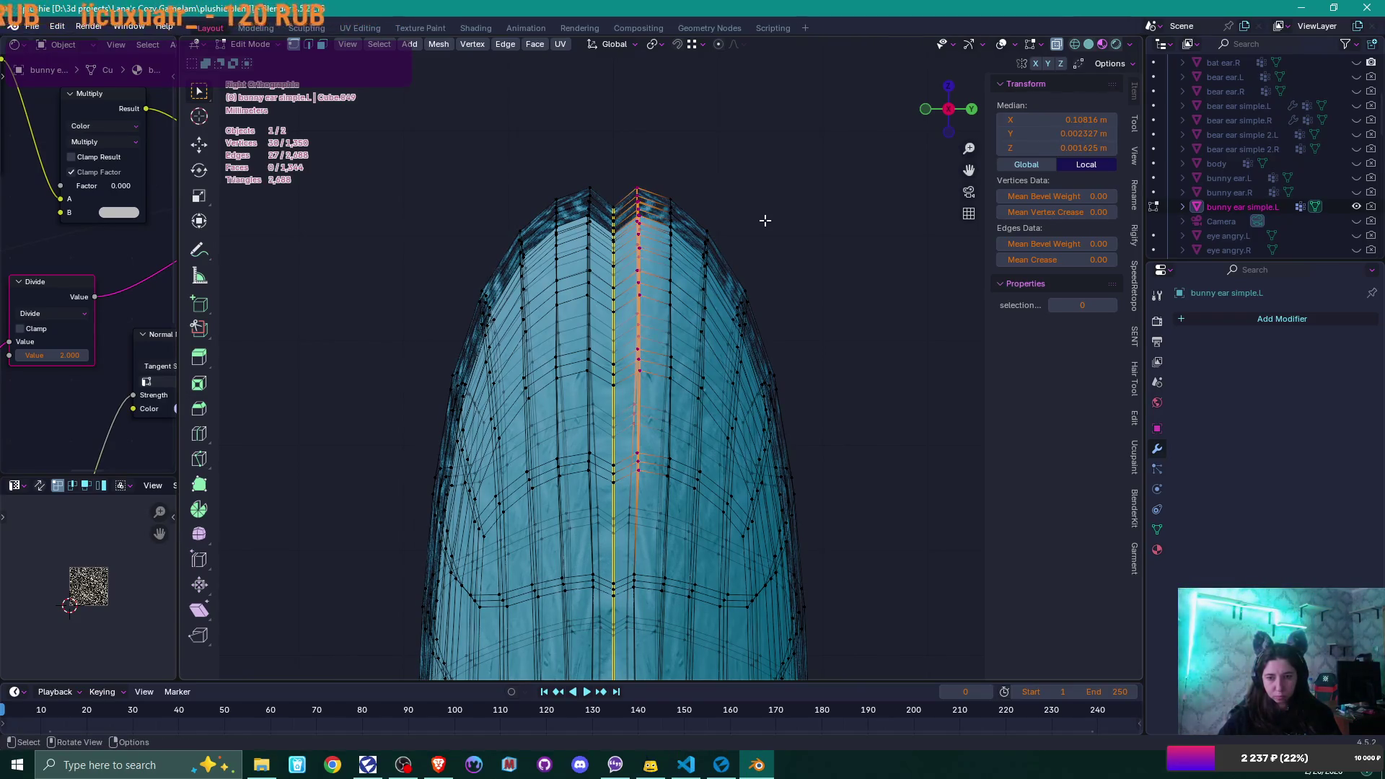
- Shift the tip seam column, then the column on the opposite side, slightly along Y
key("g")
key("y")
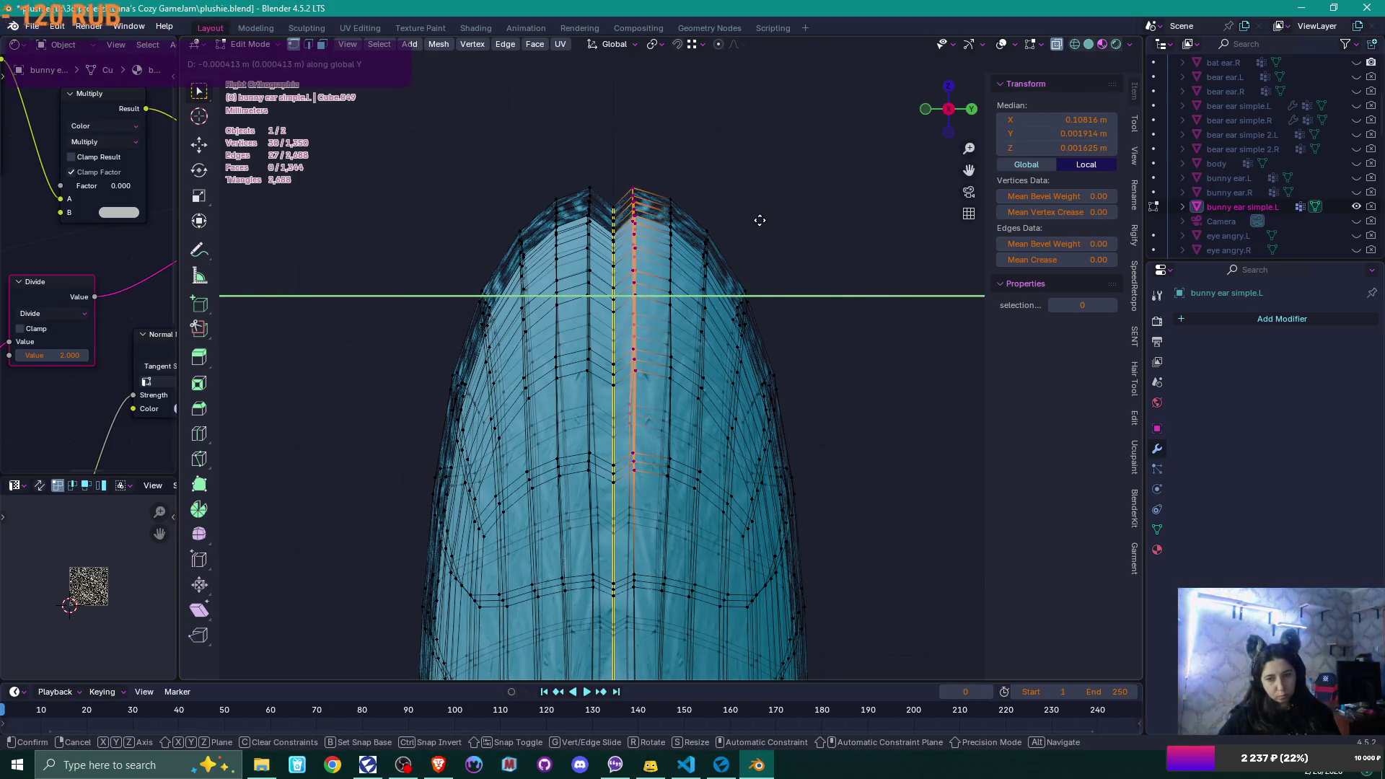
left_click(761, 219)
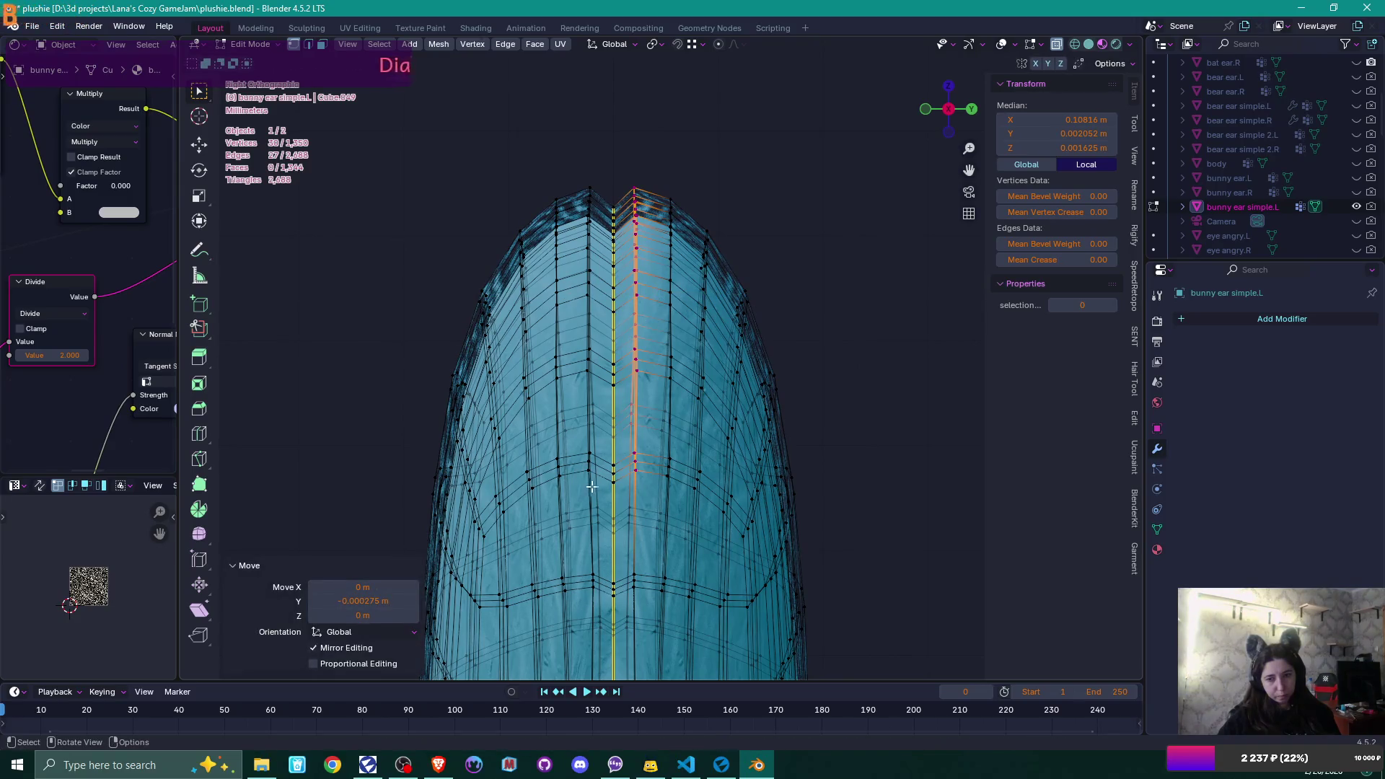
left_click_drag(587, 178, 581, 168)
key("g")
key("y")
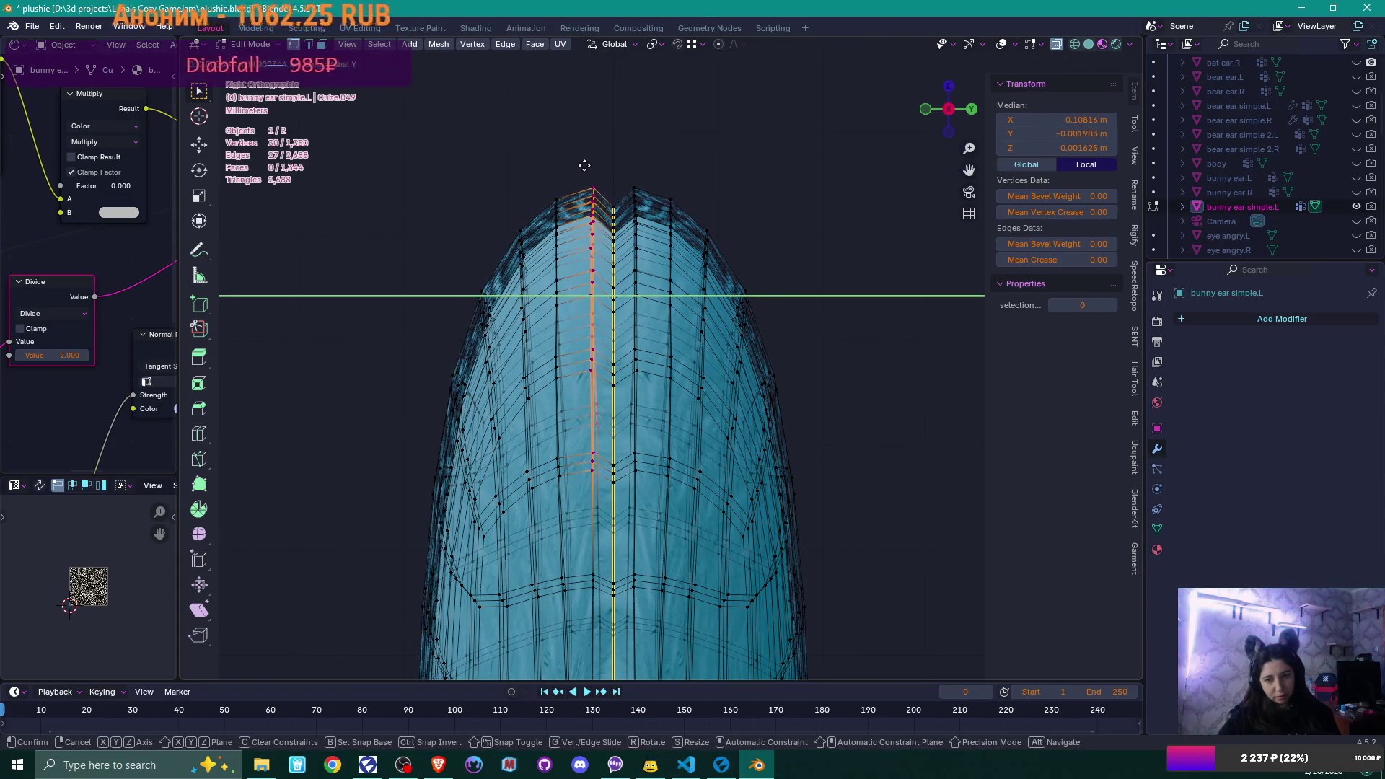
left_click(584, 165)
- Select the lower seam vertices down to the base and shift them -0.000481 m along Y
middle_click_drag(634, 503, 634, 183, "shift")
left_click_drag(589, 185, 601, 235)
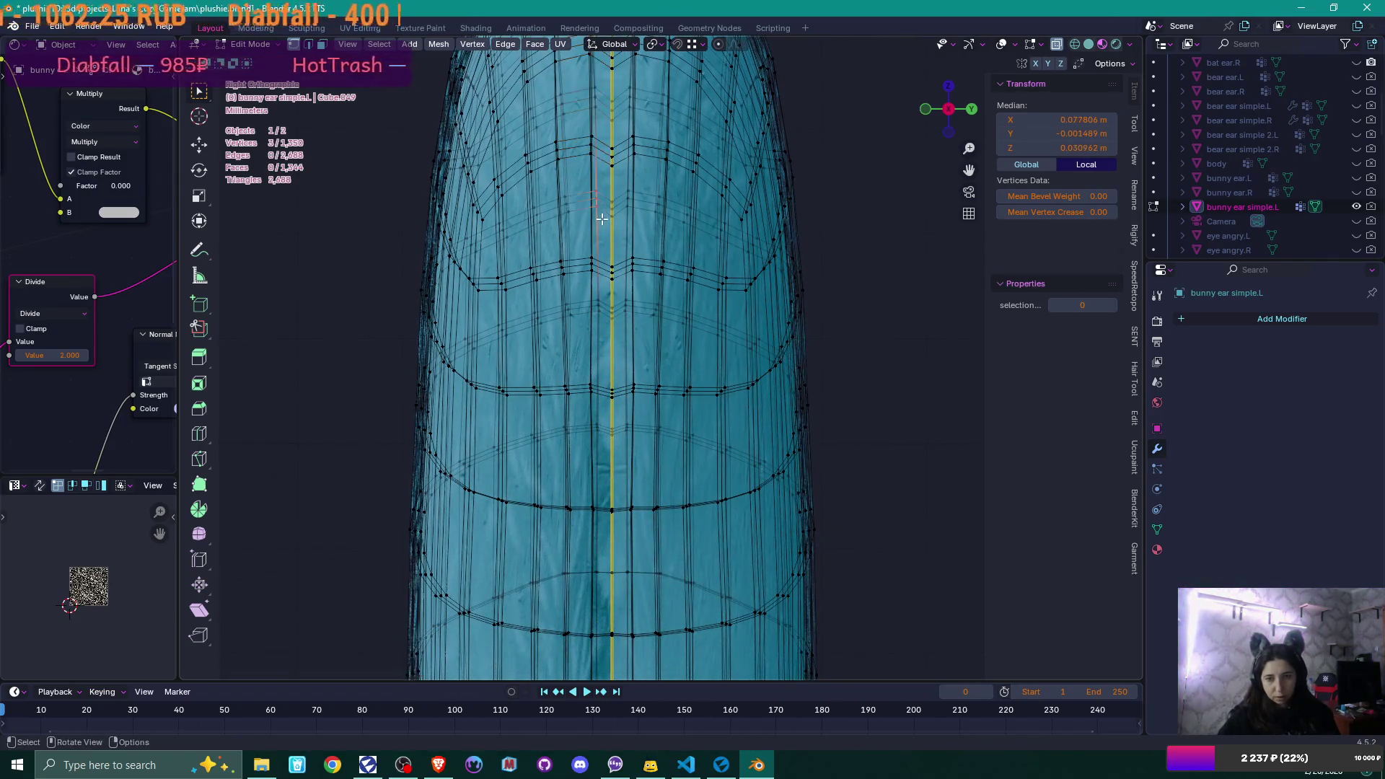
left_click_drag(601, 331, 597, 373)
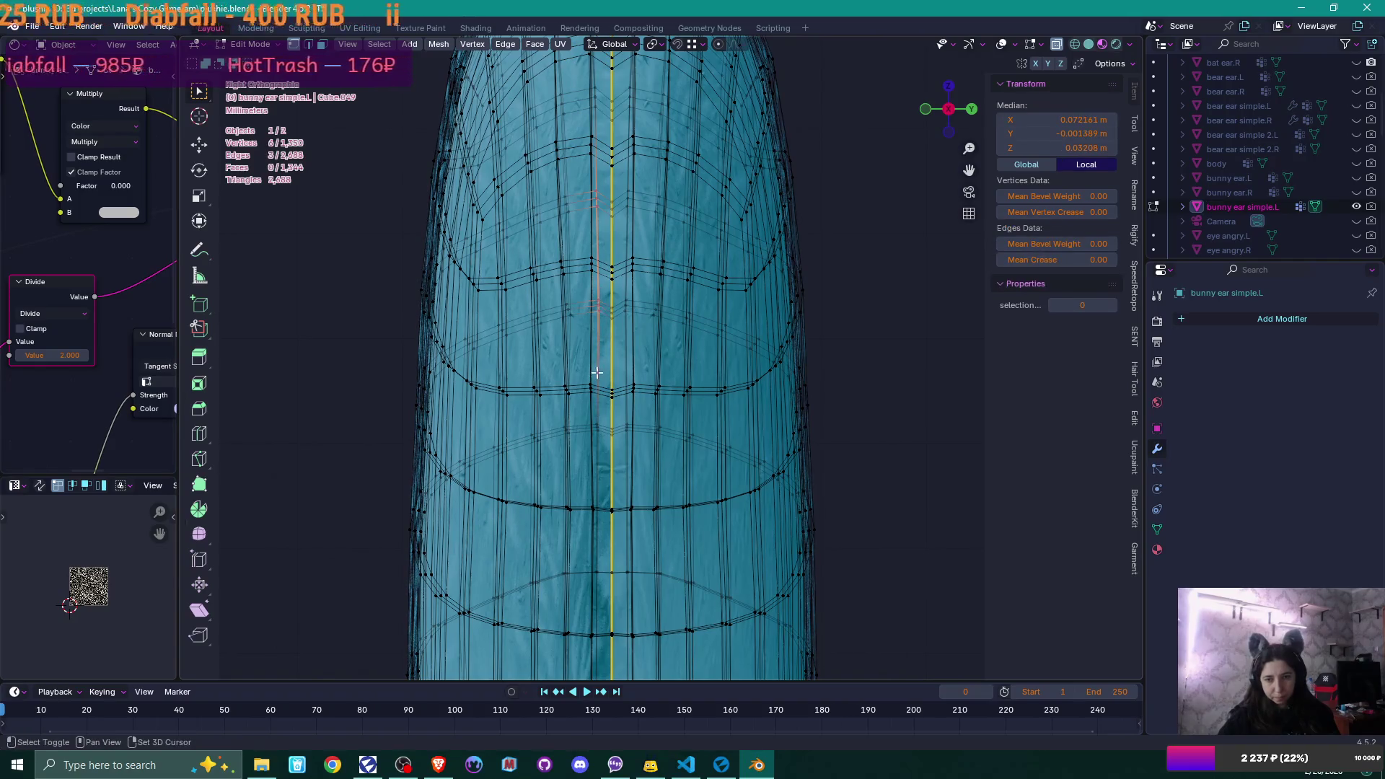
mouse_move(597, 442)
left_mouse_down()
mouse_move(594, 486)
mouse_move(597, 465)
left_mouse_up()
scroll(598, 428, "down", 3, "shift")
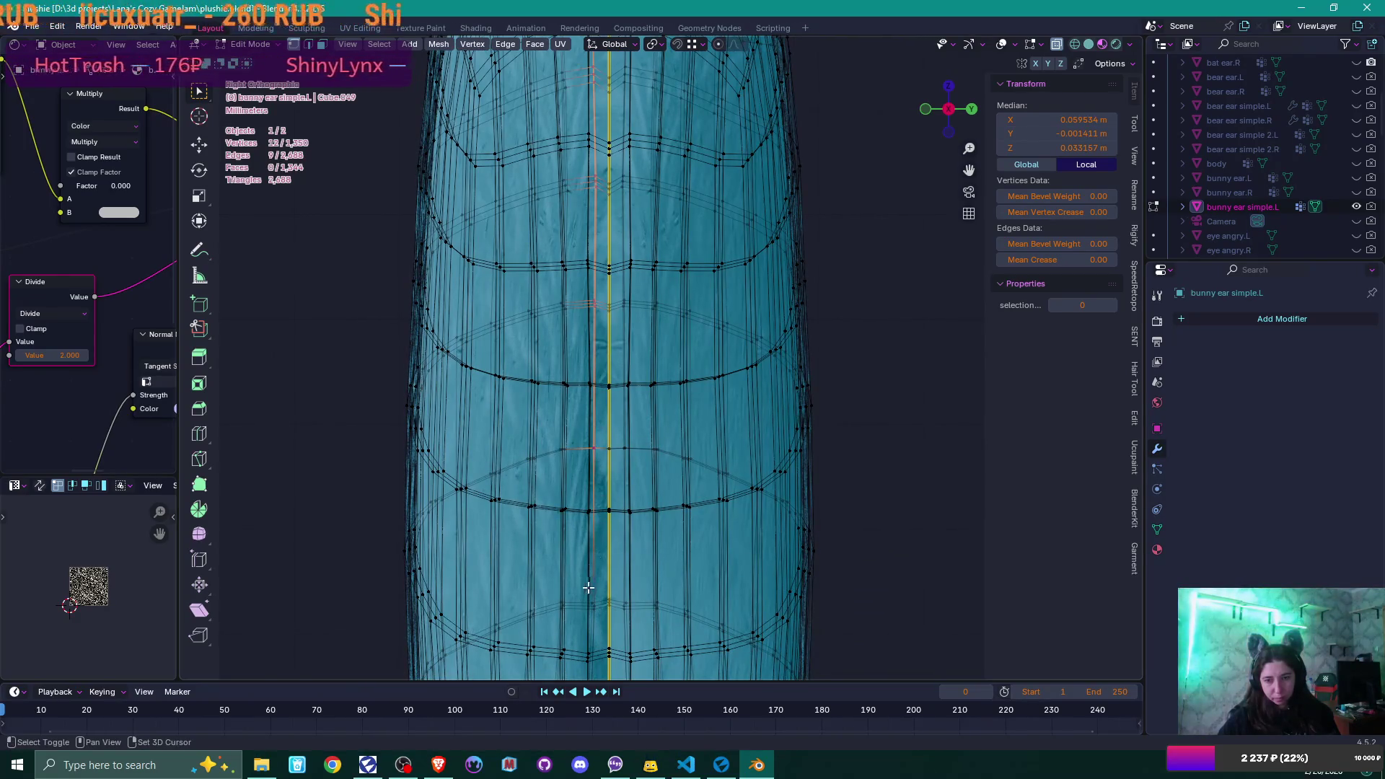
left_click_drag(597, 625, 597, 626, "shift")
scroll(604, 334, "down", 5, "shift")
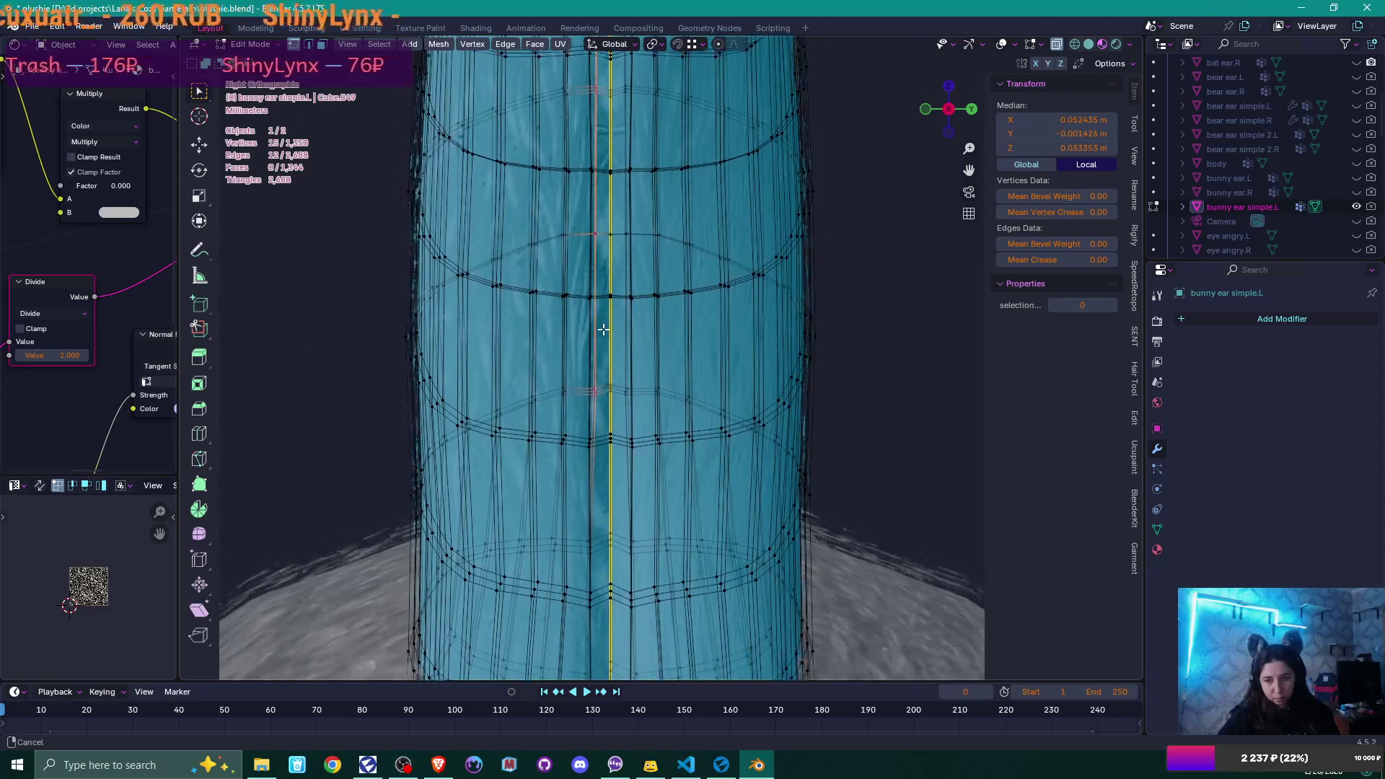
key("g")
key("y")
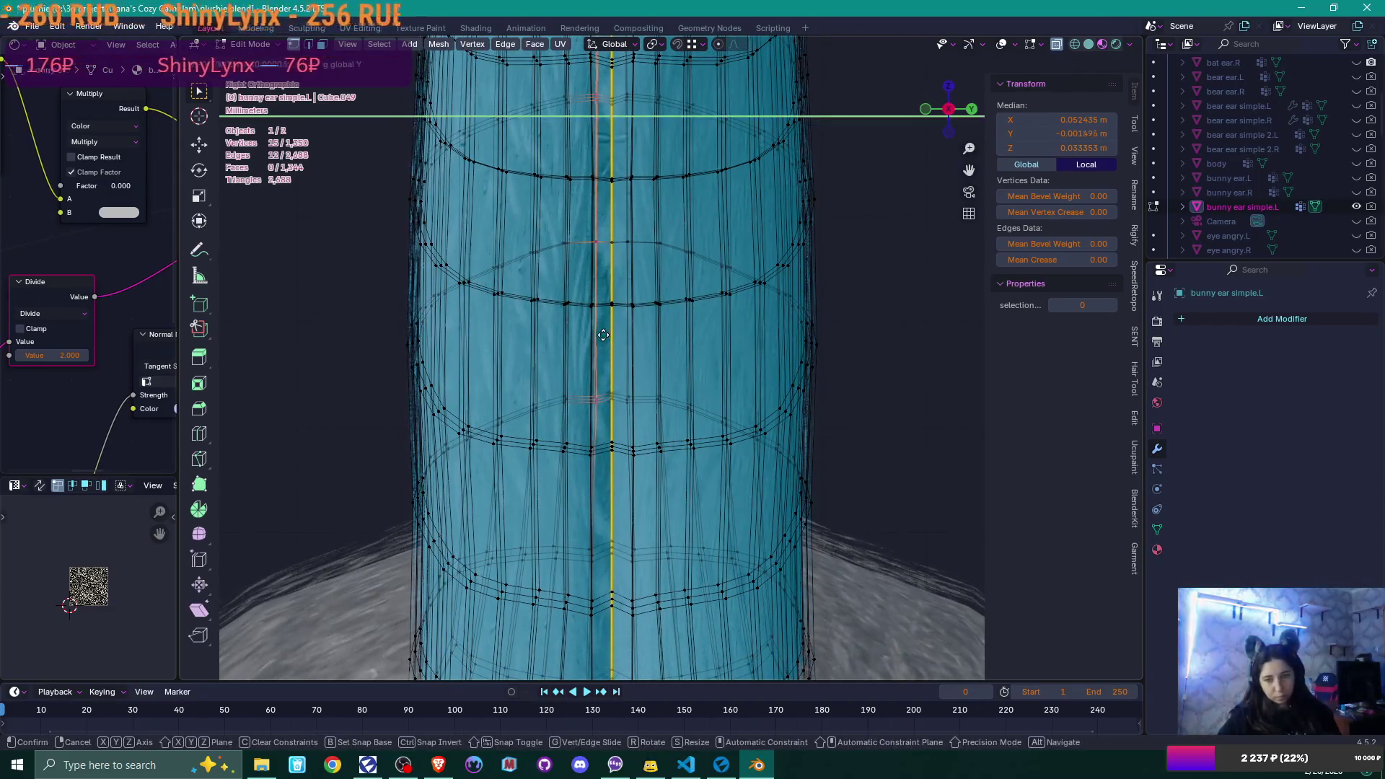
left_click(600, 334)
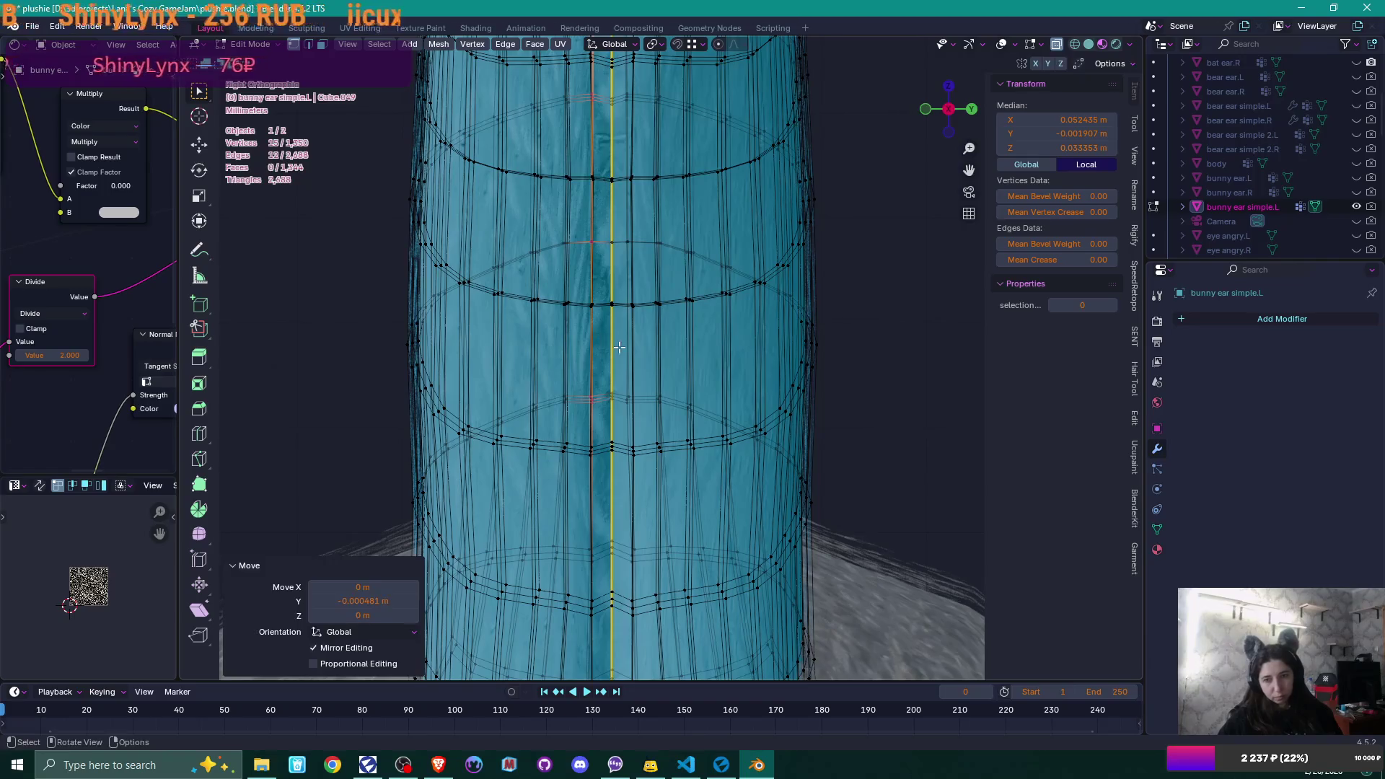
left_click(643, 396)
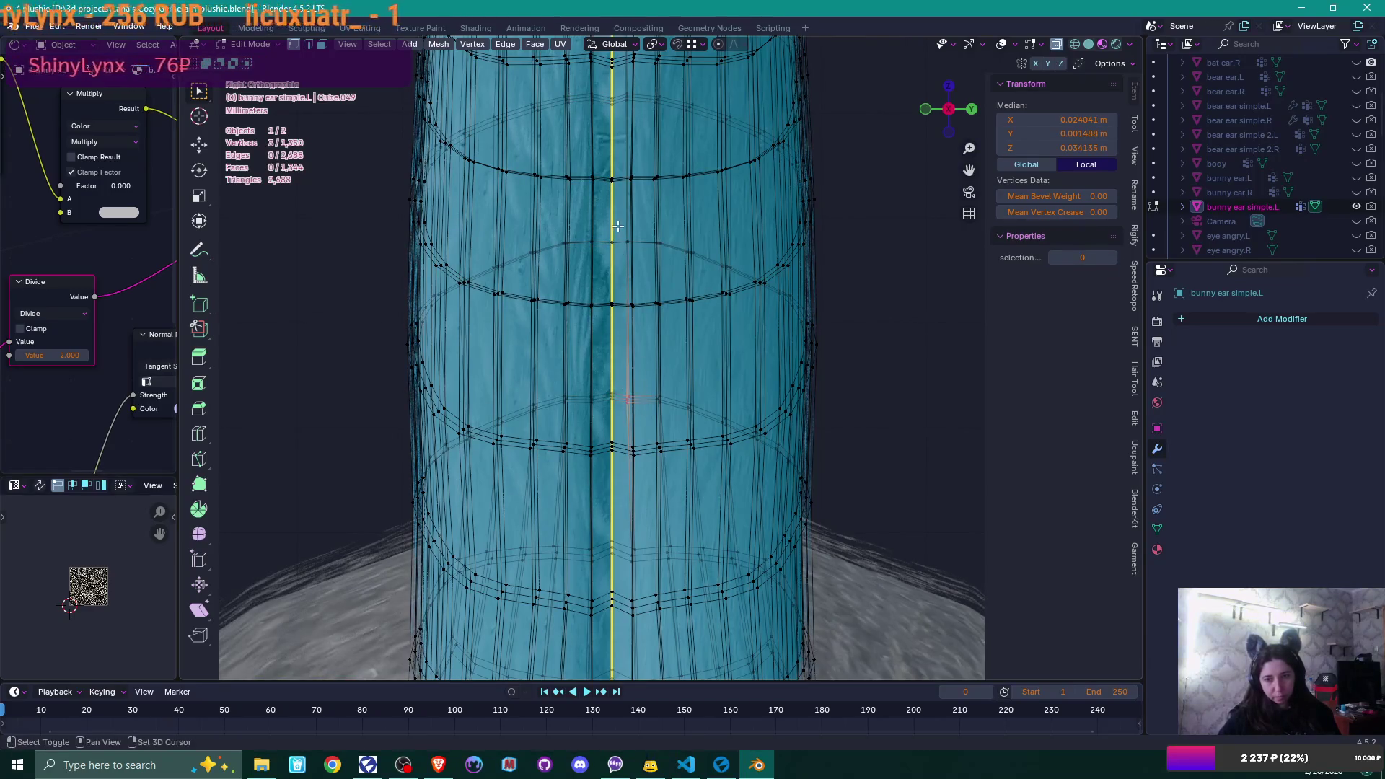
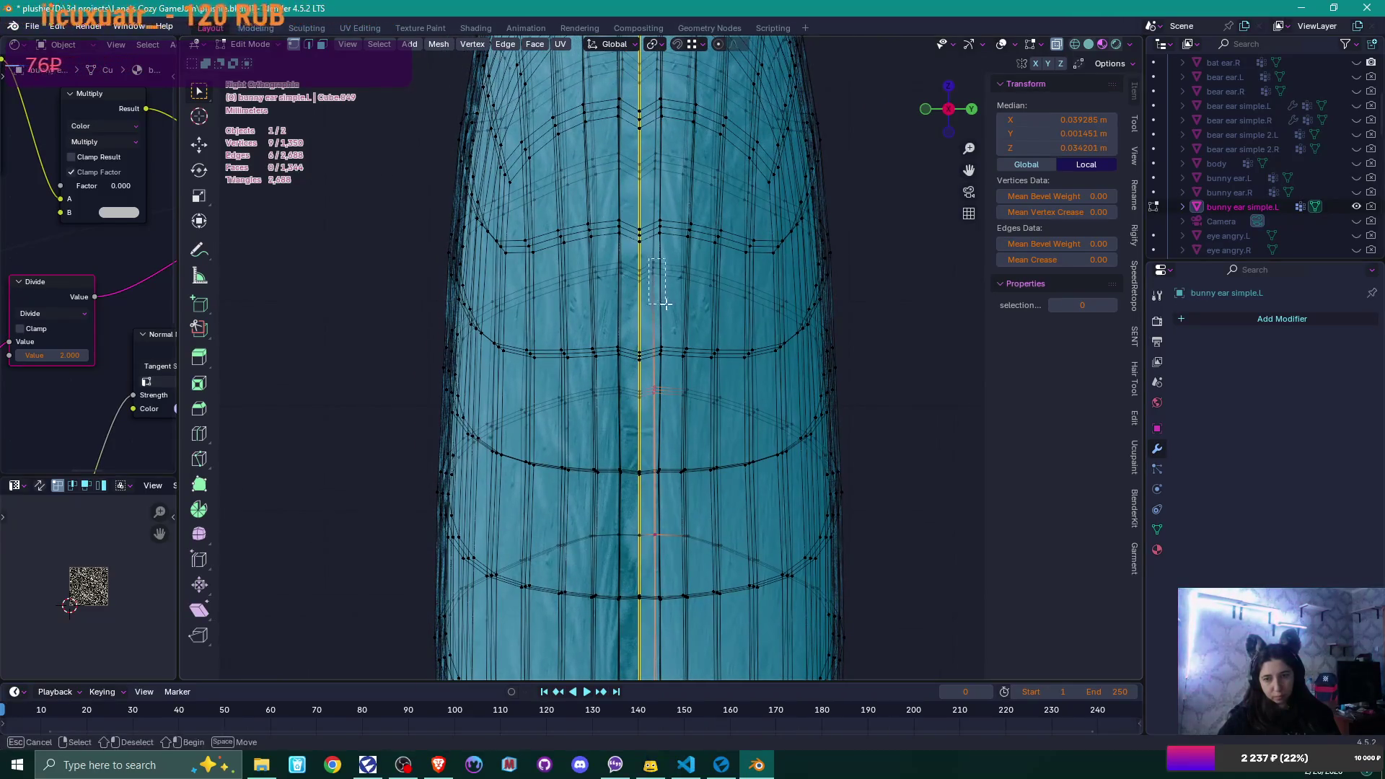
- Box-select the ear's centre-line vertices and nudge them slightly along Y
left_click_drag(664, 303, 665, 302, "shift")
scroll(663, 299, "down", 1)
left_click_drag(651, 247, 674, 290, "shift")
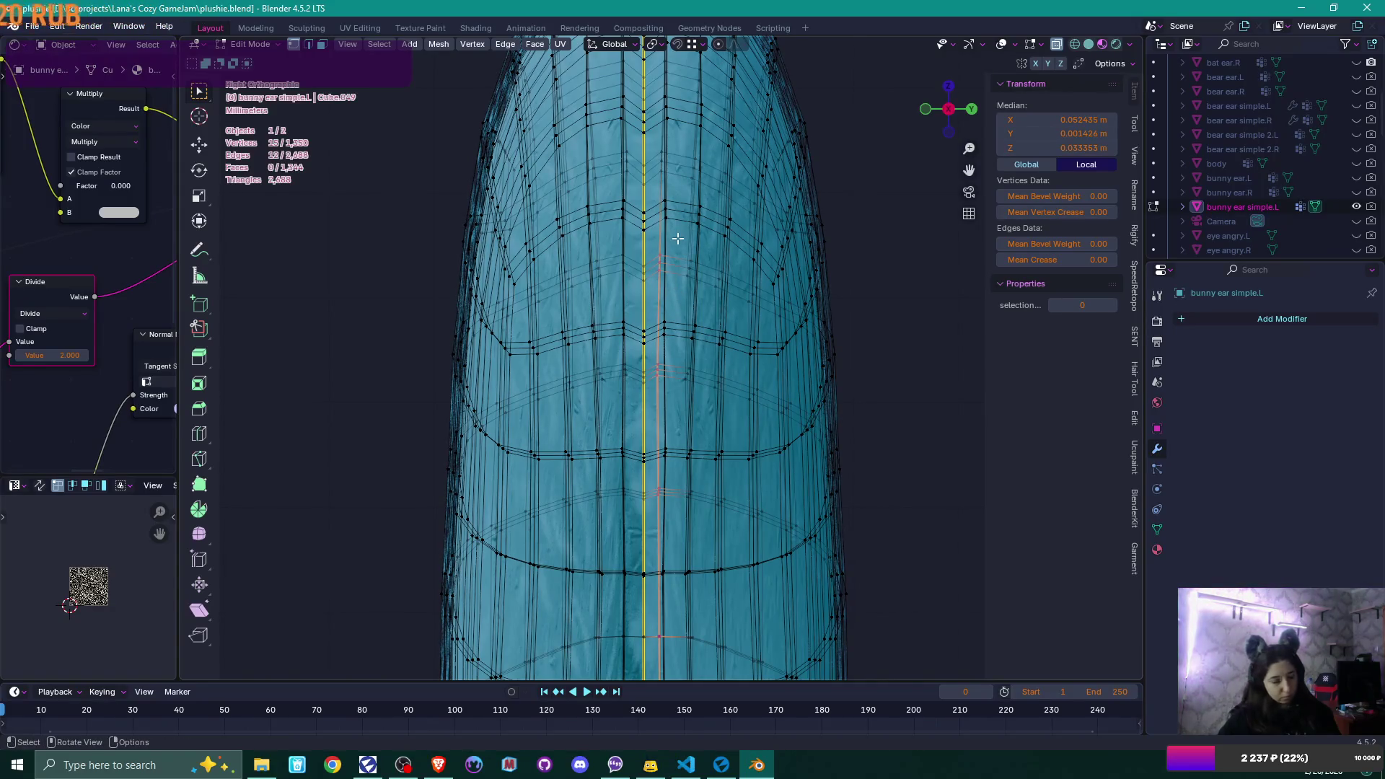
key("g")
key("y")
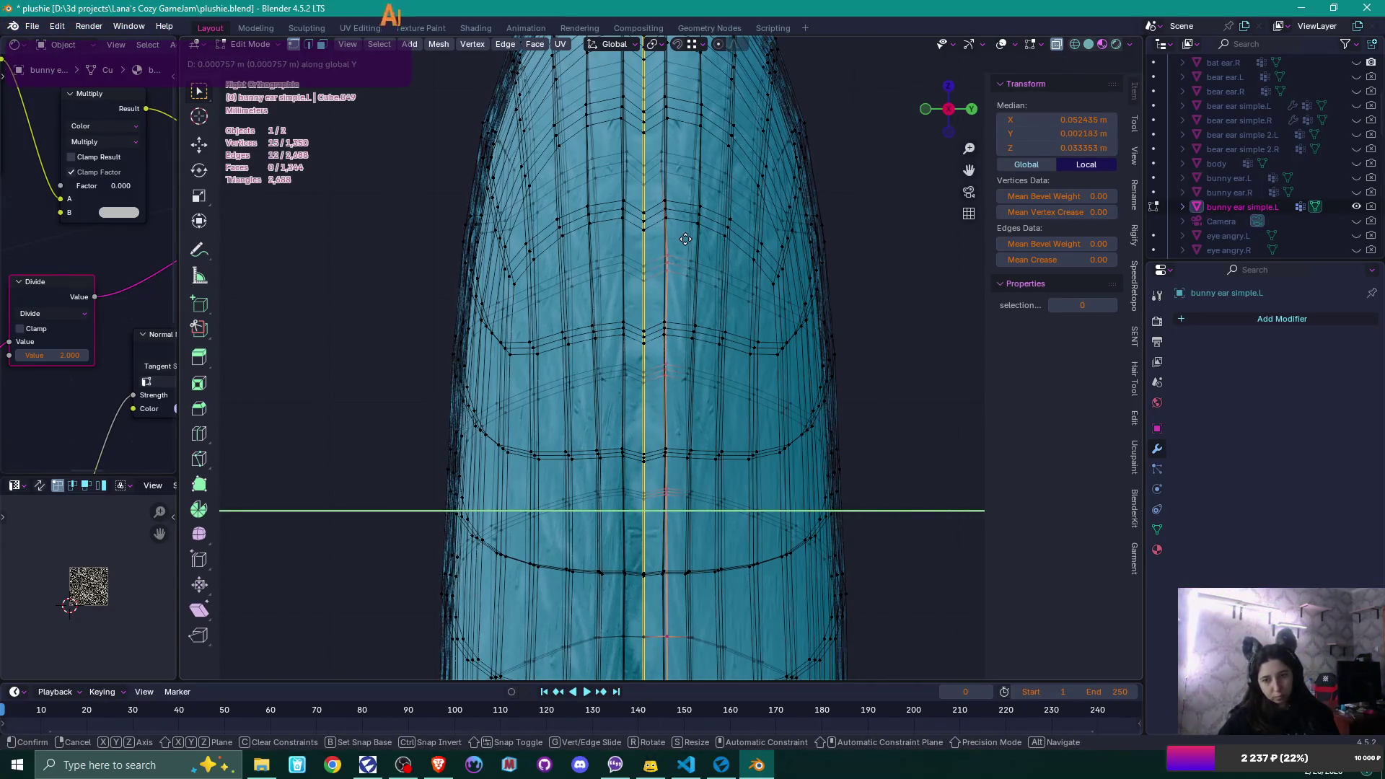
left_click(683, 240)
- Nudge the ear-tip centre vertices twice along Y, then return to Object Mode
scroll(683, 240, "up", 2)
middle_click_drag(683, 239, 662, 397, "shift")
left_click(664, 414)
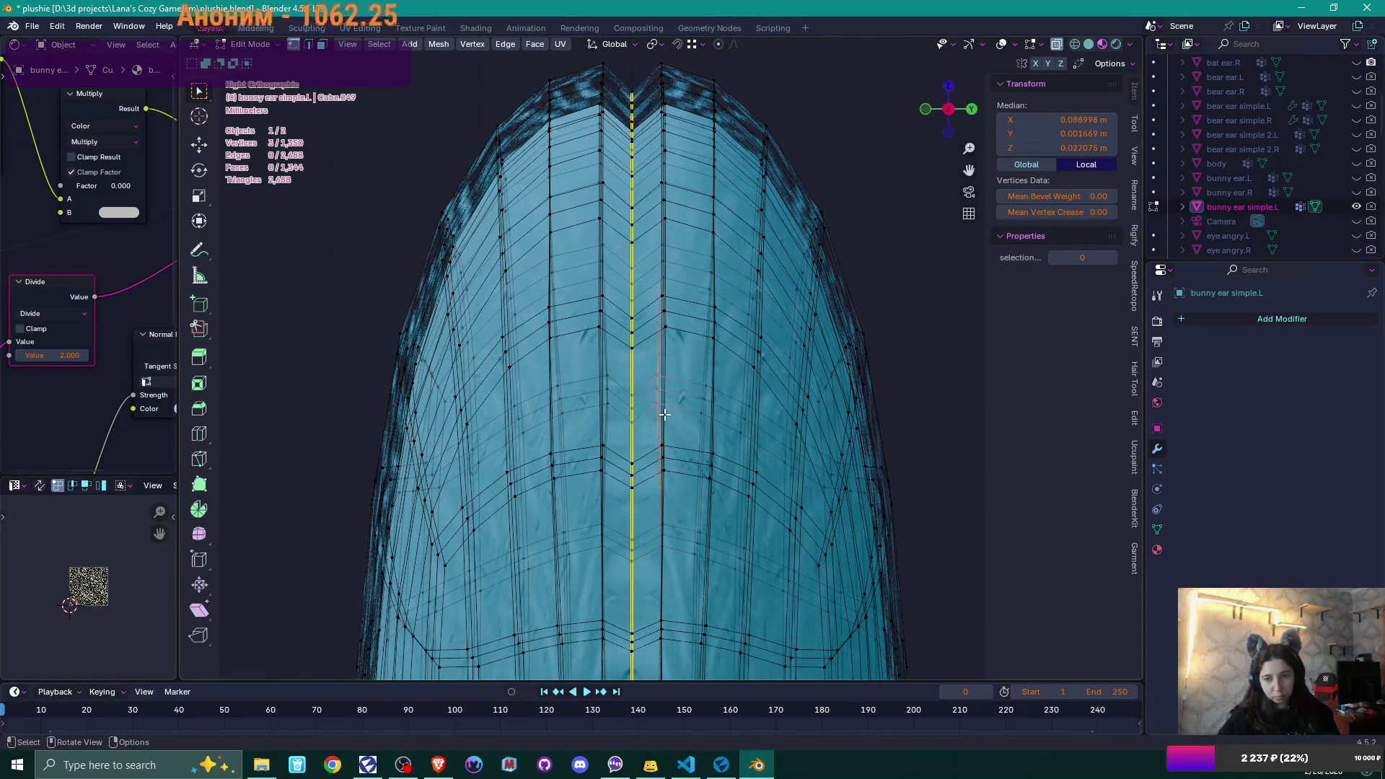
key("g")
key("y")
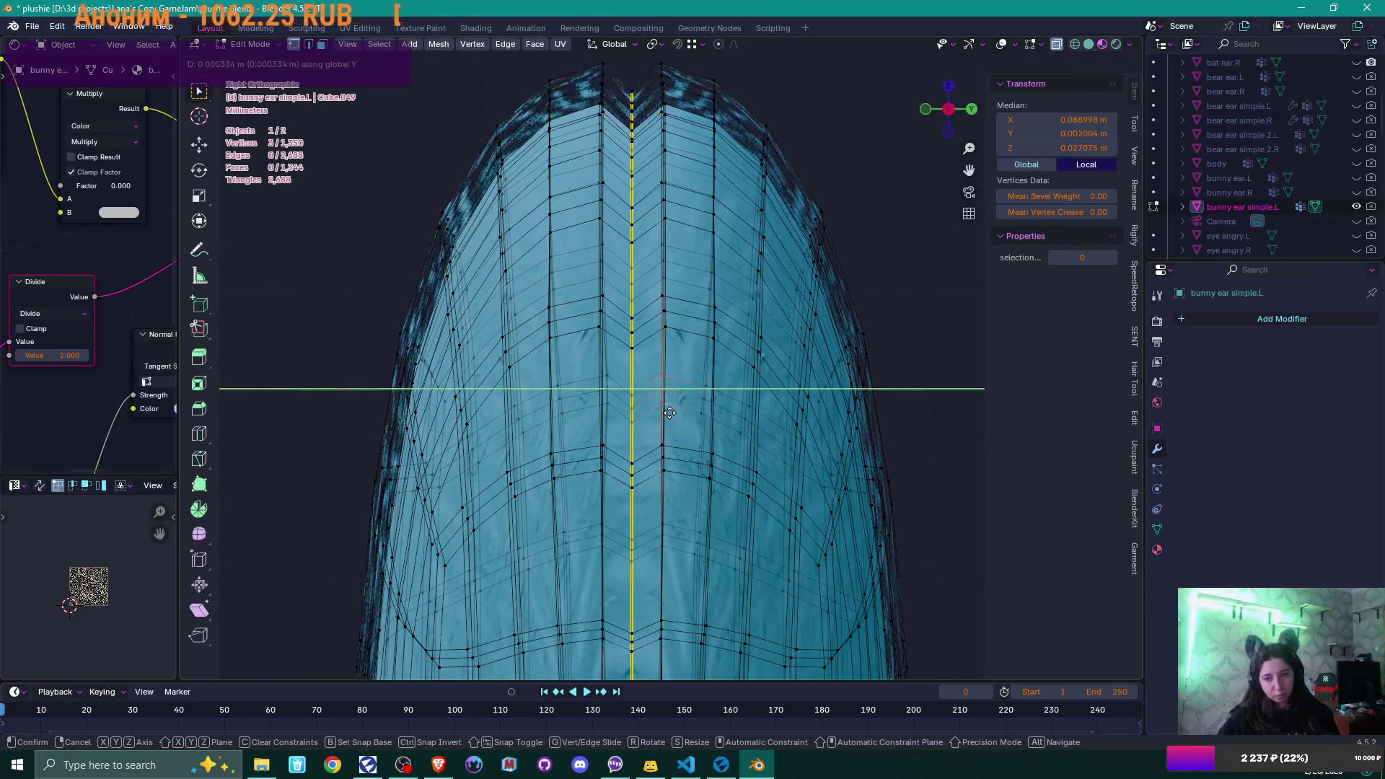
left_click(669, 412)
key("g")
key("y")
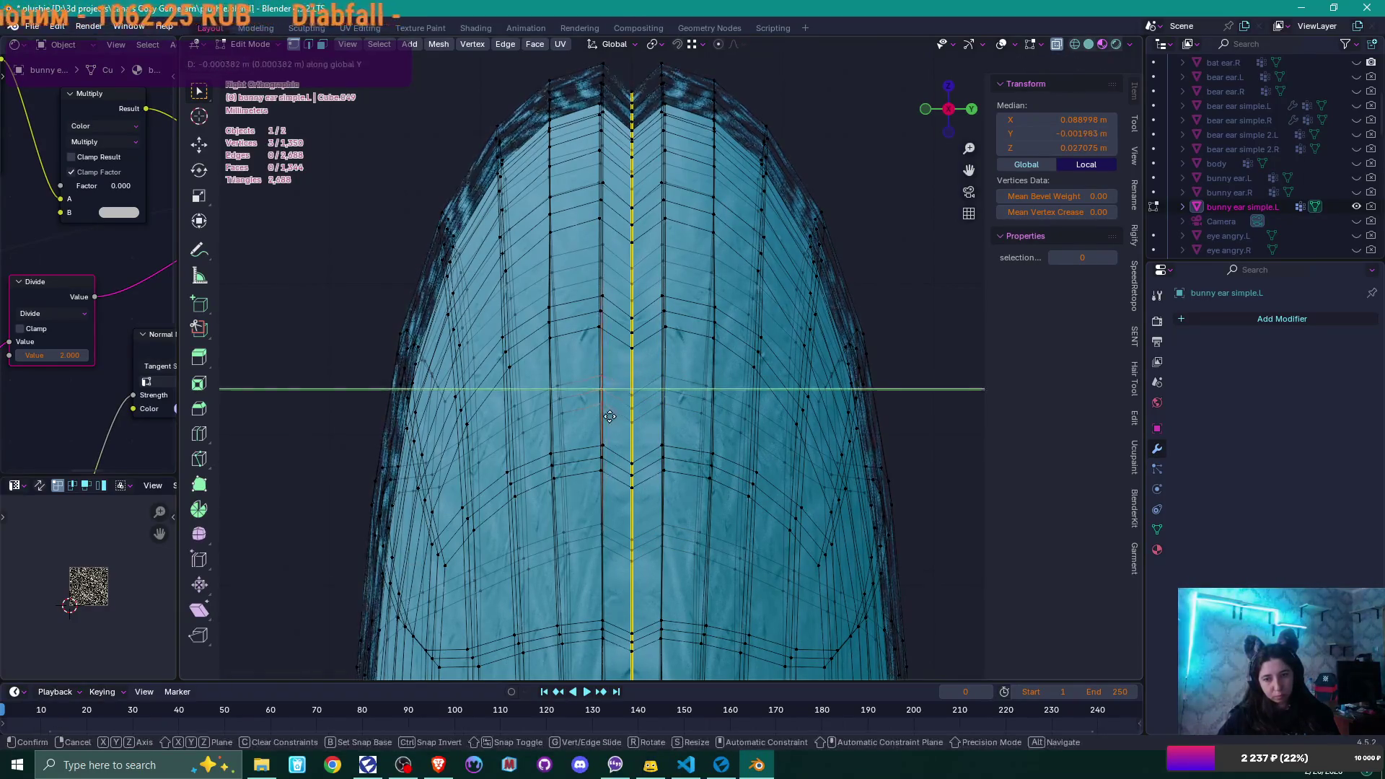
left_click(609, 416)
scroll(641, 400, "down", 4)
key("Tab")
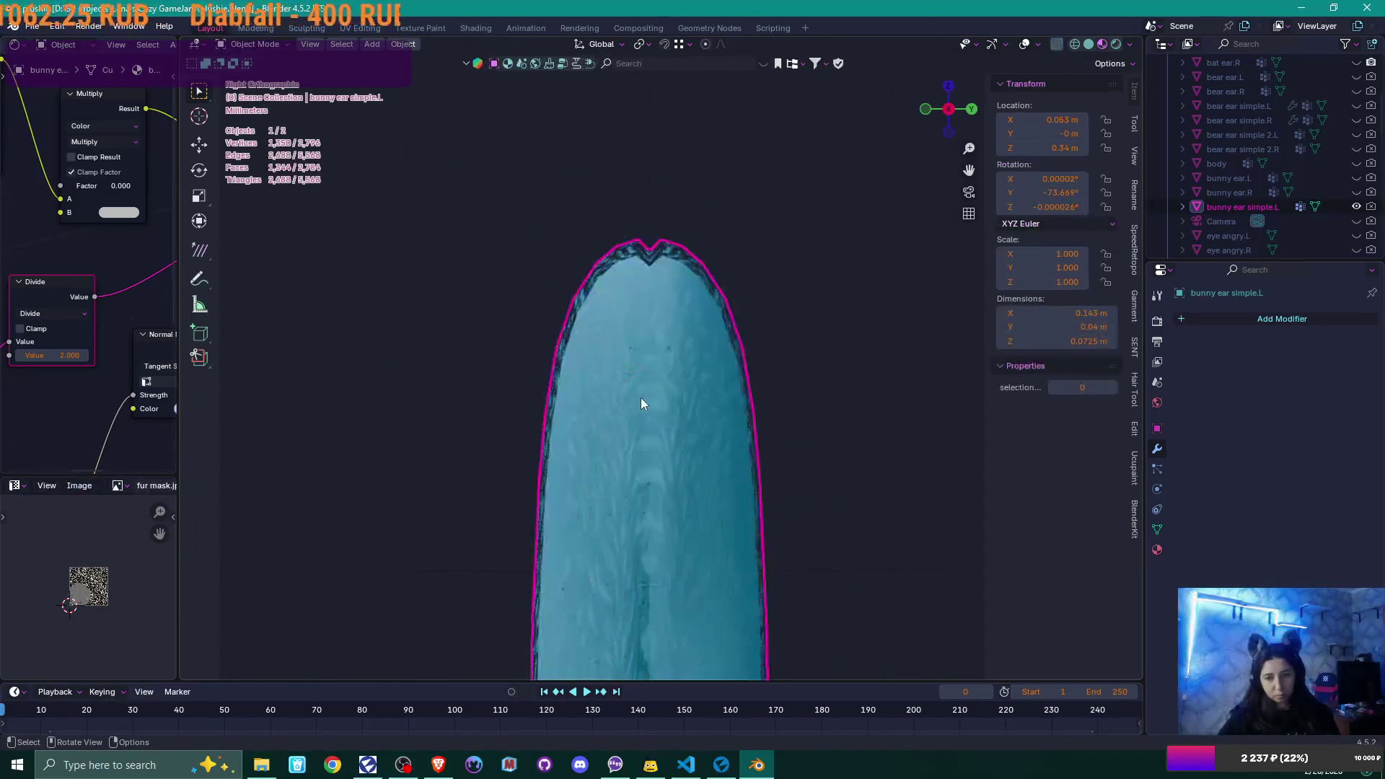
- Apply Shade Auto Smooth to the bunny ear, adding a 30° Smooth by Angle modifier
scroll(640, 400, "down", 4)
mouse_move(641, 396)
middle_mouse_down()
mouse_move(695, 391)
mouse_move(682, 447)
mouse_move(648, 284)
mouse_move(674, 310)
mouse_move(769, 256)
mouse_move(772, 355)
mouse_move(714, 324)
mouse_move(711, 248)
mouse_move(798, 292)
middle_mouse_up()
scroll(681, 447, "up", 5)
scroll(668, 313, "up", 3)
key("Tab")
key("Tab")
right_click(769, 256)
left_click(763, 266)
- Go back into Edit Mode with a top-down view of the ear
middle_click_drag(793, 308, 704, 374)
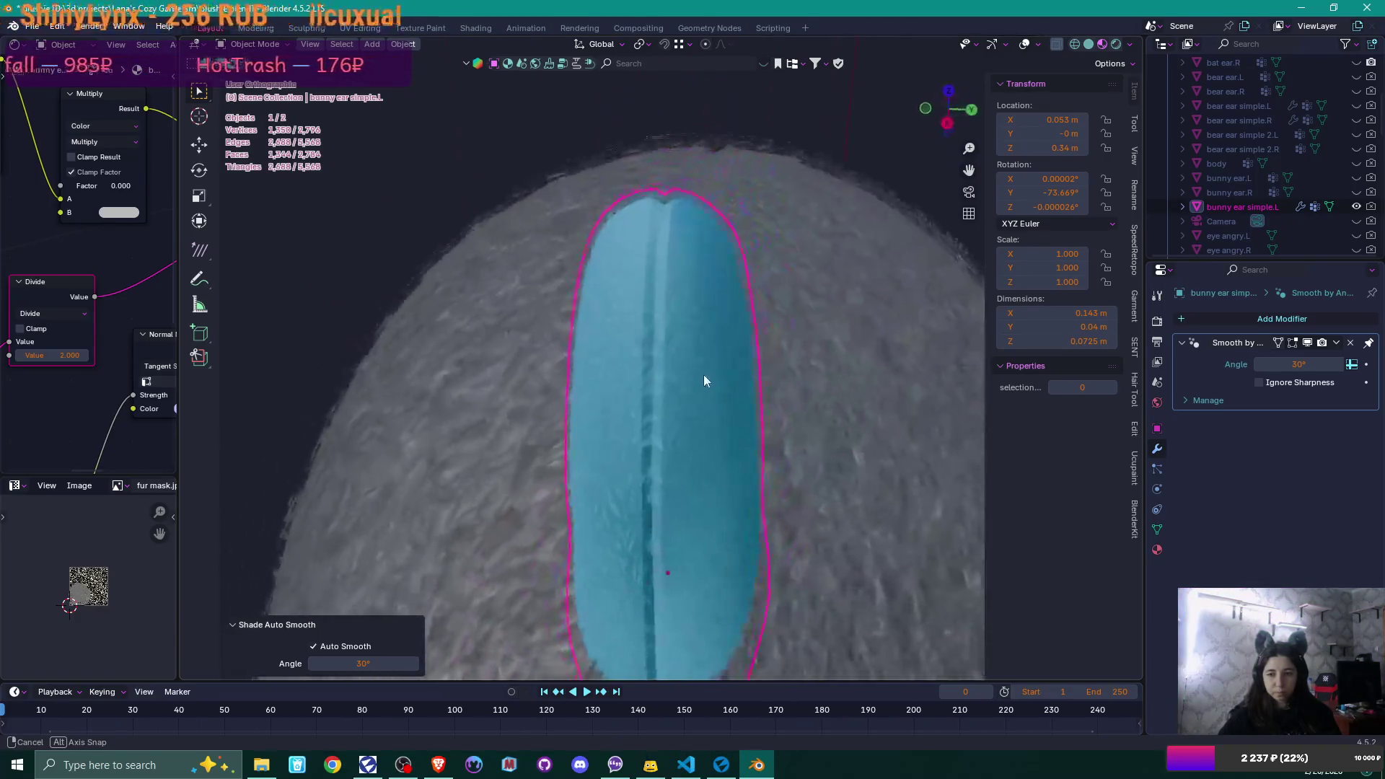
scroll(713, 383, "up", 5)
key("Tab")
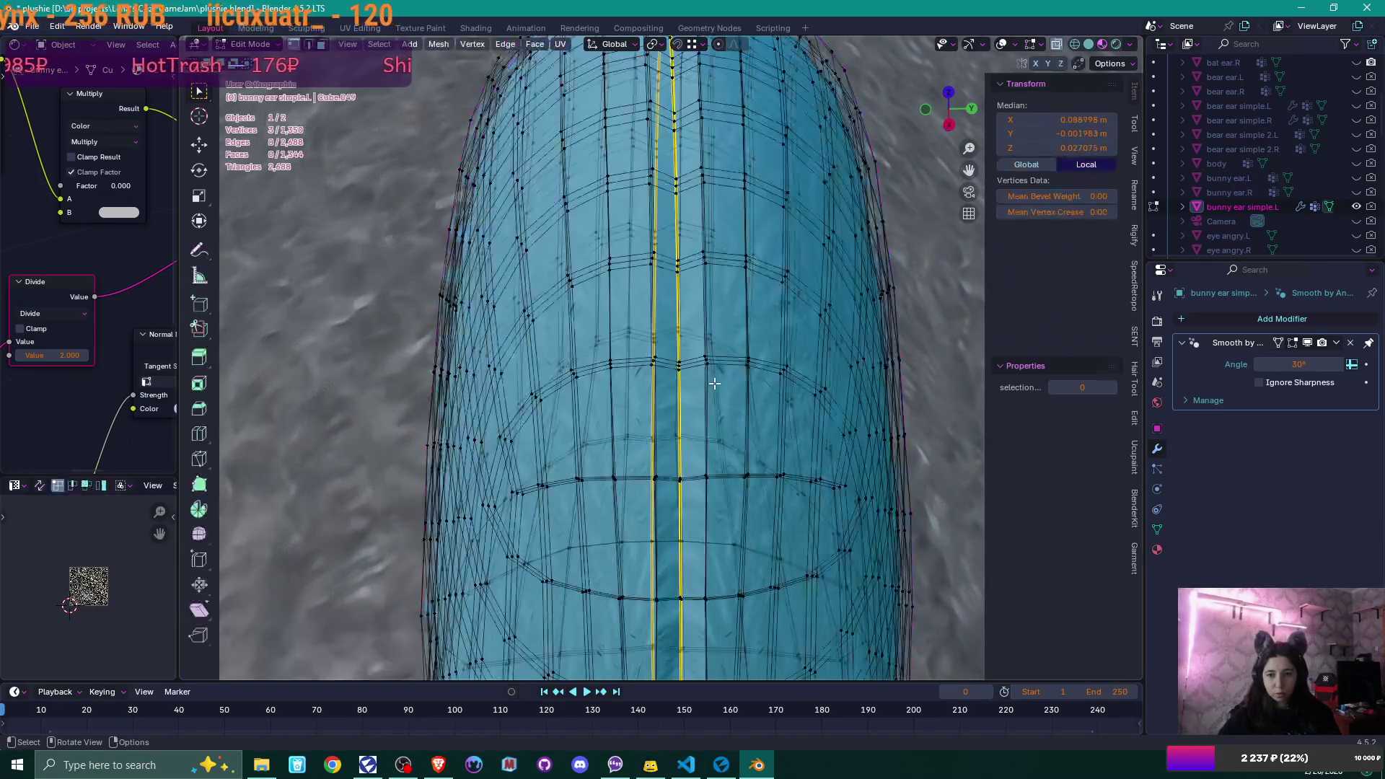
scroll(711, 370, "down", 6)
mouse_move(711, 369)
middle_mouse_down()
mouse_move(714, 337)
mouse_move(702, 390)
mouse_move(658, 371)
mouse_move(376, 388)
middle_mouse_up()
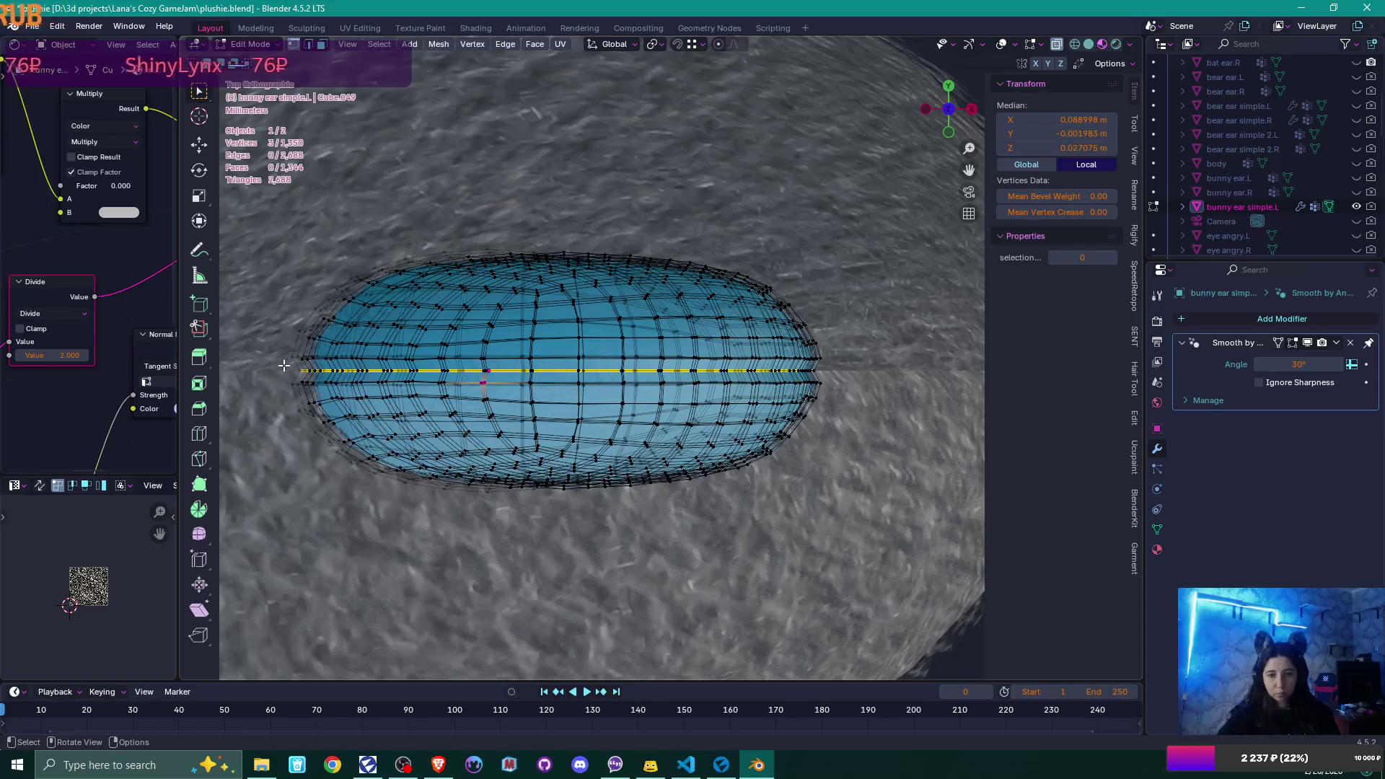
- Mark the ear's middle edge loop as sharp
left_click_drag(283, 366, 831, 382)
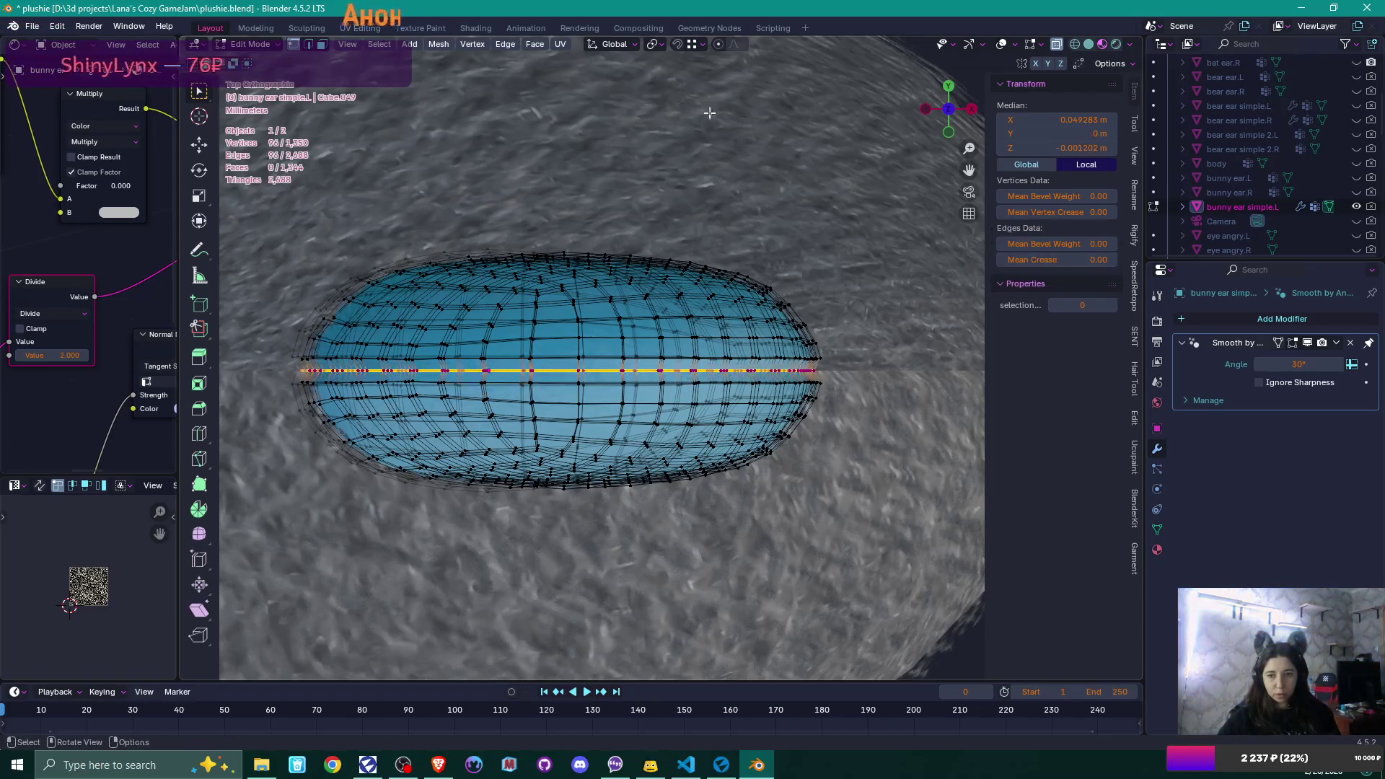
left_click(504, 44)
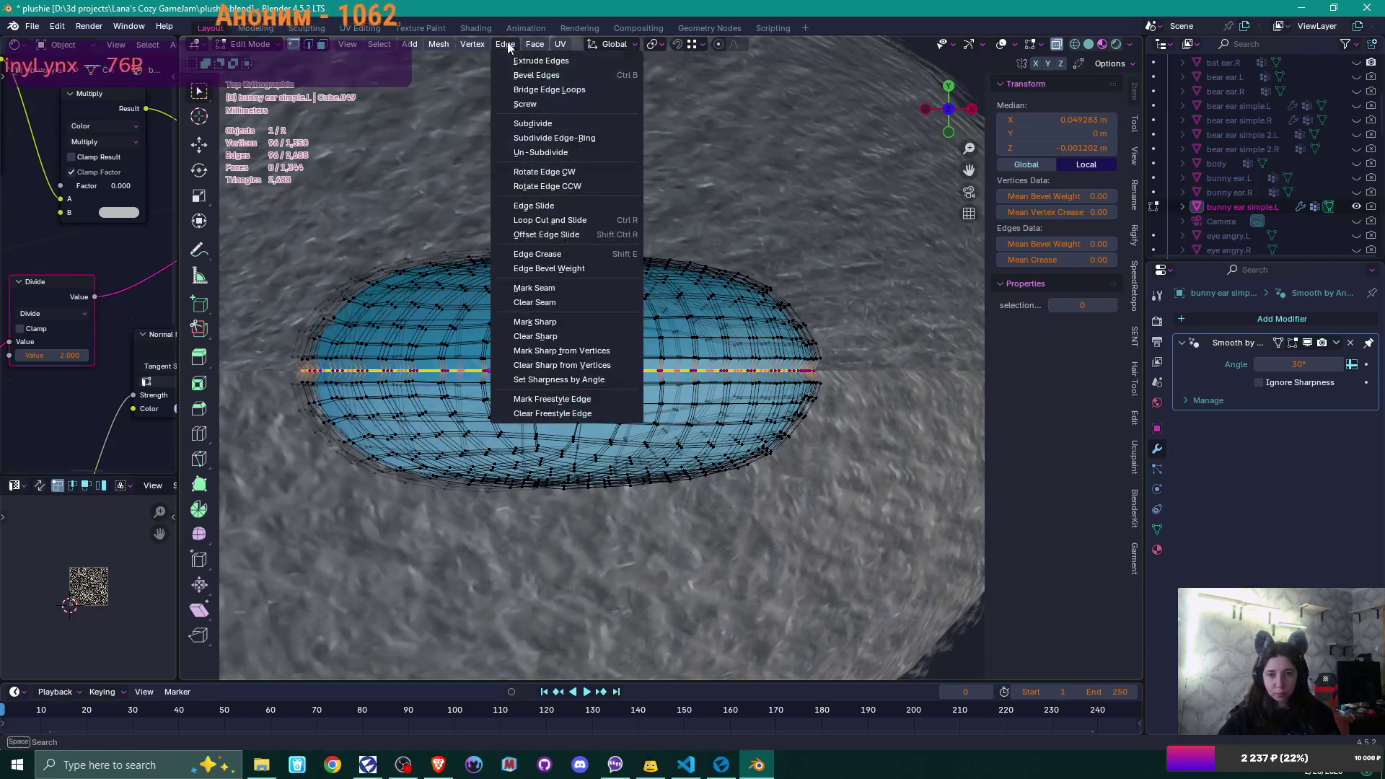
left_click(563, 322)
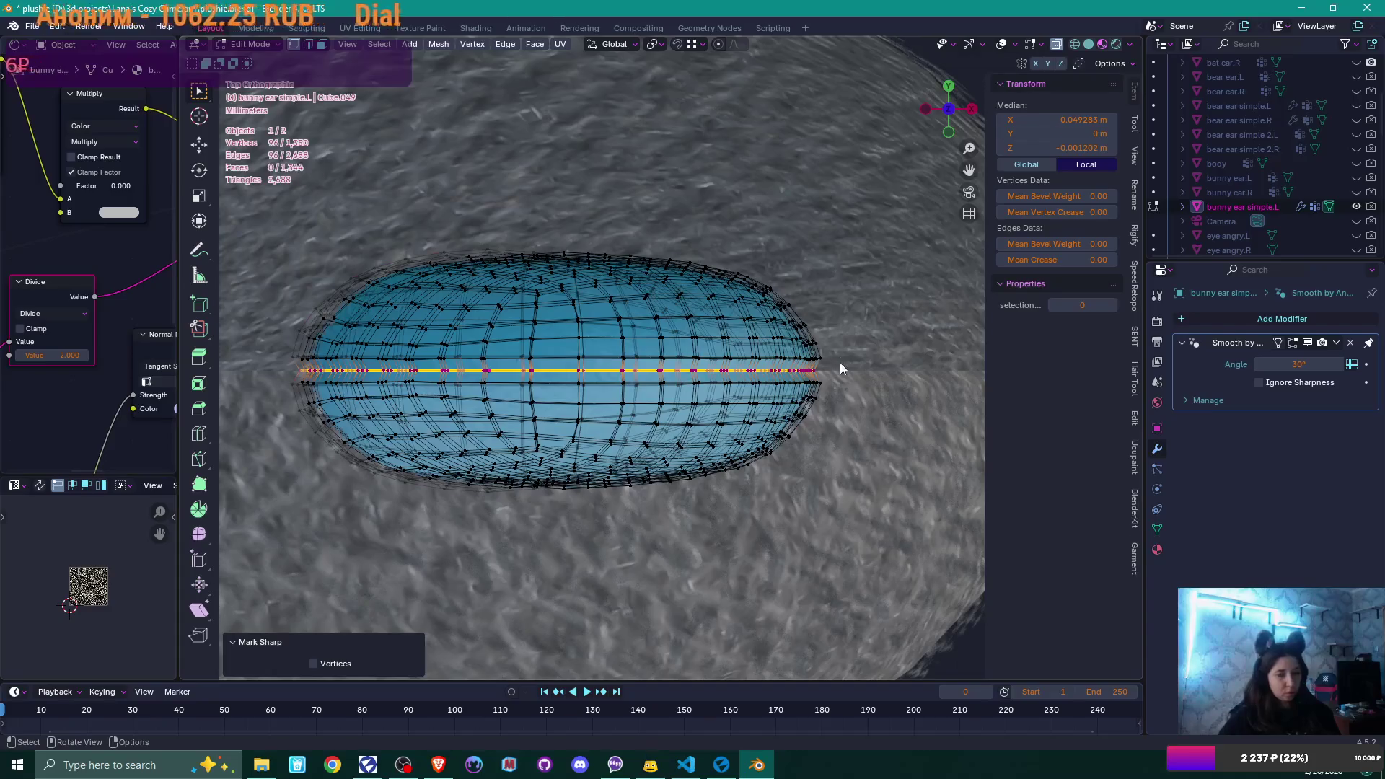
- Shade the ear smooth with Keep Sharp Edges, then go back to Edit Mode
key("Tab")
right_click(663, 347)
left_click(656, 335)
mouse_move(777, 398)
middle_mouse_down()
mouse_move(741, 408)
mouse_move(606, 333)
mouse_move(618, 283)
mouse_move(621, 300)
mouse_move(968, 297)
mouse_move(686, 294)
mouse_move(791, 293)
mouse_move(727, 318)
middle_mouse_up()
key("Tab")
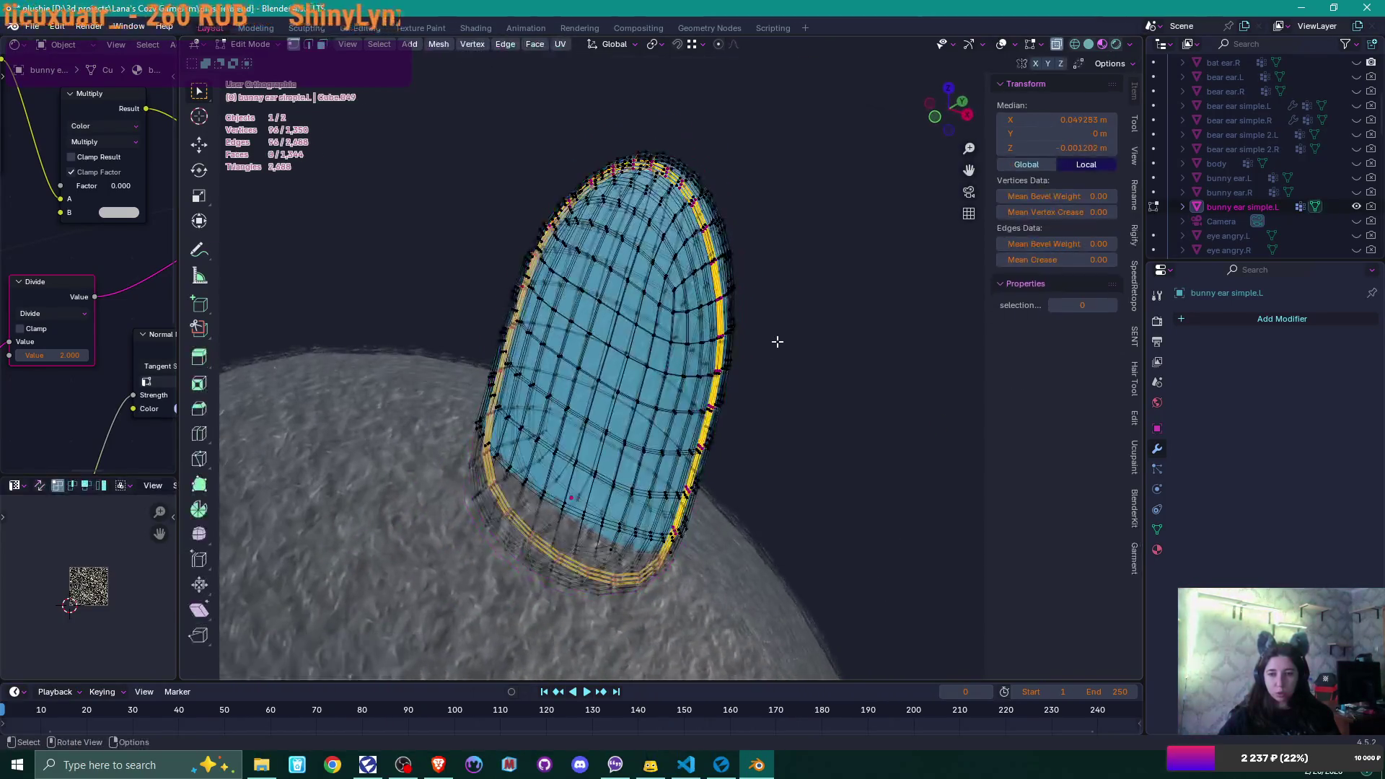
- Select the whole connected ear in face mode and assign inside_ear fuzzy 2
key("alt+a")
left_click(1156, 549)
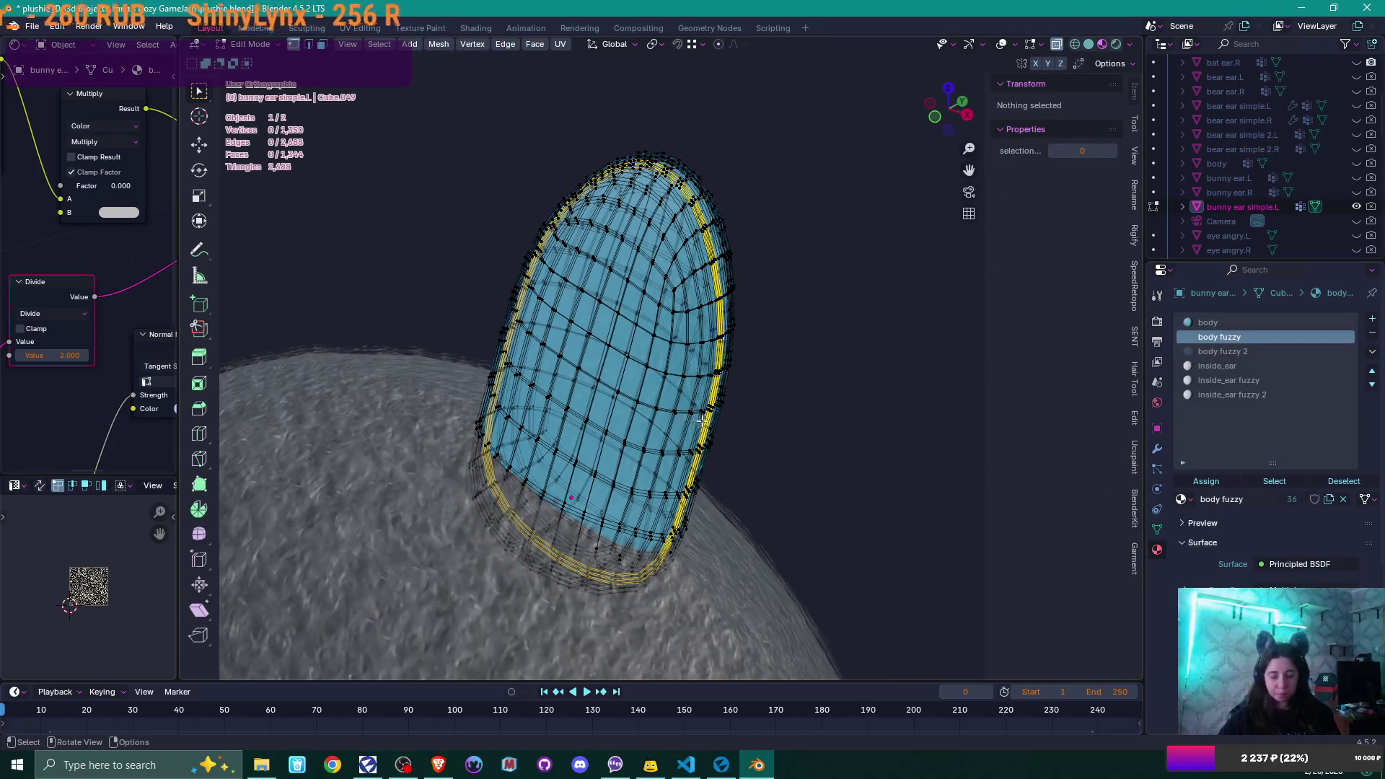
key("alt+z")
key("3")
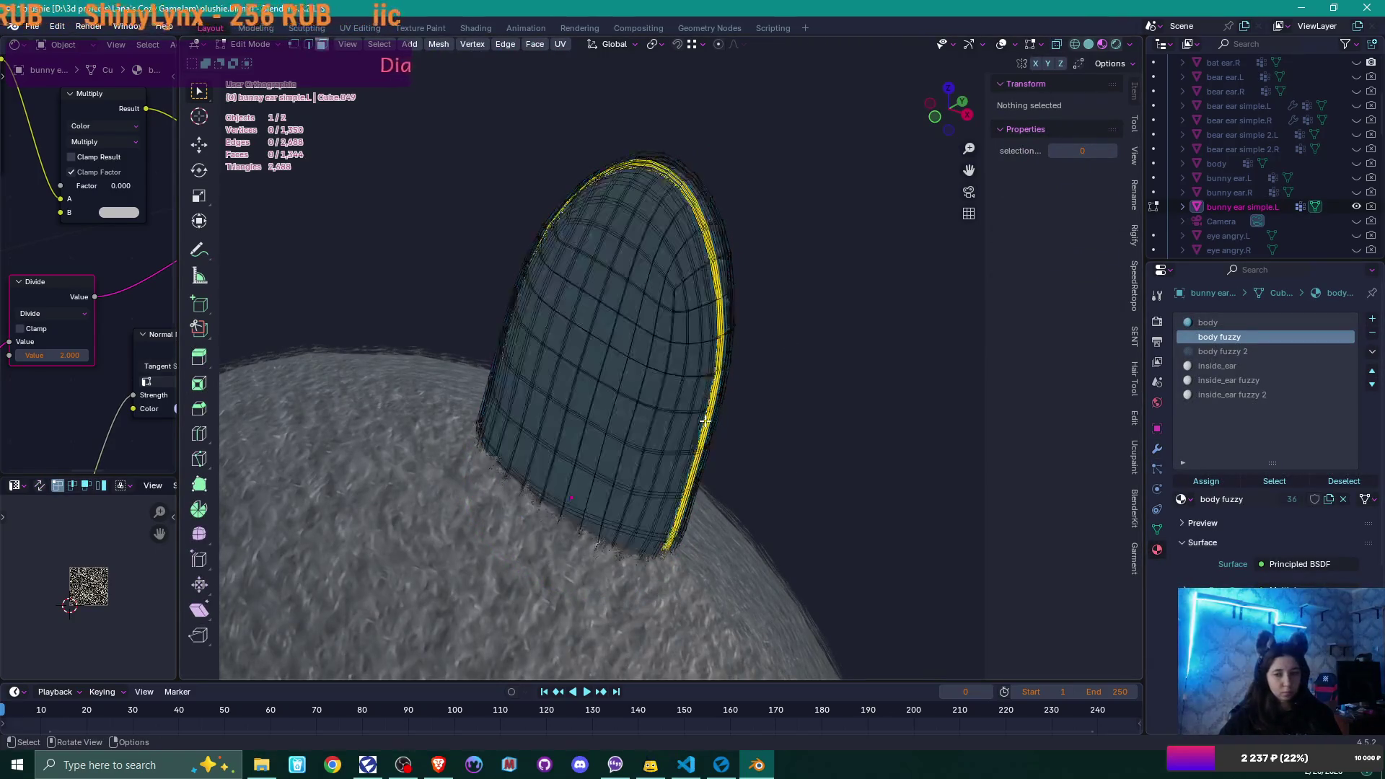
left_click(617, 358)
key("ctrl+l")
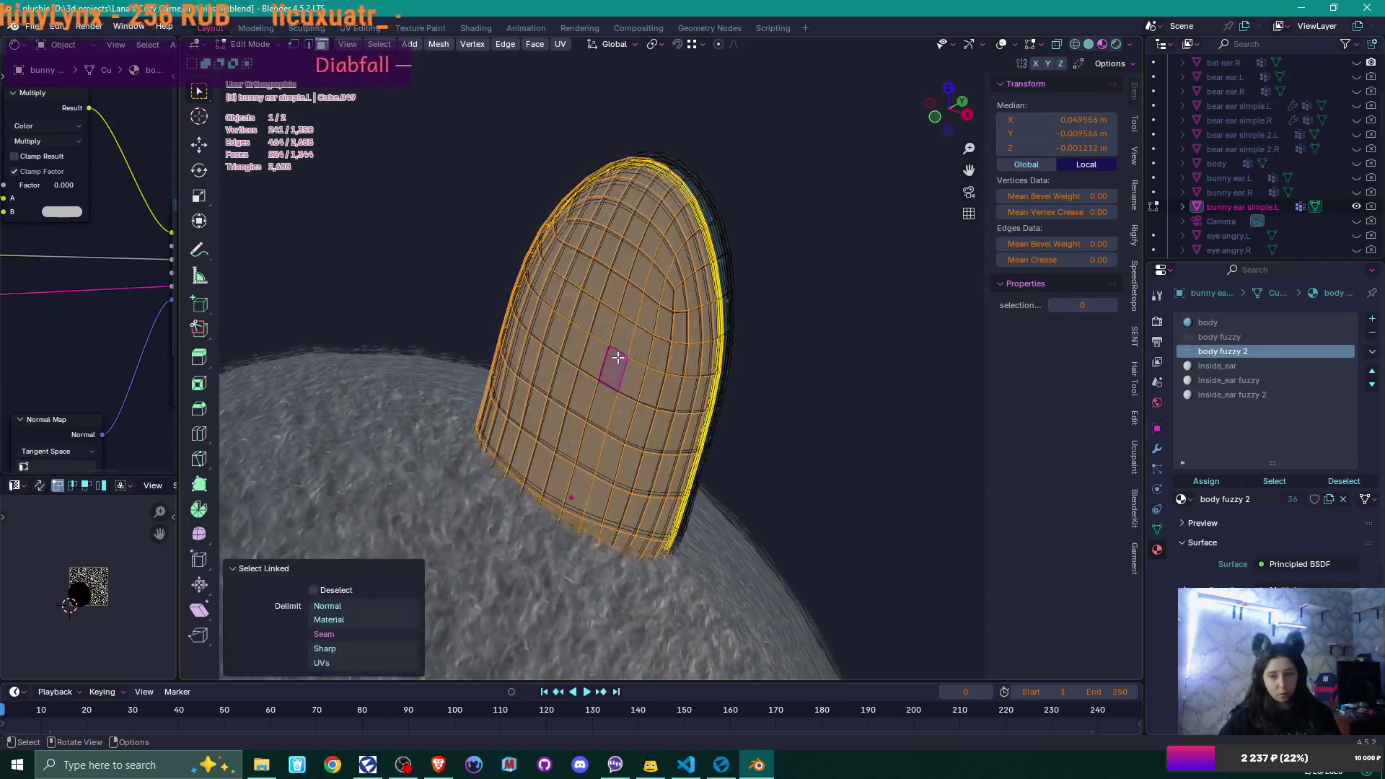
left_click(1233, 394)
left_click(1206, 481)
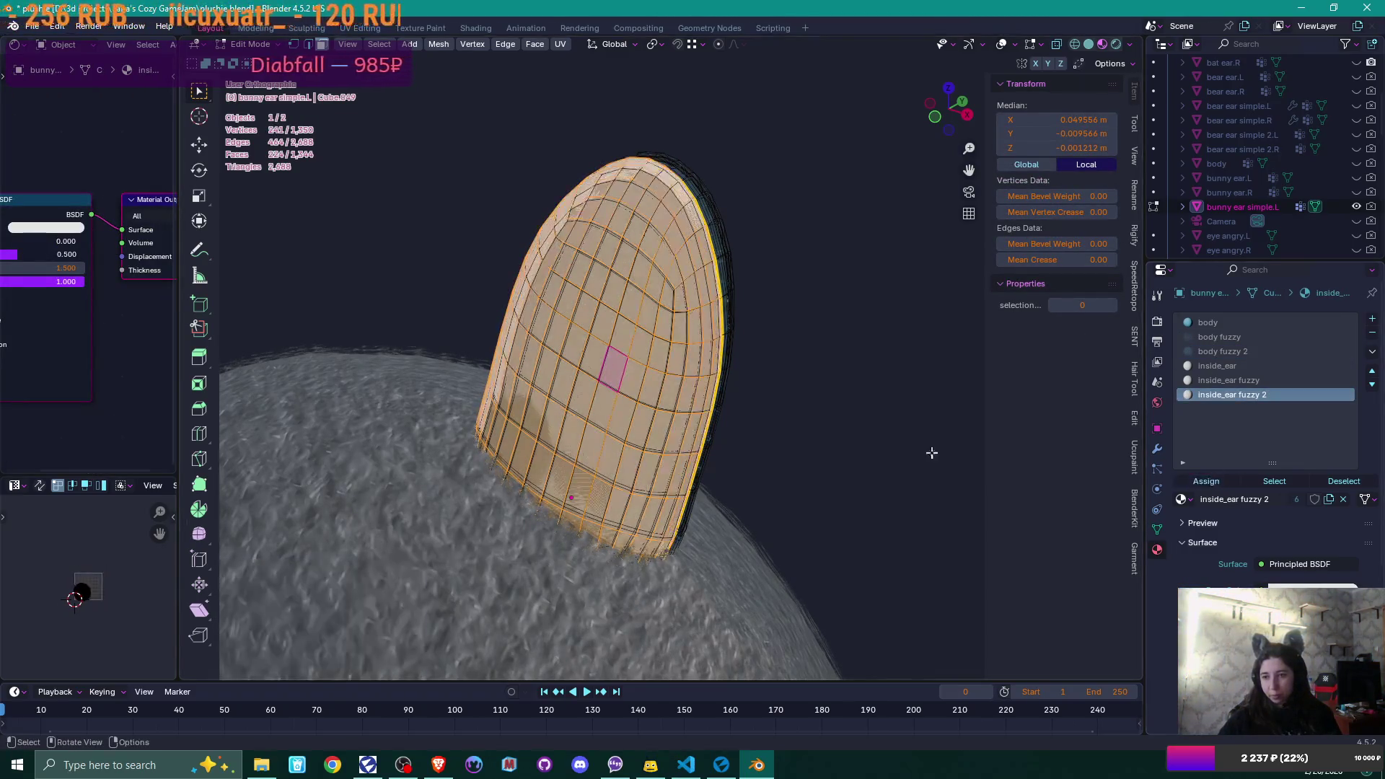
- Revert the ear to body fuzzy, clear the selection, and return to Object Mode
left_click(788, 397)
left_click(617, 346)
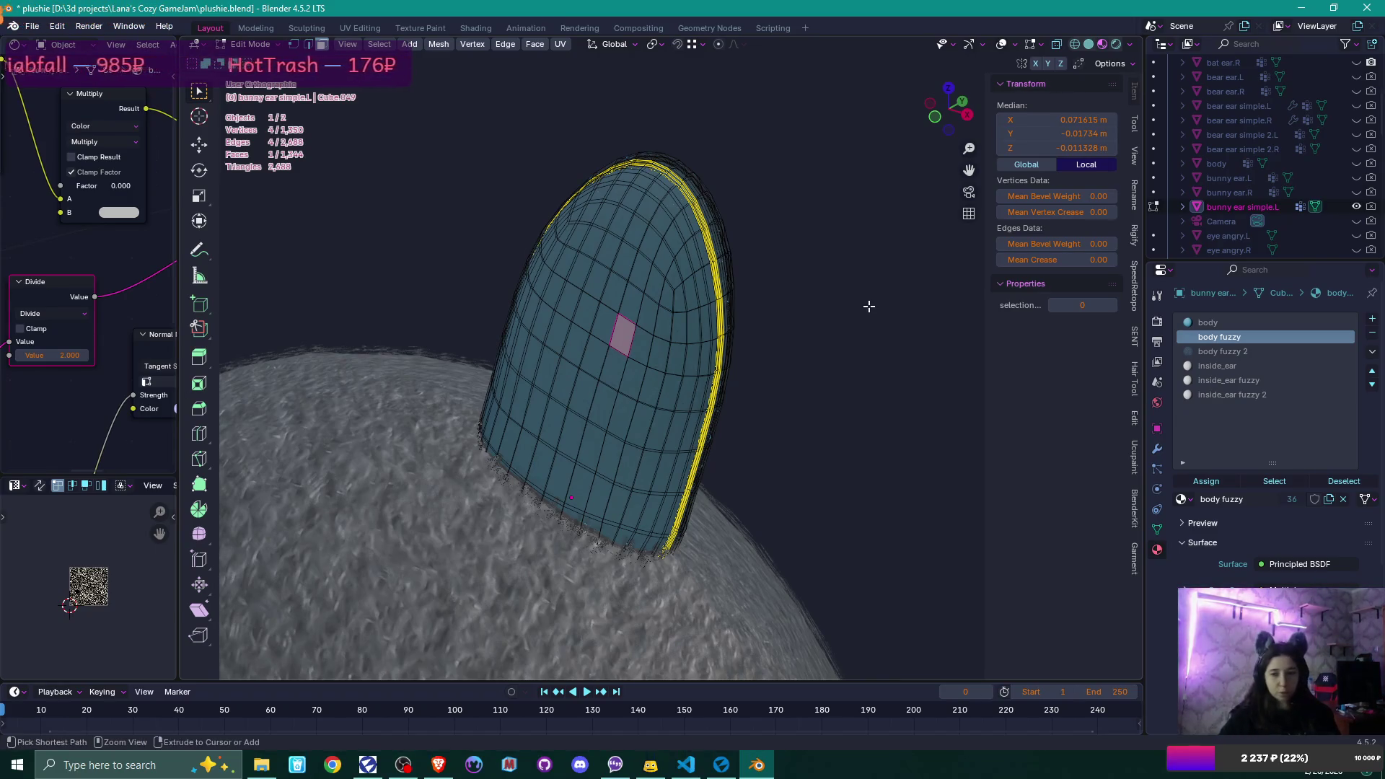
key("ctrl+l")
key("ctrl+z")
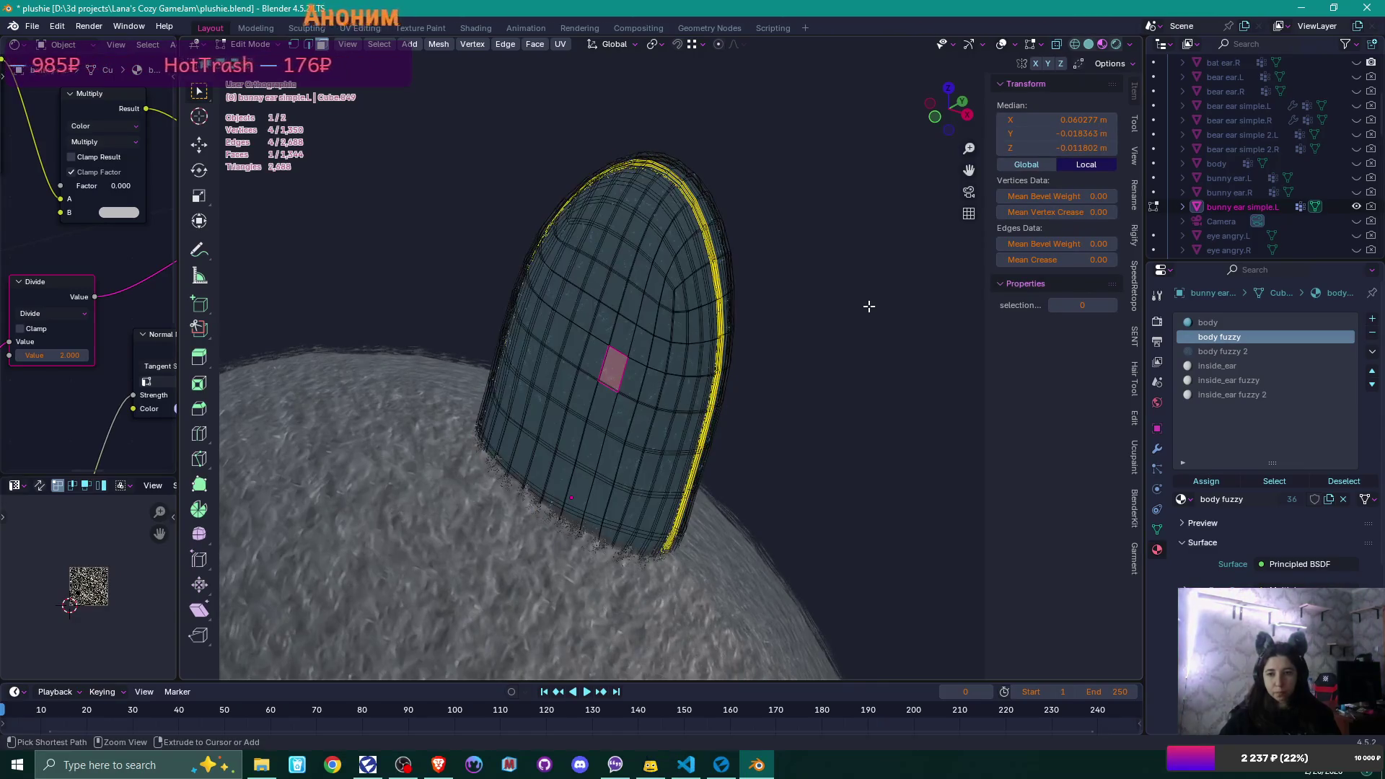
key("ctrl+z")
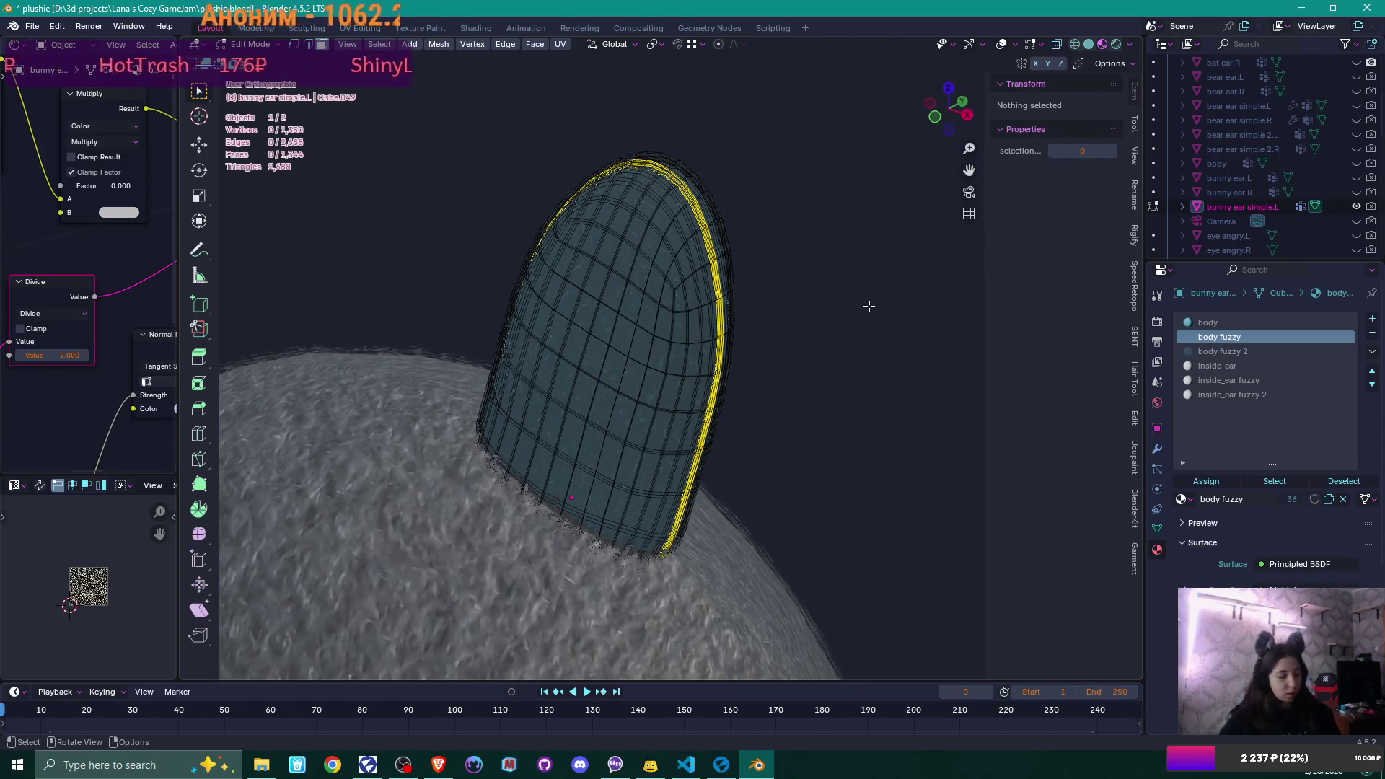
key("Tab")
scroll(799, 314, "down", 2)
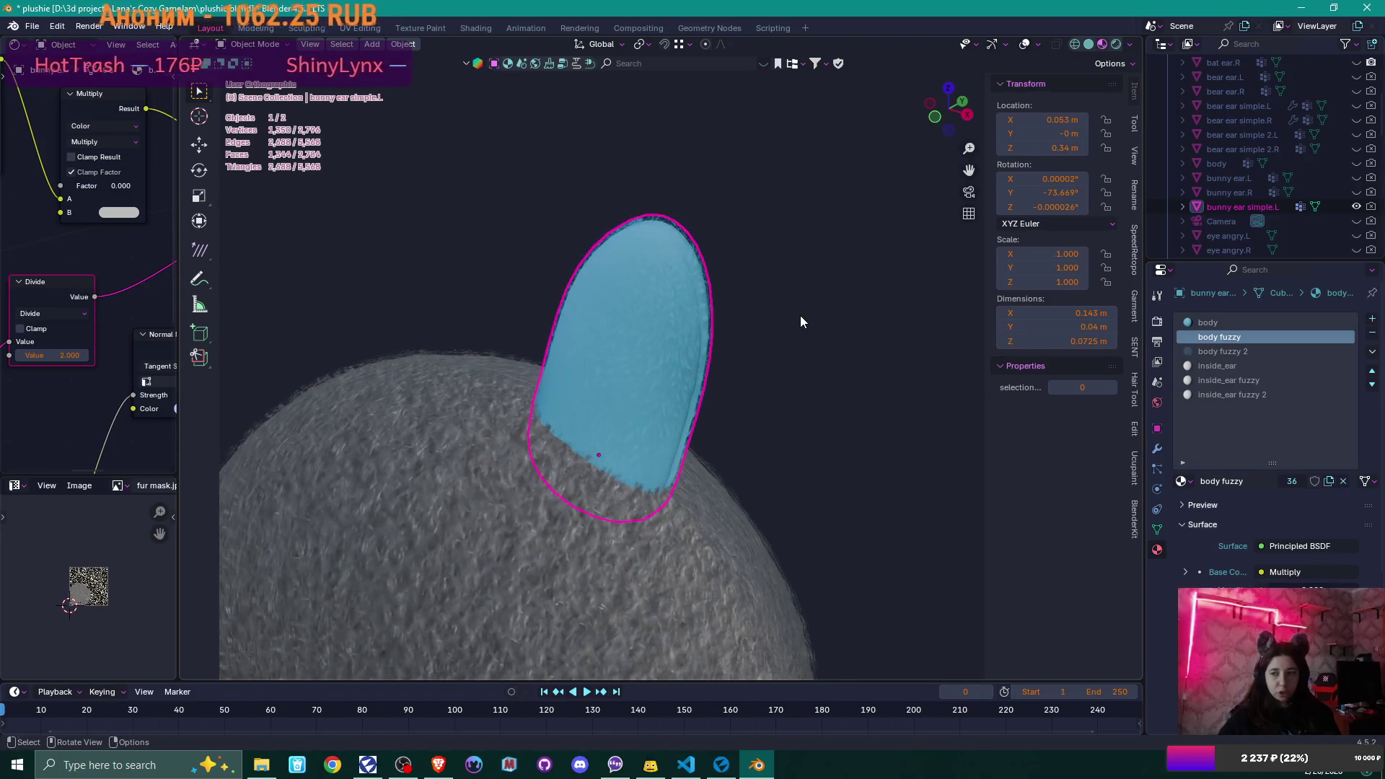
- Duplicate the ear in place and rename the copy 'bunny ear simple 2.L'
scroll(784, 330, "up", 3)
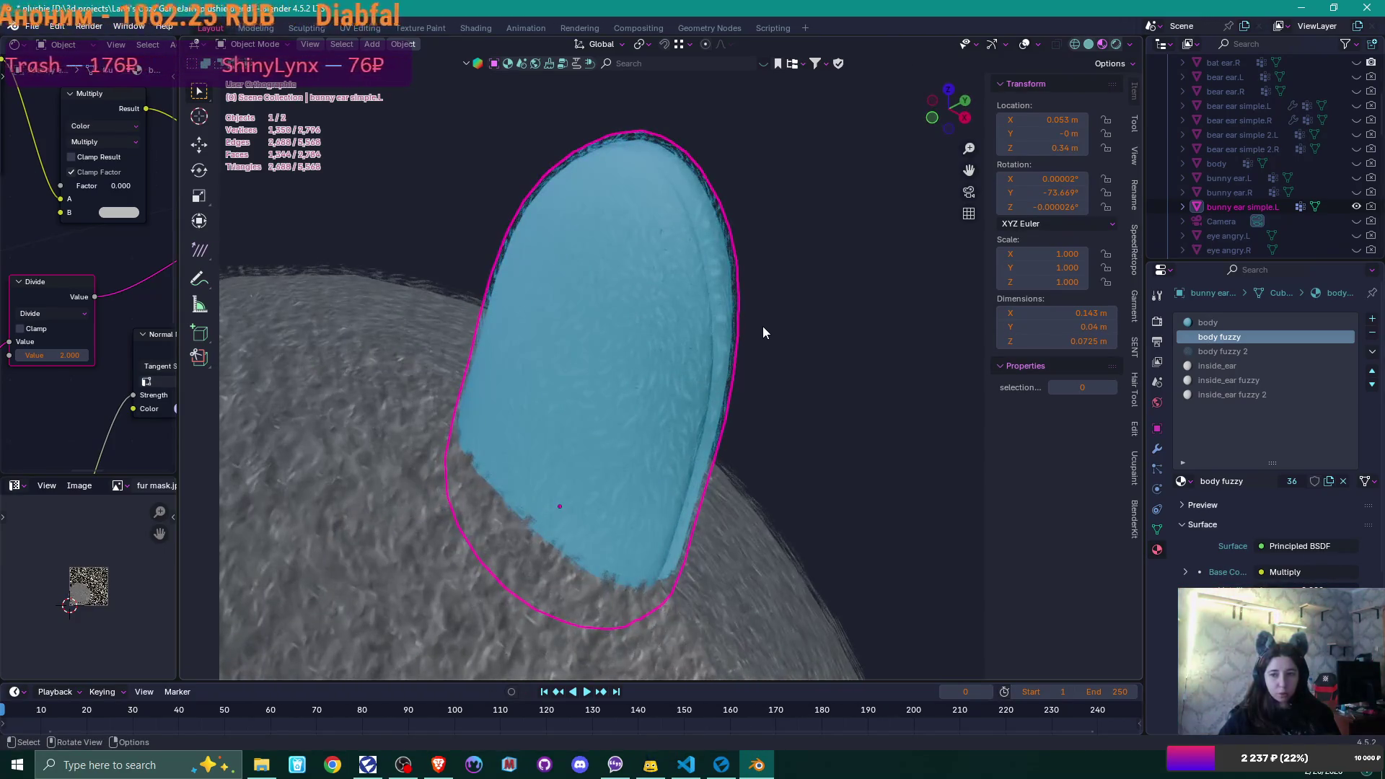
key("shift+d")
right_click(797, 284)
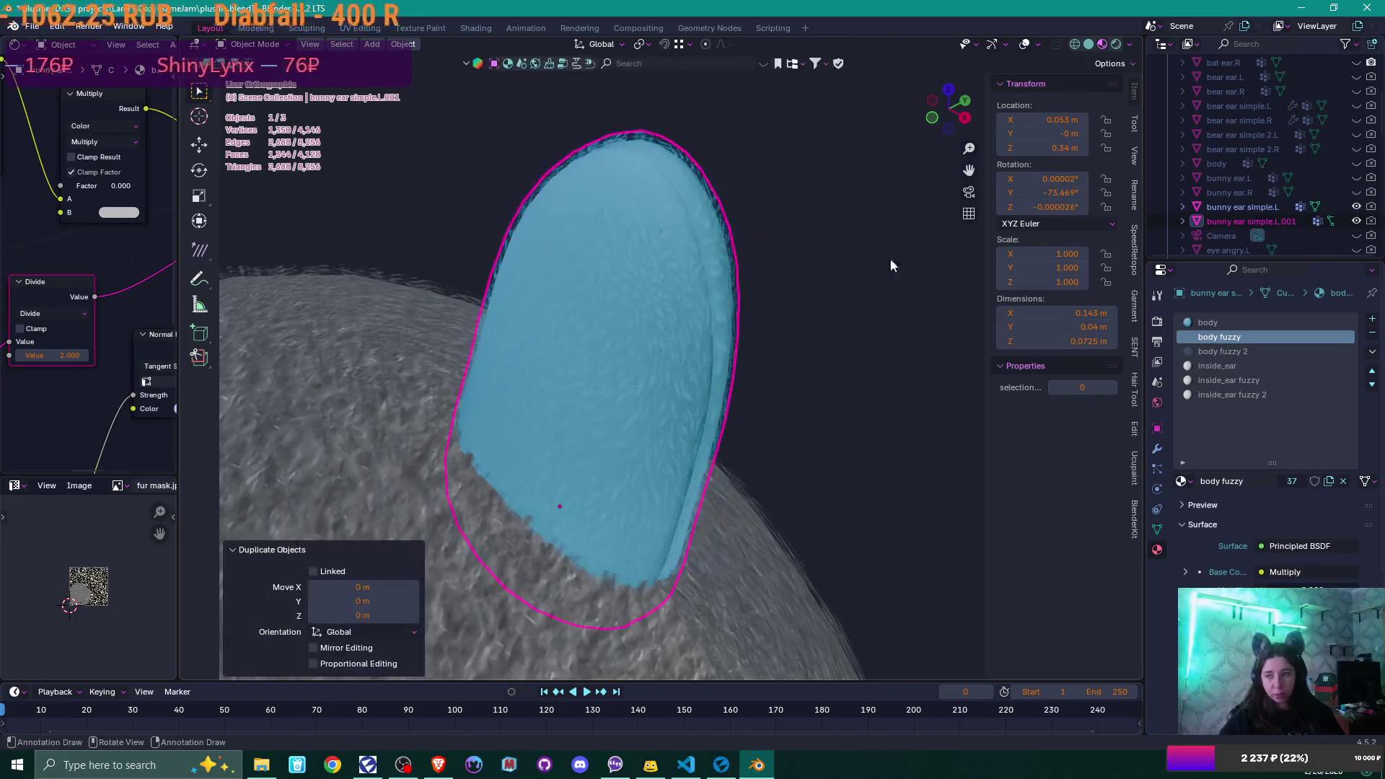
left_click(1280, 222)
scroll(1281, 222, "down", 2)
double_click(1278, 149)
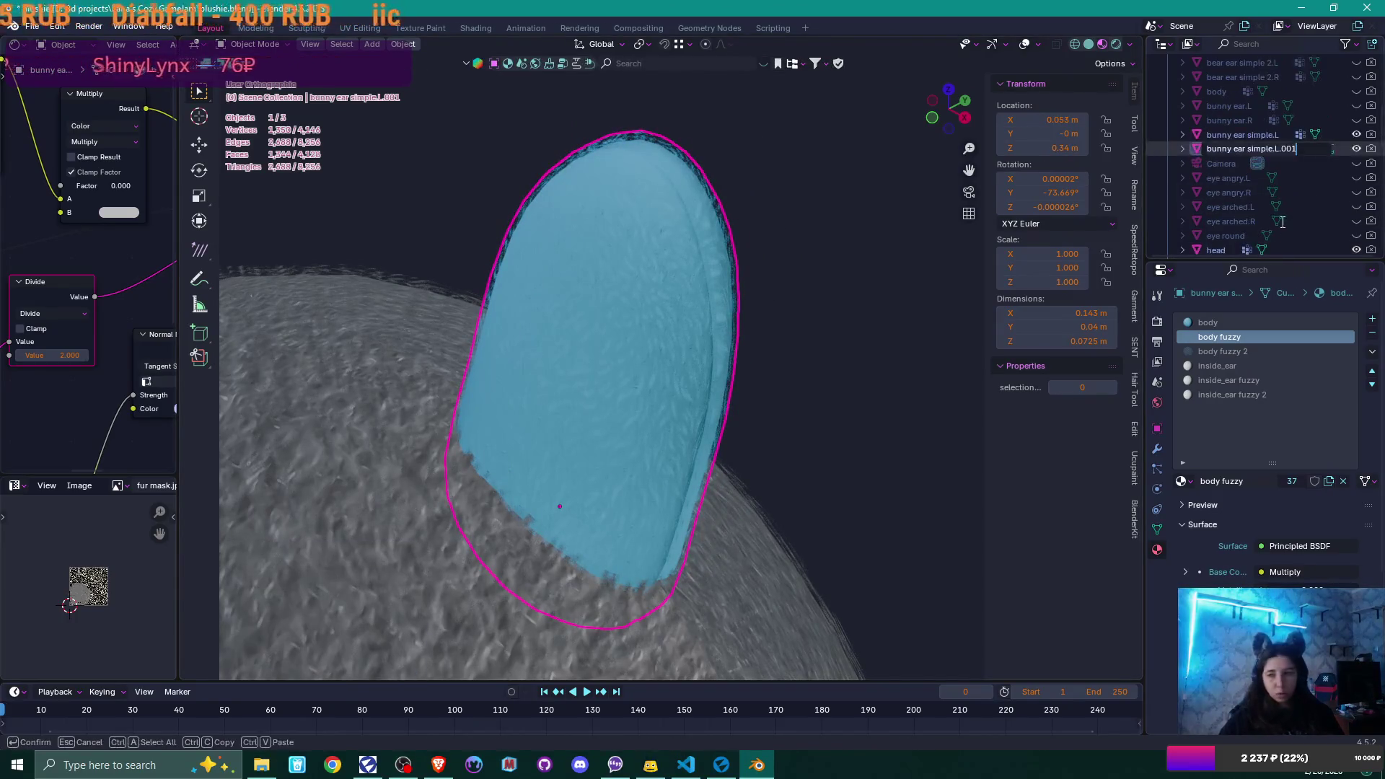
left_click(1275, 148)
type("2")
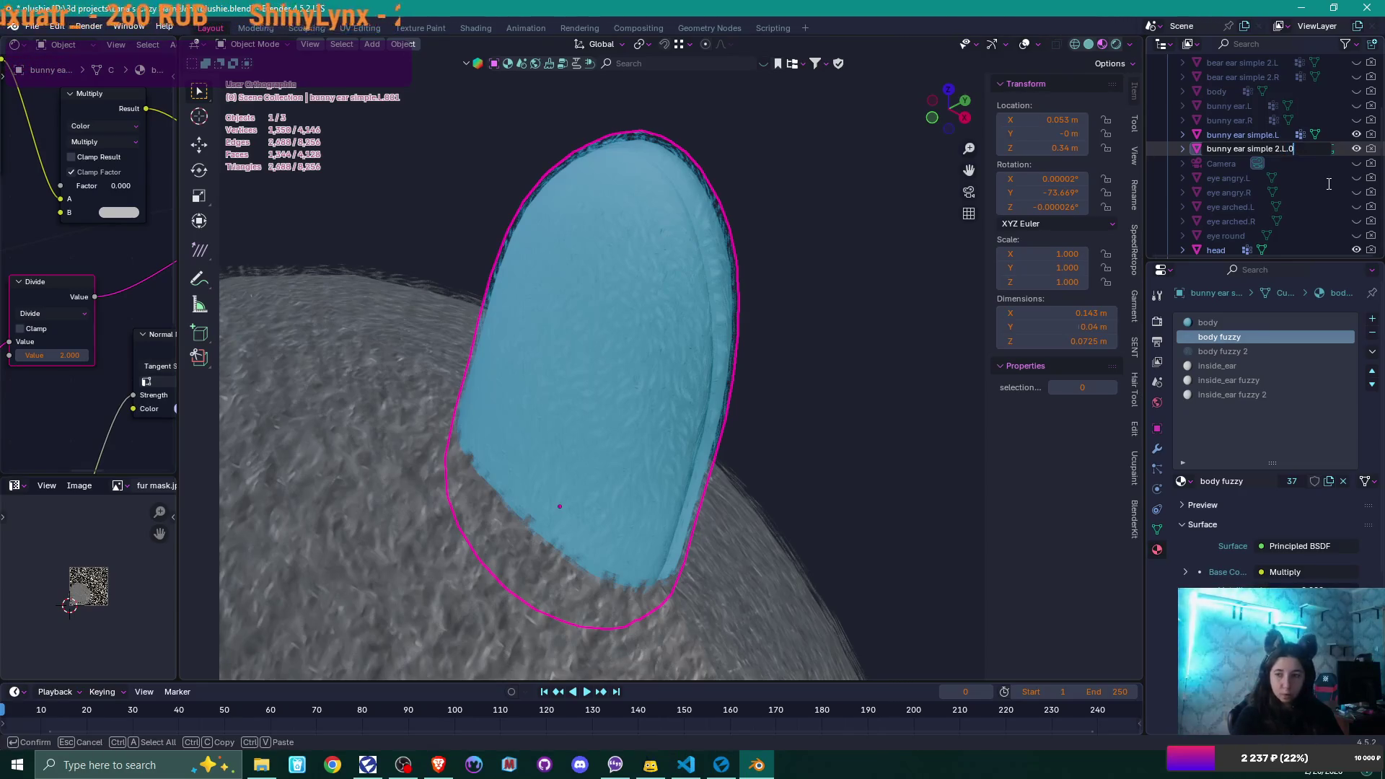
key("Return")
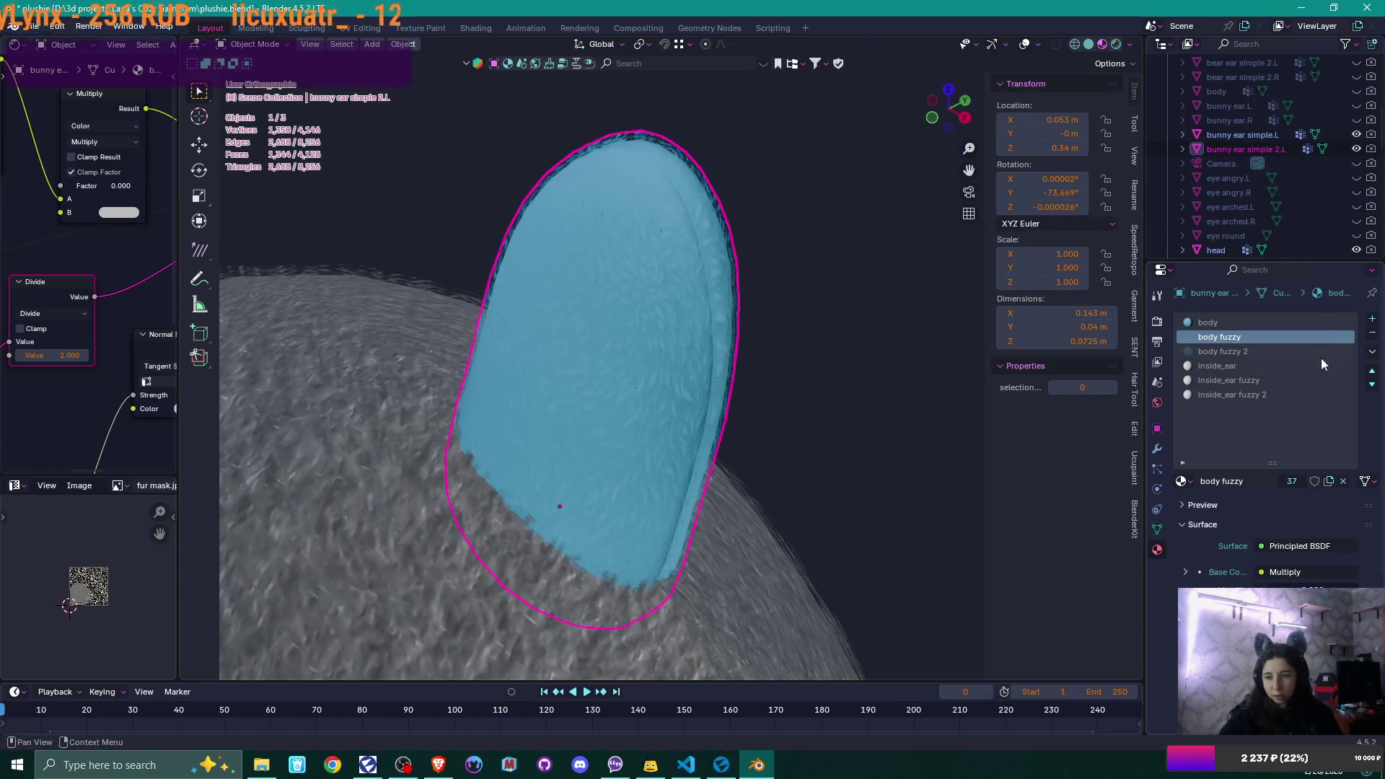
key("Tab")
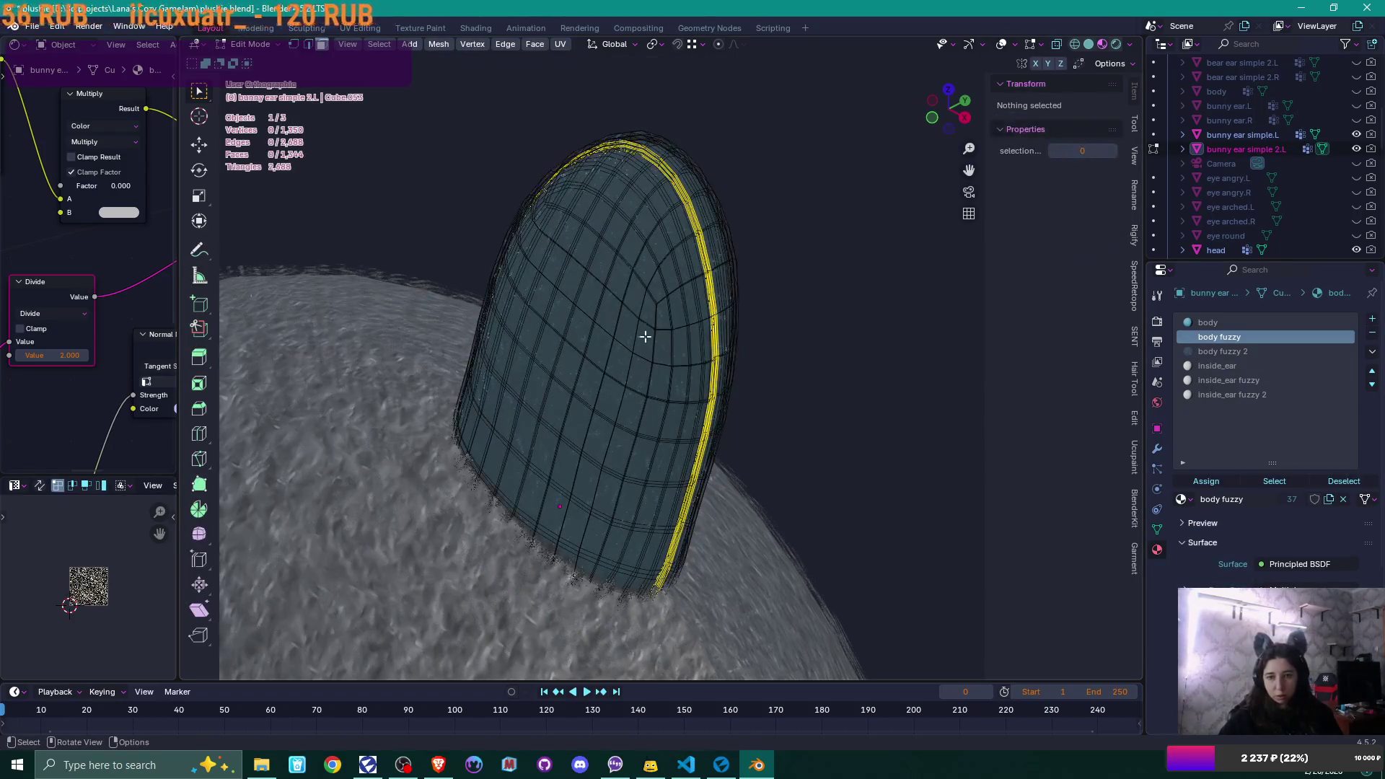
- Assign inside_ear fuzzy 2 to the copied ear's outer linked faces and hide them
left_click(617, 336)
key("ctrl+l")
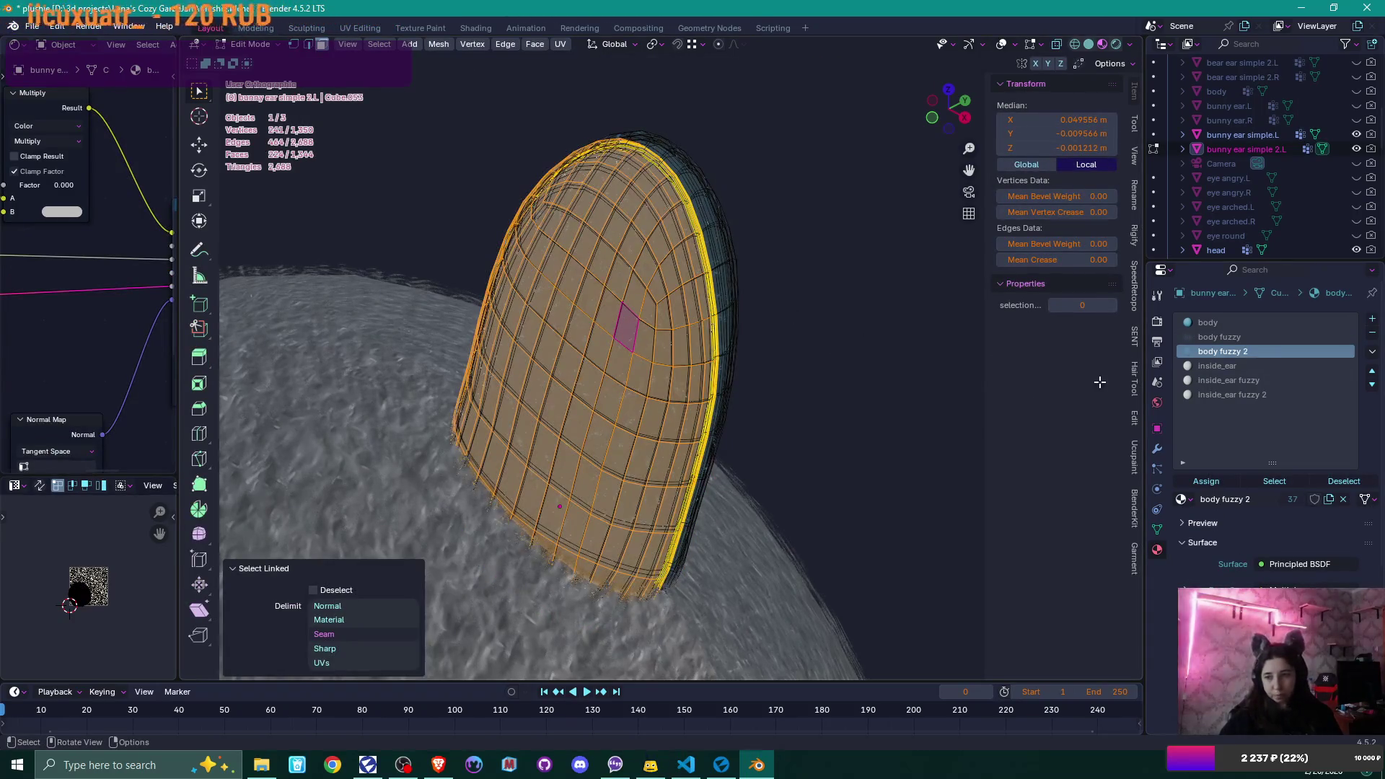
left_click(1205, 393)
left_click(1218, 479)
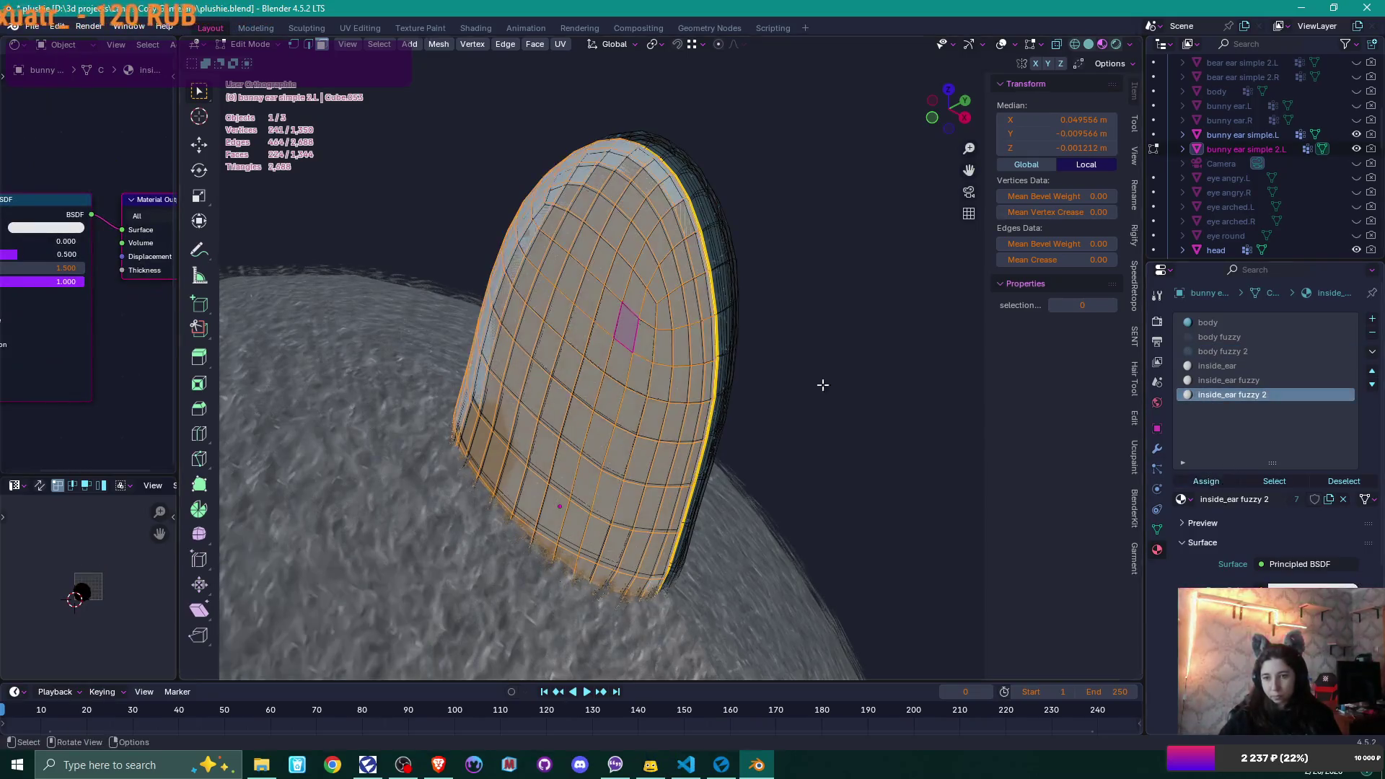
key("h")
- Assign inside_ear fuzzy to the next linked part and hide it
left_click(645, 334)
key("ctrl+l")
left_click(1246, 380)
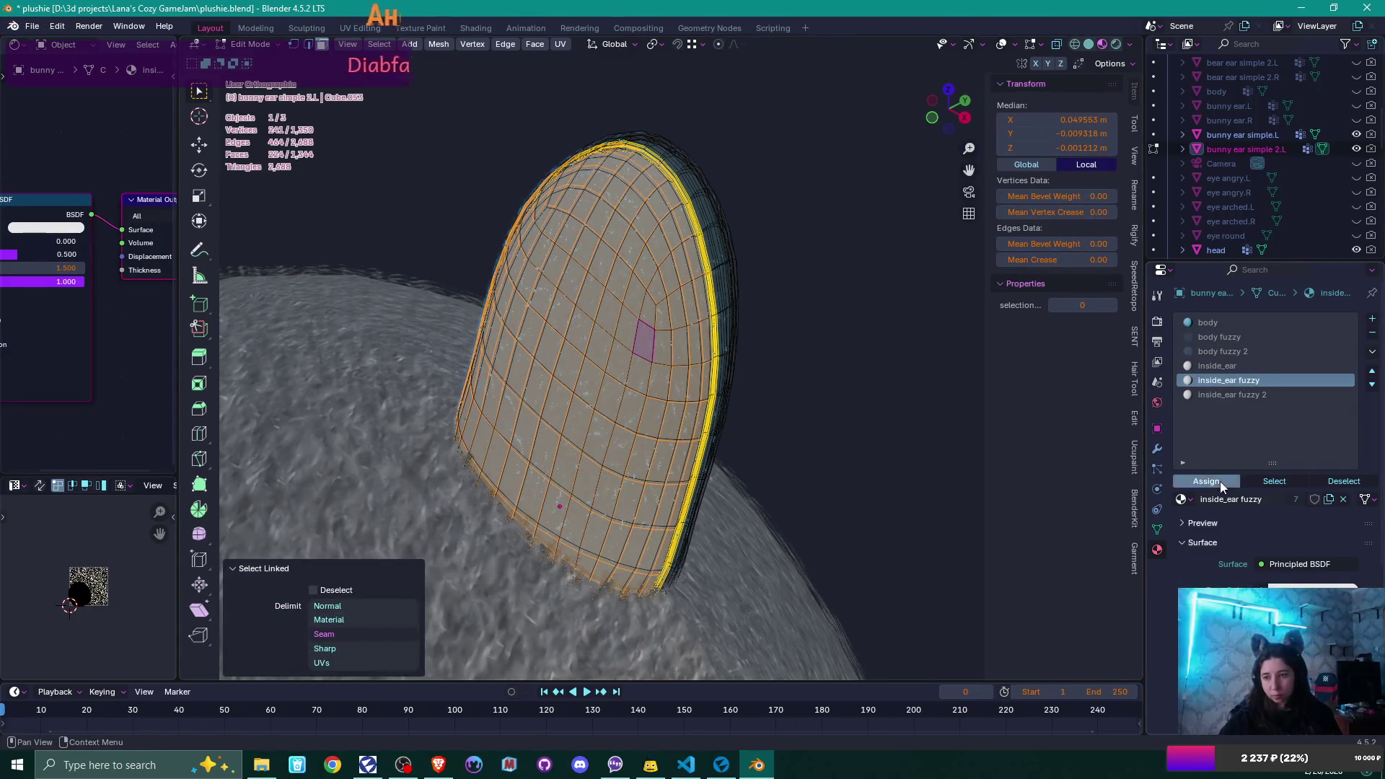
left_click(1219, 482)
key("h")
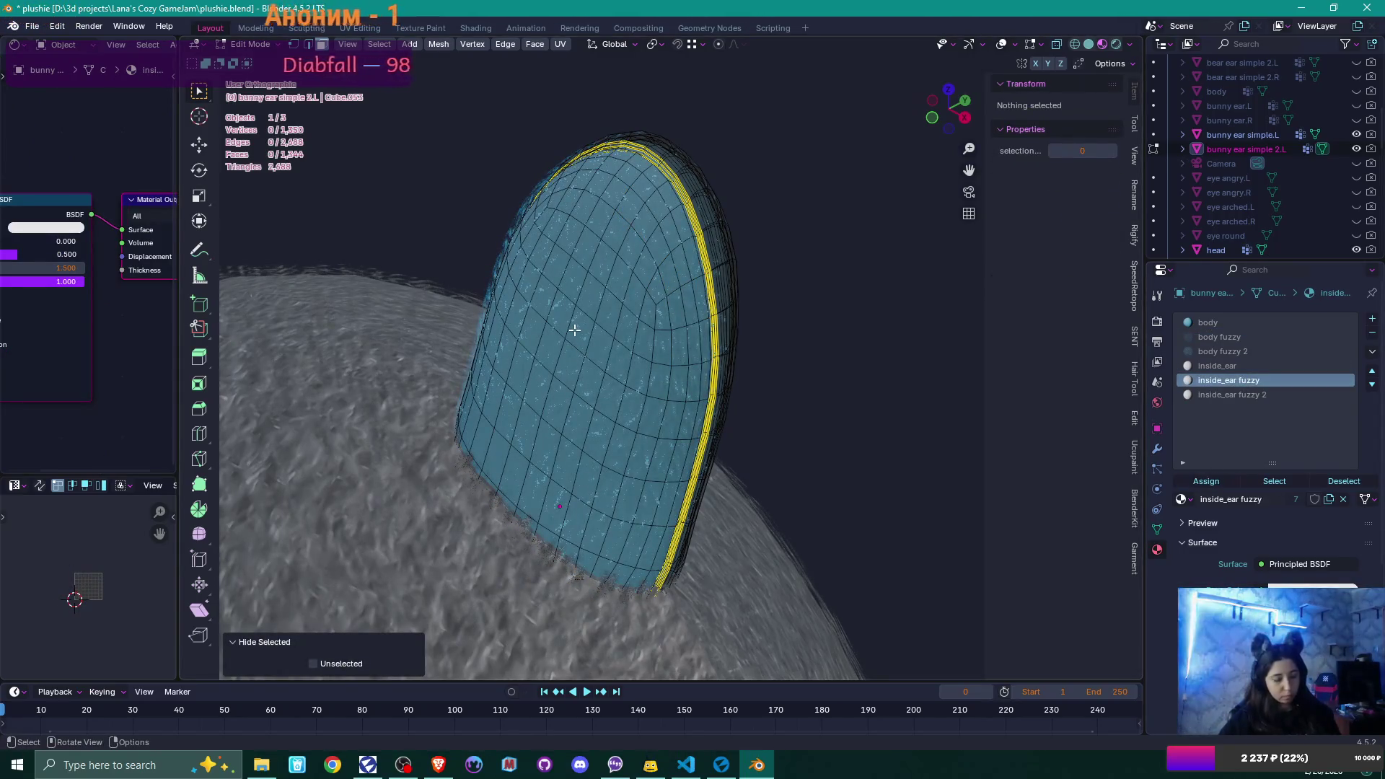
- Assign inside_ear to the inner surface faces and return to Object Mode
left_click(574, 330)
key("ctrl+l")
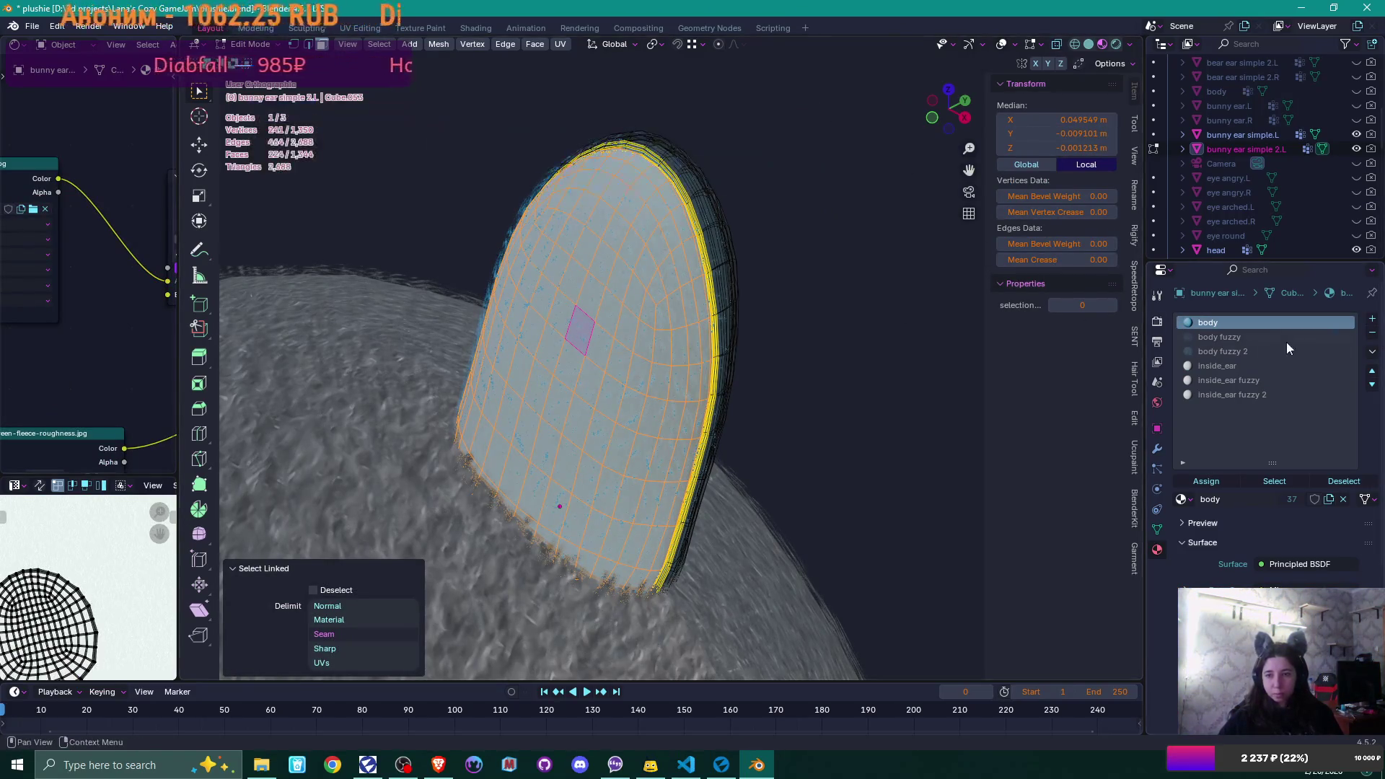
left_click(1247, 366)
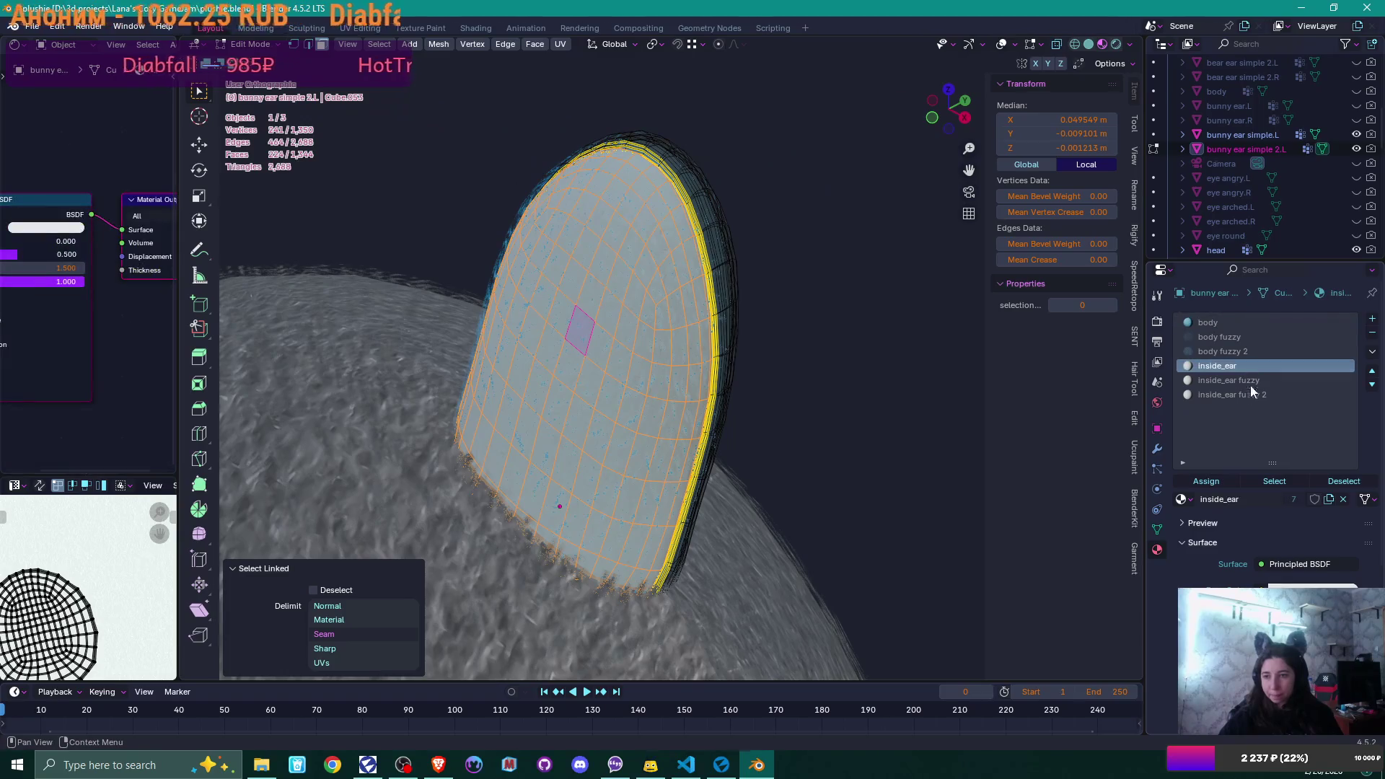
left_click(1223, 478)
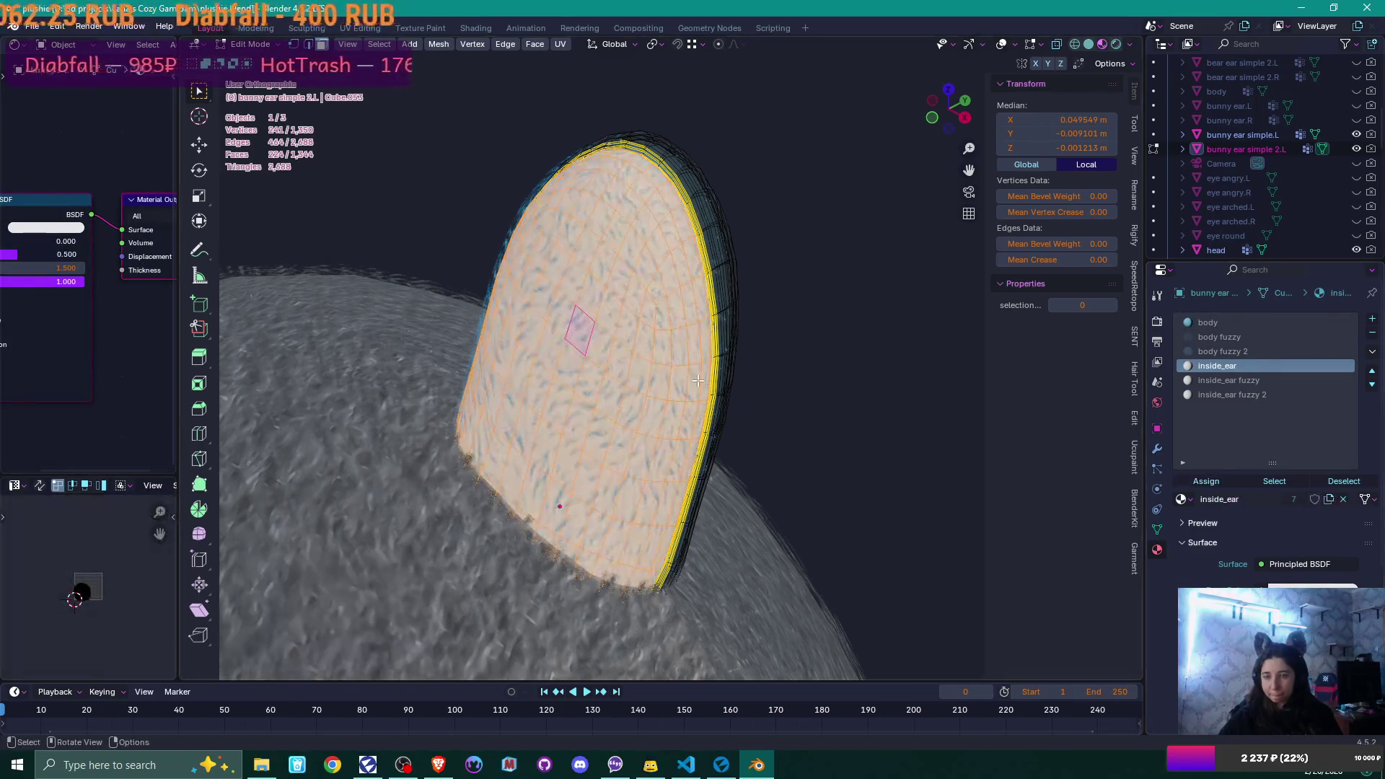
key("Tab")
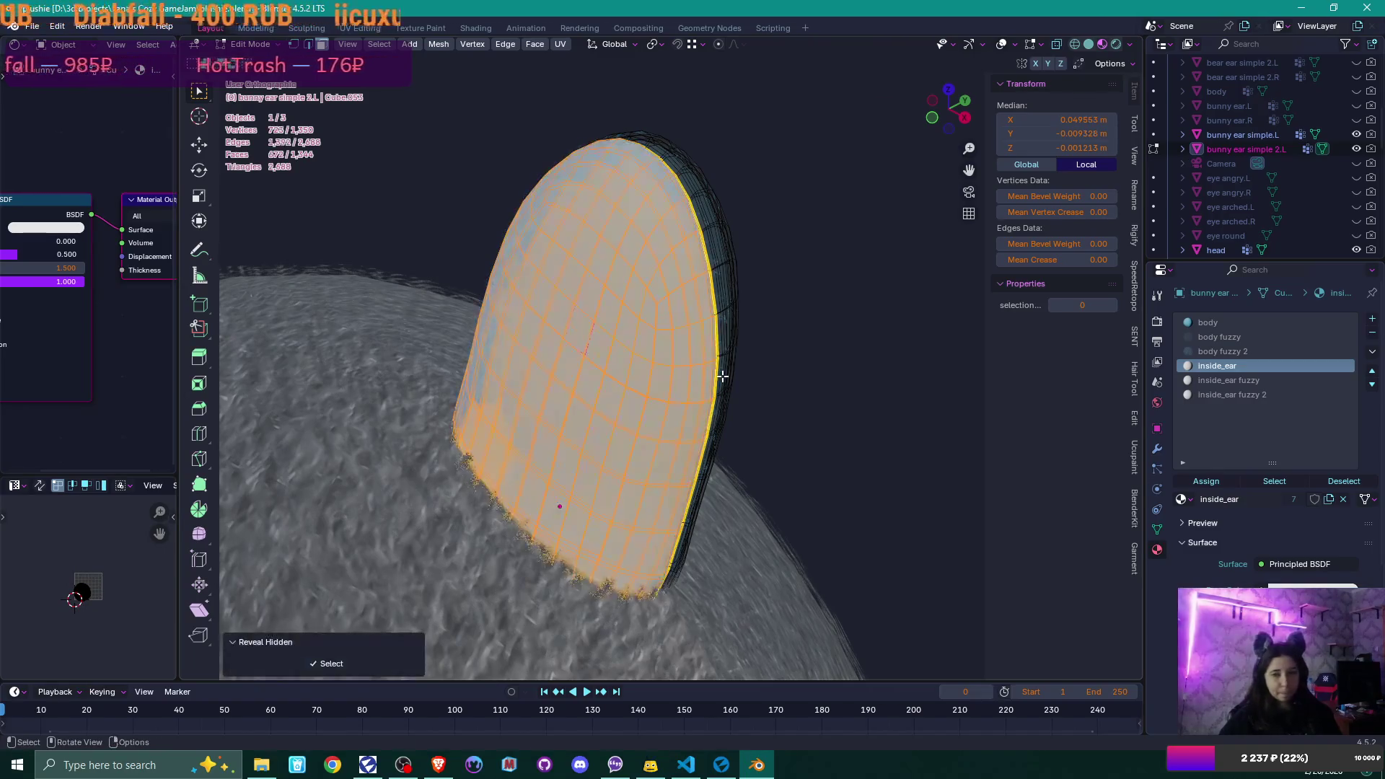
scroll(737, 370, "down", 2)
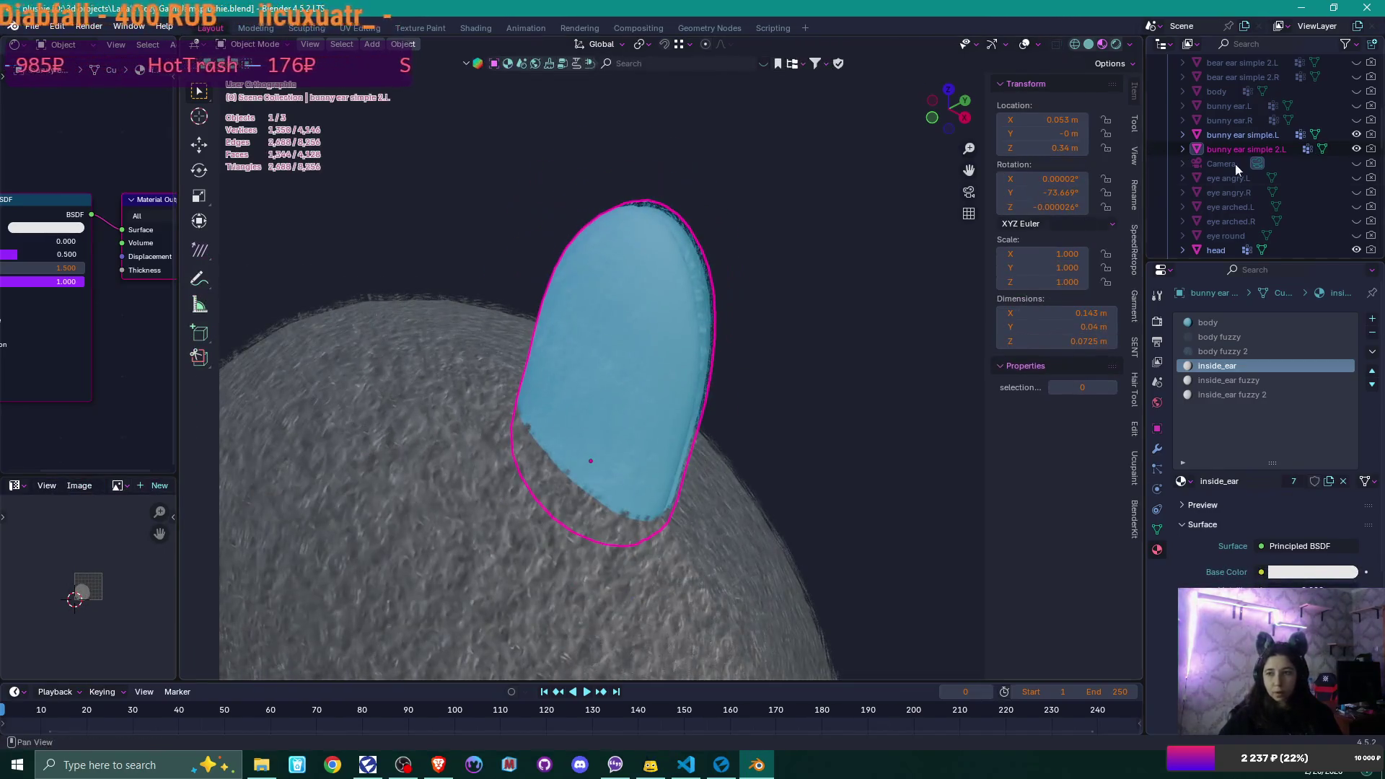
- Hide bunny ear simple.L, give the outer fur layer inside_ear fuzzy 2, and hide it
left_click(1356, 135)
mouse_move(749, 281)
middle_mouse_down()
mouse_move(665, 218)
mouse_move(681, 191)
mouse_move(669, 223)
mouse_move(780, 273)
mouse_move(788, 303)
mouse_move(732, 331)
middle_mouse_up()
key("Tab")
left_click(692, 324)
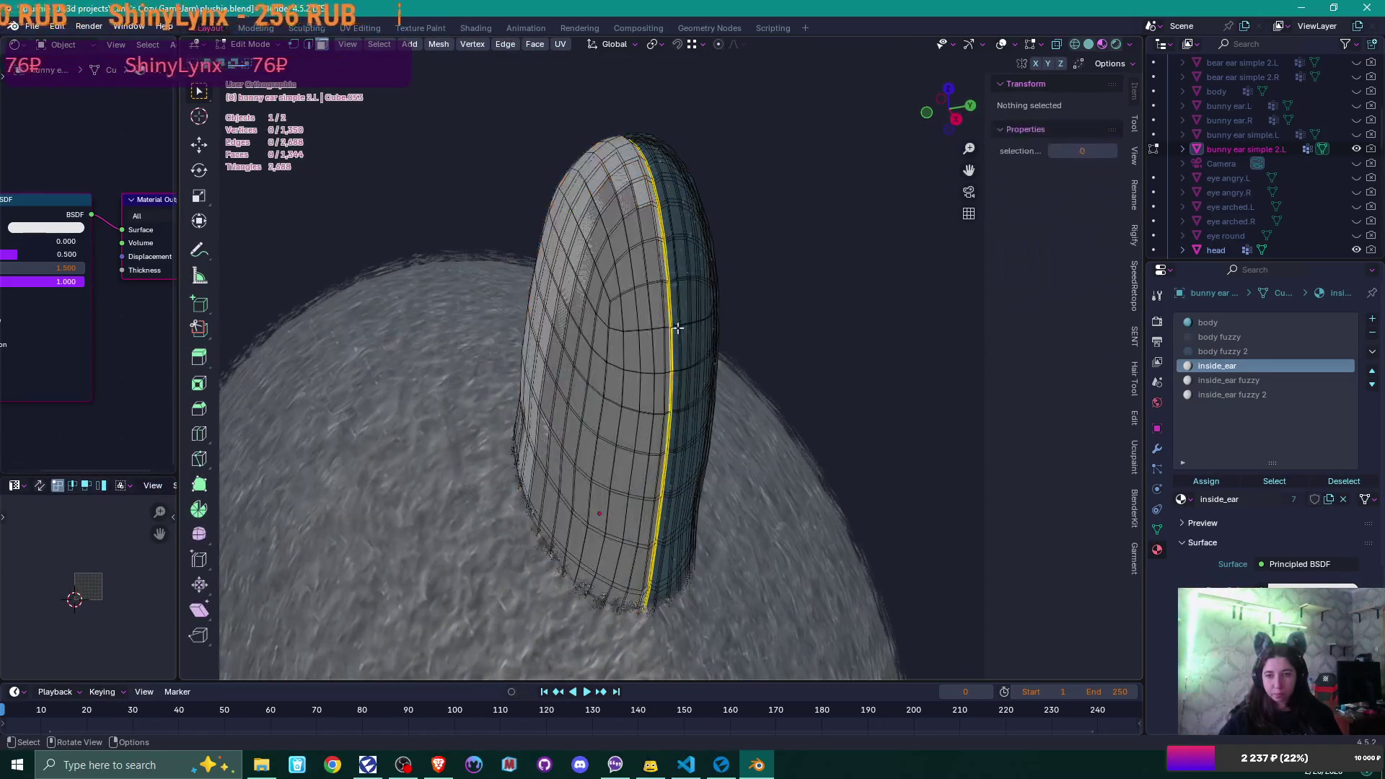
left_click(630, 322)
key("ctrl+l")
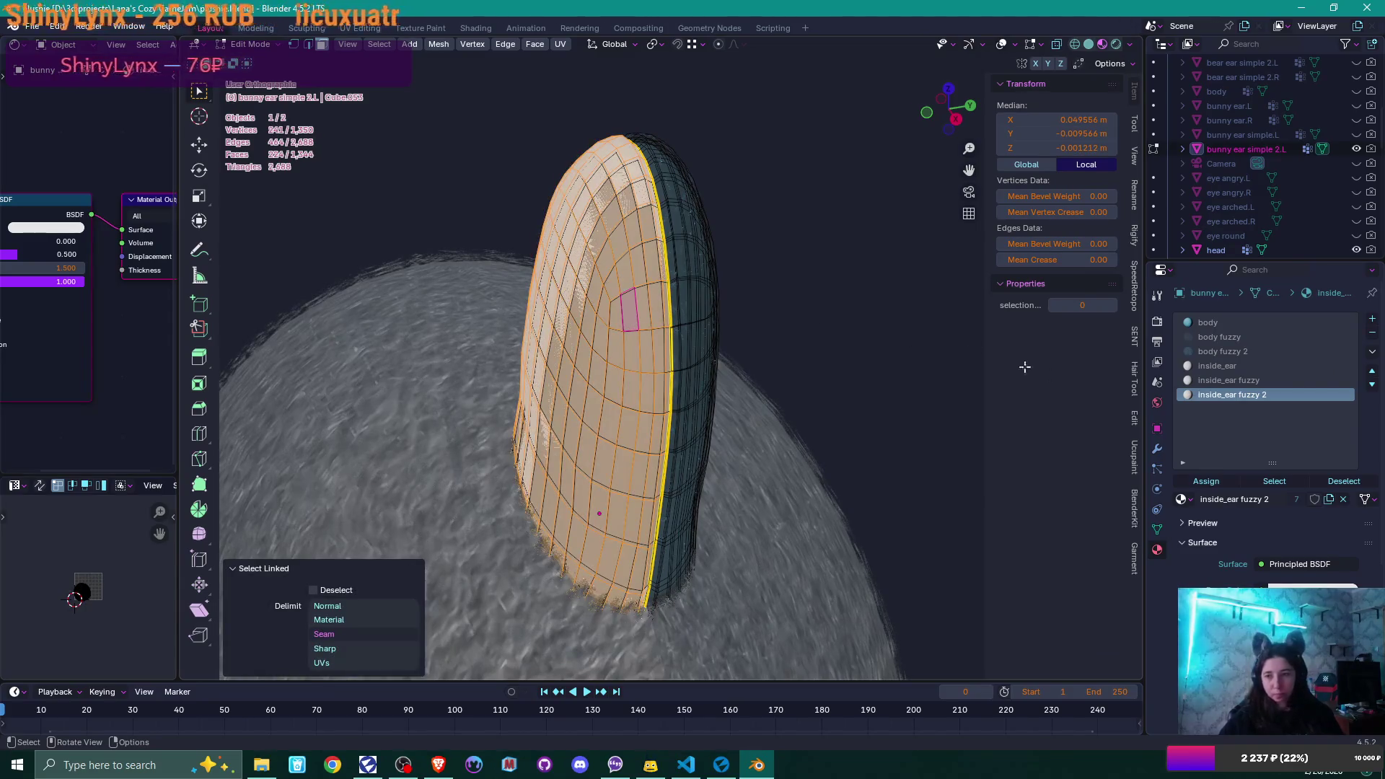
left_click(1219, 481)
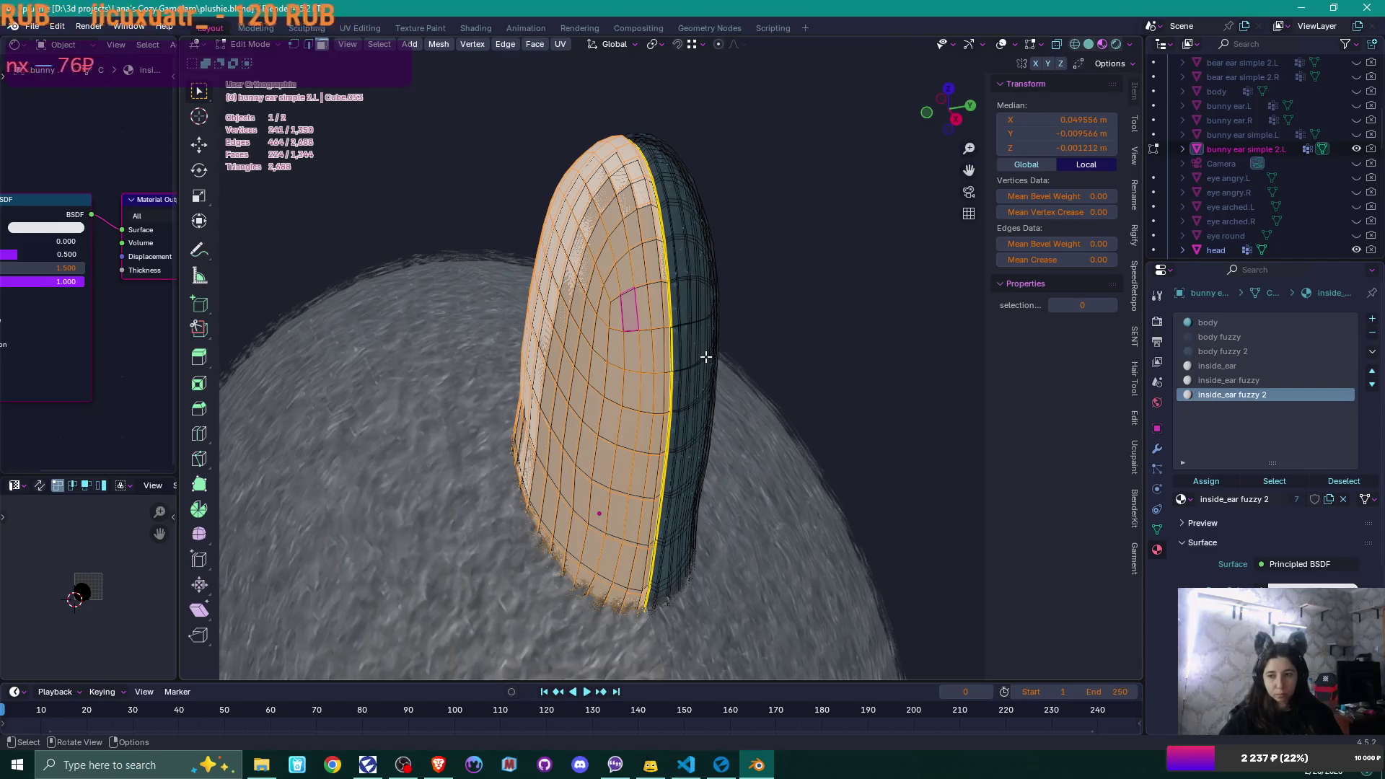
scroll(705, 356, "up", 3)
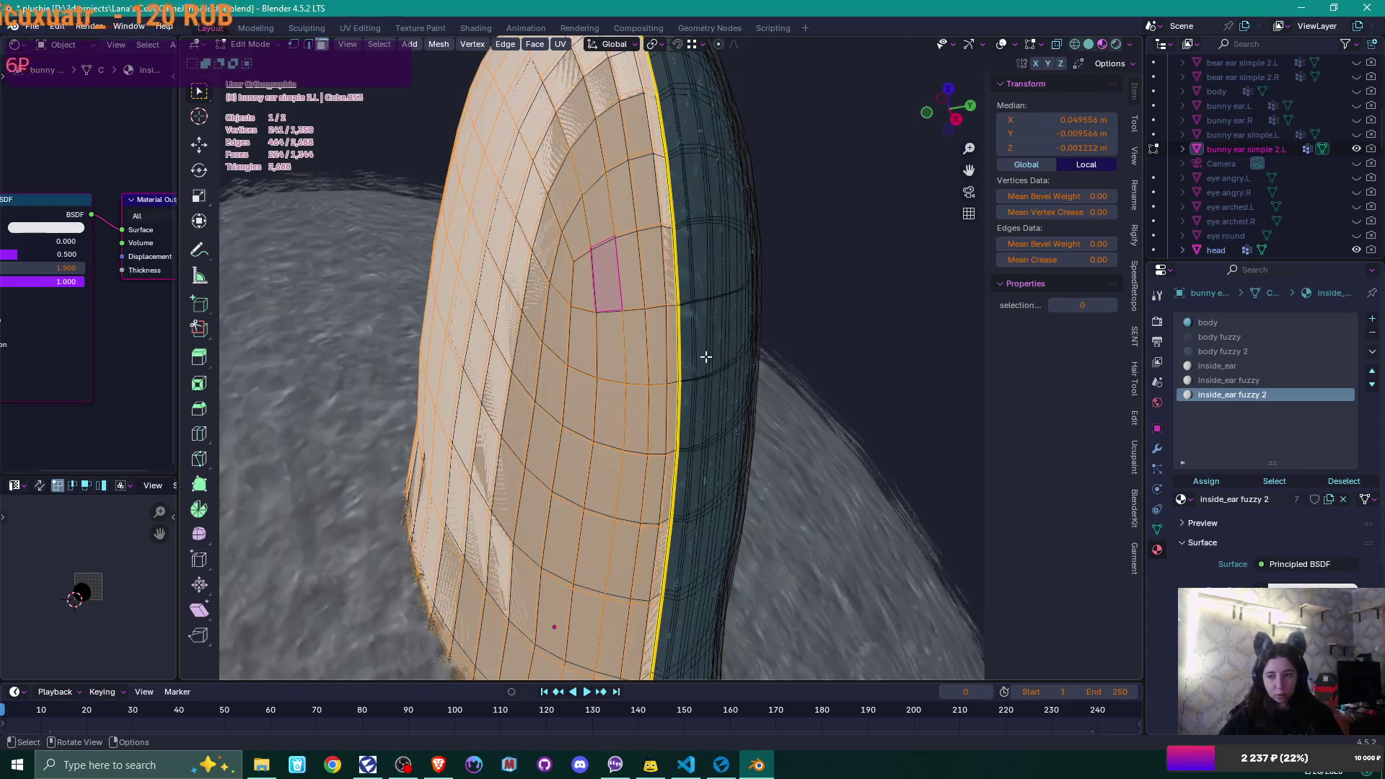
key("h")
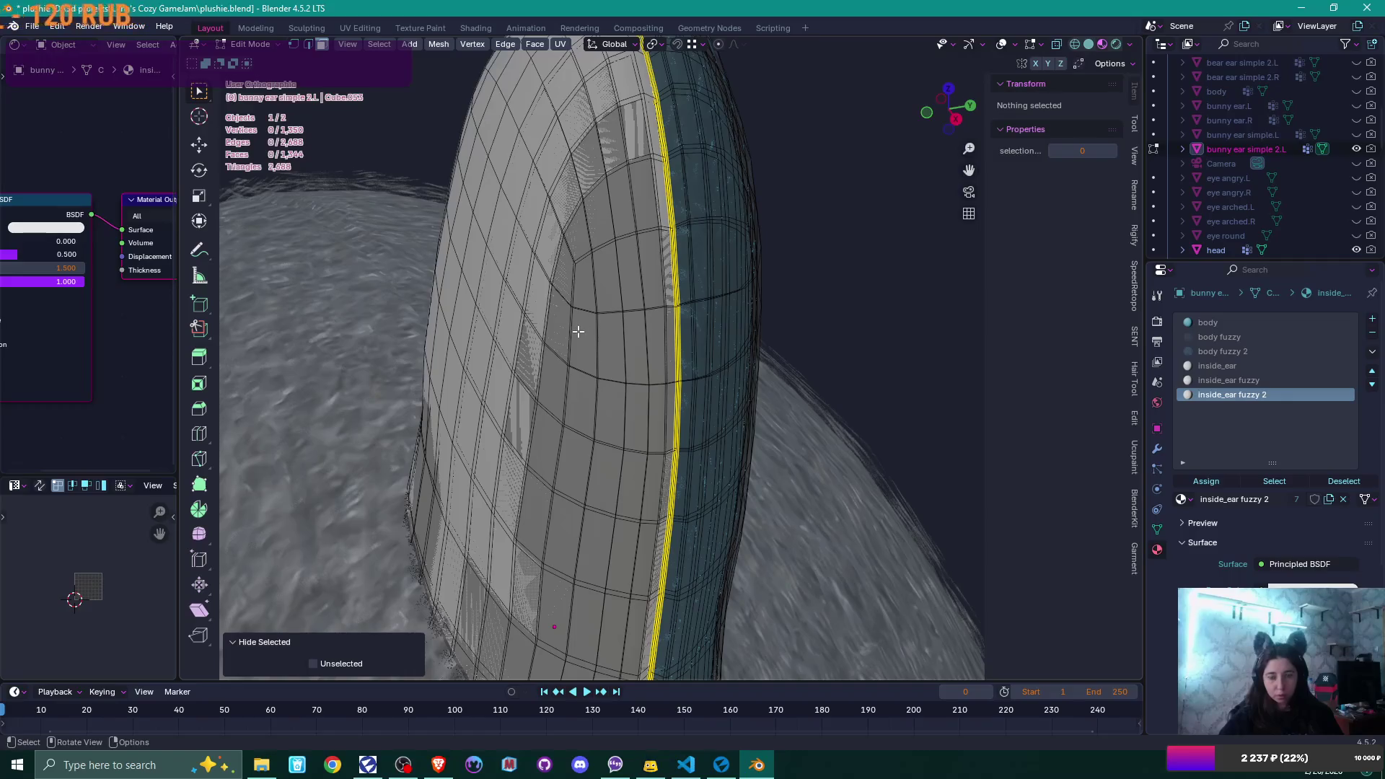
- Give the revealed inner fur layer inside_ear fuzzy and return to Object Mode
left_click(584, 330)
key("l")
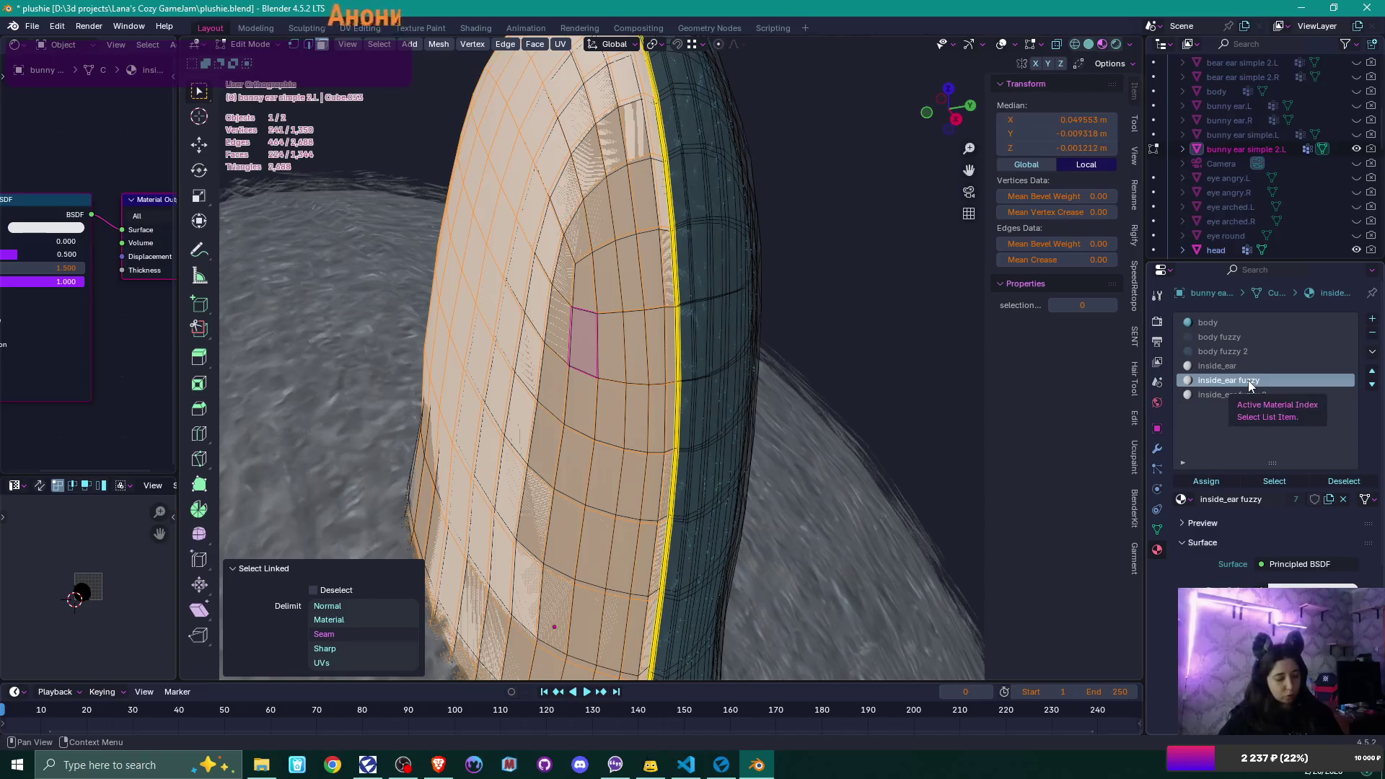
left_click(1220, 483)
key("alt+a")
key("Tab")
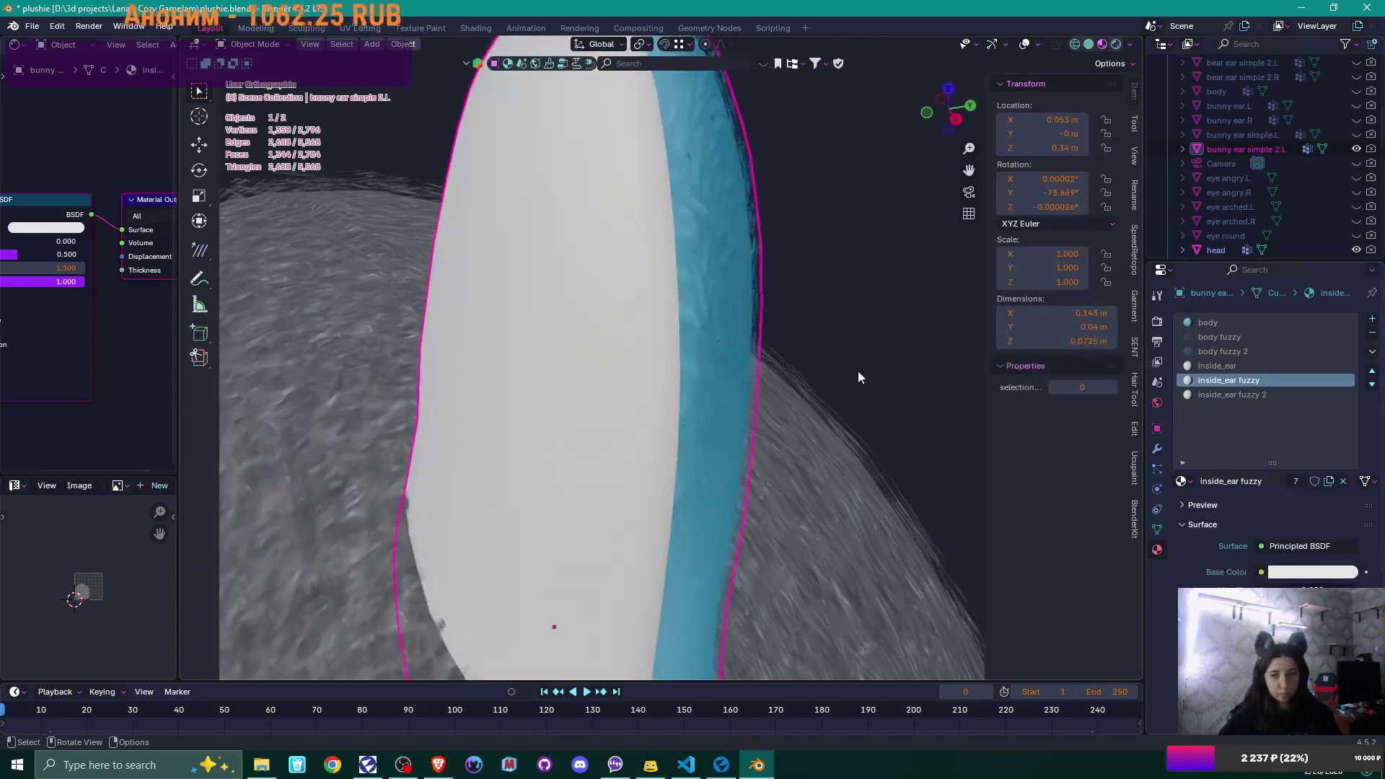
- Replace the inside_ear slot's material with body grey
left_click(1218, 366)
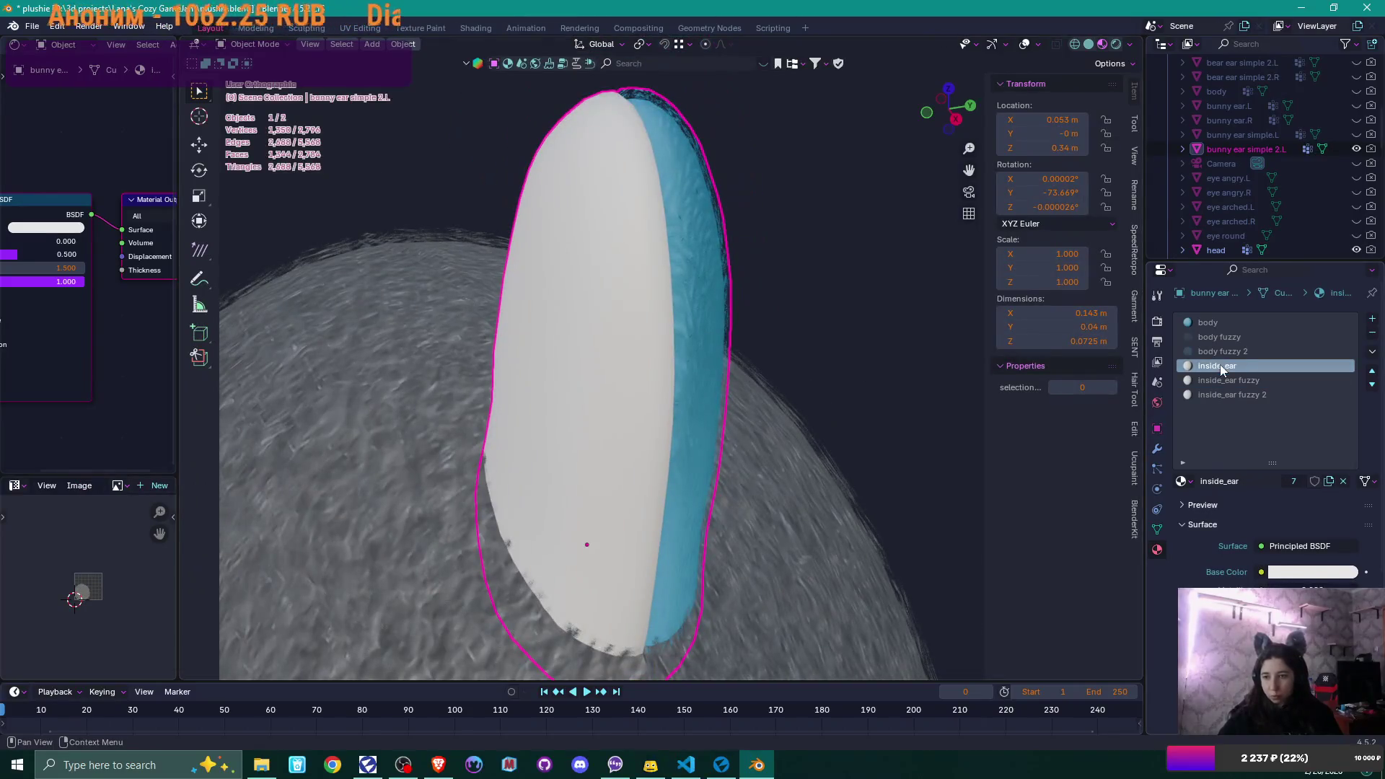
left_click(1183, 481)
scroll(1263, 555, "up", 5)
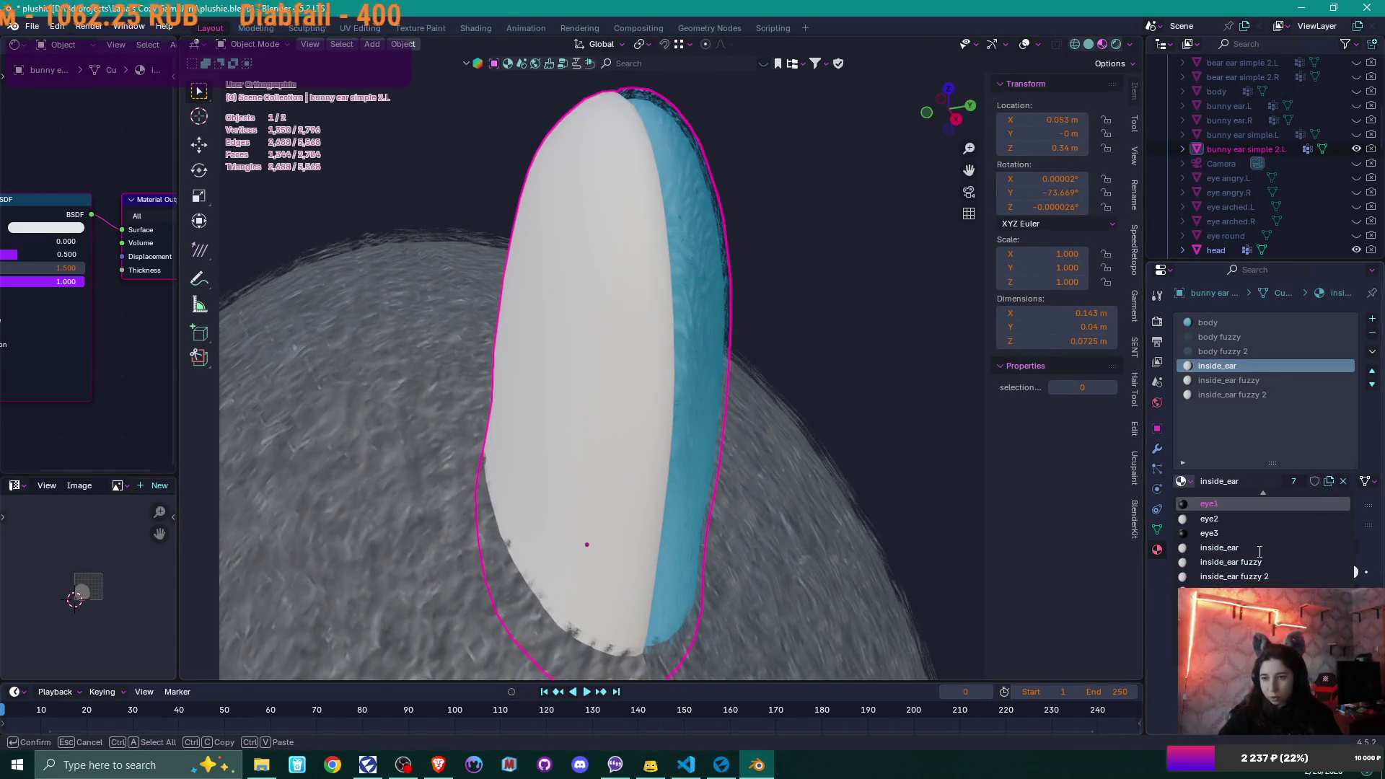
scroll(1258, 550, "up", 4)
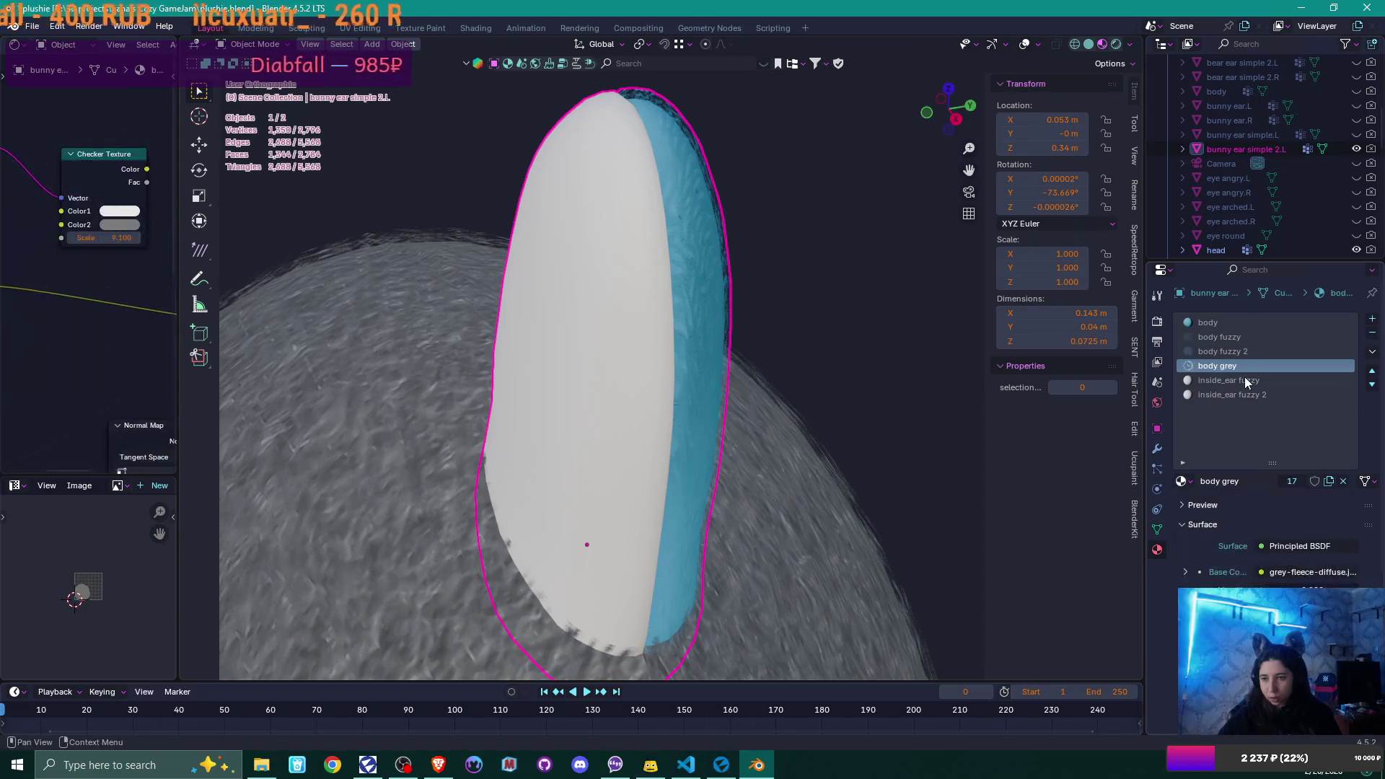
left_click(1251, 588)
- Replace the inside_ear fuzzy slot's material with body grey fuzzy
left_click(1228, 380)
left_click(1183, 481)
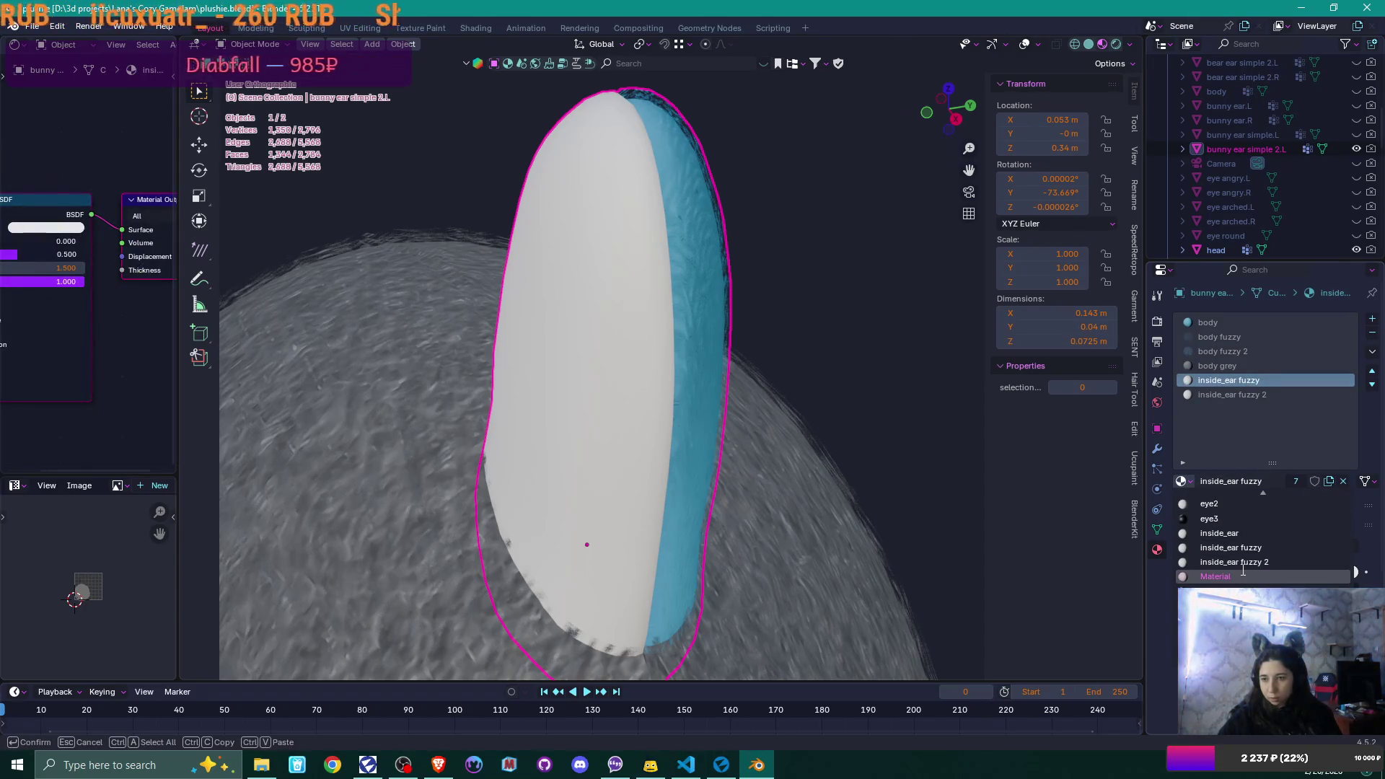
type("pink")
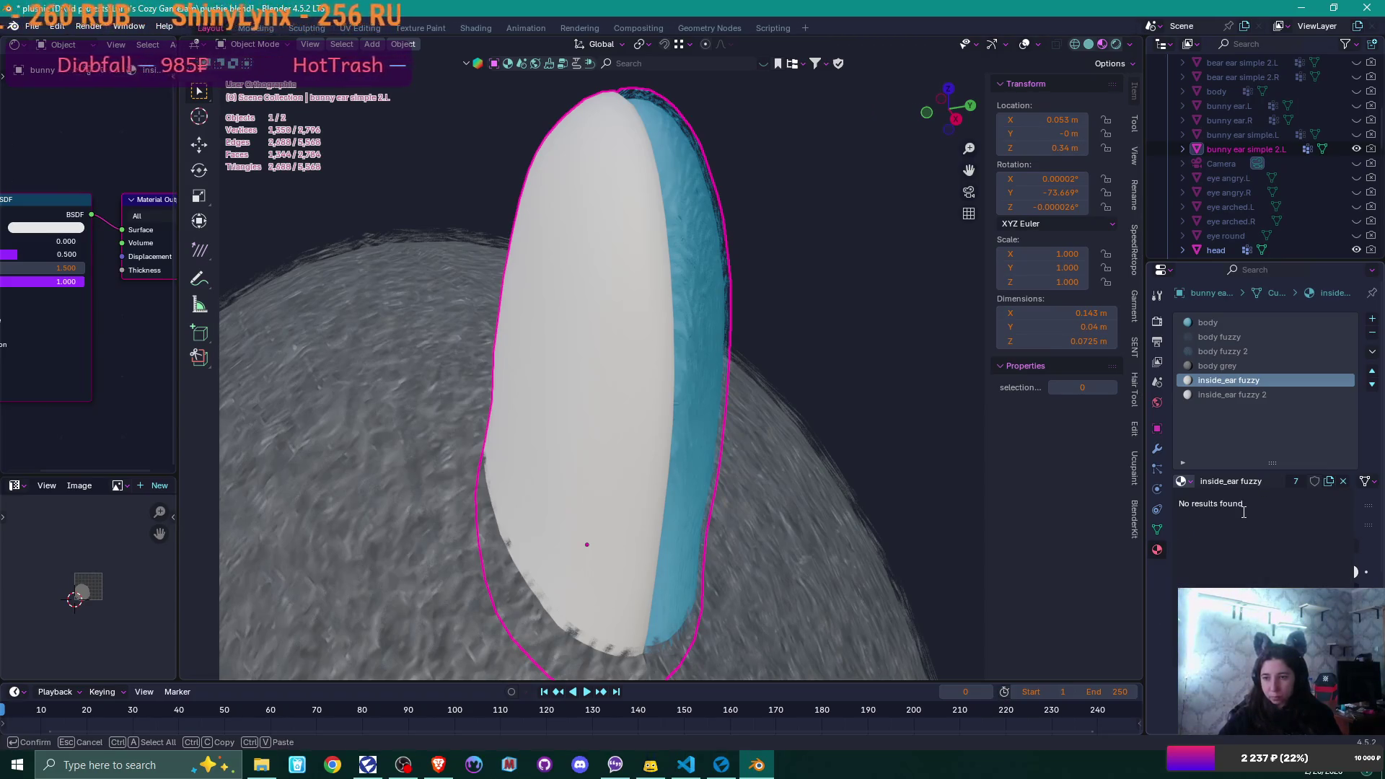
key("Escape")
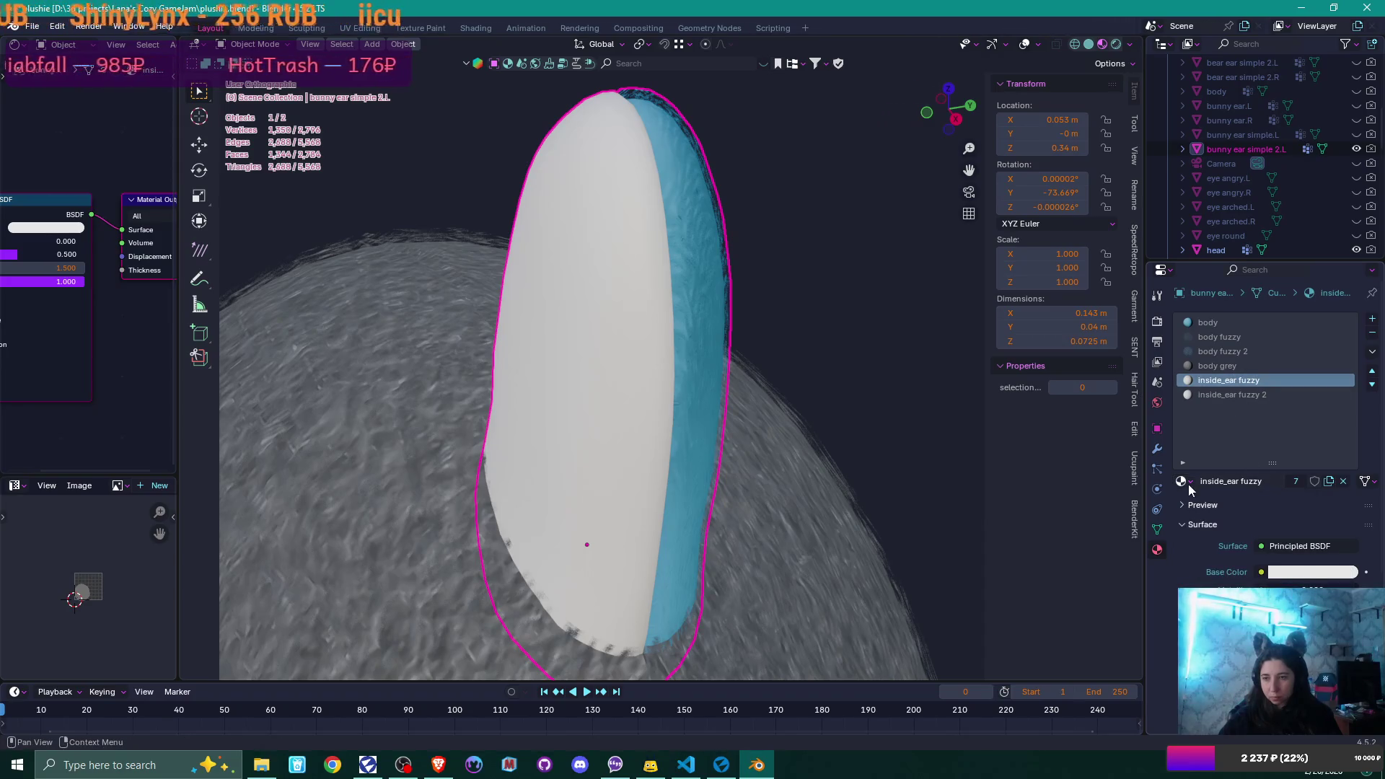
left_click(1188, 483)
type("pink")
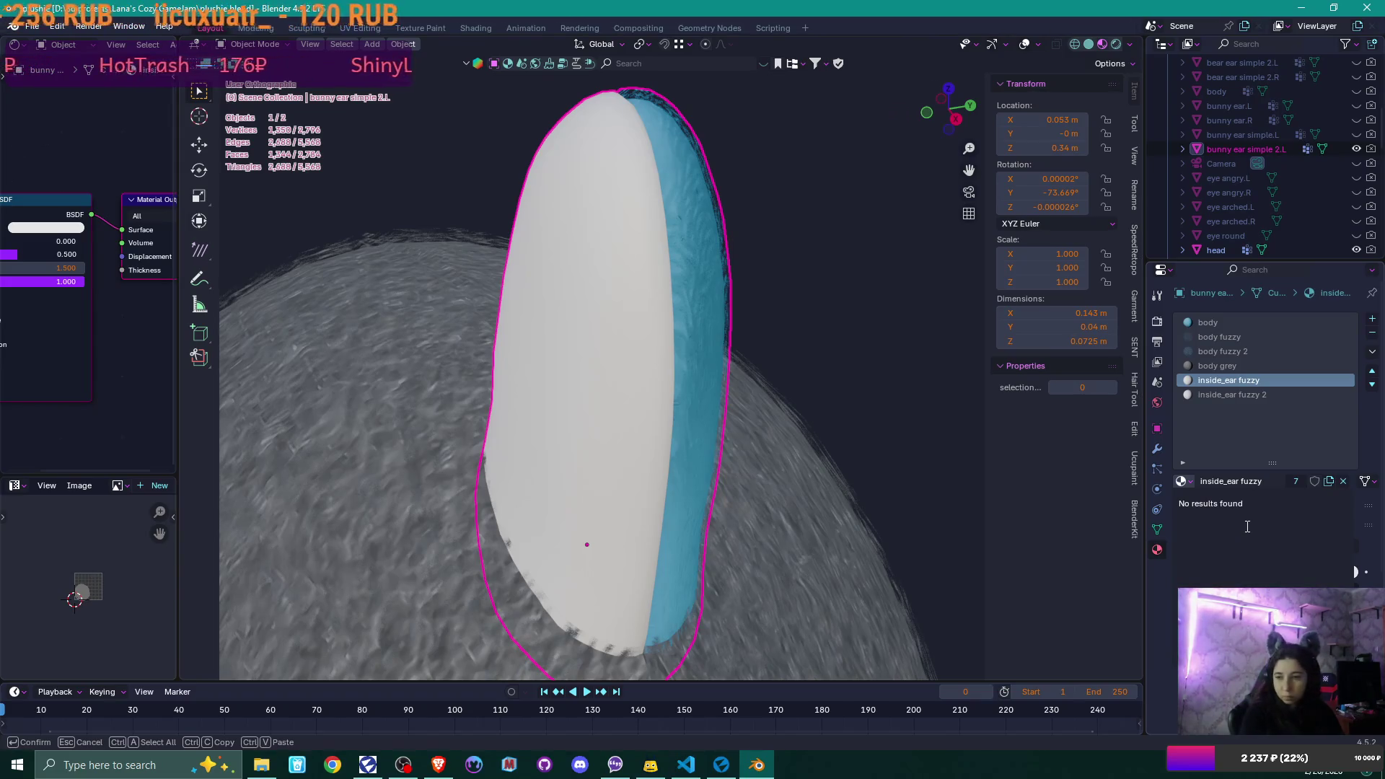
type("body")
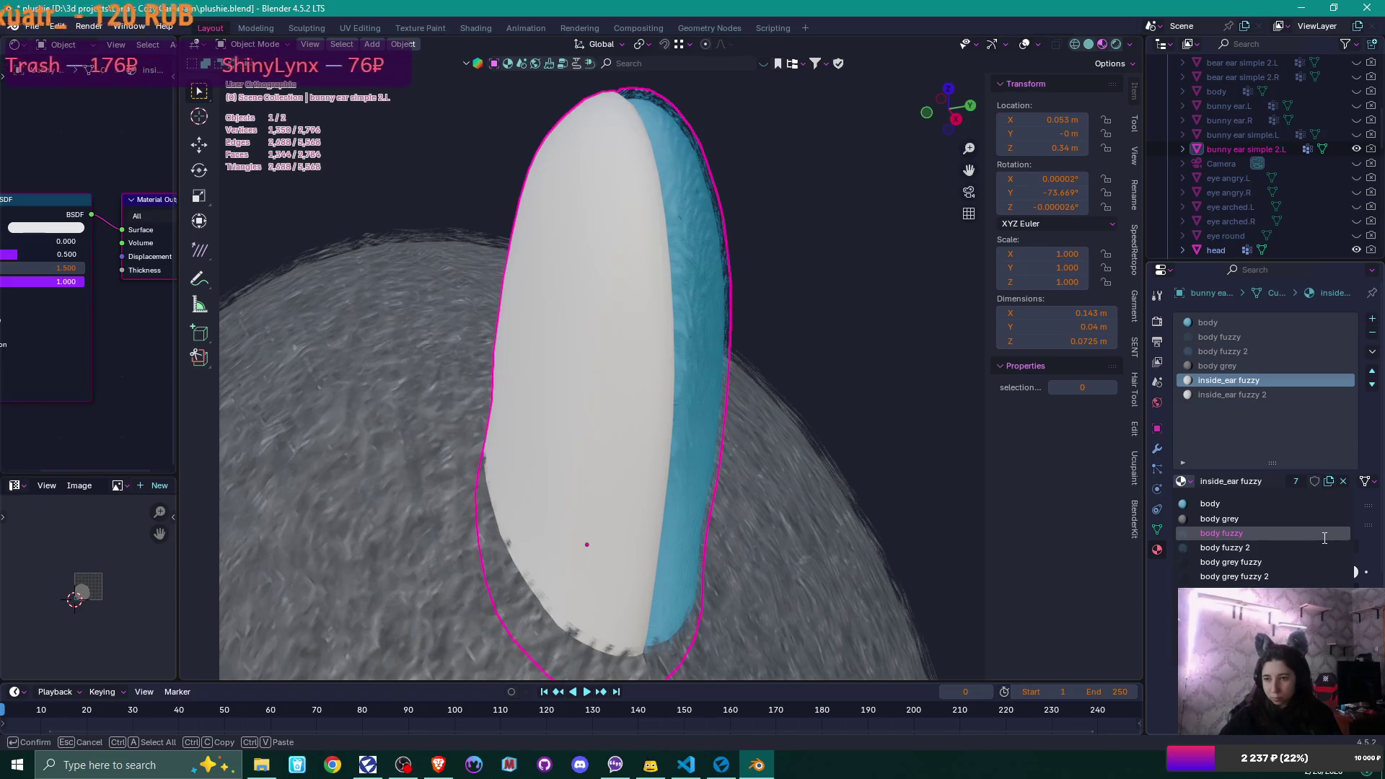
left_click(1283, 561)
- Replace the inside_ear fuzzy 2 slot's material with body grey fuzzy 2
left_click(1218, 395)
left_click(1181, 481)
scroll(1318, 542, "up", 10)
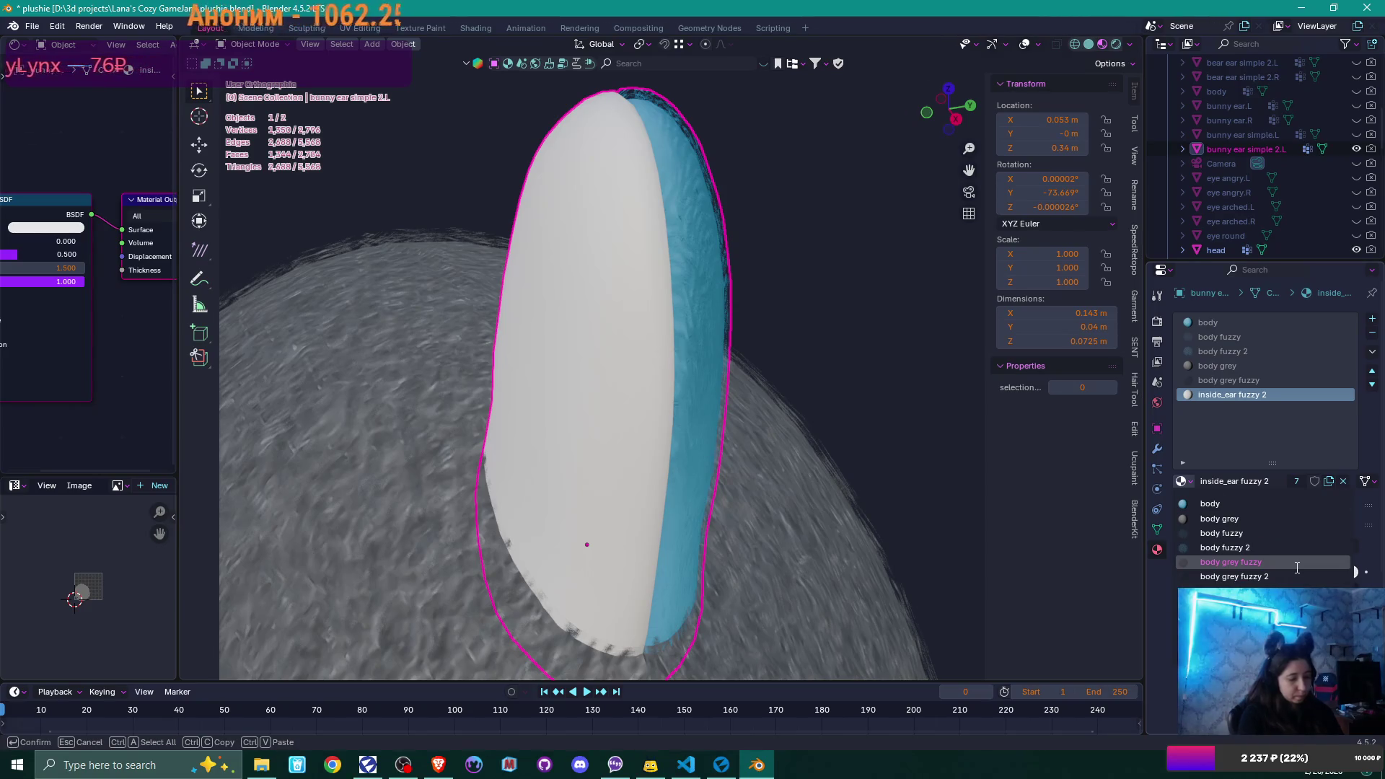
left_click(1291, 576)
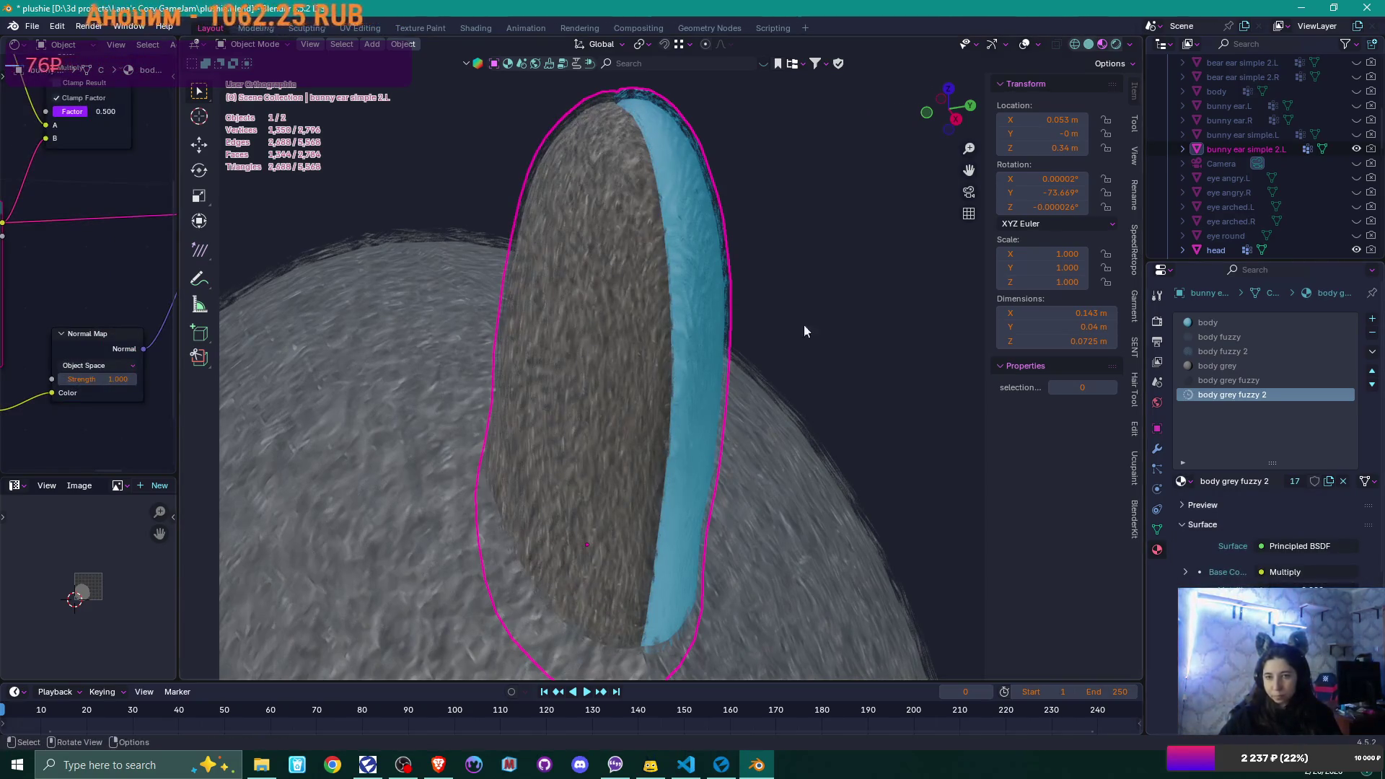
- Swap body grey, body grey fuzzy and body grey fuzzy 2 for belly, belly fuzzy and belly fuzzy 2
scroll(785, 322, "down", 5)
mouse_move(785, 321)
middle_mouse_down()
mouse_move(817, 362)
mouse_move(909, 343)
mouse_move(815, 371)
mouse_move(830, 375)
middle_mouse_up()
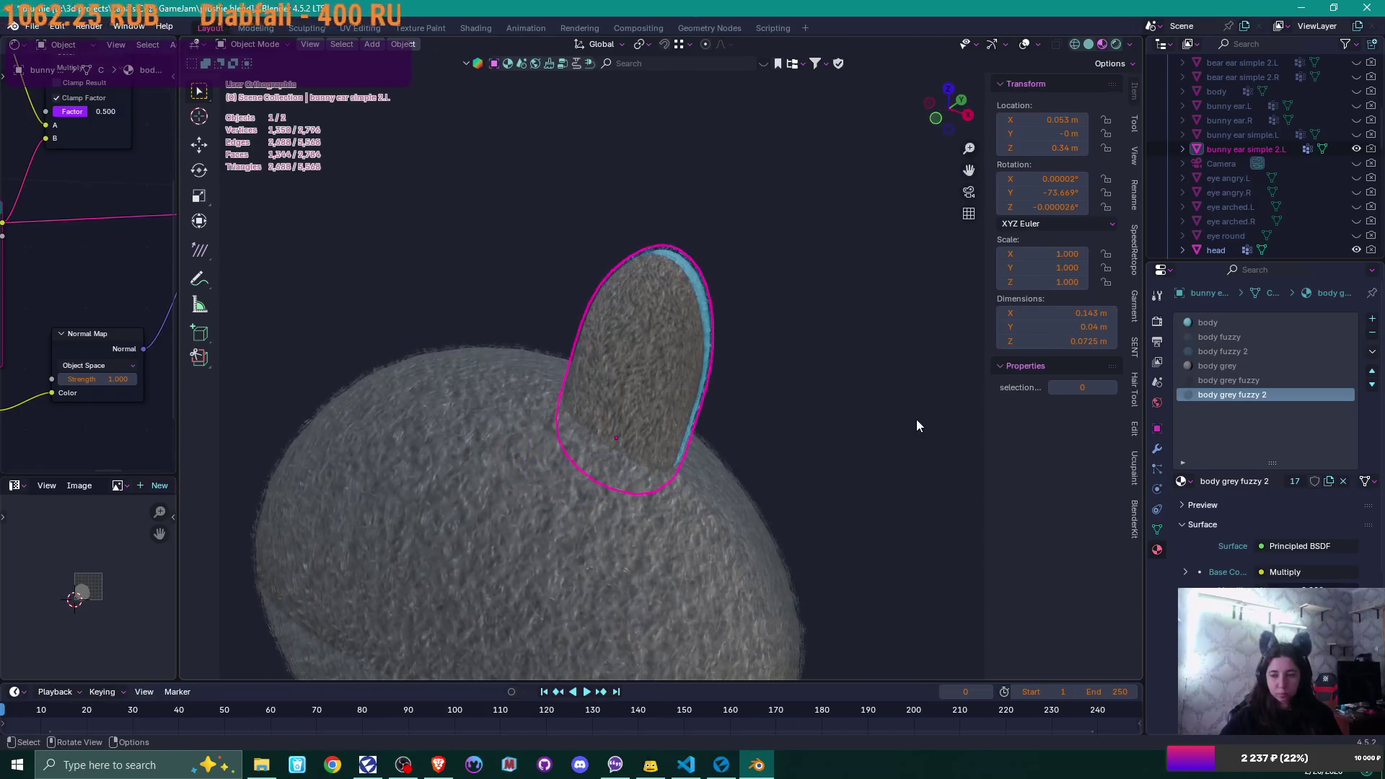
left_click(1211, 366)
left_click(1182, 481)
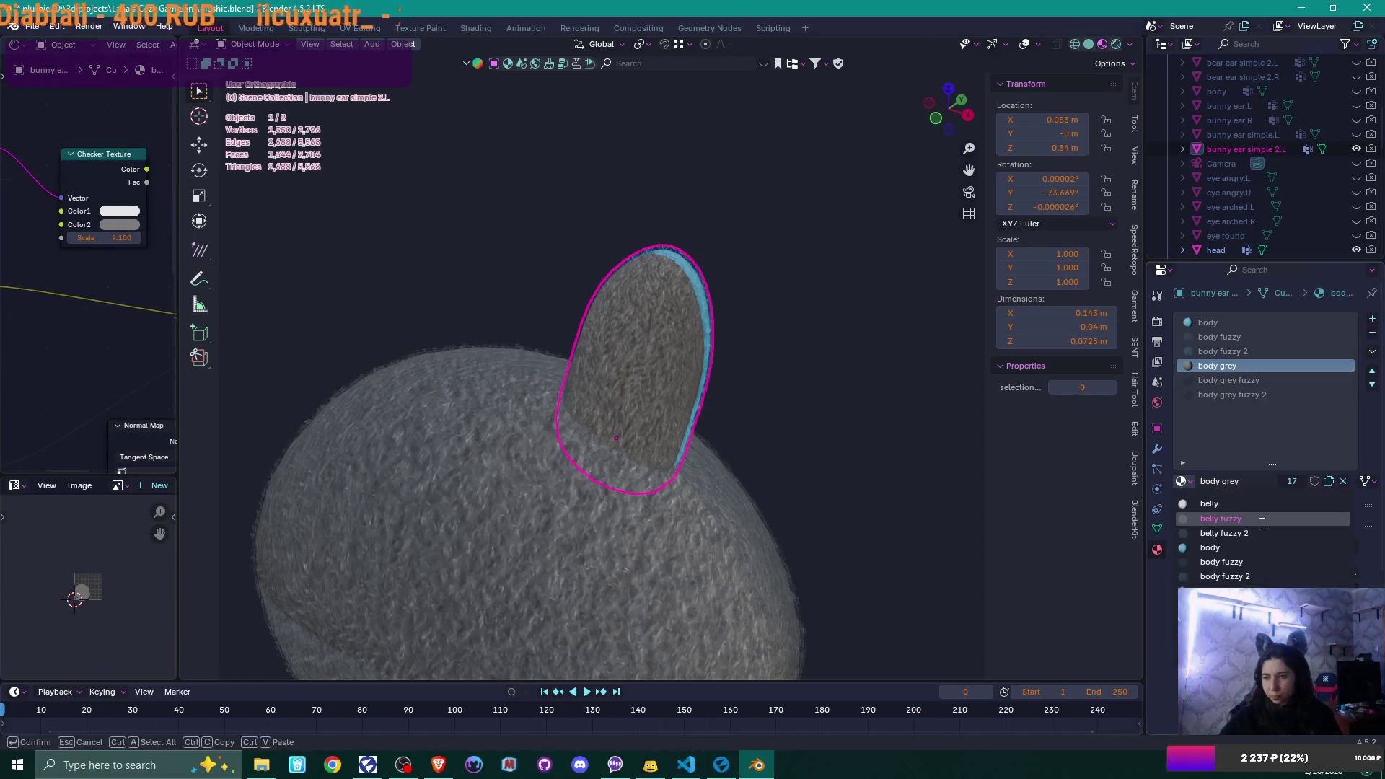
left_click(1252, 505)
left_click(1217, 380)
left_click(1183, 481)
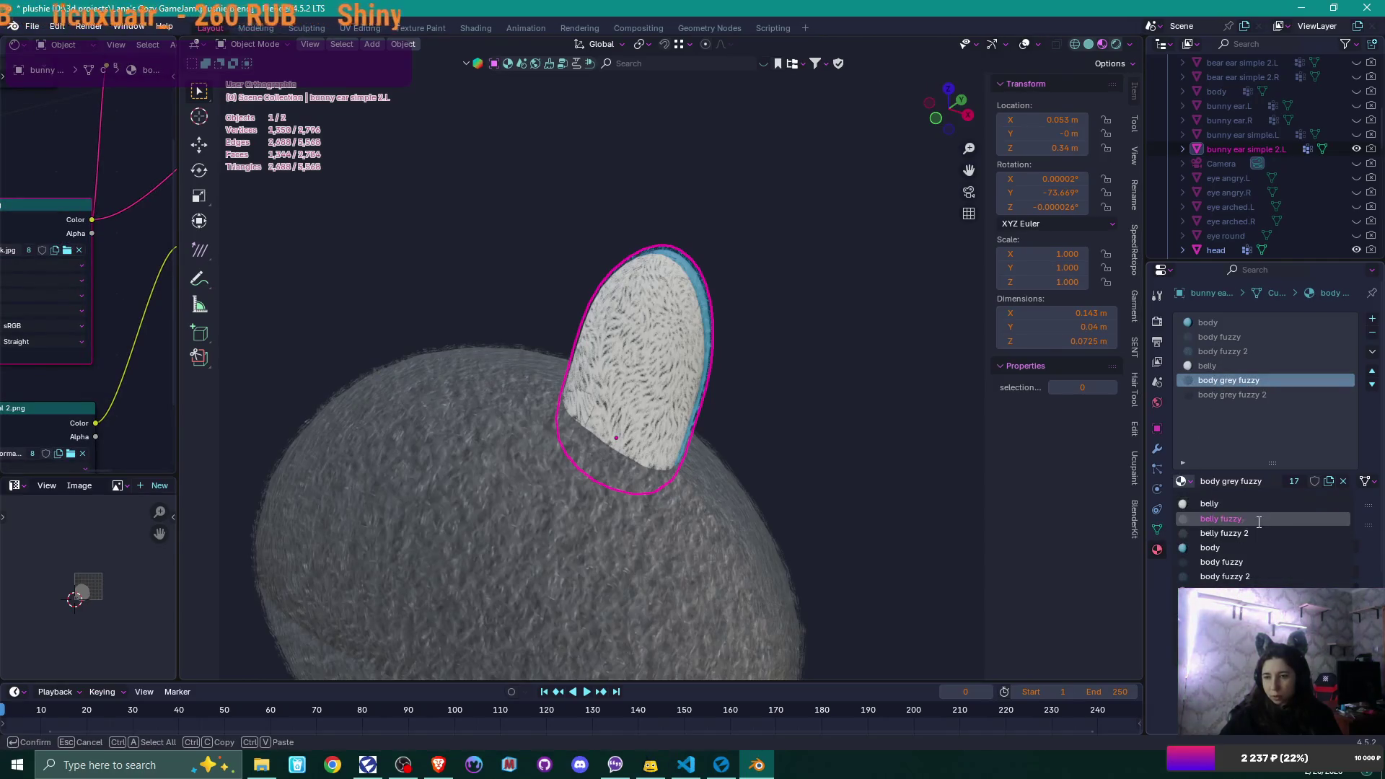
left_click(1259, 518)
left_click(1224, 396)
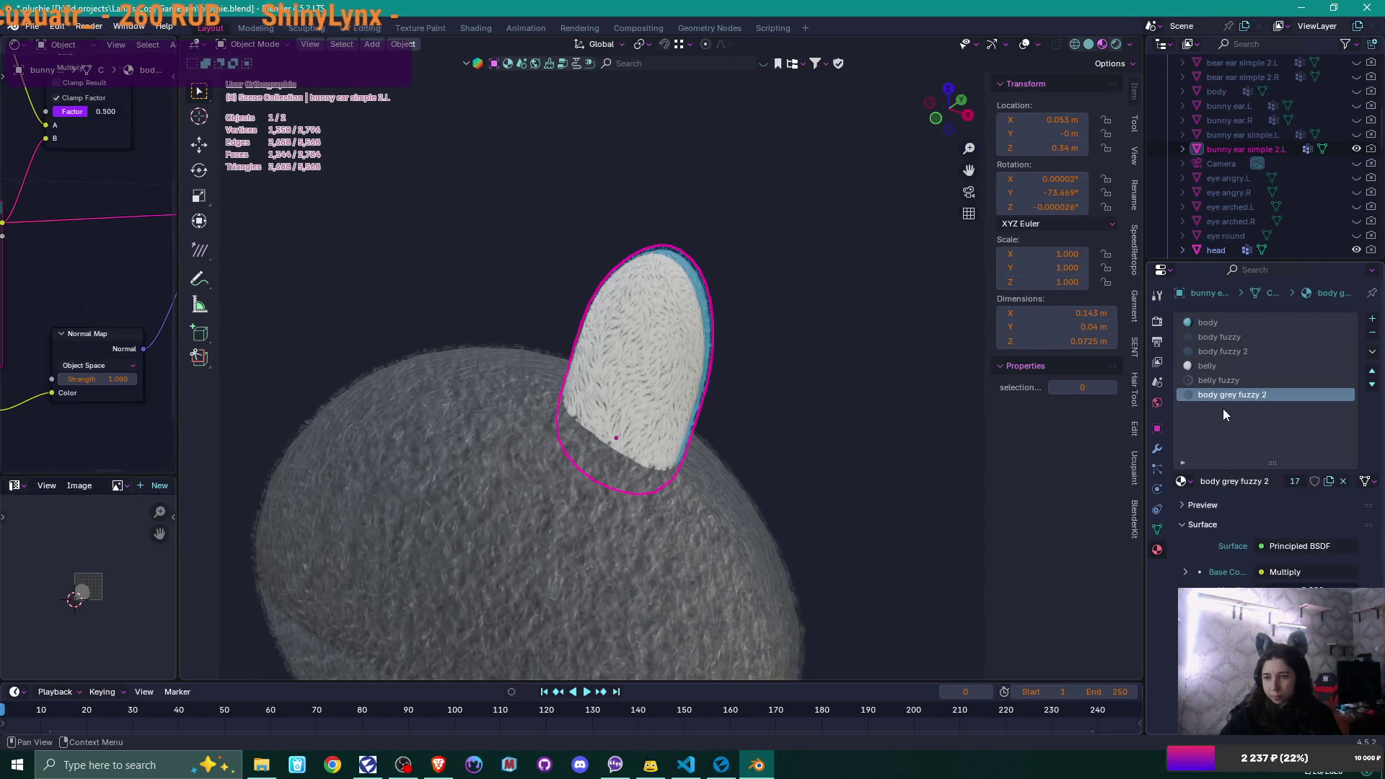
left_click(1186, 483)
left_click(1261, 530)
mouse_move(864, 362)
middle_mouse_down()
mouse_move(820, 383)
mouse_move(750, 343)
mouse_move(769, 371)
mouse_move(894, 394)
mouse_move(788, 411)
mouse_move(822, 405)
mouse_move(768, 447)
mouse_move(800, 393)
mouse_move(720, 439)
mouse_move(682, 434)
middle_mouse_up()
- Enter Edit Mode on the copied ear and inspect it around its base
scroll(847, 408, "up", 4)
scroll(793, 411, "up", 6)
key("Tab")
mouse_move(540, 489)
middle_mouse_down()
mouse_move(618, 433)
mouse_move(721, 440)
mouse_move(680, 479)
middle_mouse_up()
scroll(703, 405, "up", 3)
left_click(675, 480)
mouse_move(834, 495)
middle_mouse_down()
mouse_move(673, 495)
mouse_move(698, 473)
mouse_move(668, 427)
middle_mouse_up()
scroll(667, 427, "down", 6)
scroll(665, 426, "up", 6)
middle_click_drag(699, 426, 696, 549)
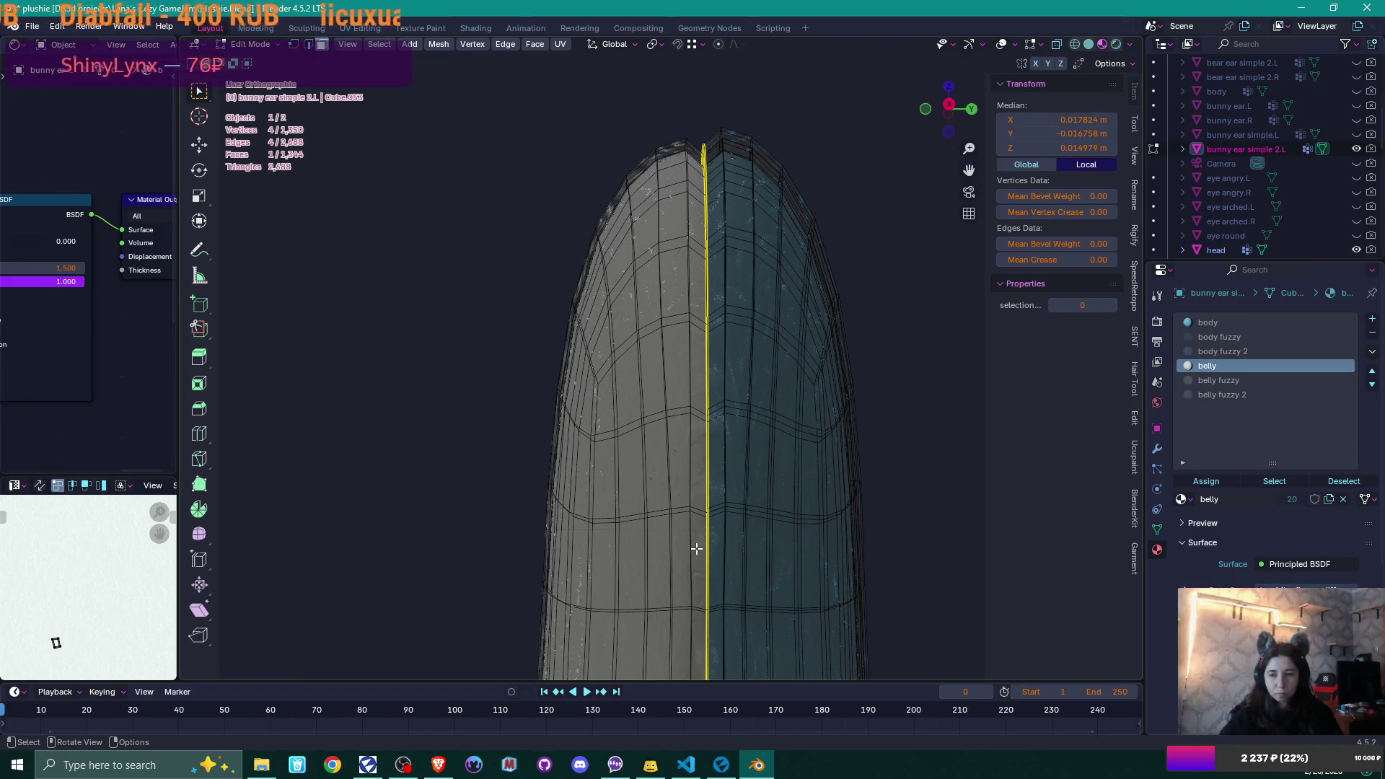
scroll(736, 542, "down", 2)
- Show the Modifier Properties, which list no modifiers, and clear the mesh selection
left_click(1160, 449)
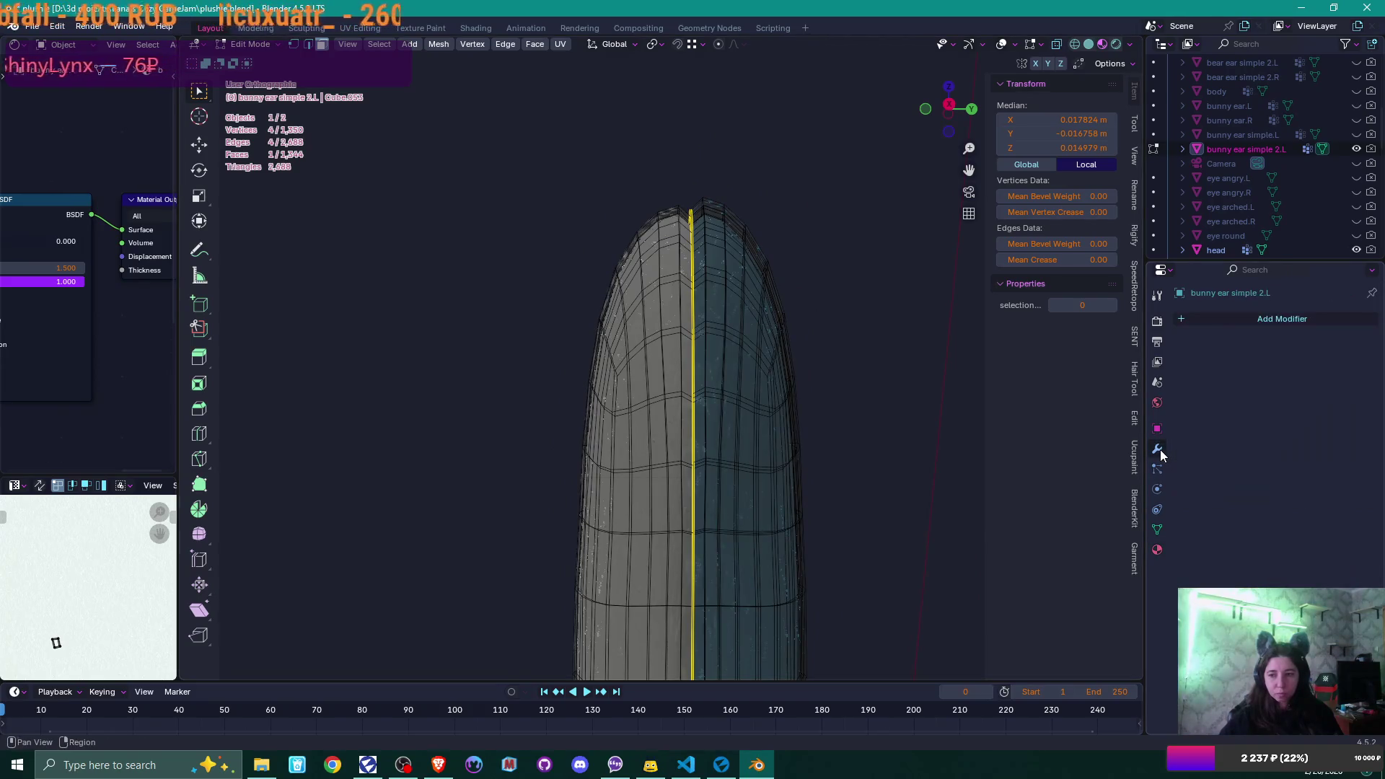
left_click(877, 455)
scroll(878, 455, "down", 5)
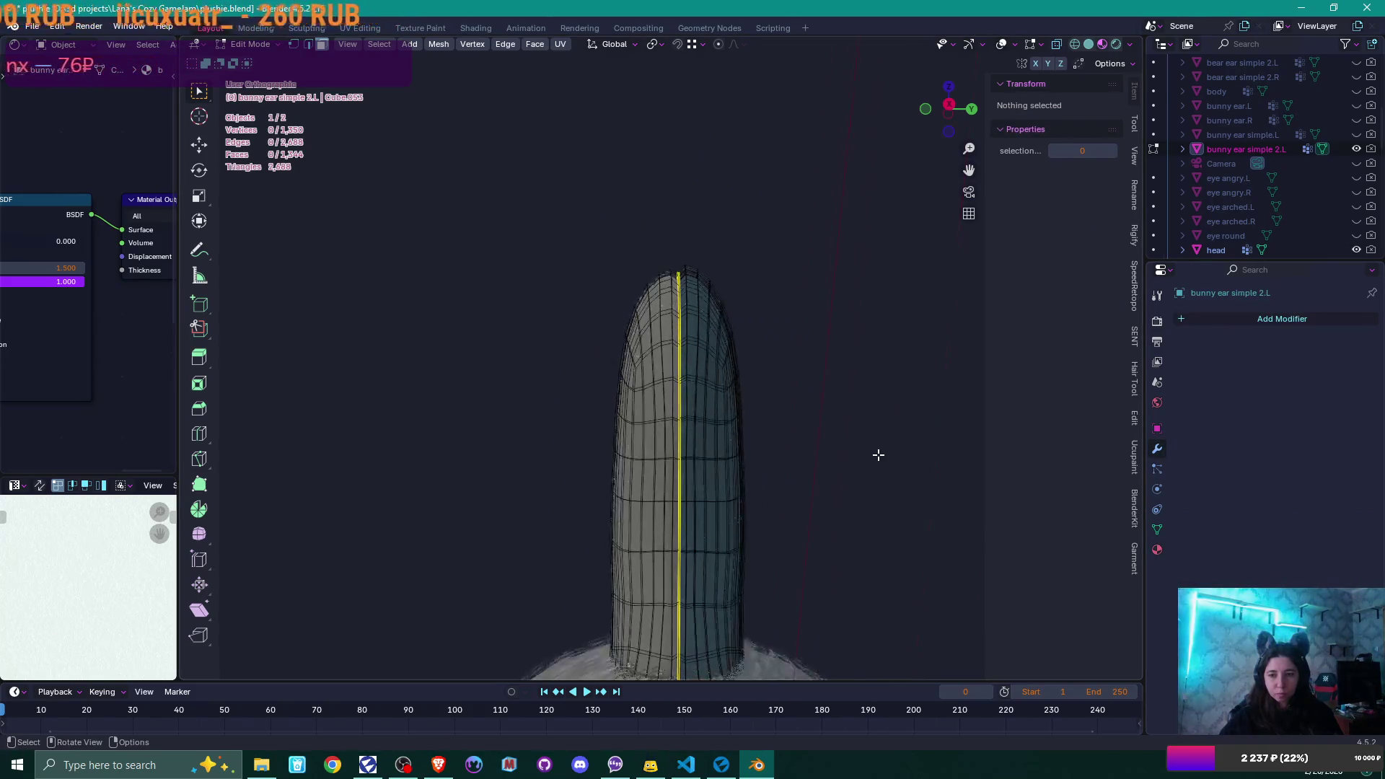
mouse_move(878, 455)
middle_mouse_down()
mouse_move(911, 509)
mouse_move(863, 470)
mouse_move(838, 268)
middle_mouse_up()
scroll(899, 516, "up", 3)
scroll(840, 278, "up", 4)
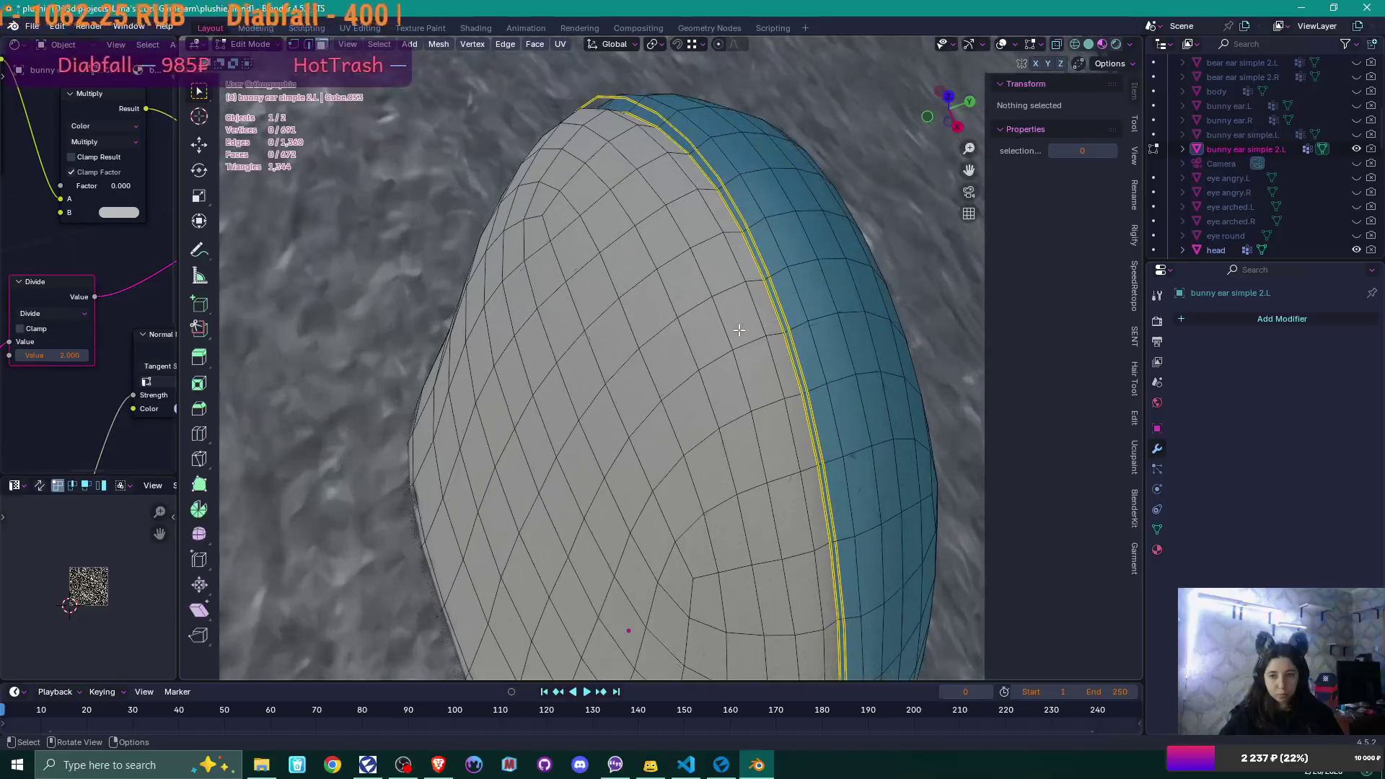
- Select all faces of the ear's extra outer shell with select linked
left_click(738, 210, "alt")
key("ctrl+l")
key("alt+j")
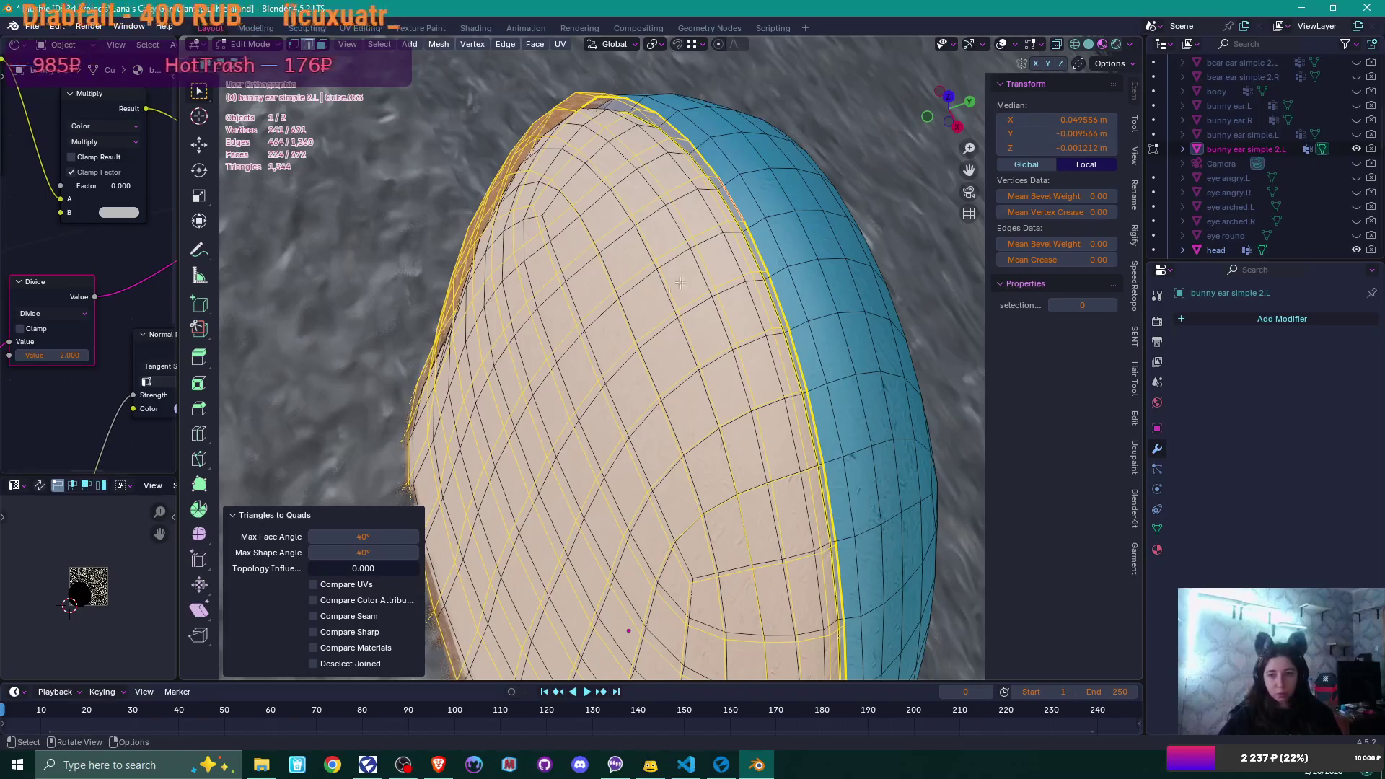
left_click(612, 325)
key("3")
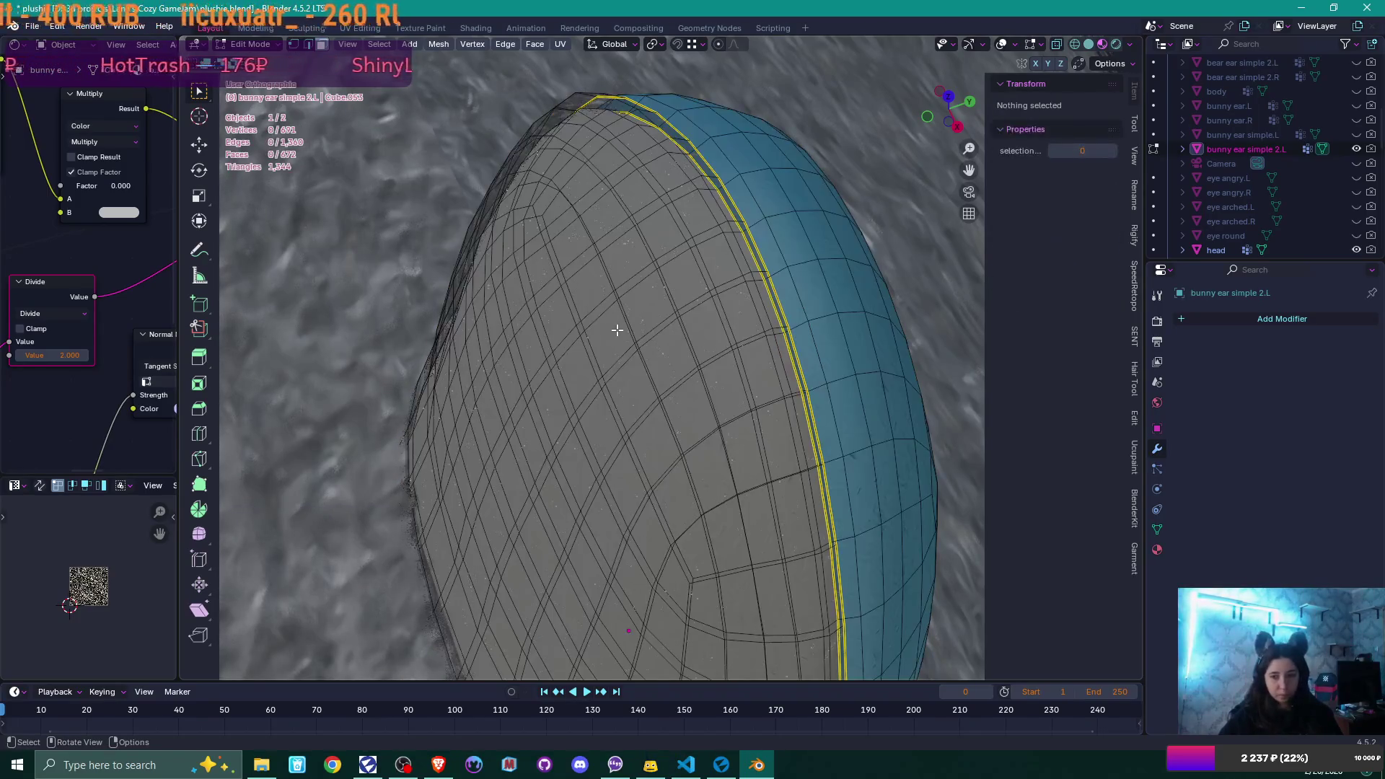
left_click(614, 326)
key("ctrl+l")
- Delete the selected shell faces, leaving 448 faces, and orbit to check the ear
key("x")
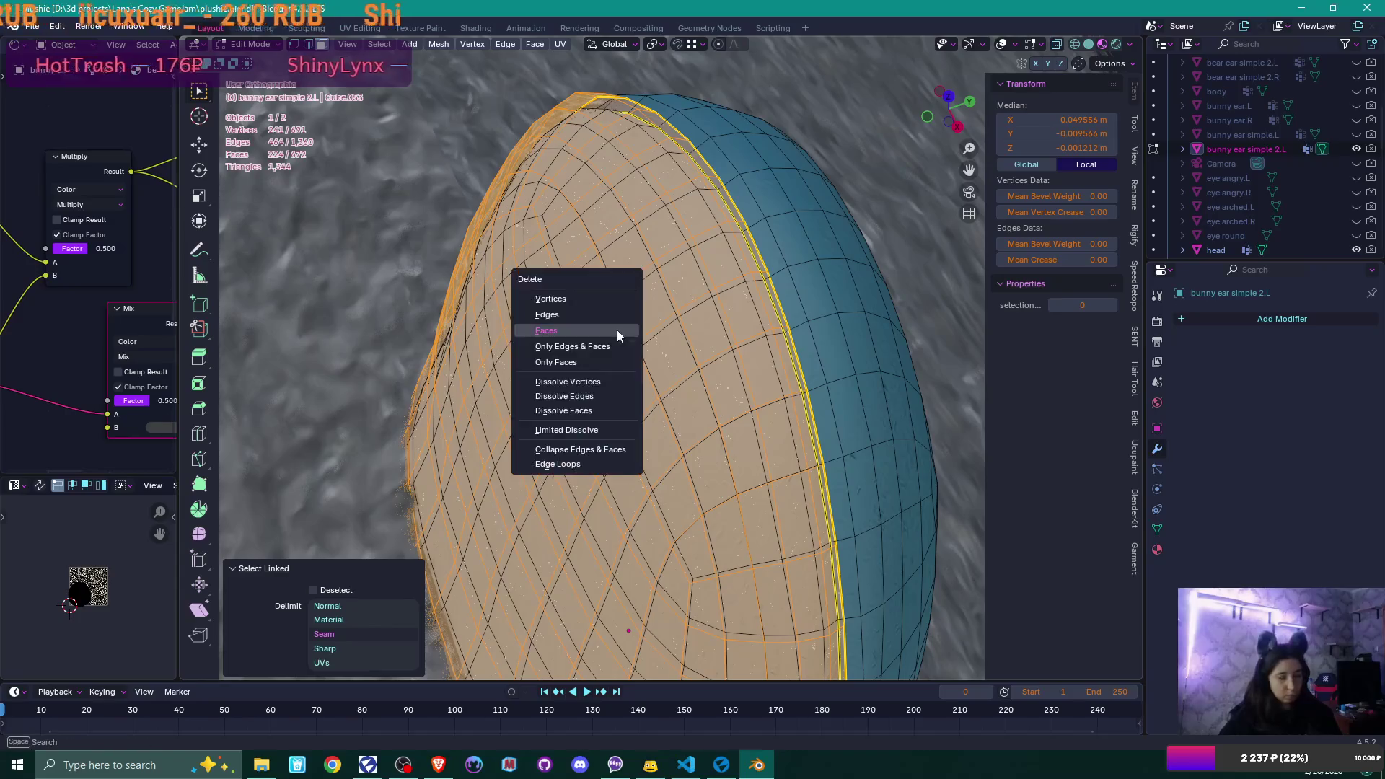
left_click(617, 330)
middle_click_drag(617, 330, 678, 347)
scroll(685, 349, "down", 3)
scroll(692, 355, "up", 5)
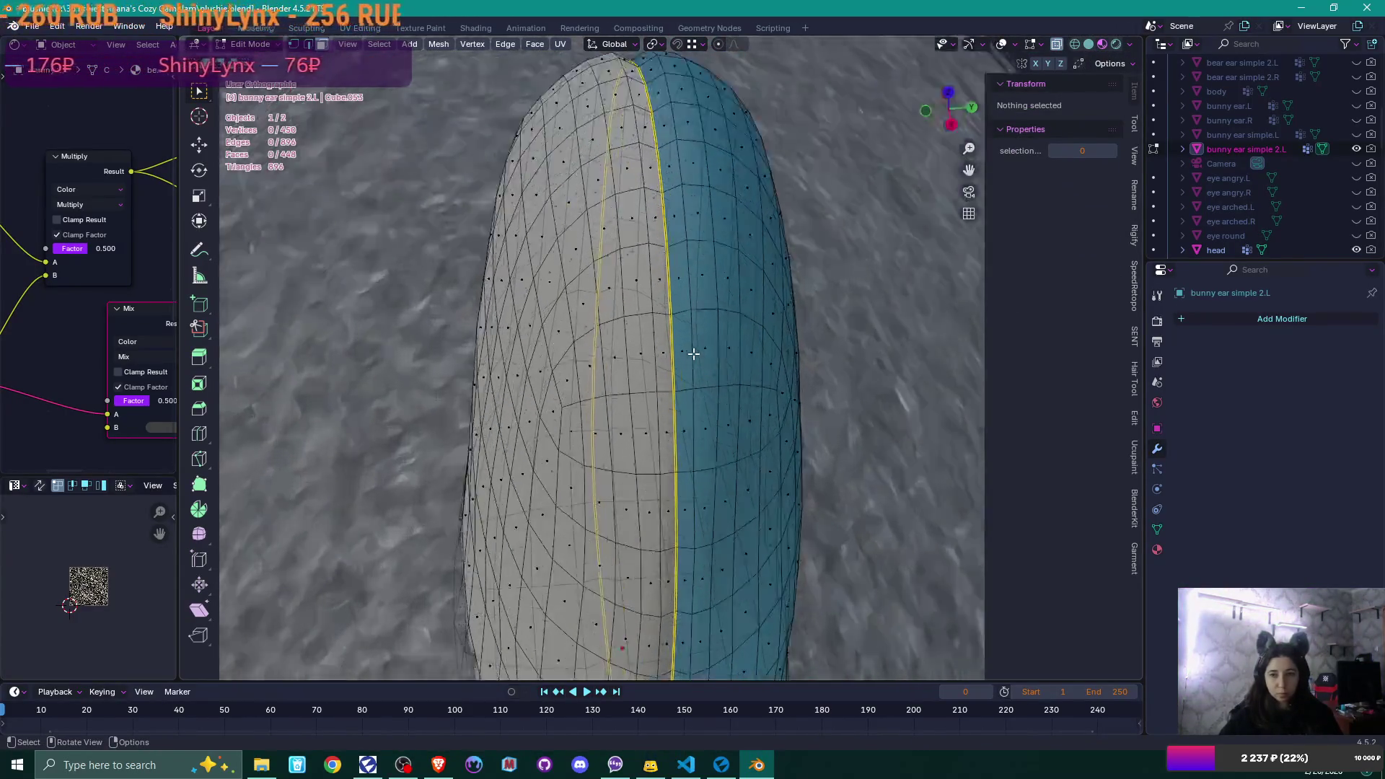
mouse_move(705, 349)
middle_mouse_down()
mouse_move(772, 336)
mouse_move(680, 284)
mouse_move(703, 255)
mouse_move(850, 287)
mouse_move(855, 317)
mouse_move(706, 367)
middle_mouse_up()
scroll(782, 267, "down", 4)
scroll(844, 312, "down", 3)
- Duplicate the whole ear in place and extrude the copy about 0.002 m outward along its normals
key("a")
key("KP_1")
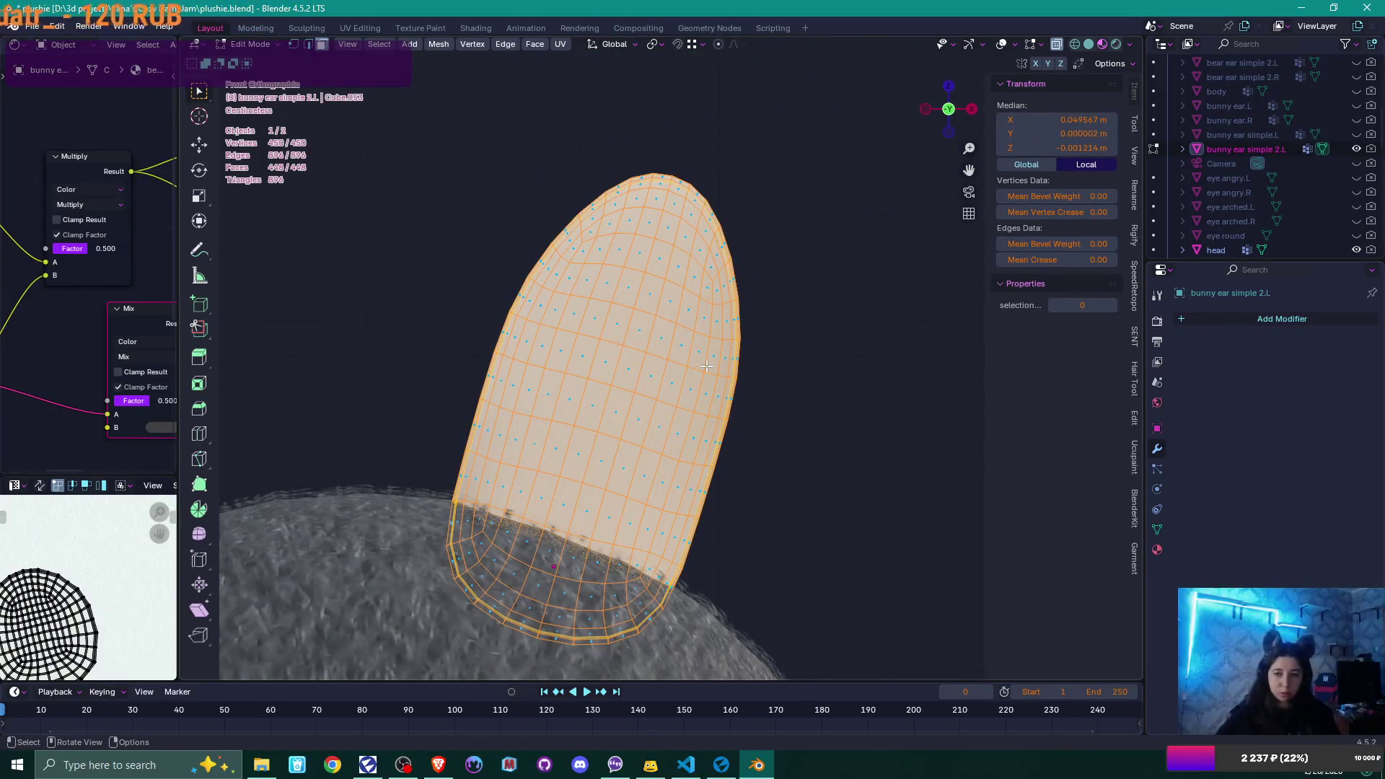
key("shift+d")
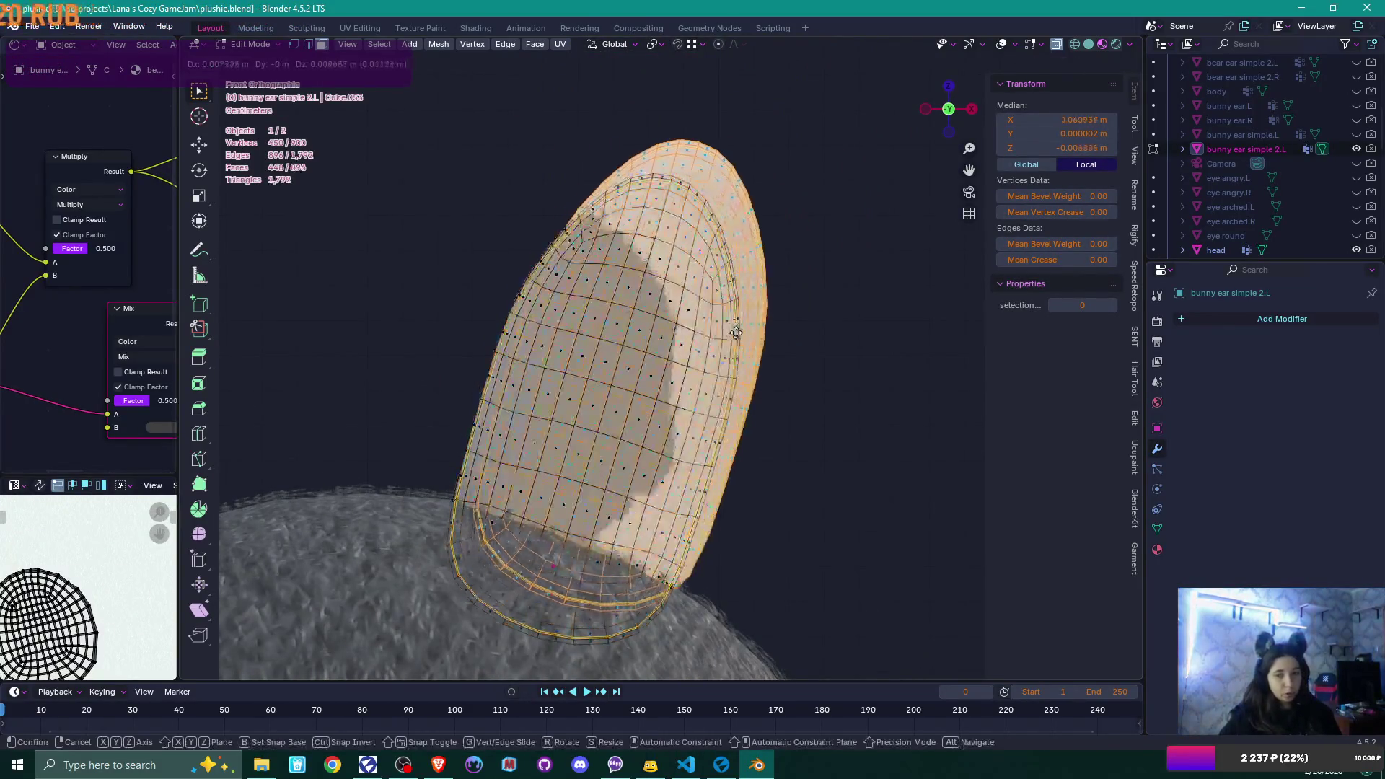
key("Escape")
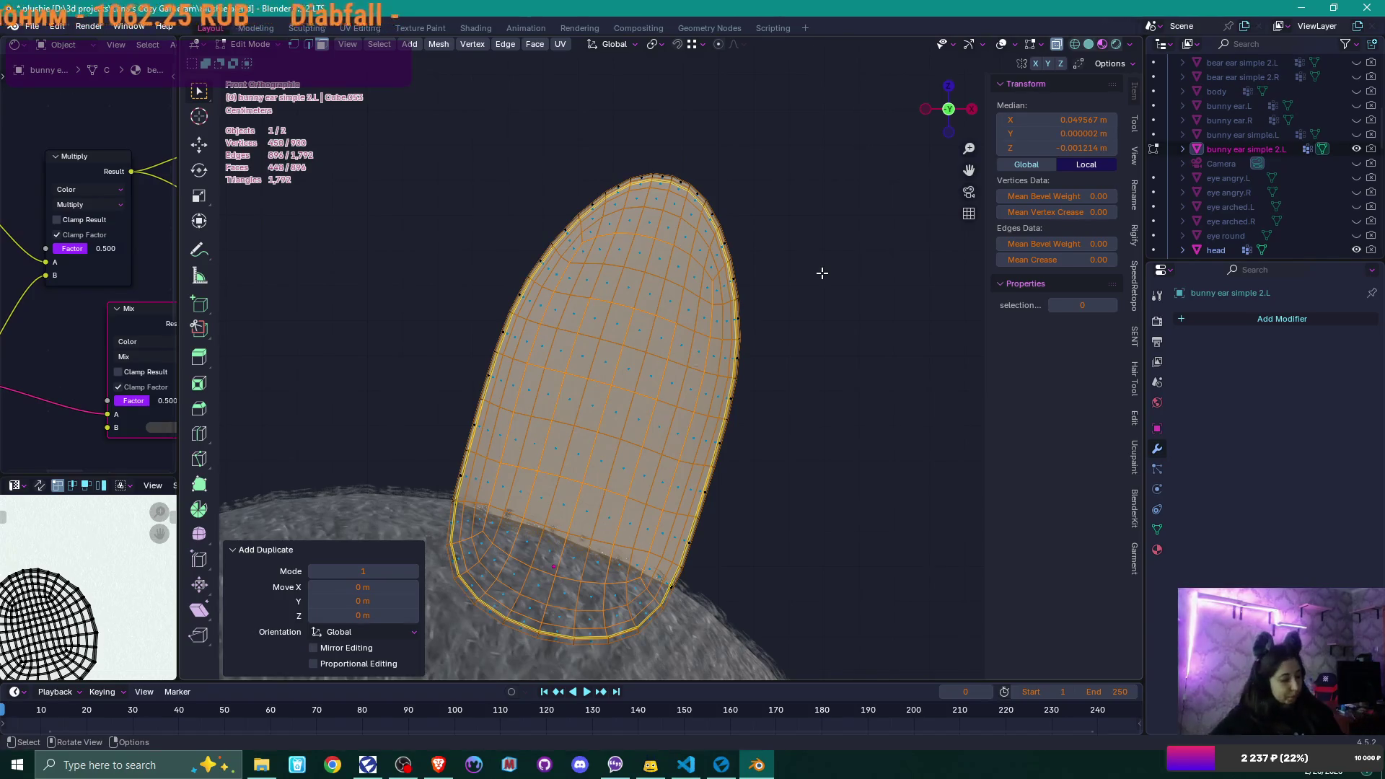
key("alt+e")
left_click(822, 289)
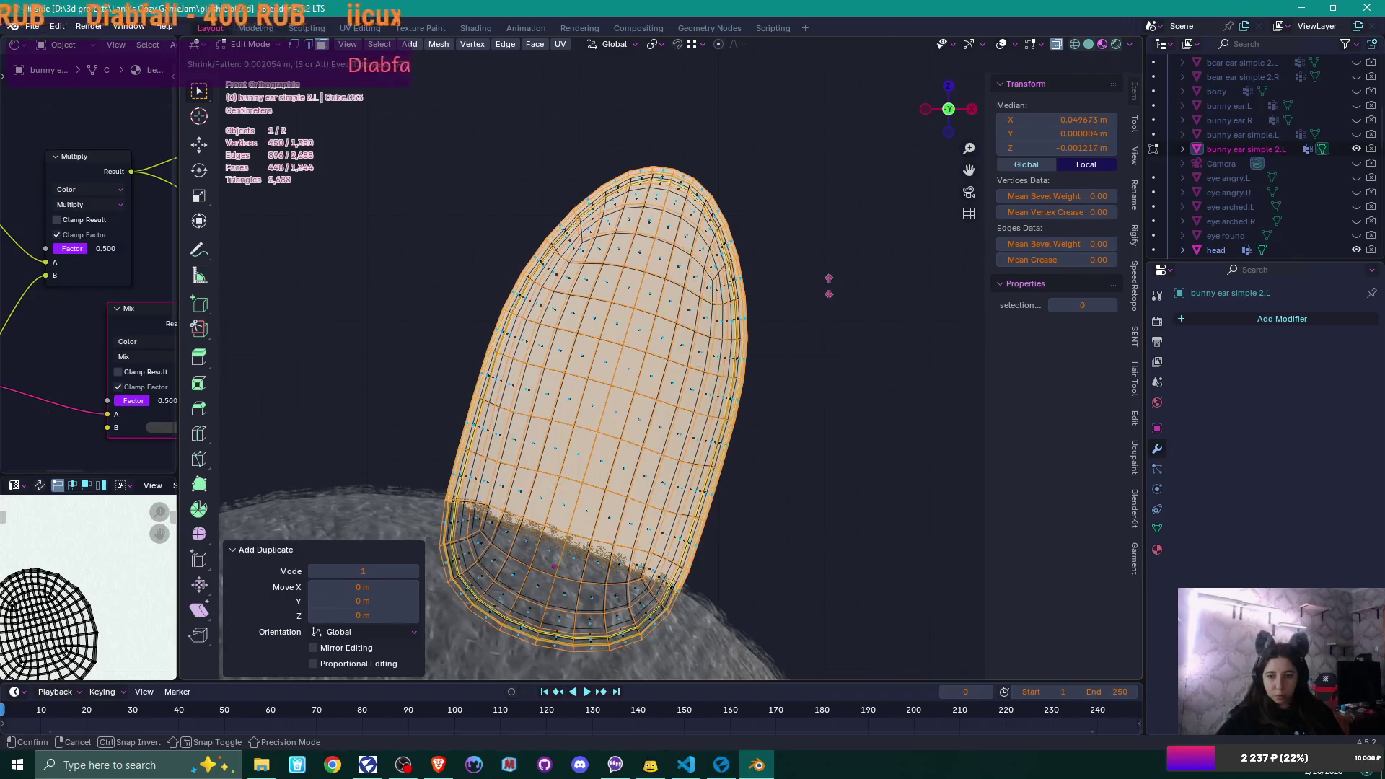
left_click(829, 286)
scroll(828, 300, "up", 4)
mouse_move(835, 309)
middle_mouse_down()
mouse_move(816, 318)
mouse_move(863, 300)
mouse_move(884, 269)
mouse_move(844, 290)
mouse_move(893, 313)
mouse_move(886, 325)
mouse_move(915, 331)
mouse_move(958, 288)
mouse_move(992, 301)
mouse_move(939, 362)
mouse_move(899, 375)
mouse_move(838, 380)
mouse_move(779, 333)
mouse_move(818, 366)
middle_mouse_up()
left_click(848, 310)
scroll(842, 288, "up", 3)
- Assign the belly fuzzy material to the ear's front island
left_click(603, 368)
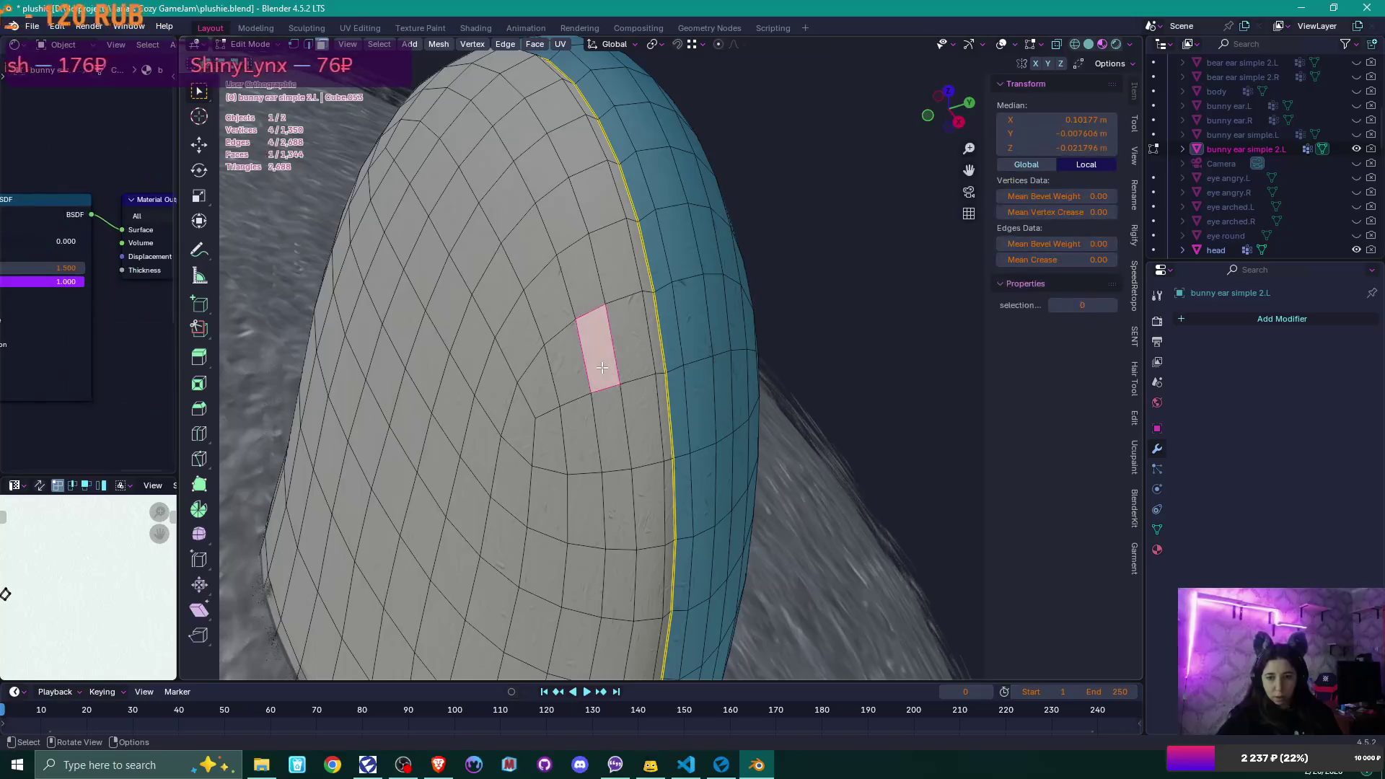
key("ctrl+l")
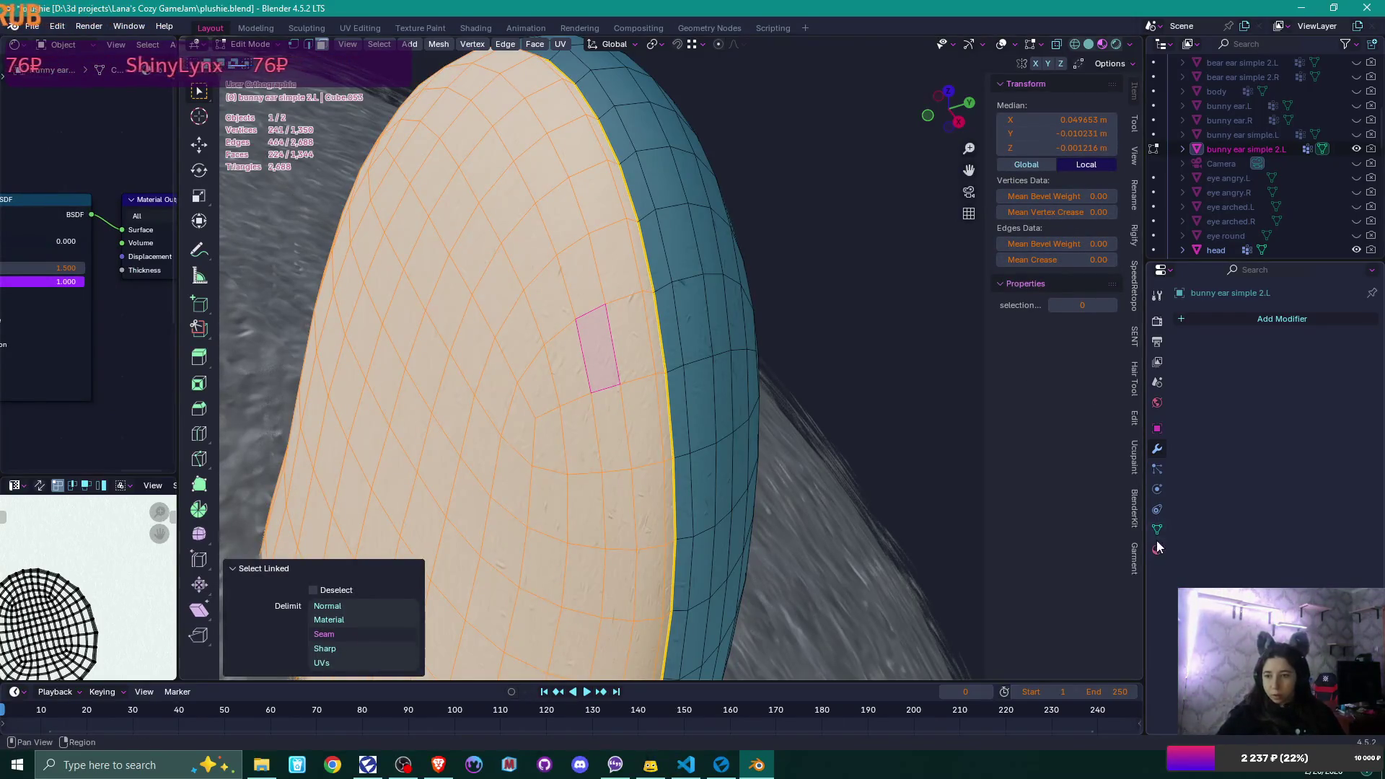
left_click(1157, 545)
left_click(1243, 381)
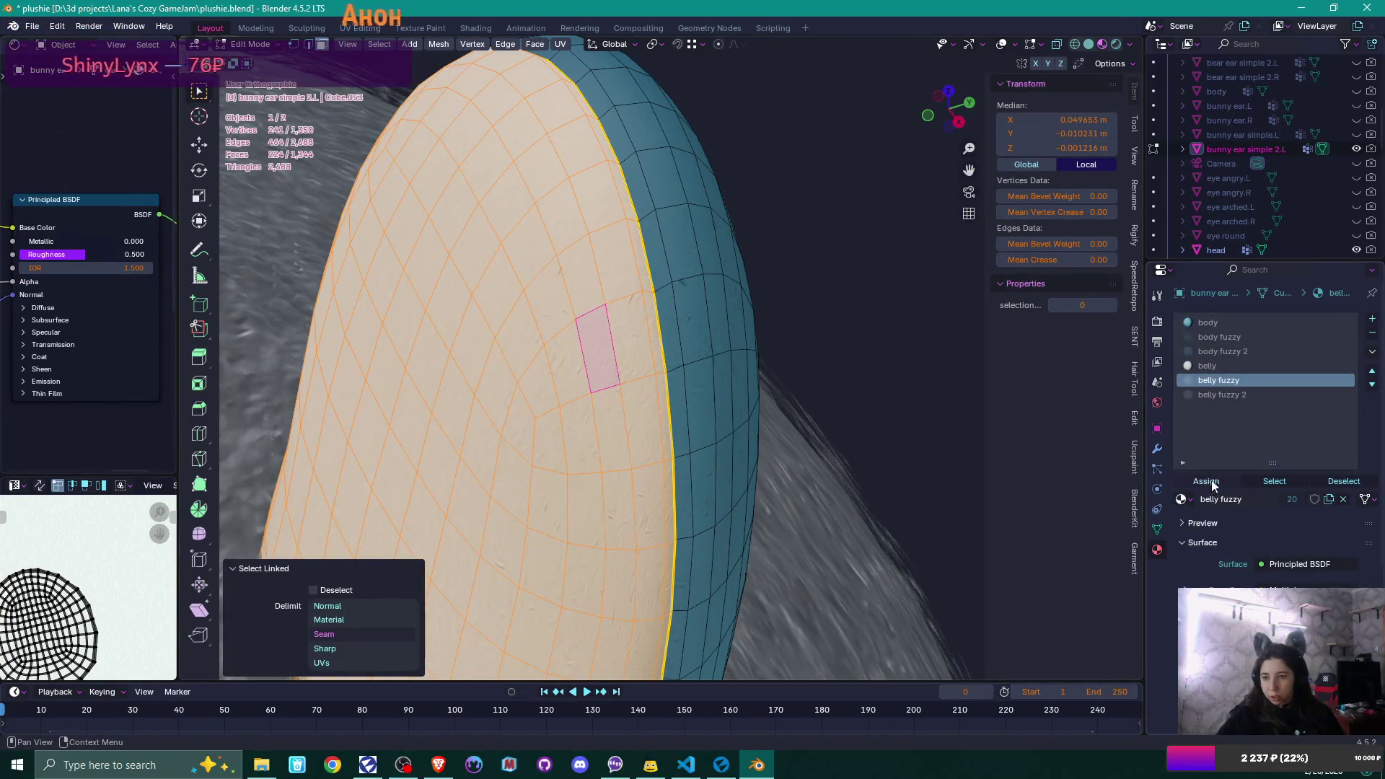
left_click(1205, 481)
- Assign the body fuzzy material to the ear's rim island
left_click(737, 371)
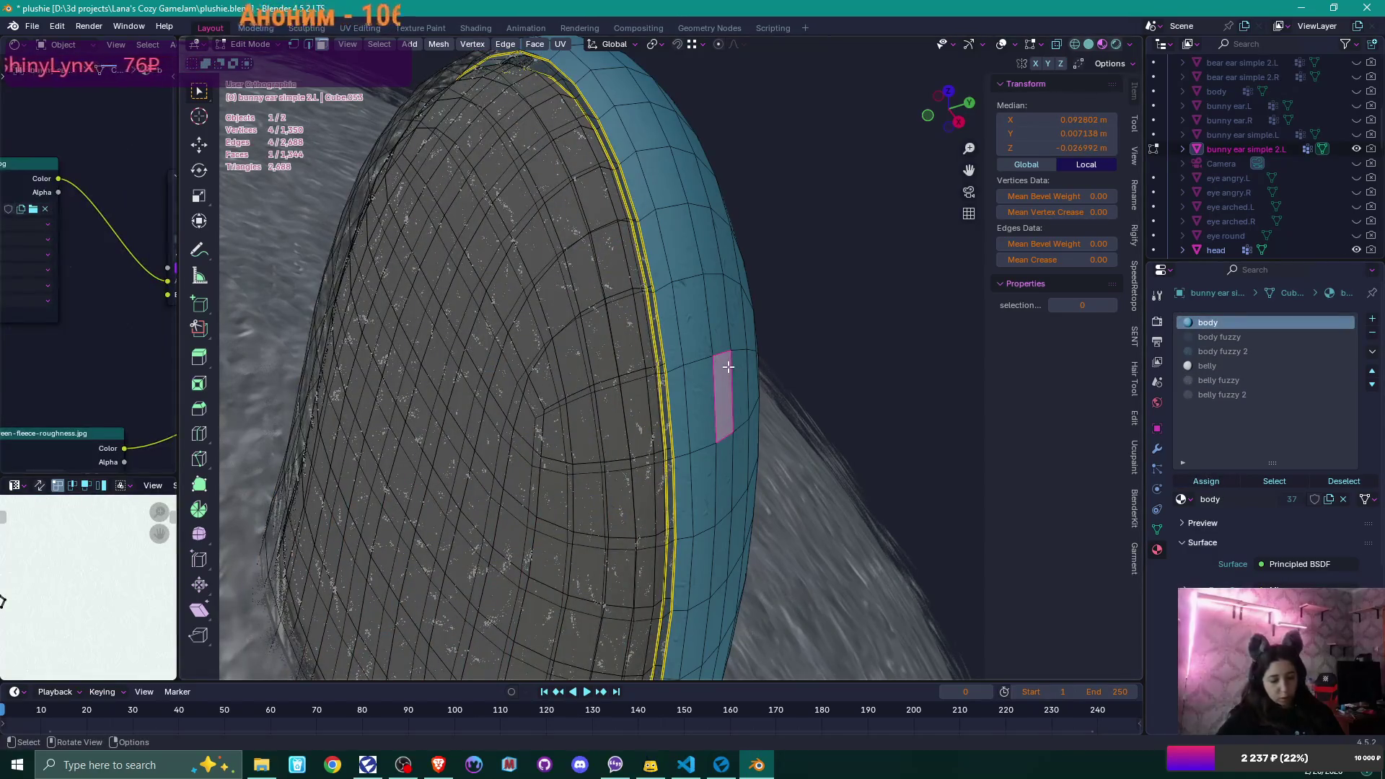
key("l")
left_click(1243, 336)
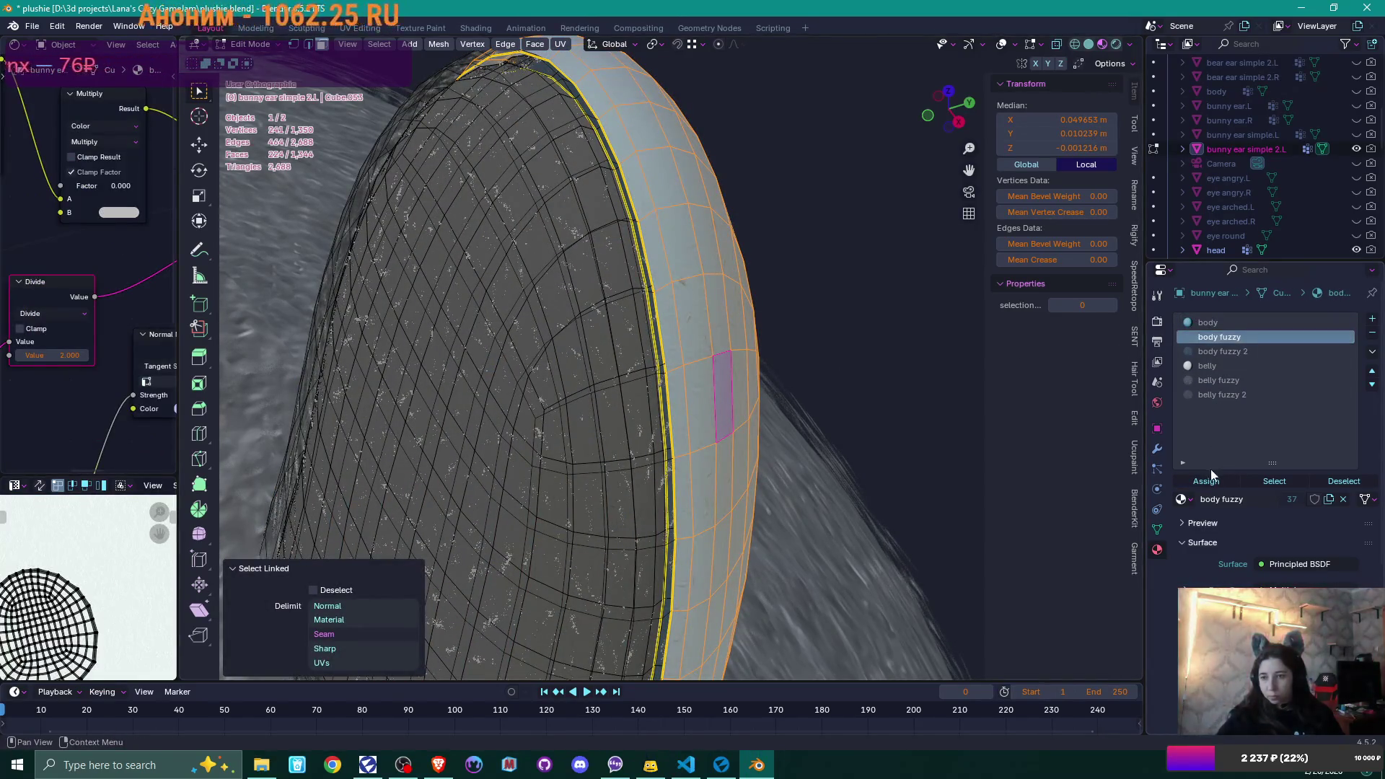
left_click(1215, 482)
- Select both seam-bounded islands of the shell, hide them, and enable X-ray
left_click(851, 368)
mouse_move(887, 374)
middle_mouse_down()
mouse_move(820, 383)
mouse_move(841, 365)
mouse_move(597, 316)
middle_mouse_up()
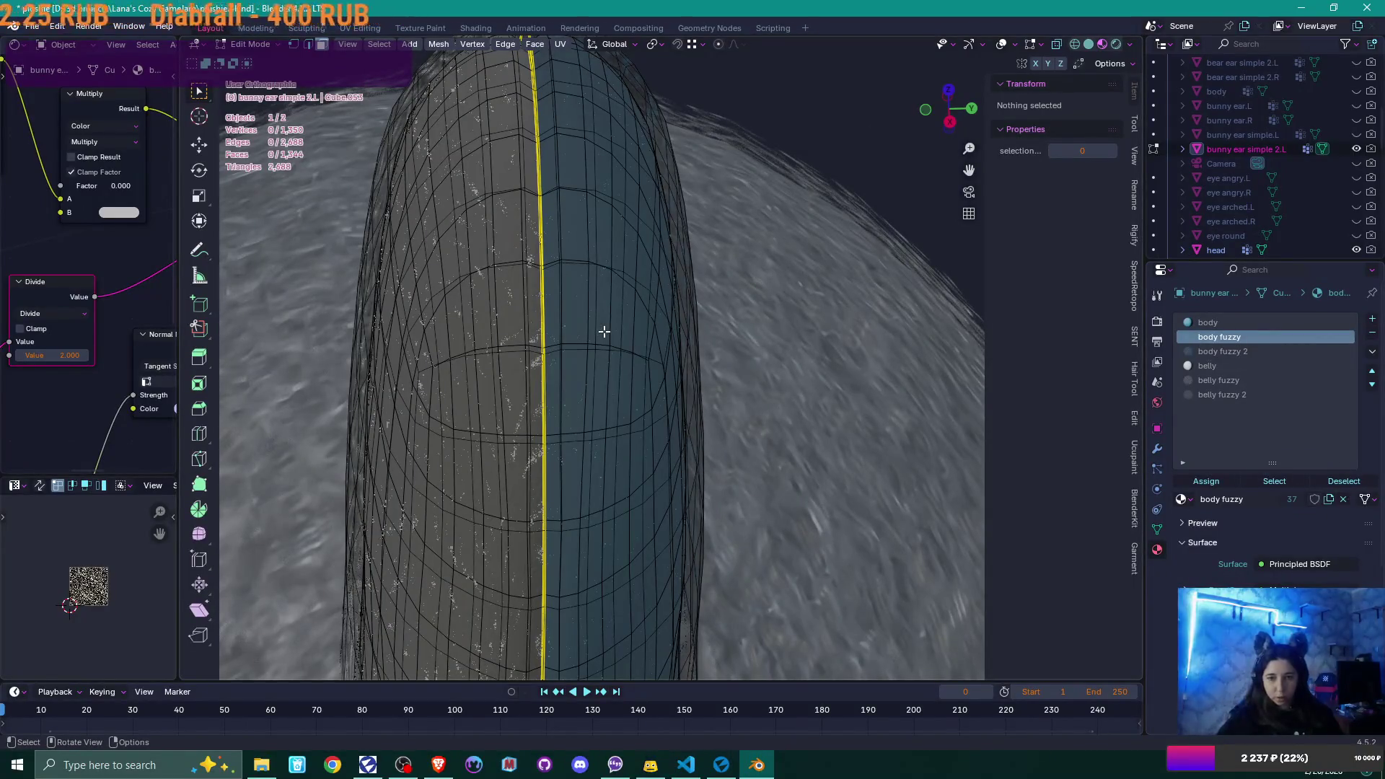
left_click(604, 332)
key("ctrl+l")
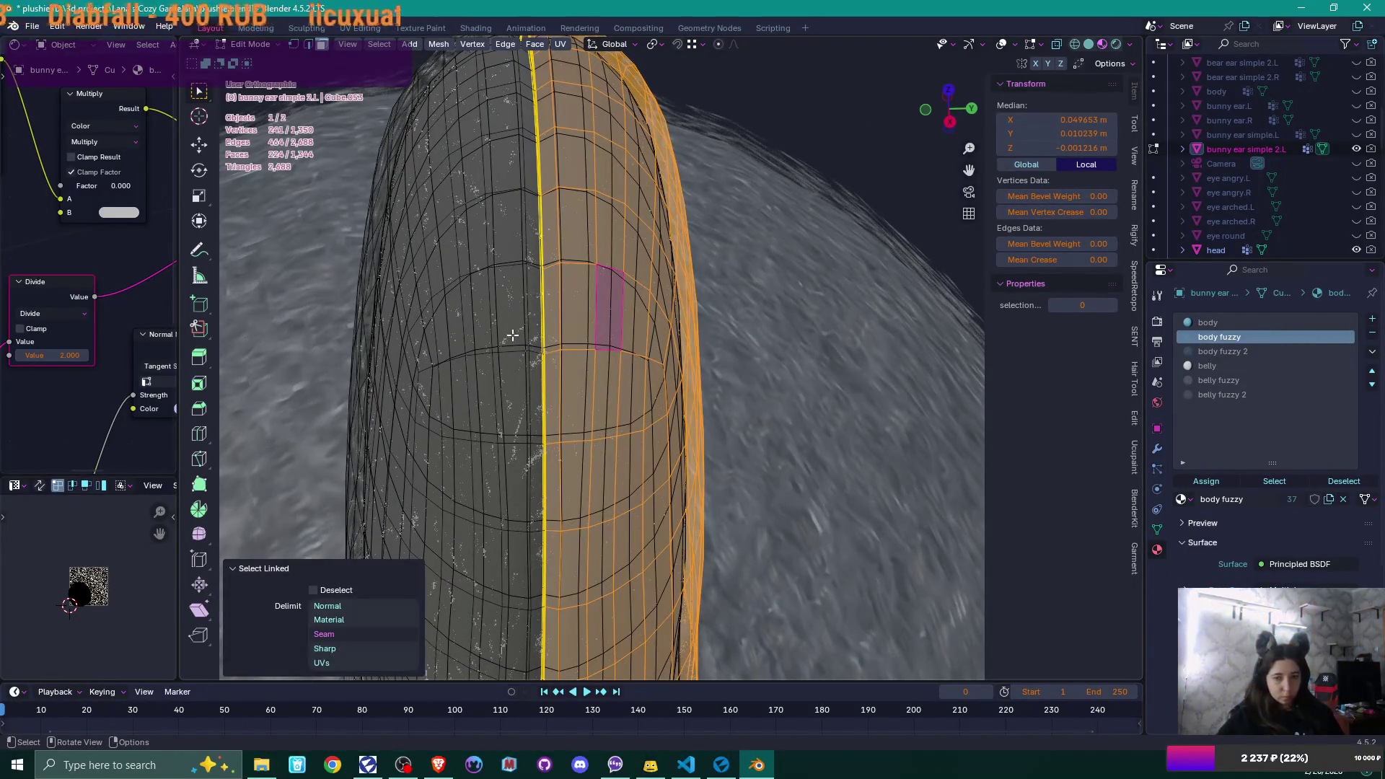
key("l")
key("h")
mouse_move(603, 340)
middle_mouse_down()
mouse_move(651, 328)
mouse_move(686, 253)
mouse_move(642, 241)
mouse_move(624, 257)
mouse_move(615, 295)
mouse_move(643, 365)
middle_mouse_up()
key("alt+z")
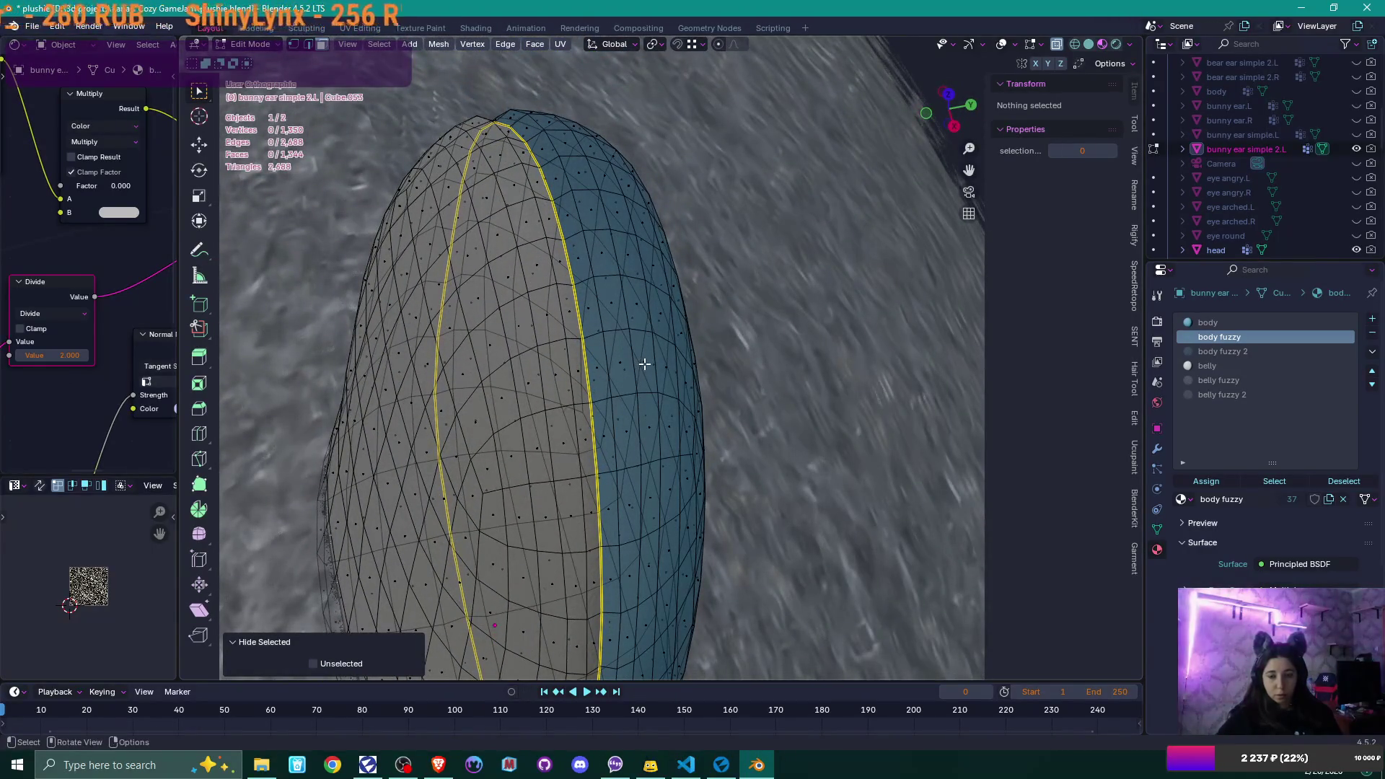
- Review the ear in object mode, then reveal the hidden shell and select one ear layer
key("Tab")
scroll(644, 363, "down", 1)
mouse_move(644, 363)
middle_mouse_down()
mouse_move(837, 290)
mouse_move(798, 291)
middle_mouse_up()
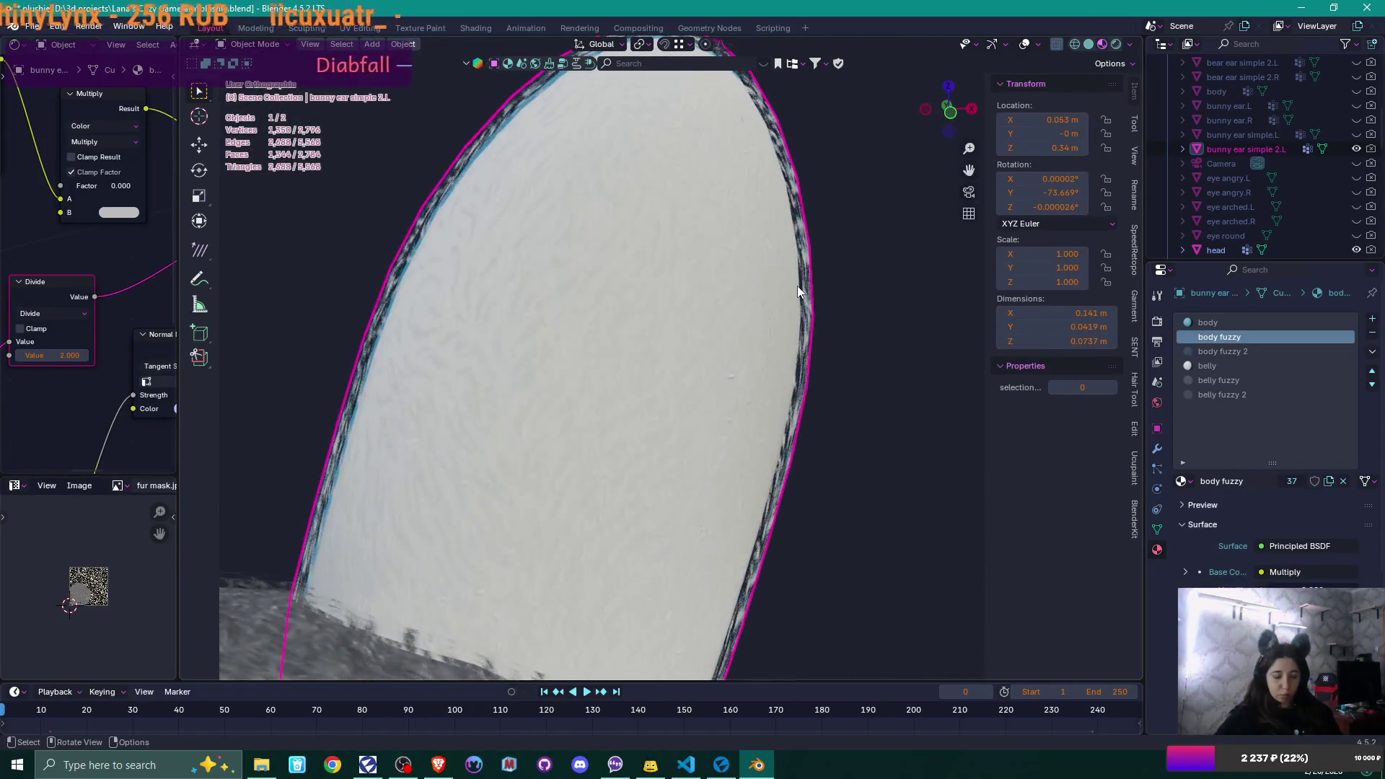
key("KP_1")
key("Tab")
scroll(786, 282, "up", 5)
middle_click_drag(789, 285, 698, 342)
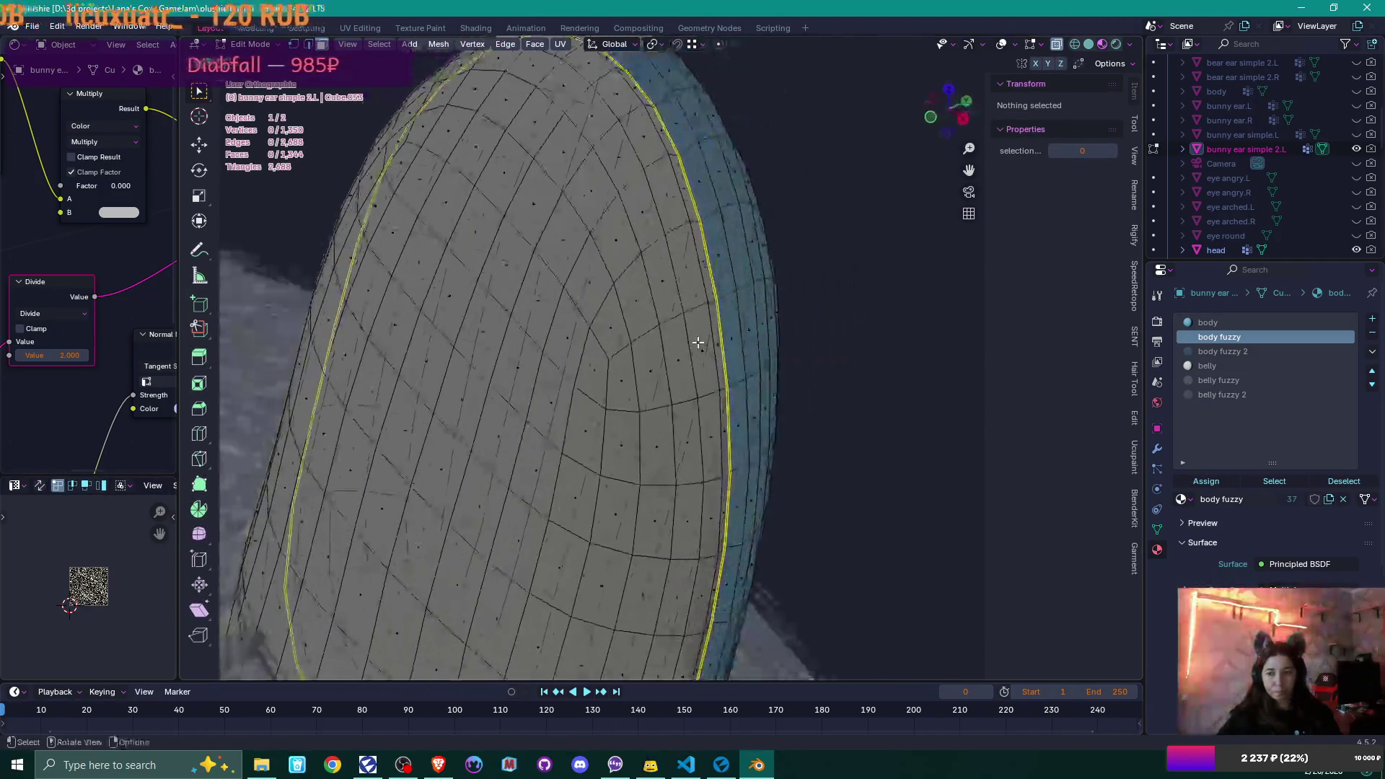
scroll(699, 341, "down", 3)
key("alt+z")
key("a")
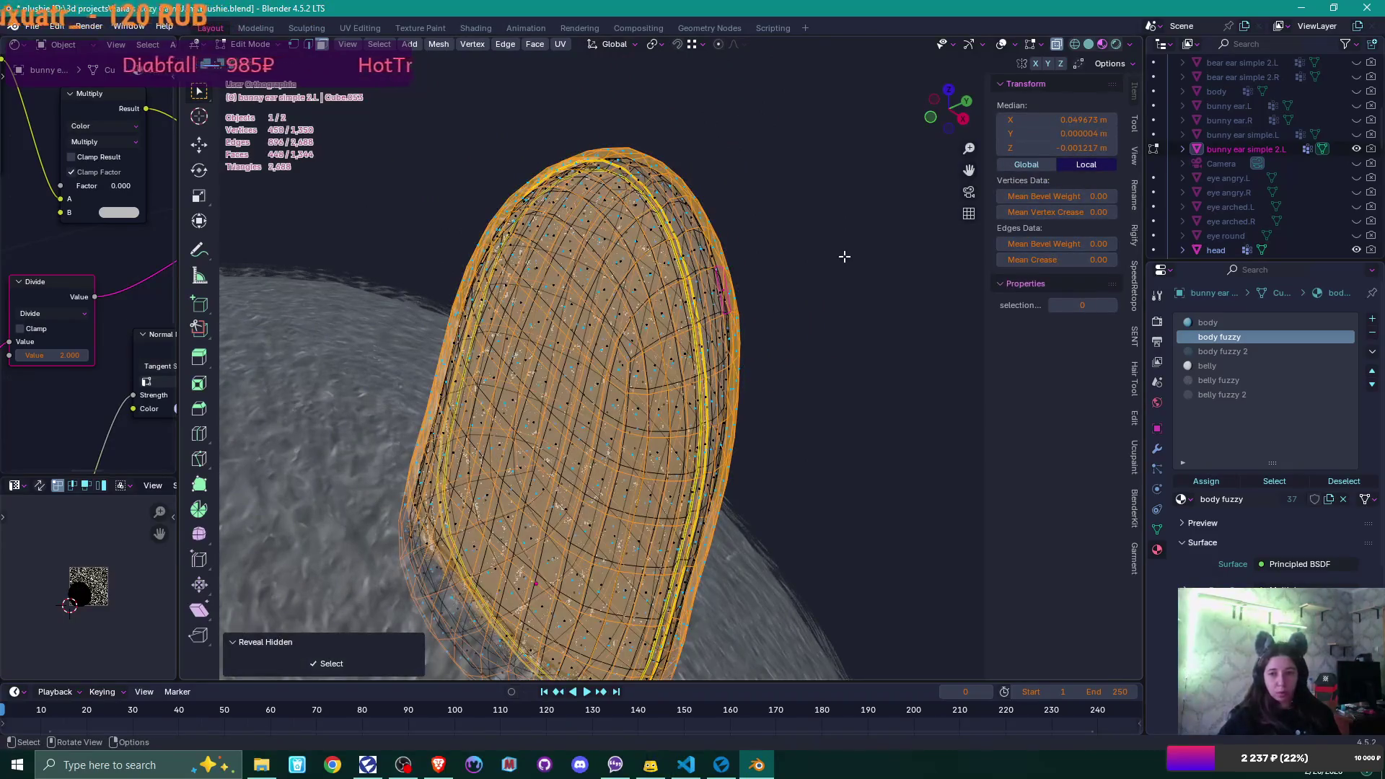
key("alt+a")
key("a")
mouse_move(837, 250)
middle_mouse_down()
mouse_move(770, 223)
mouse_move(789, 195)
middle_mouse_up()
- Shrink the selected layer to about 0.99, then delete its faces, leaving 900 vertices
key("s")
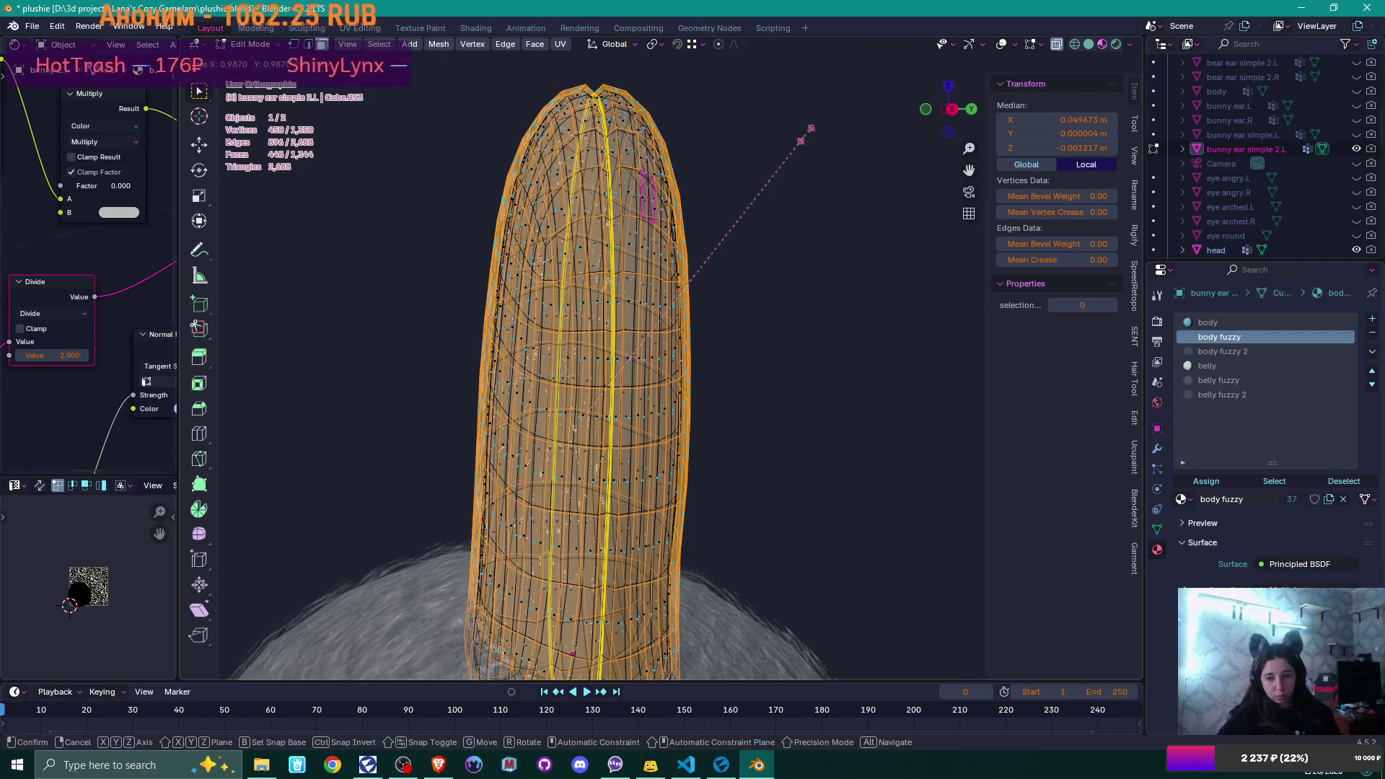
left_click(805, 135)
mouse_move(896, 157)
middle_mouse_down()
mouse_move(909, 148)
mouse_move(878, 171)
middle_mouse_up()
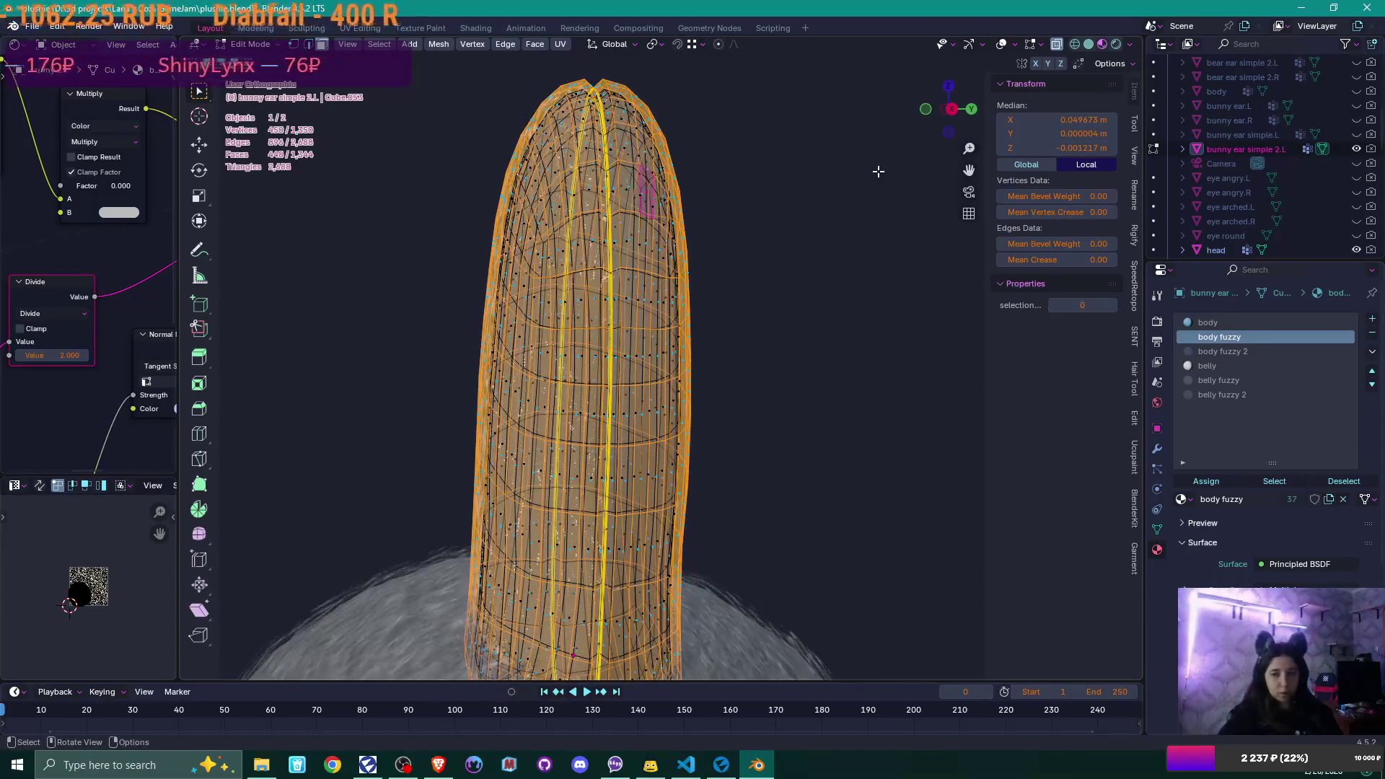
key("x")
left_click(807, 206)
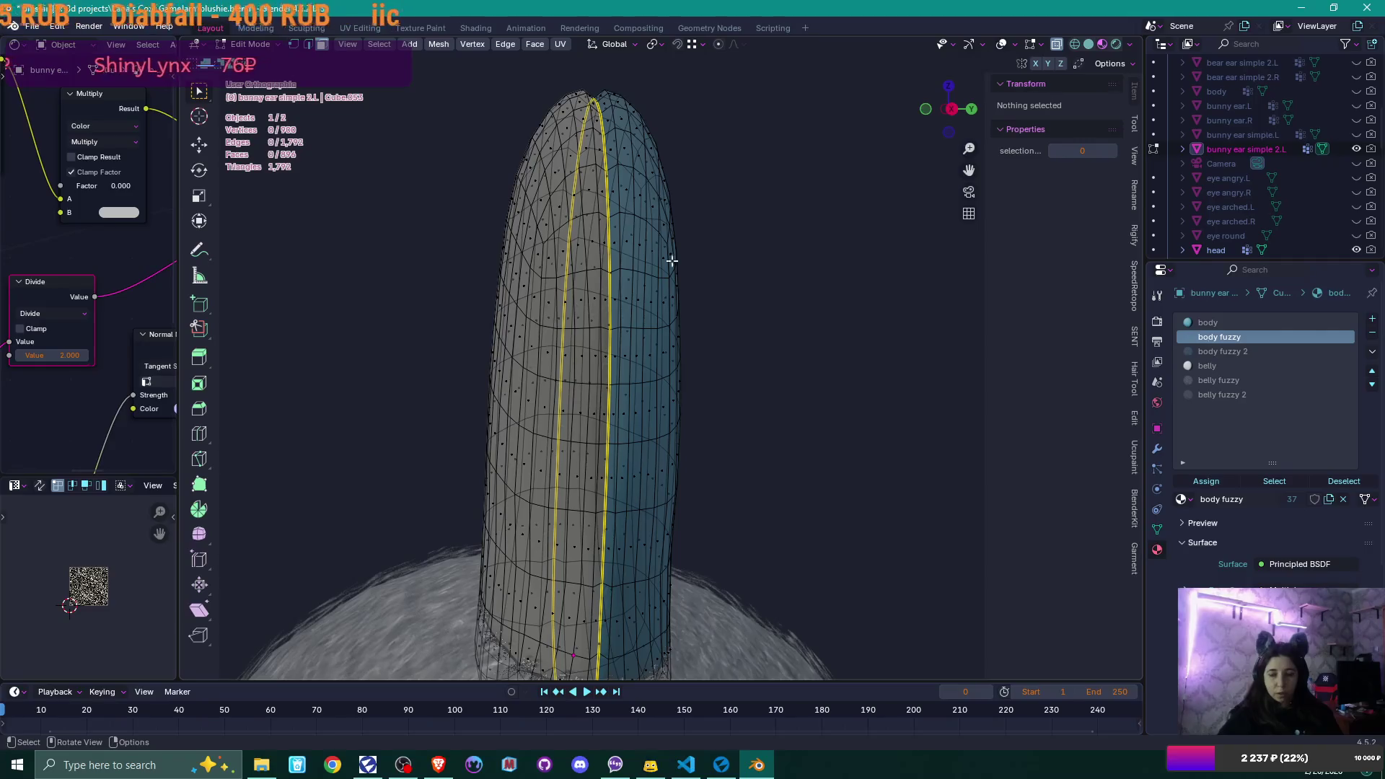
- Duplicate the whole ear in place and extrude the copy 0.00114 m outward along its normals
key("a")
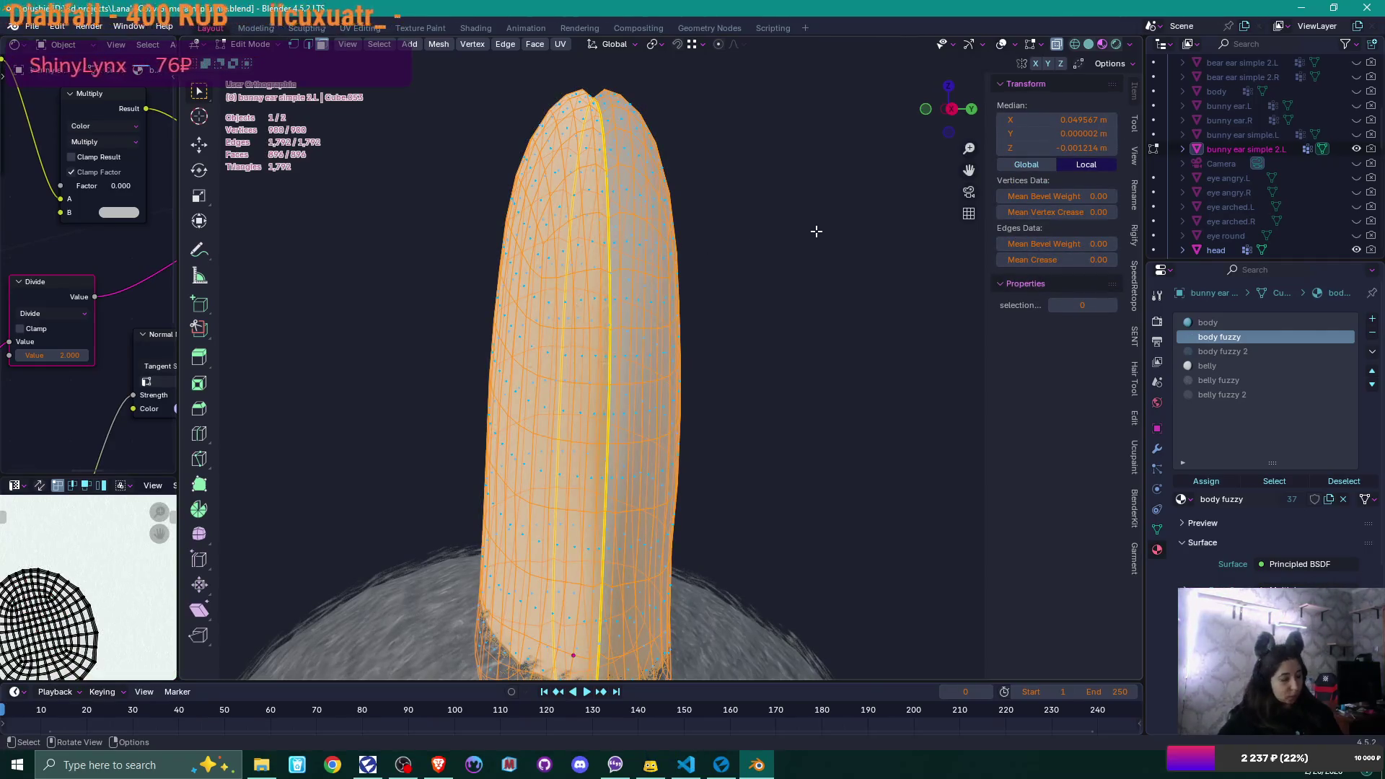
key("shift+d")
right_click(813, 183)
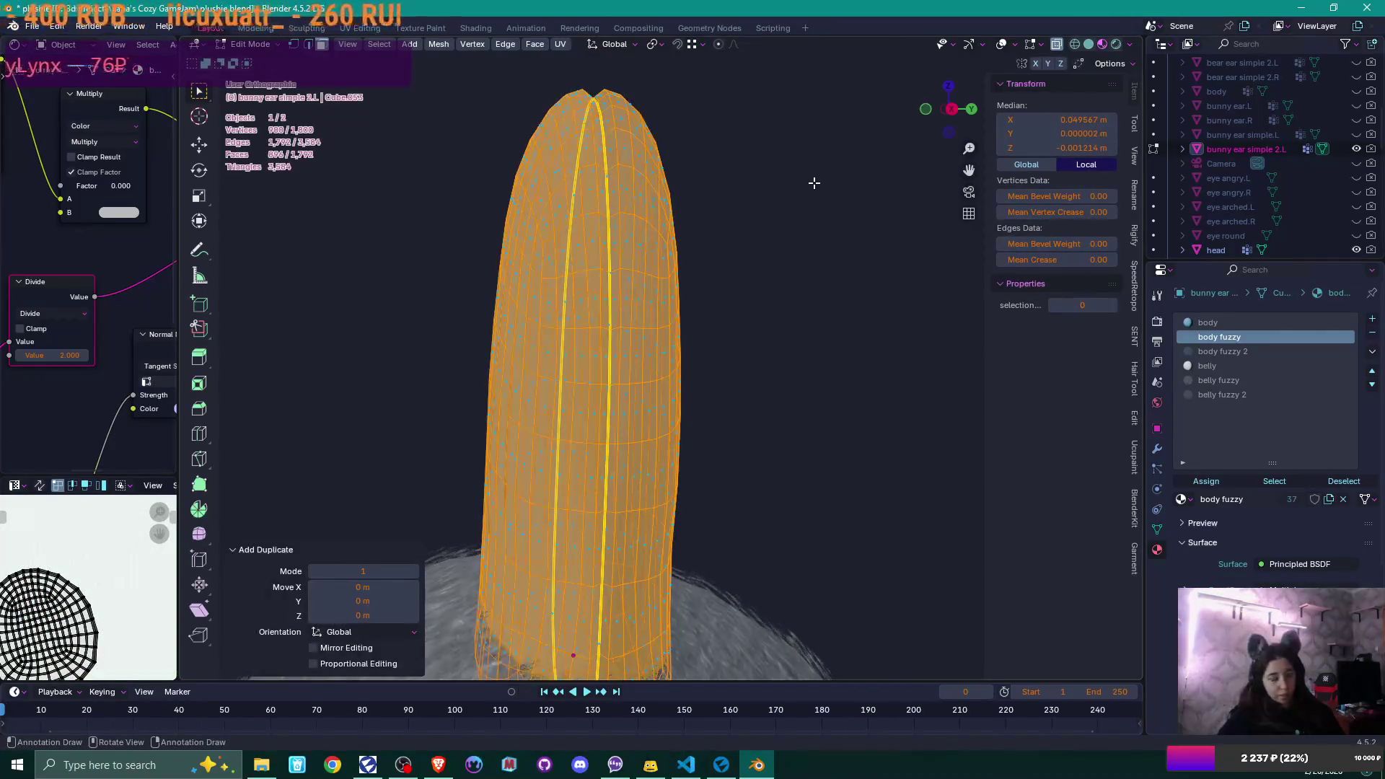
key("alt+e")
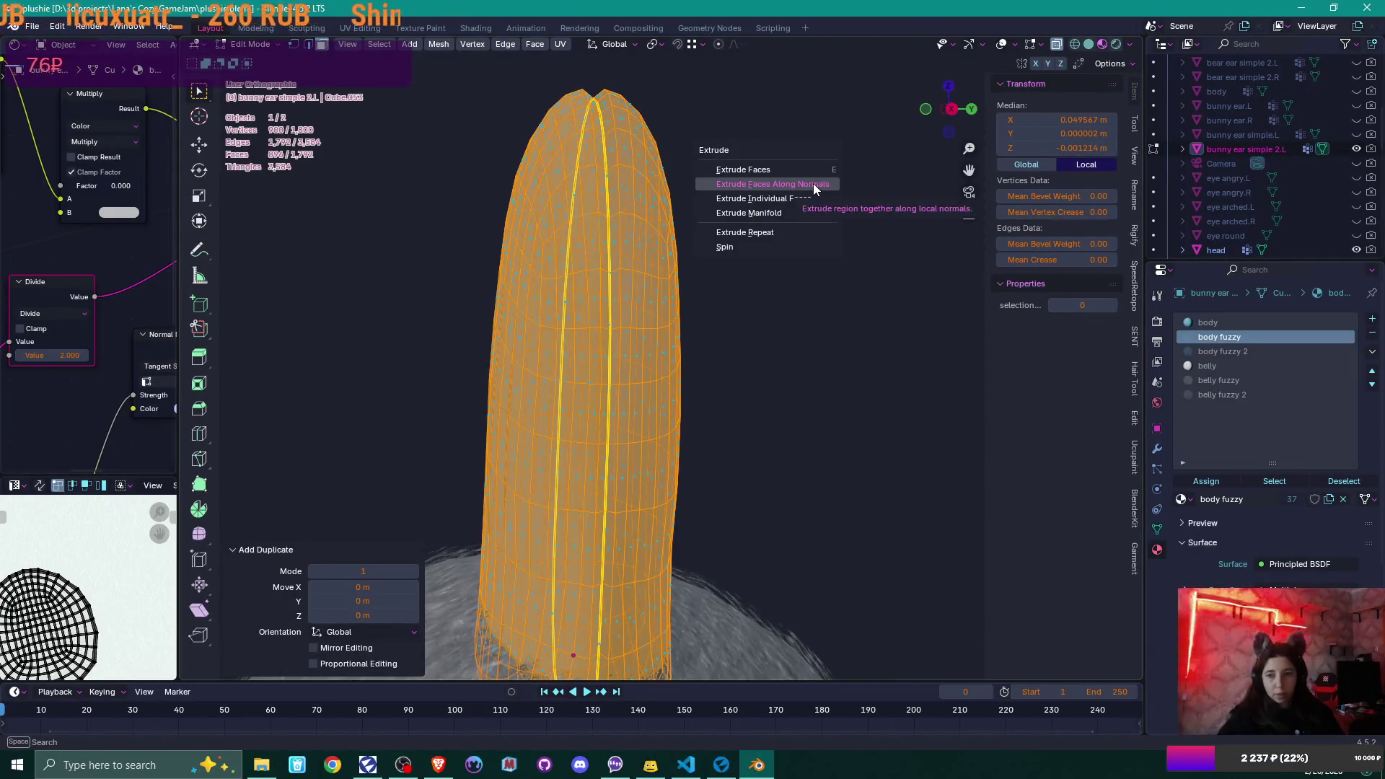
left_click(813, 185)
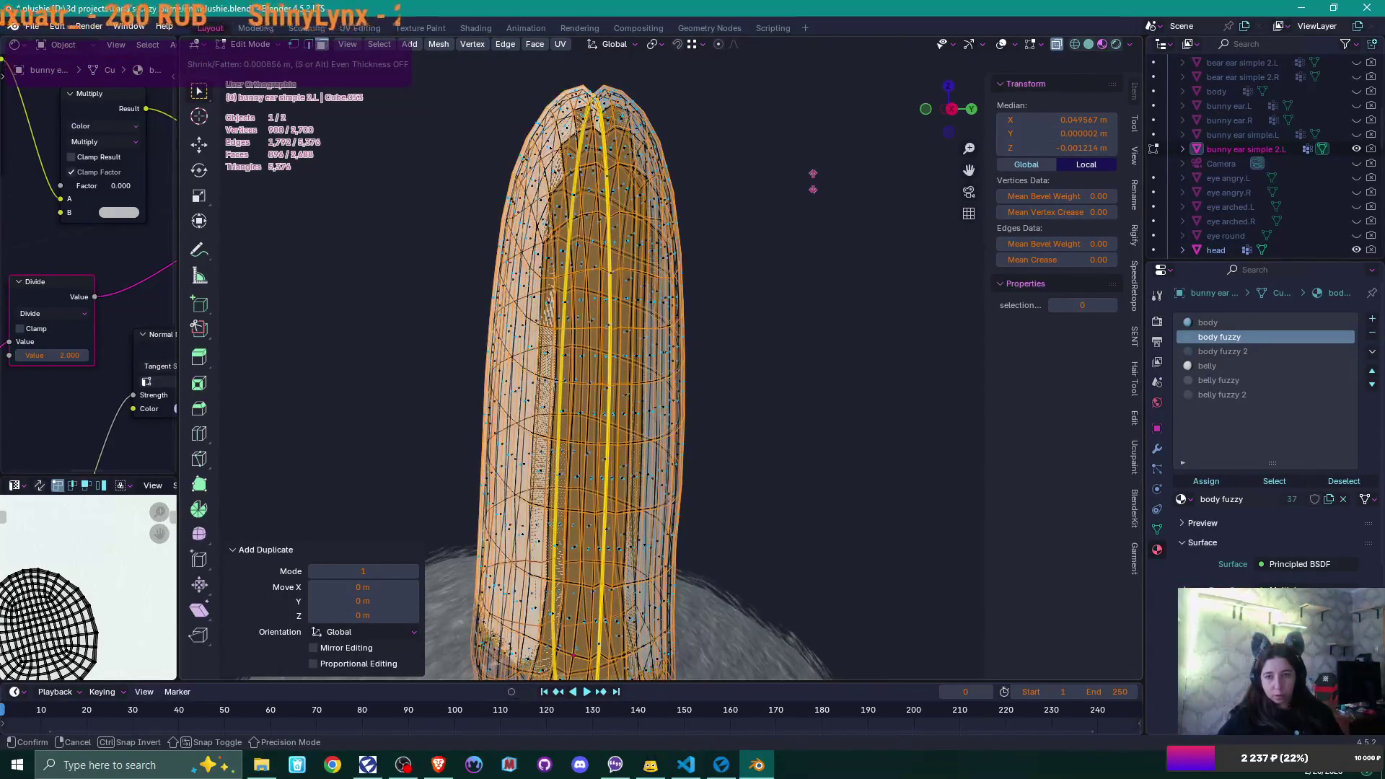
left_click(813, 181)
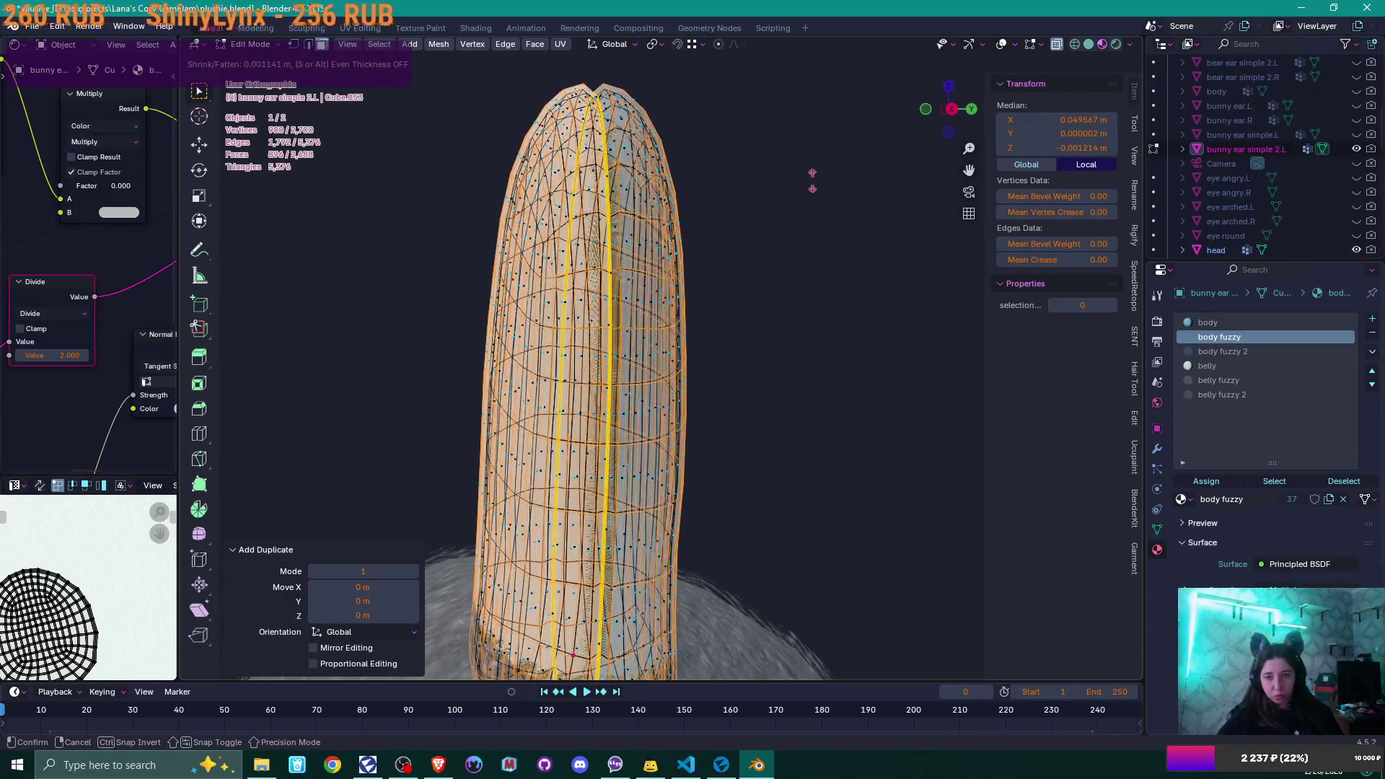
mouse_move(758, 230)
middle_mouse_down()
mouse_move(846, 231)
mouse_move(779, 288)
mouse_move(797, 304)
middle_mouse_up()
key("Tab")
scroll(841, 236, "down", 2)
key("Tab")
key("alt+a")
key("alt+z")
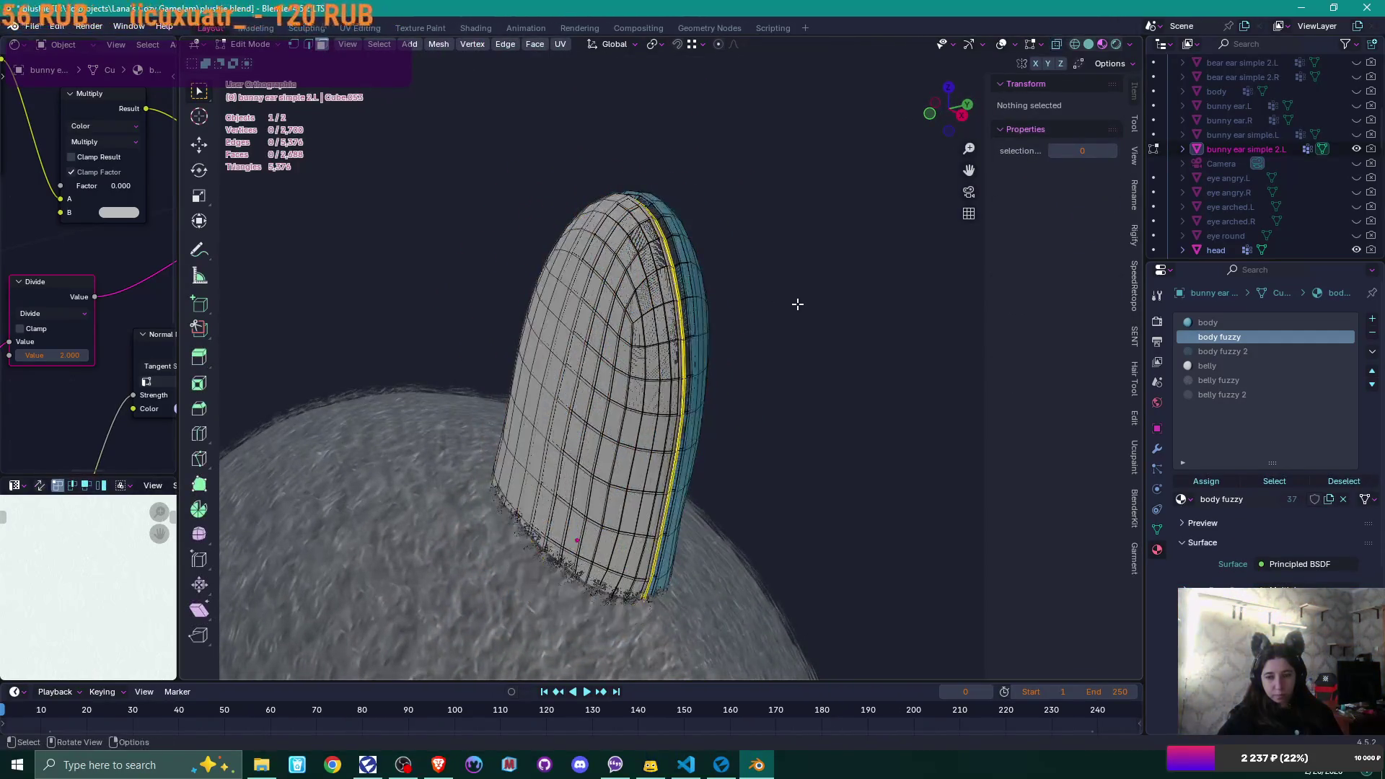
- Select the ear's seam-bounded front island, duplicate it in place, and assign a fuzzy material
scroll(786, 304, "up", 3)
left_click(580, 318)
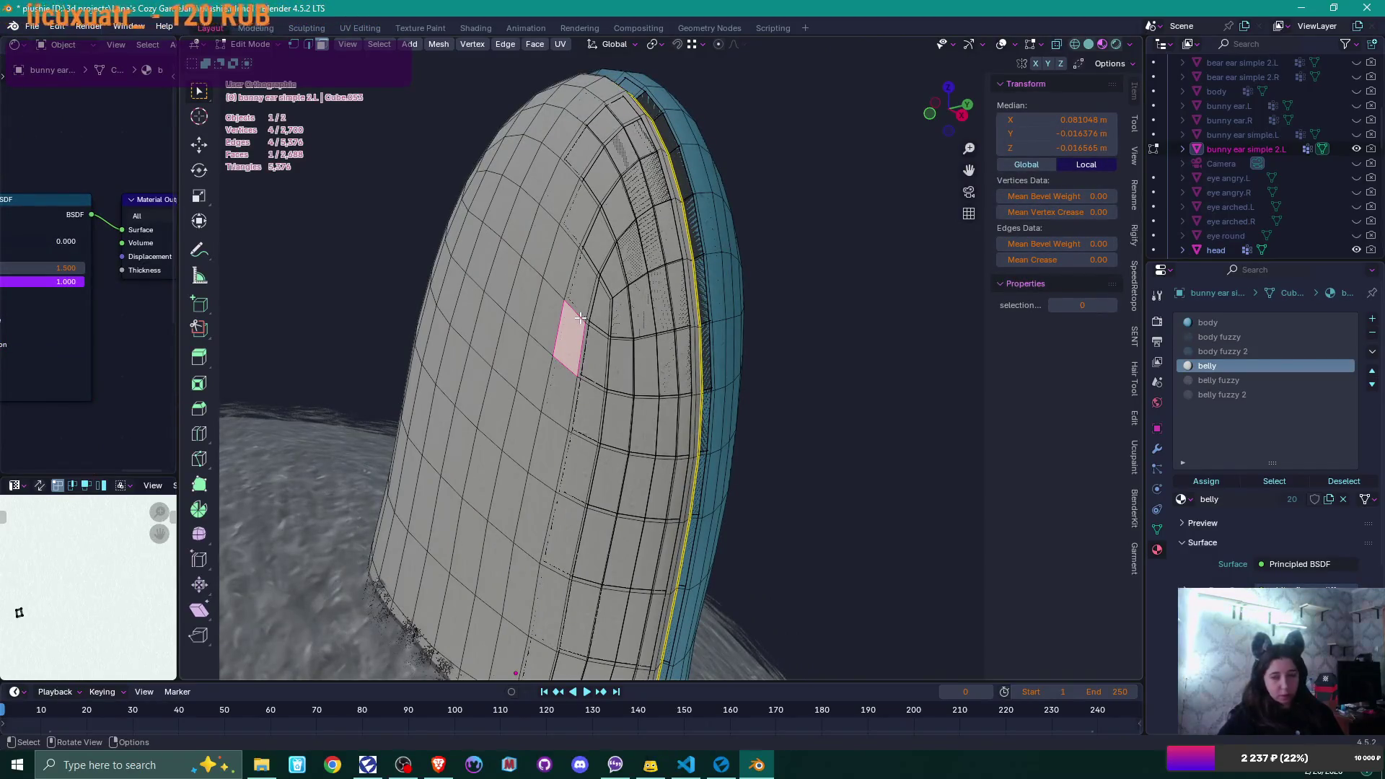
key("ctrl+l")
mouse_move(662, 312)
middle_mouse_down()
mouse_move(804, 250)
mouse_move(609, 262)
middle_mouse_up()
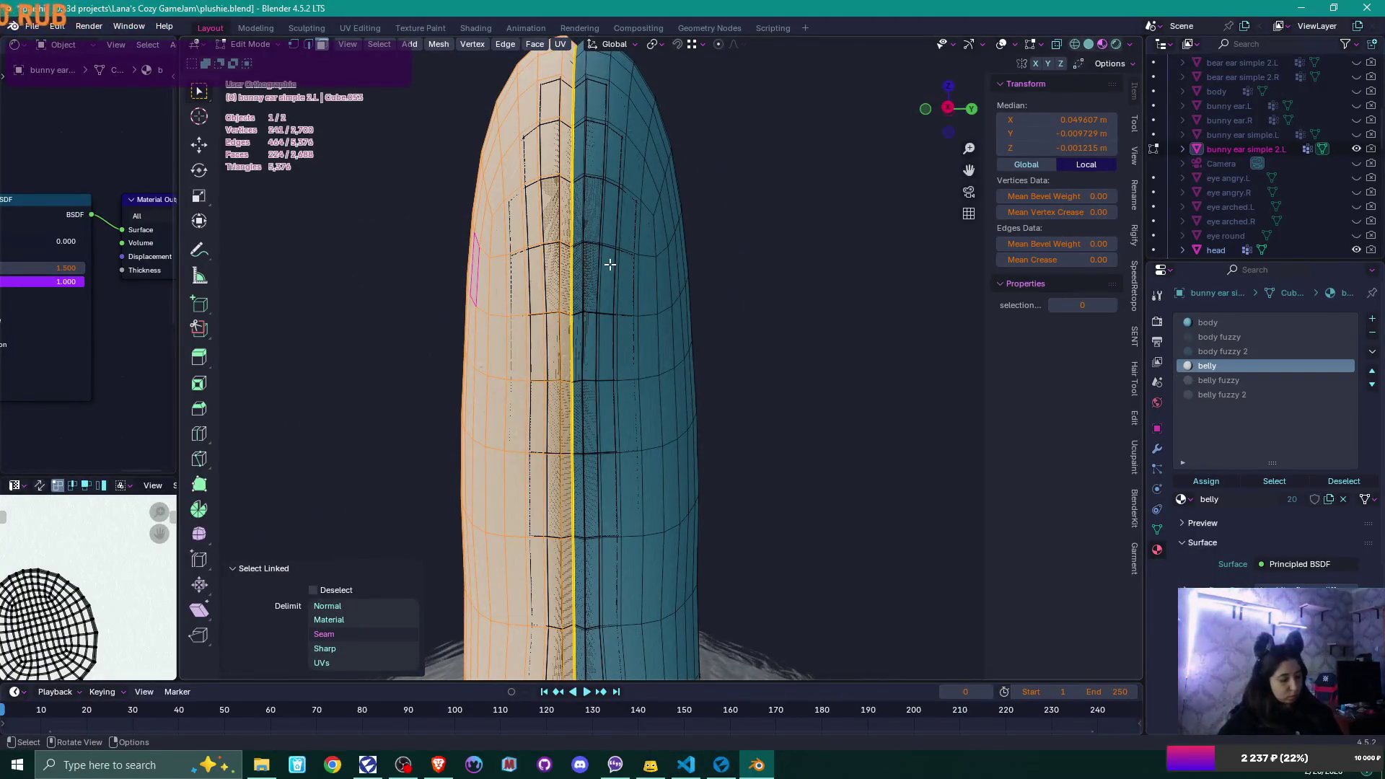
key("shift+d")
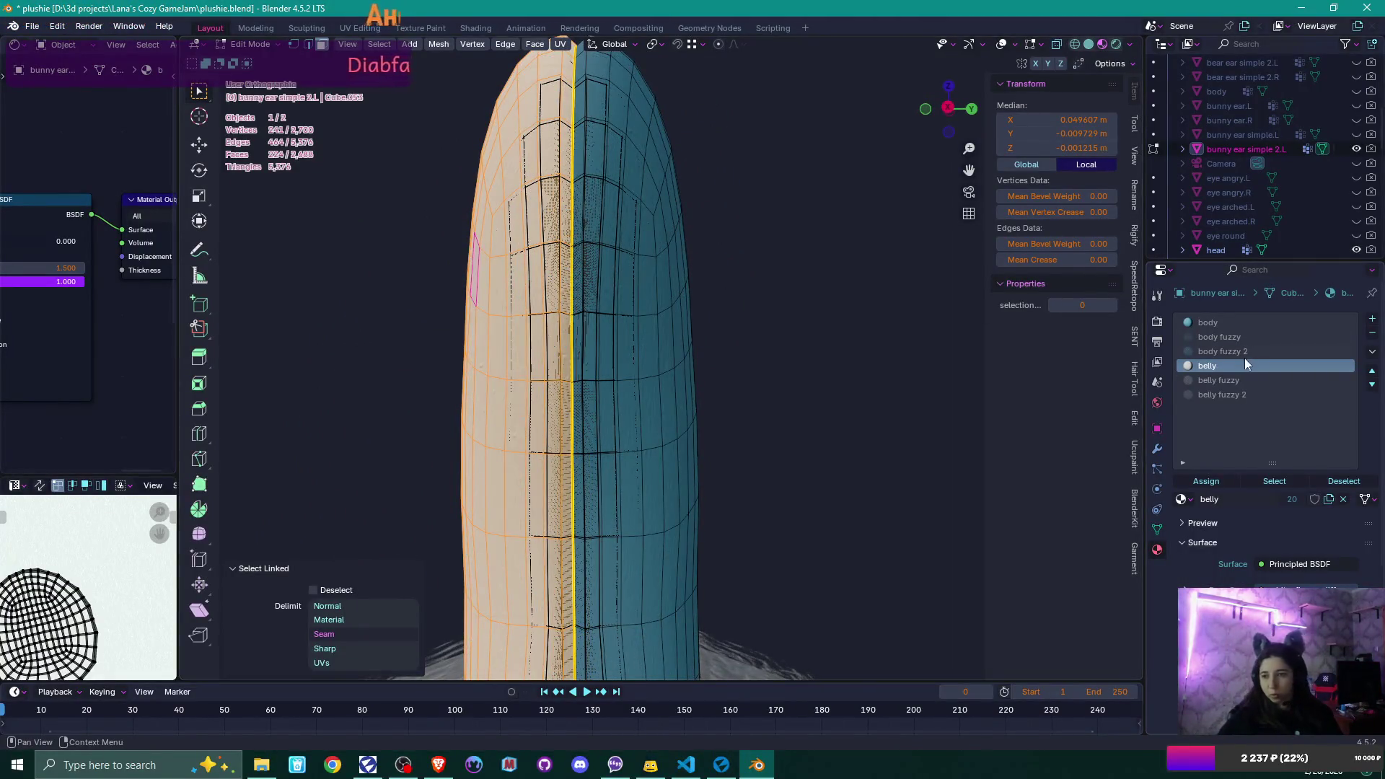
left_click(1233, 380)
left_click(1218, 481)
- Assign body fuzzy to the ear's right half, then add the left half to the selection
left_click(590, 346)
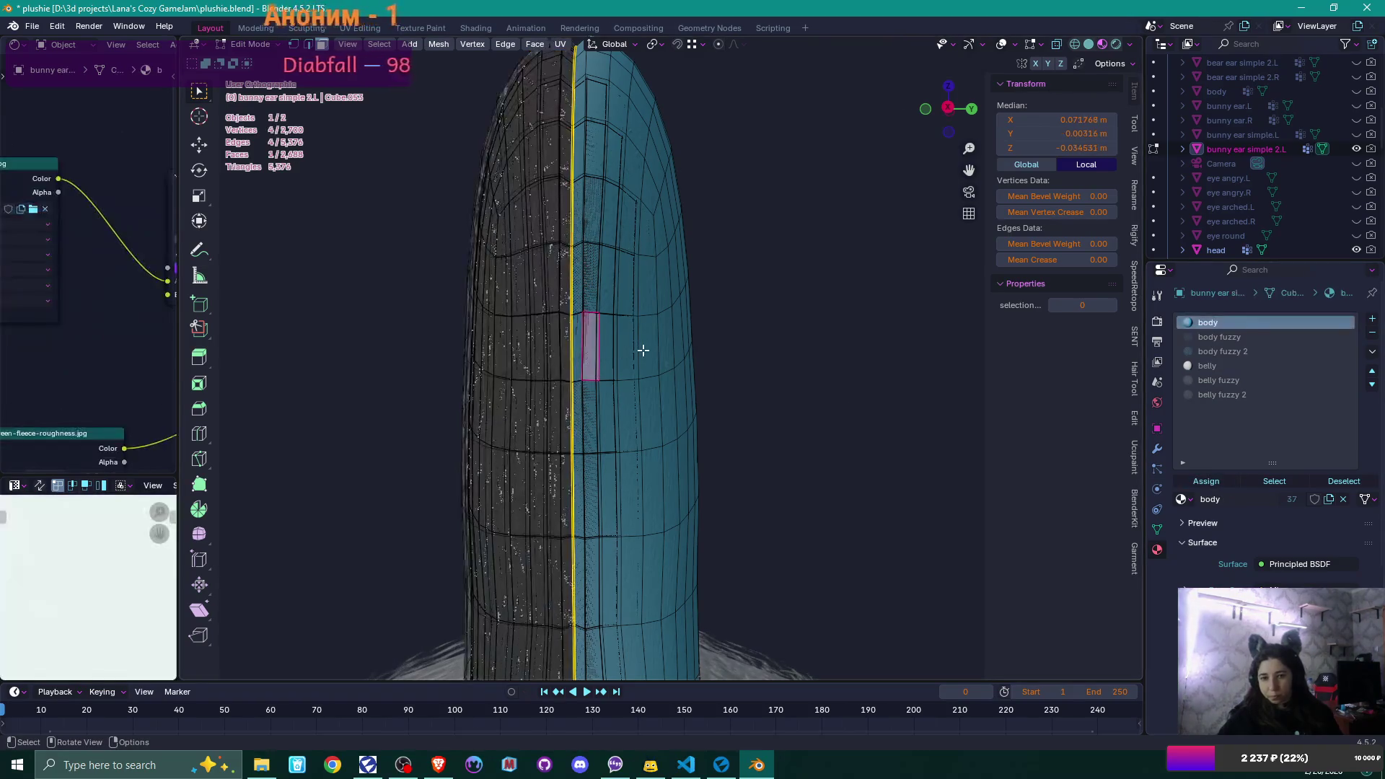
key("l")
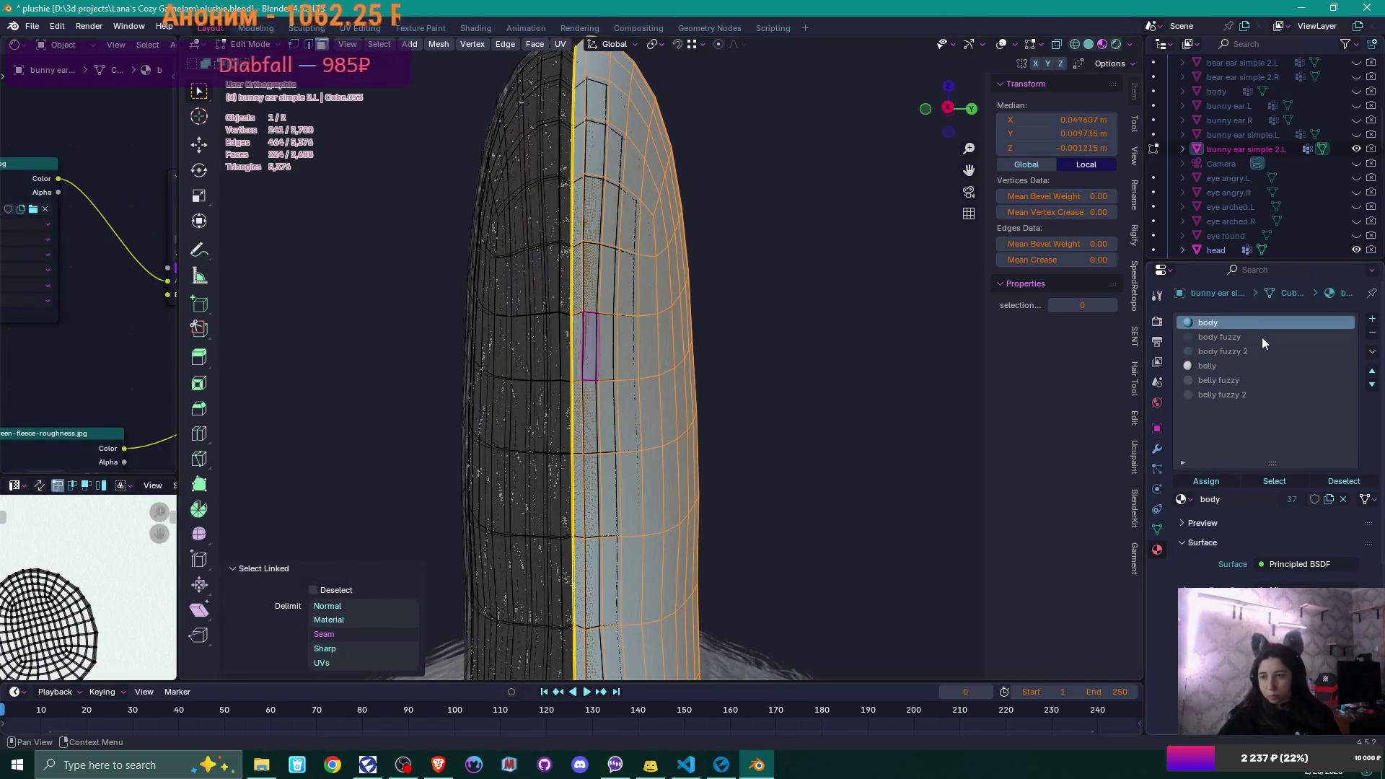
left_click(1262, 337)
left_click(1205, 481)
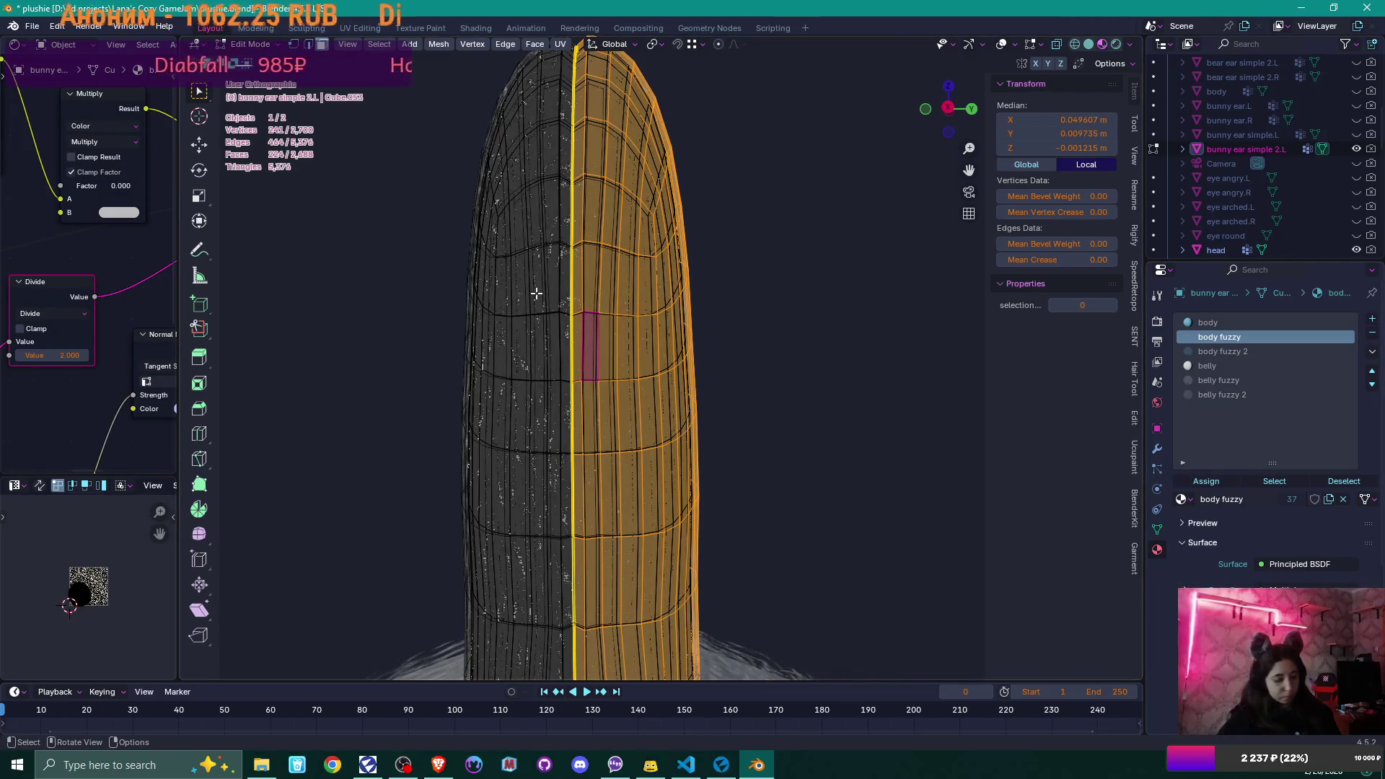
key("l")
mouse_move(536, 293)
middle_mouse_down()
mouse_move(781, 298)
mouse_move(708, 314)
mouse_move(832, 258)
middle_mouse_up()
- Duplicate the selection in place and extrude it 0.00119 m outward along normals, then frame the ear
key("shift+d")
right_click(851, 225)
key("alt+e")
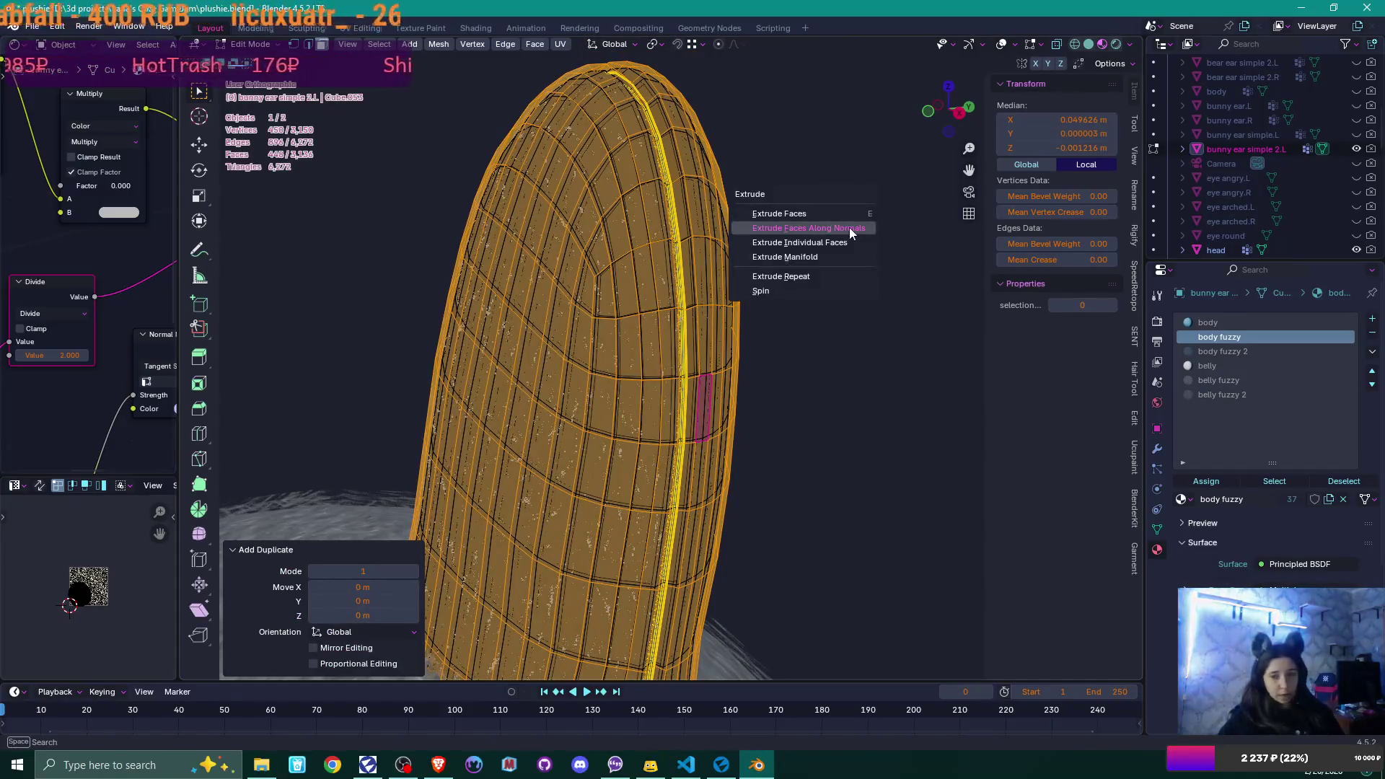
left_click(849, 227)
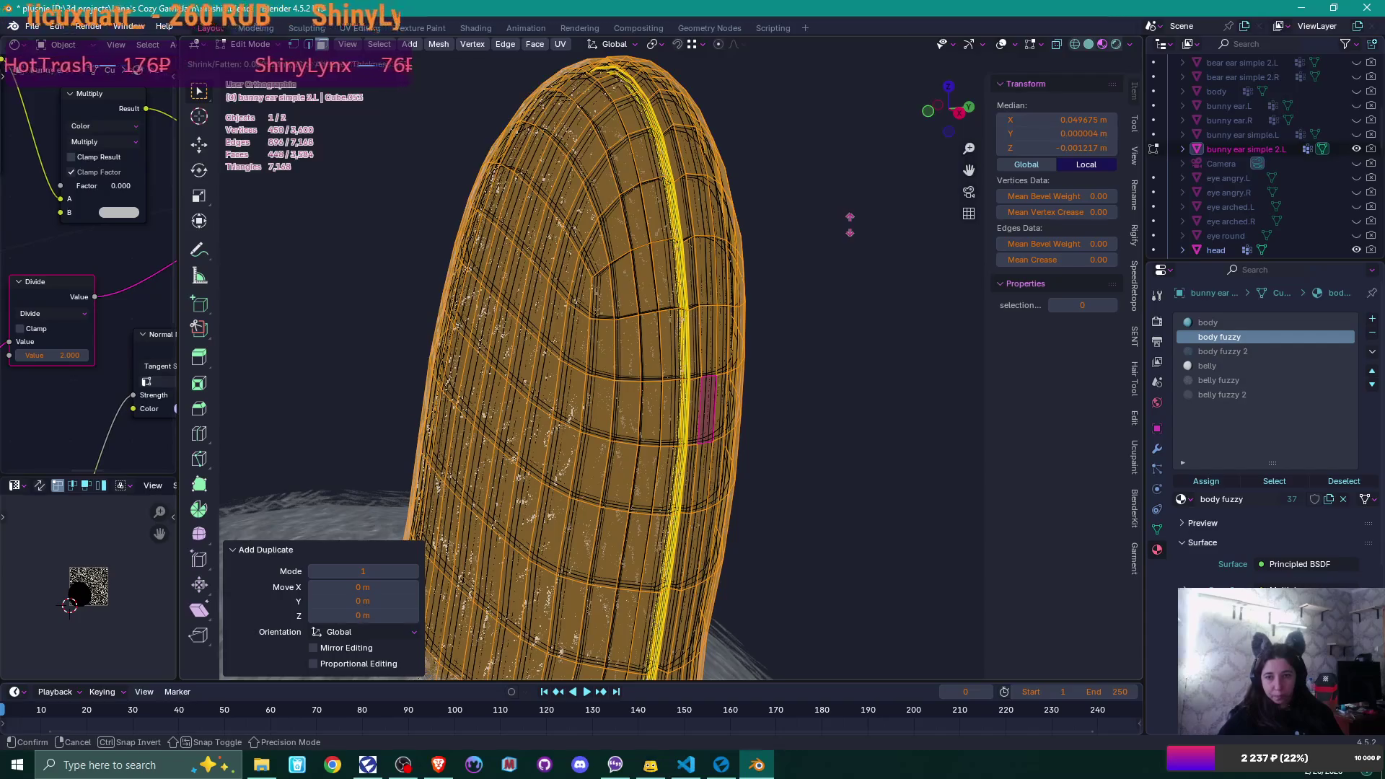
left_click(850, 223)
scroll(853, 238, "down", 5)
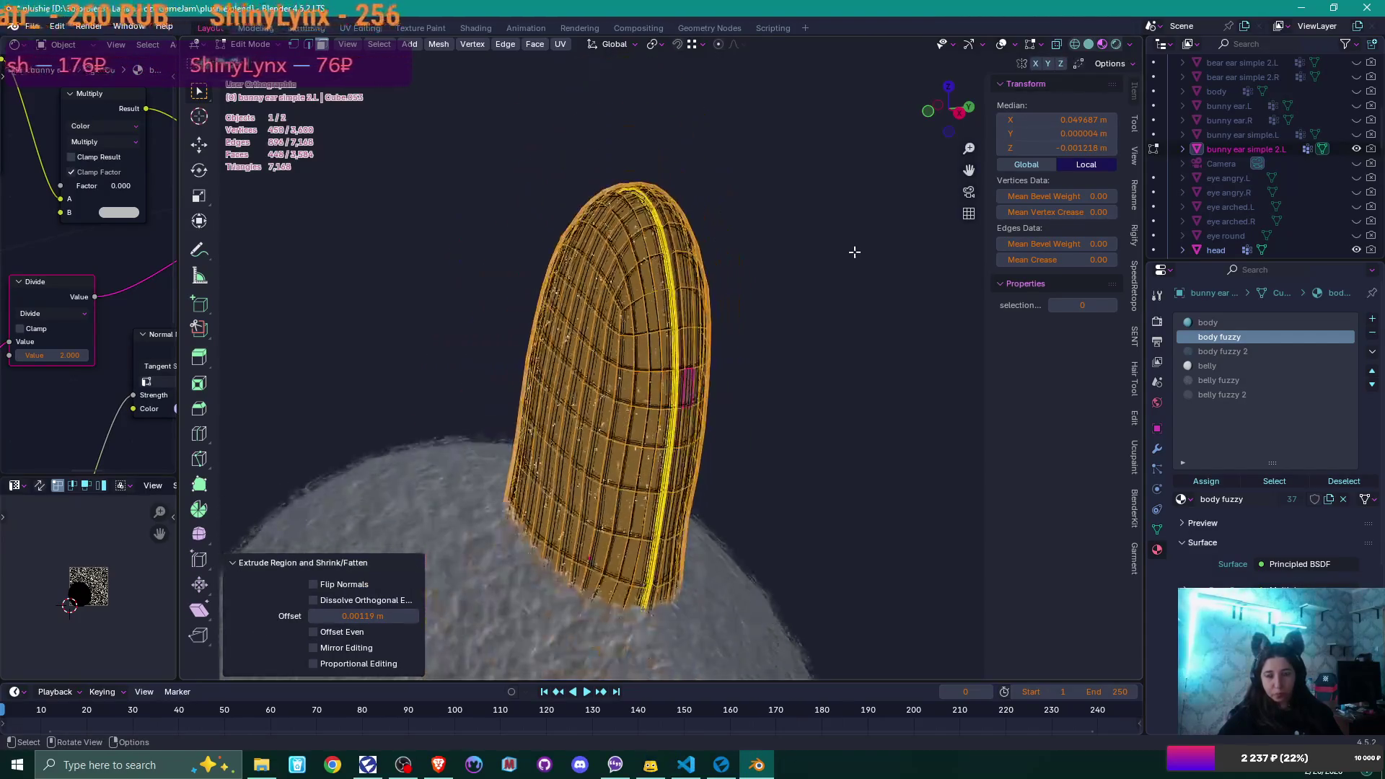
key("Tab")
mouse_move(833, 295)
middle_mouse_down()
mouse_move(878, 339)
mouse_move(903, 331)
middle_mouse_up()
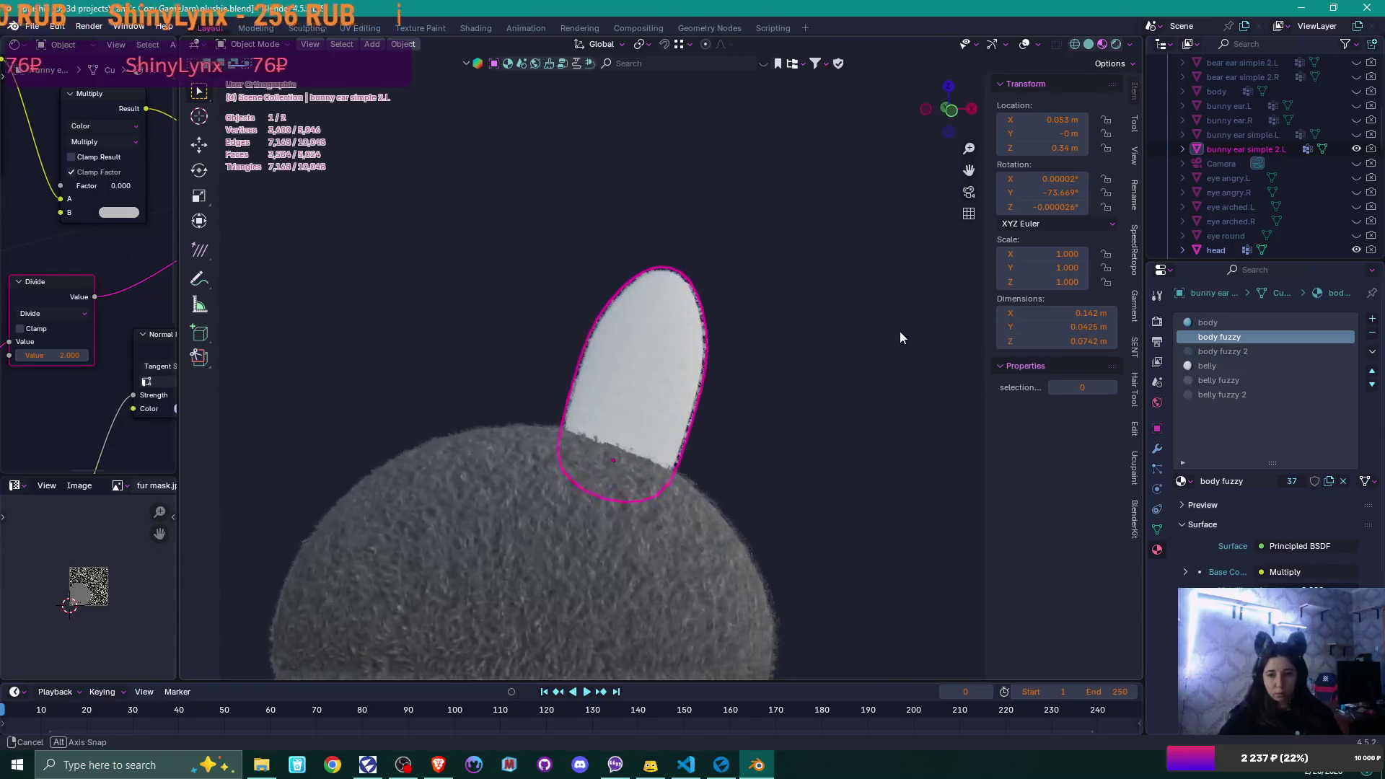
key("KP_1")
key("KP_Decimal")
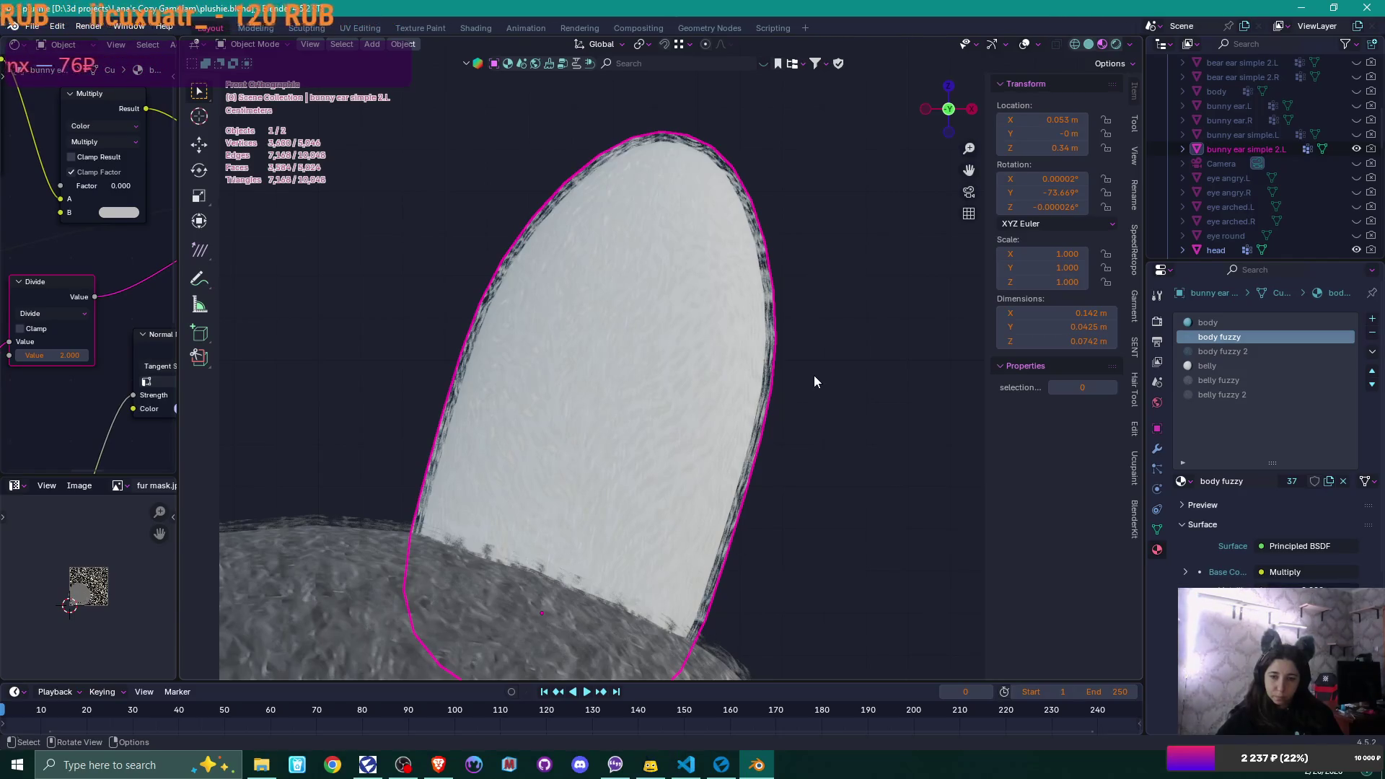
key("Tab")
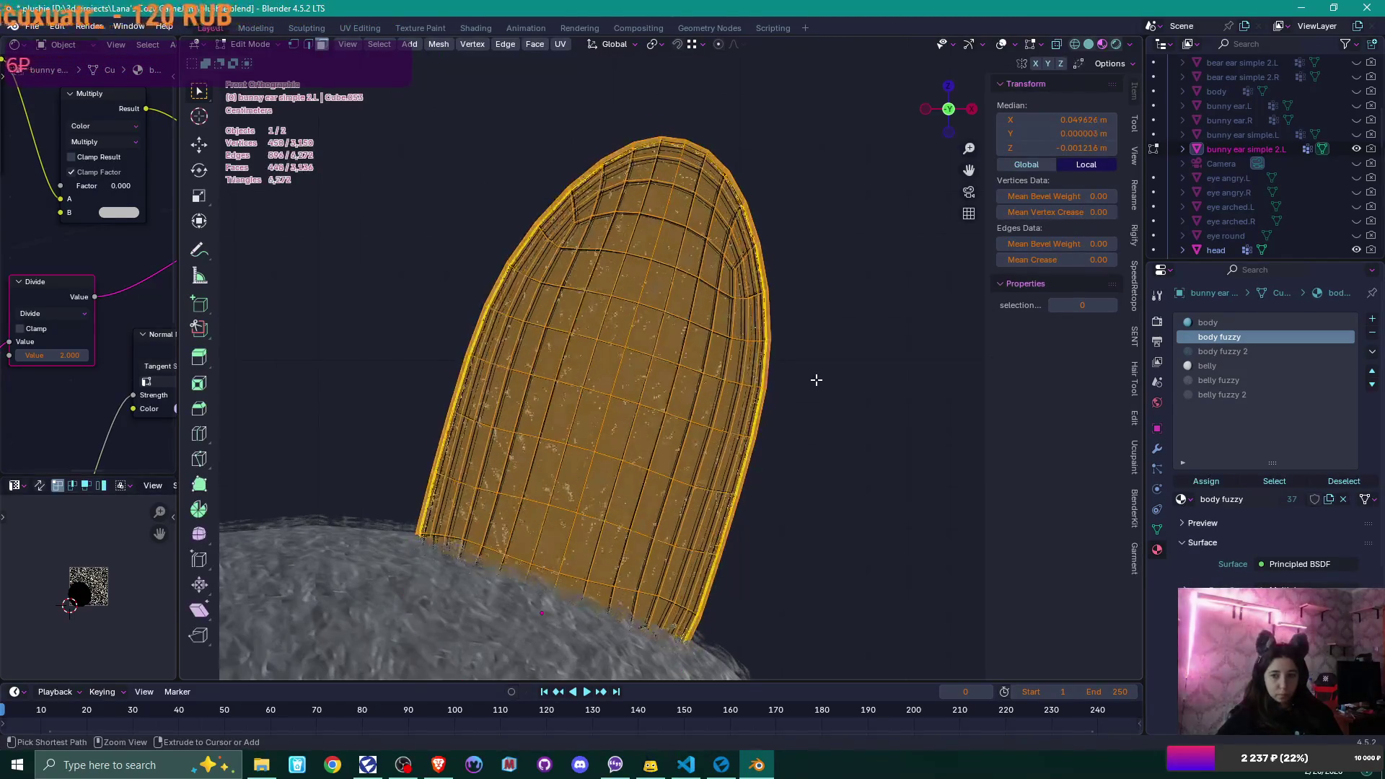
- Duplicate the ear mesh in place and extrude it 0.00166 m outward along its normals
mouse_move(865, 353)
middle_mouse_down()
mouse_move(738, 392)
mouse_move(784, 370)
middle_mouse_up()
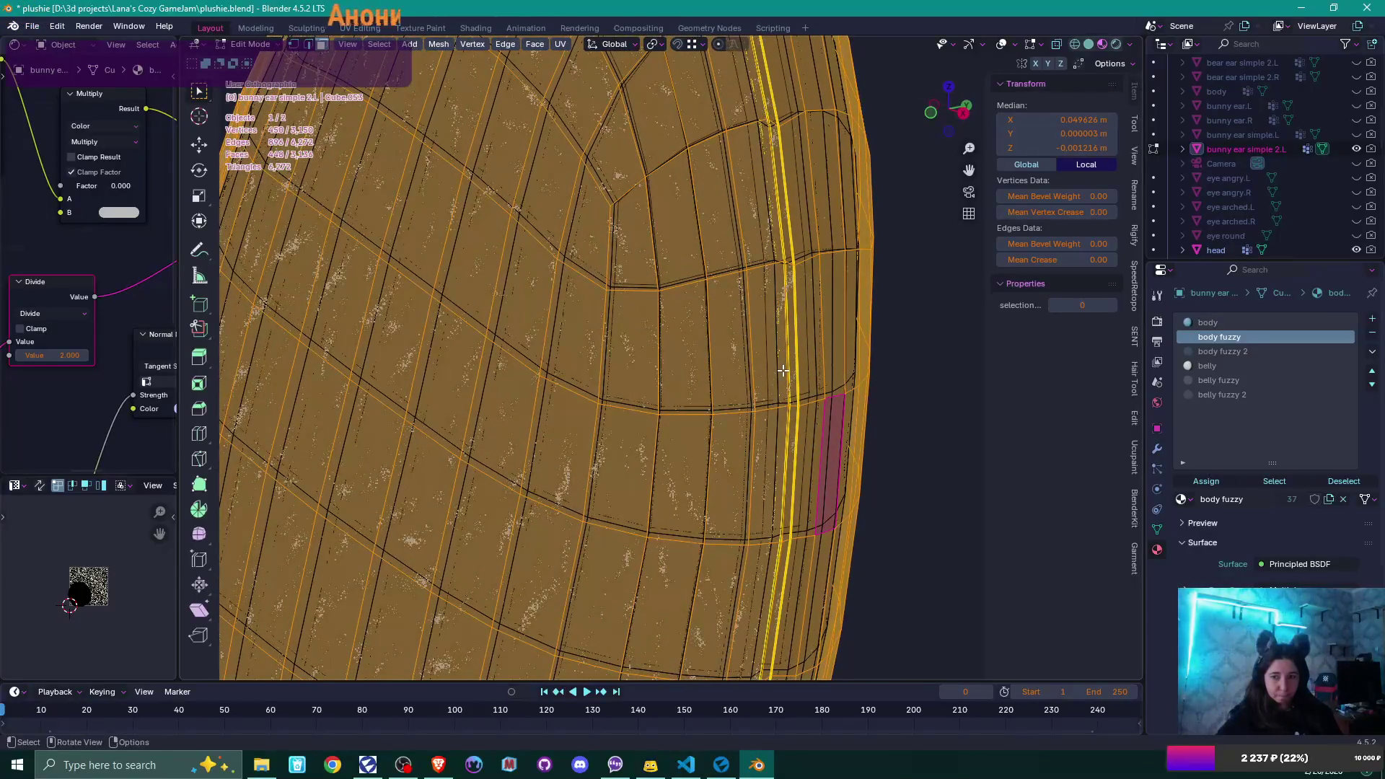
scroll(783, 370, "down", 5)
key("KP_1")
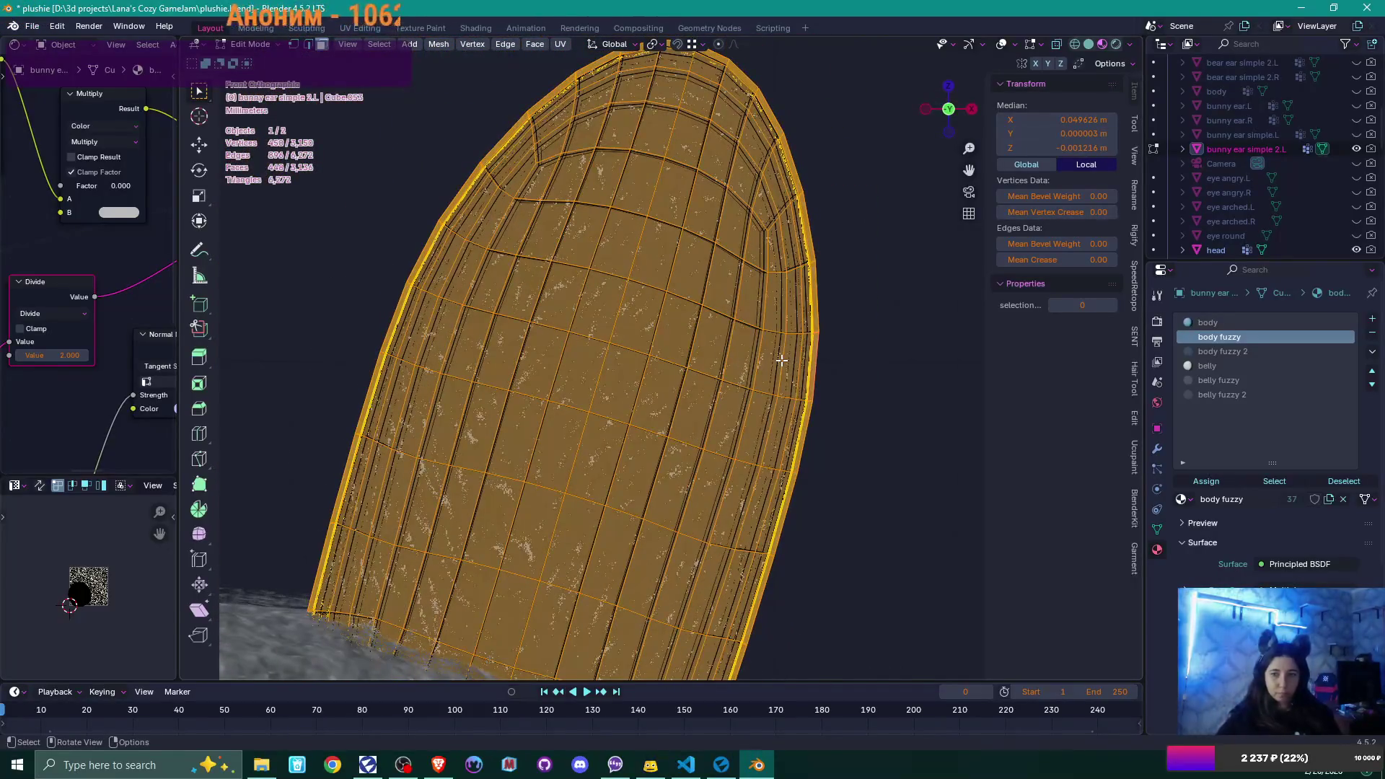
key("shift+d")
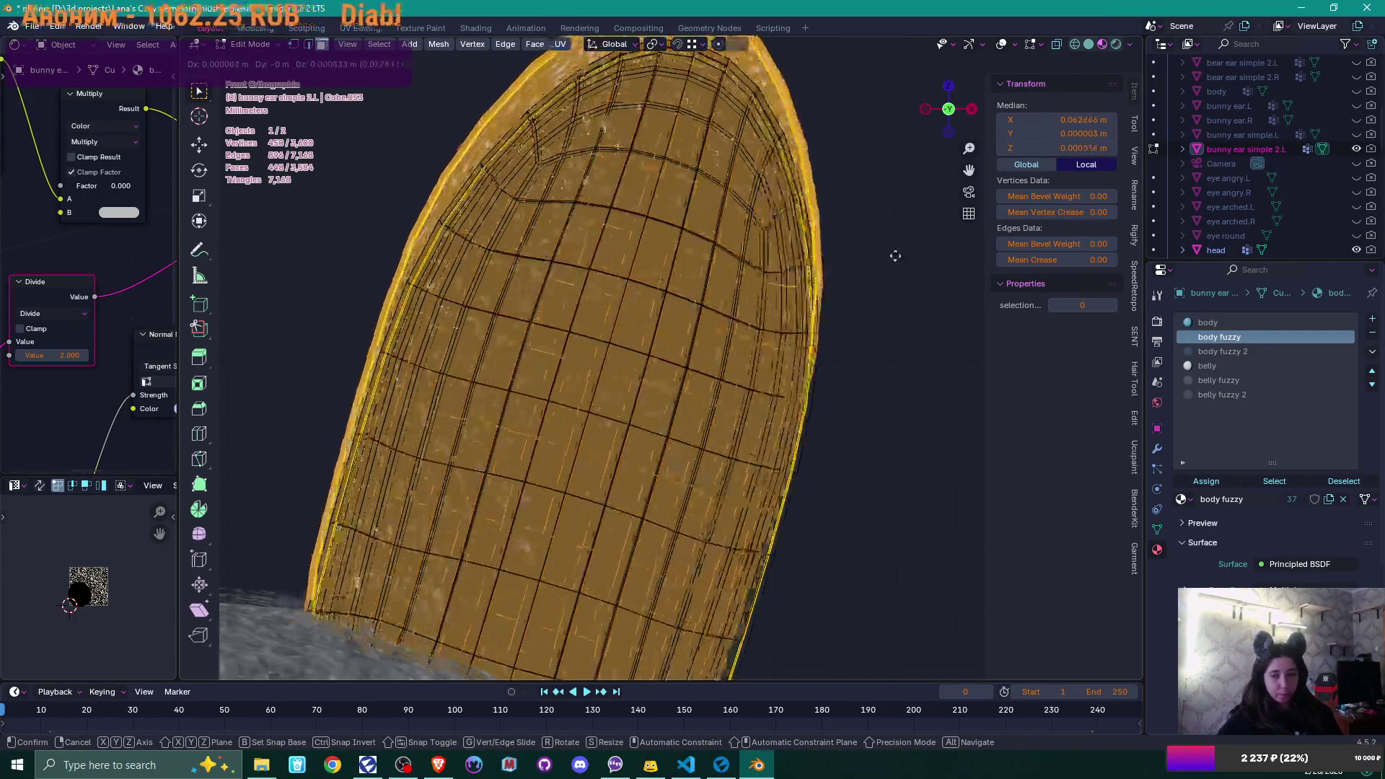
key("Escape")
key("alt+e")
left_click(899, 268)
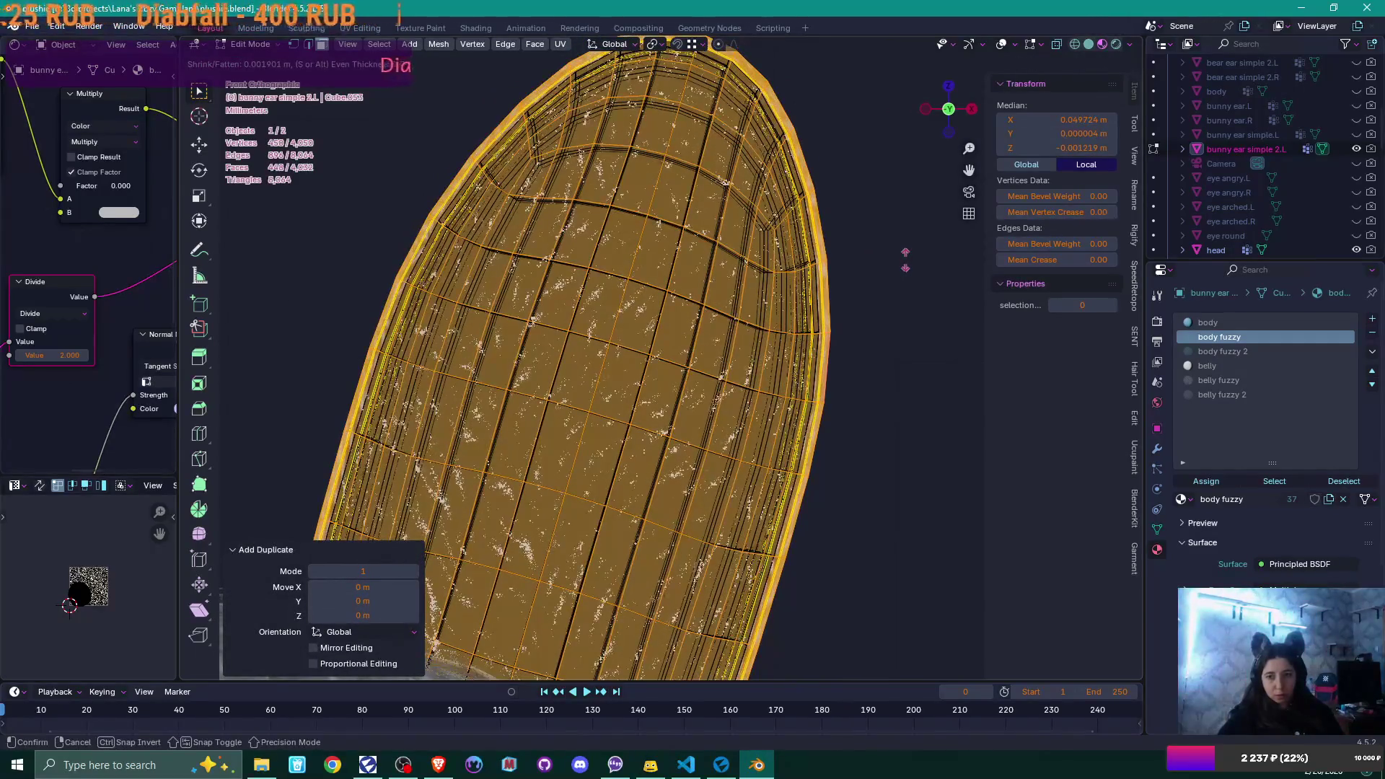
left_click(905, 260)
- Inspect the thickened ear in object mode, then reselect it and return to edit mode
key("Tab")
scroll(901, 267, "down", 5)
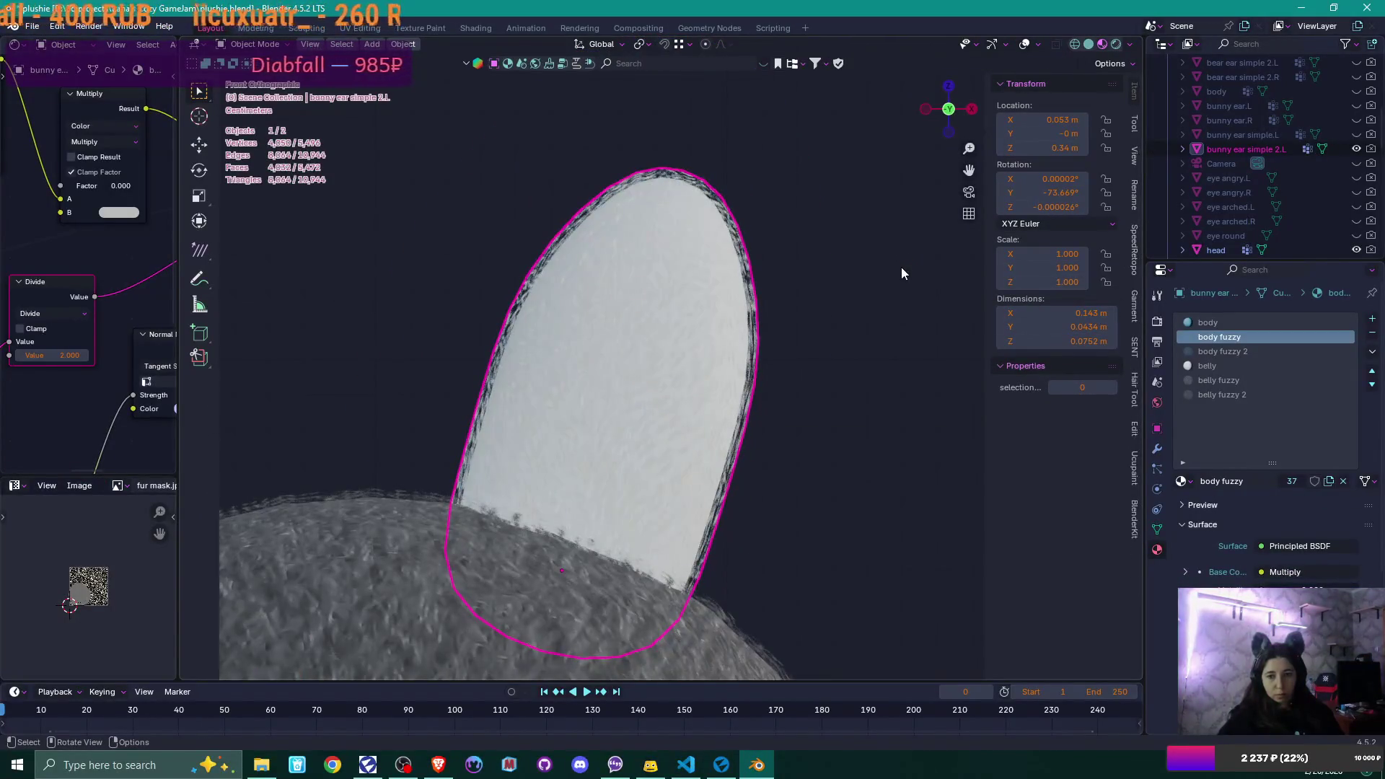
scroll(902, 267, "down", 1)
scroll(901, 273, "up", 2)
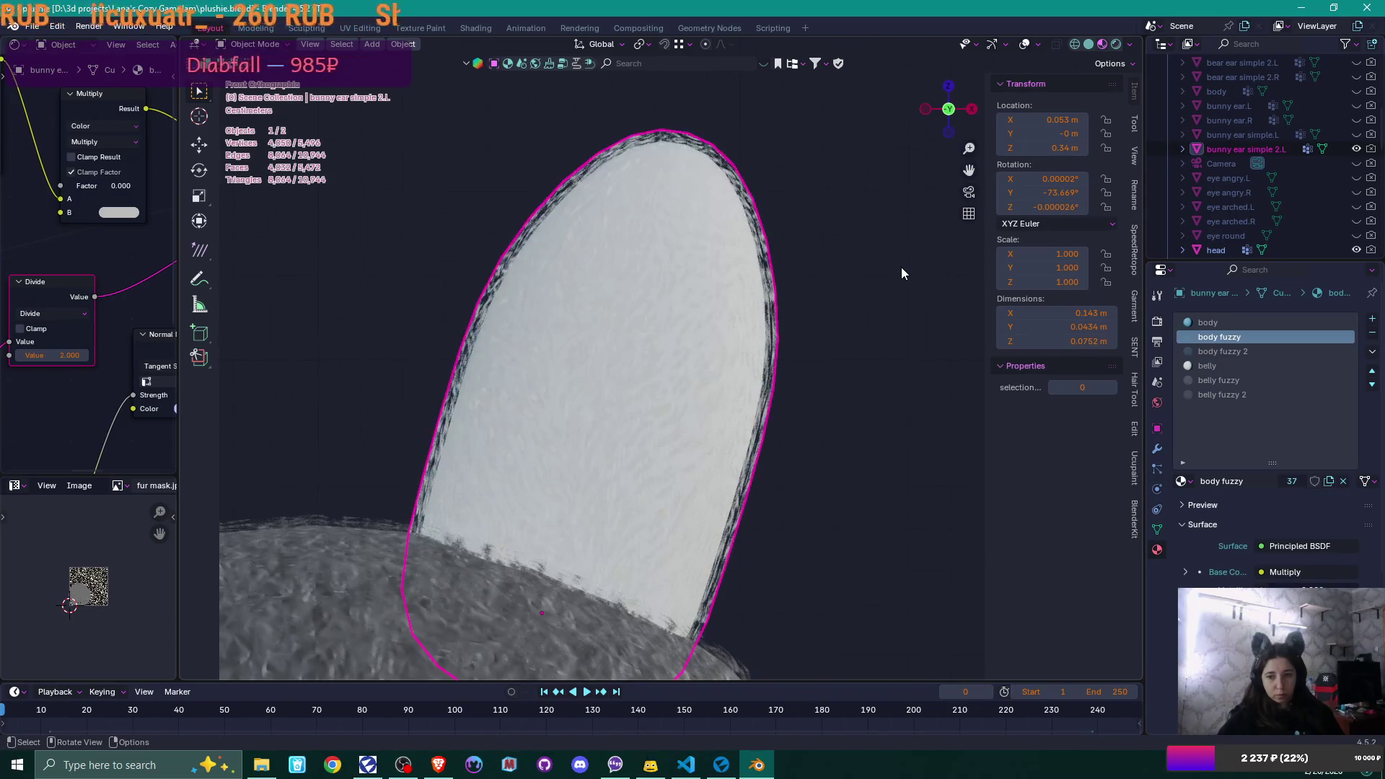
left_click(902, 273)
mouse_move(902, 272)
middle_mouse_down()
mouse_move(838, 312)
mouse_move(699, 326)
mouse_move(756, 344)
middle_mouse_up()
left_click(700, 321)
key("Tab")
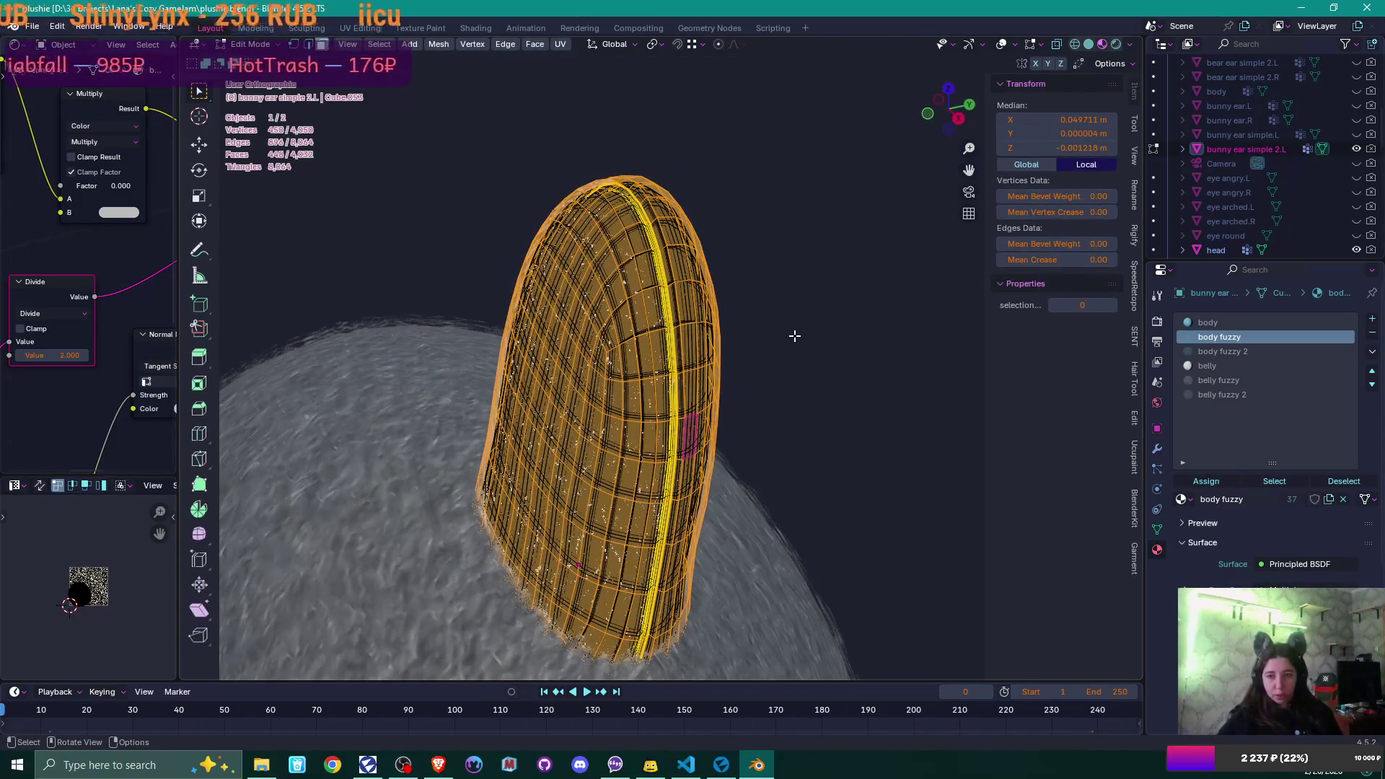
- Select the right half of the ear's outer layer and assign it body fuzzy 2
left_click(794, 336)
middle_click_drag(794, 330, 640, 325)
left_click(642, 327)
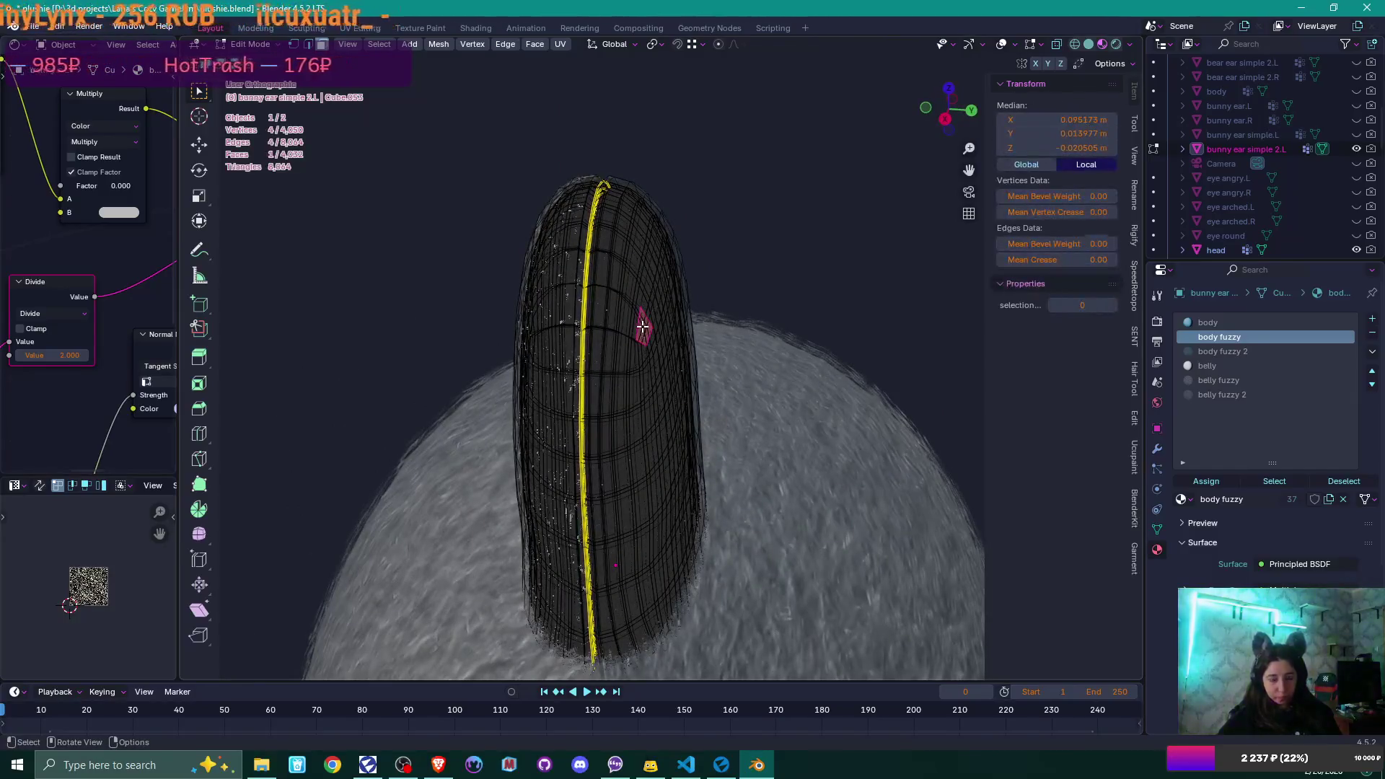
key("l")
left_click(1232, 351)
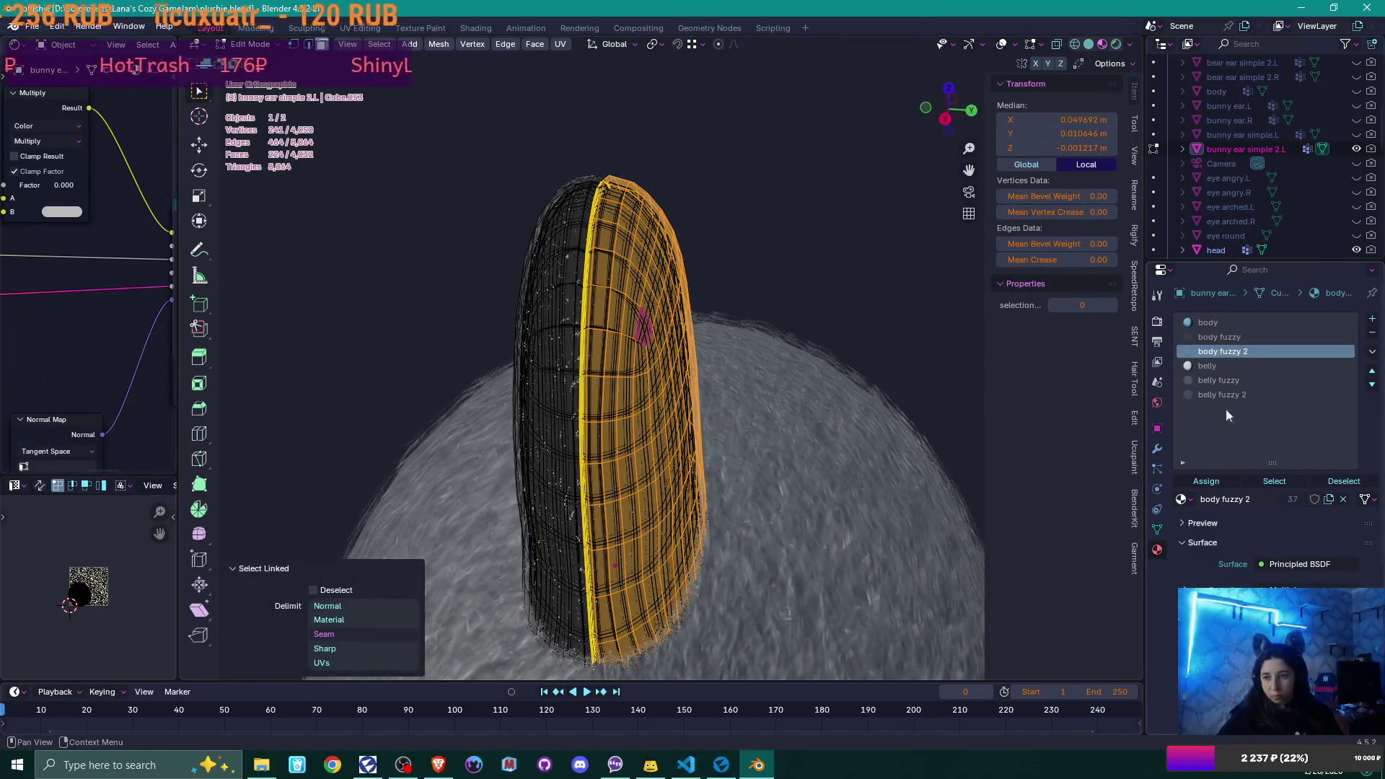
left_click(1206, 481)
- Assign belly fuzzy 2 to the ear's left half and return to object mode
left_click(516, 272)
key("l")
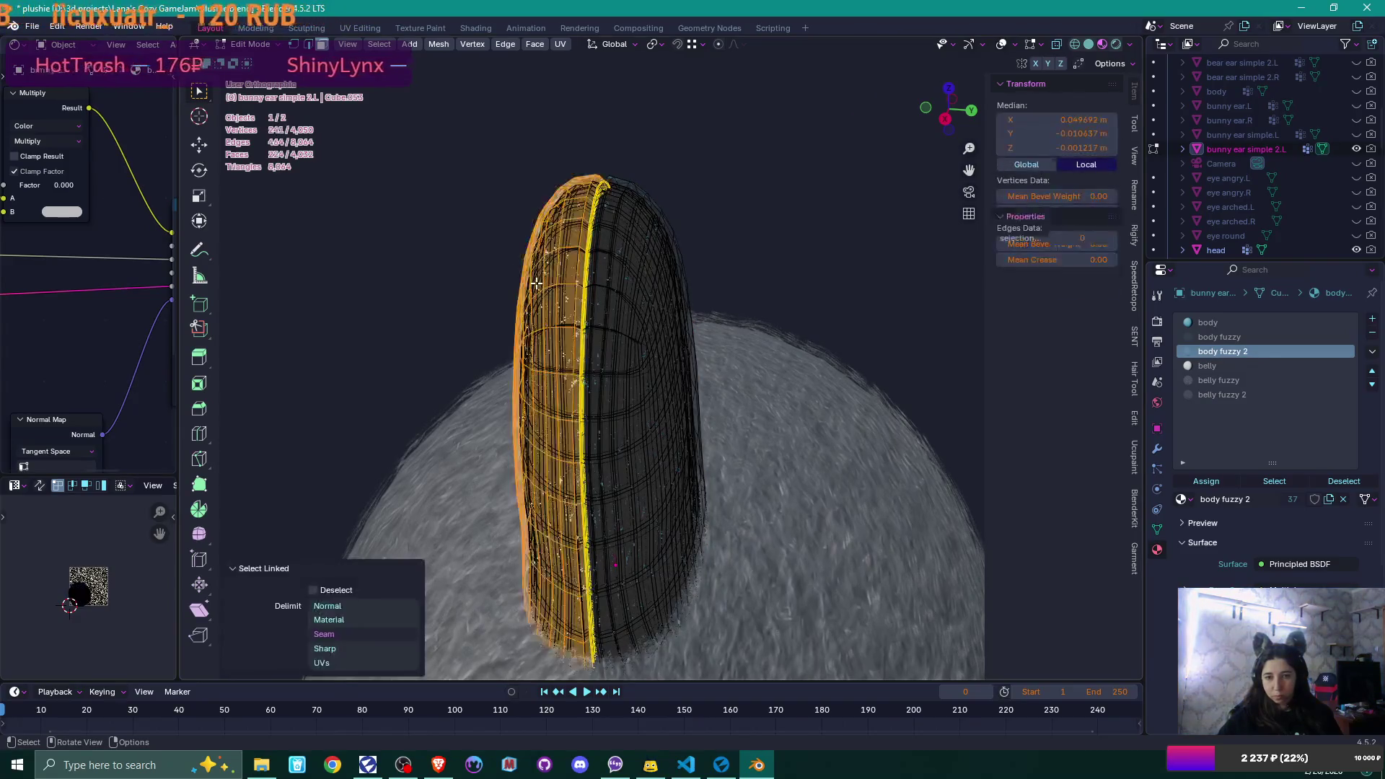
left_click(1236, 394)
left_click(1205, 481)
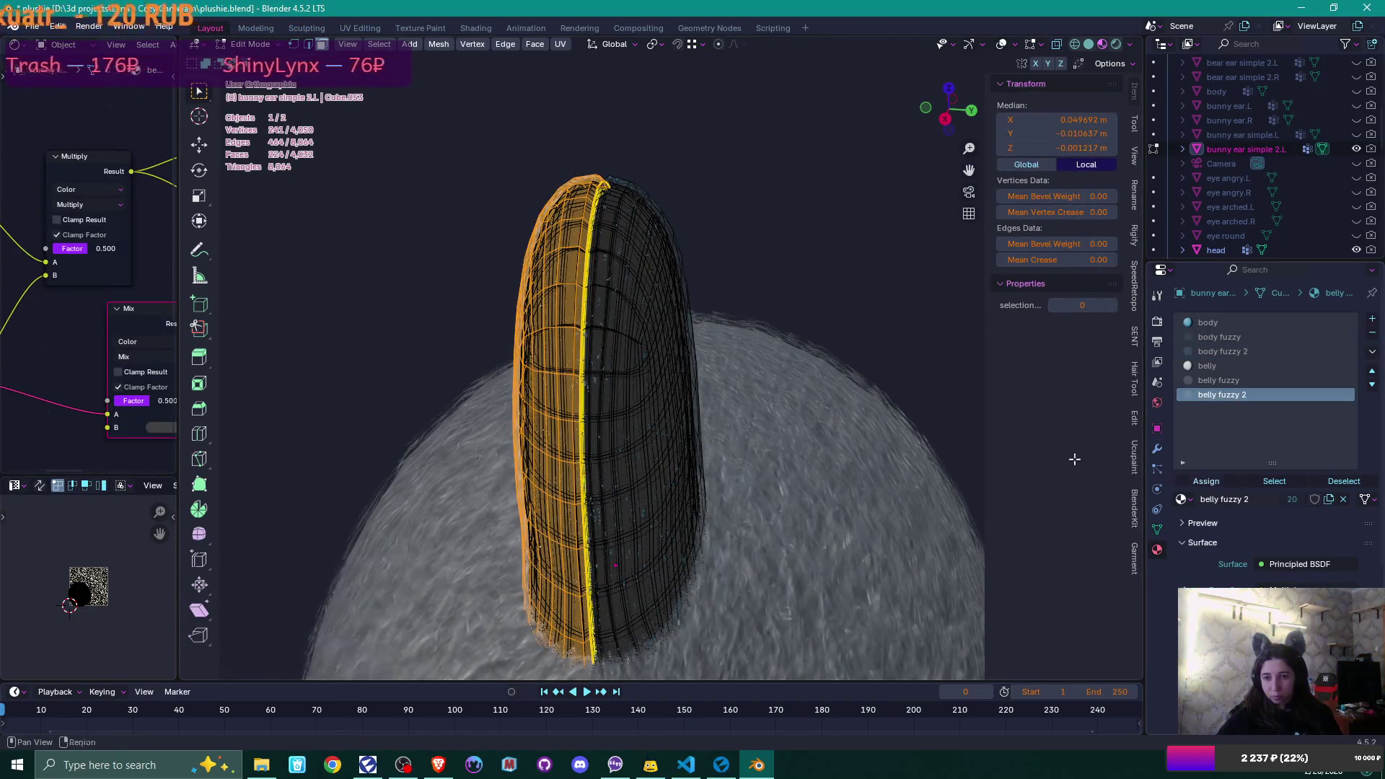
key("Tab")
mouse_move(797, 396)
middle_mouse_down()
mouse_move(845, 390)
mouse_move(772, 442)
mouse_move(872, 435)
middle_mouse_up()
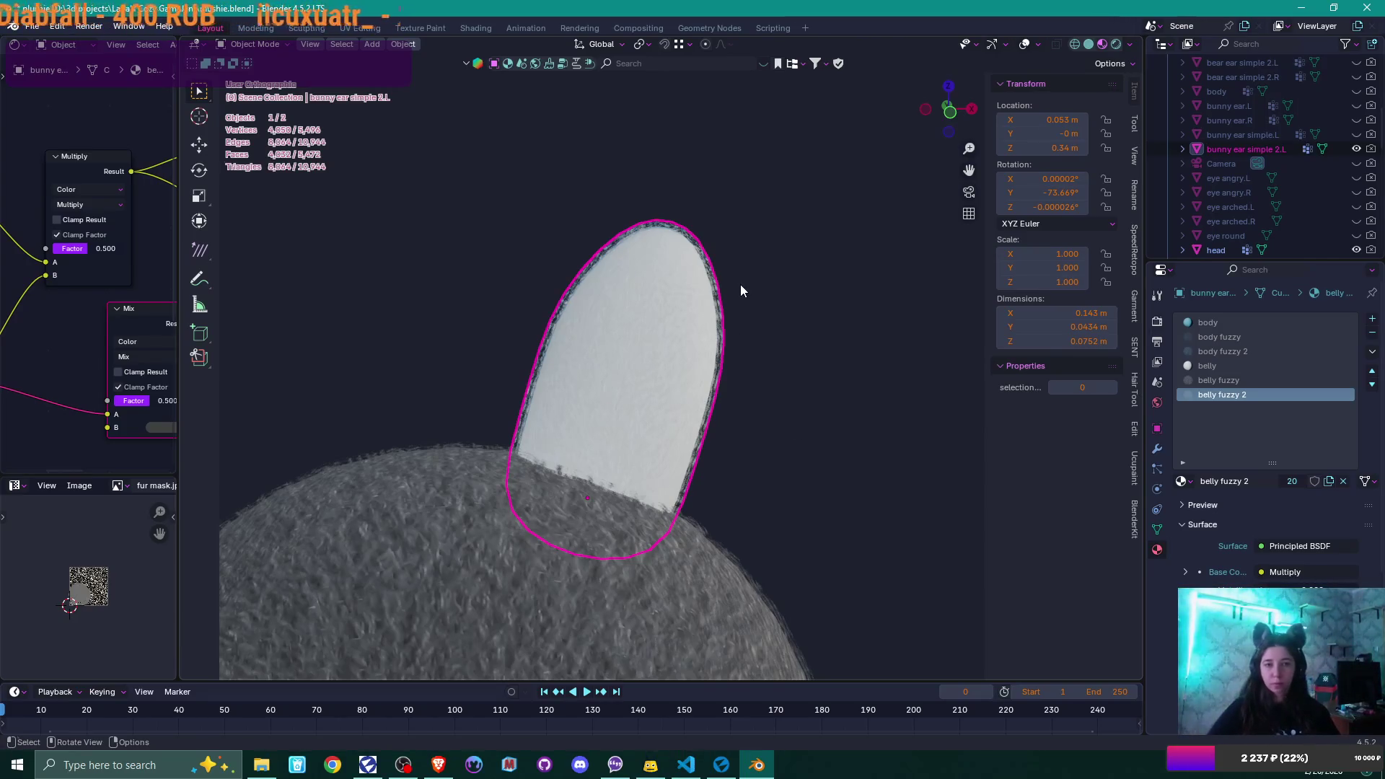
middle_click_drag(750, 295, 740, 320)
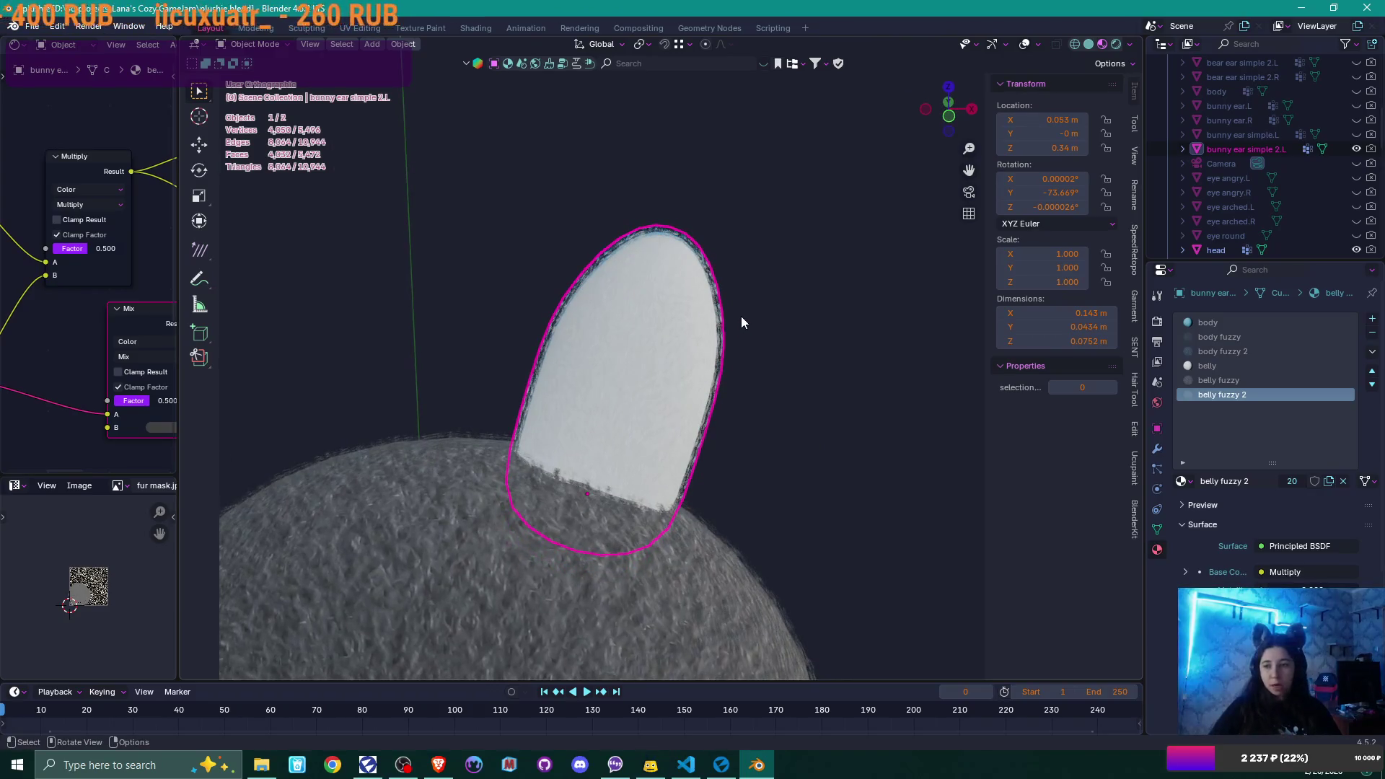
mouse_move(651, 351)
middle_mouse_down("shift")
mouse_move(824, 318)
mouse_move(859, 293)
mouse_move(865, 343)
middle_mouse_up("shift")
scroll(867, 305, "down", 5)
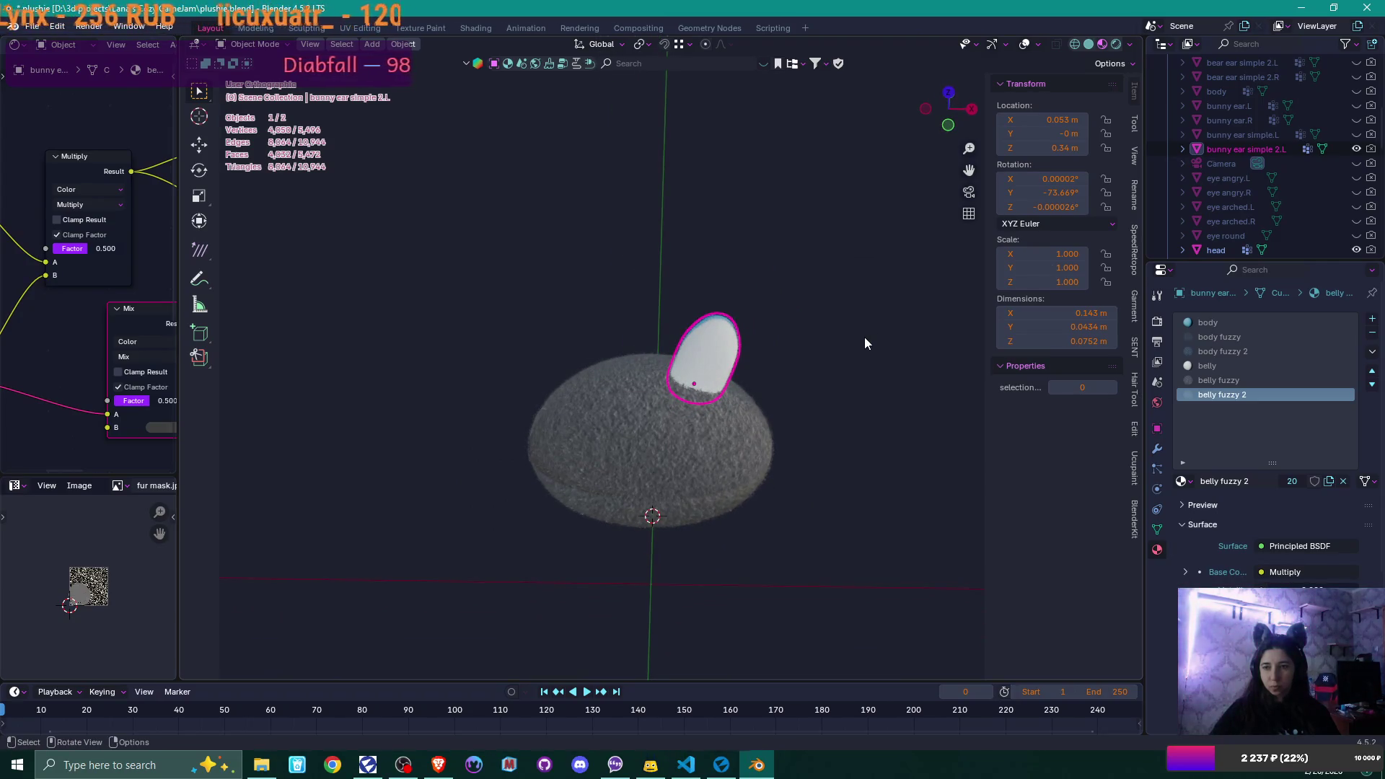
scroll(865, 343, "up", 5)
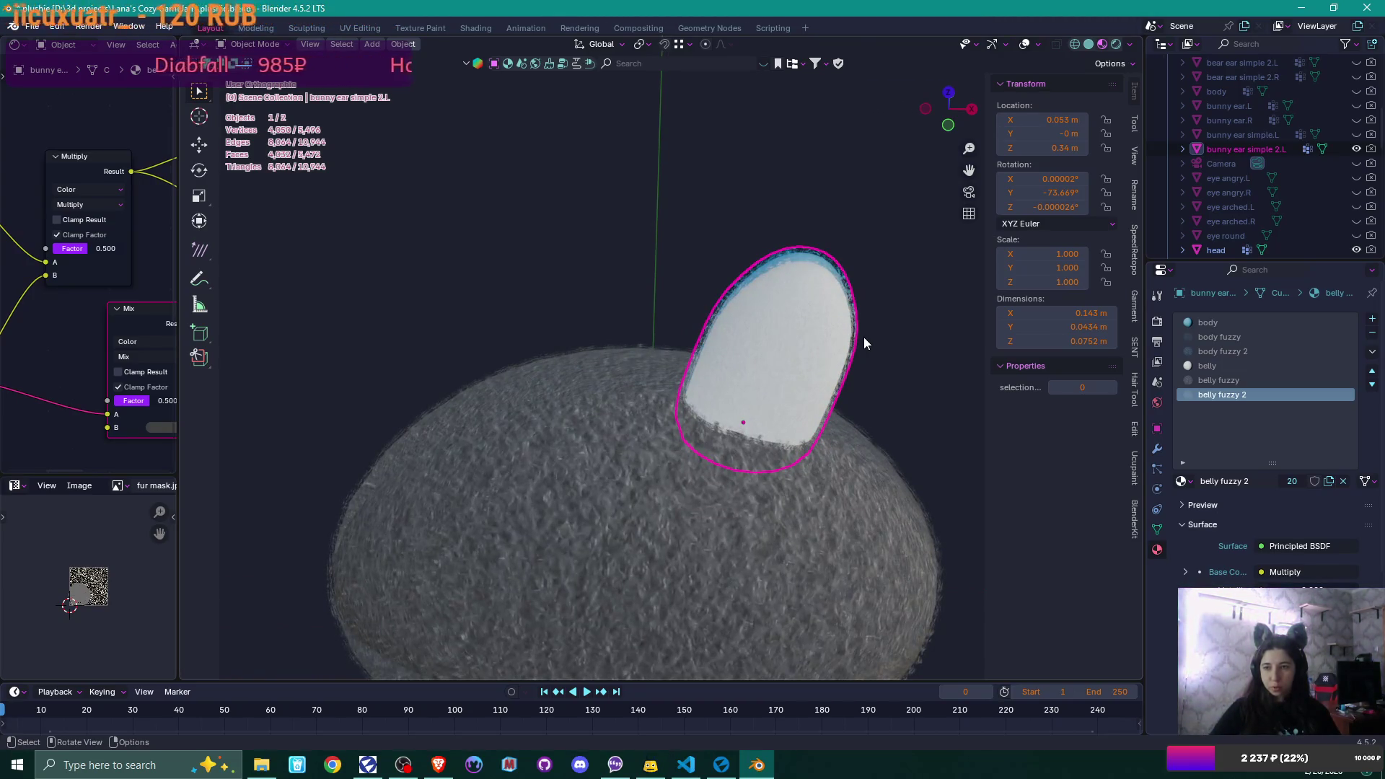
- Duplicate the ear and place the copy at X location -0.053 m
key("shift+d")
key("x")
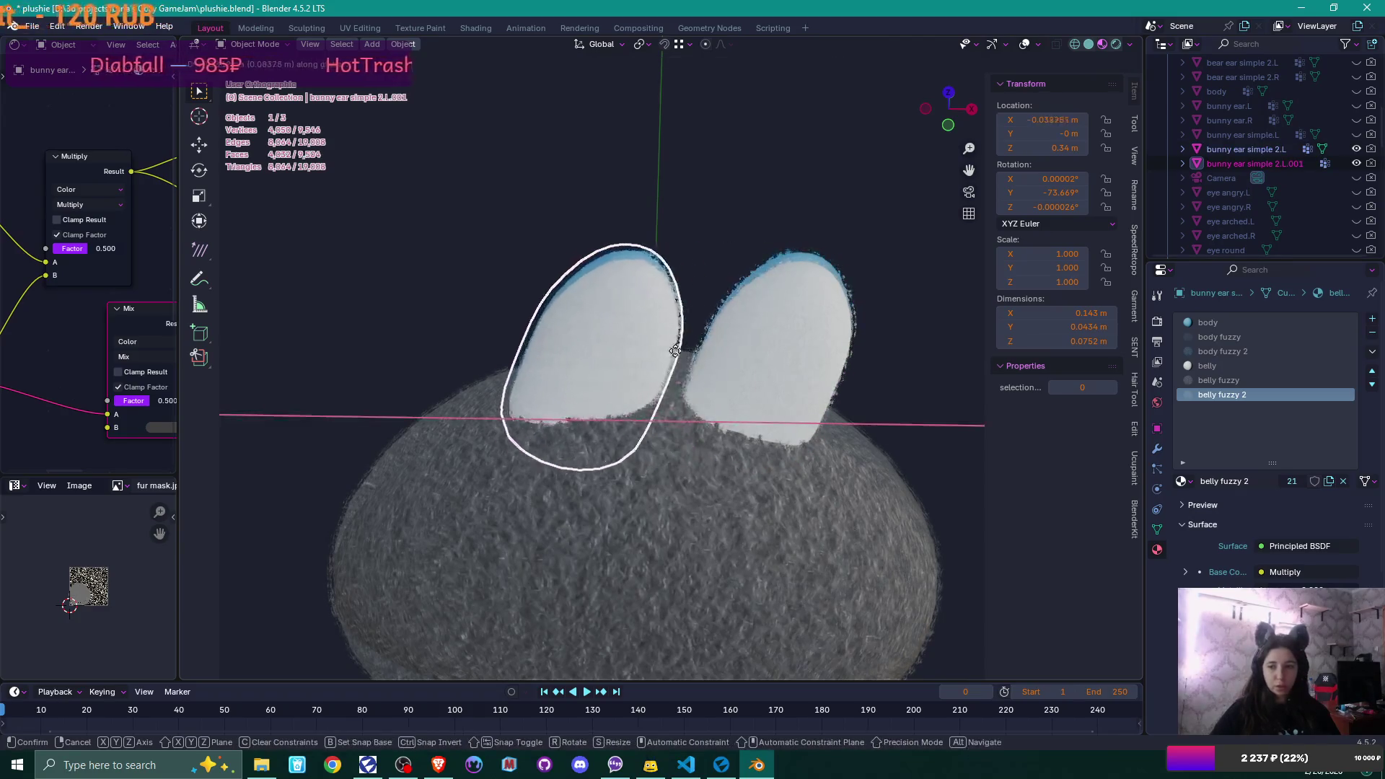
left_click(688, 341)
left_click(1067, 120)
type("-0.053")
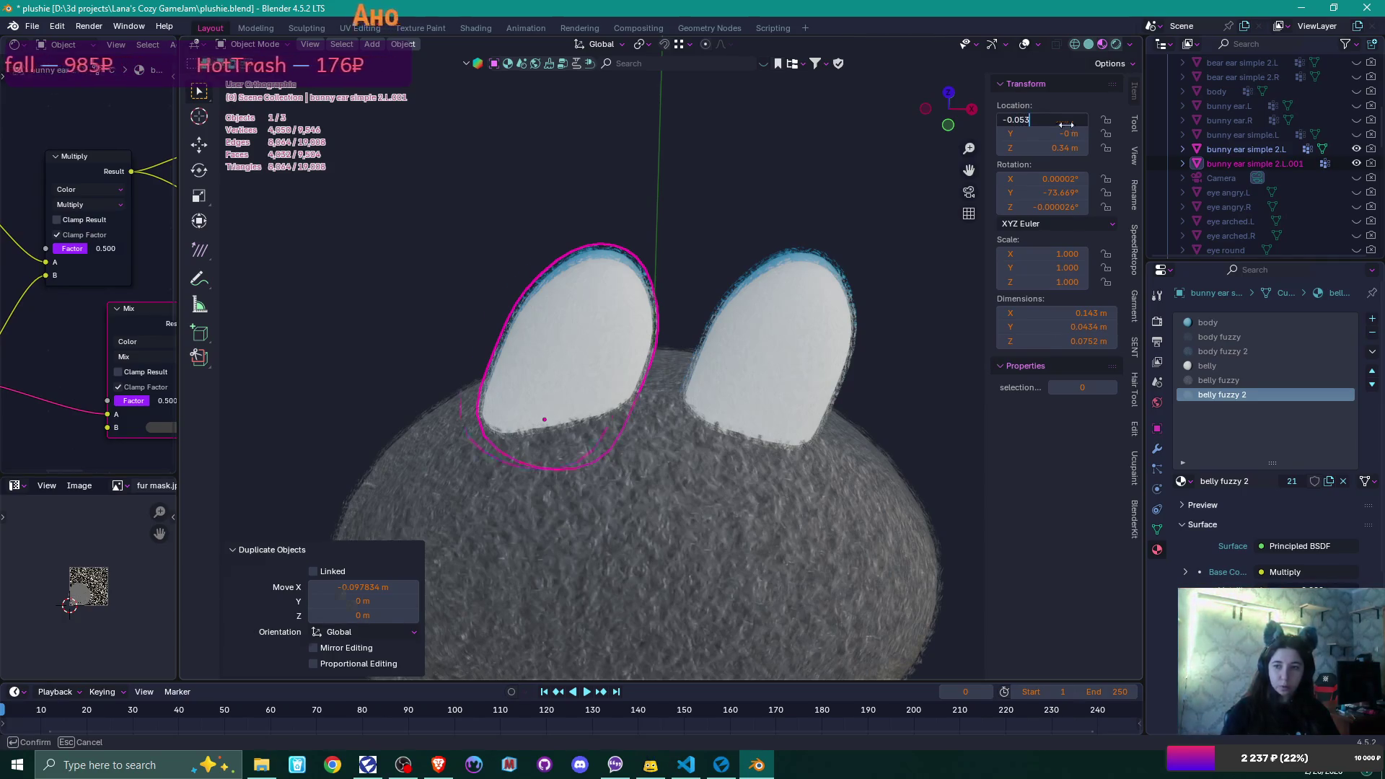
key("Return")
- Mirror the copy across global X and apply its scale
right_click(591, 317)
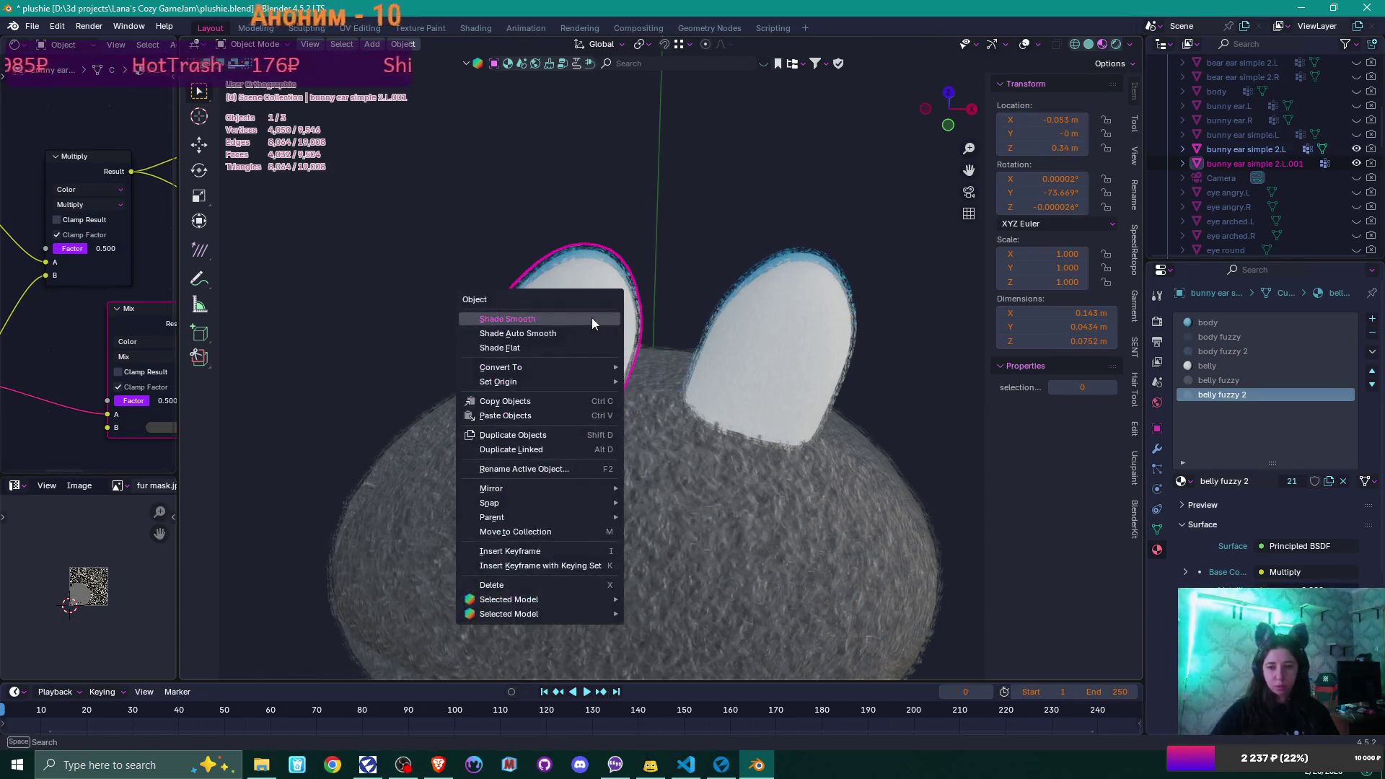
mouse_move(585, 370)
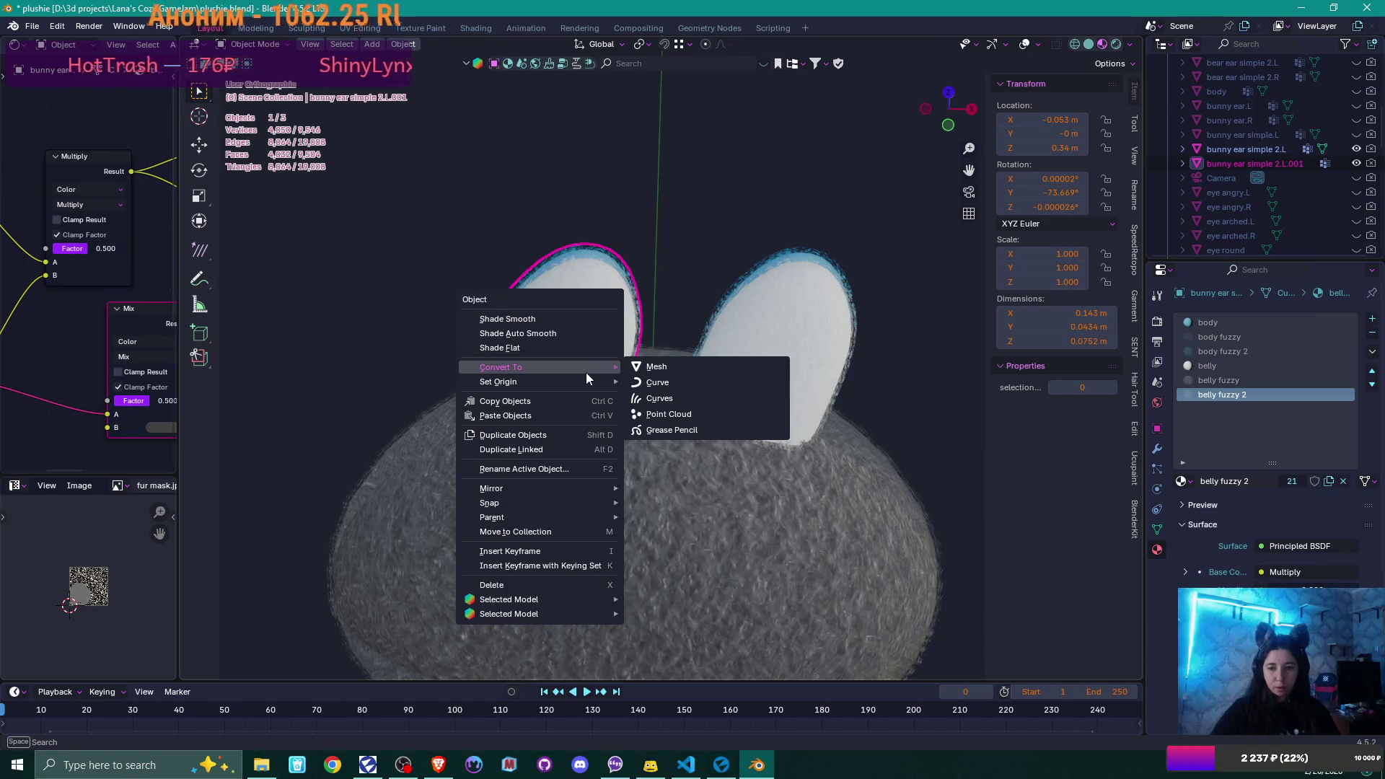
mouse_move(573, 490)
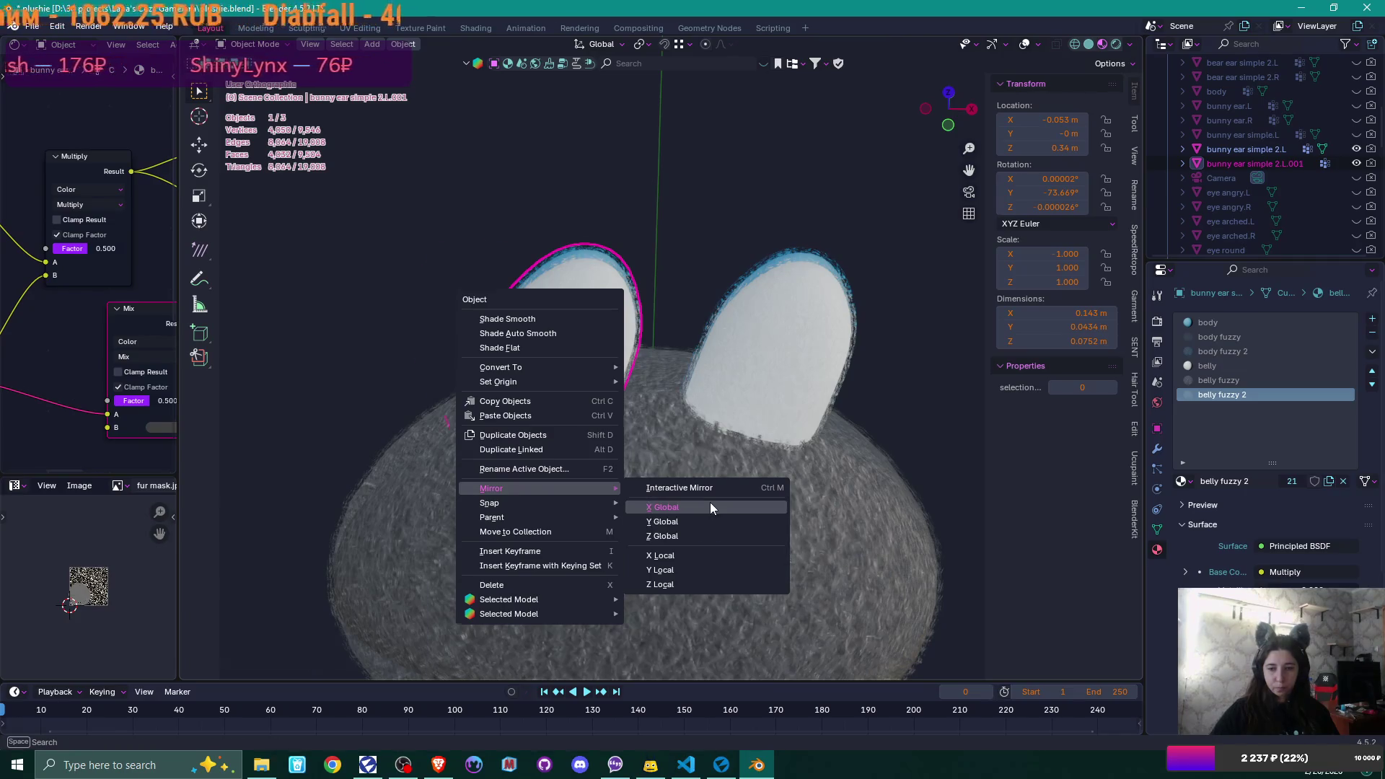
left_click(709, 505)
mouse_move(709, 502)
middle_mouse_down()
mouse_move(655, 309)
mouse_move(665, 268)
middle_mouse_up()
key("ctrl+a")
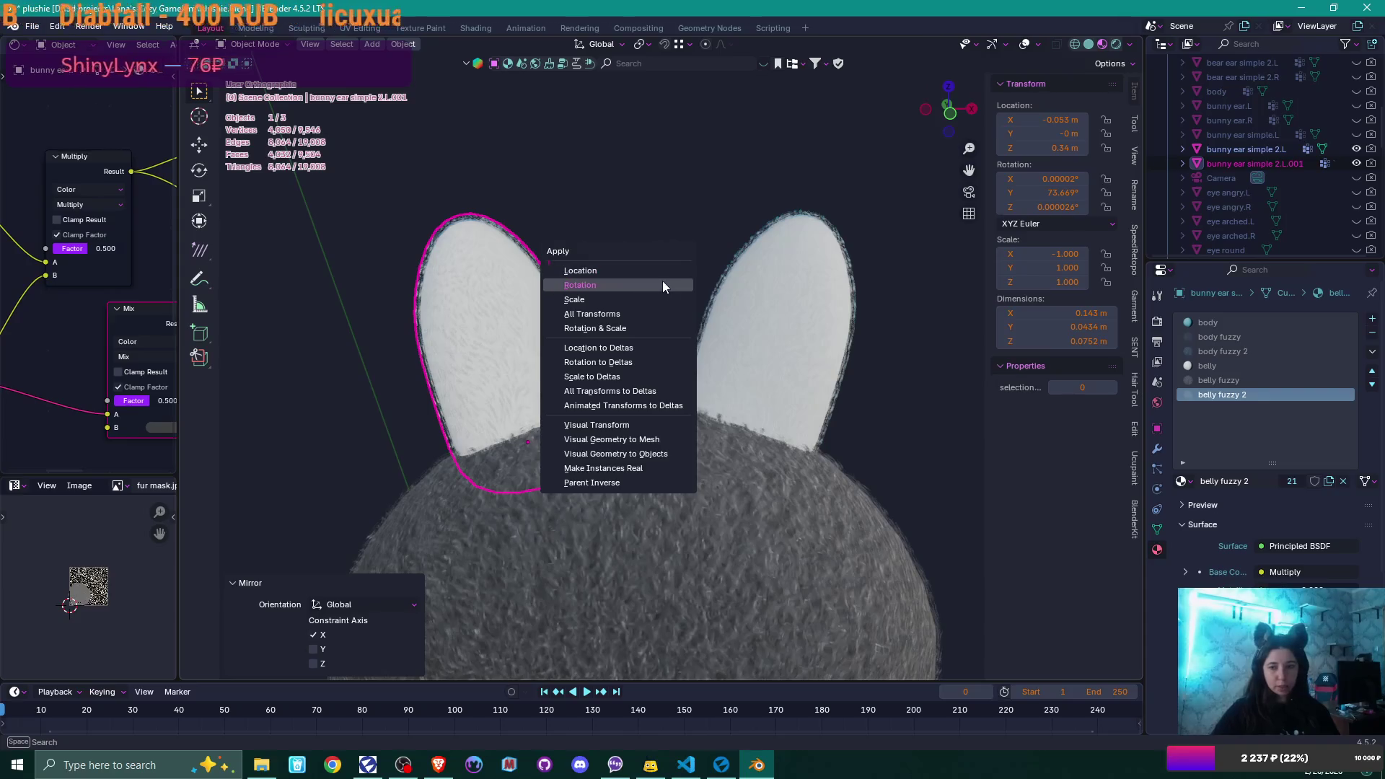
left_click(559, 311)
- Recalculate all of the copy's normals to face outside, then return to Object Mode
key("Tab")
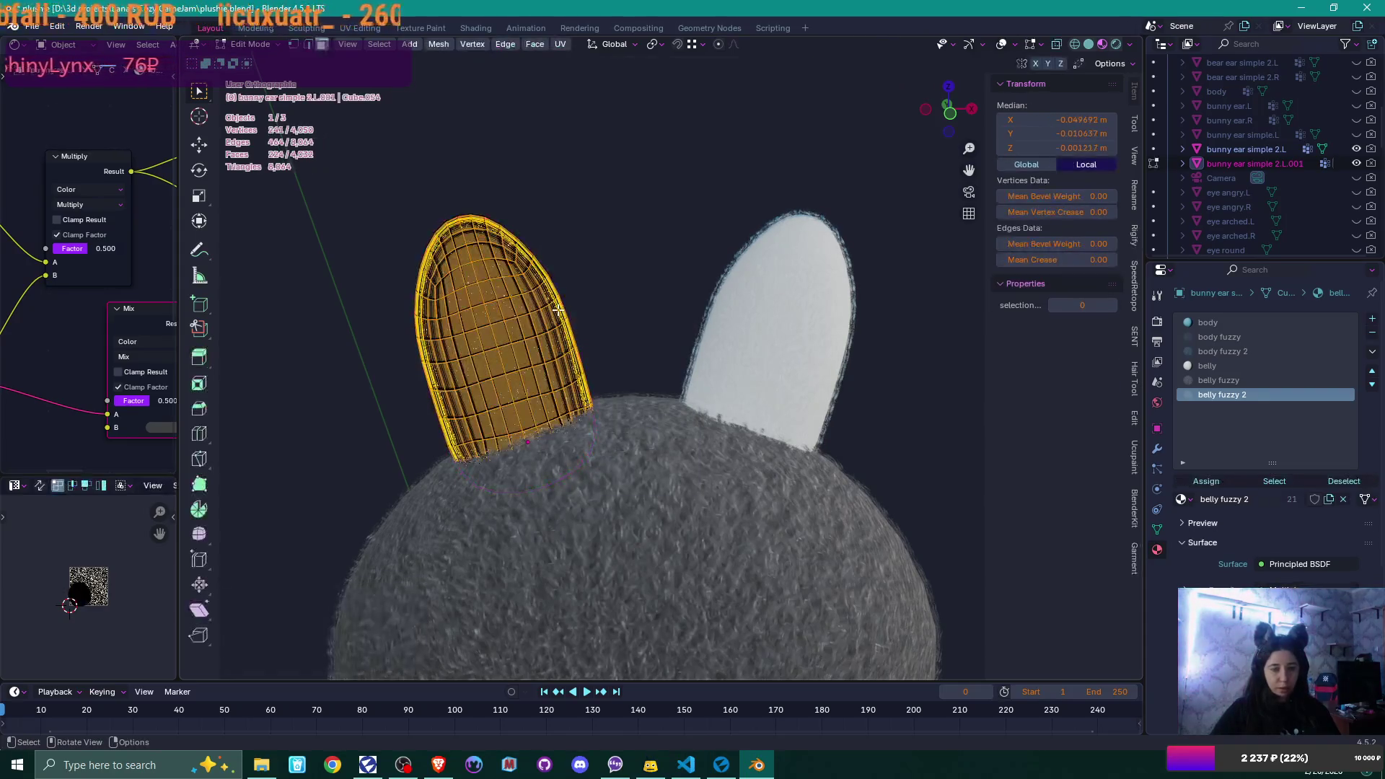
key("a")
key("alt+n")
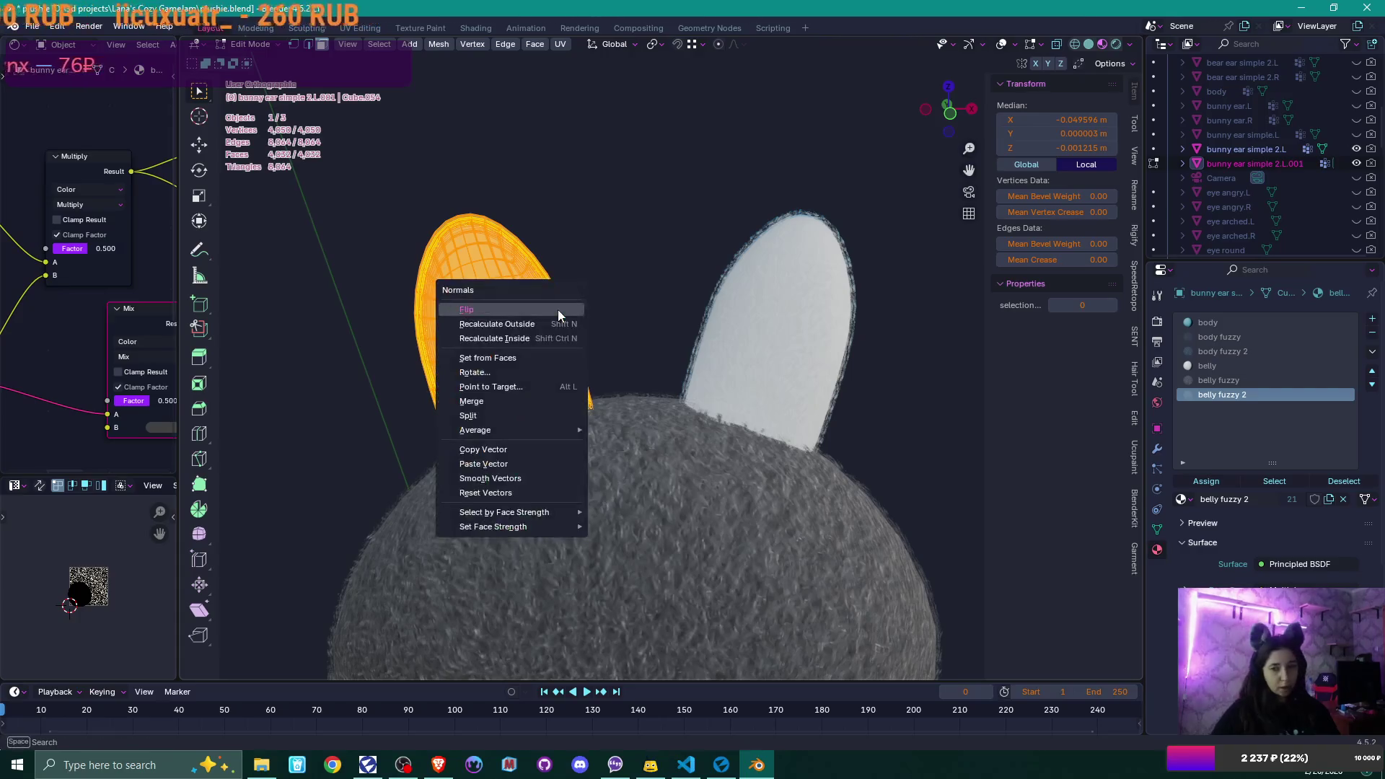
left_click(557, 324)
key("Tab")
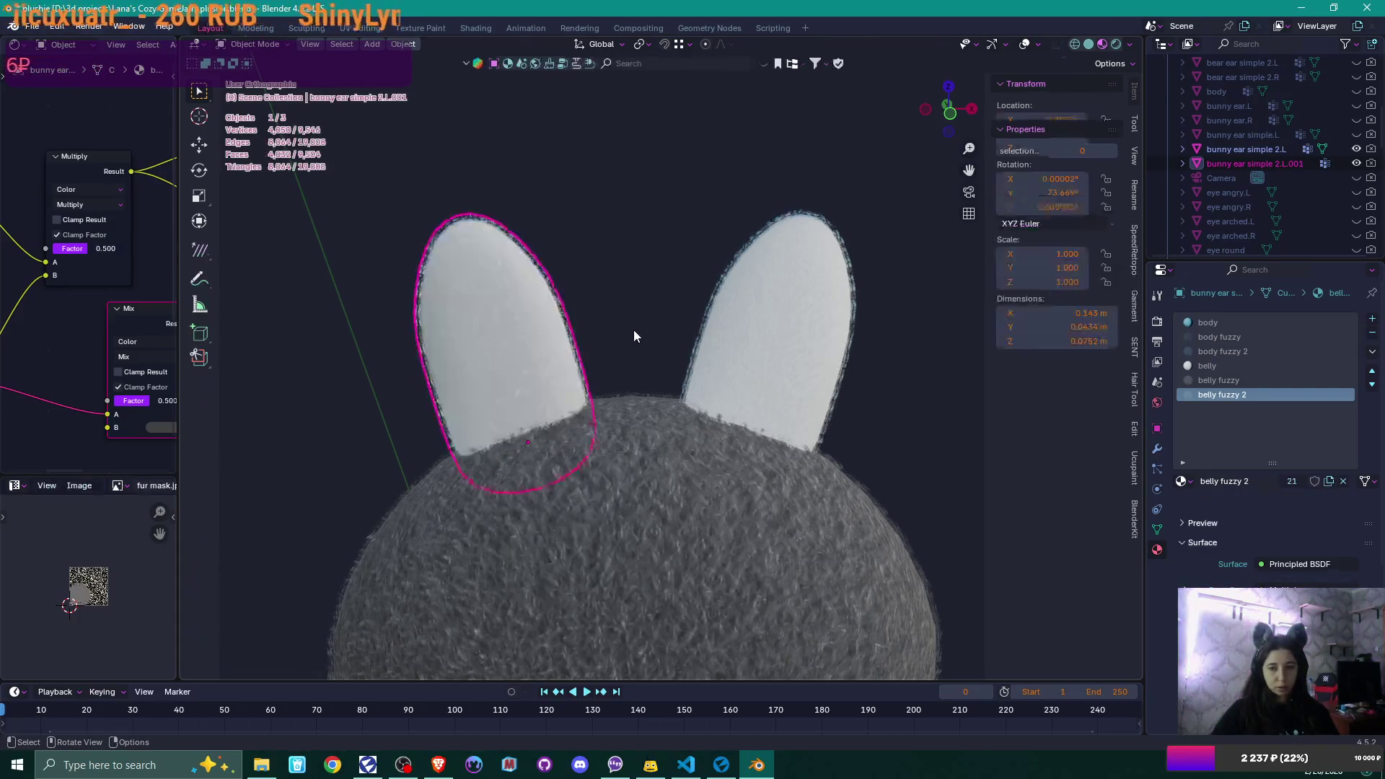
scroll(633, 330, "down", 3)
- Rename 'bunny ear simple 2.L.001' to 'bunny ear simple 2.R' in the Outliner
mouse_move(635, 298)
middle_mouse_down()
mouse_move(741, 317)
mouse_move(738, 330)
mouse_move(659, 346)
middle_mouse_up()
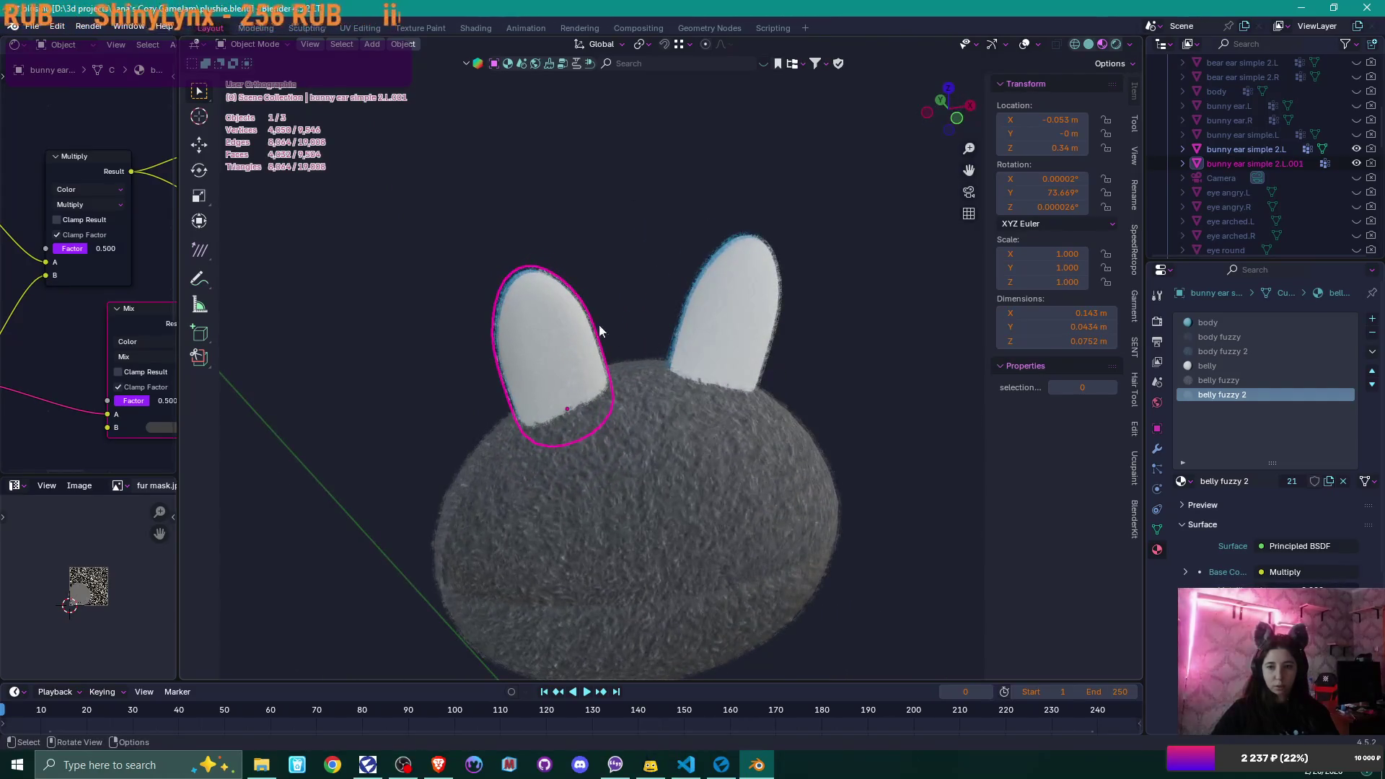
double_click(1296, 165)
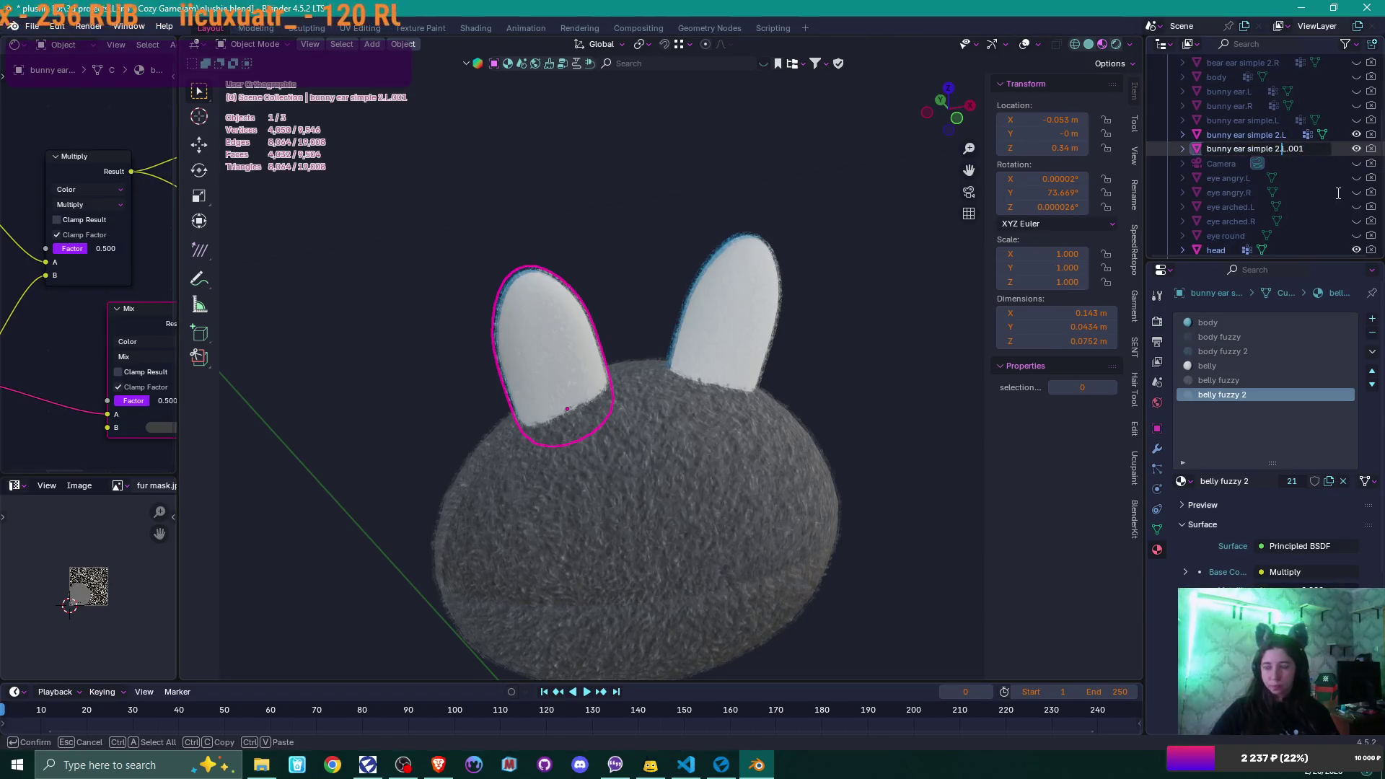
key("Delete")
type("R")
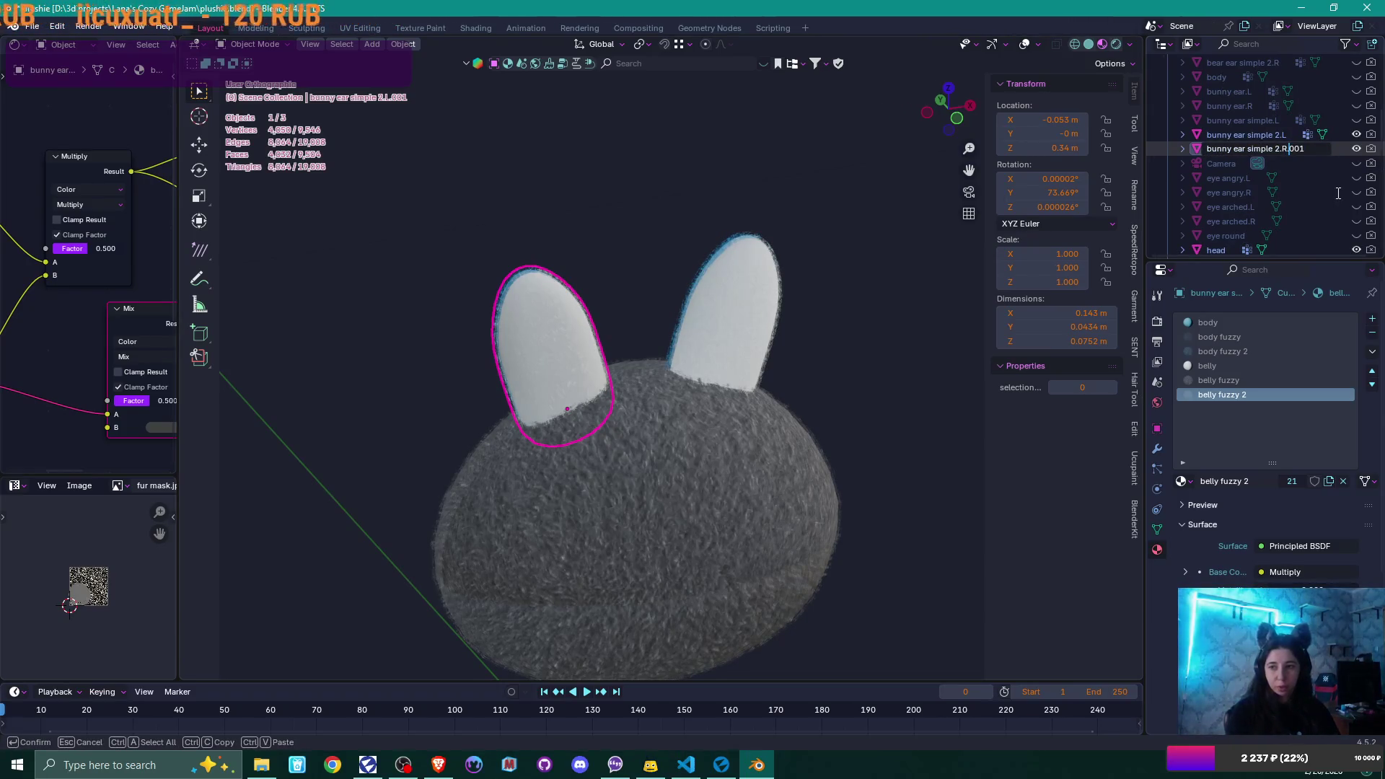
key("Delete")
key("Delete")
key("Return")
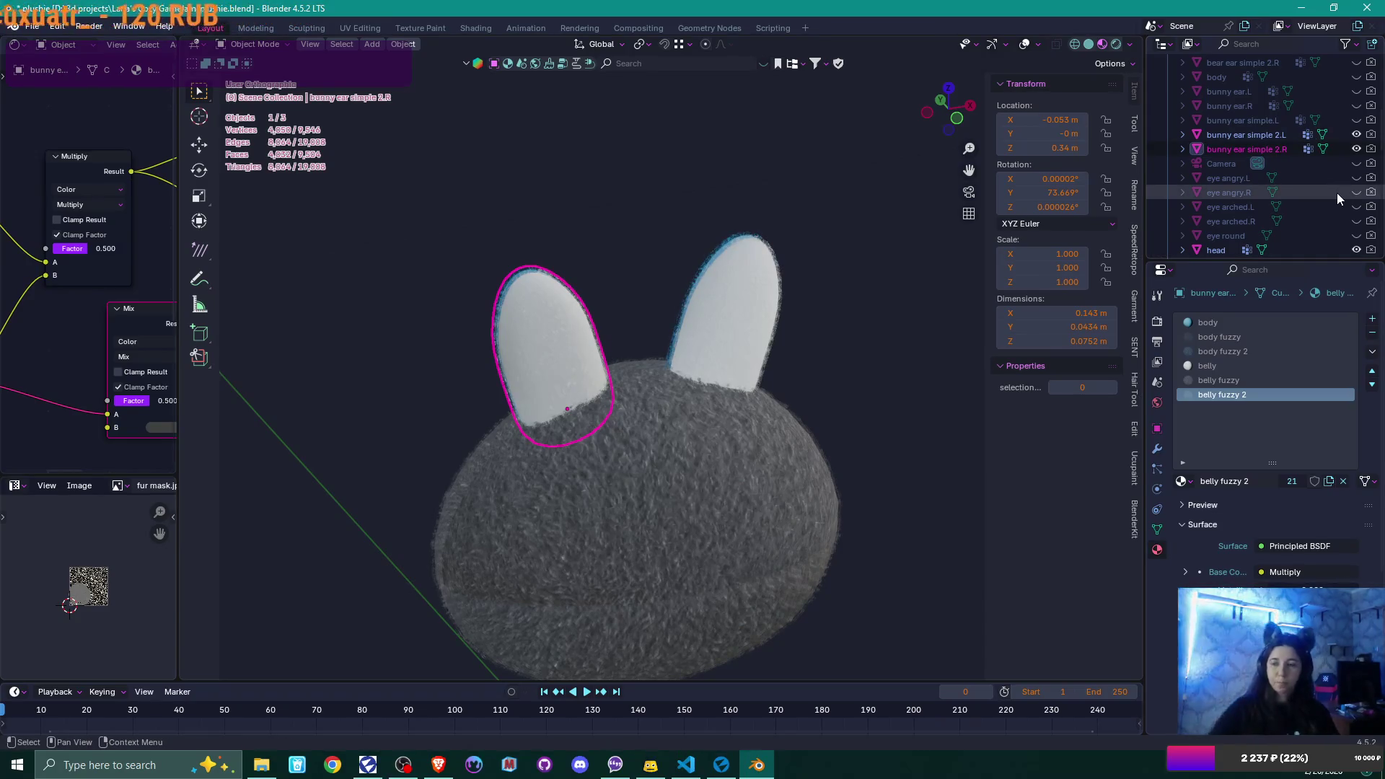
mouse_move(690, 253)
middle_mouse_down()
mouse_move(625, 257)
mouse_move(670, 253)
middle_mouse_up()
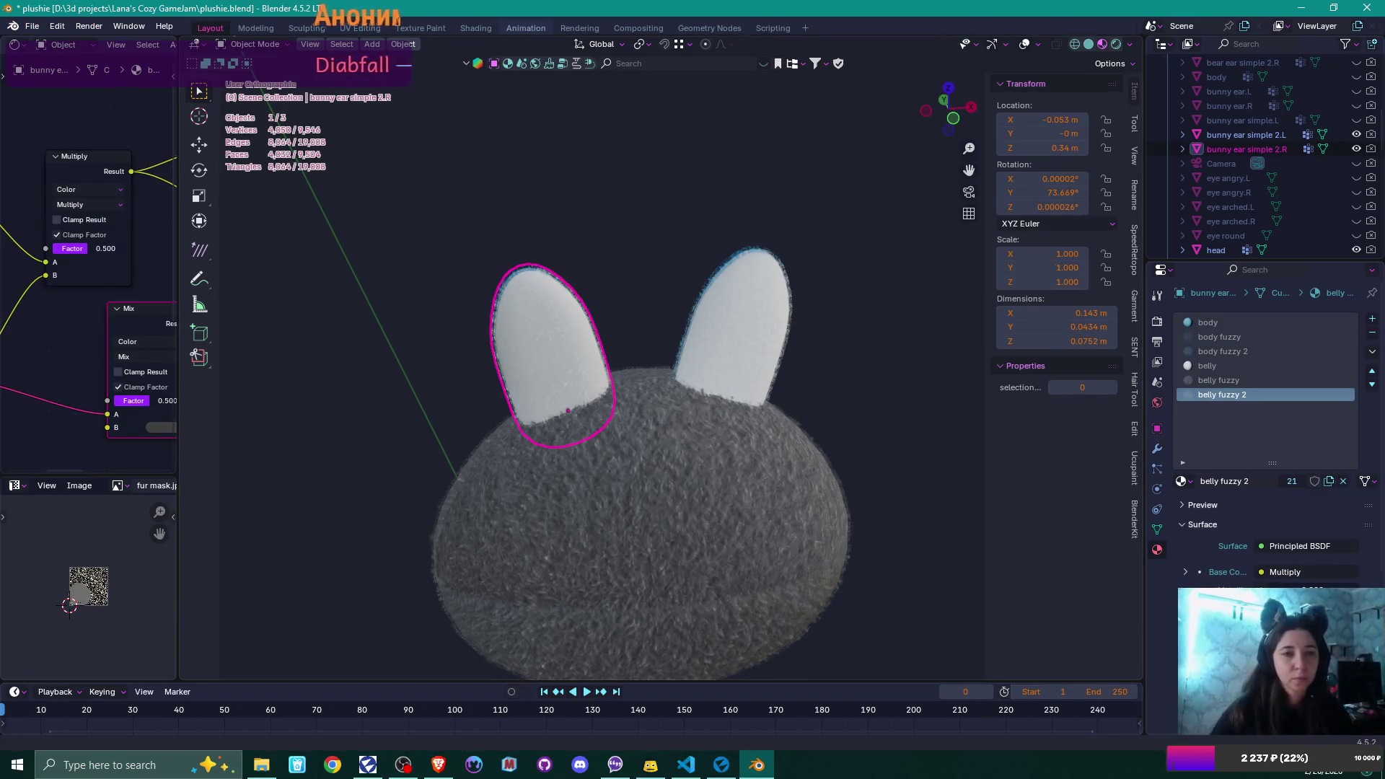
left_click(32, 26)
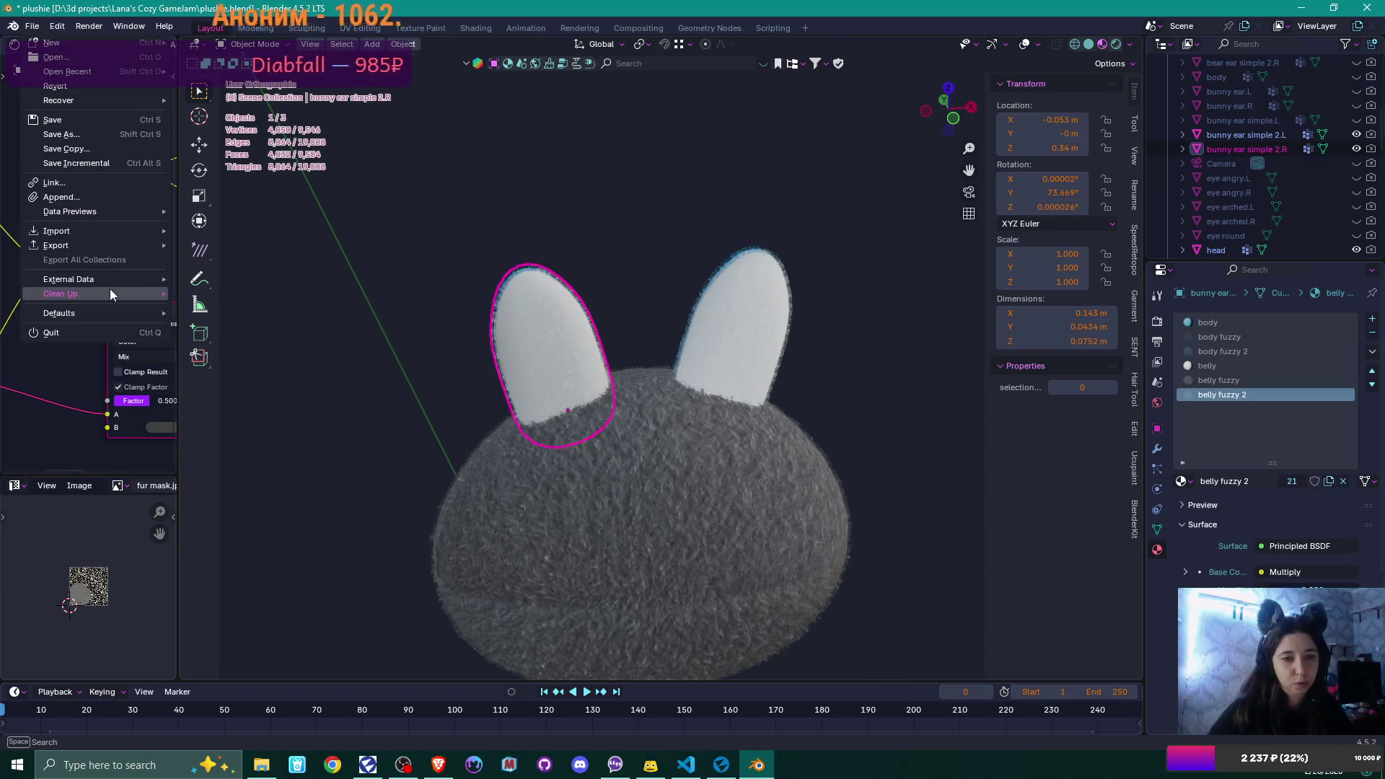
- Export the selected ear as 'bunny ear simple 2 R.fbx' into the ears folder
mouse_move(140, 241)
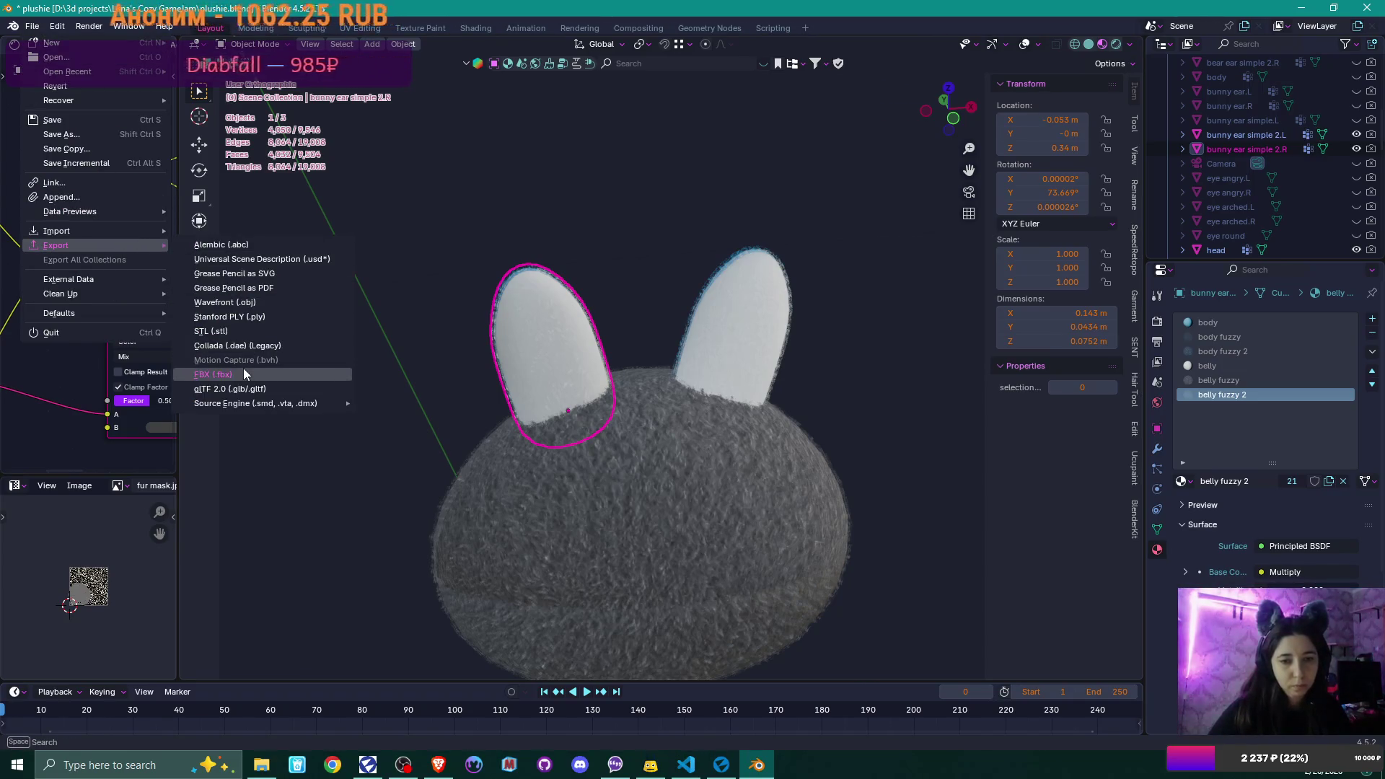
left_click(243, 368)
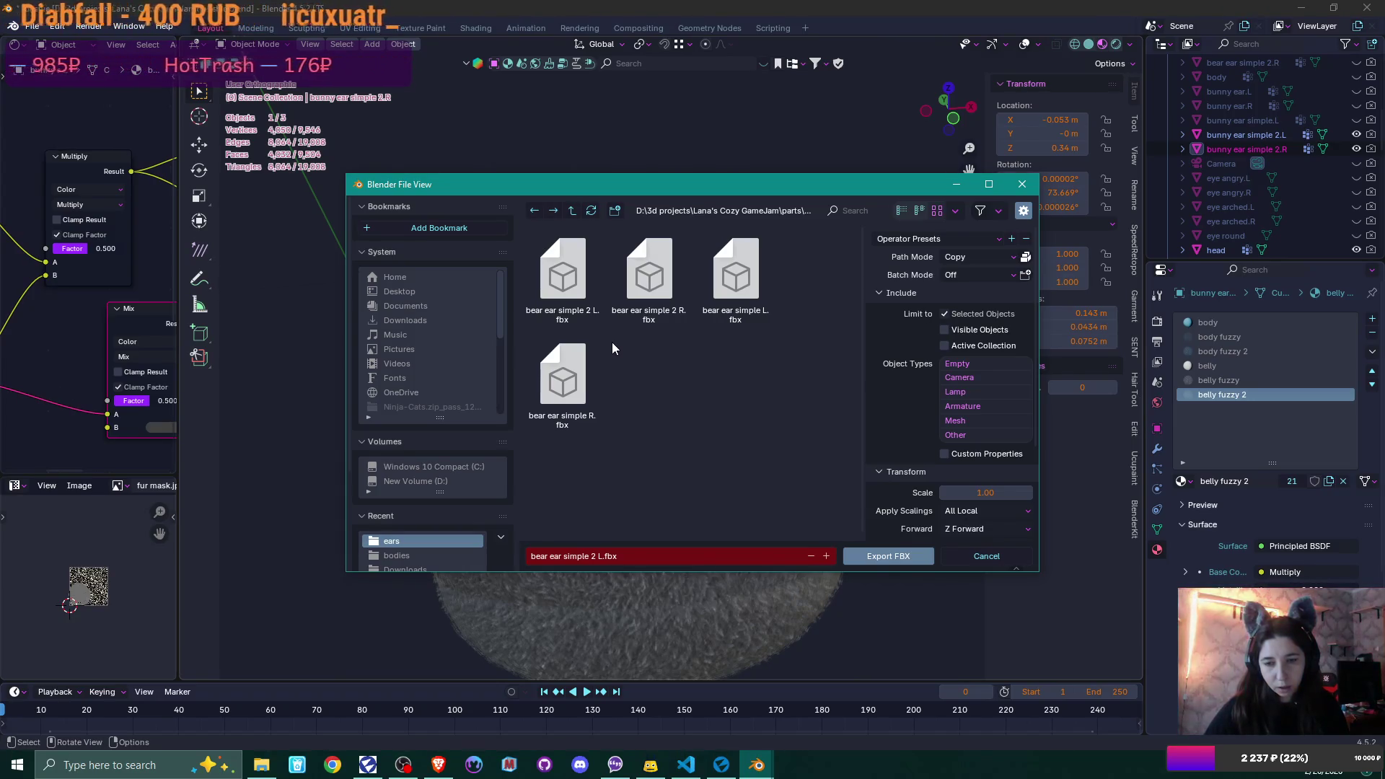
left_click(675, 280)
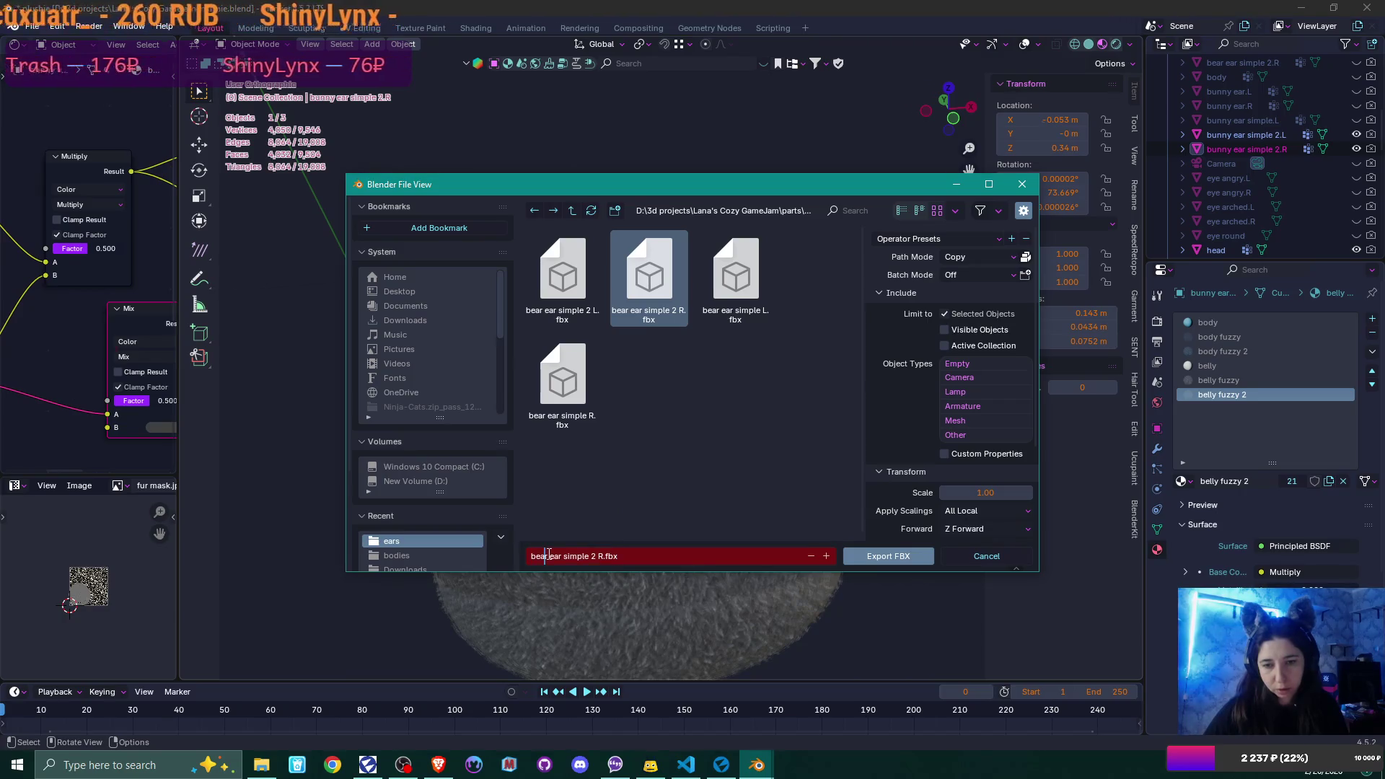
left_click_drag(548, 554, 452, 553)
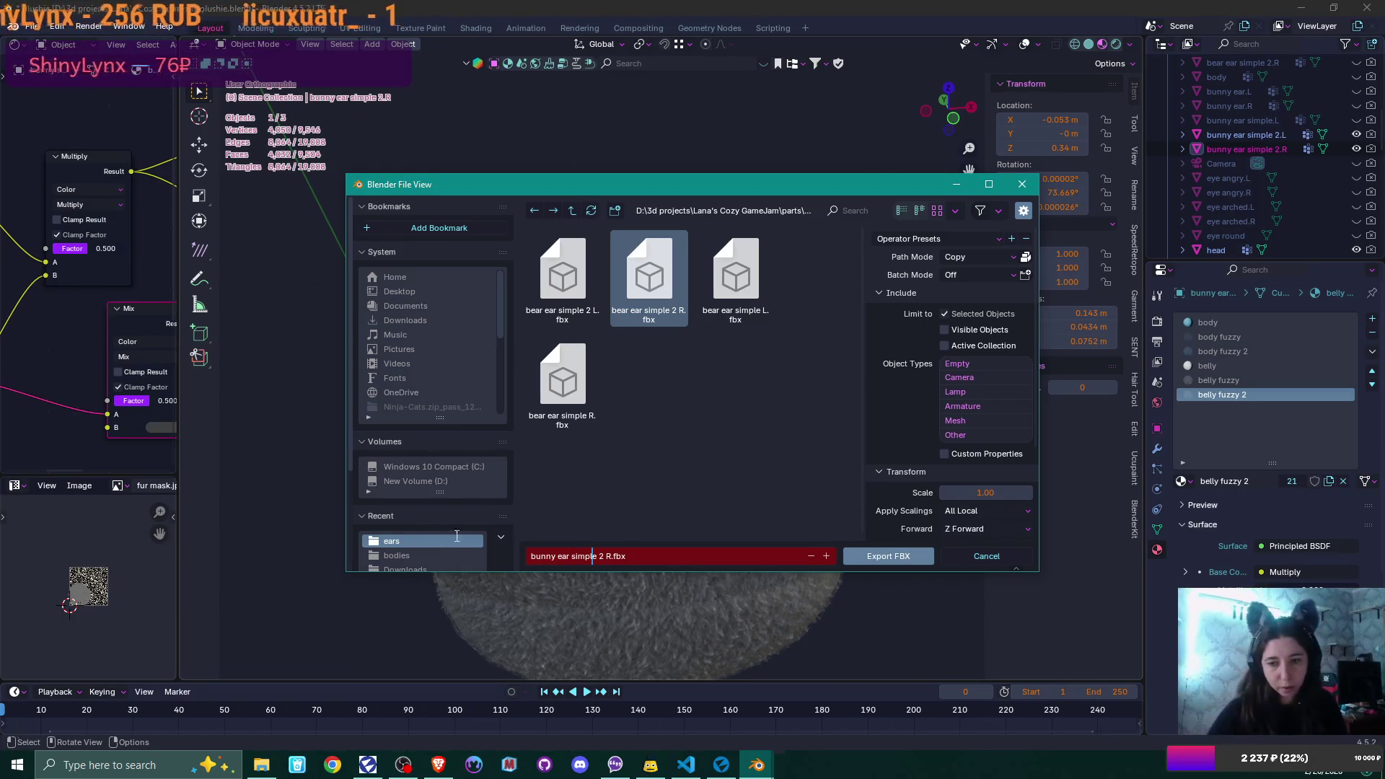
left_click(894, 553)
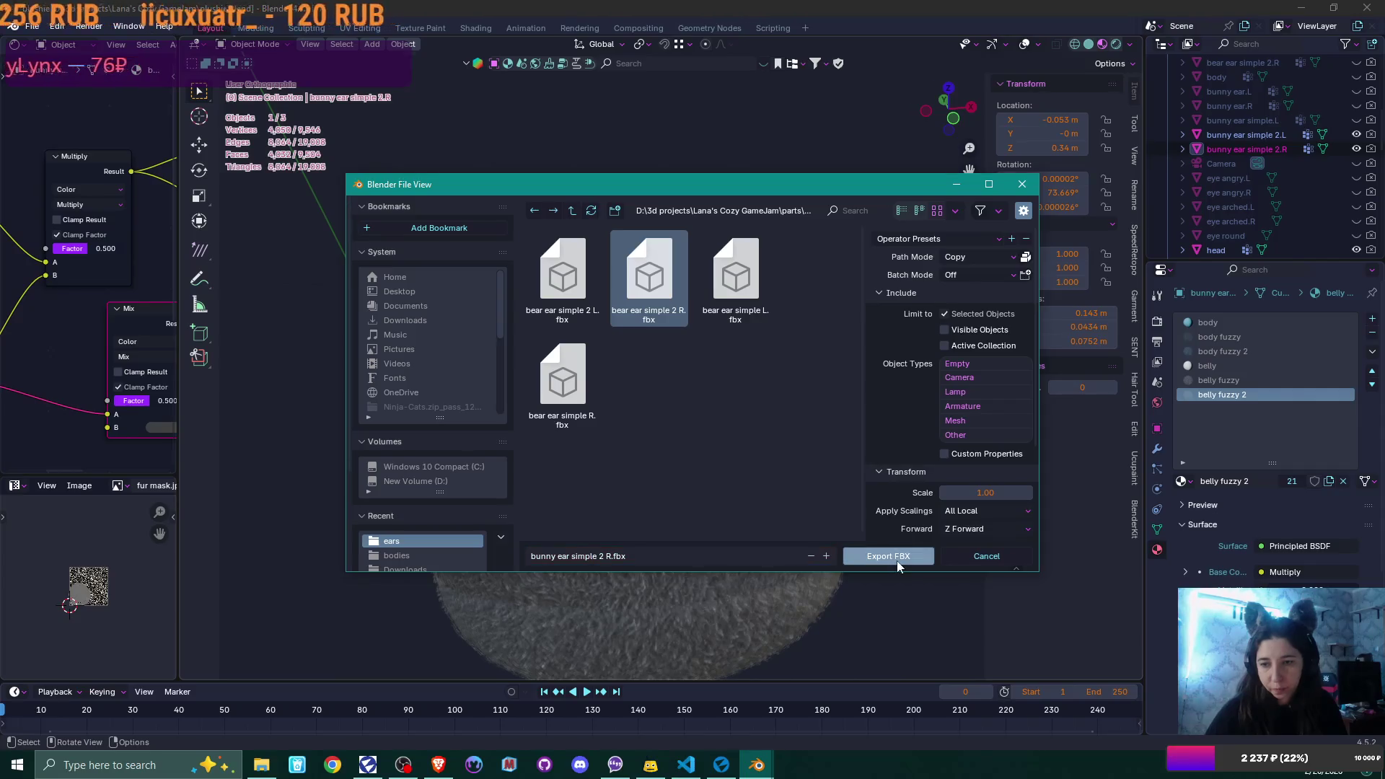
- Select the other simple 2 ear and export it as its own FBX file
left_click(768, 304)
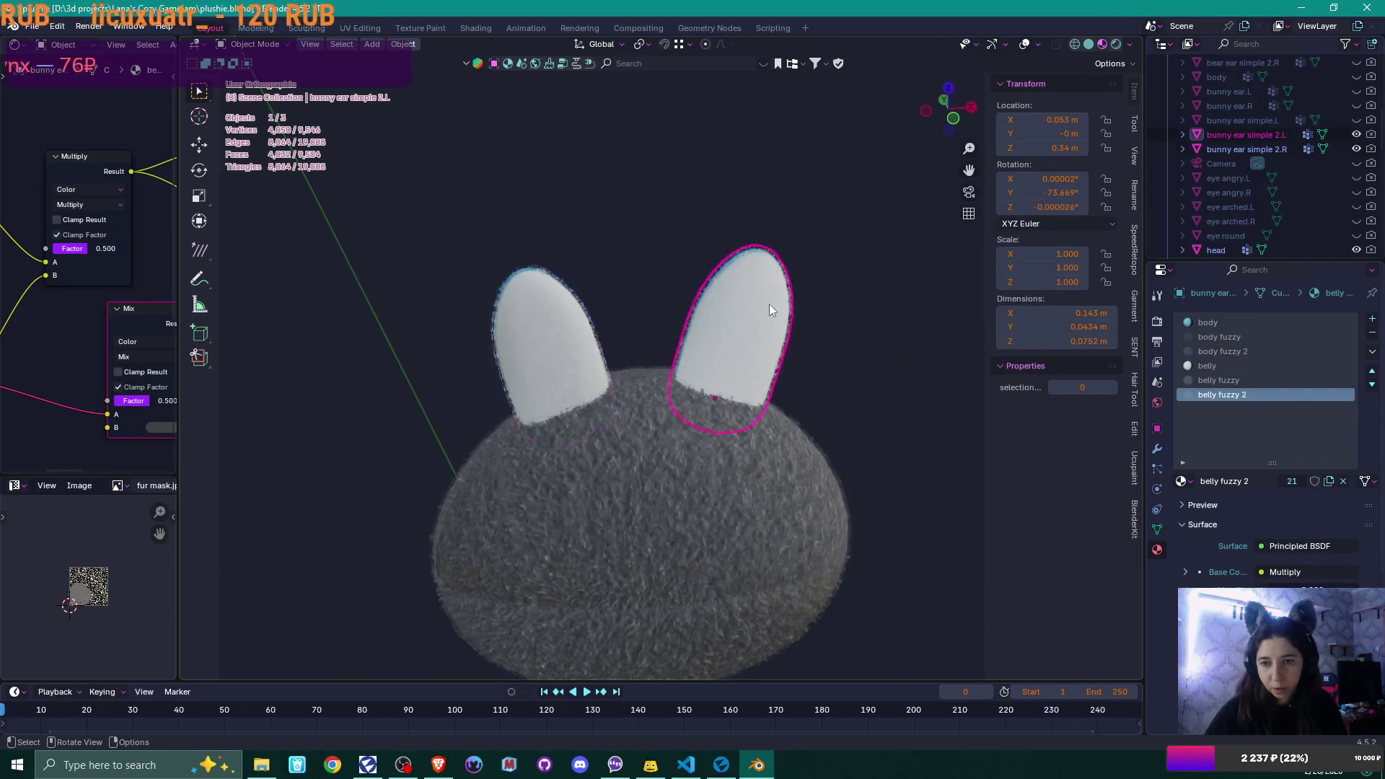
left_click(34, 27)
mouse_move(82, 242)
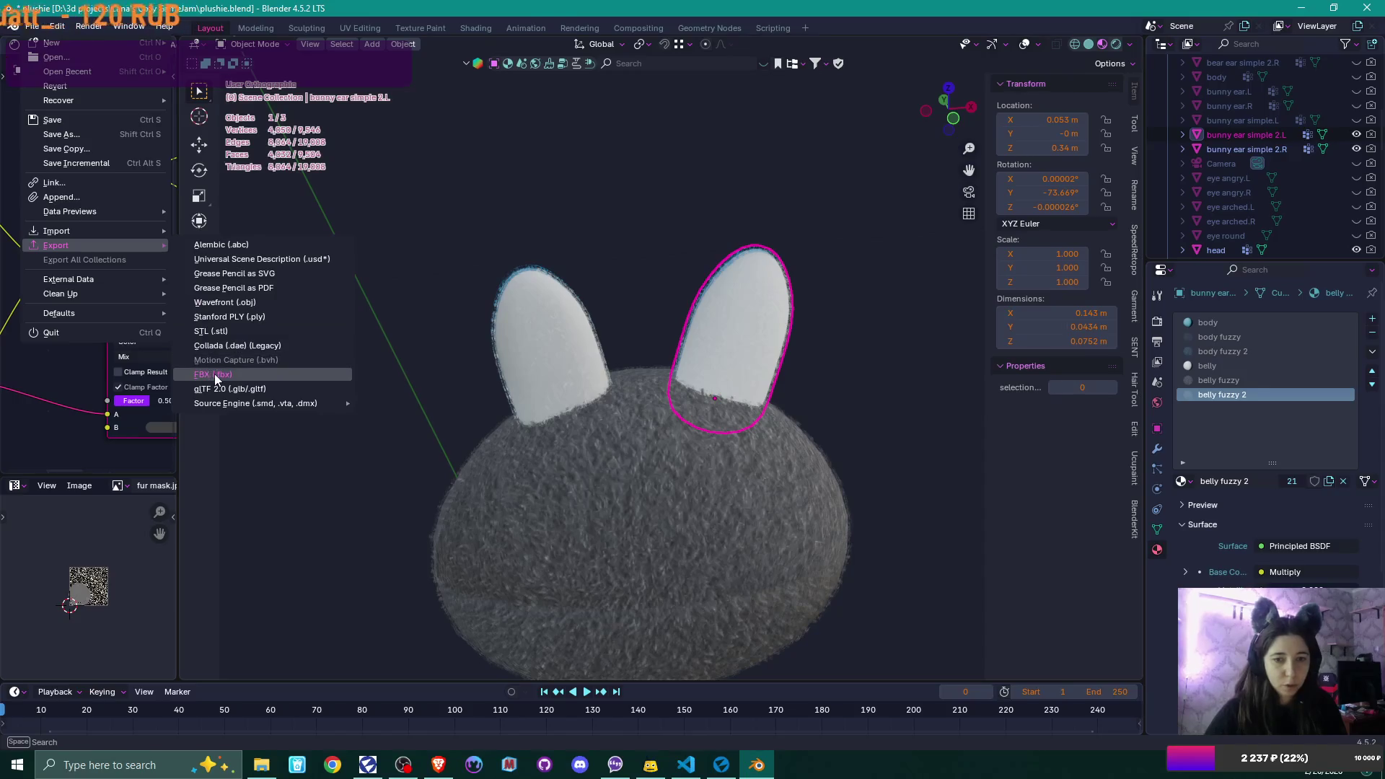
left_click(215, 373)
left_click(612, 556)
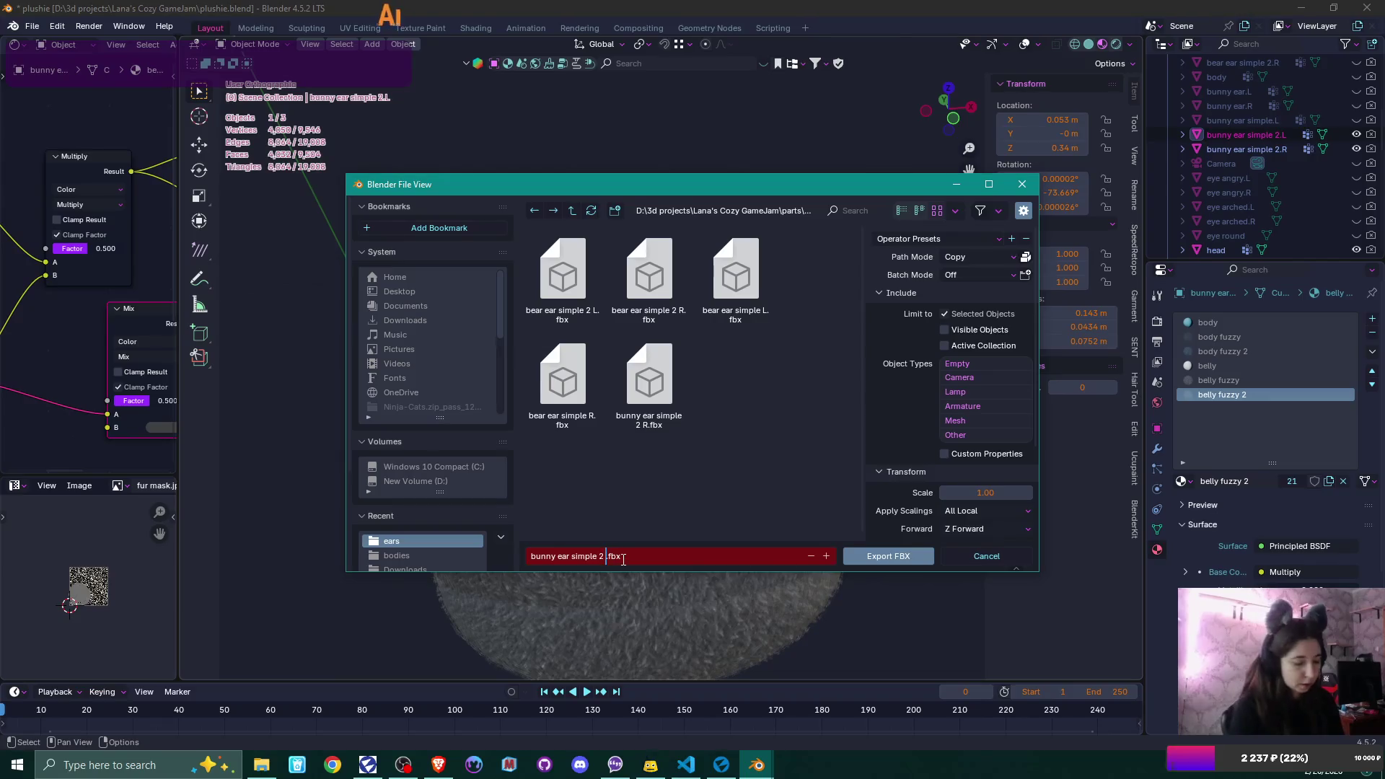
left_click(892, 554)
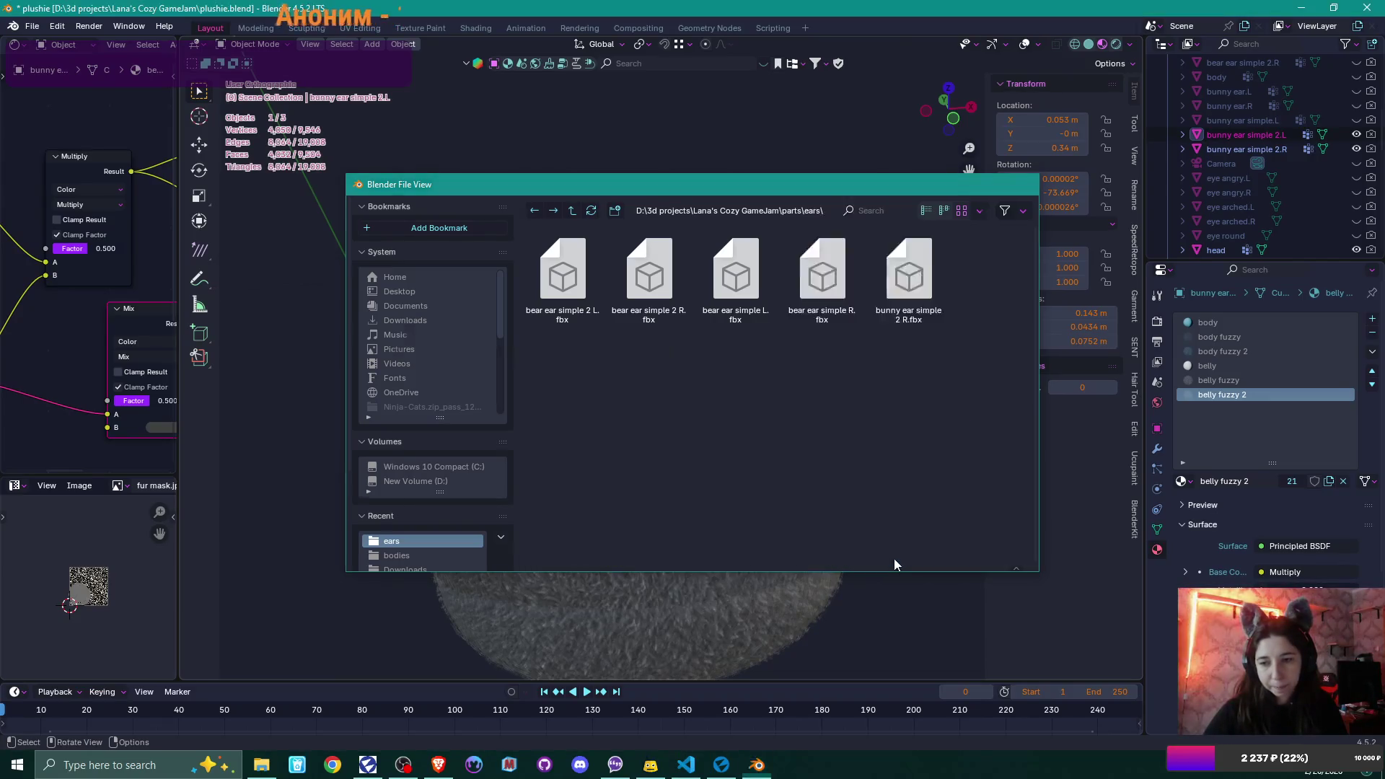
- Hide bunny ear simple 2.L and 2.R, then show and select 'bunny ear simple.L'
left_click(1356, 135)
left_click(1356, 150)
left_click(1356, 121)
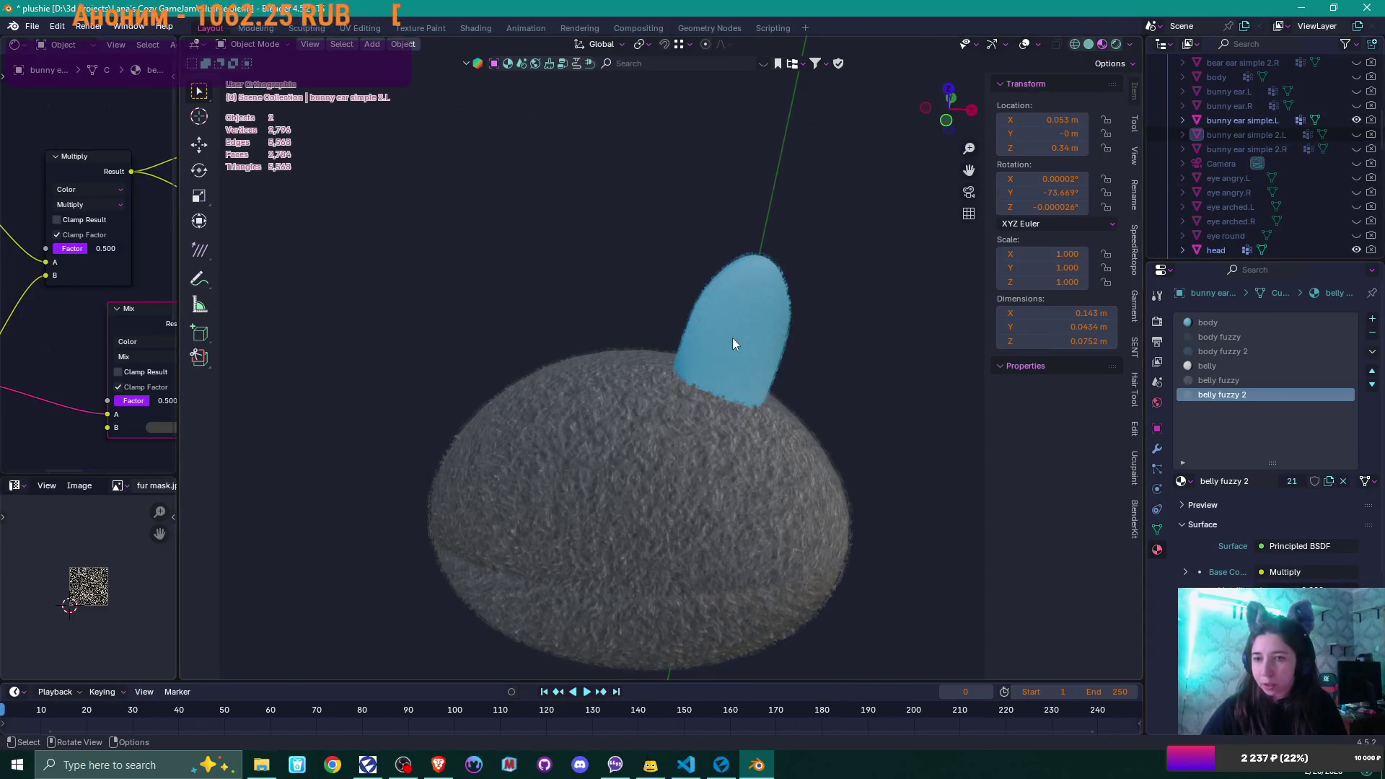
left_click(783, 304)
mouse_move(879, 357)
middle_mouse_down()
mouse_move(785, 322)
mouse_move(652, 375)
mouse_move(665, 377)
mouse_move(622, 343)
mouse_move(729, 375)
mouse_move(766, 401)
middle_mouse_up()
scroll(797, 326, "up", 2)
- Remove the inside_ear fuzzy 2 and inside_ear fuzzy slots, keeping body, body fuzzy and body fuzzy 2
key("Tab")
scroll(729, 373, "up", 3)
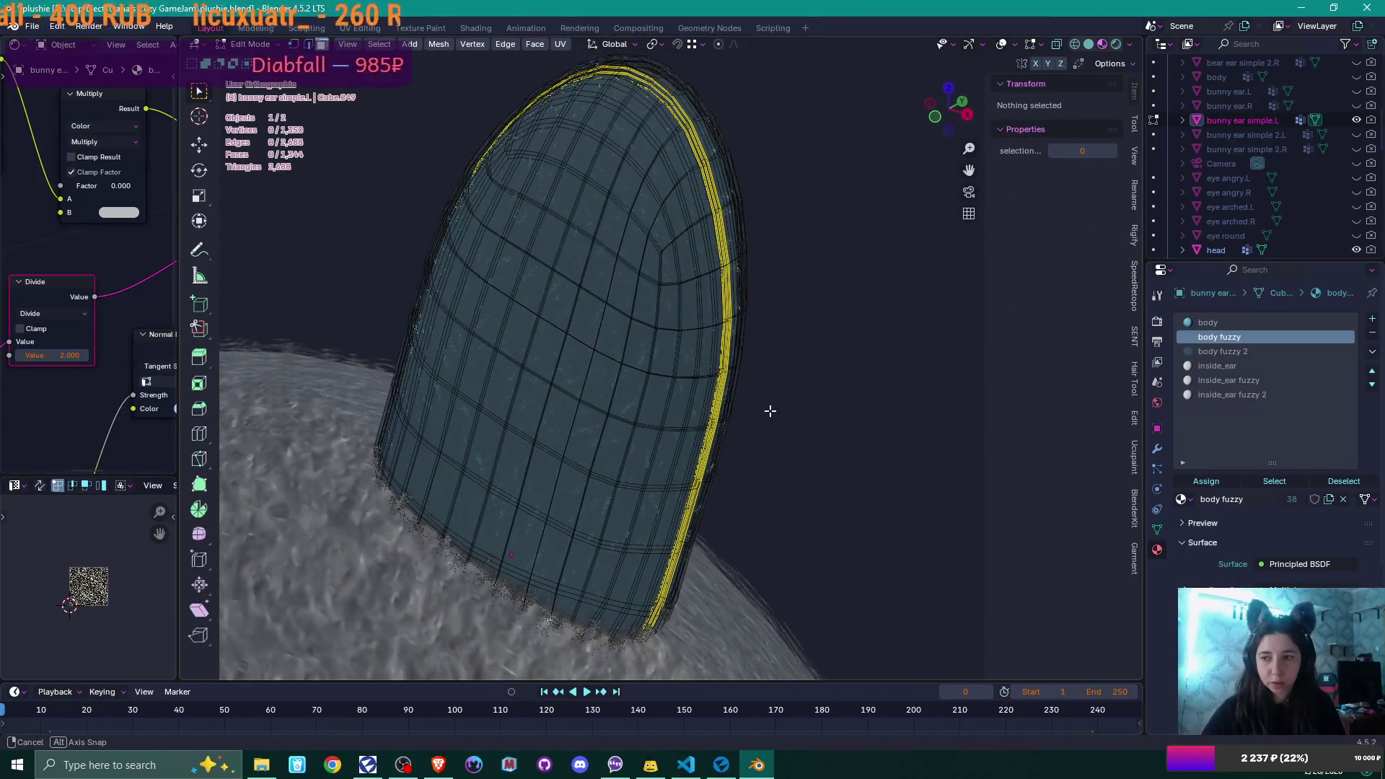
left_click(1214, 366)
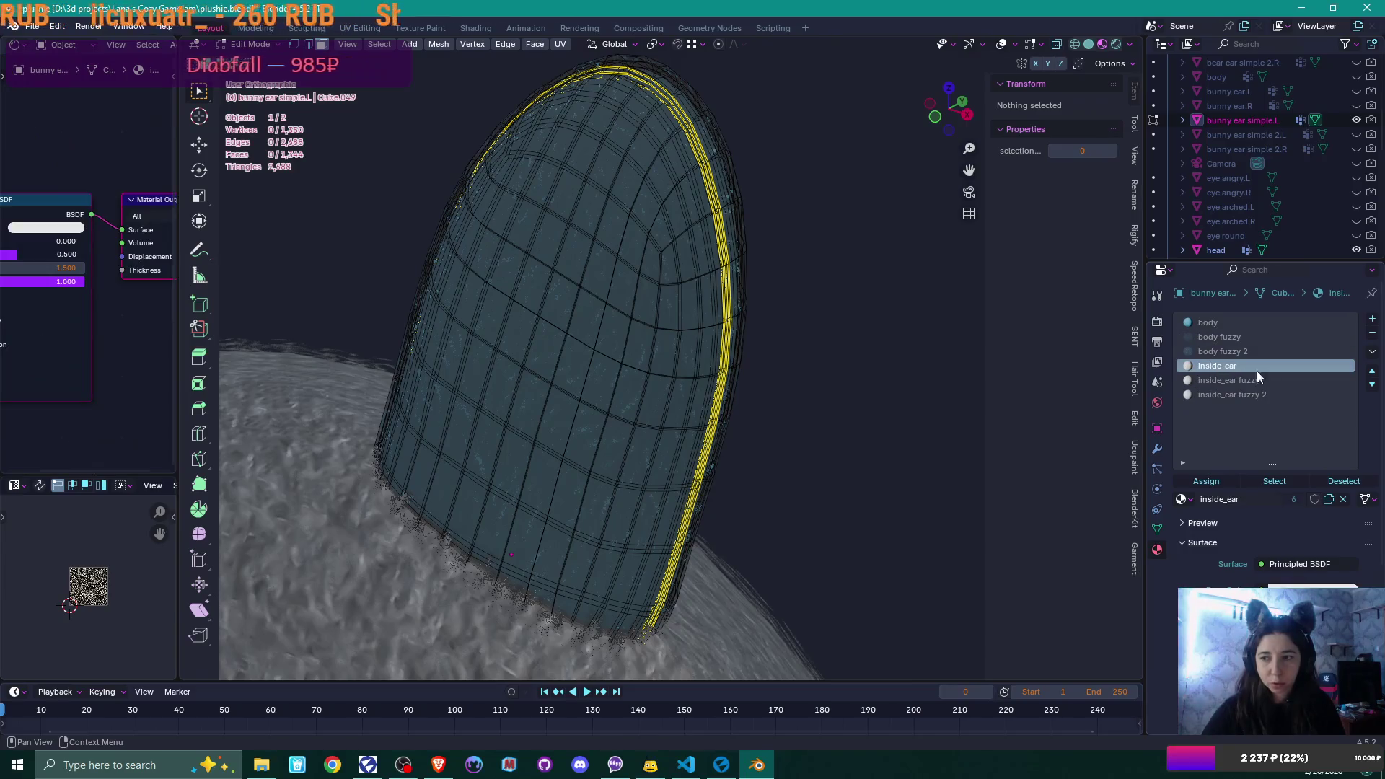
left_click(1341, 389)
left_click(1373, 333)
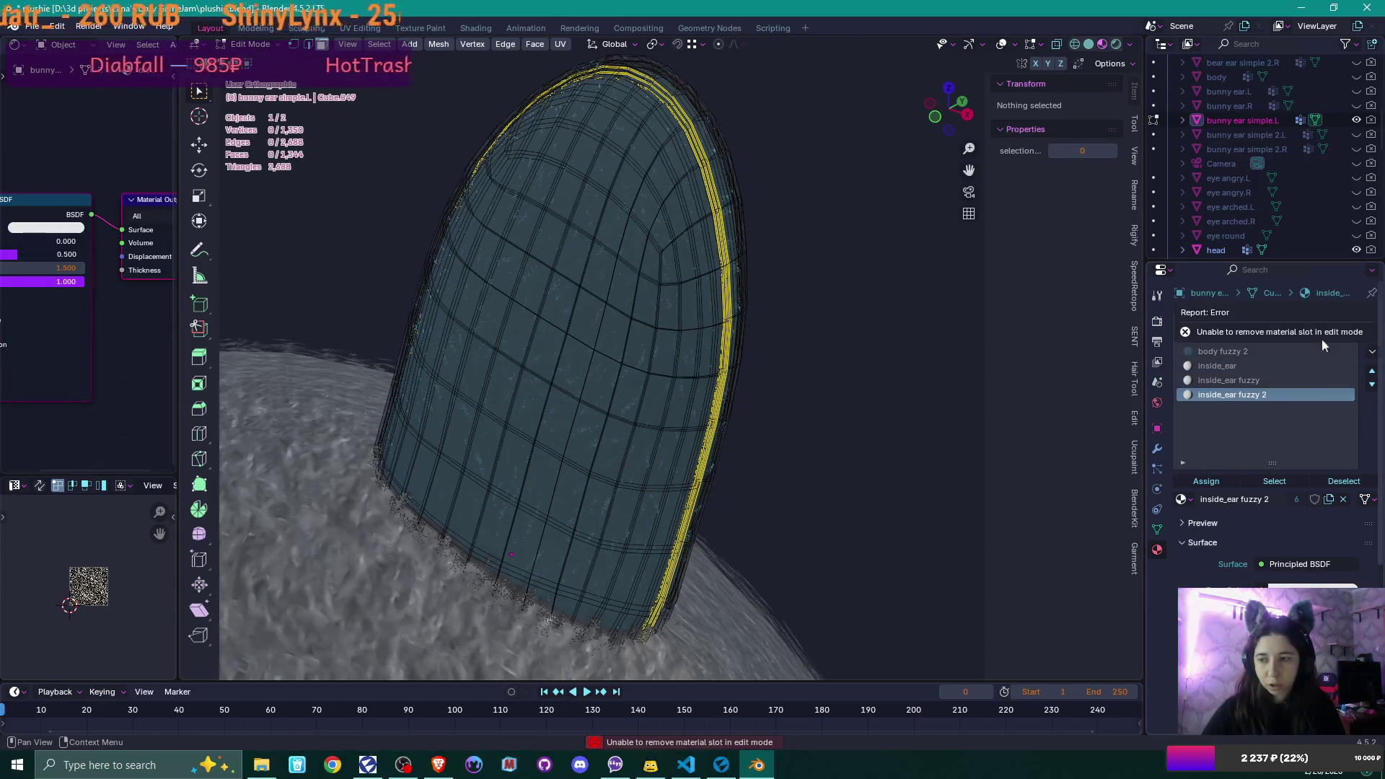
key("Tab")
left_click(1375, 333)
left_click(1374, 333)
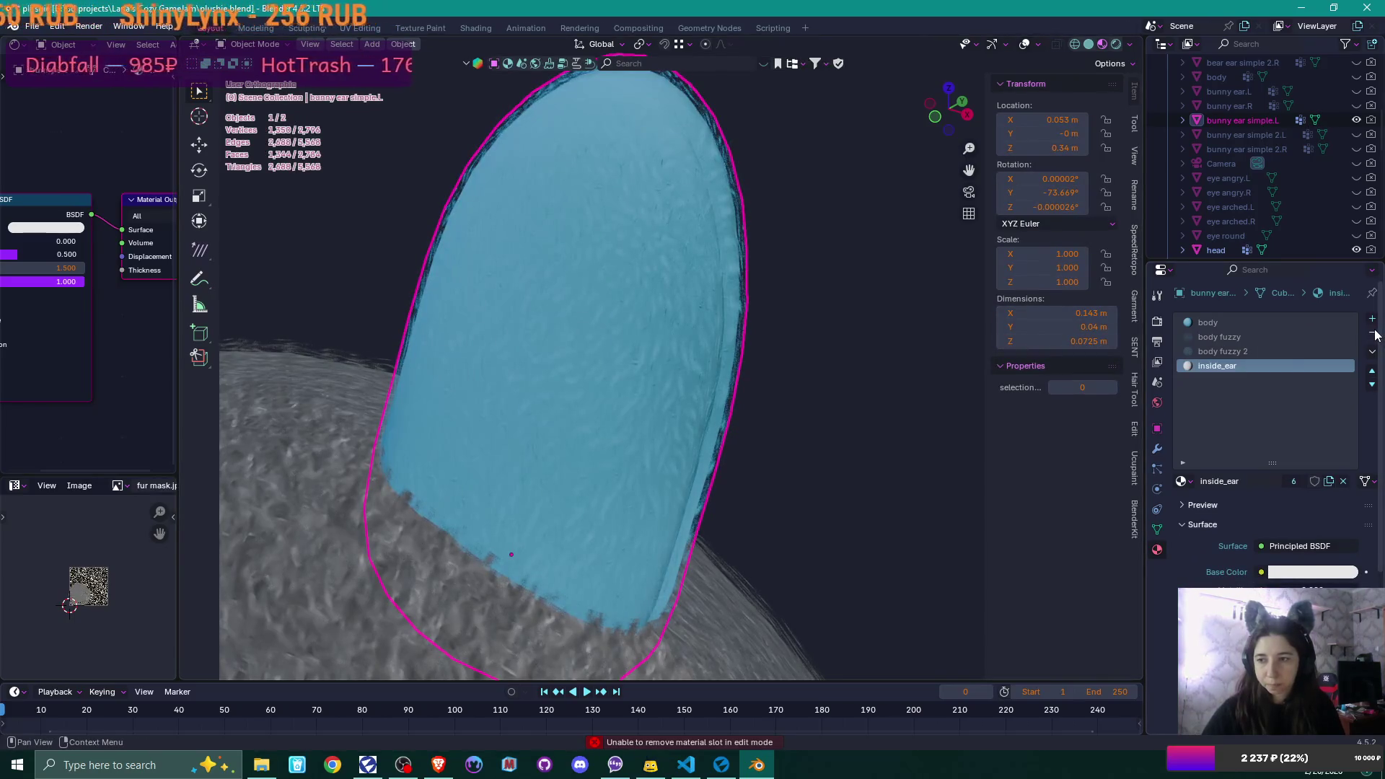
left_click(1375, 333)
key("Tab")
mouse_move(692, 356)
middle_mouse_down()
mouse_move(731, 351)
mouse_move(597, 355)
mouse_move(615, 356)
middle_mouse_up()
scroll(618, 356, "up", 4)
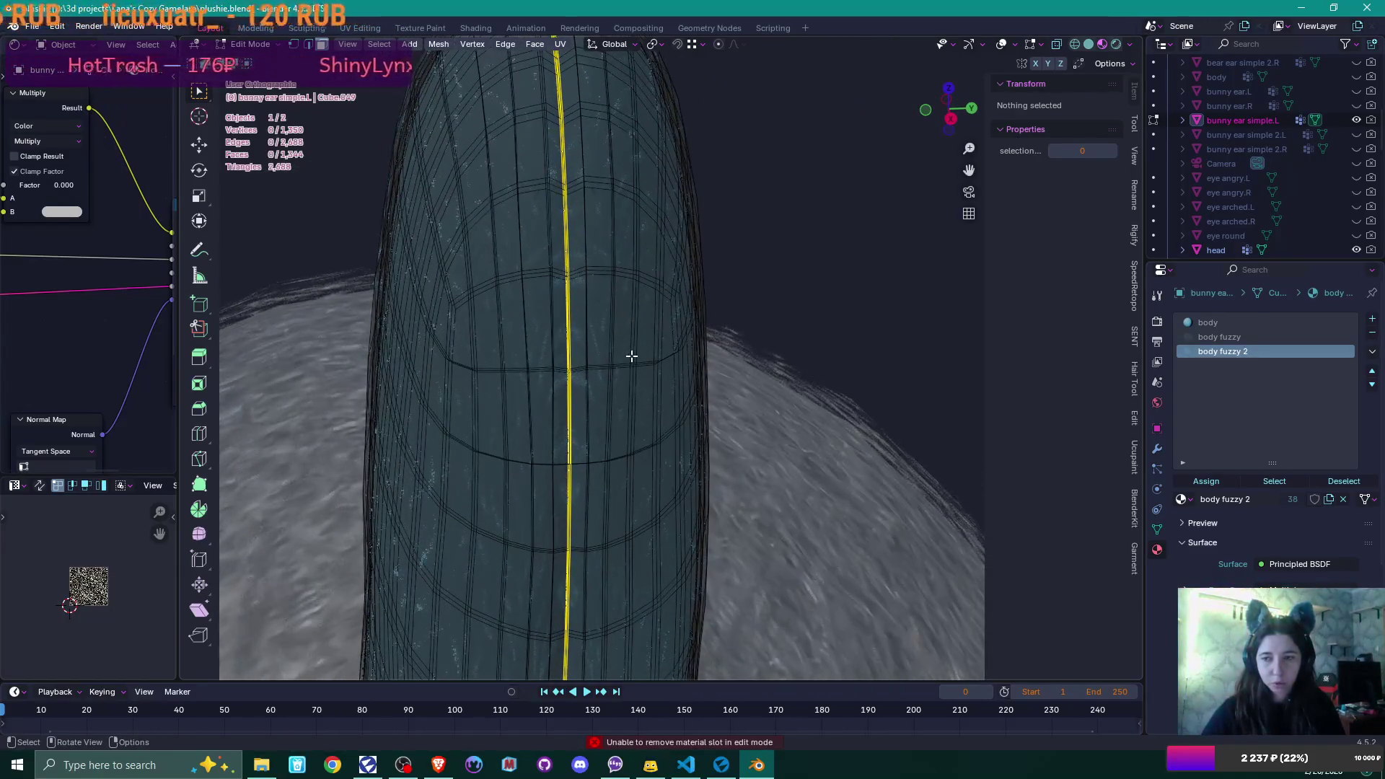
- Select the seam-separated islands on the ear and delete their faces
left_click(631, 356)
key("ctrl+l")
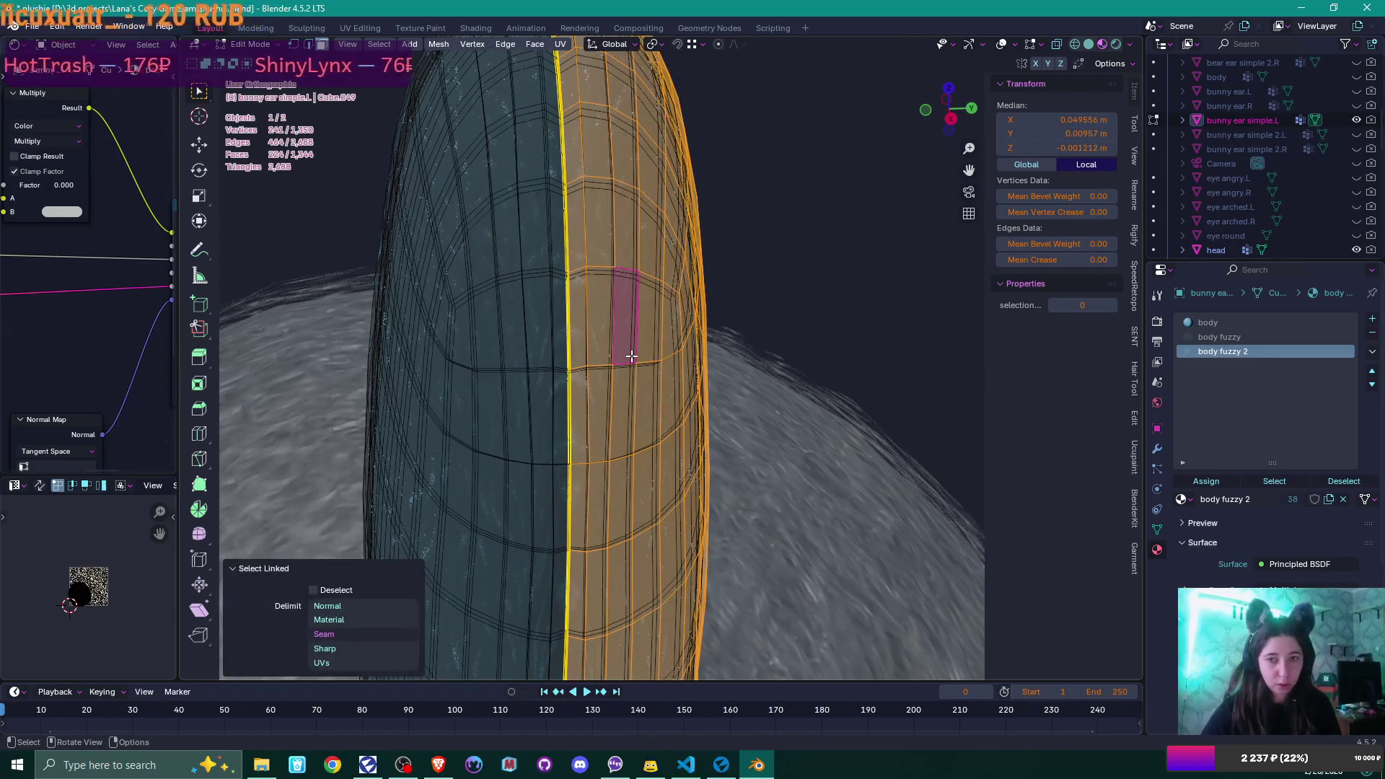
key("l")
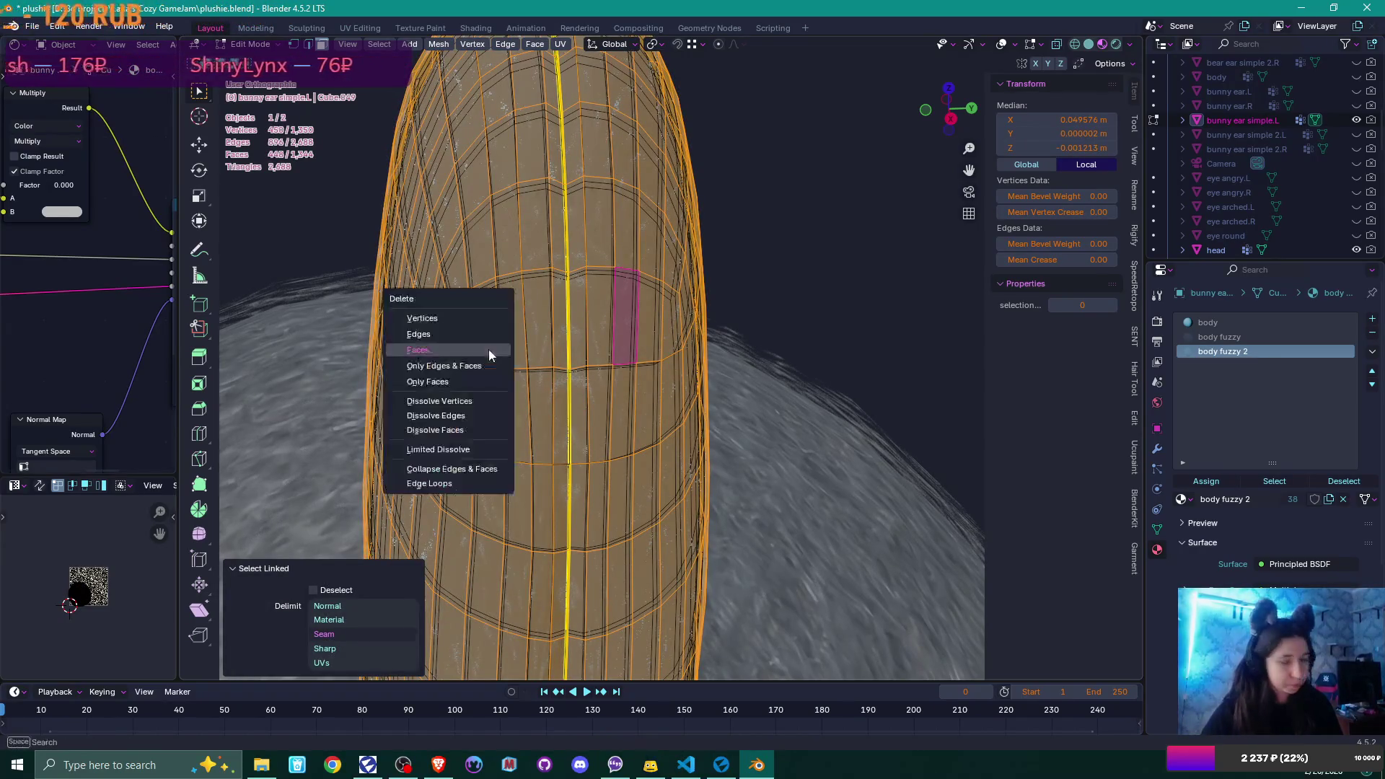
key("alt+a")
left_click(606, 333)
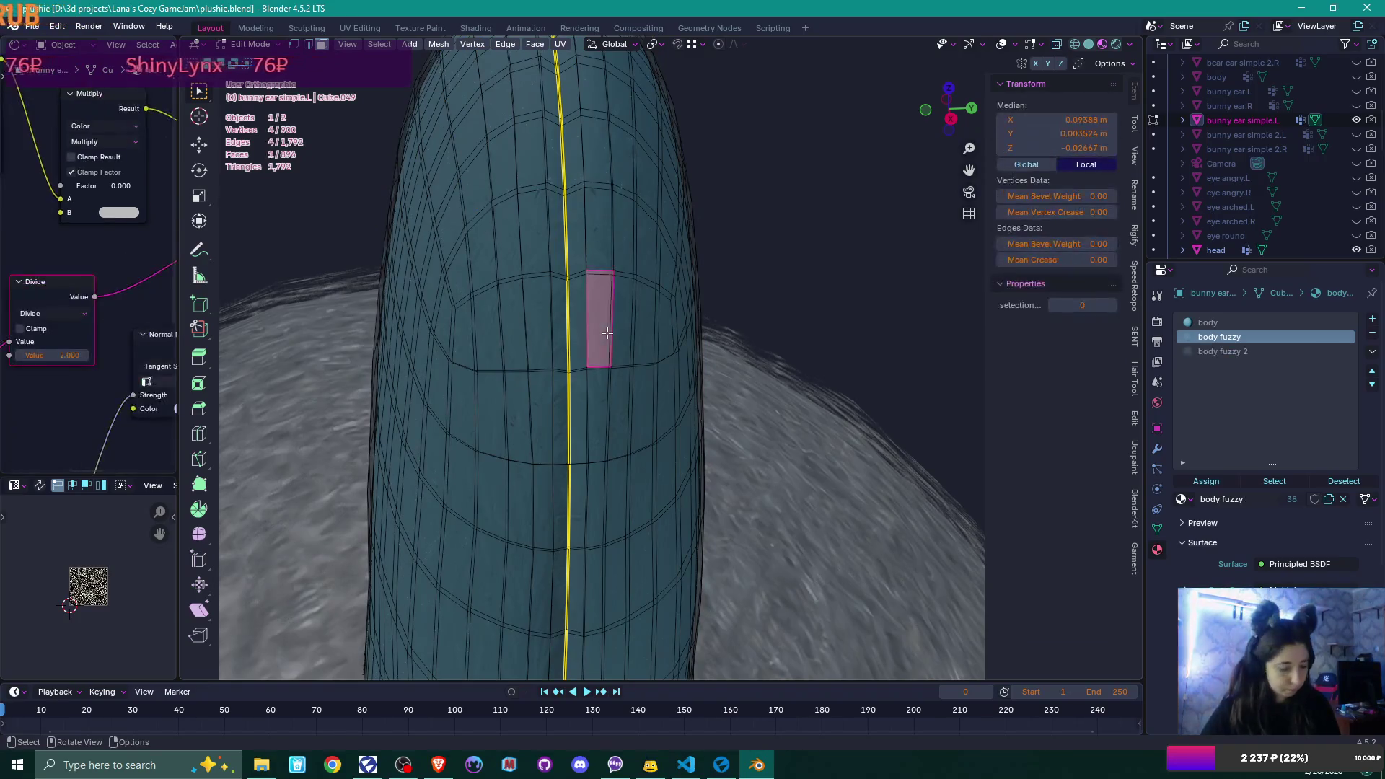
key("l")
key("l")
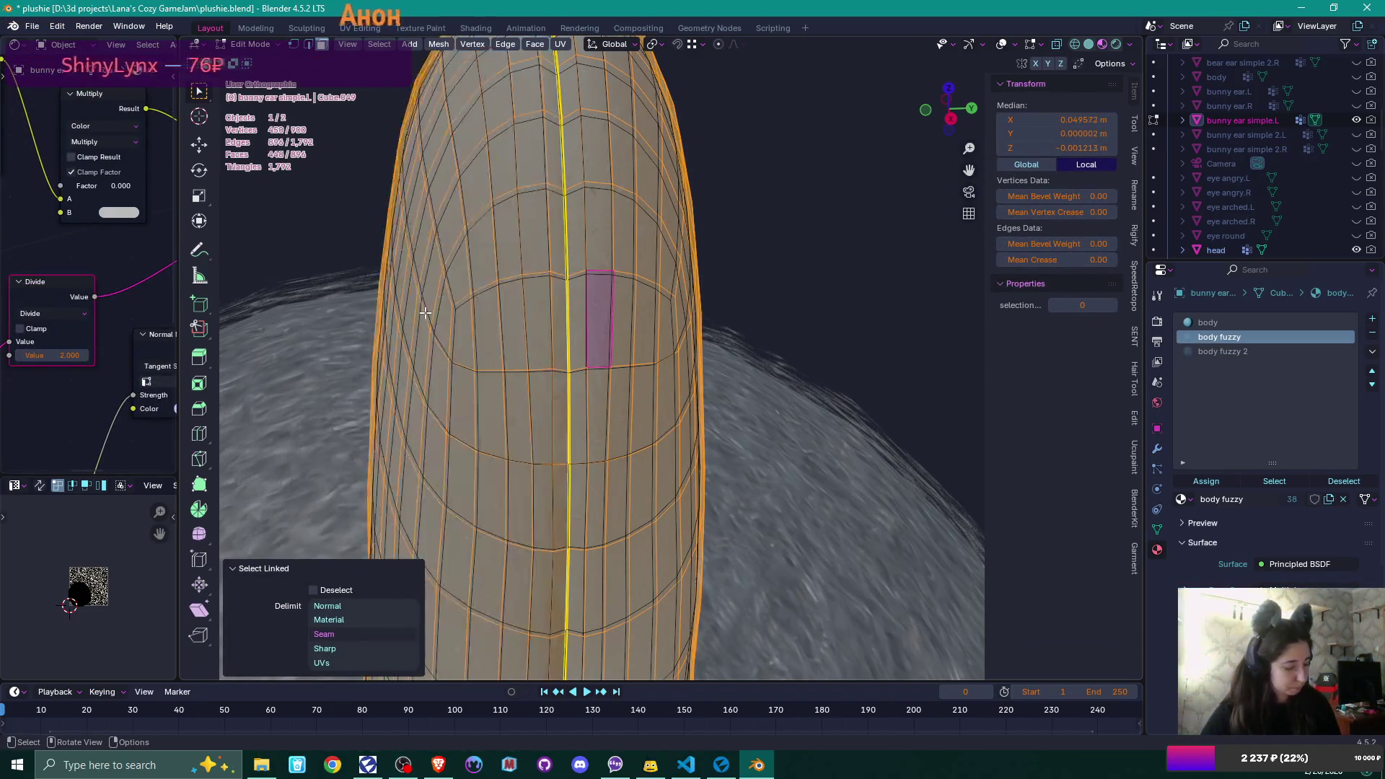
key("x")
left_click(426, 313)
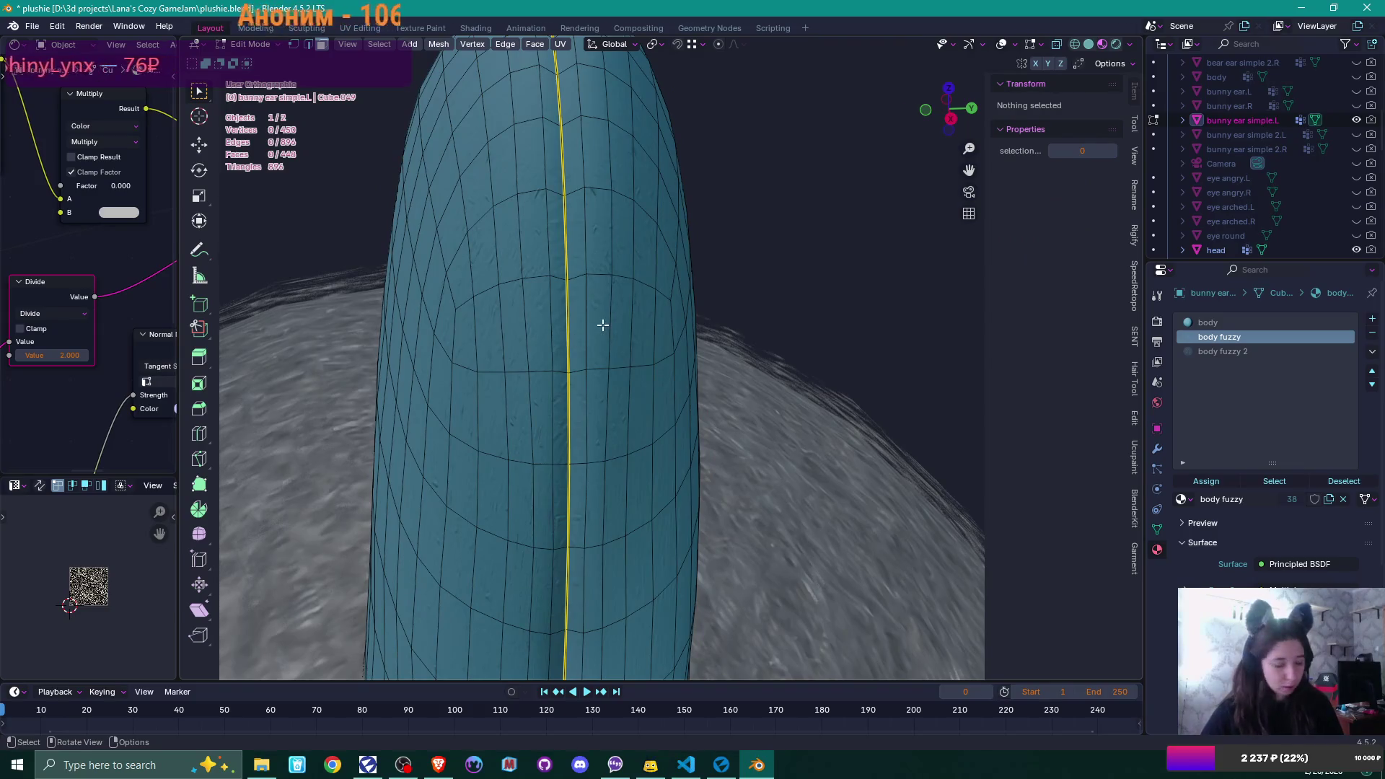
- Duplicate the remaining ear mesh in place and extrude it 0.00137 m outward along normals
left_click(606, 341)
key("l")
scroll(608, 341, "down", 2)
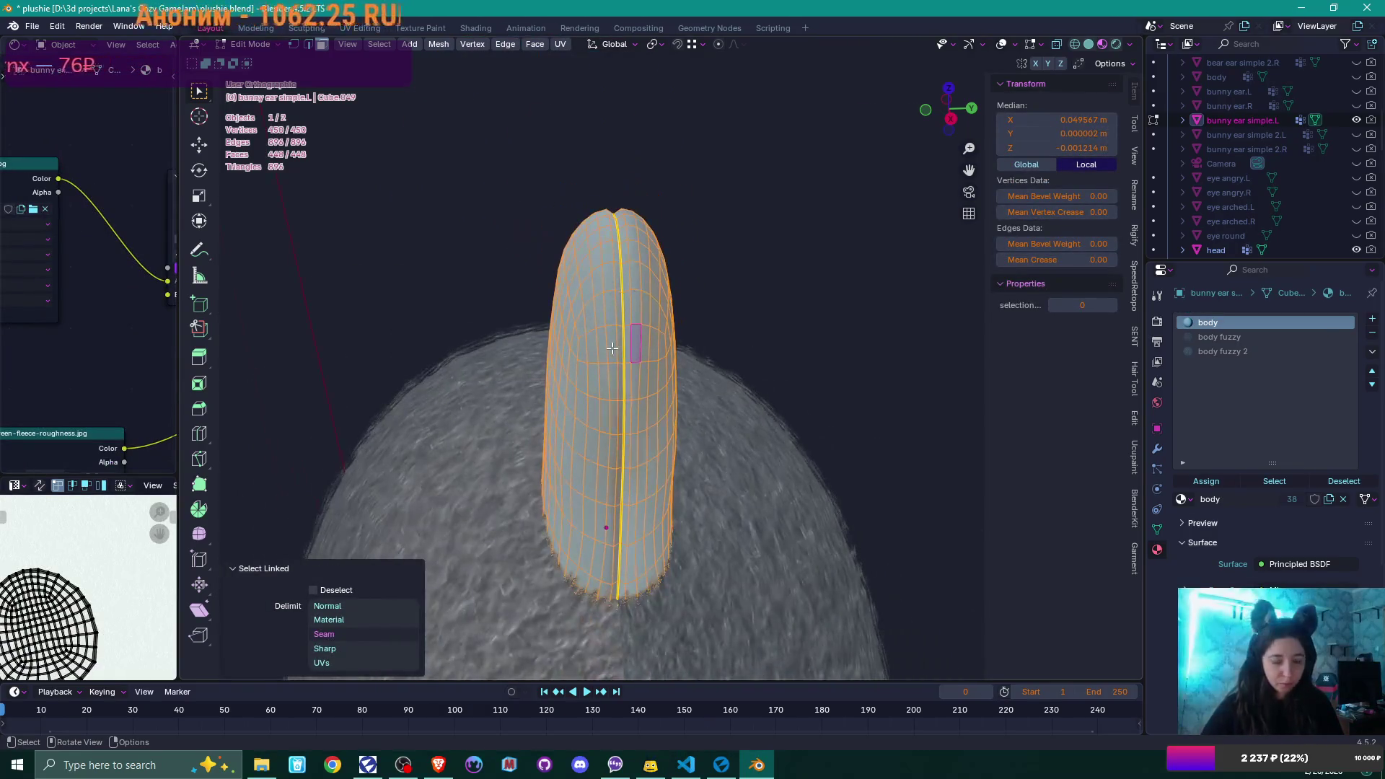
key("KP_1")
scroll(612, 349, "up", 1)
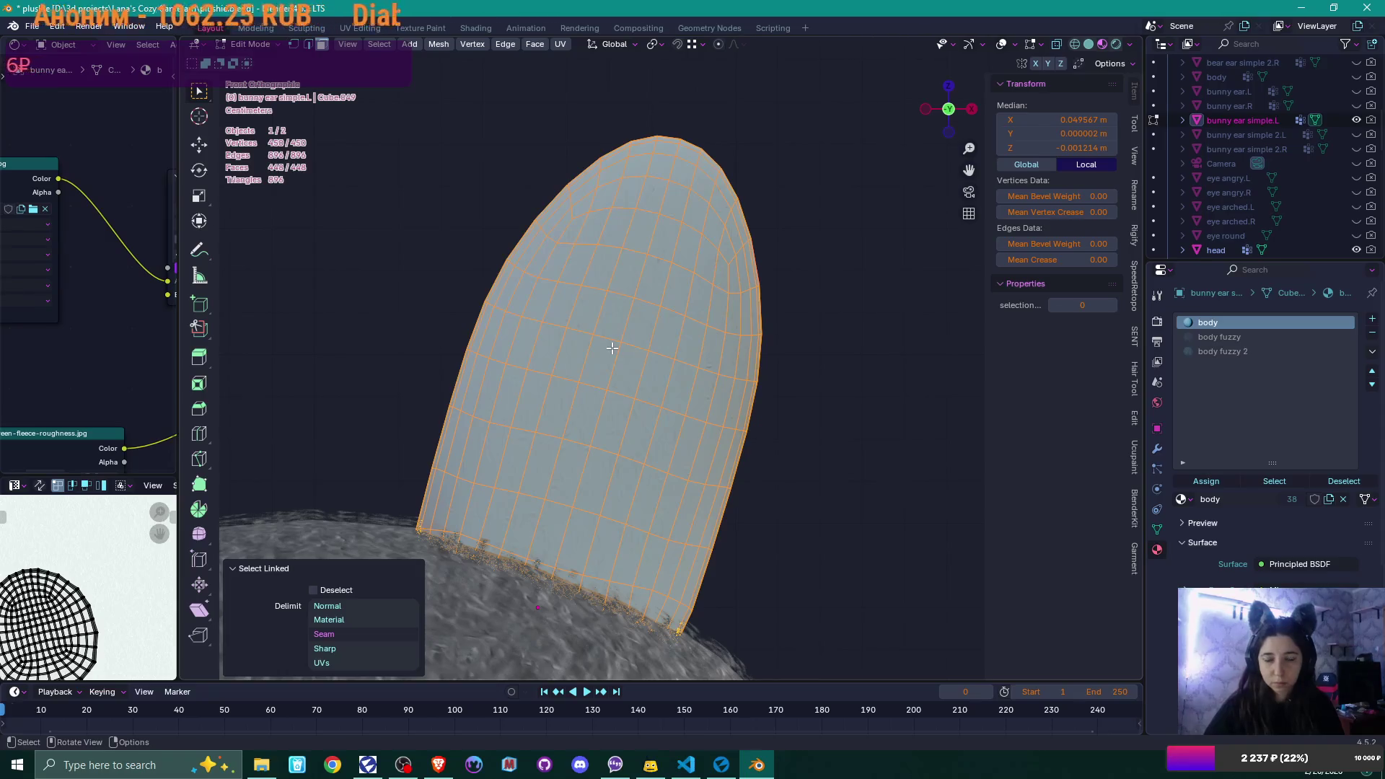
key("KP_5")
key("KP_5")
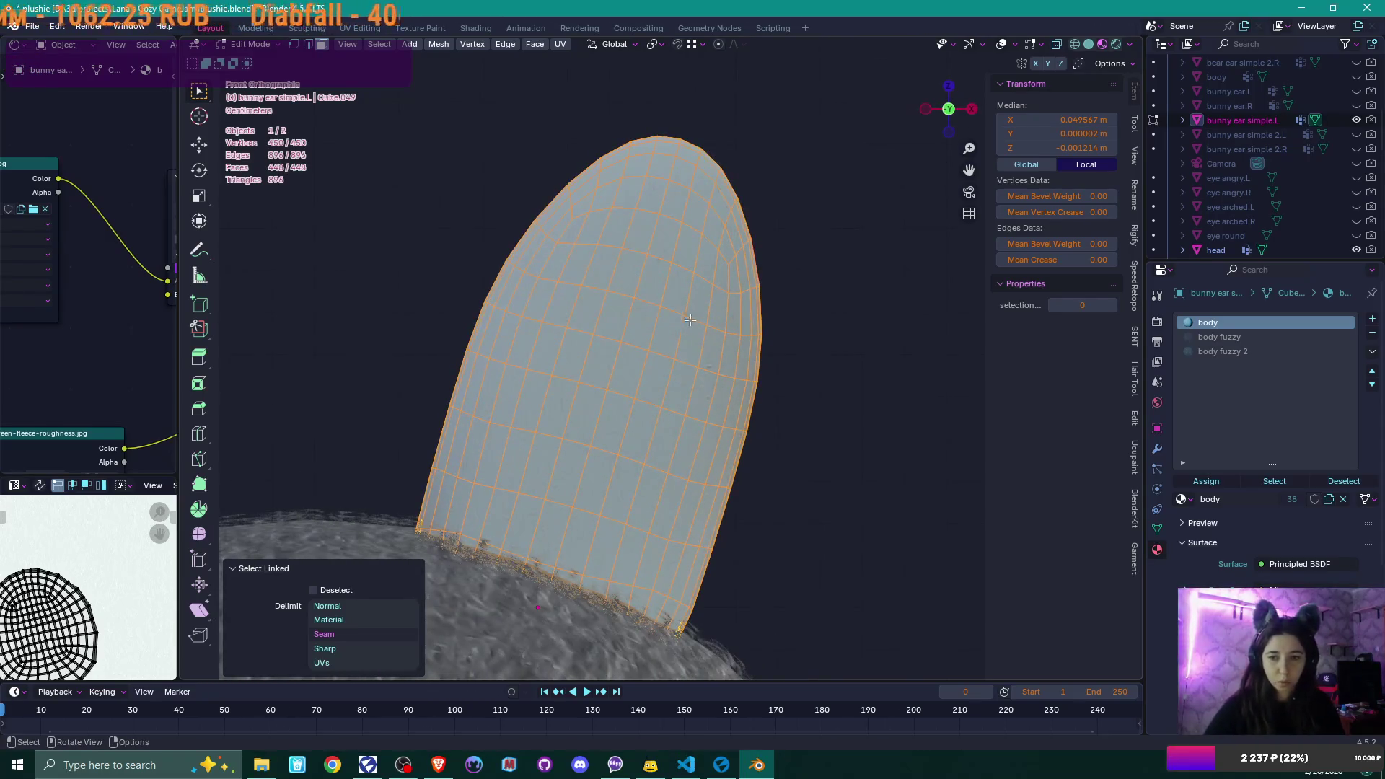
middle_click_drag(699, 329, 742, 375, "shift")
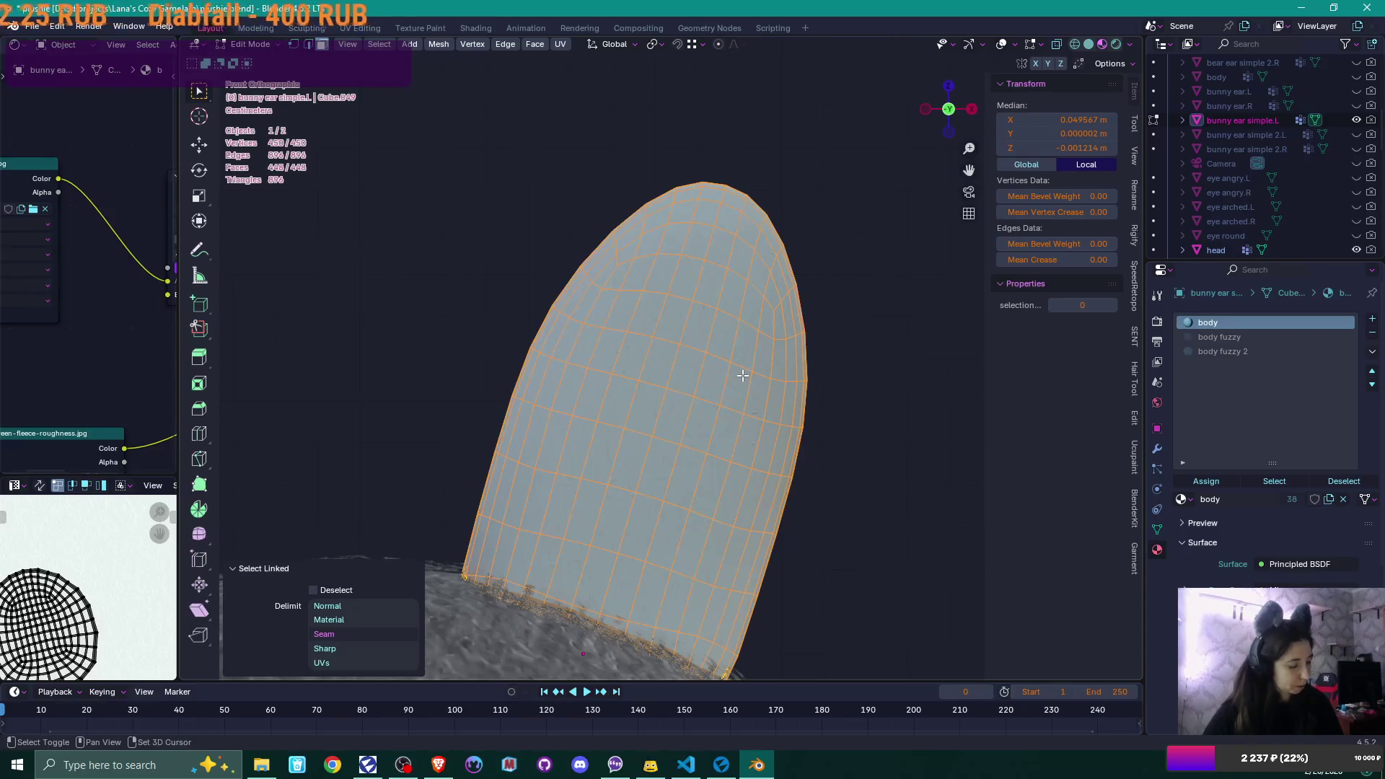
key("shift+d")
key("Escape")
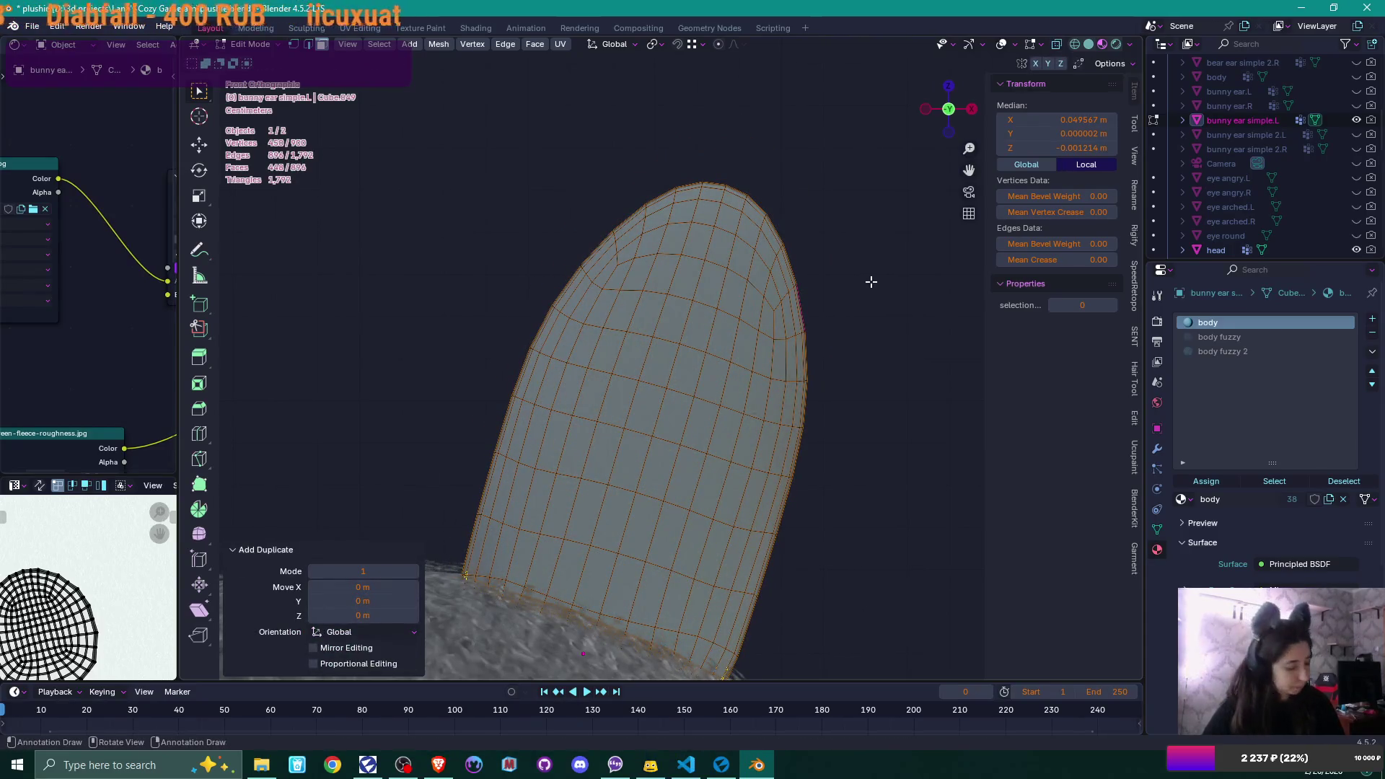
key("alt+e")
left_click(871, 282)
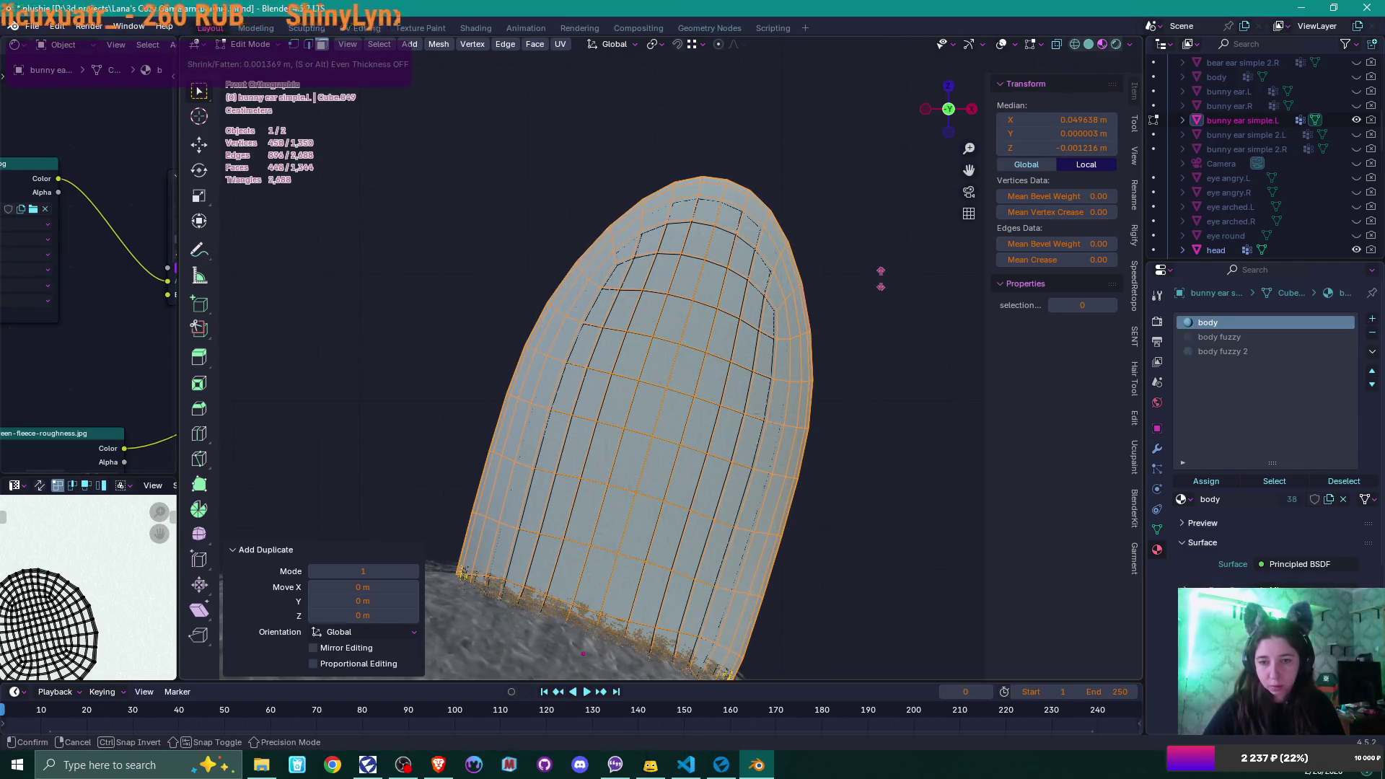
left_click(881, 278)
- With X-ray on, add a second duplicated shell pushed outward along its normals
key("alt+z")
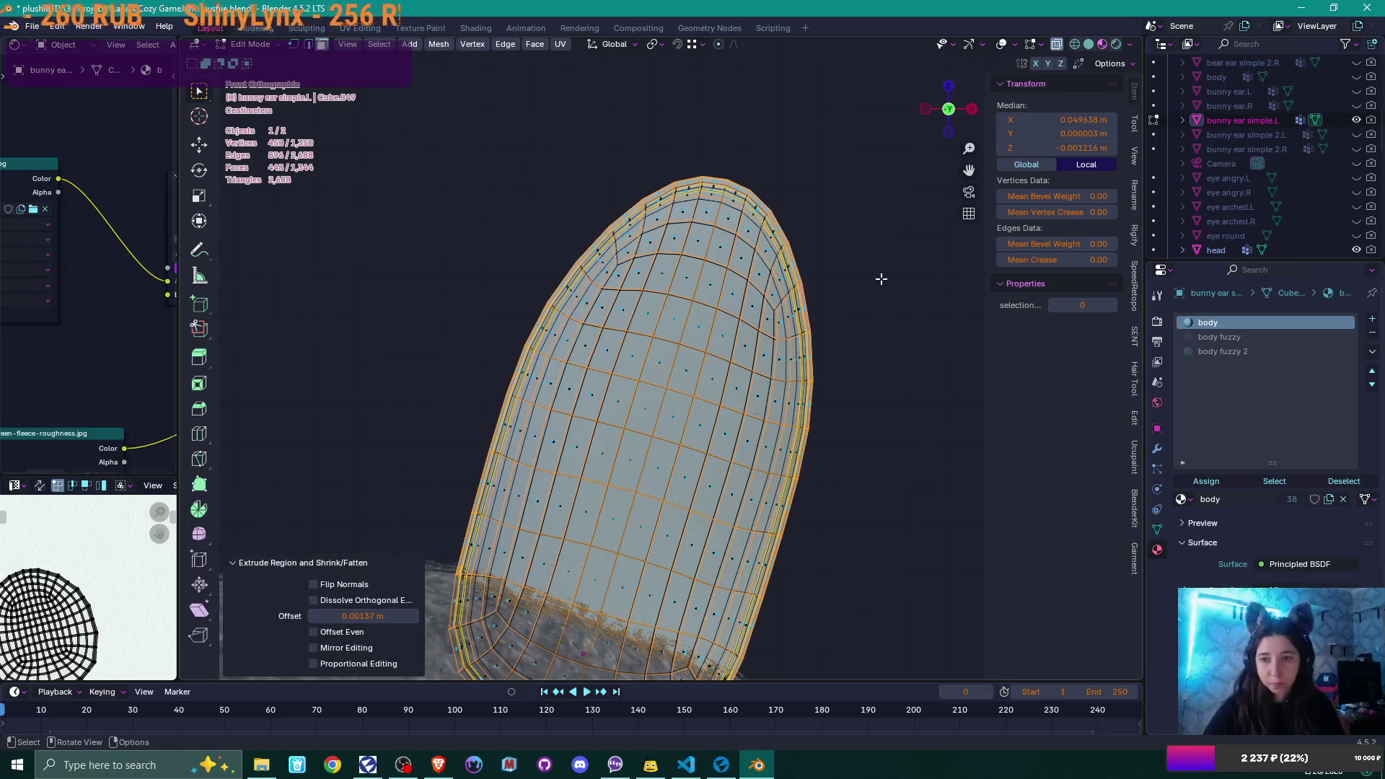
scroll(880, 278, "up", 2)
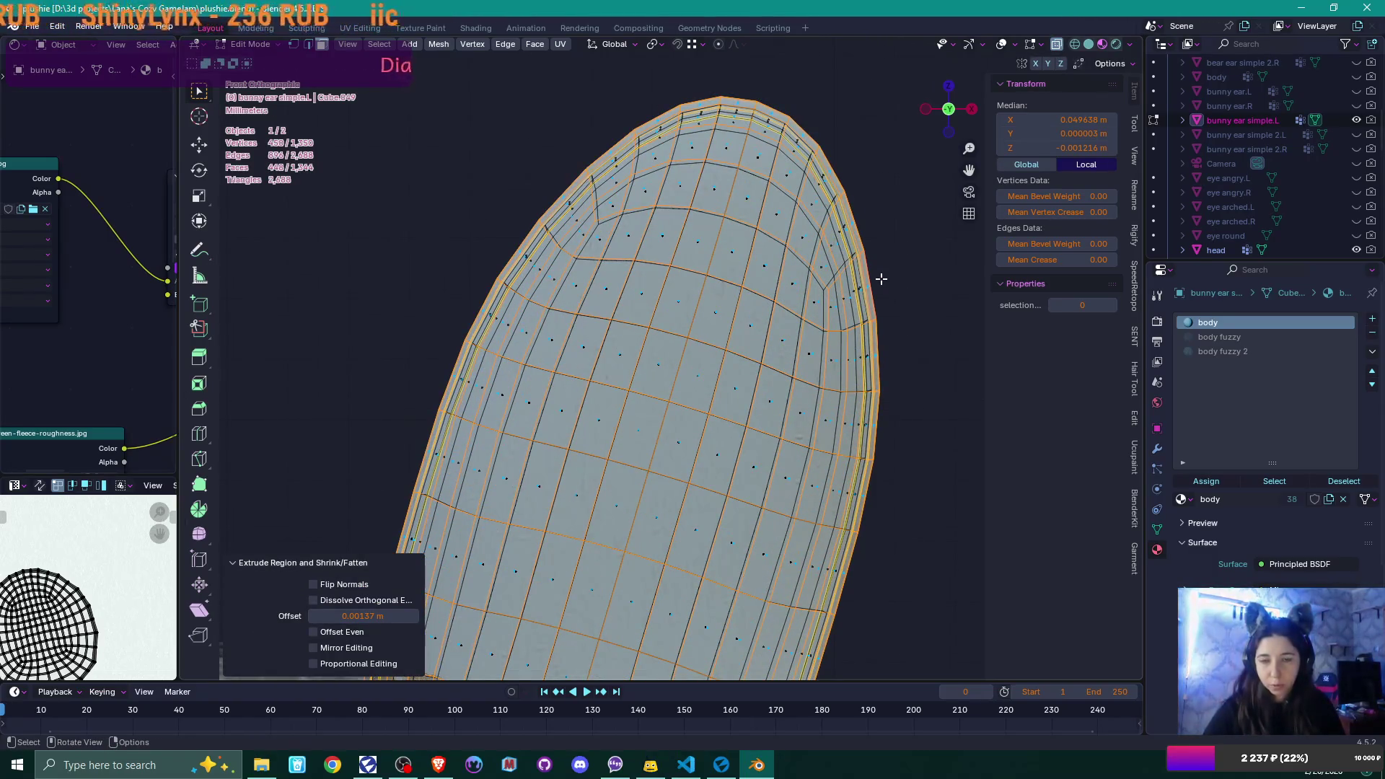
scroll(880, 279, "down", 5)
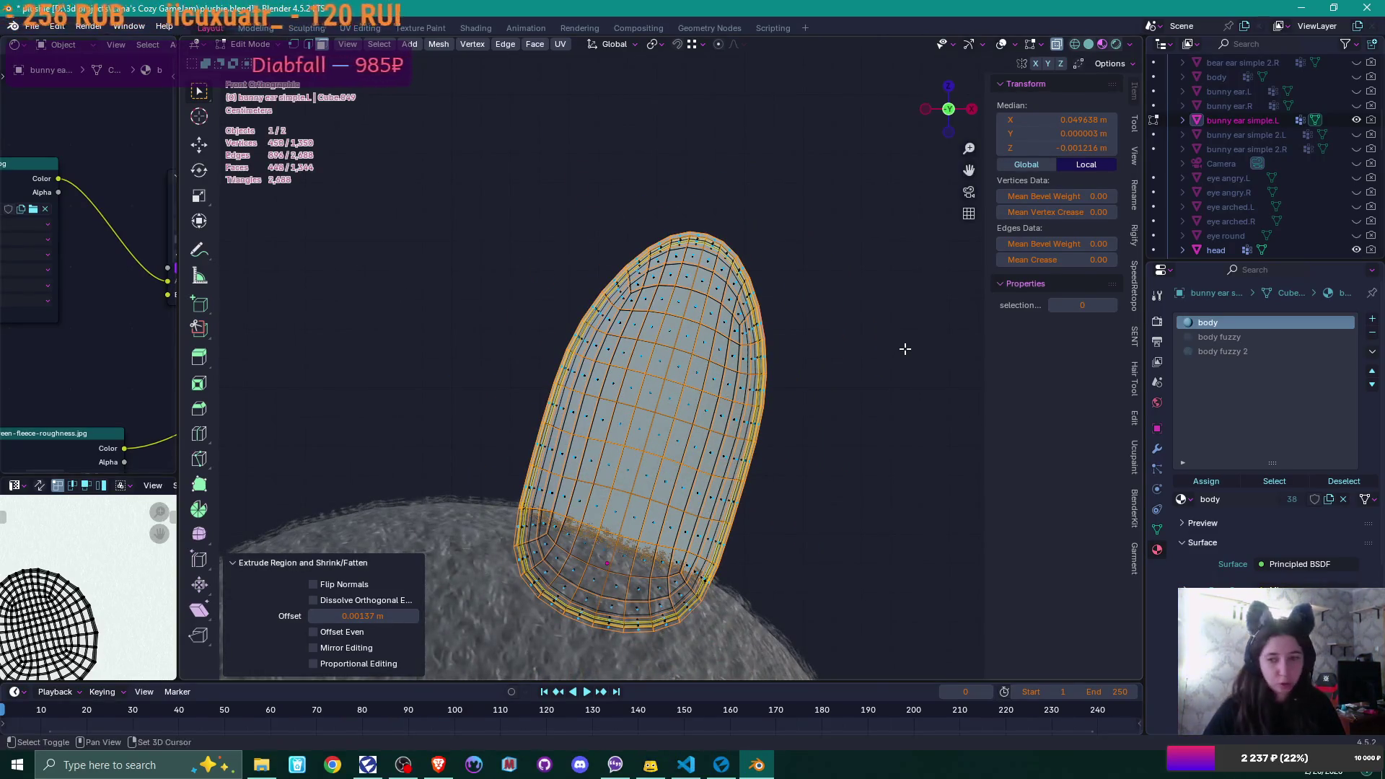
key("shift+d")
right_click(925, 332)
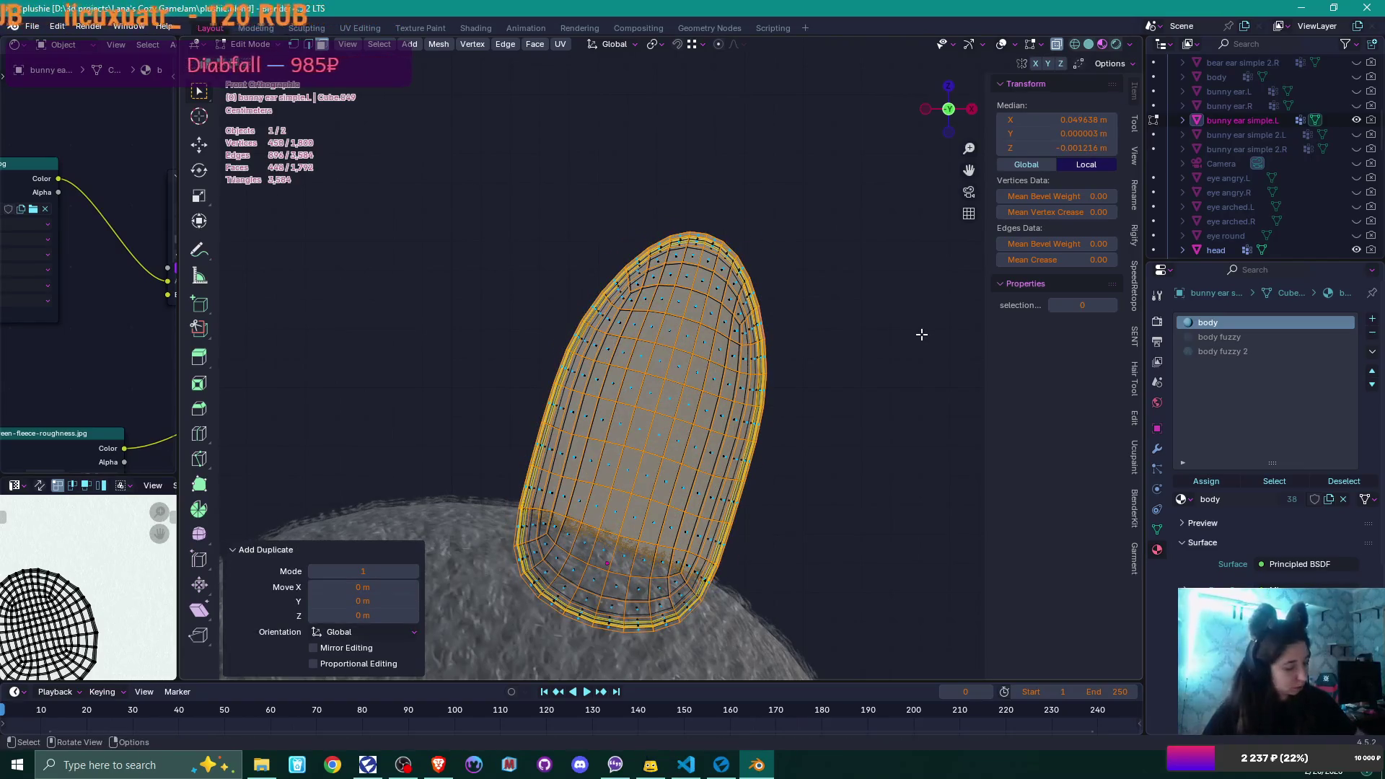
key("alt+e")
left_click(917, 338)
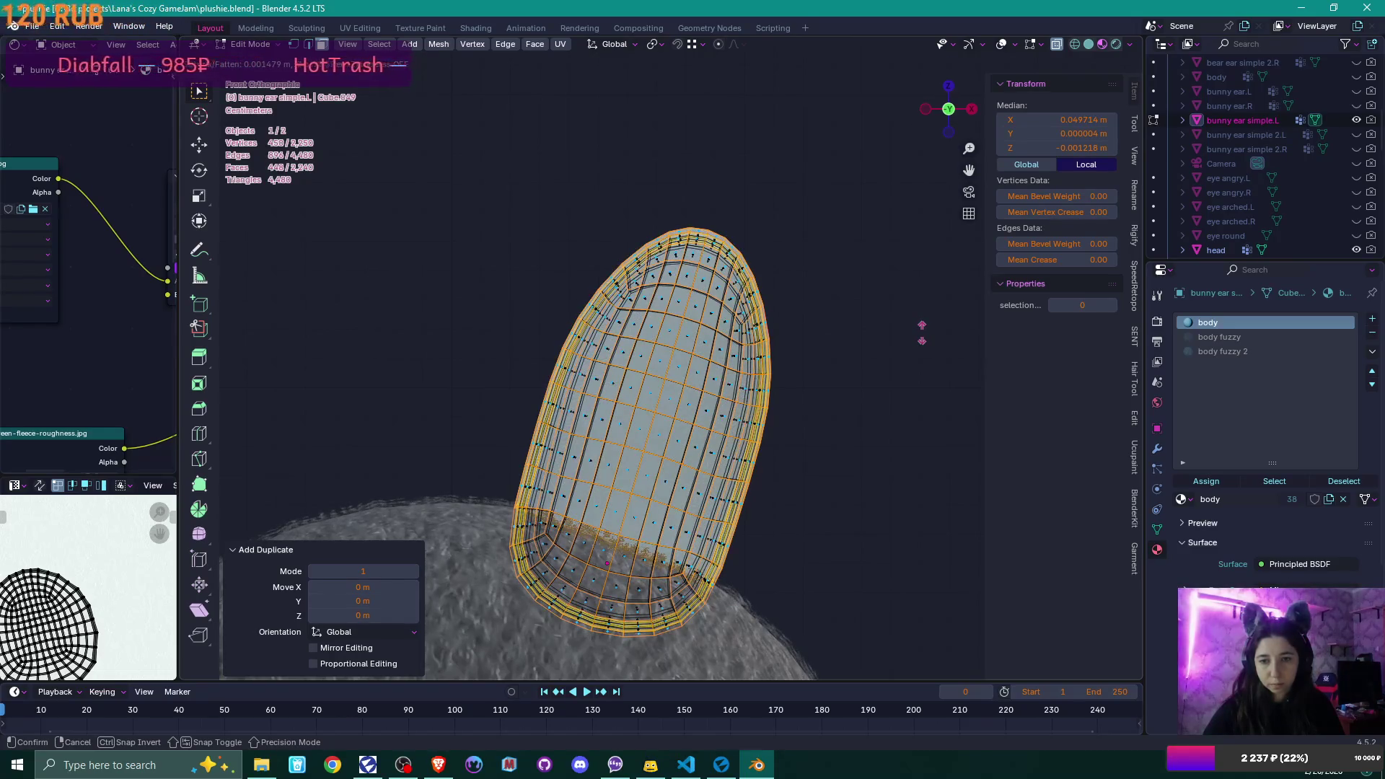
left_click(921, 332)
scroll(920, 333, "down", 2)
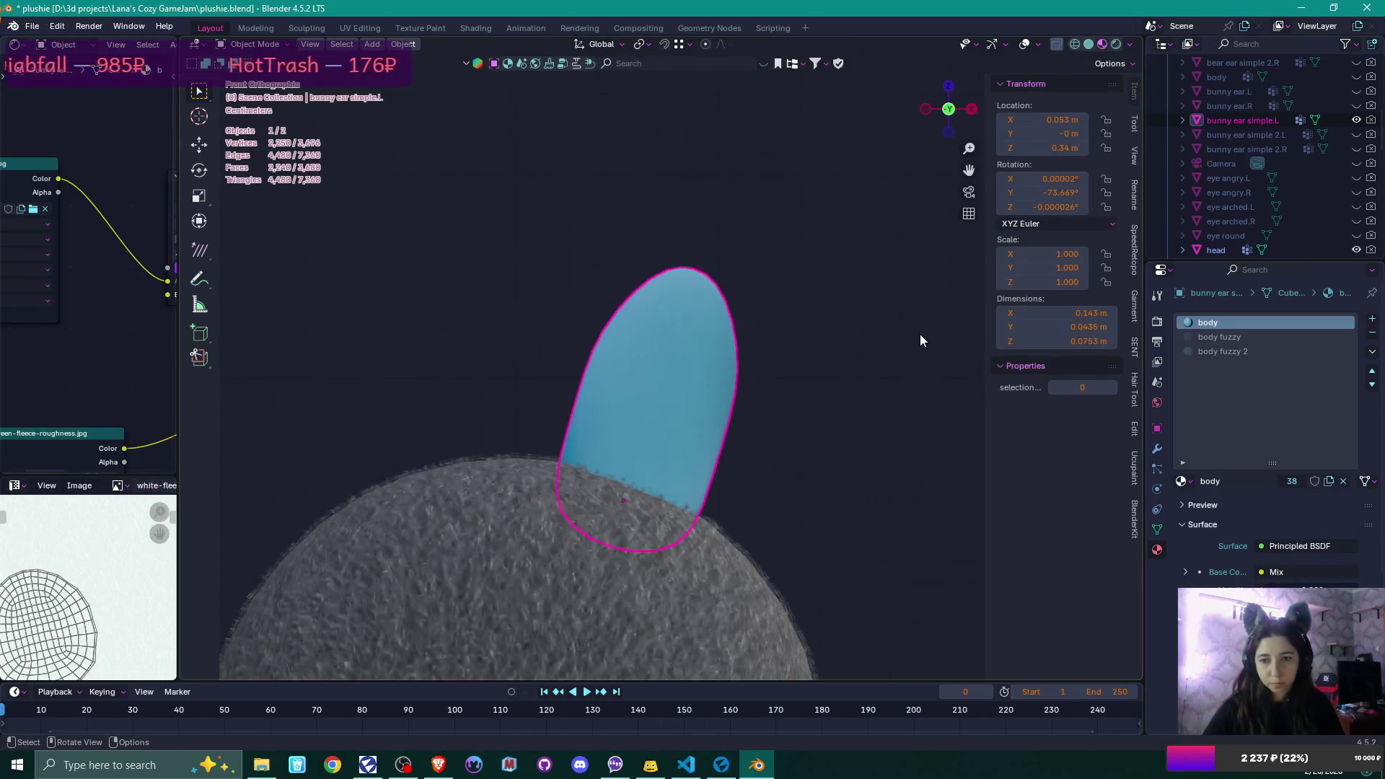
- Select both halves of the outer shell and assign it the body fuzzy 2 material
mouse_move(919, 335)
middle_mouse_down()
mouse_move(813, 405)
mouse_move(743, 351)
middle_mouse_up()
scroll(815, 408, "up", 3)
scroll(814, 408, "up", 1)
key("alt+a")
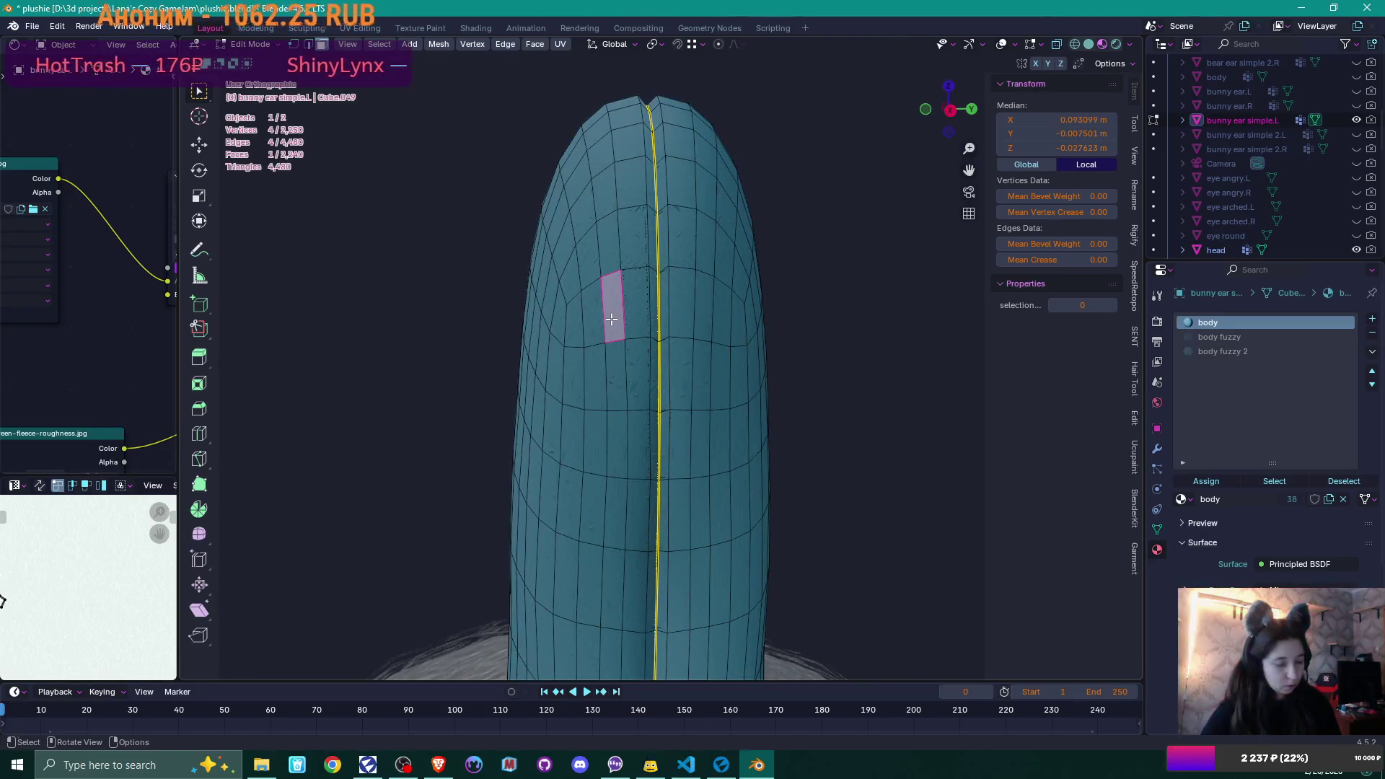
key("l")
left_click(1281, 350)
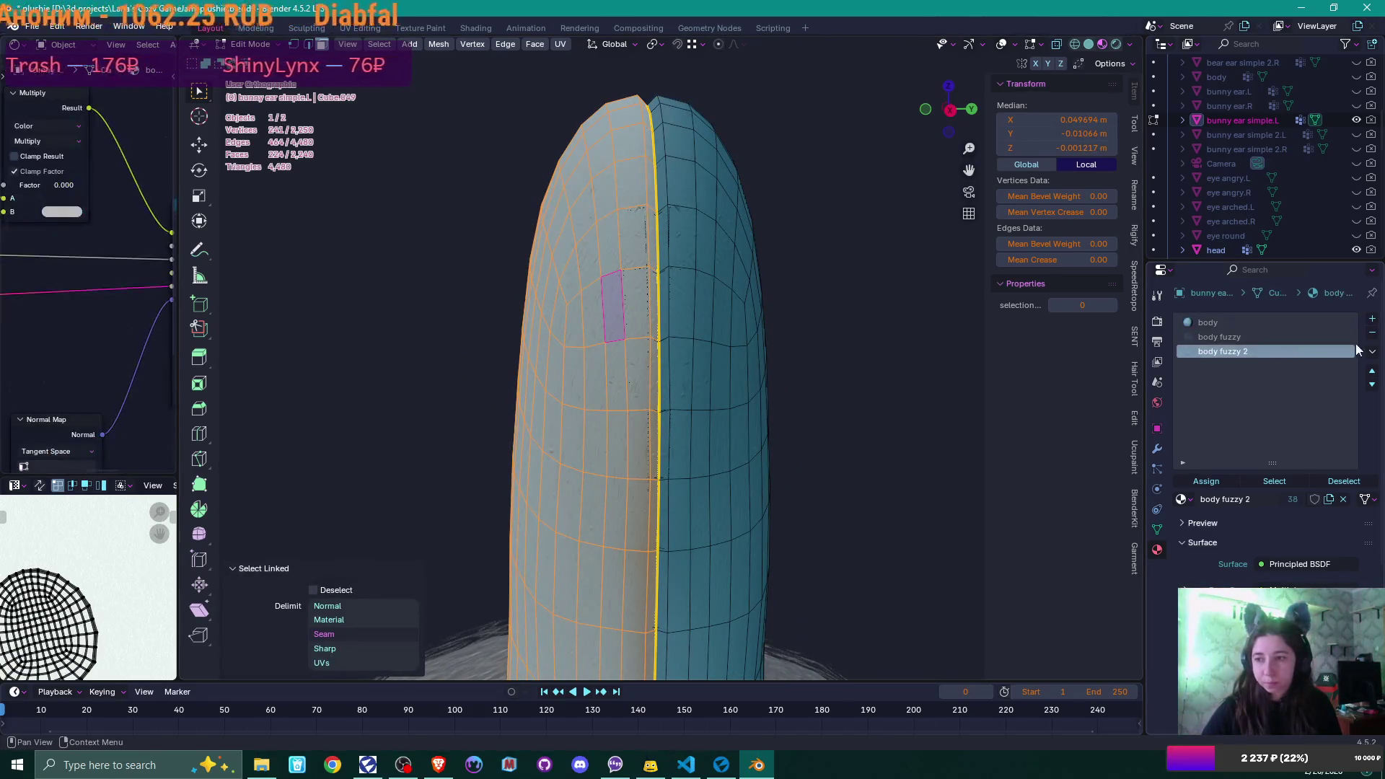
key("l")
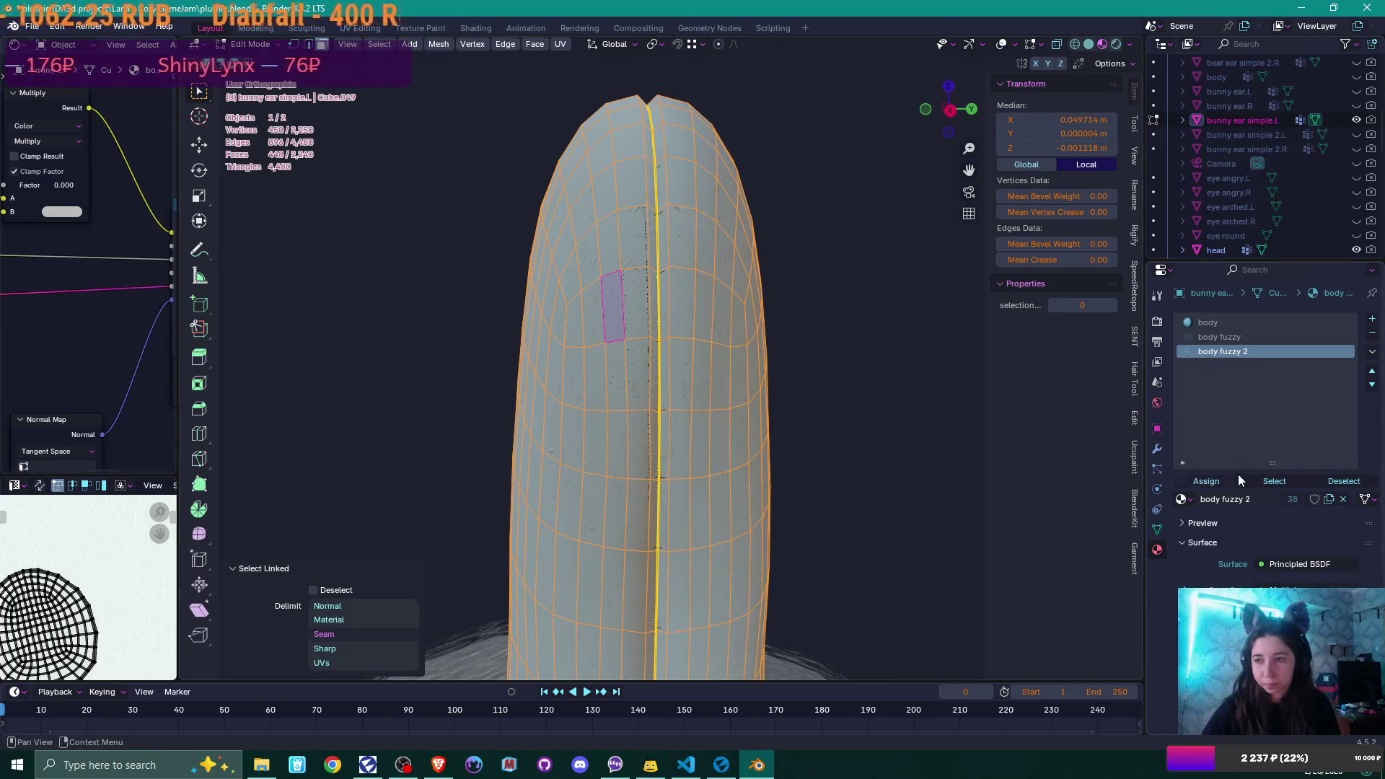
left_click(1224, 485)
- Assign the body fuzzy material to the next shell layer and return to Object Mode
key("alt+a")
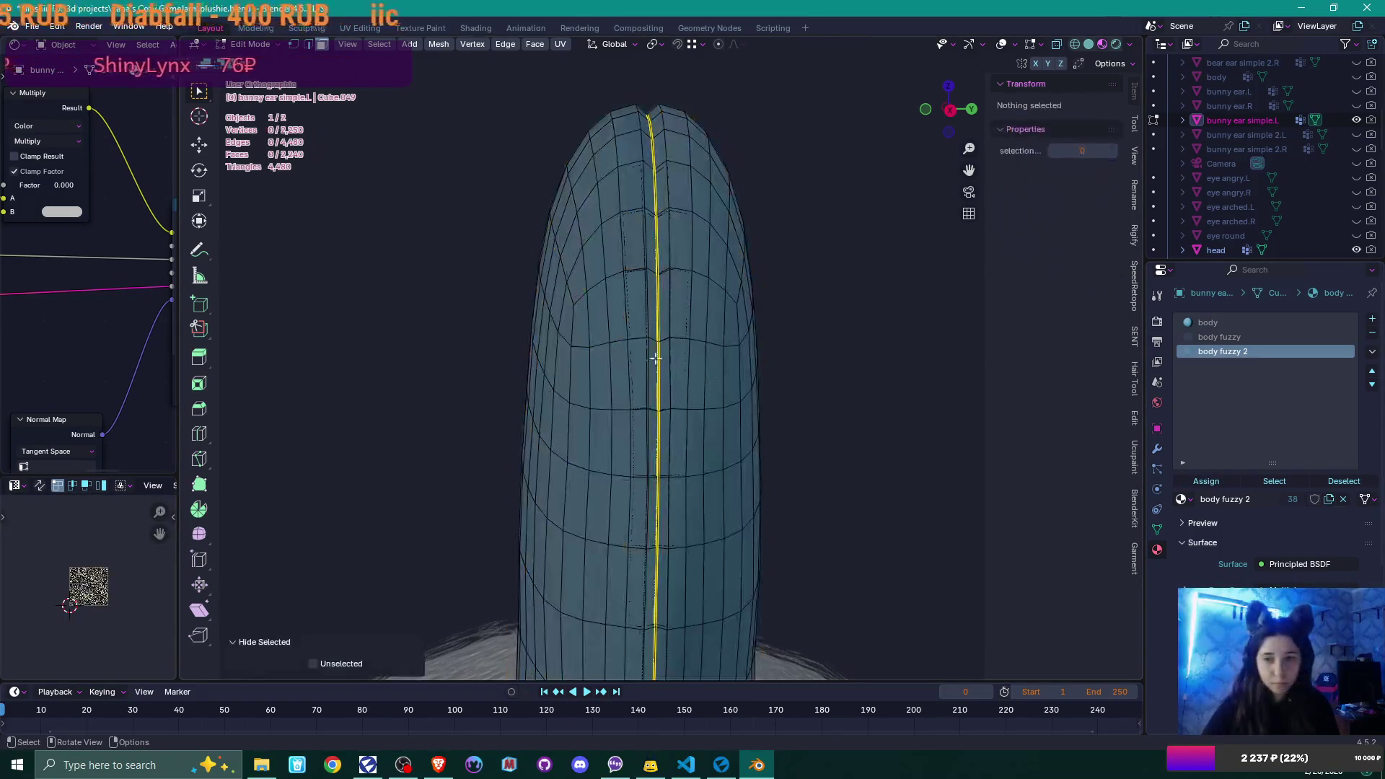
left_click(636, 371)
key("l")
key("l")
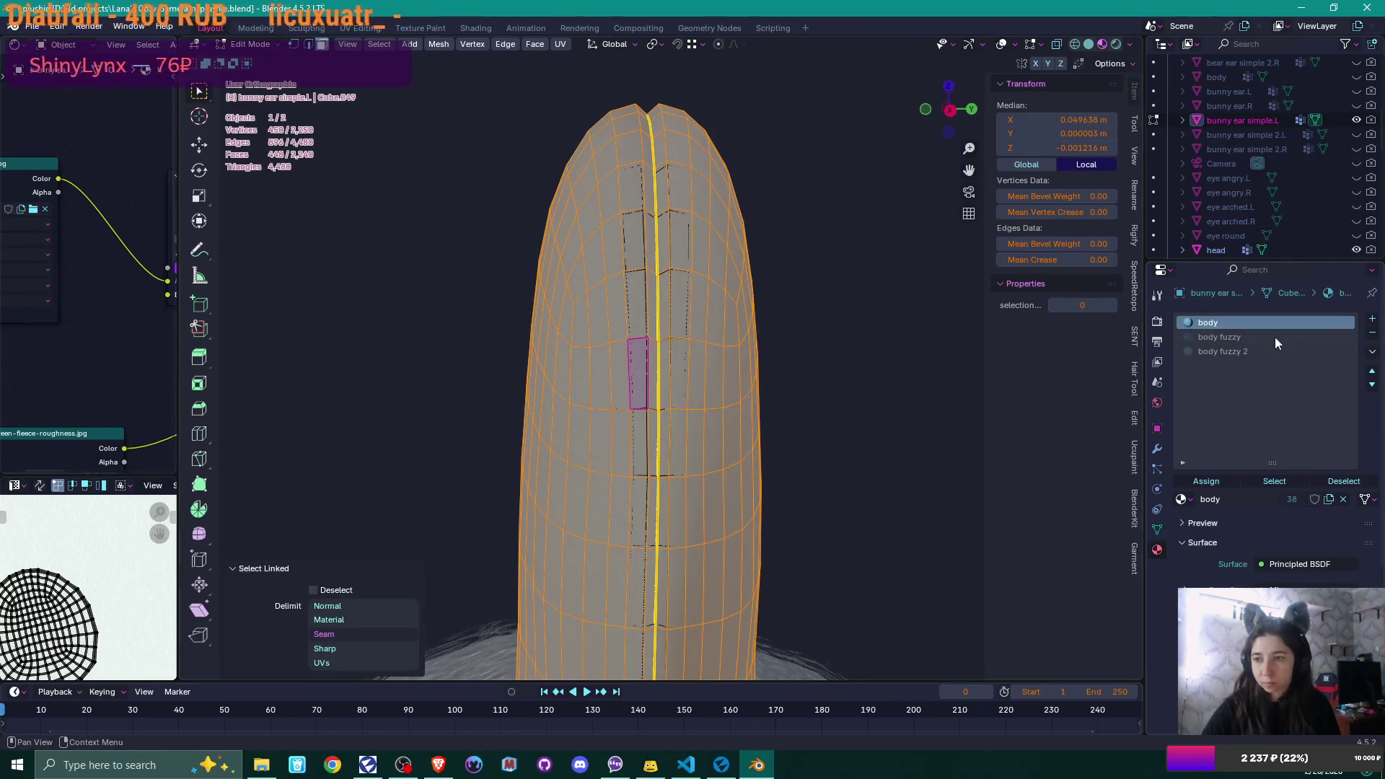
left_click(1274, 336)
left_click(1220, 485)
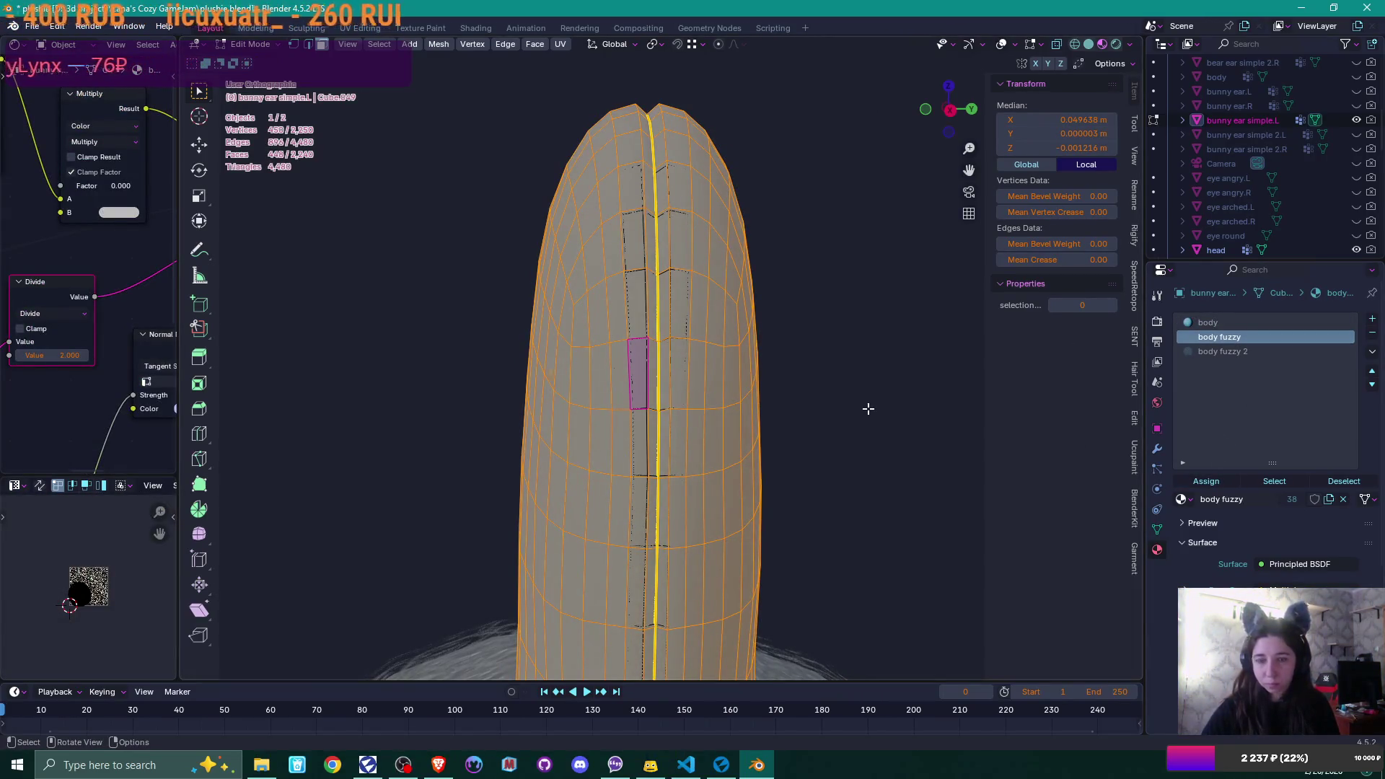
left_click(1211, 487)
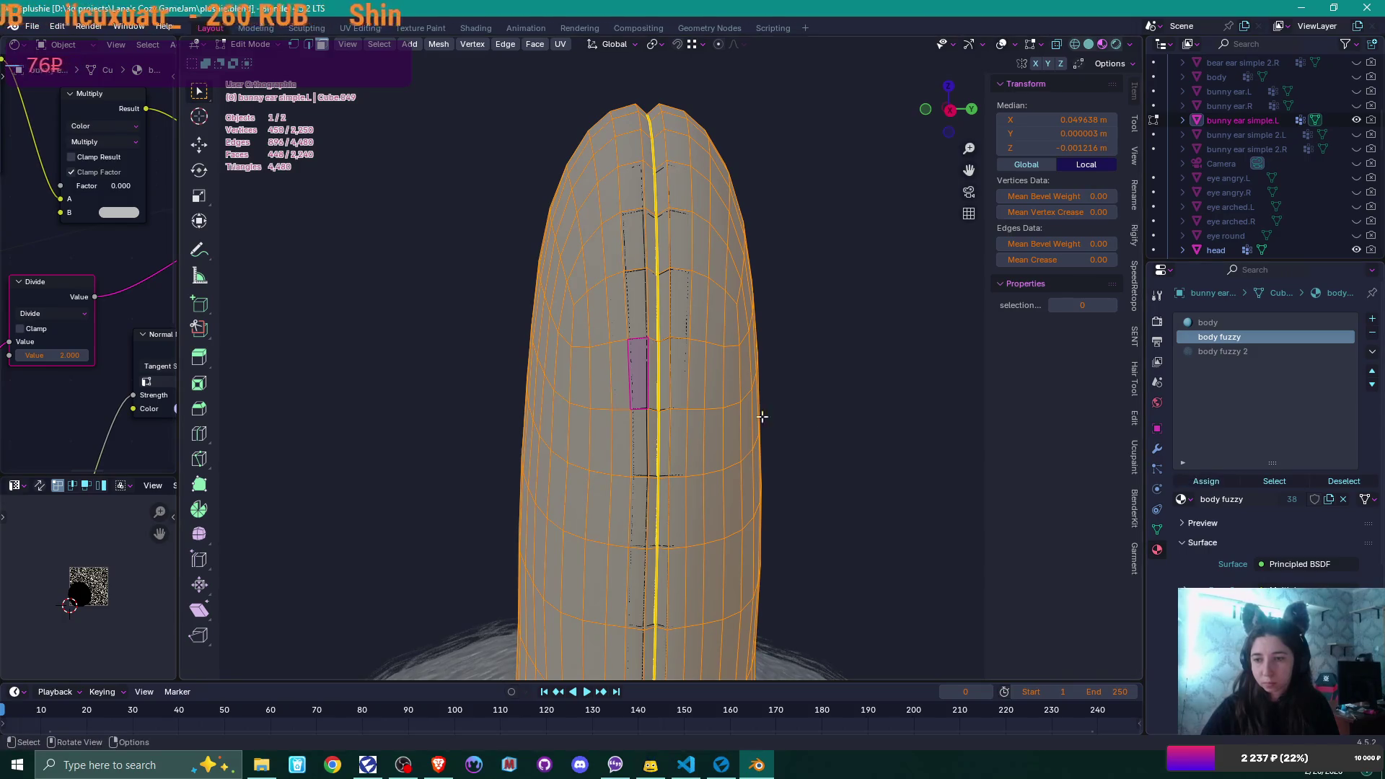
scroll(755, 413, "down", 4)
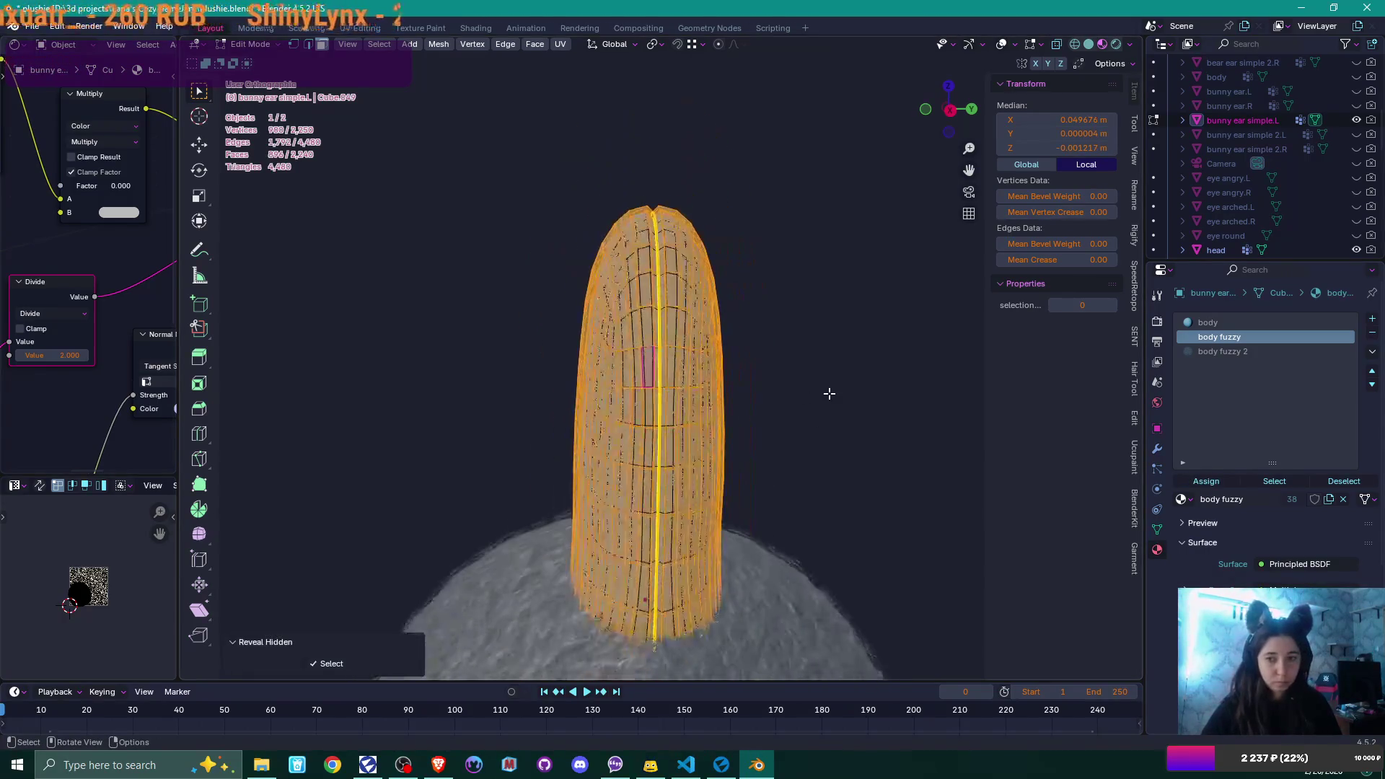
key("Tab")
- Verify the shell by selecting the faces using body fuzzy 2 in Edit Mode
middle_click_drag(688, 441, 851, 454)
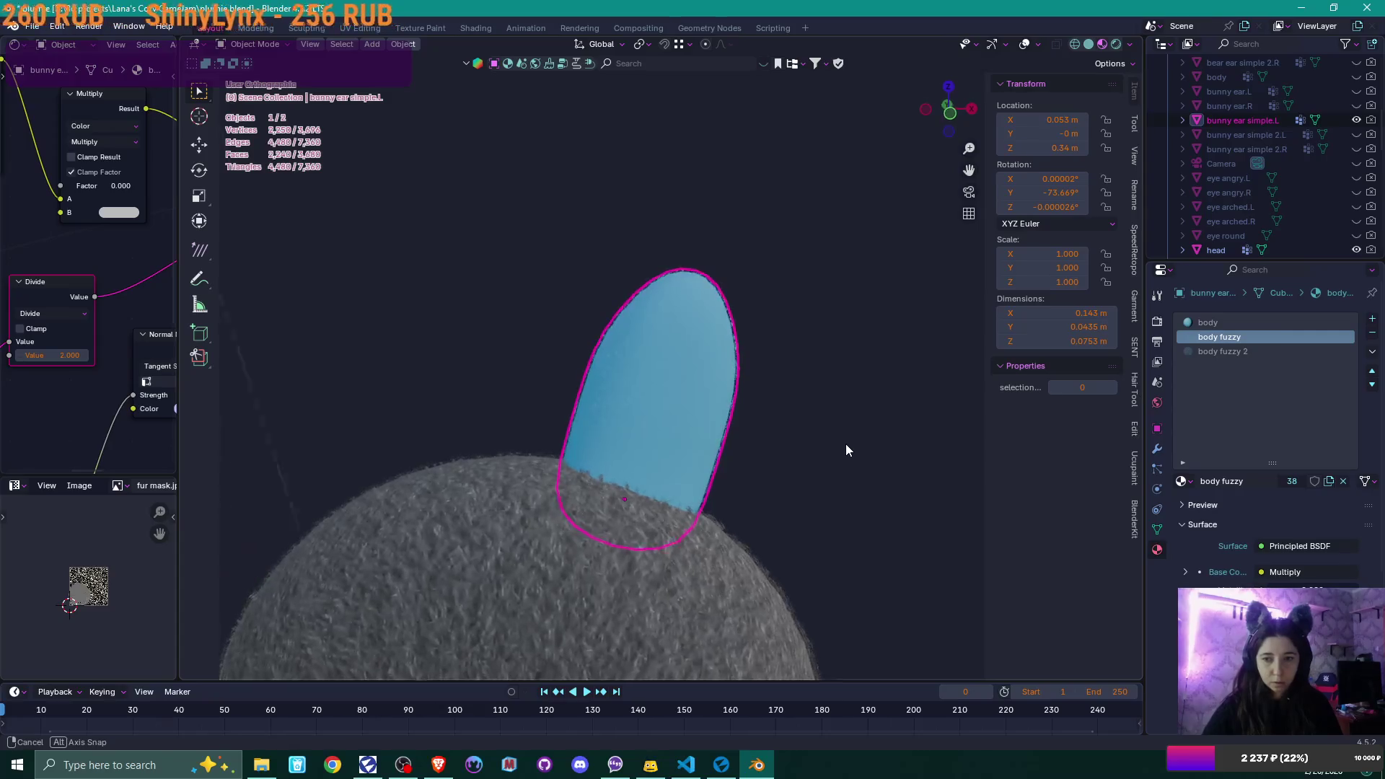
scroll(829, 444, "up", 4)
left_click(929, 377)
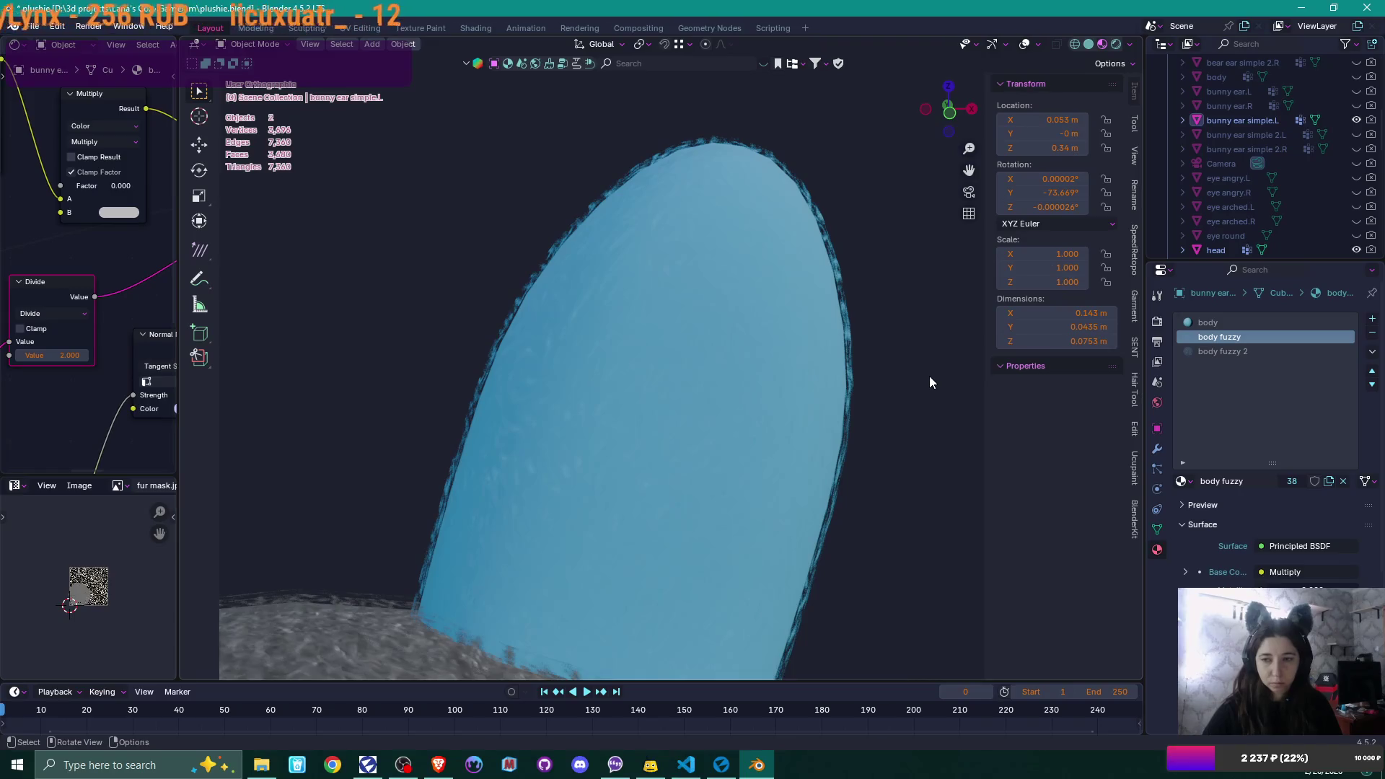
key("Tab")
left_click(1220, 352)
left_click(1223, 485)
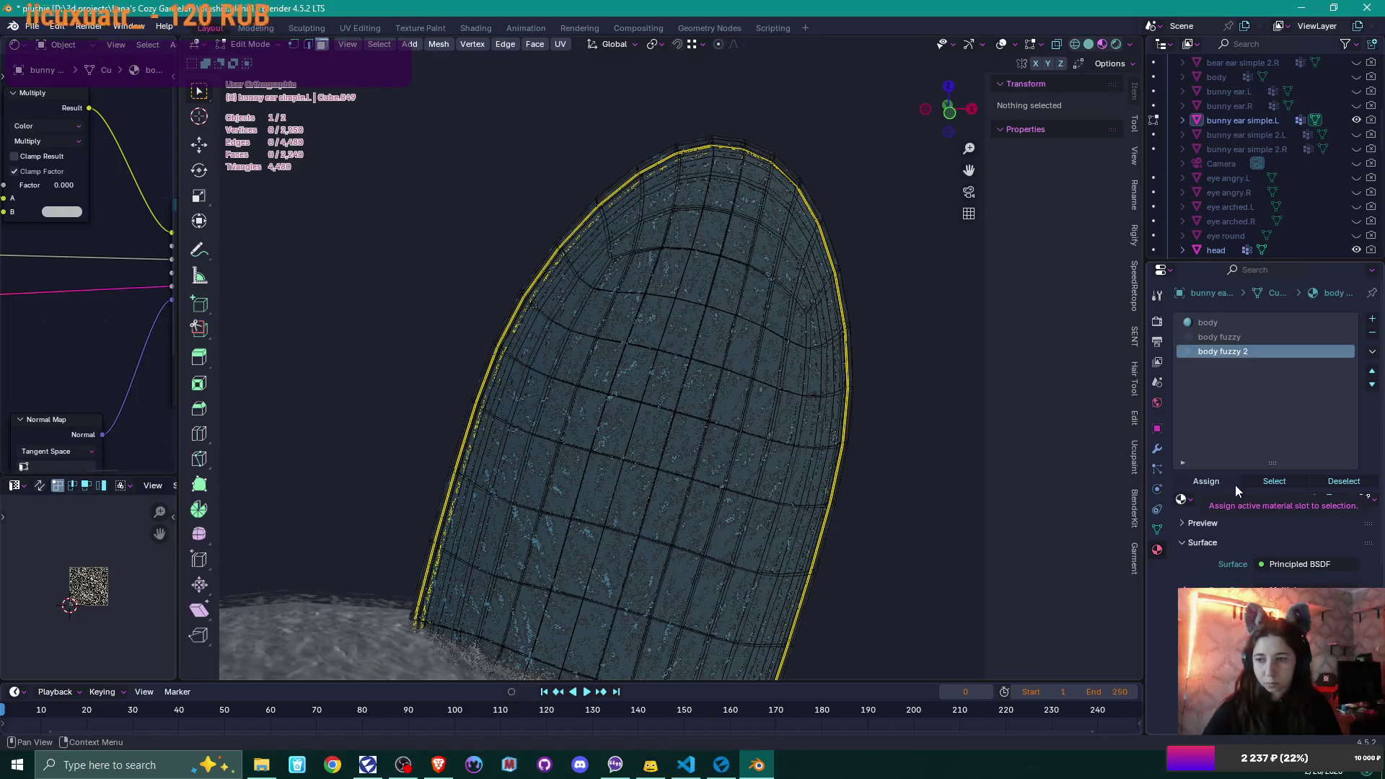
left_click(1282, 485)
mouse_move(649, 403)
middle_mouse_down()
mouse_move(638, 430)
mouse_move(675, 452)
mouse_move(810, 444)
middle_mouse_up()
key("Tab")
scroll(637, 430, "down", 4)
scroll(808, 445, "up", 5)
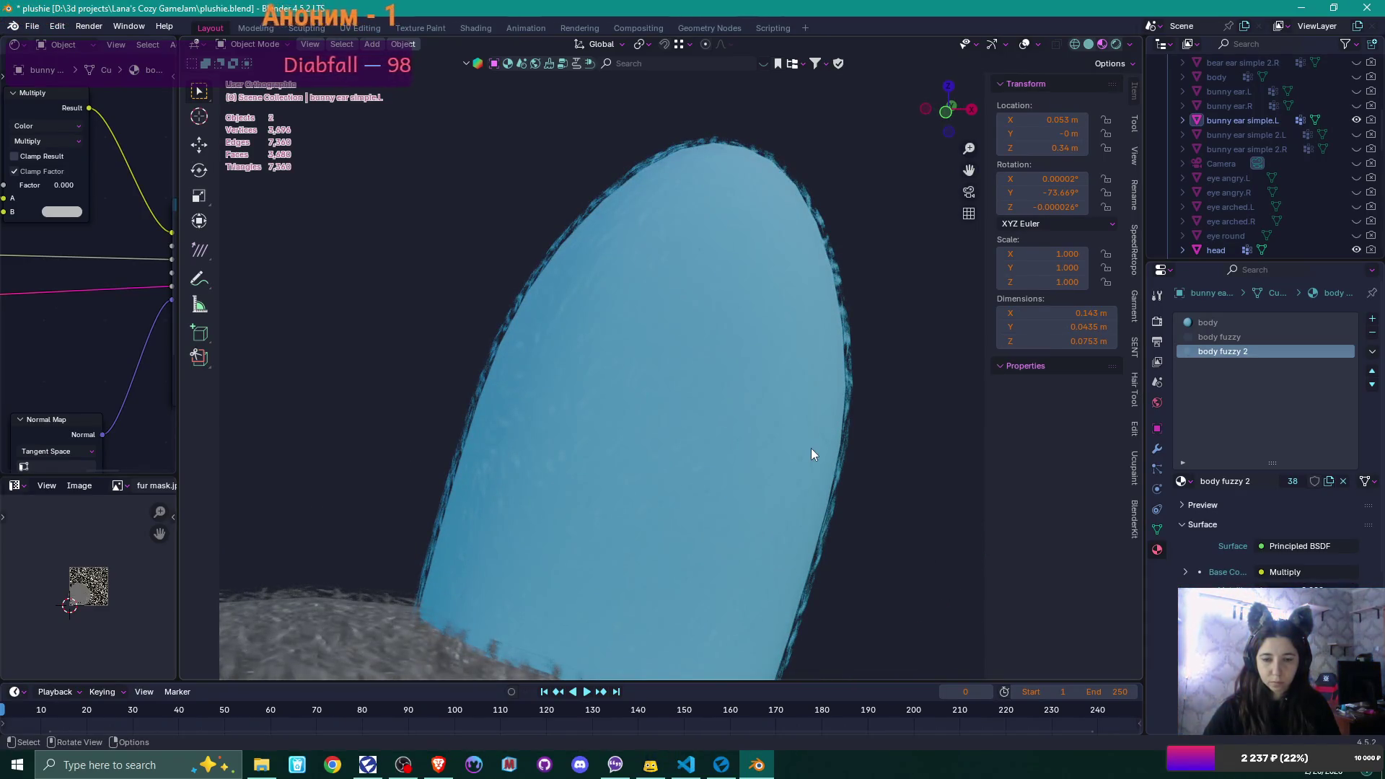
scroll(802, 447, "up", 1)
key("Tab")
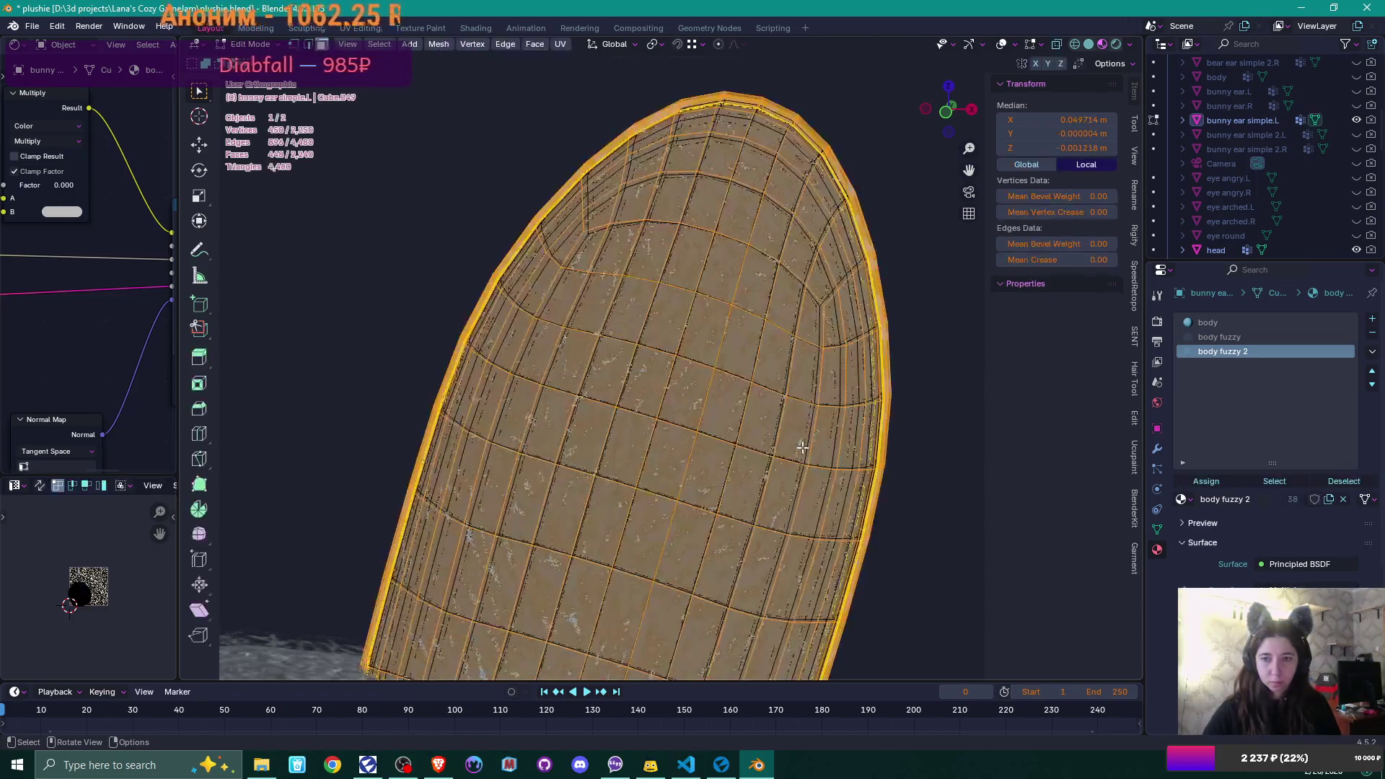
mouse_move(802, 447)
middle_mouse_down()
mouse_move(912, 429)
mouse_move(764, 441)
middle_mouse_up()
scroll(753, 442, "up", 3)
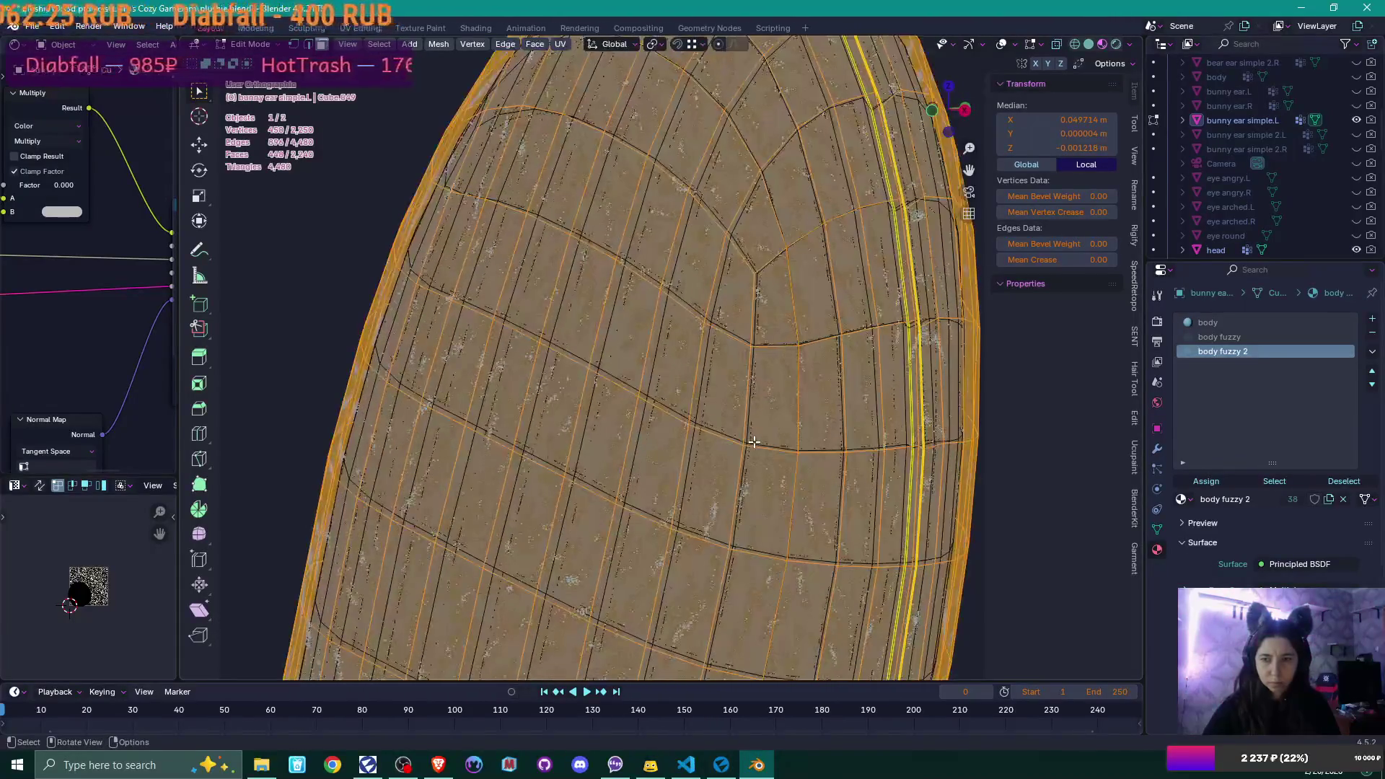
key("alt+z")
scroll(754, 441, "down", 5)
middle_click_drag(754, 442, 848, 437)
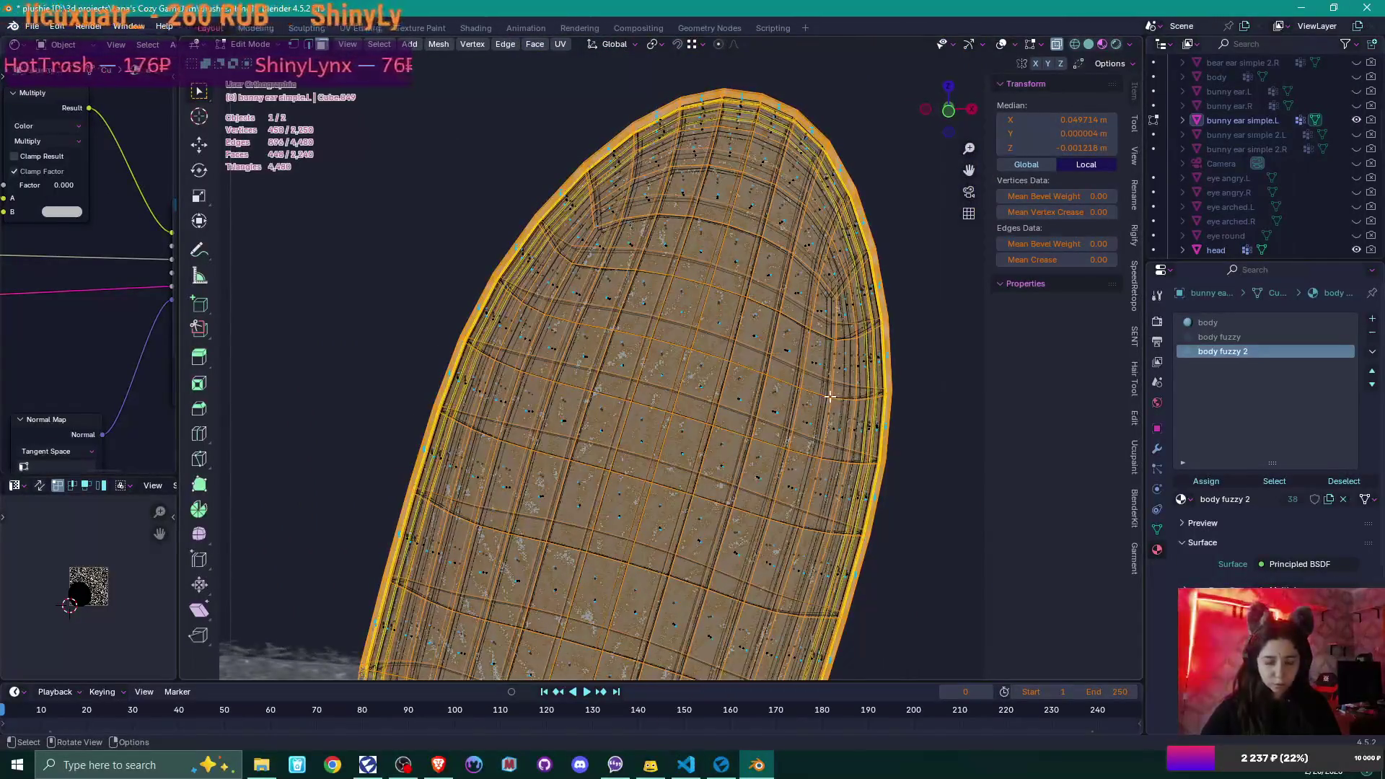
key("KP_1")
mouse_move(757, 249)
middle_mouse_down("ctrl")
mouse_move(707, 458)
mouse_move(460, 414)
middle_mouse_up("ctrl")
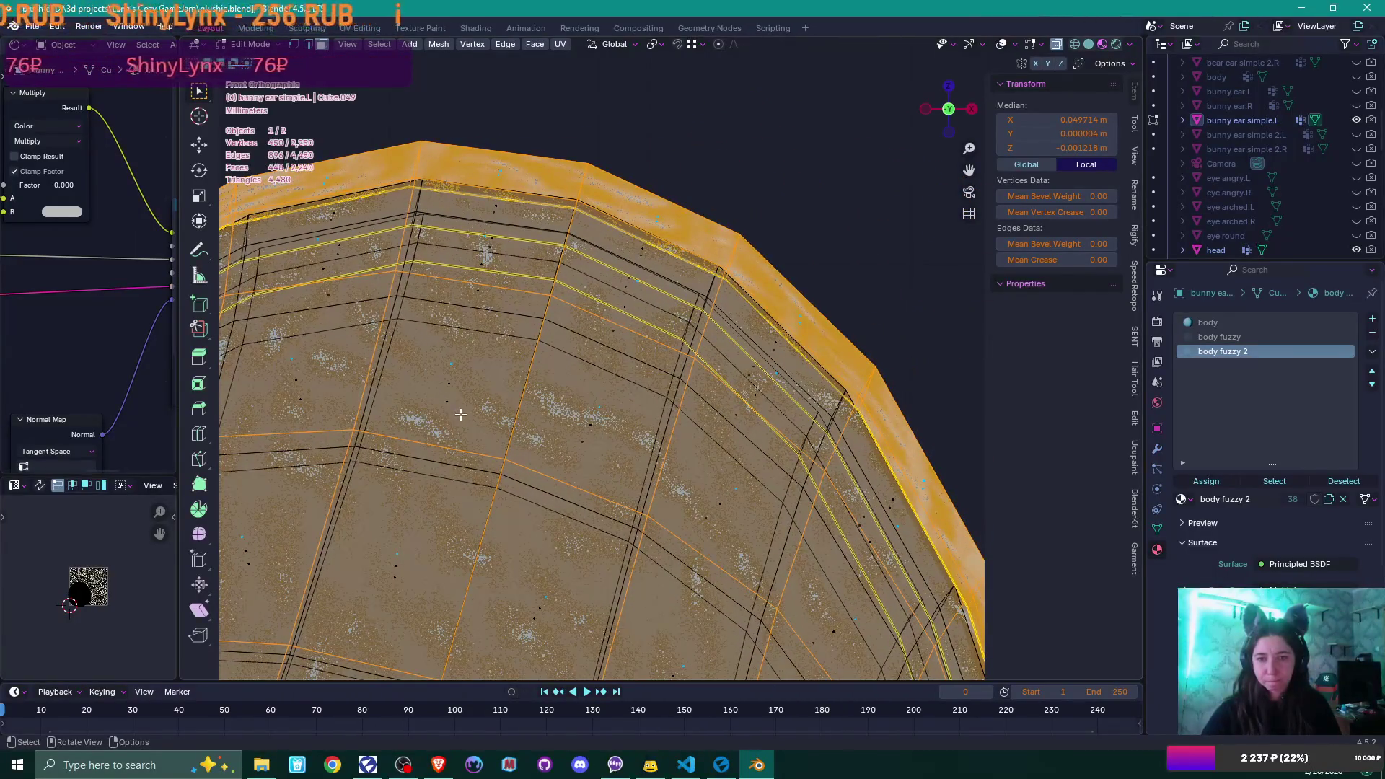
scroll(461, 414, "down", 5)
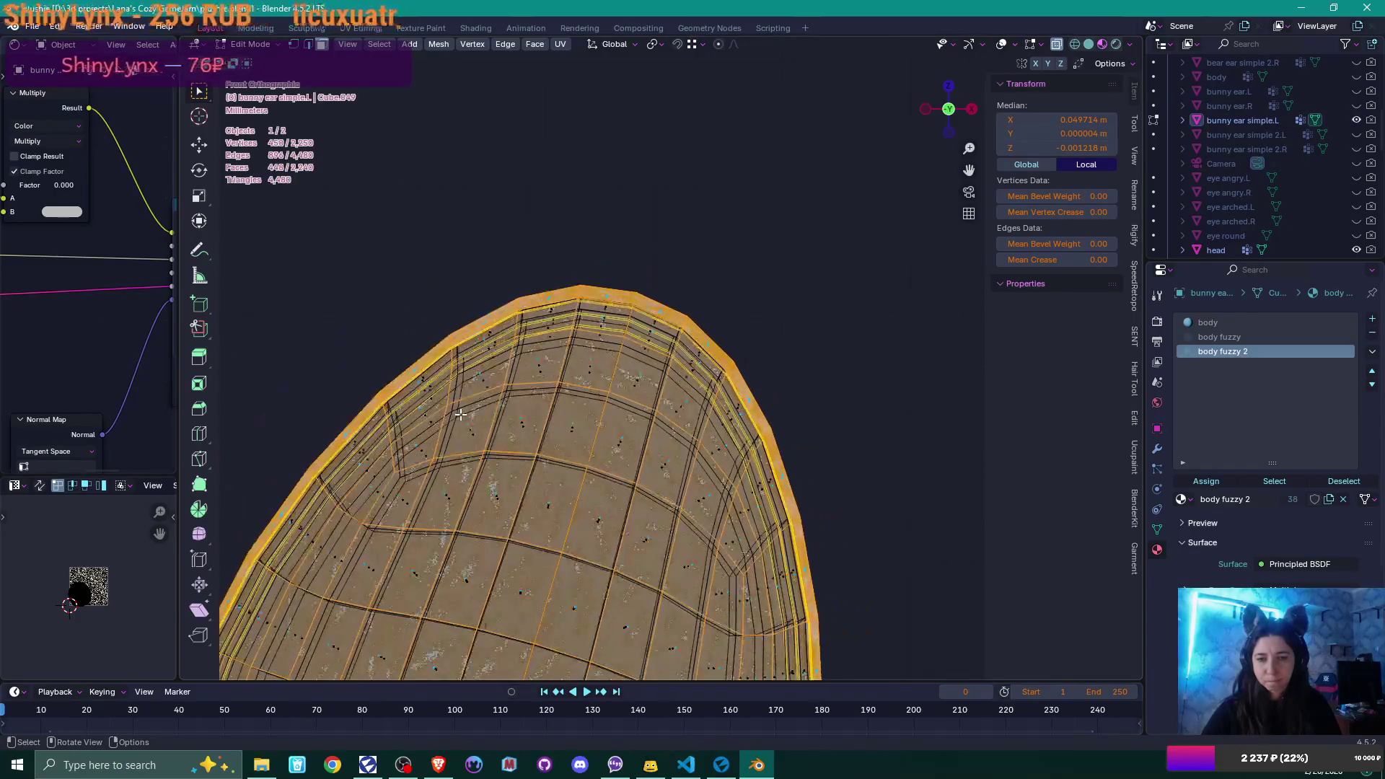
key("Tab")
scroll(463, 414, "down", 6)
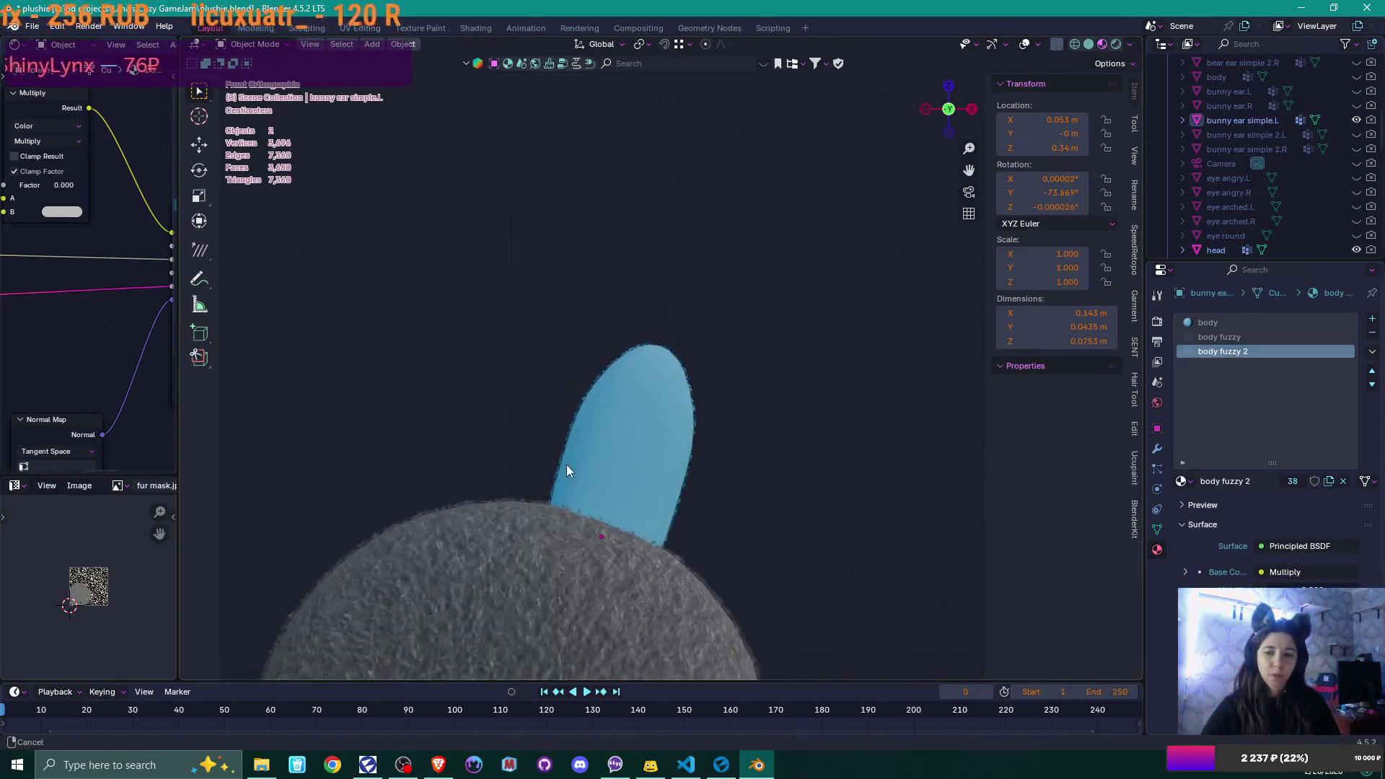
mouse_move(678, 320)
middle_mouse_down()
mouse_move(662, 383)
mouse_move(714, 486)
mouse_move(626, 505)
mouse_move(498, 487)
mouse_move(678, 510)
mouse_move(654, 518)
middle_mouse_up()
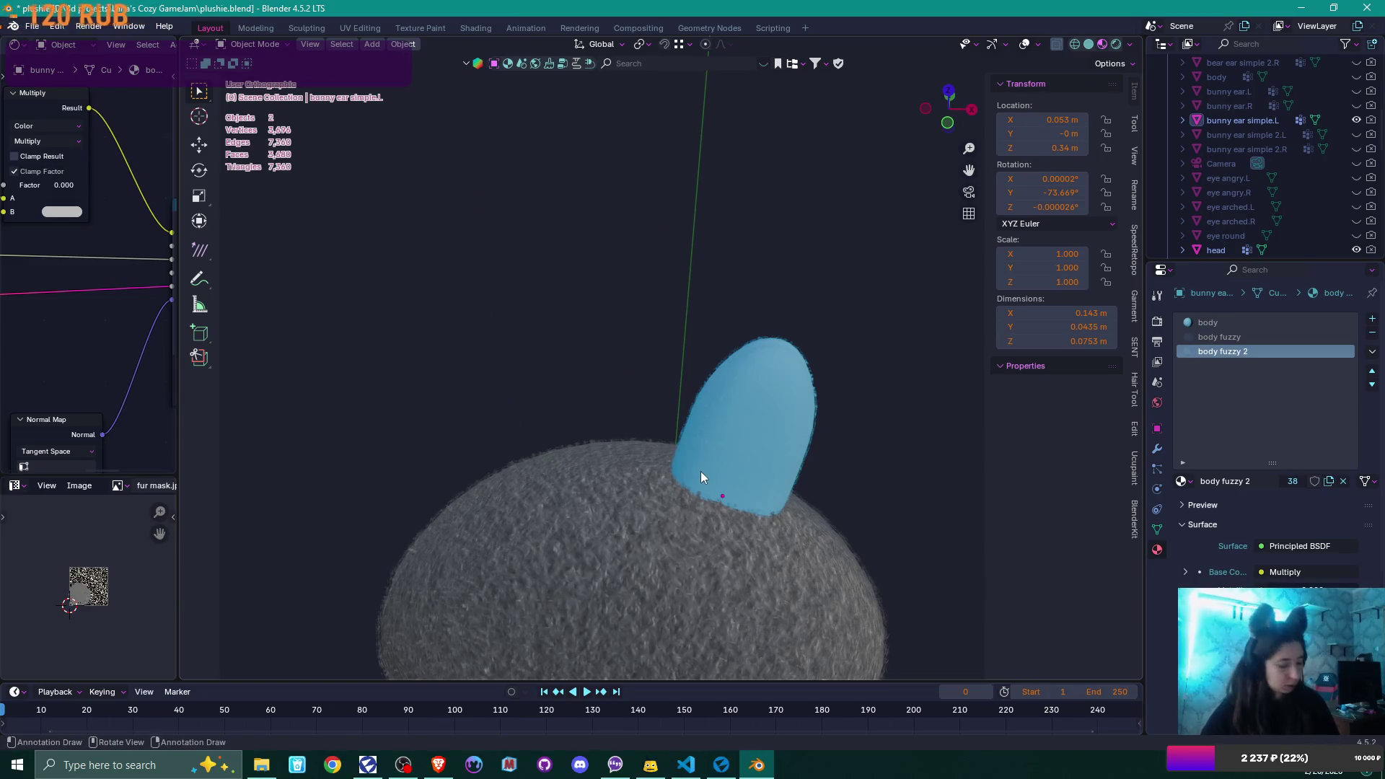
- Duplicate the ear and move the copy along X to the other side
left_click(790, 456)
key("shift+d")
key("x")
left_click(549, 468)
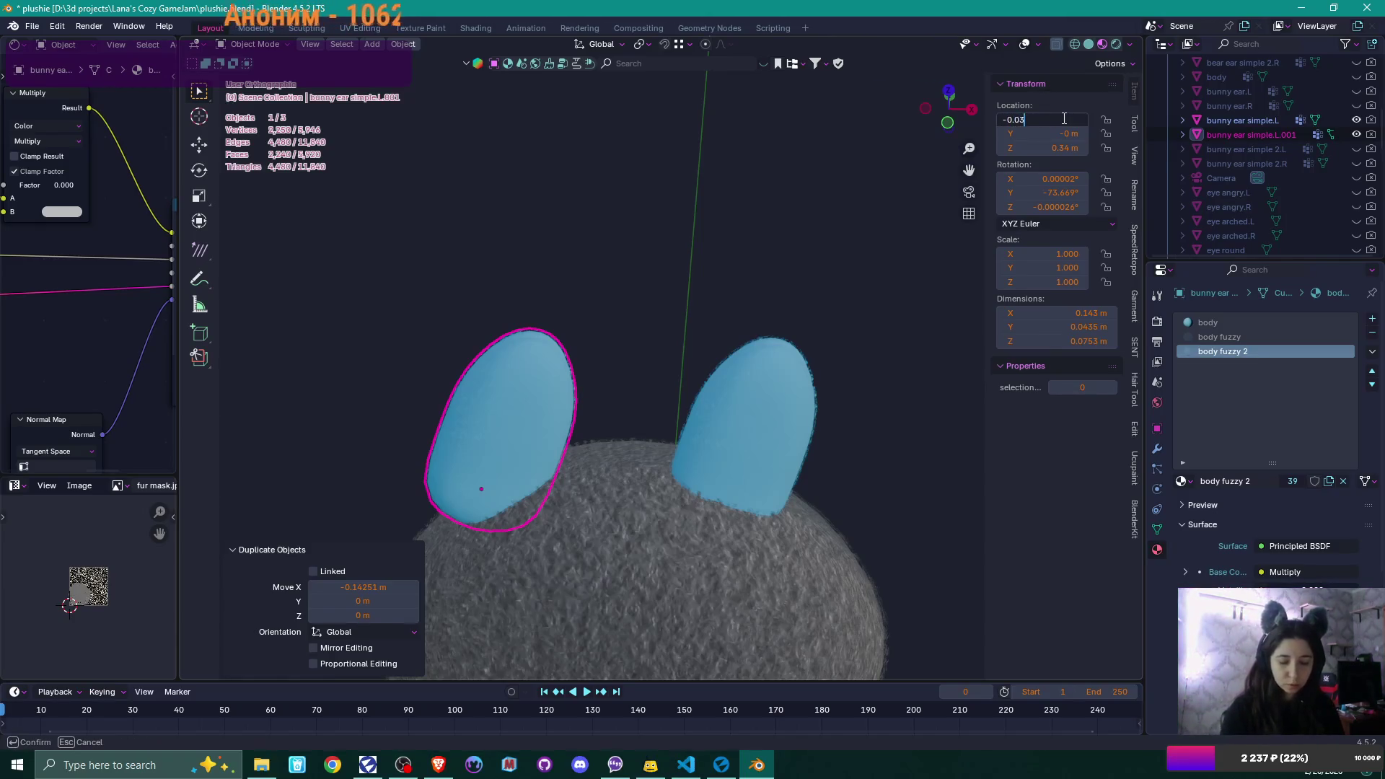
key("Return")
- Mirror the copy across global X and set its X location to -0.053 m
right_click(626, 381)
mouse_move(626, 382)
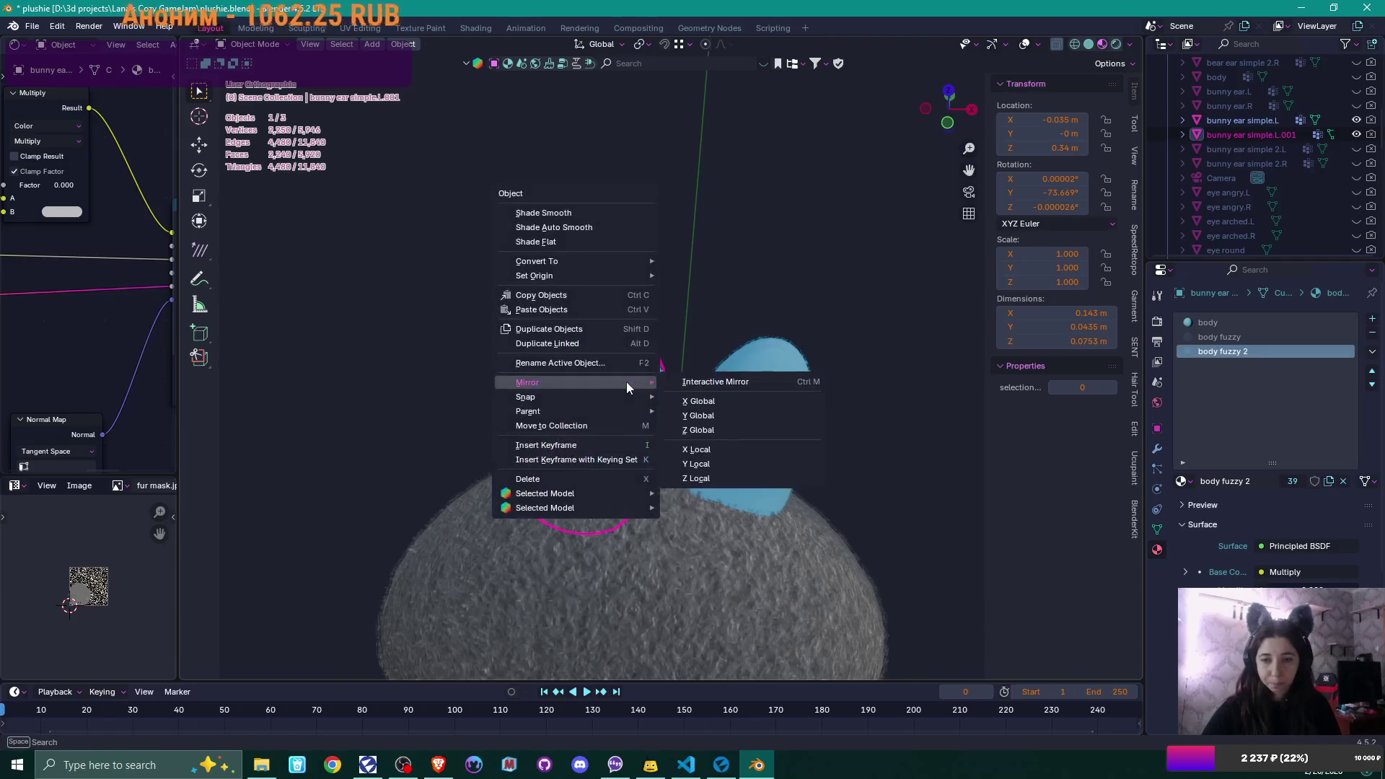
left_click(719, 404)
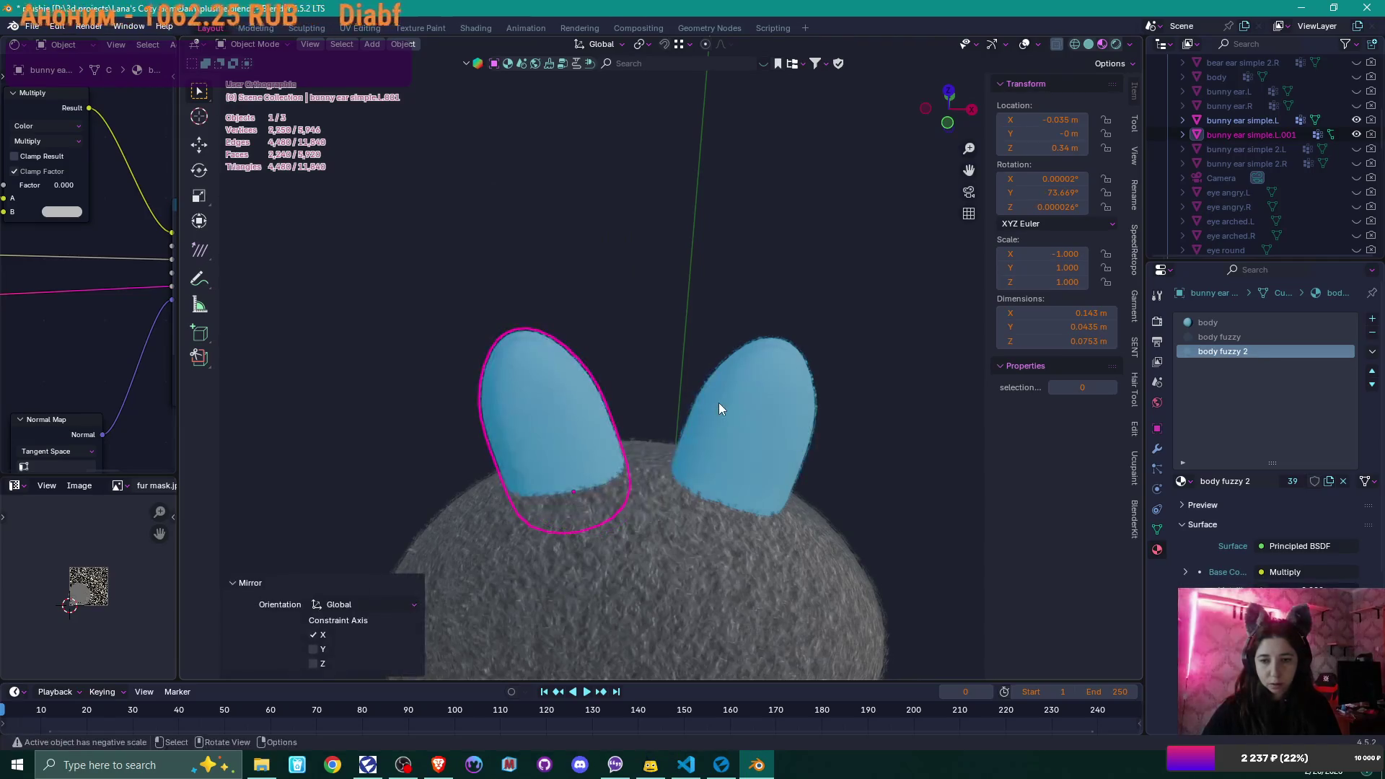
scroll(718, 402, "down", 3)
mouse_move(727, 426)
middle_mouse_down()
mouse_move(744, 394)
mouse_move(724, 384)
middle_mouse_up()
left_click(1074, 120)
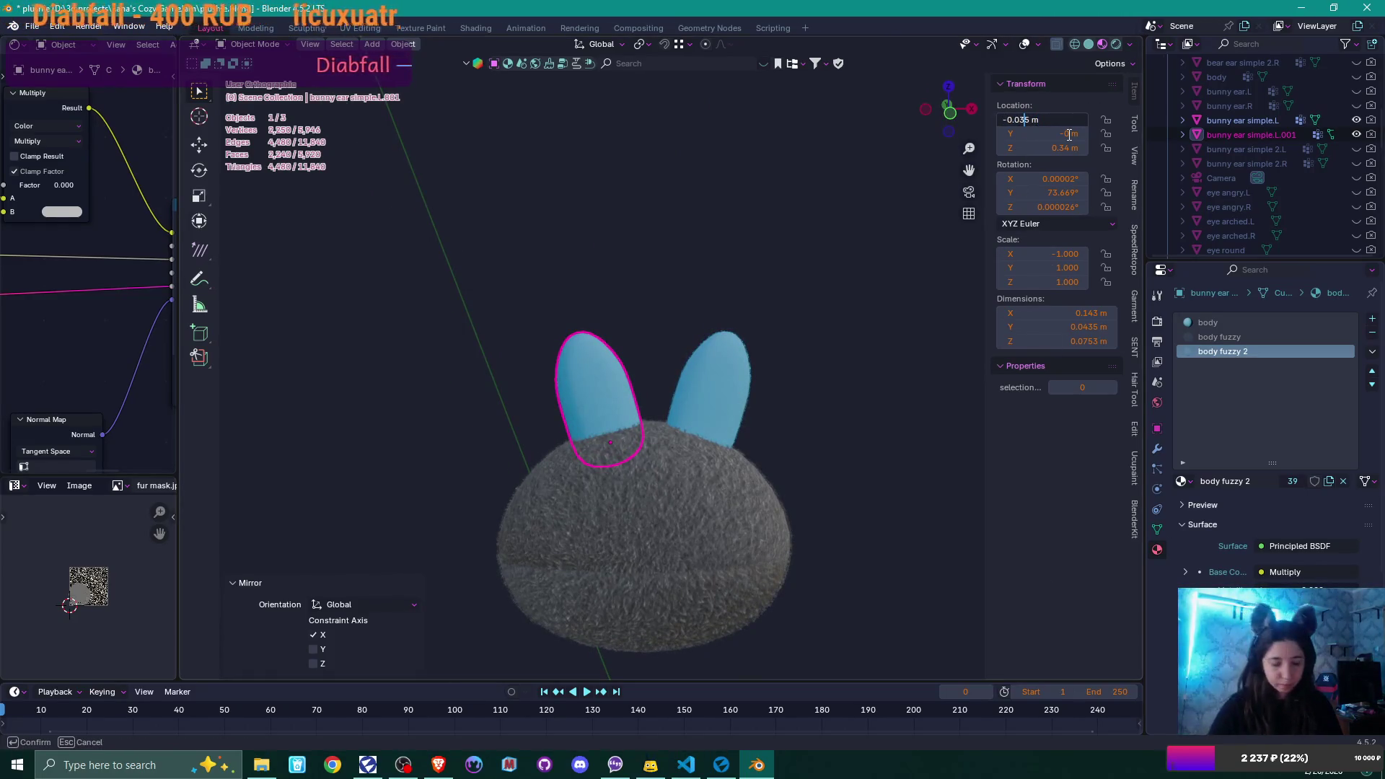
type("3")
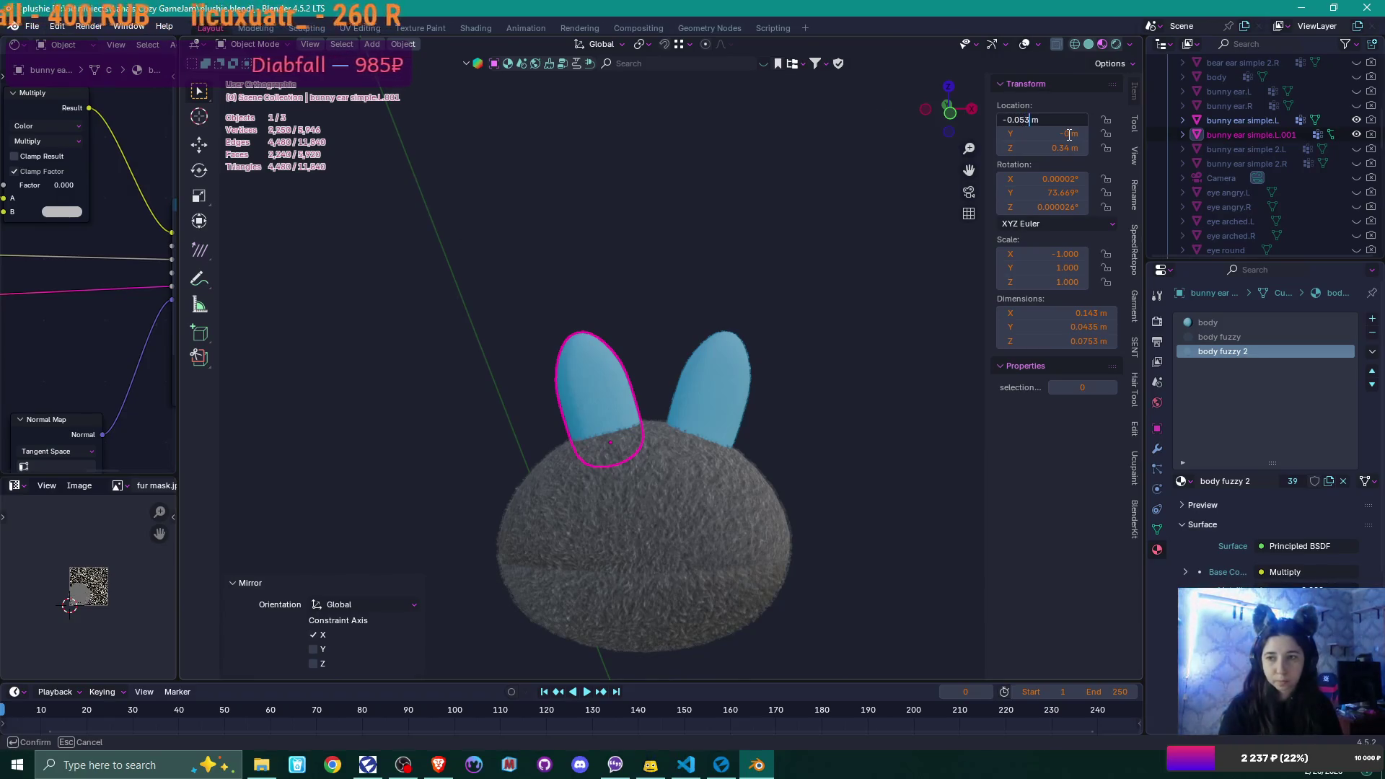
key("Return")
- Zoom in and select the left ear to inspect both ears up close
scroll(739, 339, "up", 1)
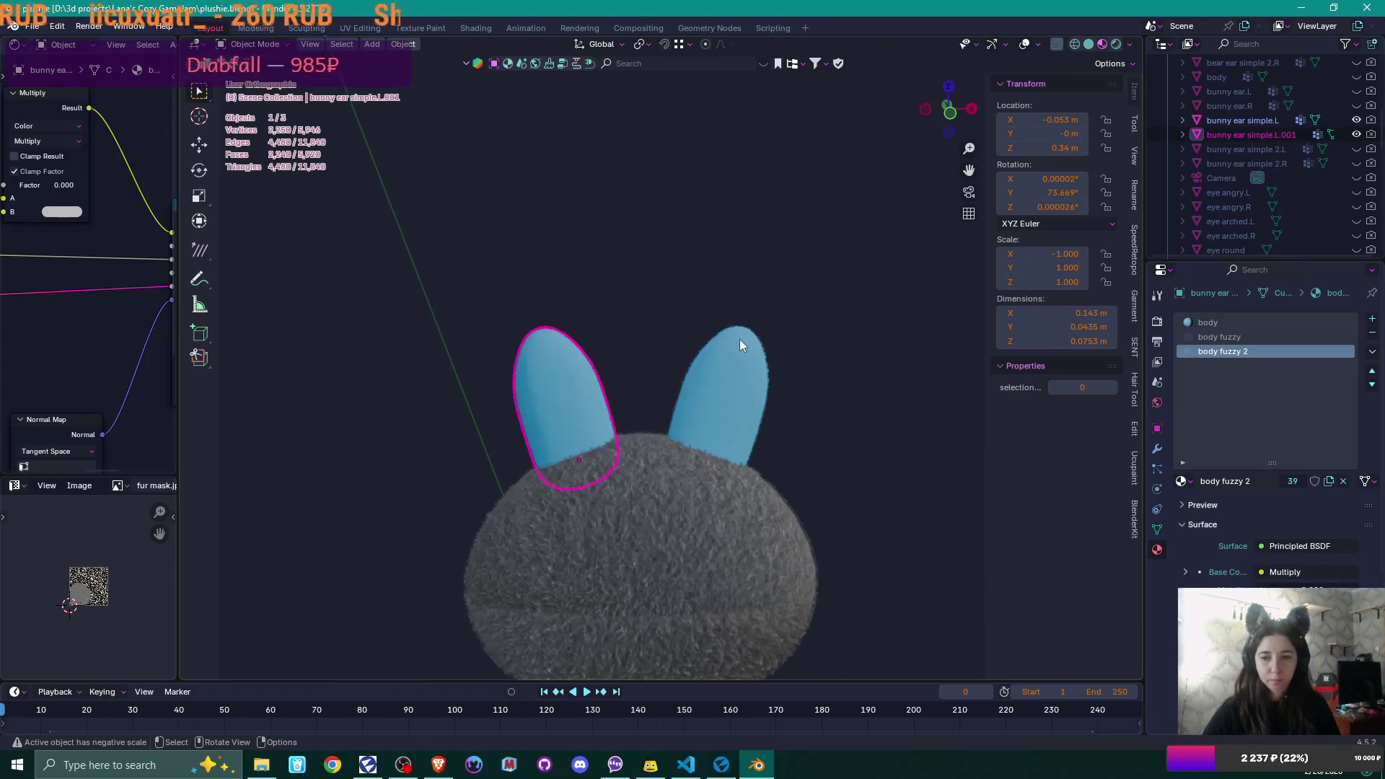
left_click(832, 384)
left_click(556, 378)
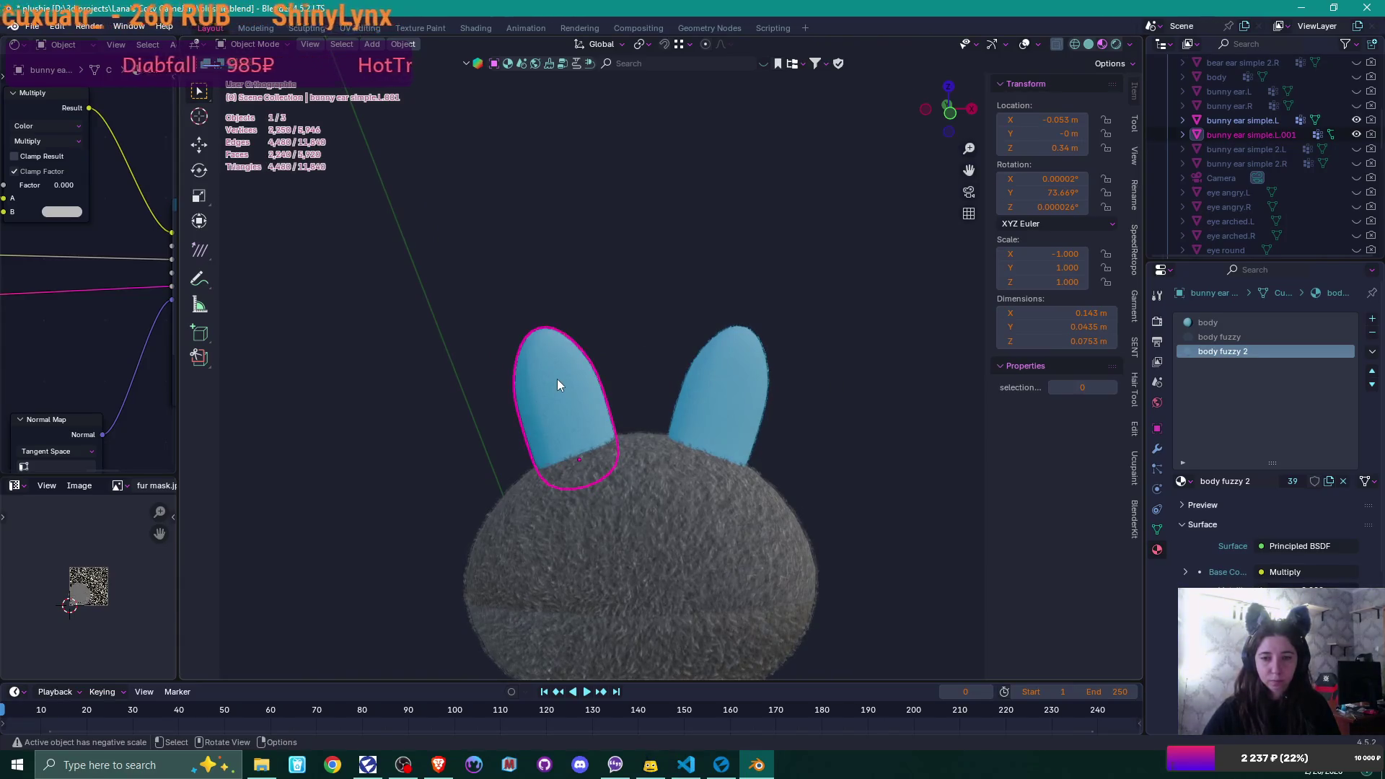
scroll(555, 373, "up", 3)
scroll(561, 375, "up", 2)
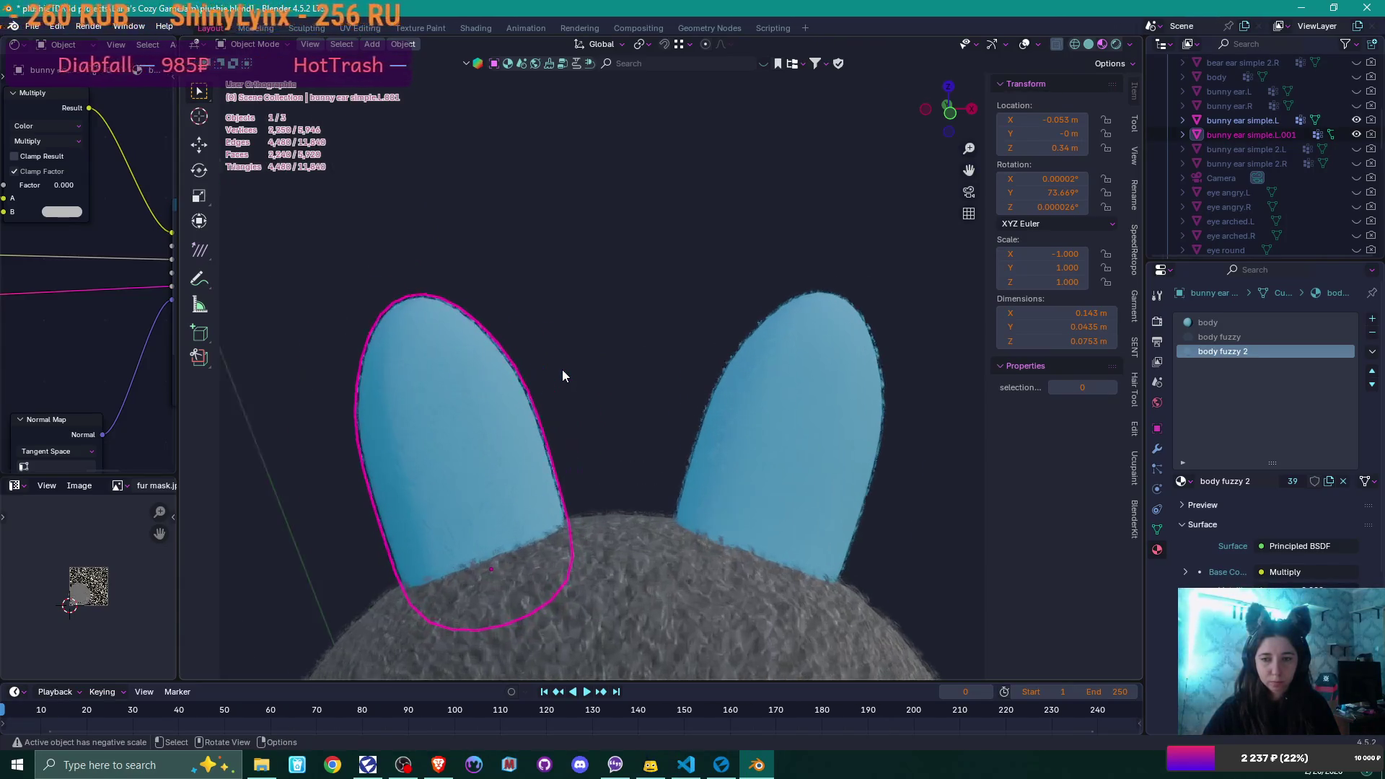
left_click(562, 374)
scroll(562, 374, "up", 2)
scroll(562, 375, "up", 1)
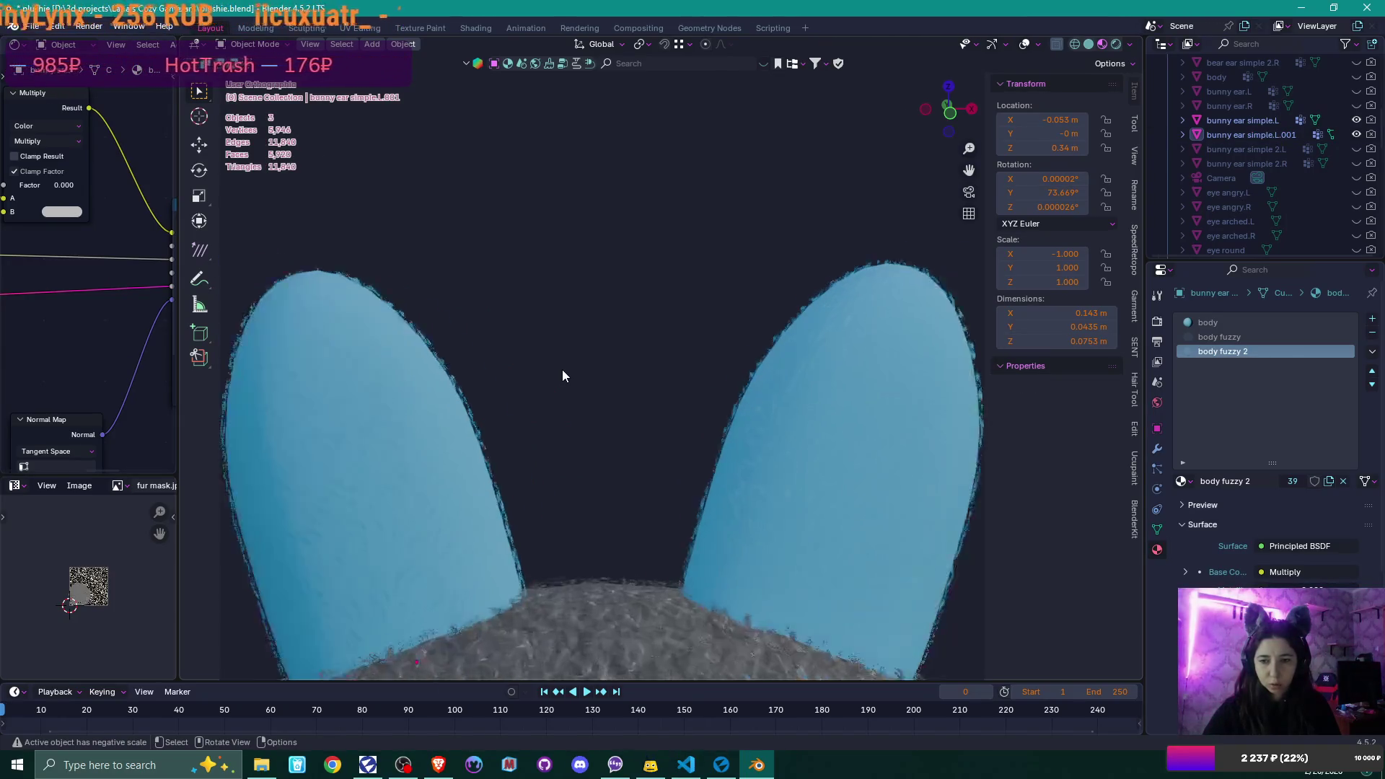
scroll(562, 375, "down", 4)
scroll(562, 374, "down", 3)
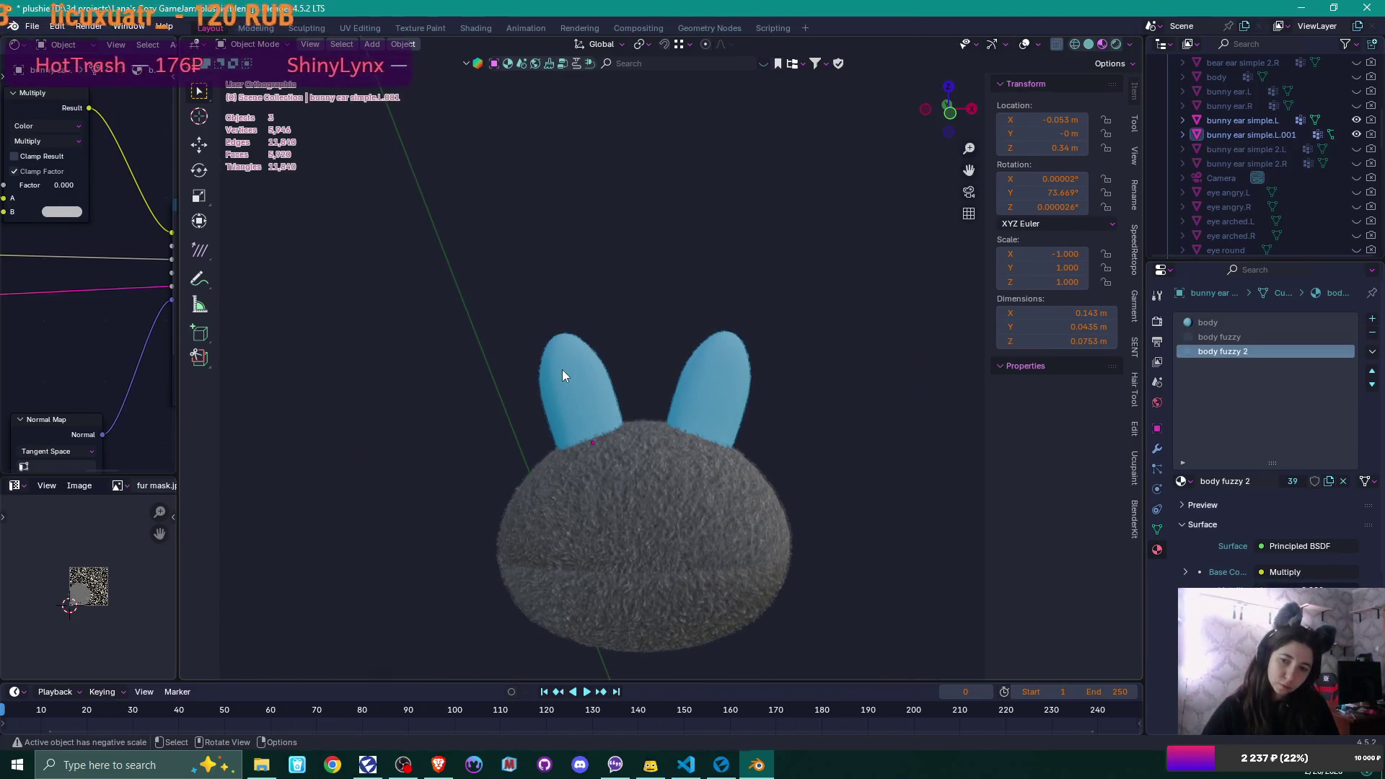
scroll(563, 374, "up", 3)
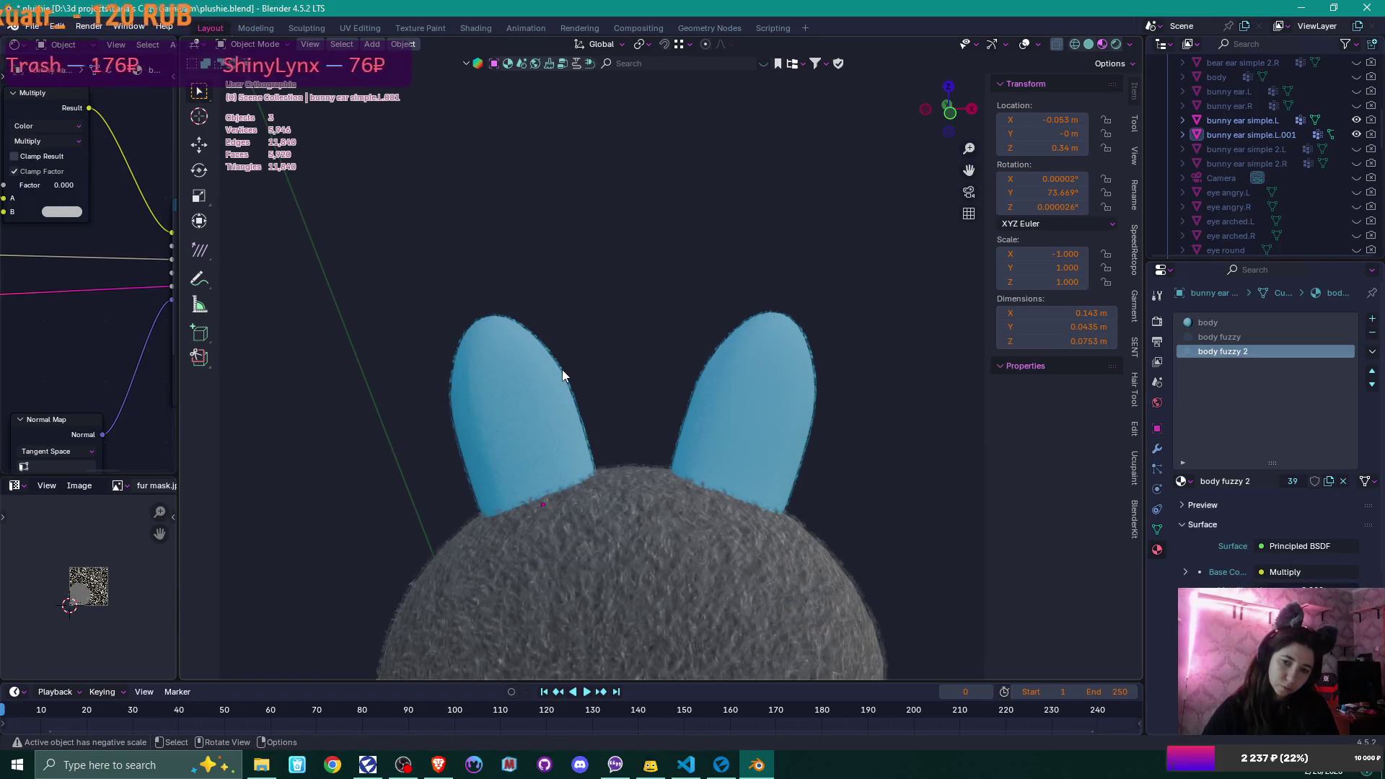
scroll(562, 374, "down", 3)
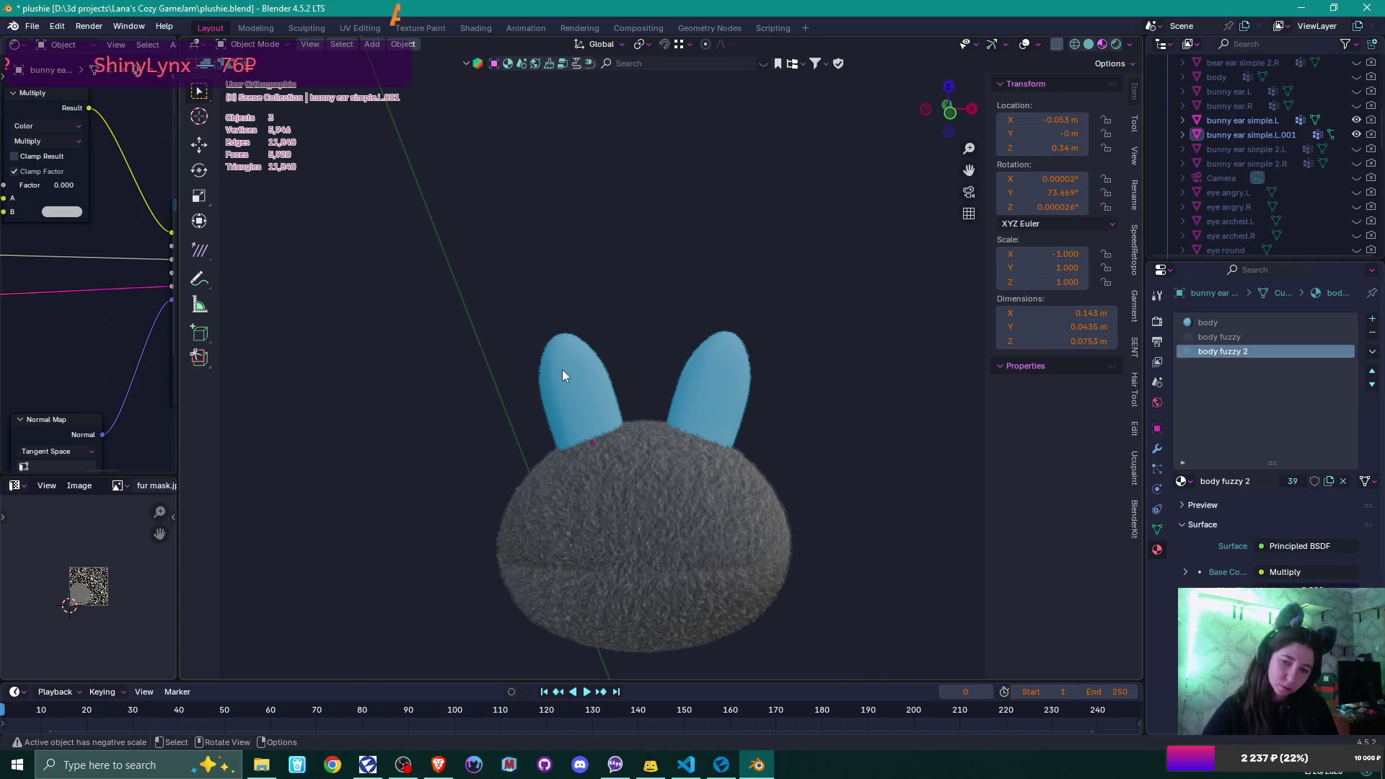
left_click(563, 374)
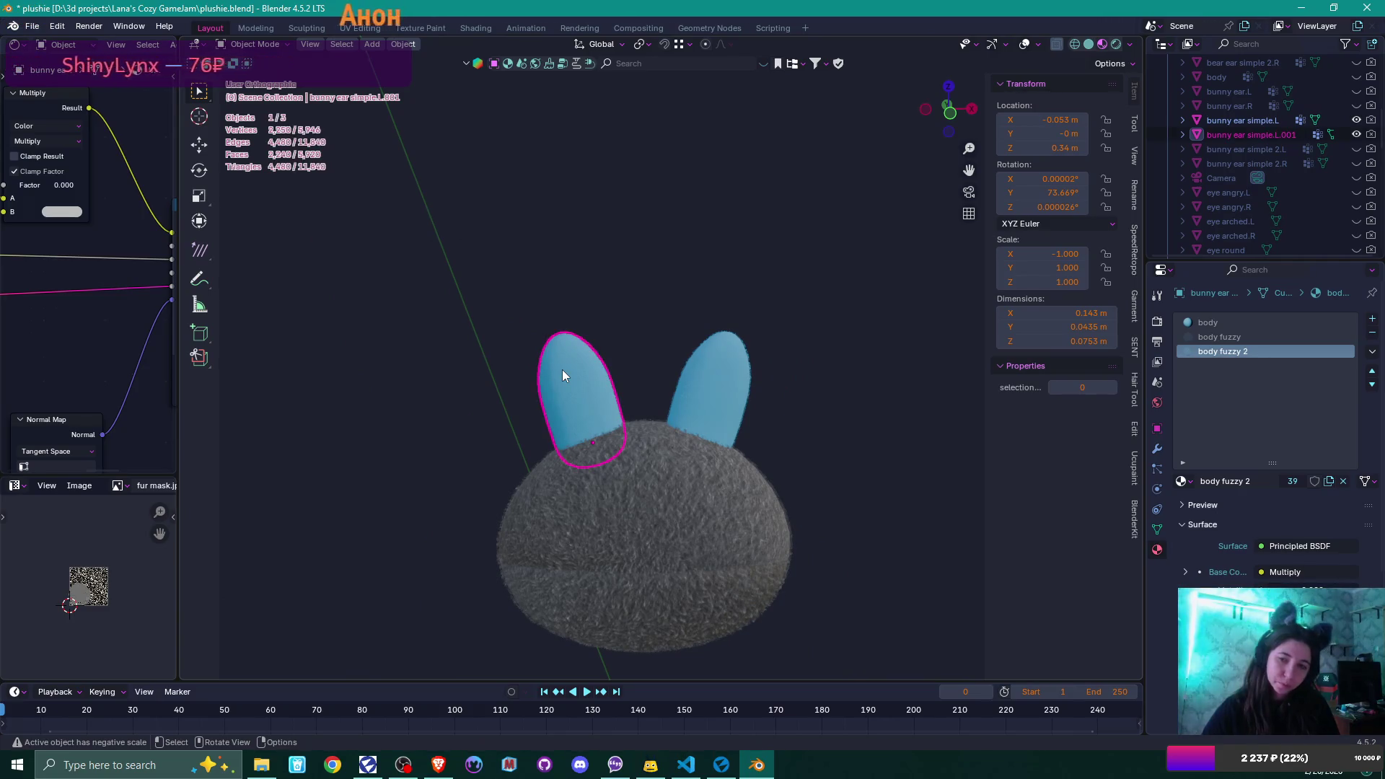
- Reselect the left bunny ear and apply its scale so it becomes 1
left_click(34, 27)
mouse_move(97, 248)
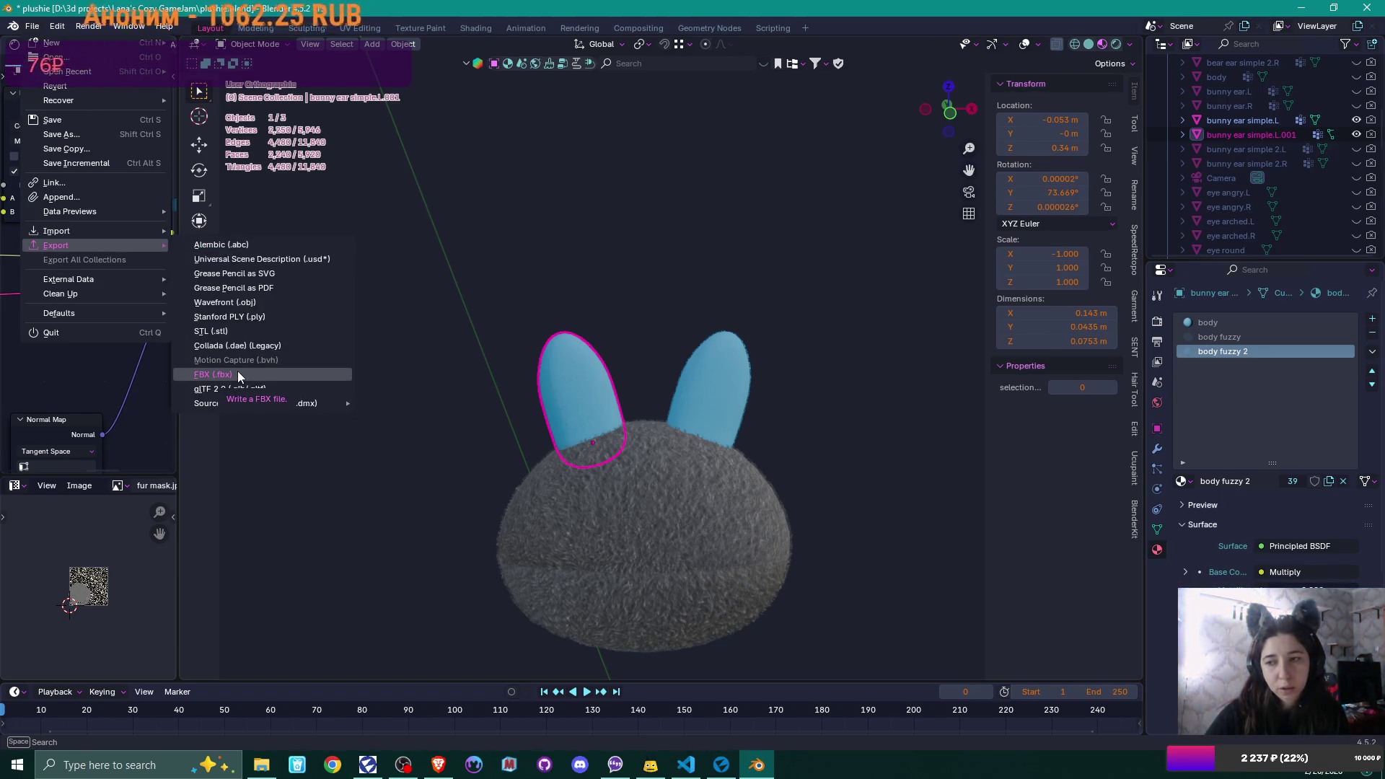
left_click(629, 326)
key("ctrl+z")
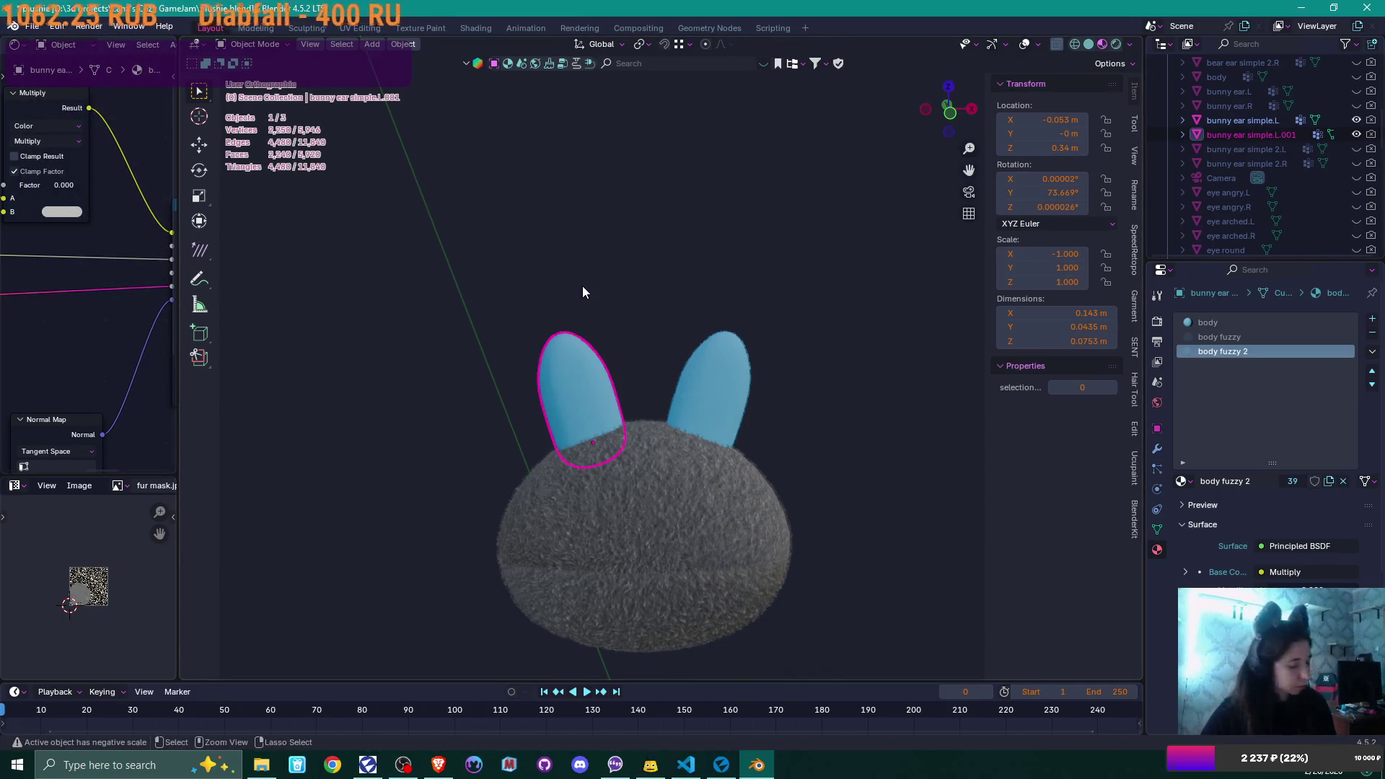
key("ctrl+a")
left_click(548, 285)
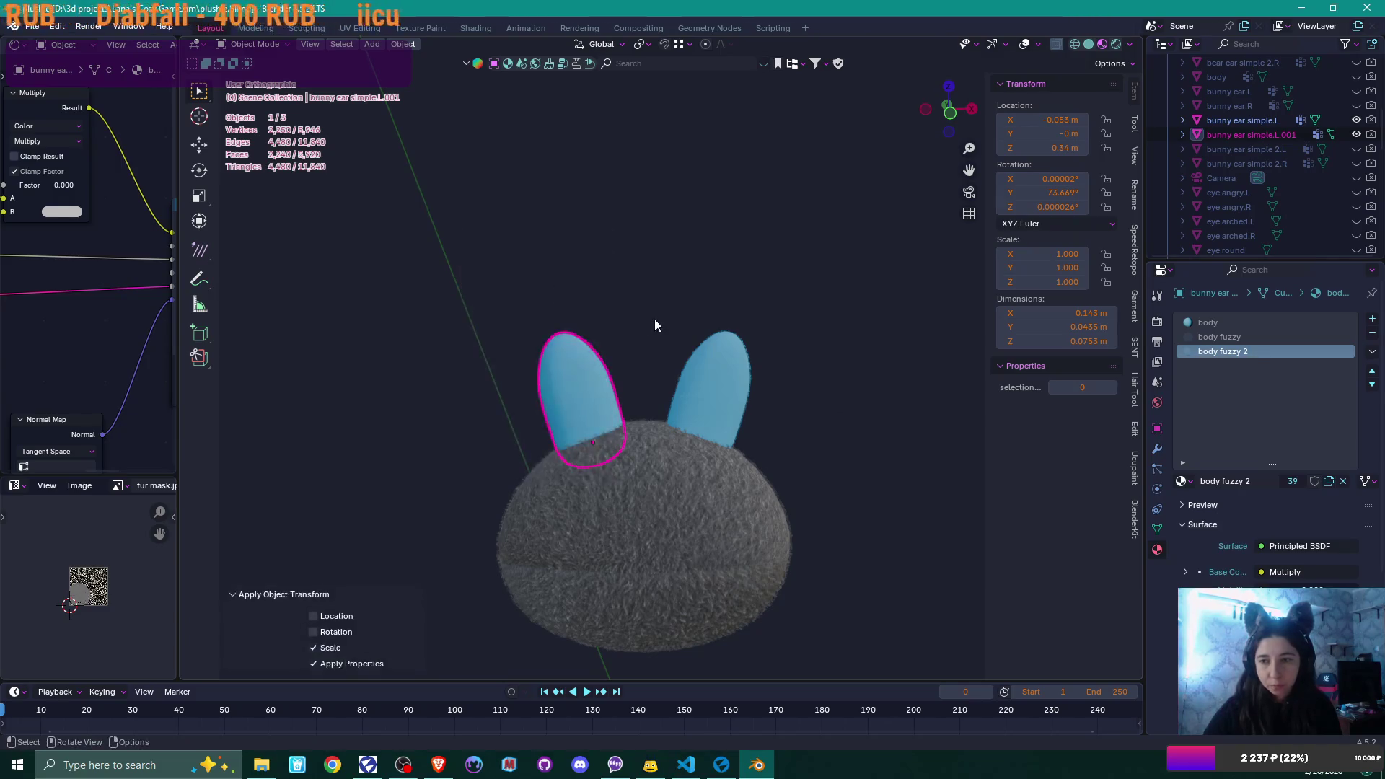
- Recalculate all of the ear's normals to face outward, then return to Object Mode
key("Tab")
key("a")
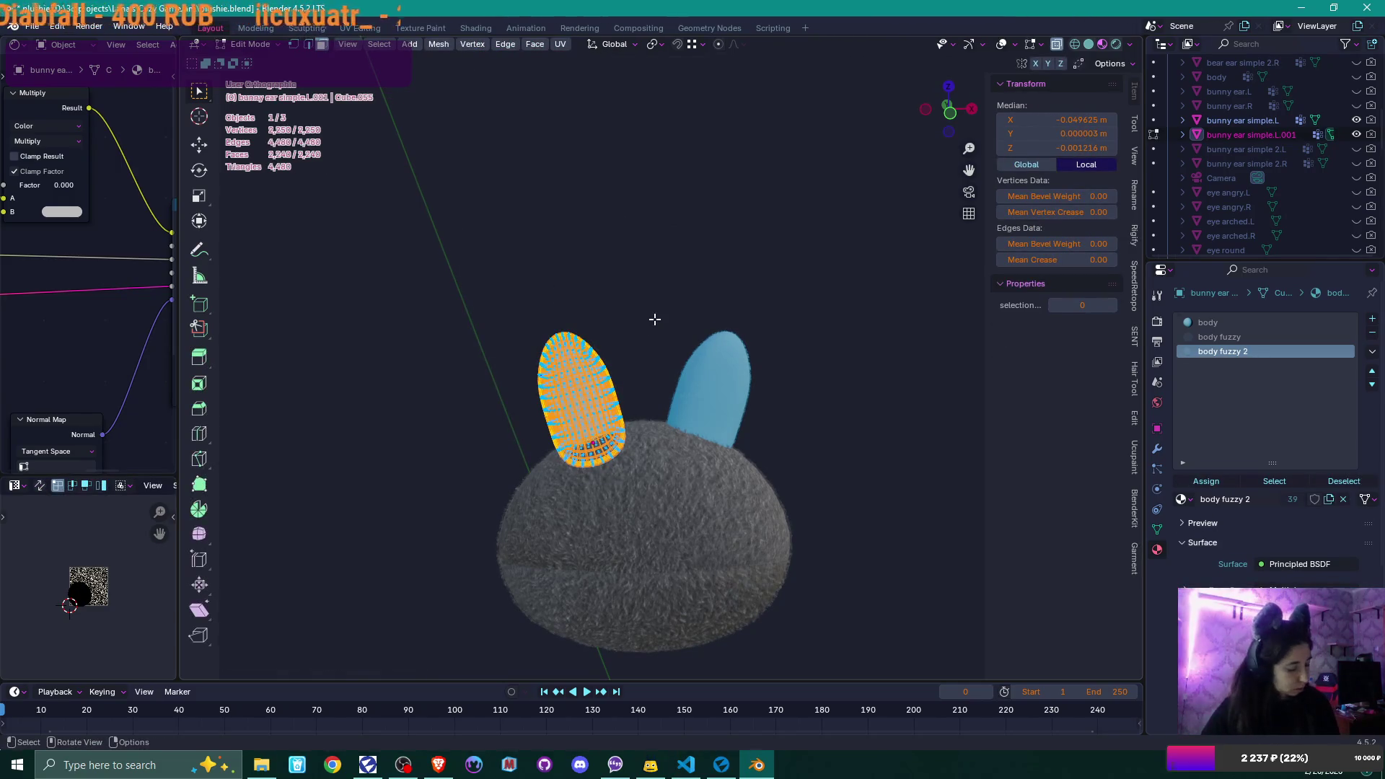
key("alt+n")
left_click(655, 319)
key("alt+a")
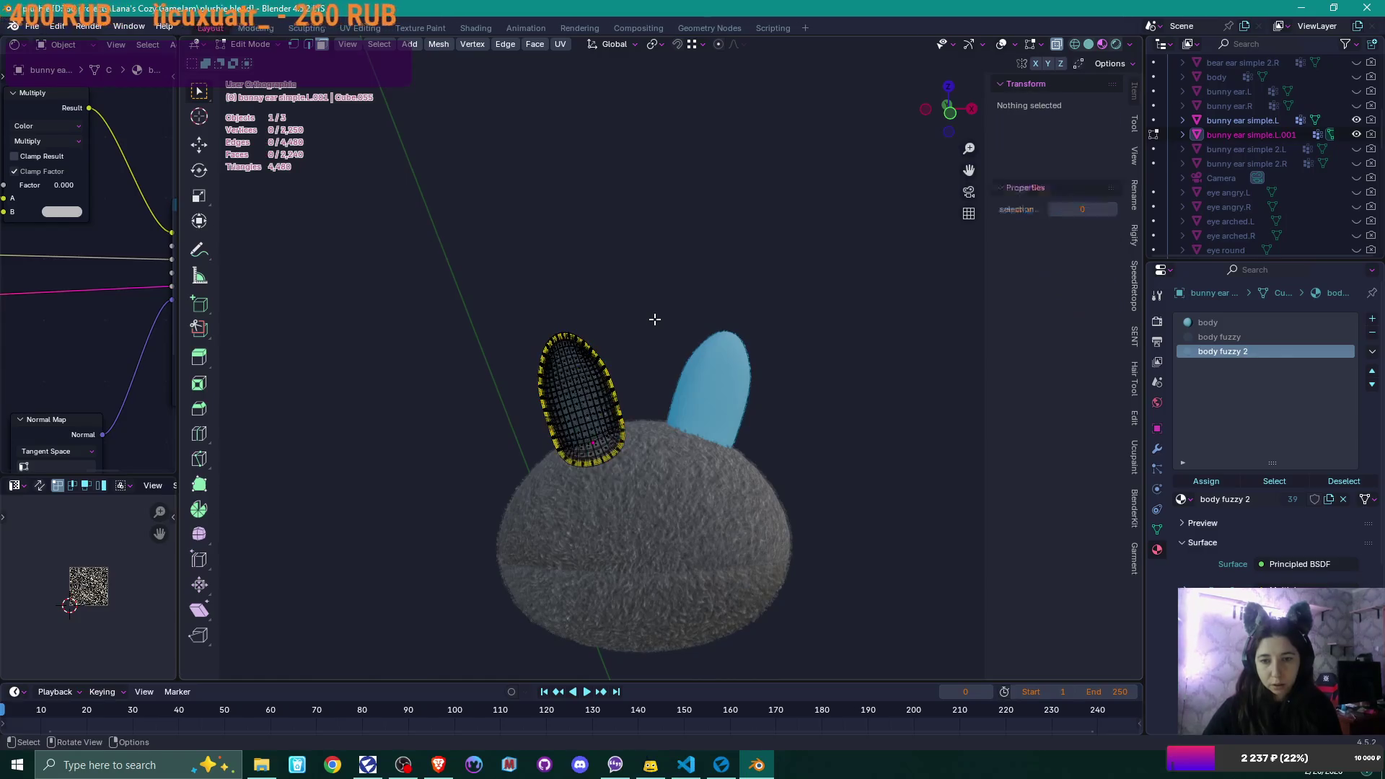
key("Tab")
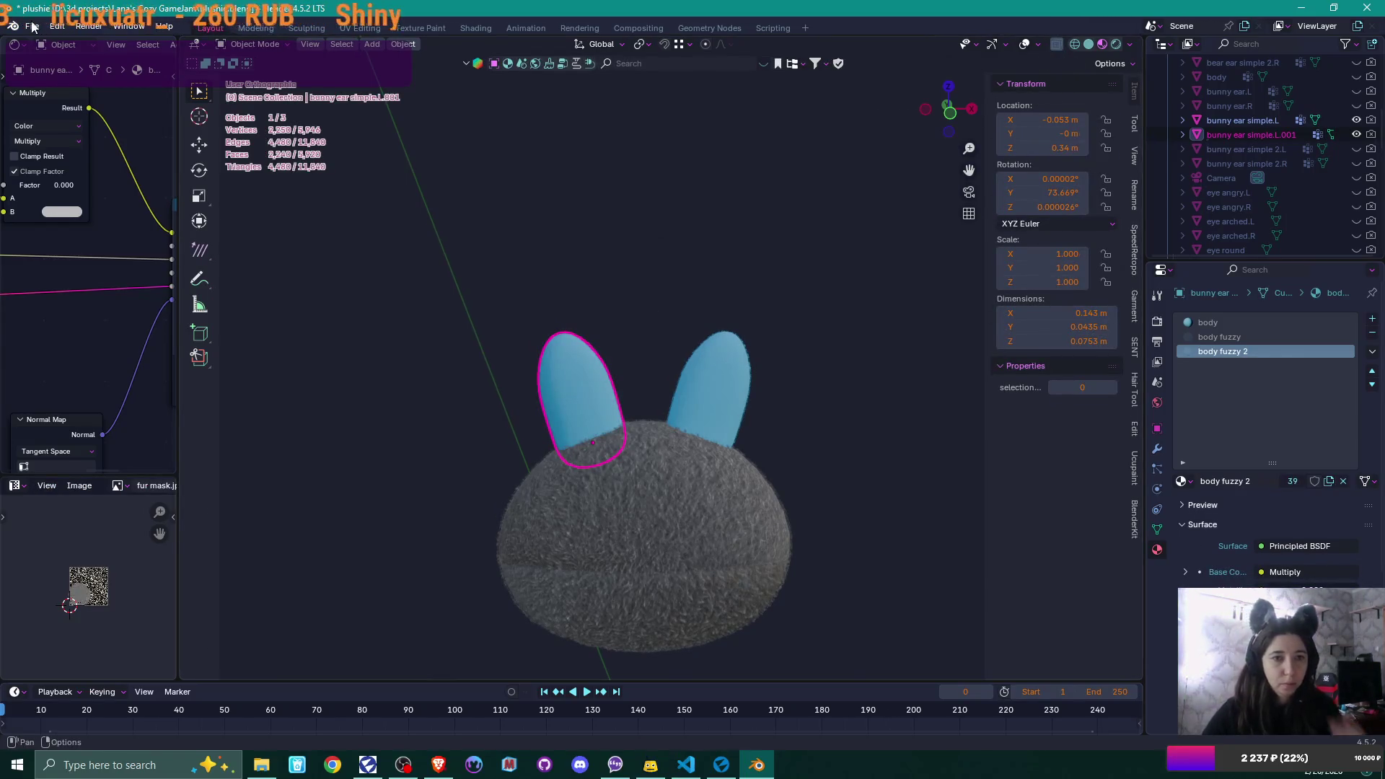
- Export the selected ear as 'bunny ear simple R.fbx'
left_click(33, 26)
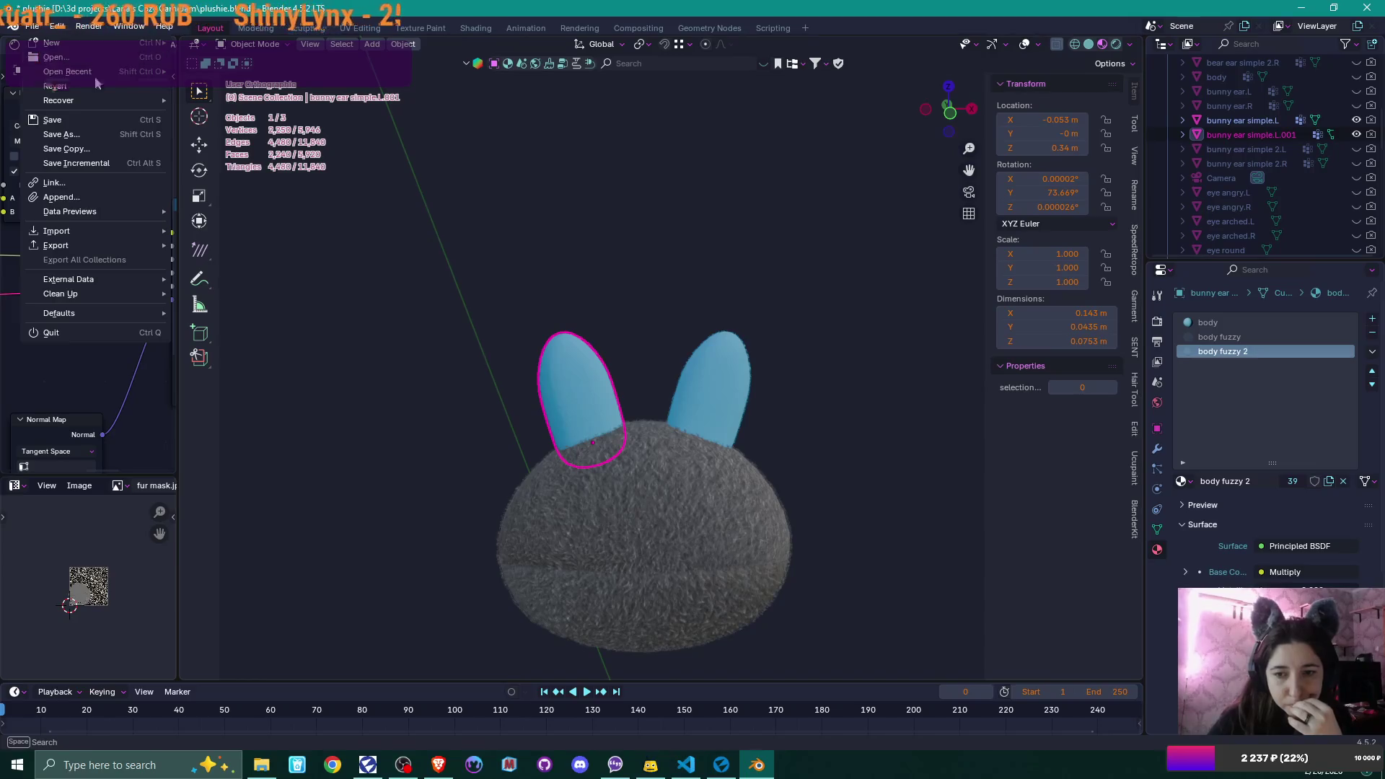
scroll(525, 344, "up", 3)
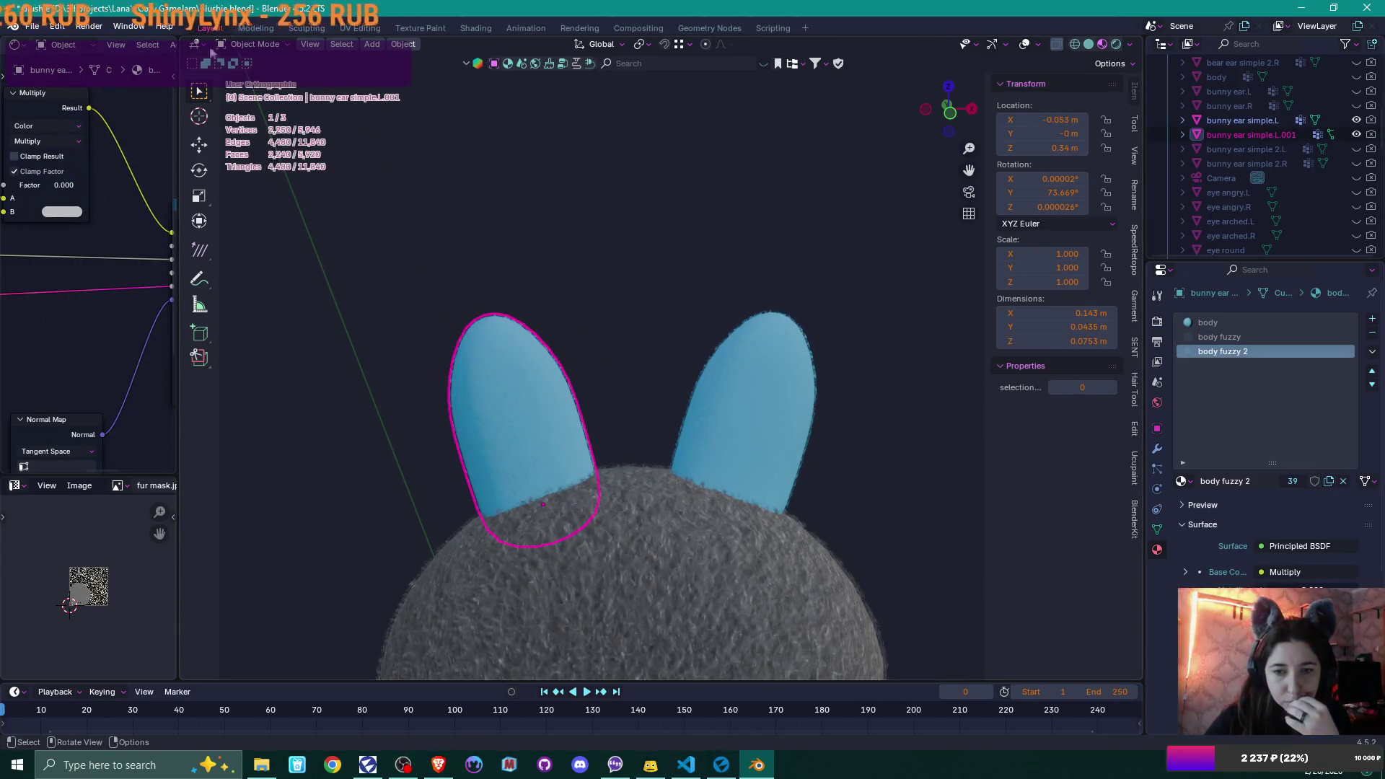
left_click(27, 26)
mouse_move(56, 245)
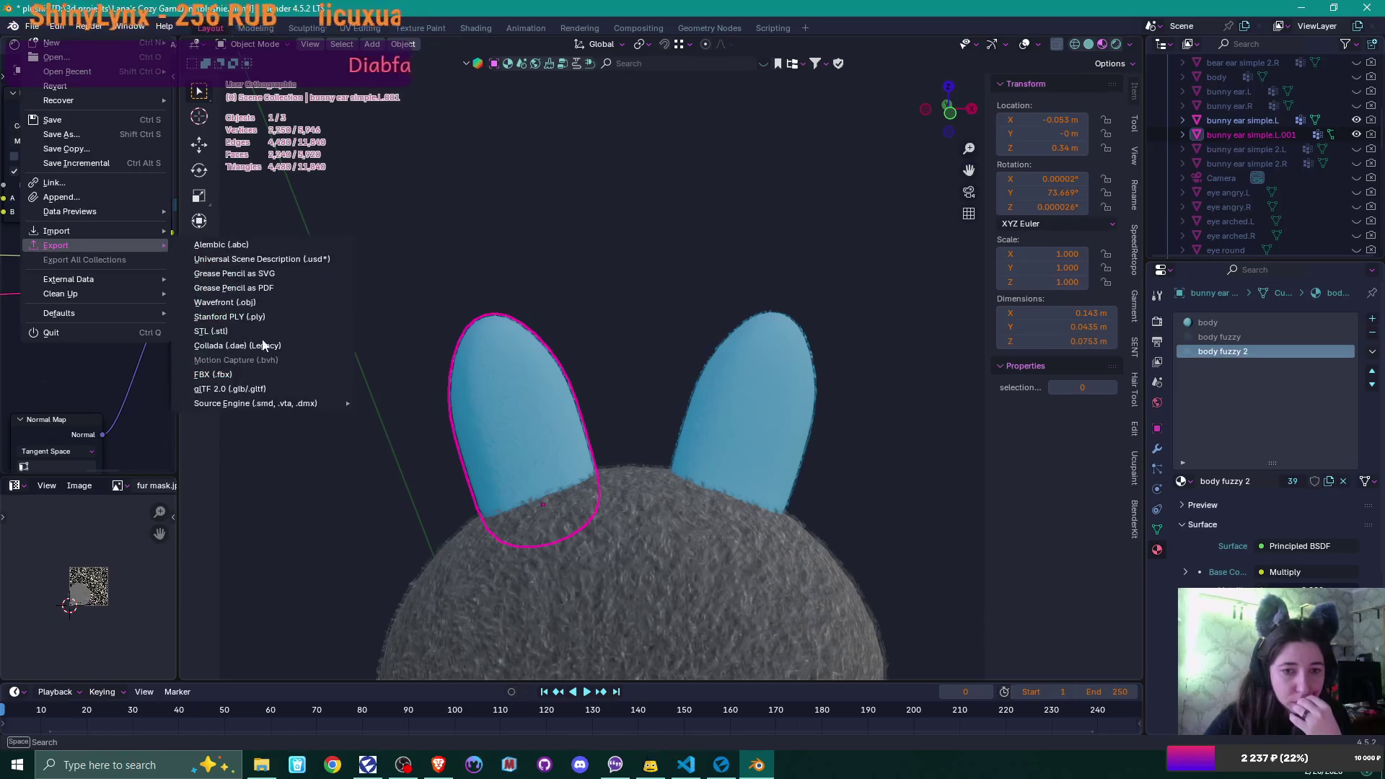
left_click(233, 374)
type("bunny ear simple R.fbx")
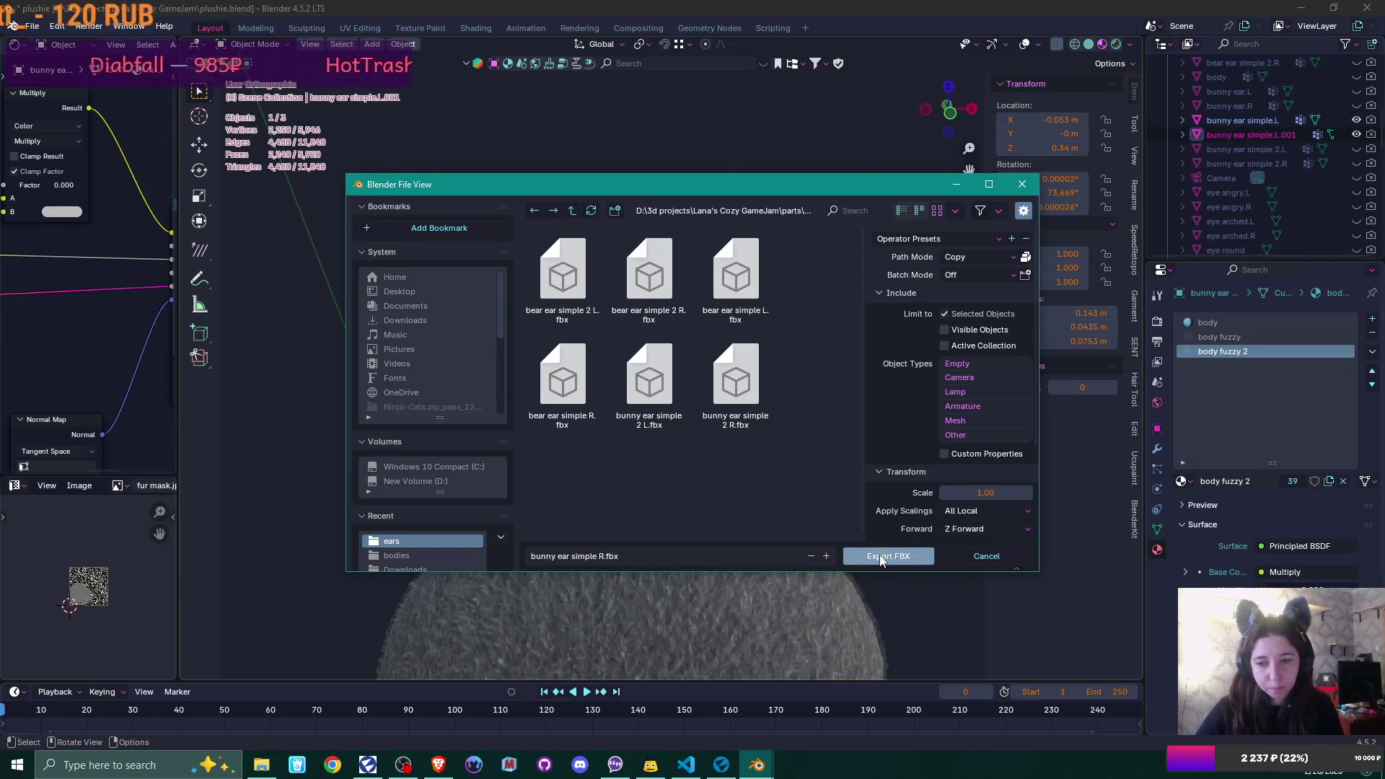
left_click(880, 555)
- Export the other ear as 'bunny ear simple L.fbx', save plushie.blend, and close Blender
left_click(757, 432)
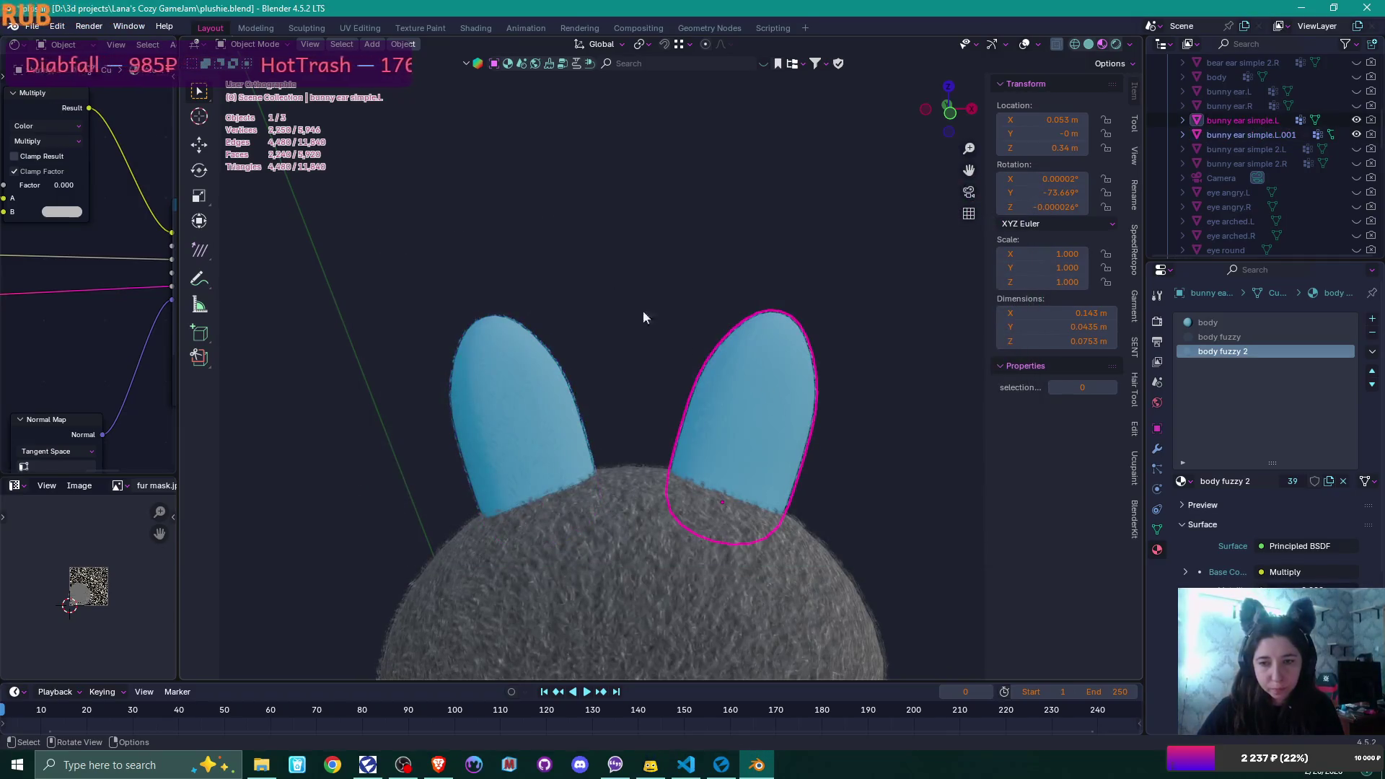
left_click(33, 27)
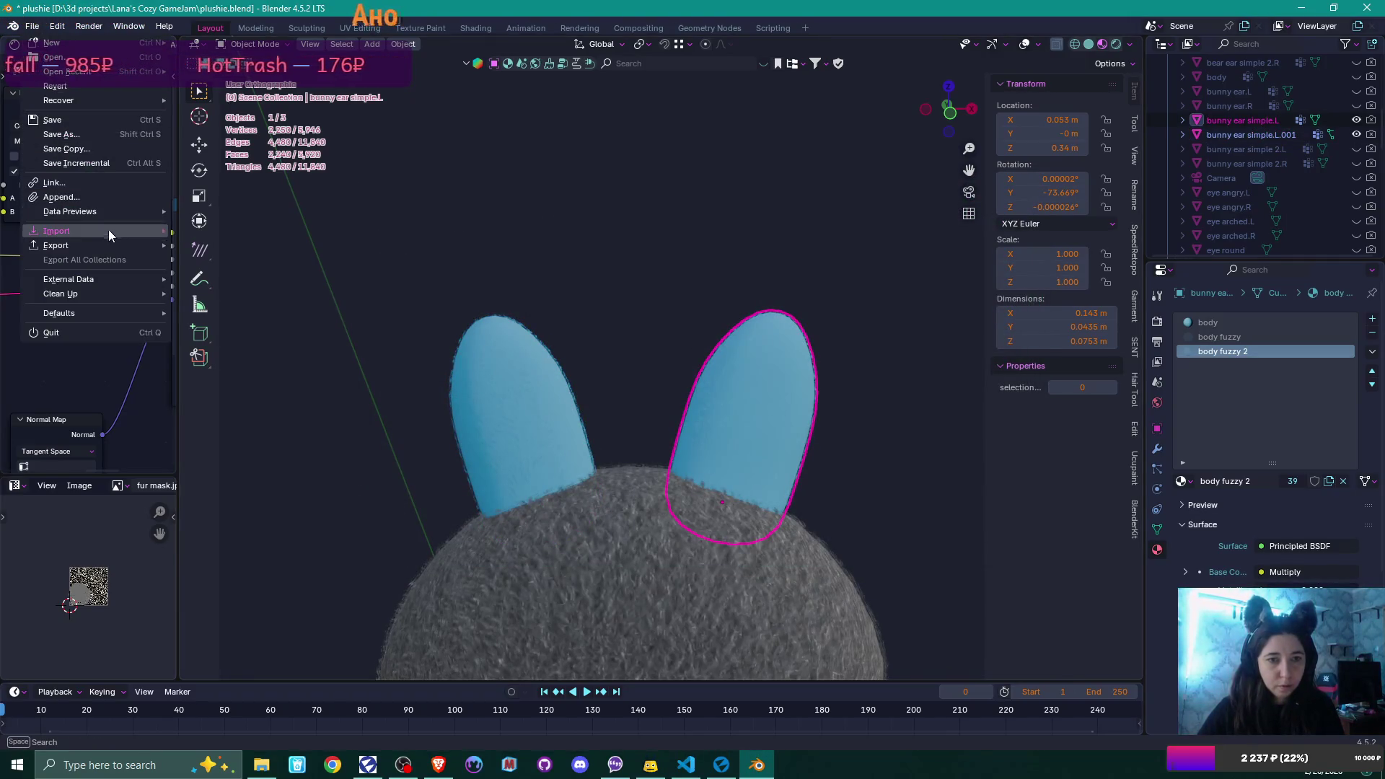
mouse_move(129, 244)
left_click(244, 374)
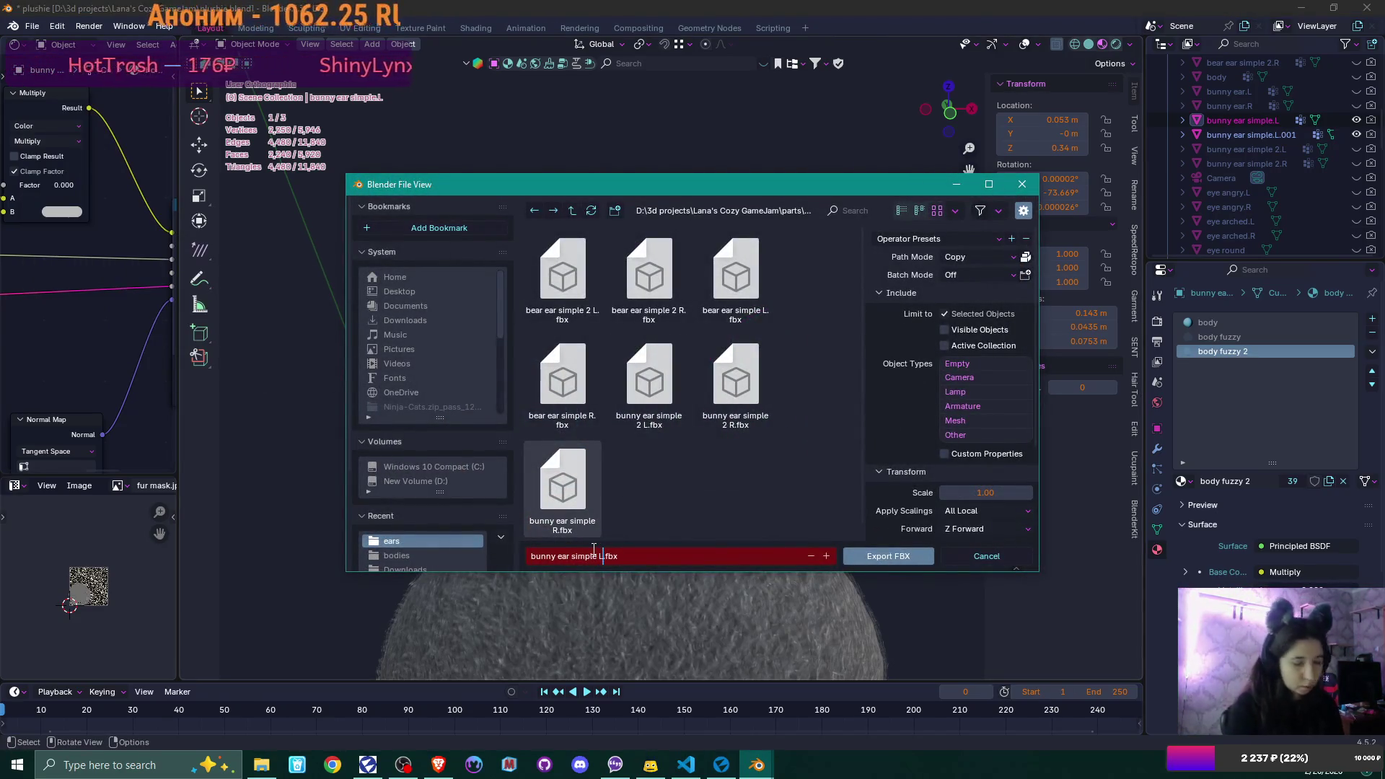
left_click(894, 559)
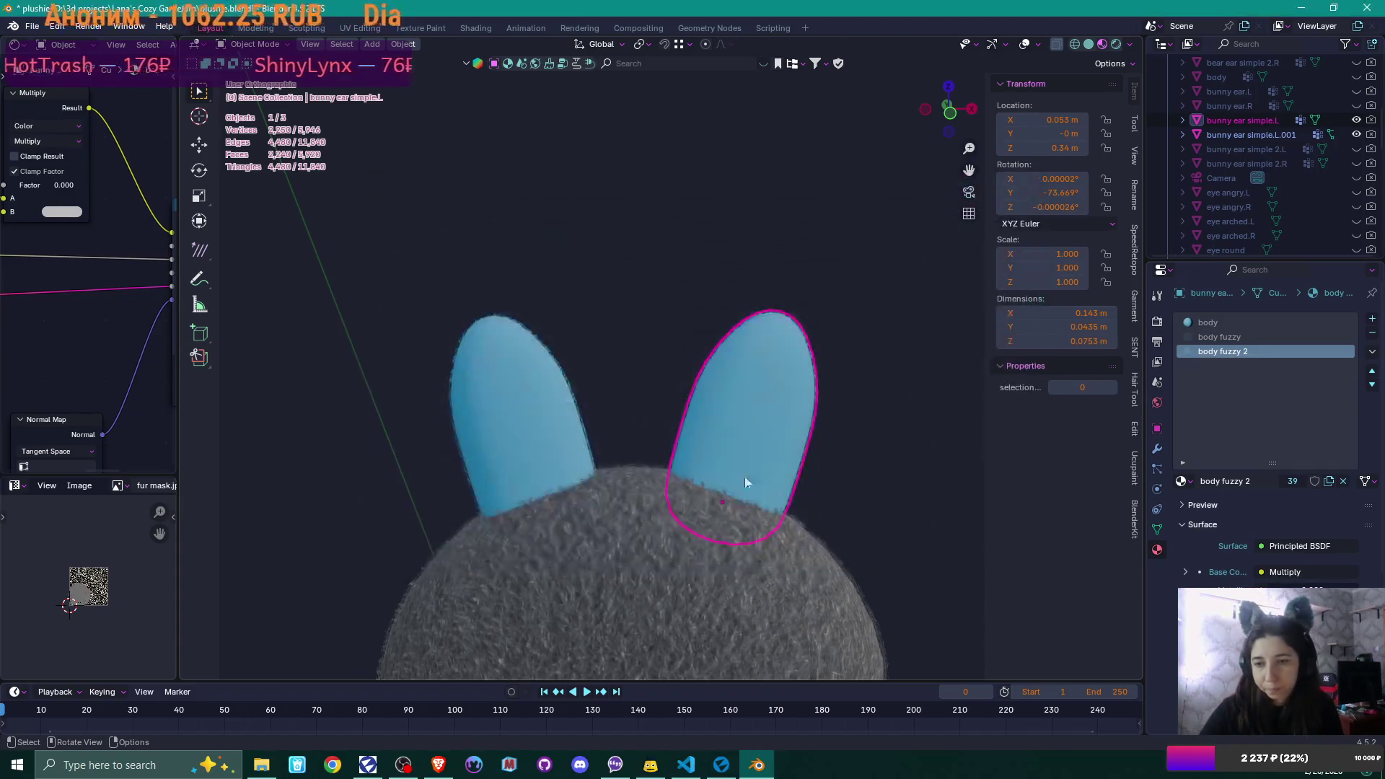
key("ctrl+s")
left_click(1367, 7)
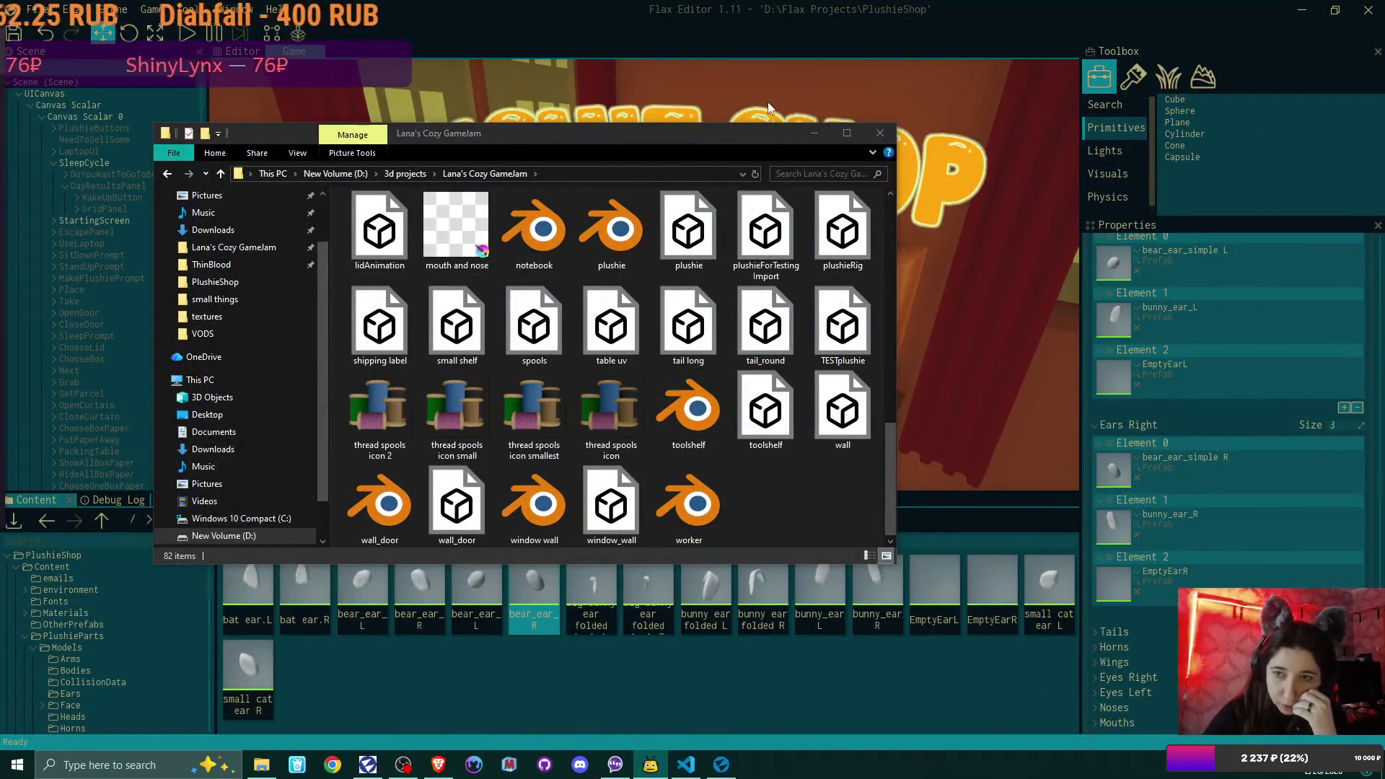
- Show the PlushieParts > Models > Ears folder in Flax's Content panel
left_click_drag(751, 132, 955, 84)
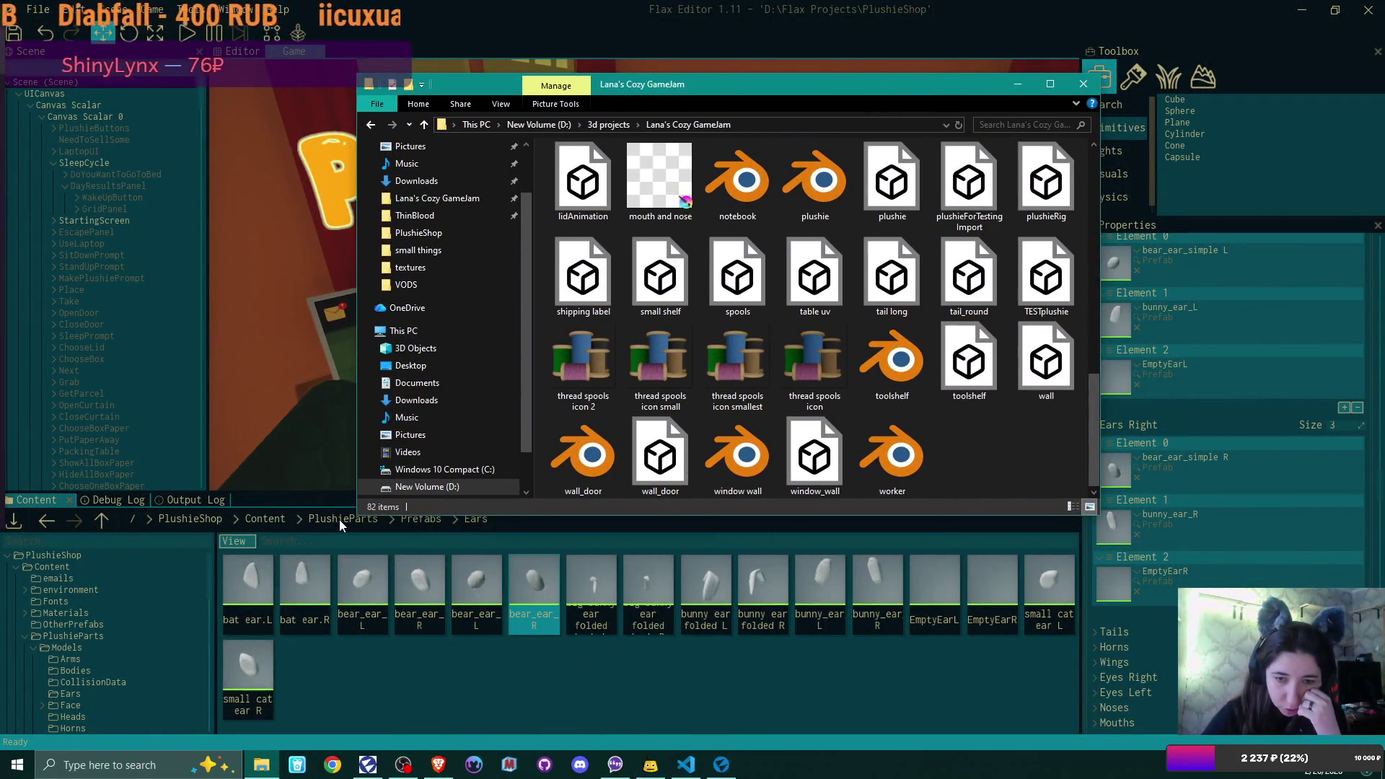
left_click(340, 520)
double_click(253, 587)
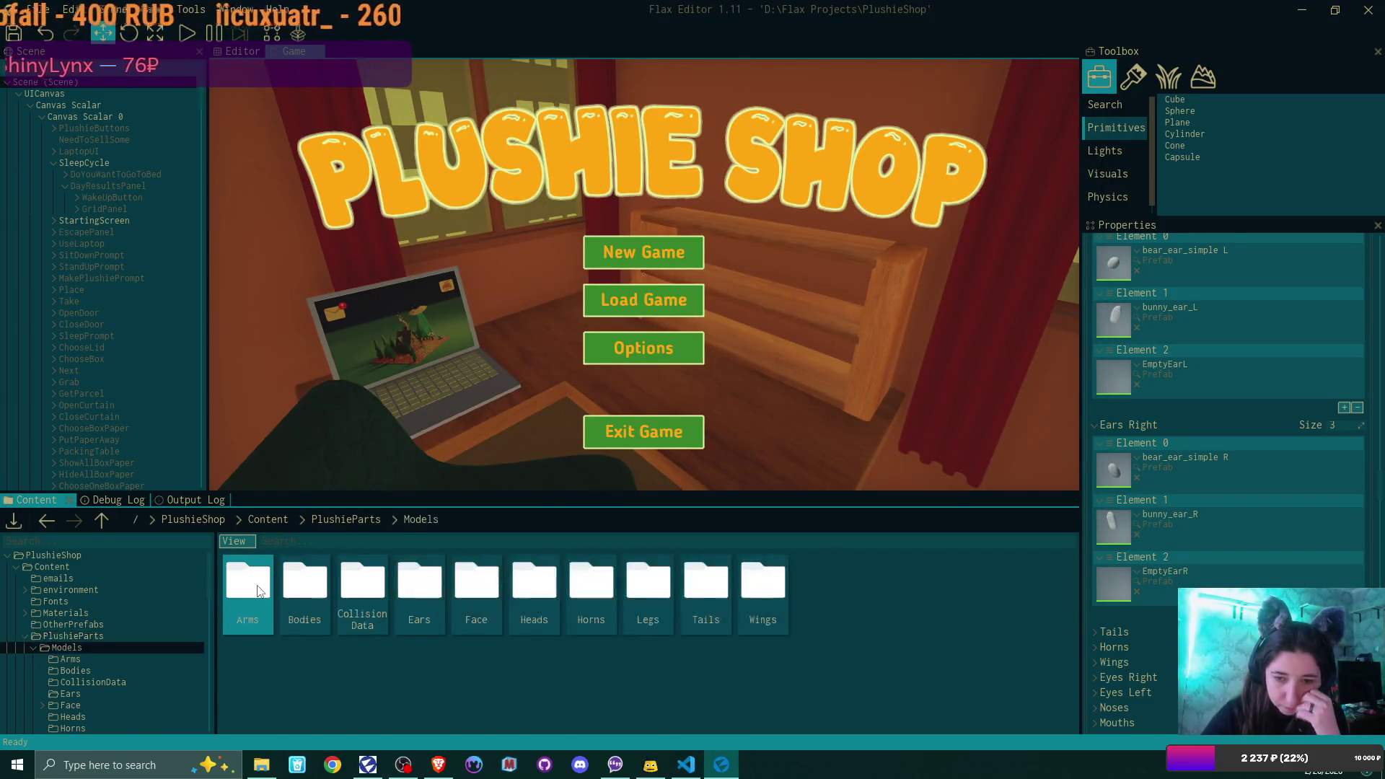
double_click(417, 598)
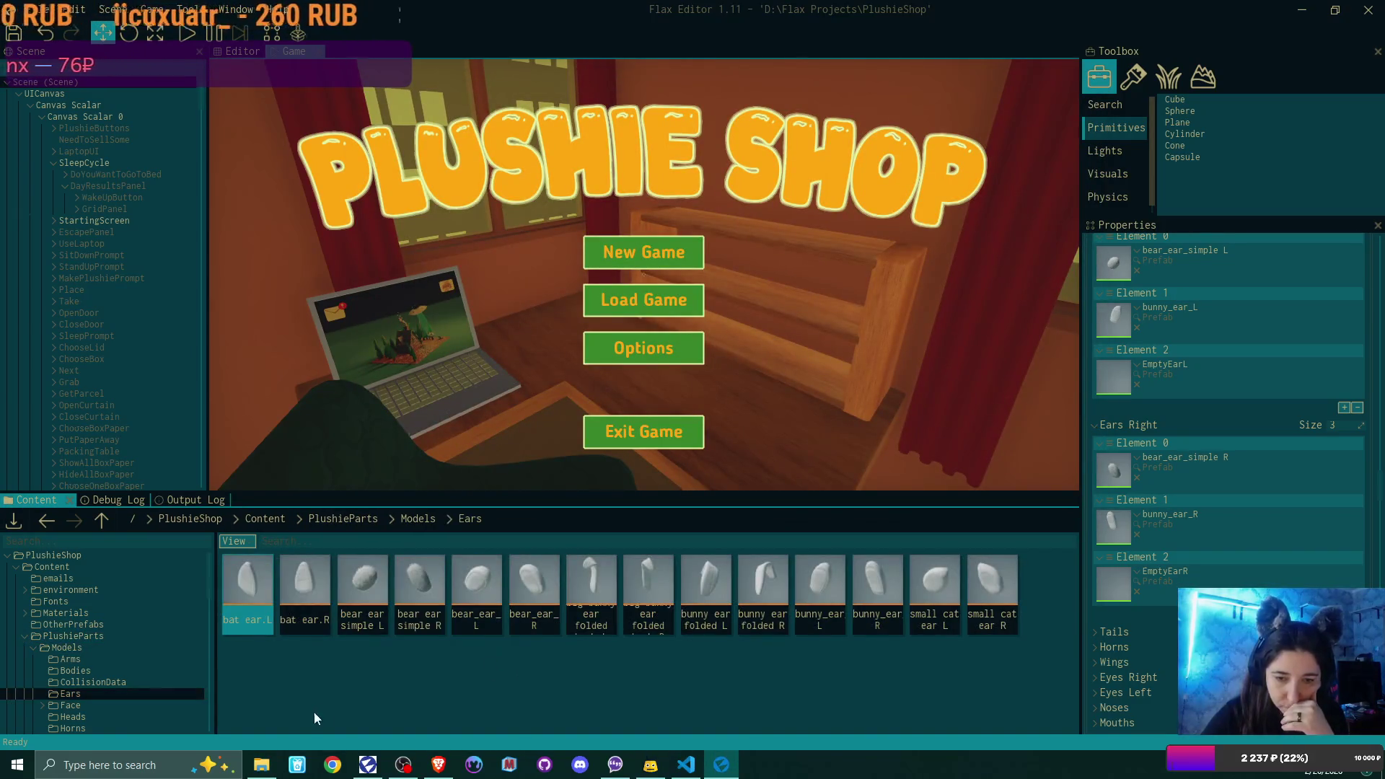
- Select bear ear simple 2 L and the bunny ear files in Explorer's parts/ears folder and drag them into Ears
left_click(263, 765)
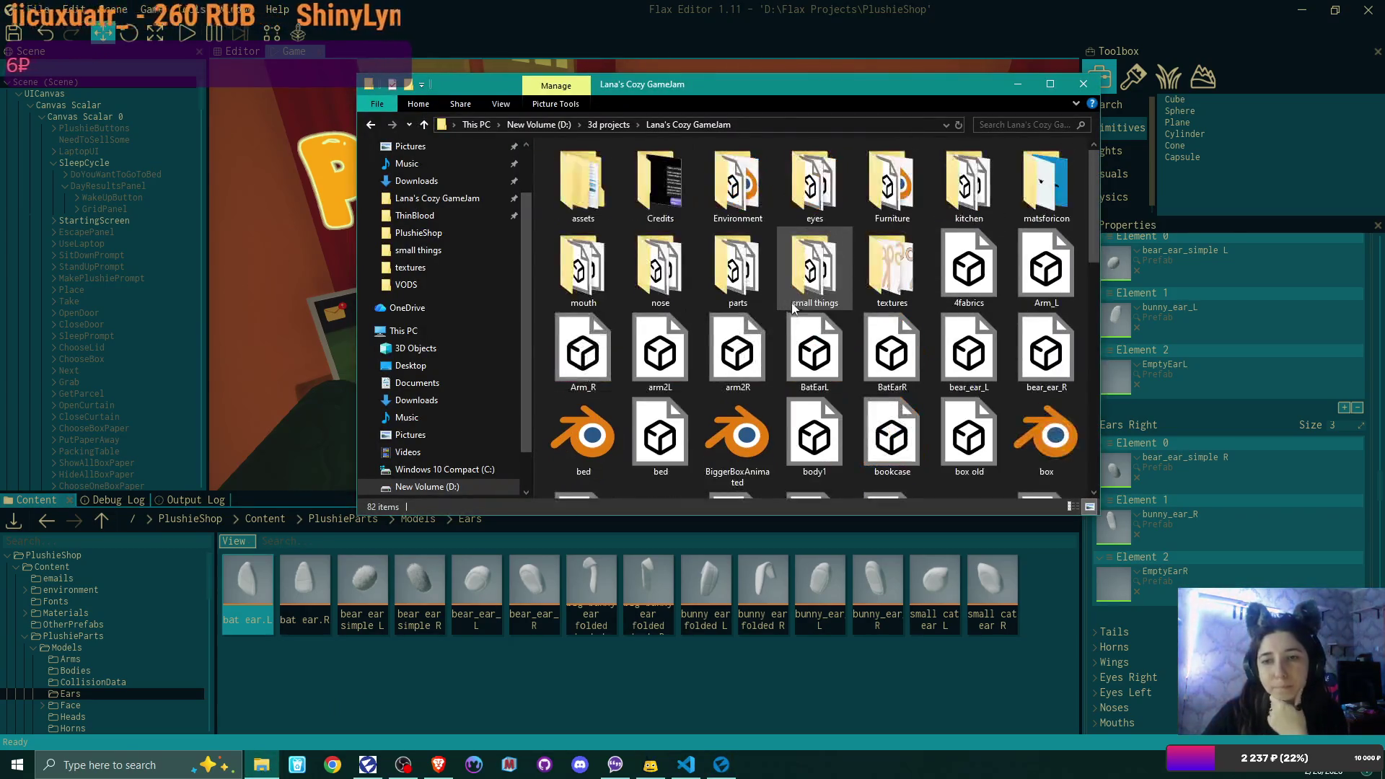
double_click(744, 274)
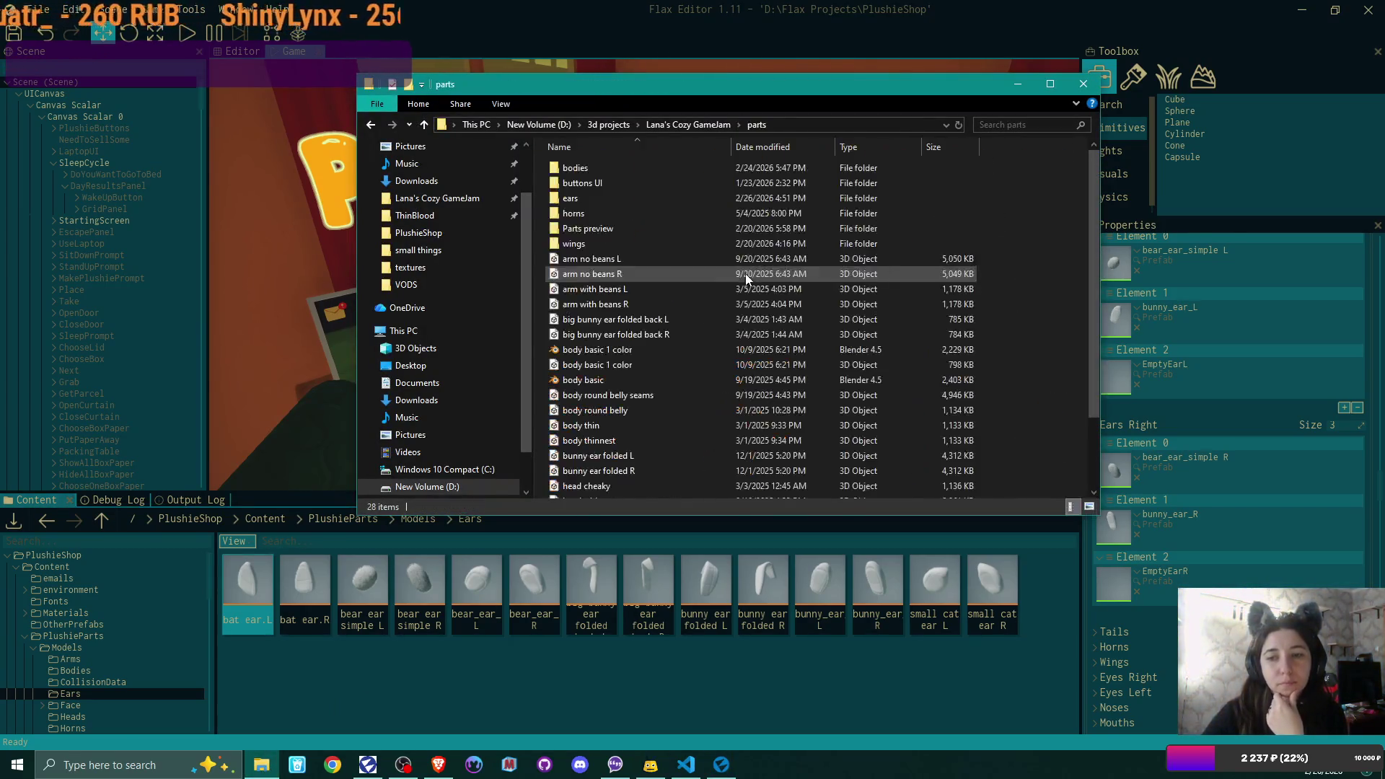
double_click(613, 196)
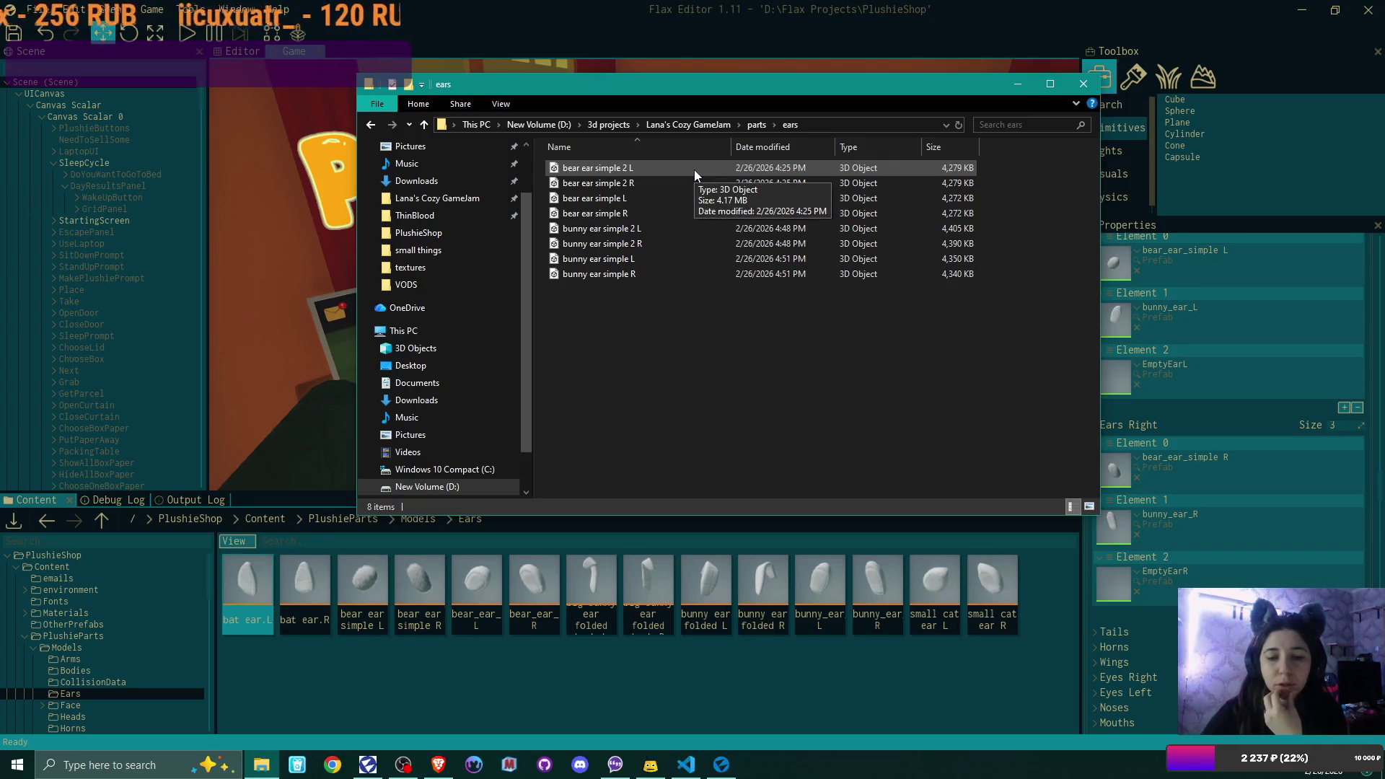
left_click(656, 166)
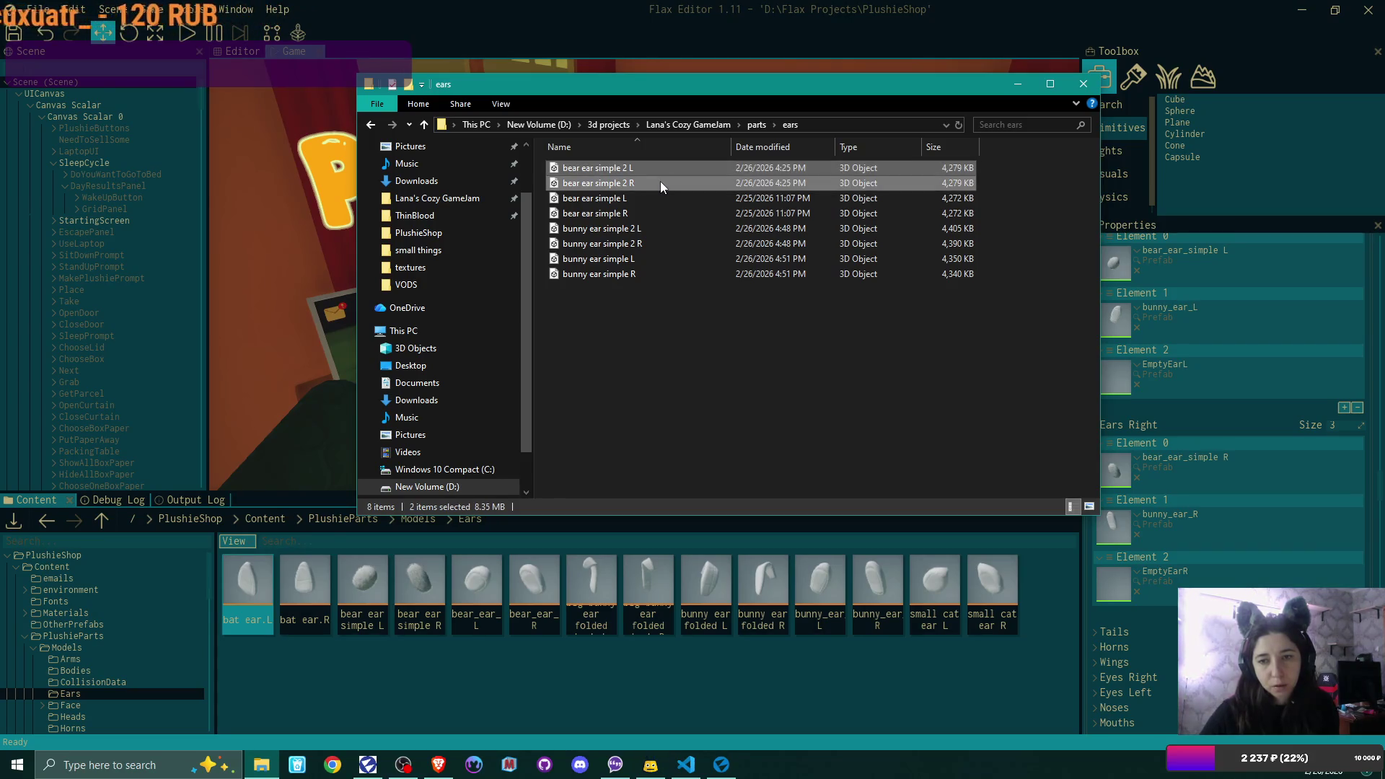
left_click(659, 228, "ctrl")
left_click(660, 243, "ctrl")
left_click(656, 260, "ctrl")
left_click(656, 273, "ctrl")
left_click_drag(638, 240, 628, 680)
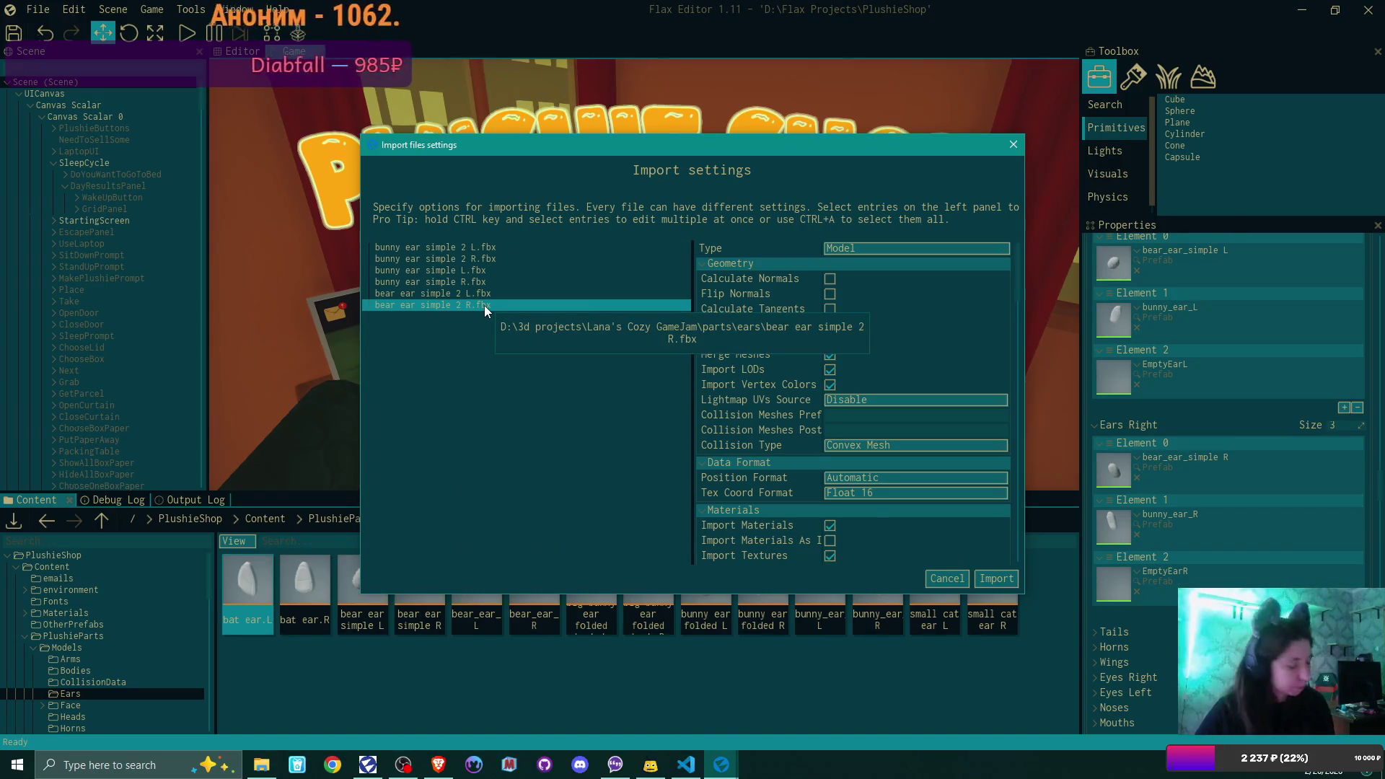
- Import all six ear files with Import Textures off and Use Local Origin on
key("ctrl+a")
scroll(946, 375, "down", 4)
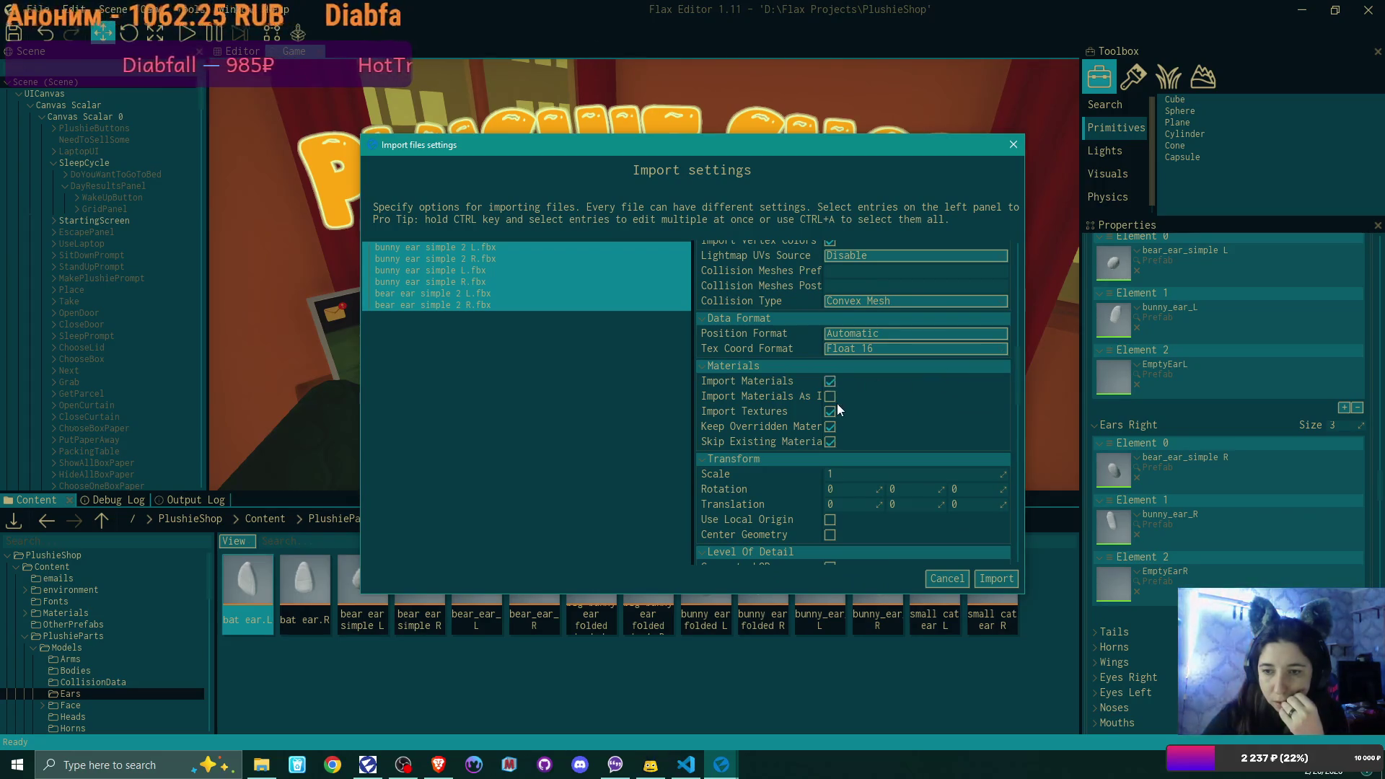
left_click(831, 410)
scroll(897, 424, "down", 3)
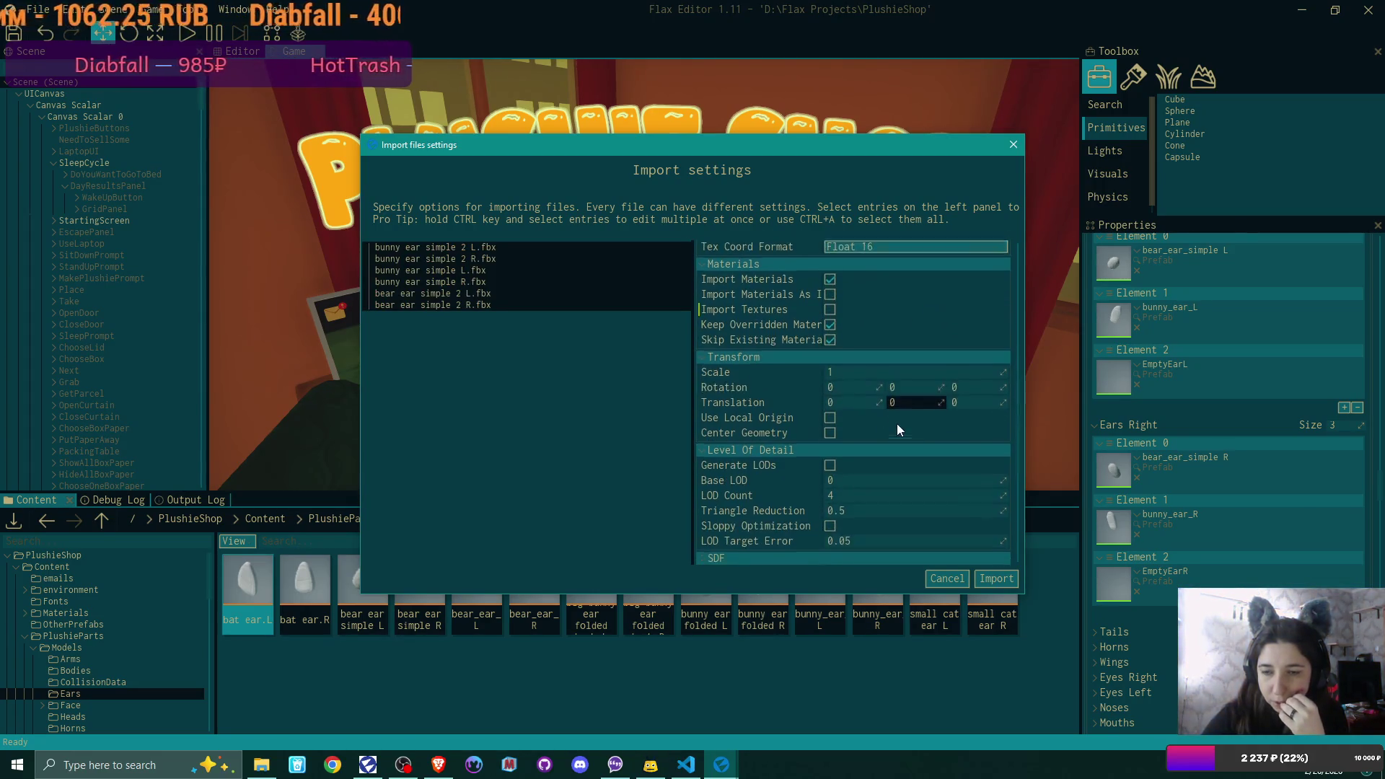
left_click(832, 409)
scroll(924, 460, "down", 3)
left_click(997, 578)
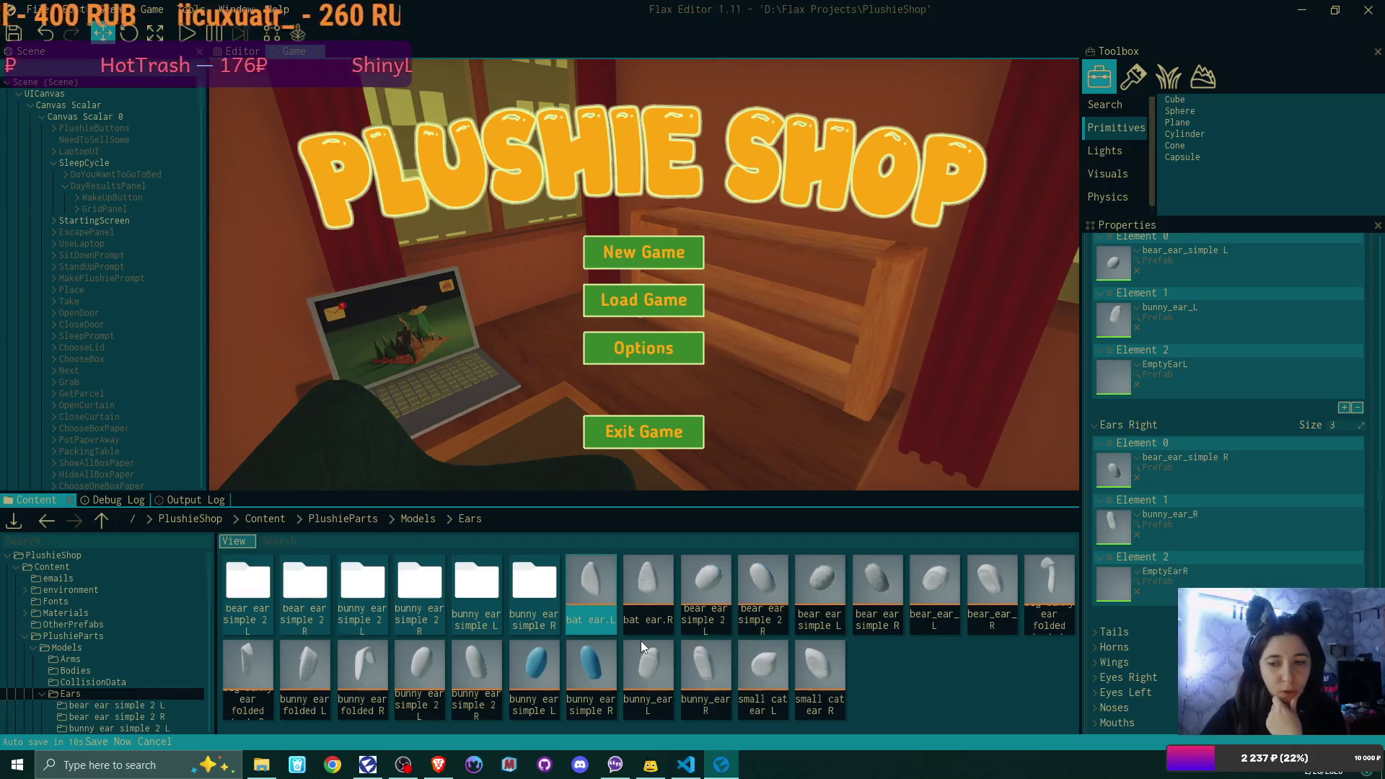
- Set bear ear simple 2 L's body and body fuzzy material slots to DefaultMaterial
double_click(719, 576)
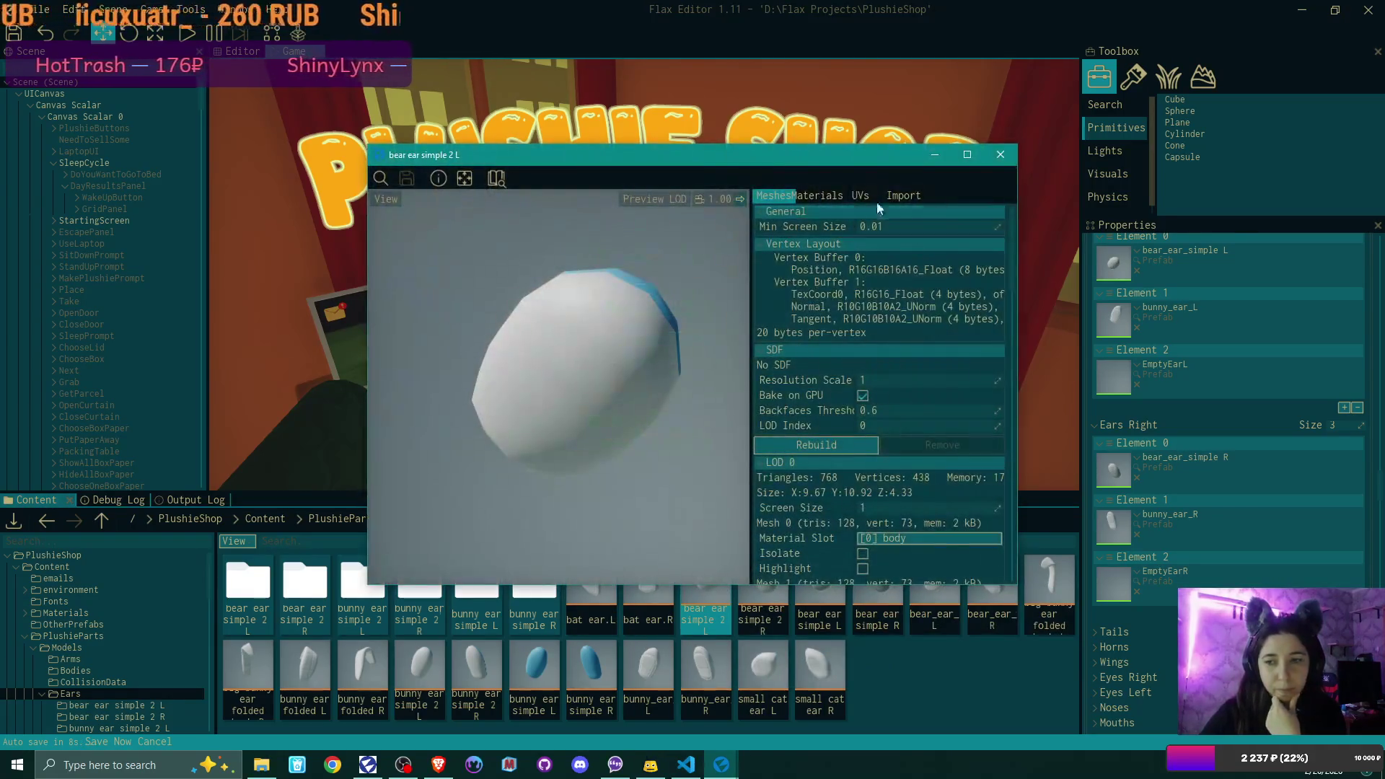
left_click(820, 196)
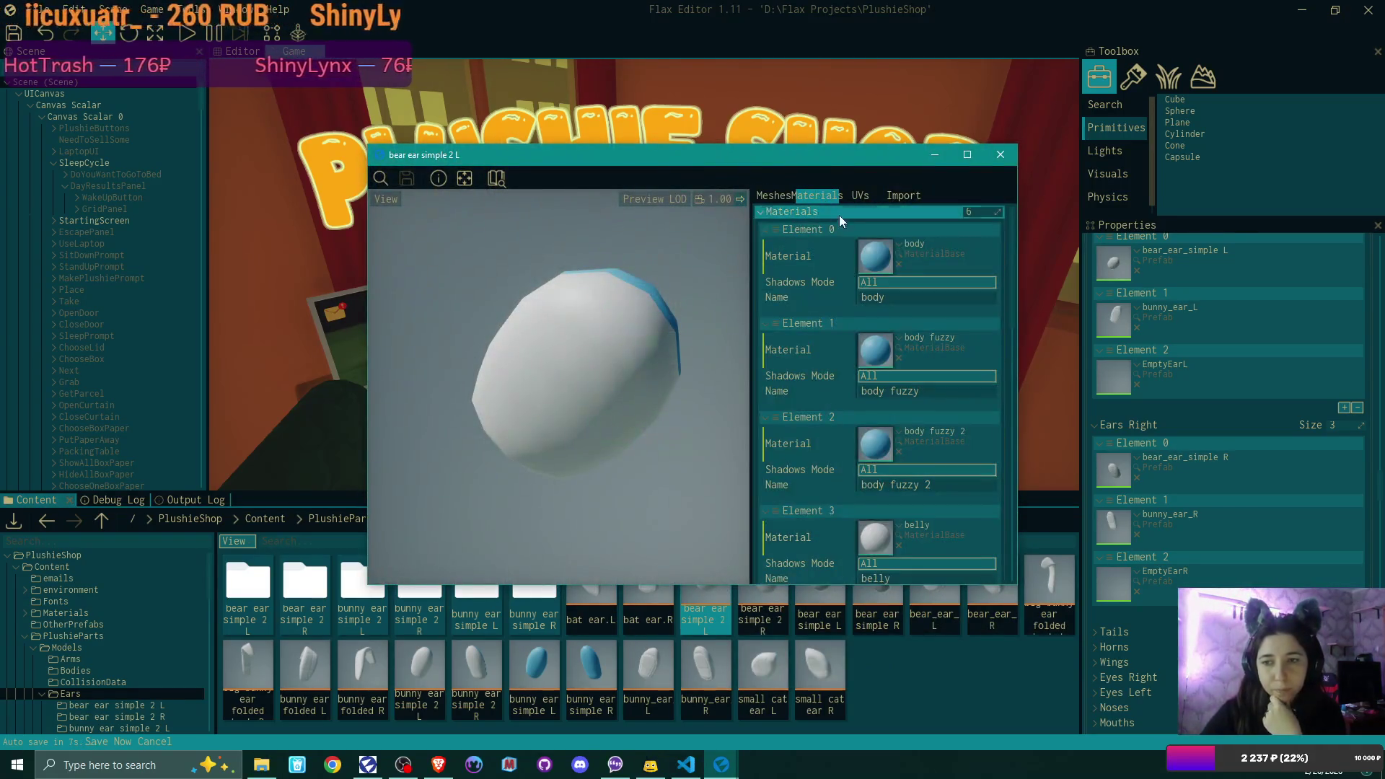
left_click(901, 245)
type("def")
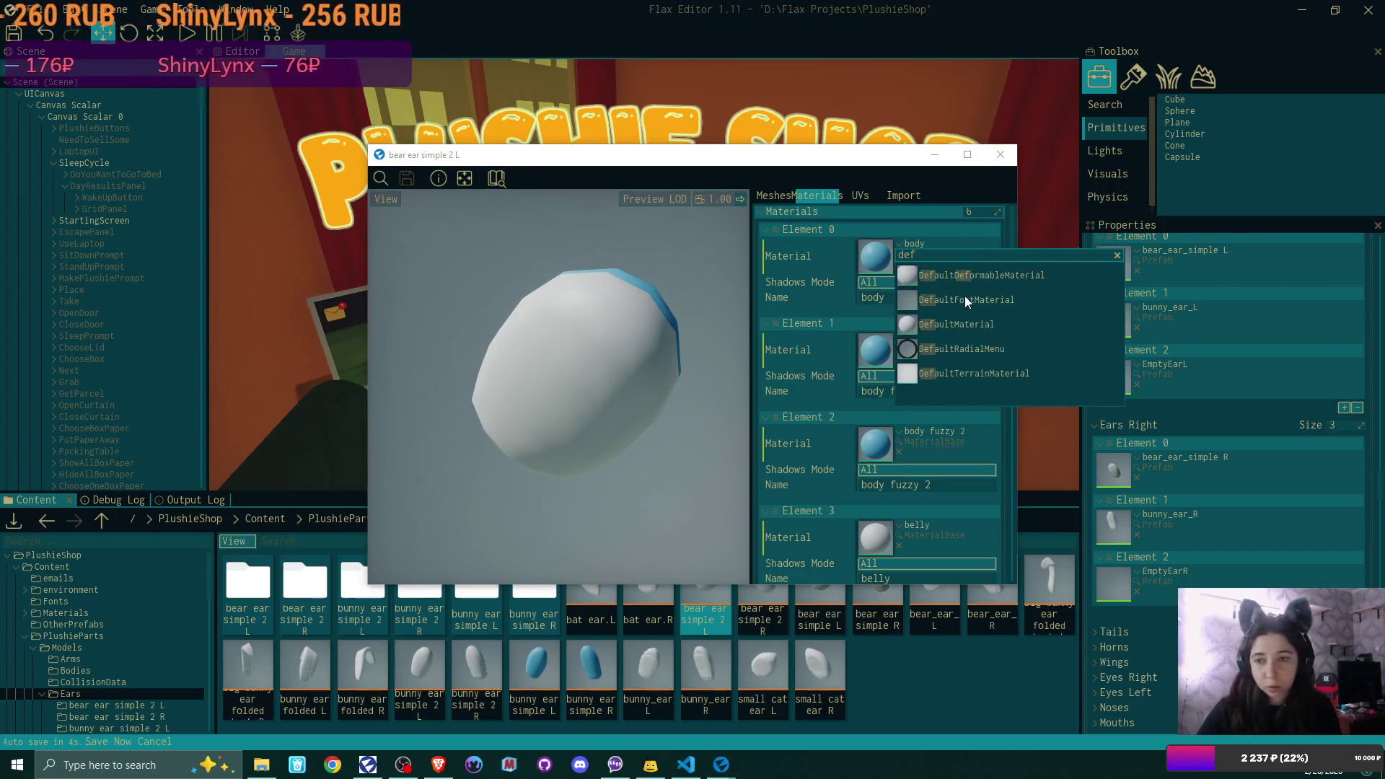
left_click(995, 325)
mouse_move(902, 266)
left_mouse_down()
mouse_move(881, 314)
mouse_move(878, 523)
mouse_move(876, 510)
left_mouse_up()
scroll(898, 385, "down", 1)
- Save and close bear ear simple 2 L, then open bear ear simple 2 R
key("ctrl+s")
scroll(900, 470, "down", 1)
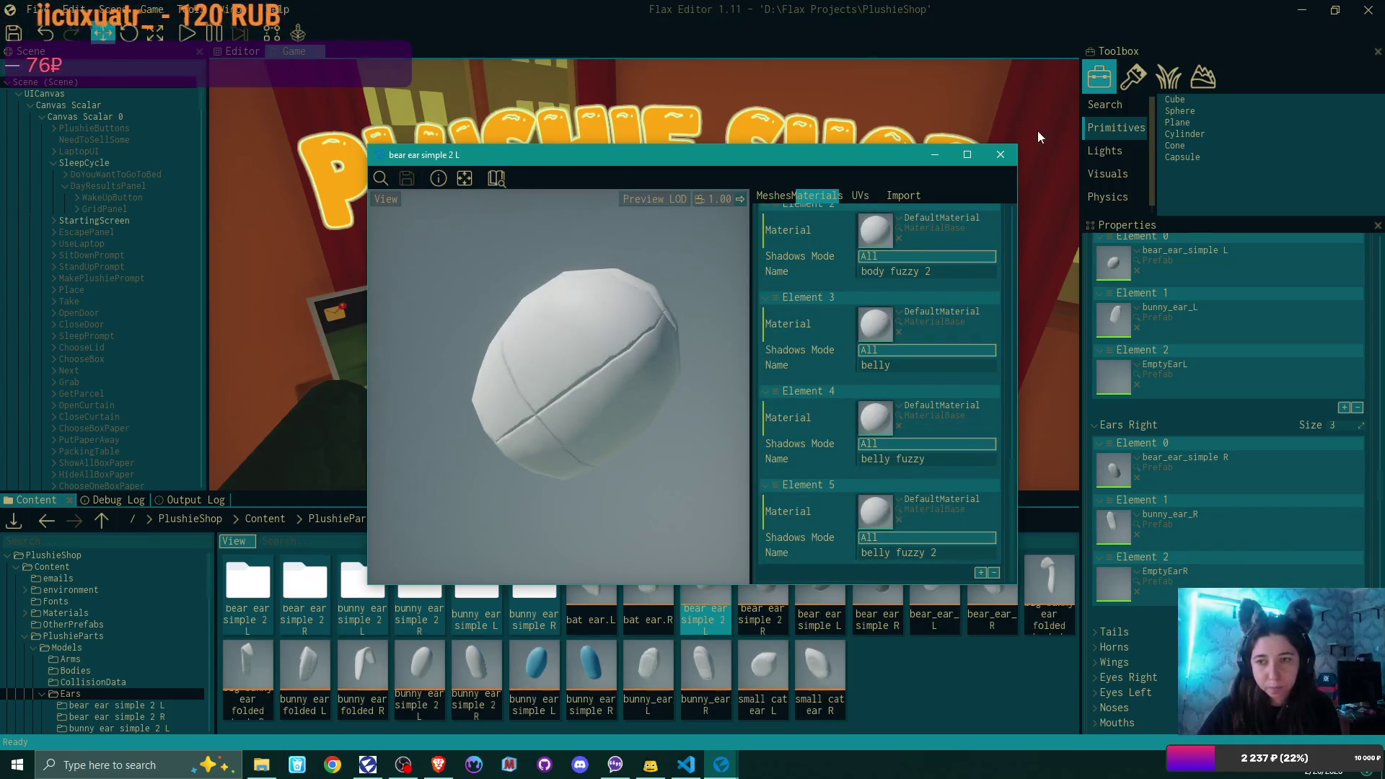
left_click(1000, 155)
double_click(760, 574)
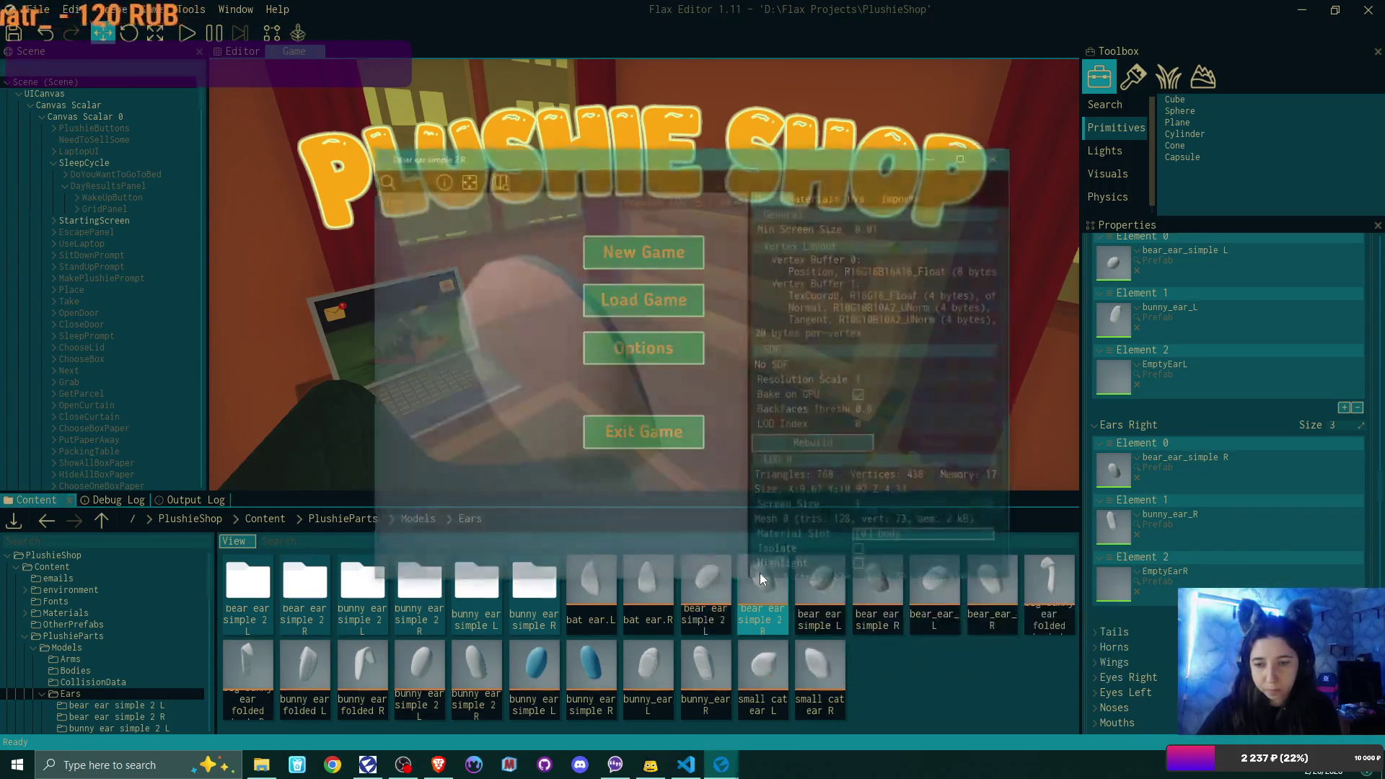
- Set the body, body fuzzy, body fuzzy 2 and belly fuzzy 2 slots to DefaultMaterial
left_click(819, 196)
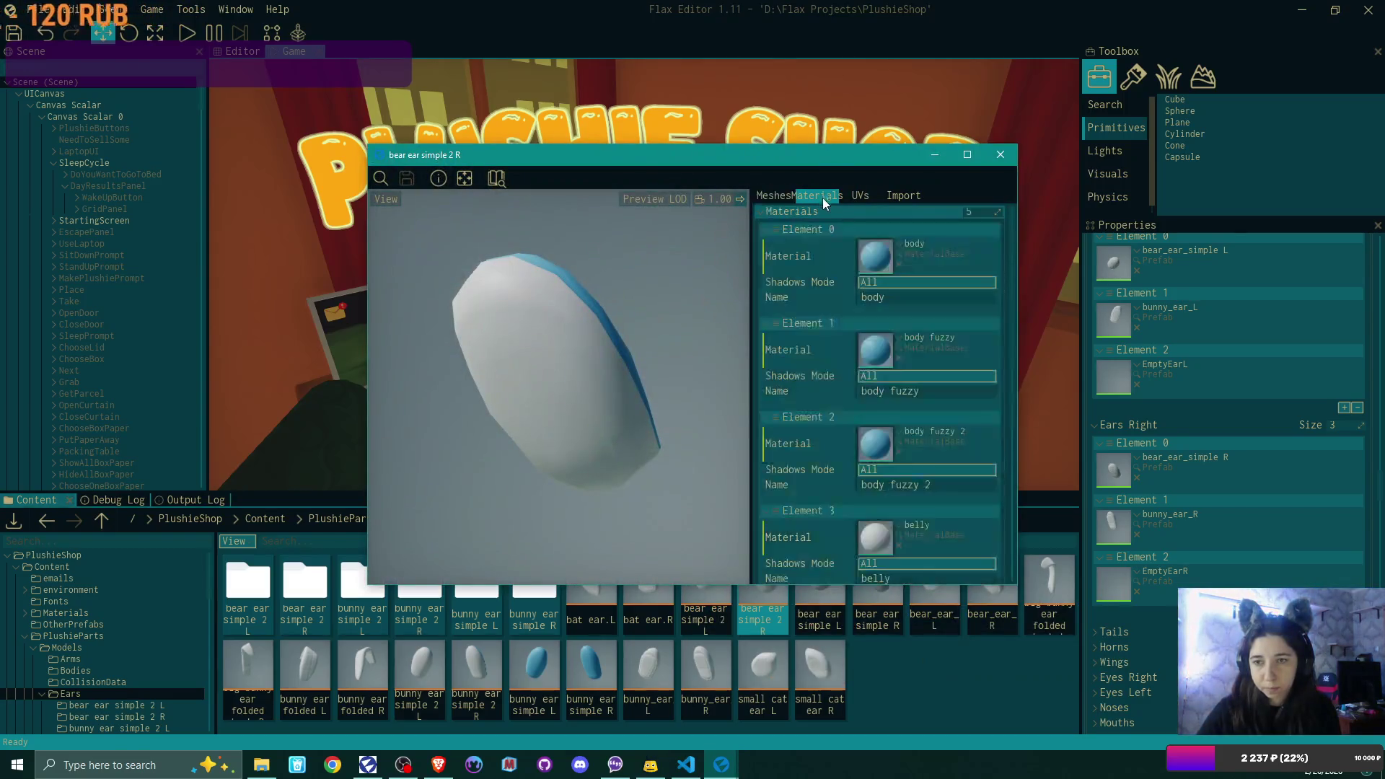
left_click(899, 244)
type("def")
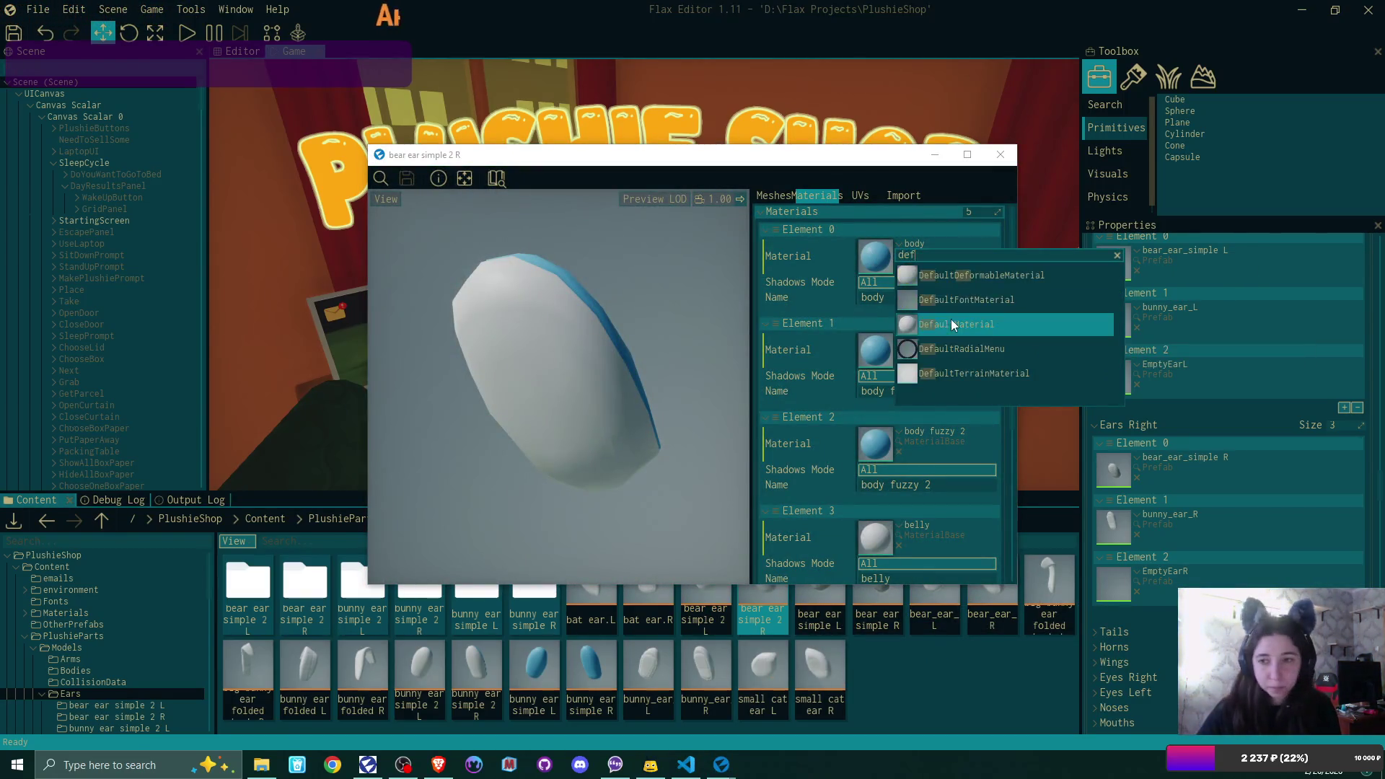
left_click(938, 298)
left_click(872, 362)
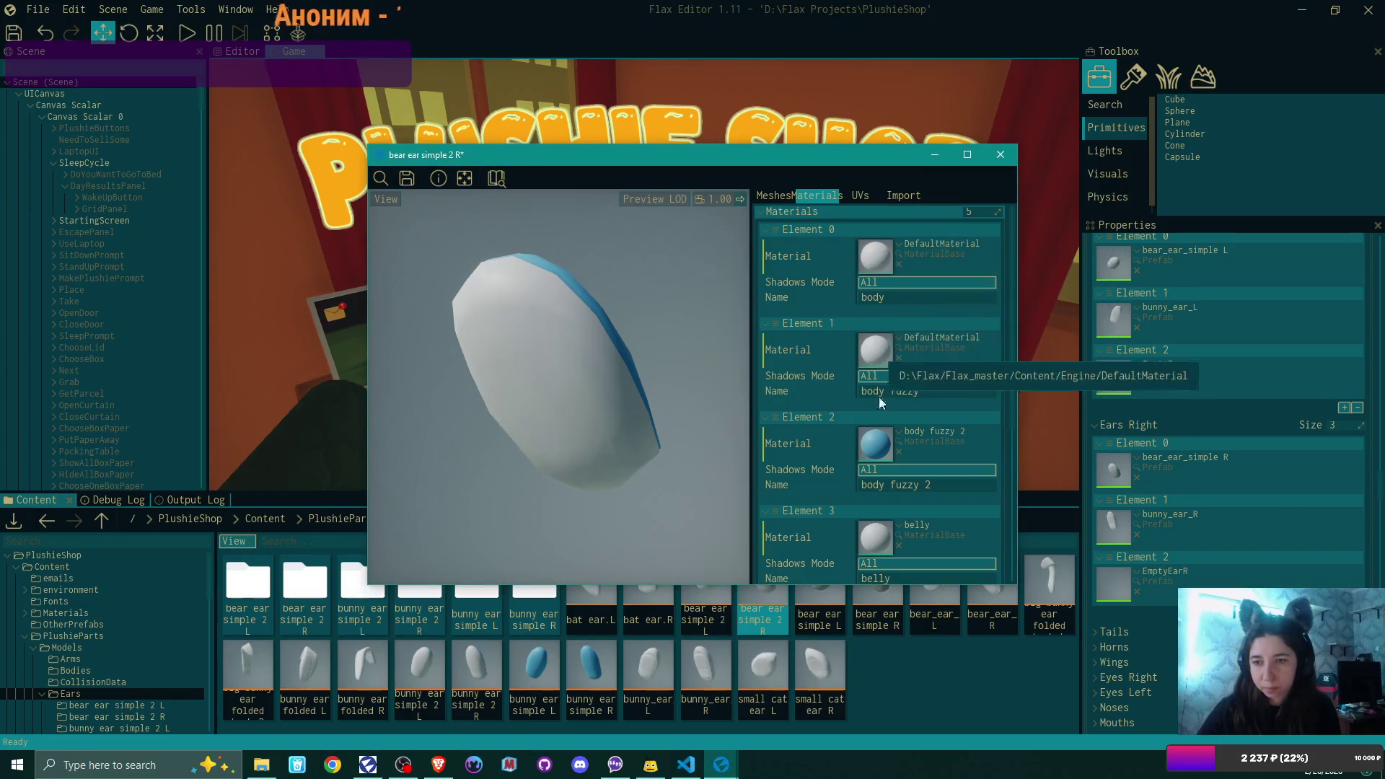
left_click(882, 447)
scroll(880, 539, "down", 3)
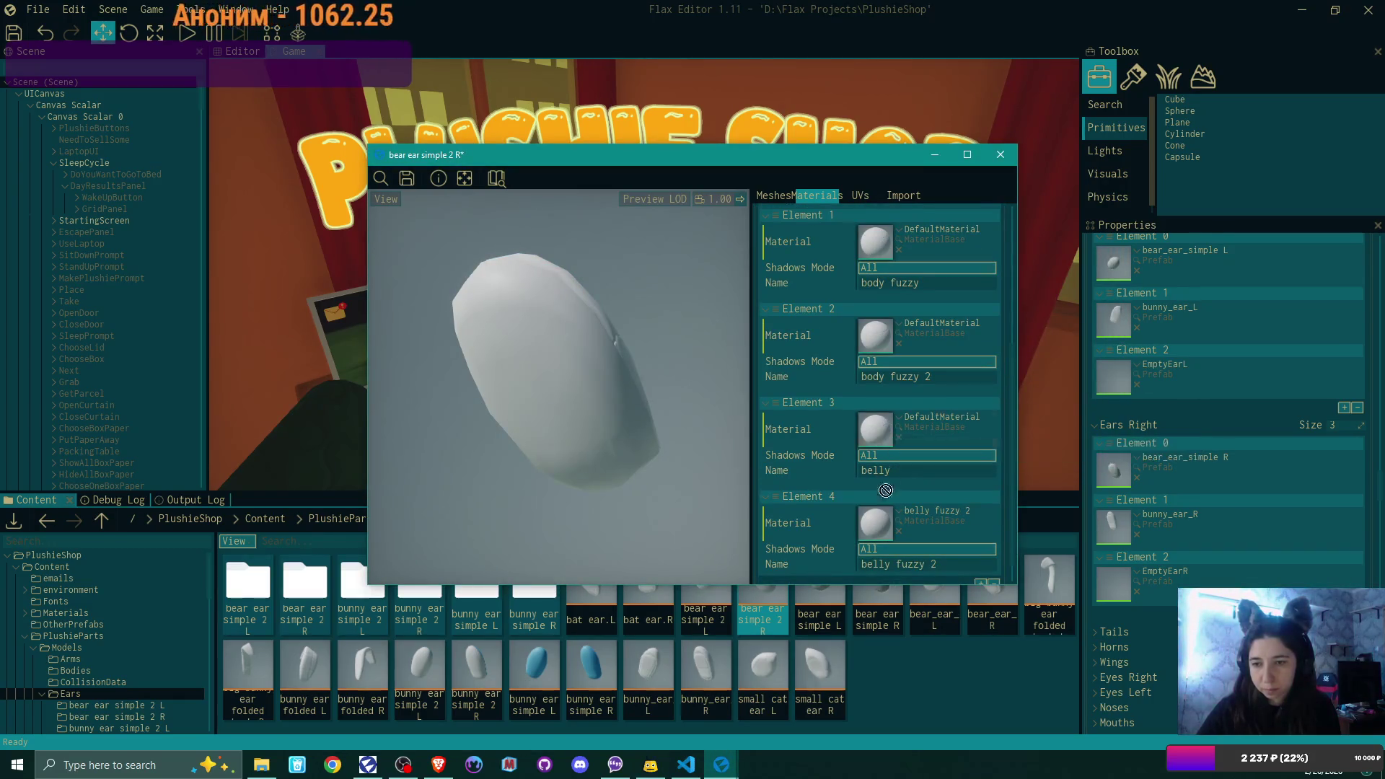
left_click_drag(884, 481, 875, 522)
- Review bear ear simple 2 R's material slots and close its window, triggering the save prompt
scroll(901, 485, "down", 1)
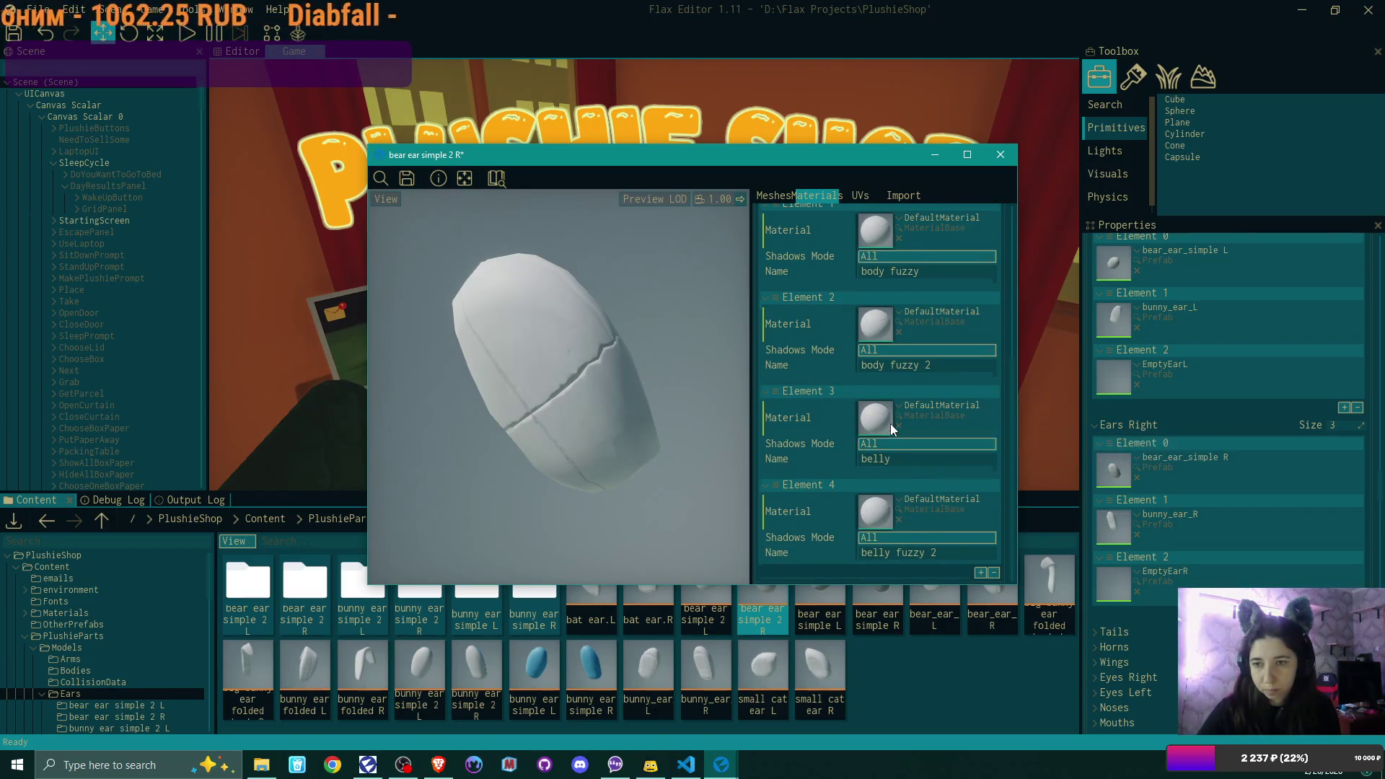
scroll(890, 423, "up", 3)
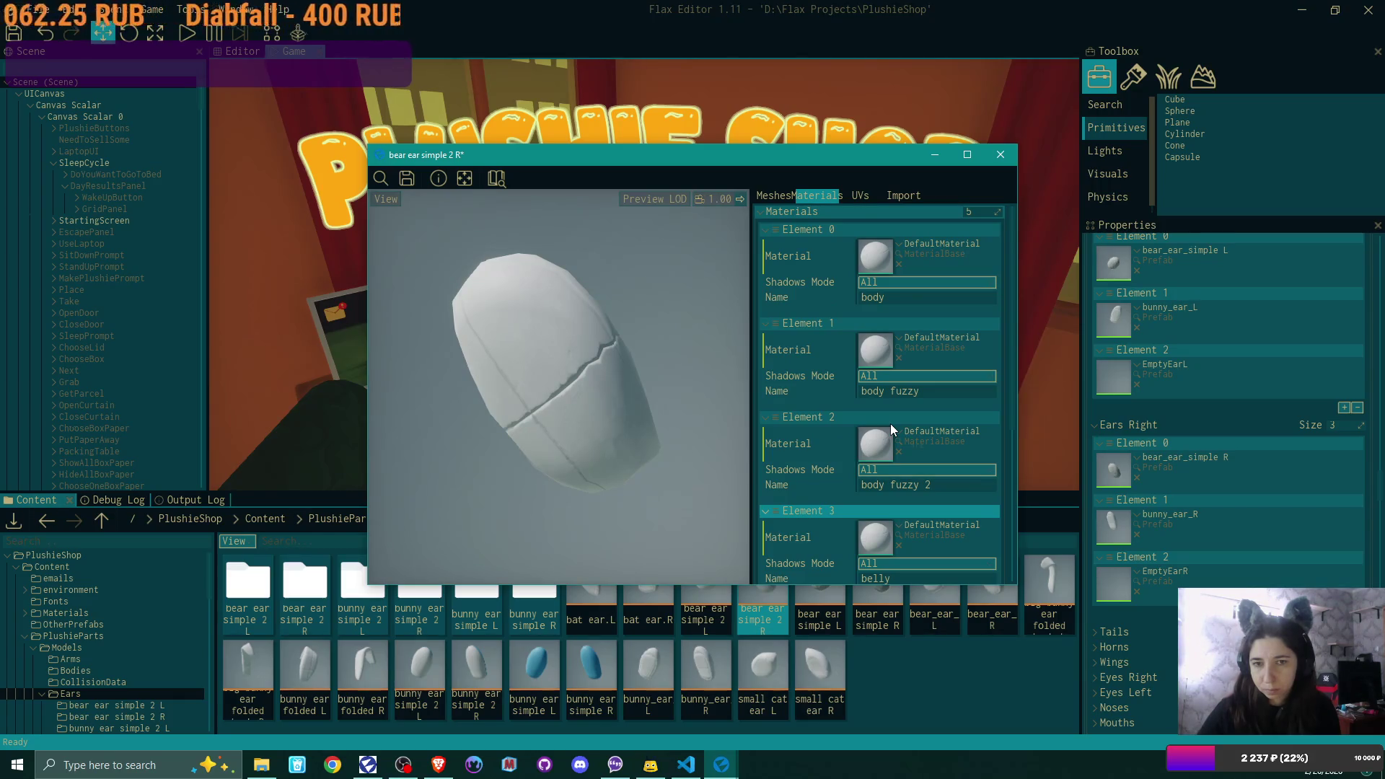
scroll(890, 422, "down", 3)
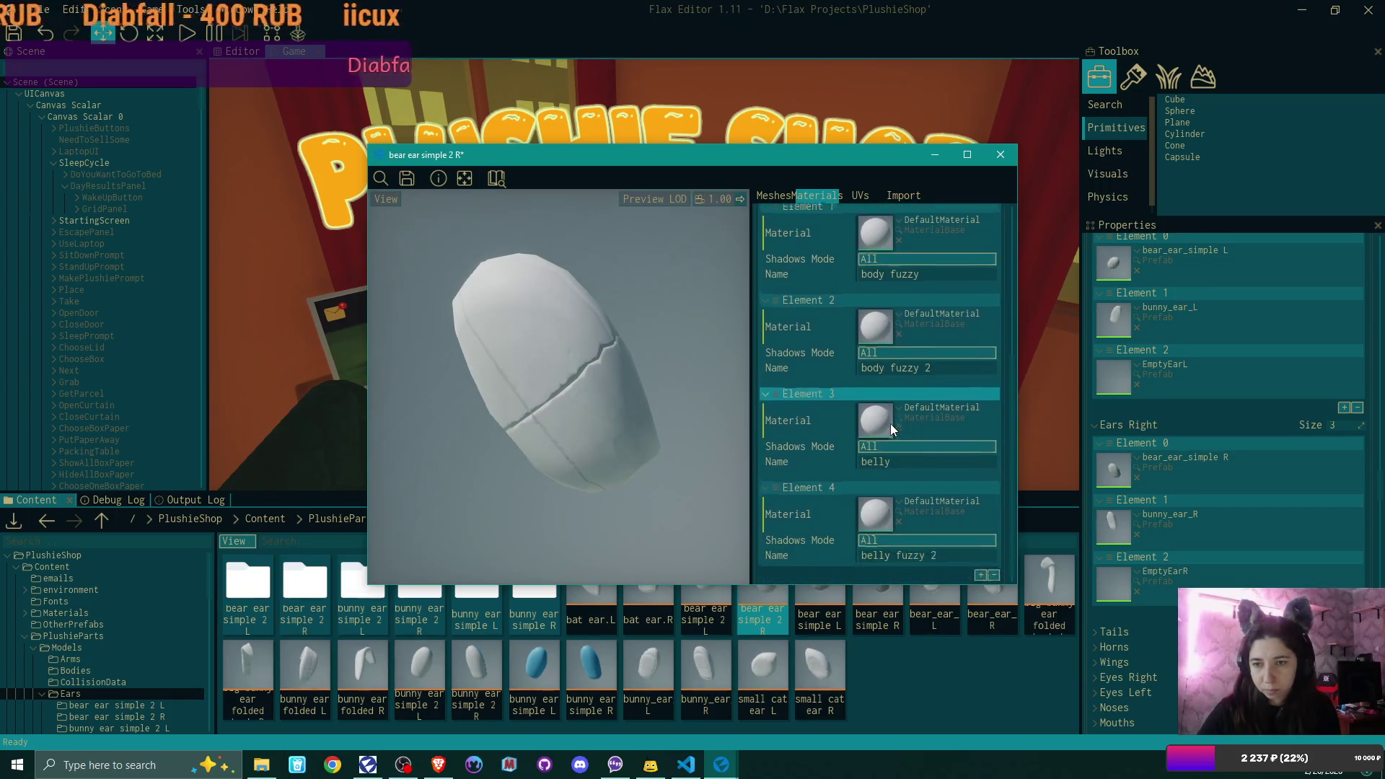
scroll(890, 422, "up", 3)
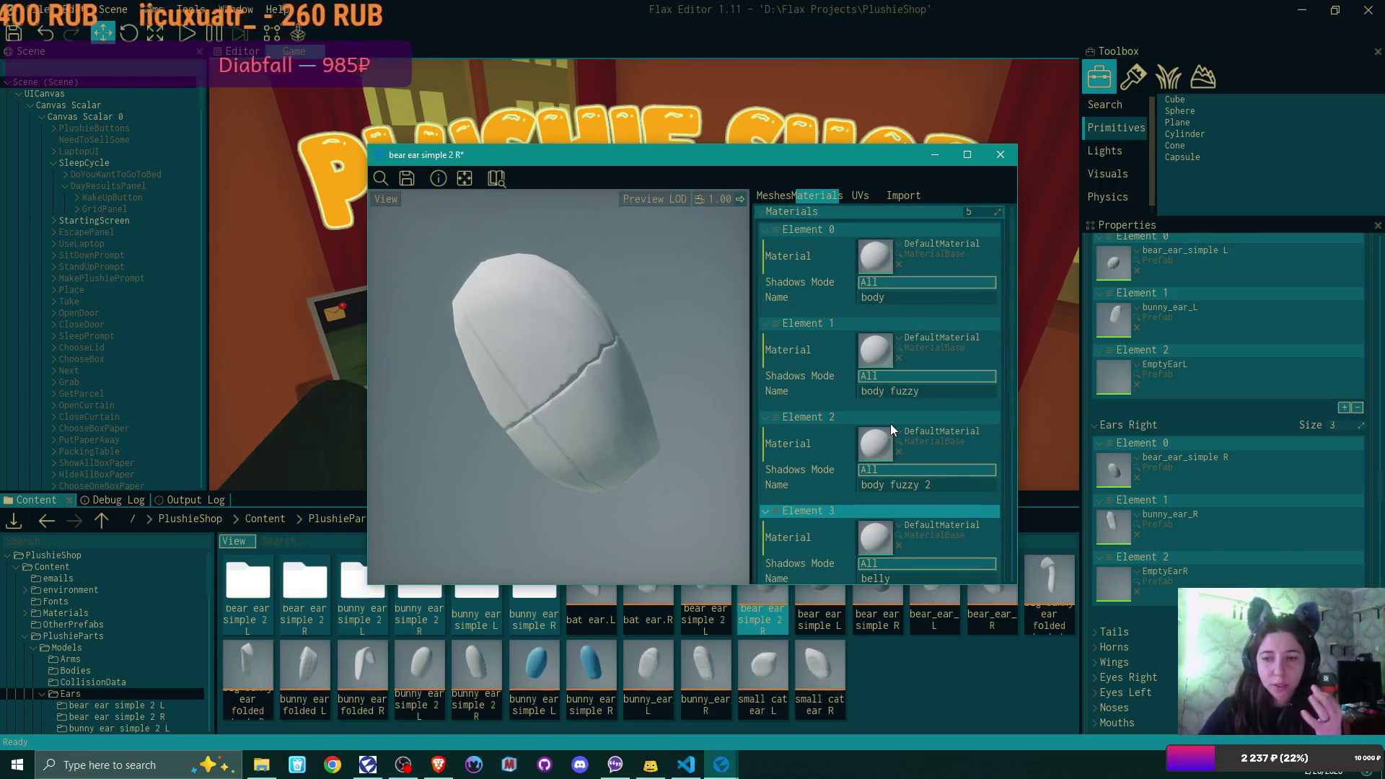
scroll(891, 429, "down", 3)
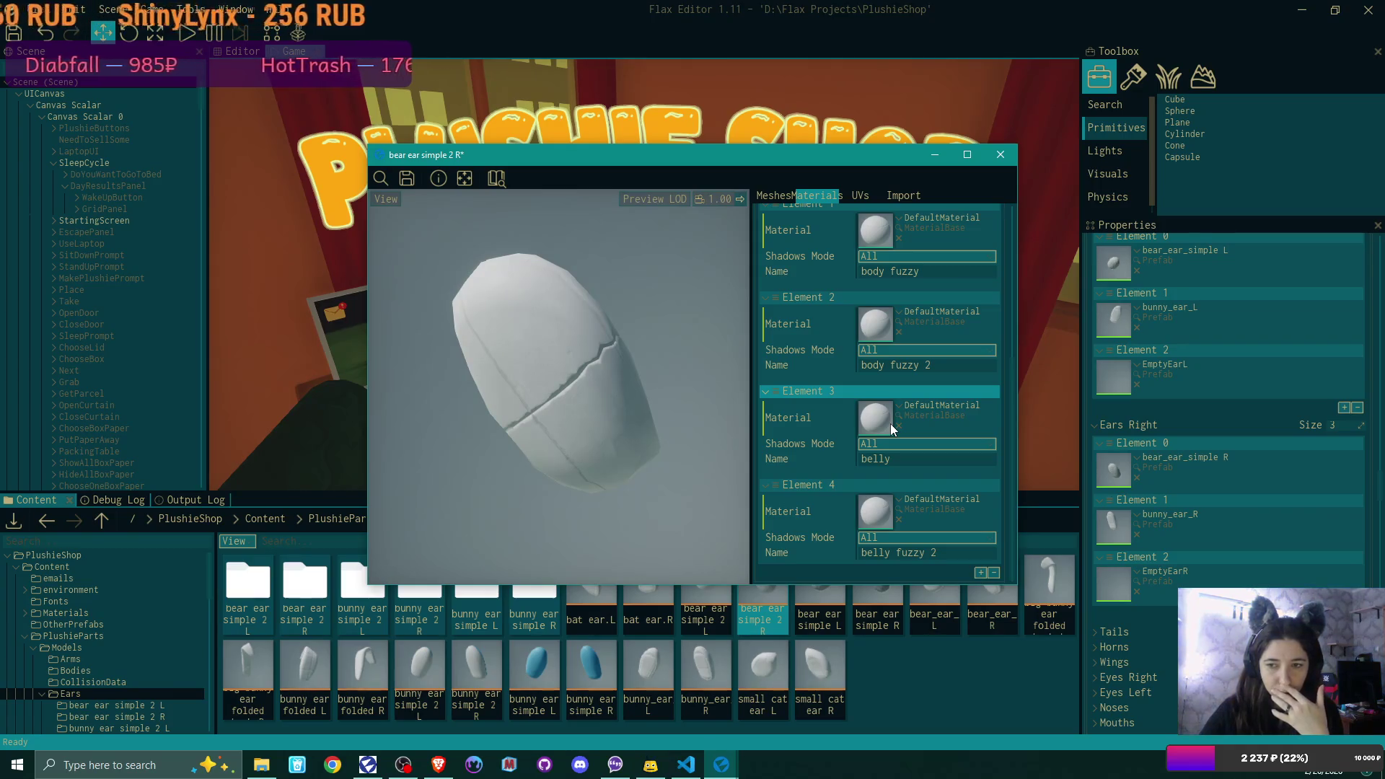
scroll(891, 427, "up", 3)
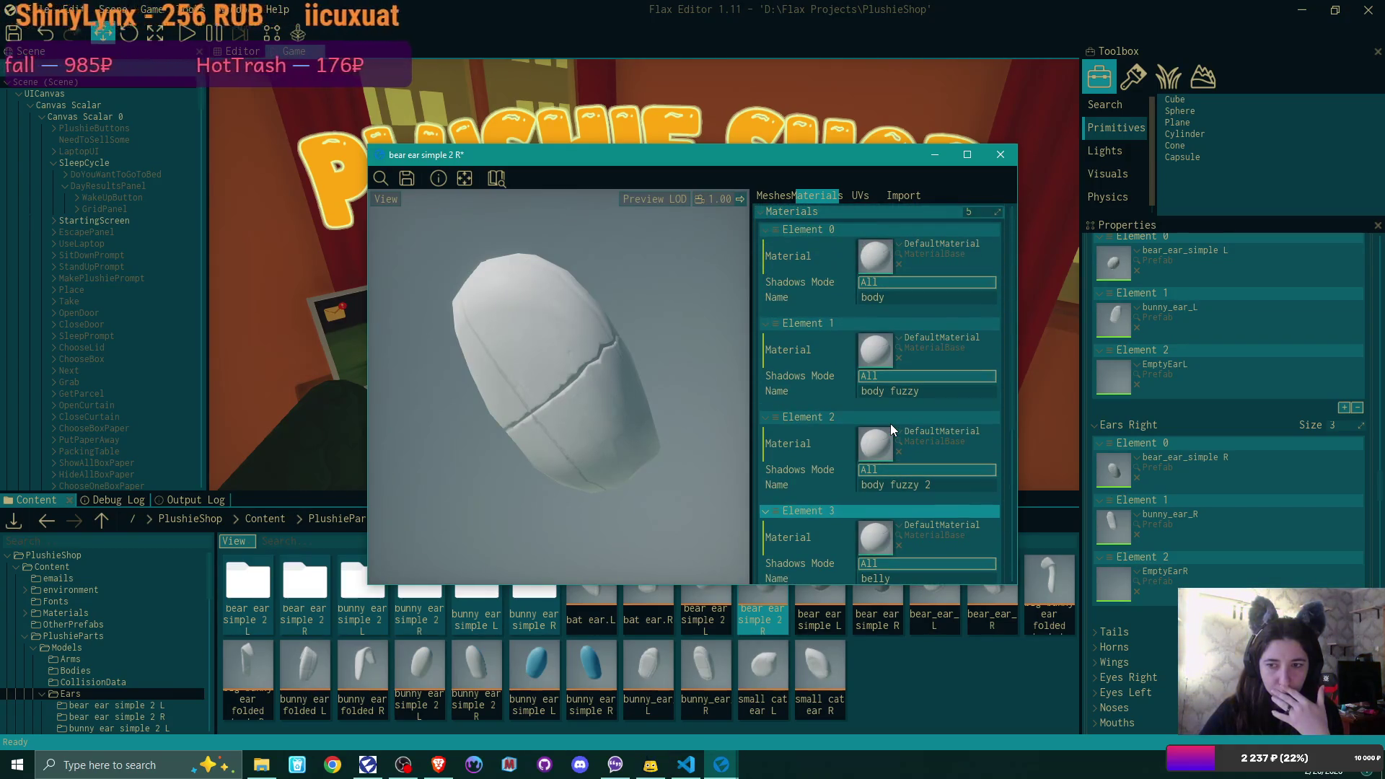
scroll(891, 429, "down", 3)
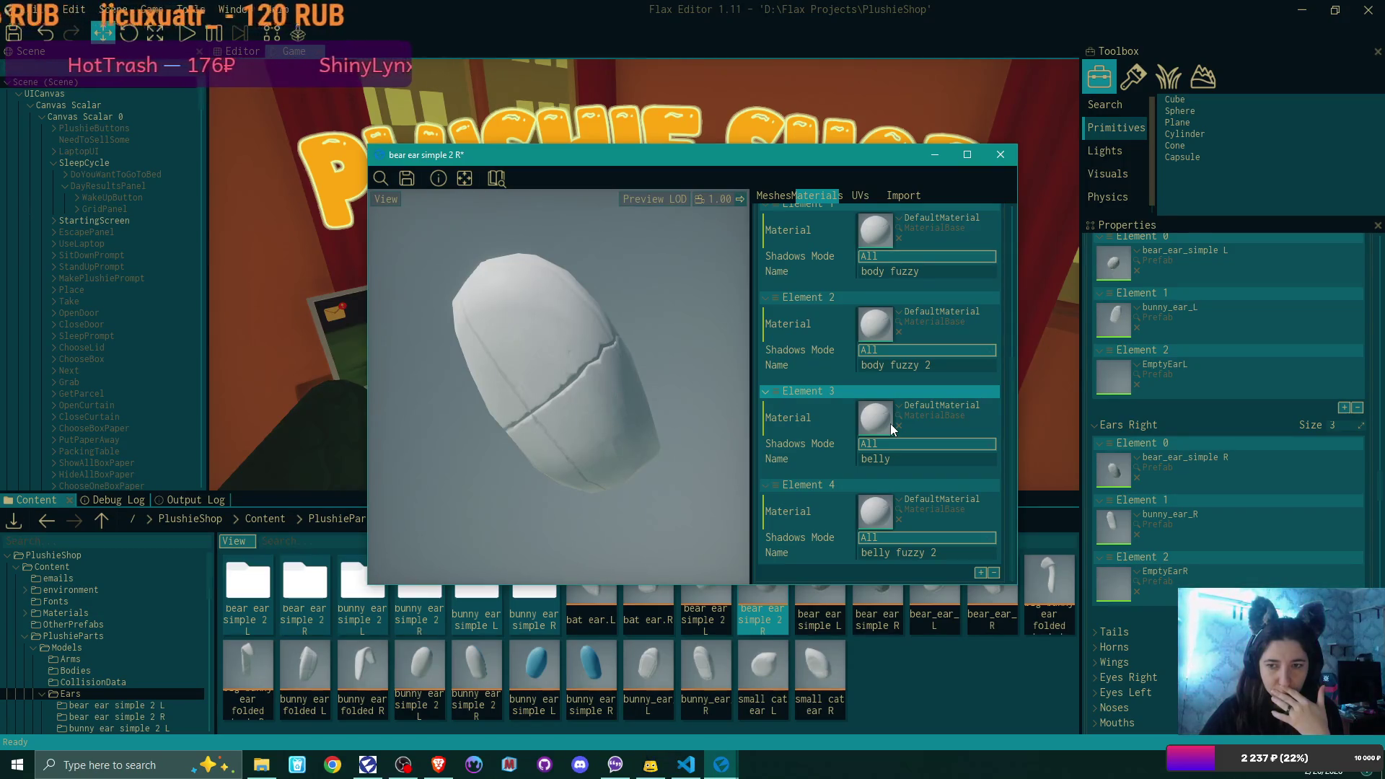
left_click(1003, 158)
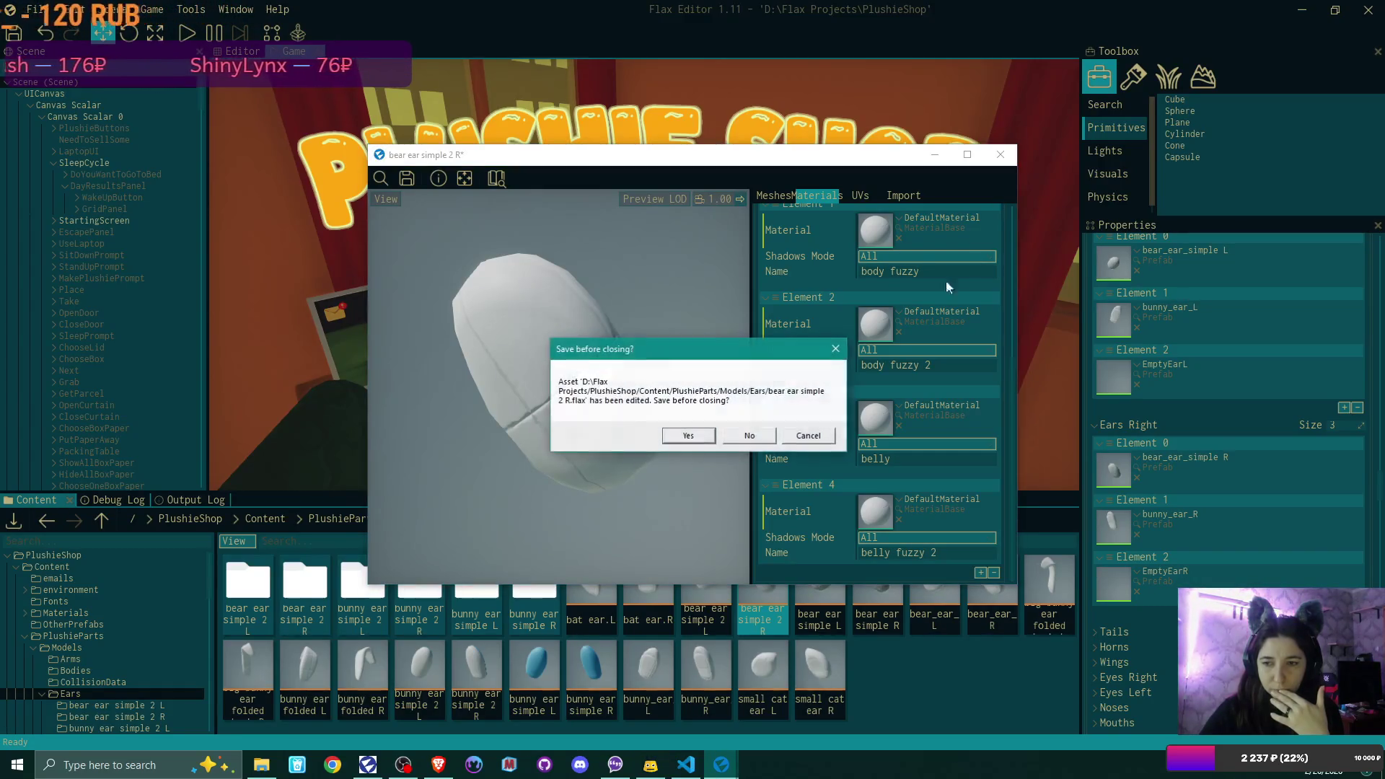
- Save bear ear simple 2 R, reopen it, and review its material slots
left_click(689, 435)
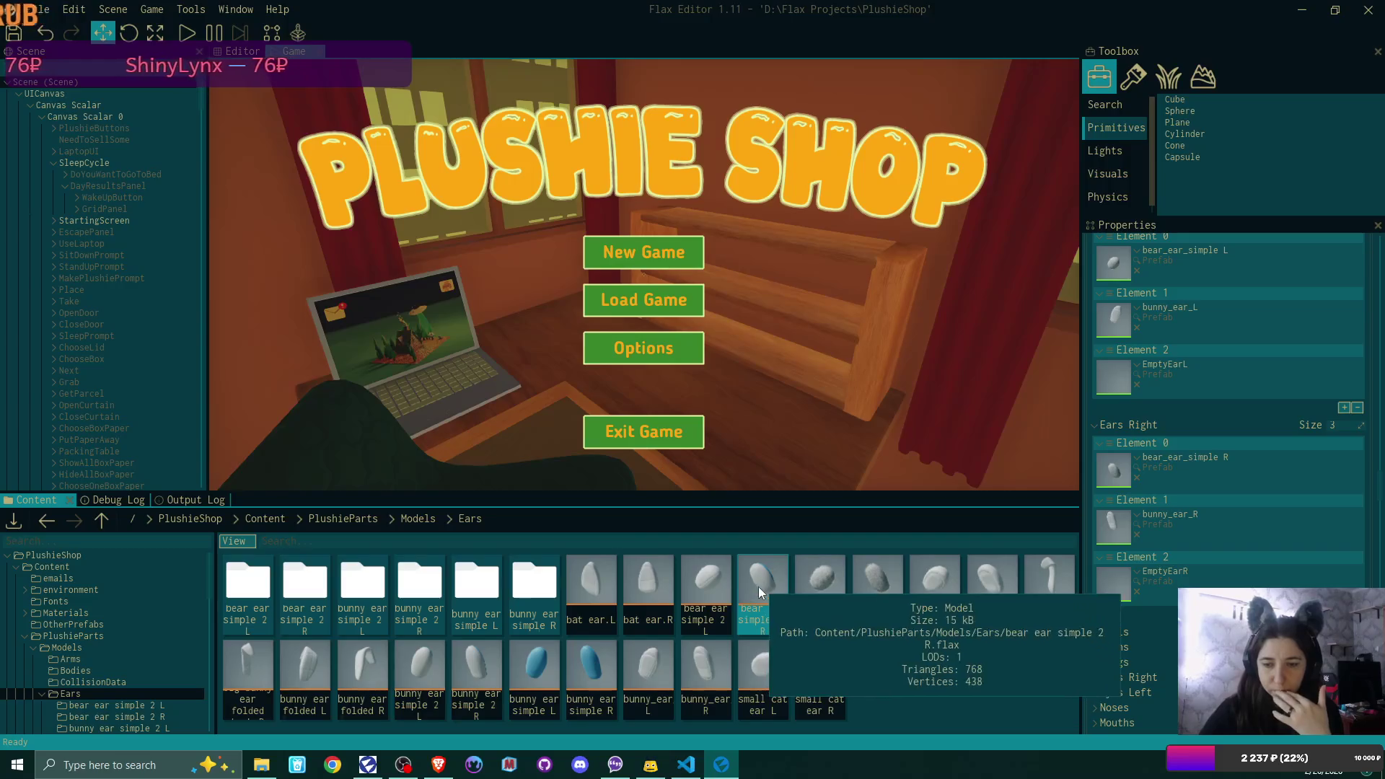
double_click(759, 586)
left_click(839, 196)
scroll(918, 322, "down", 3)
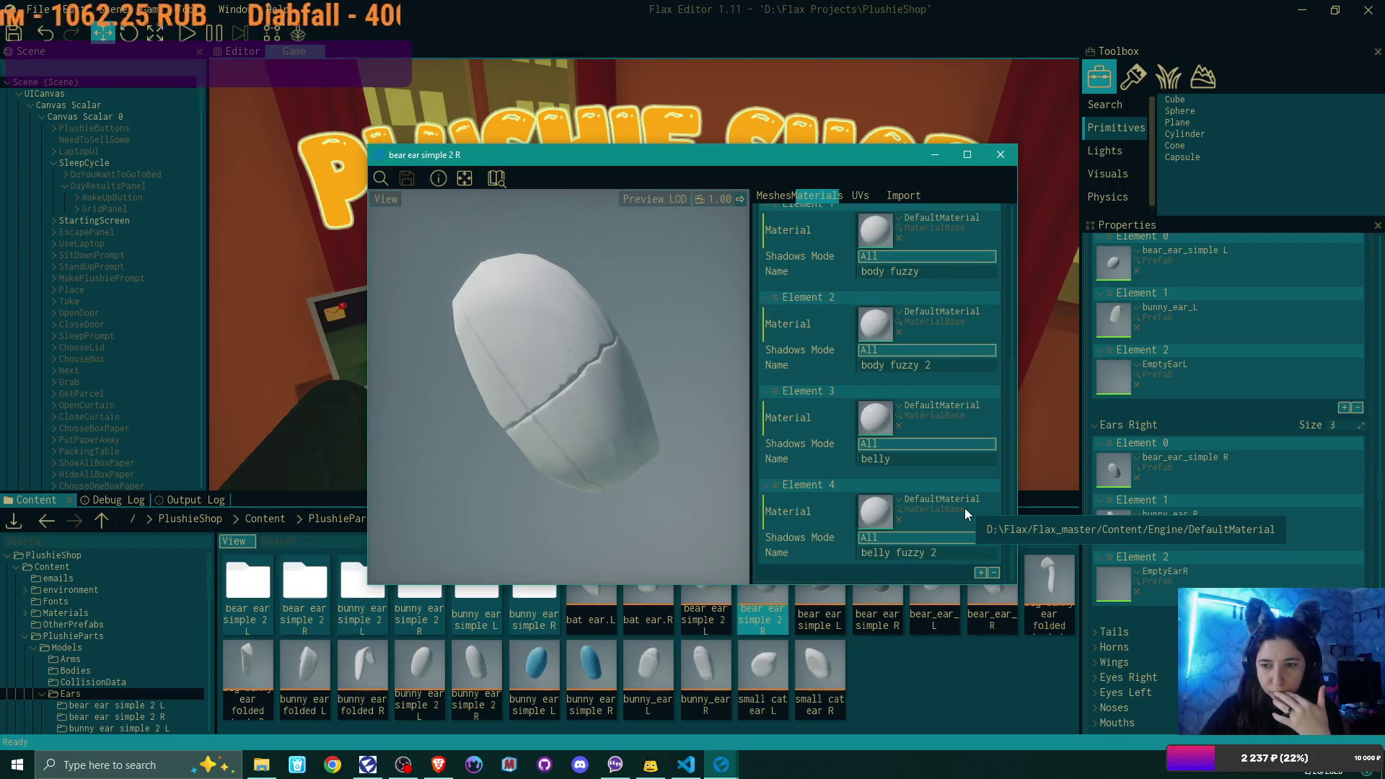
scroll(963, 507, "up", 3)
scroll(964, 508, "down", 3)
- Edit the belly fuzzy 2 slot name, selecting its trailing 2
left_click(926, 537)
left_click(981, 581)
scroll(958, 535, "down", 3)
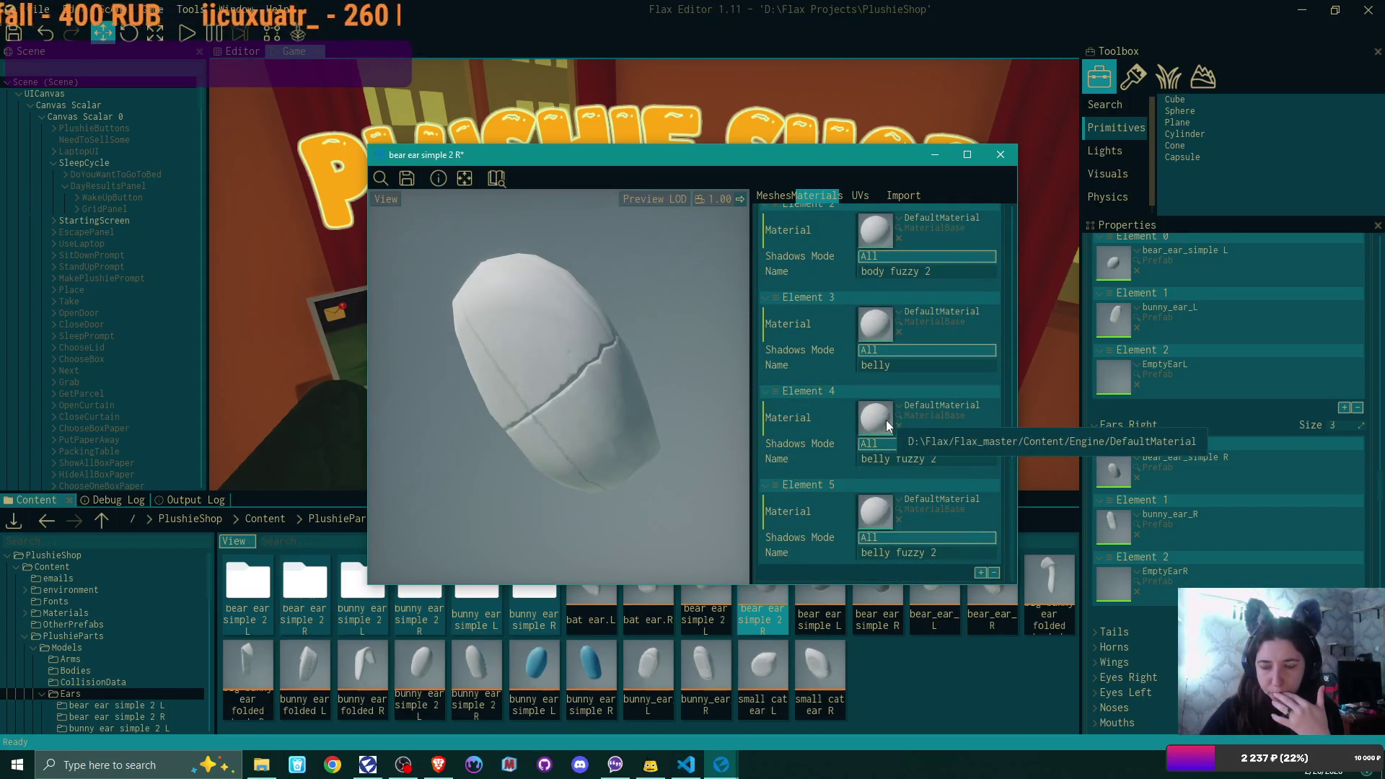
left_click(932, 459)
double_click(931, 459)
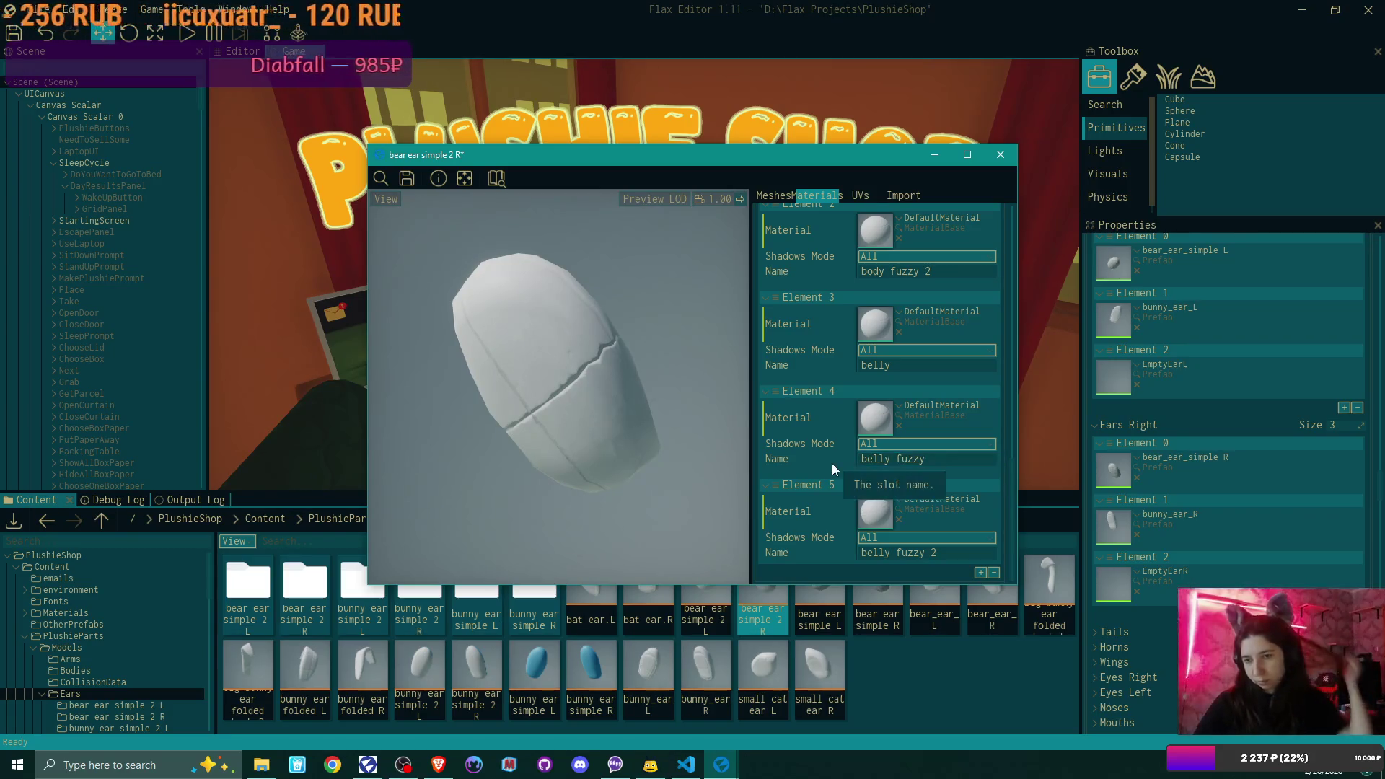
- Reimport the model from its source file and recheck that the slots still use DefaultMaterial
left_click(903, 195)
left_click(873, 362)
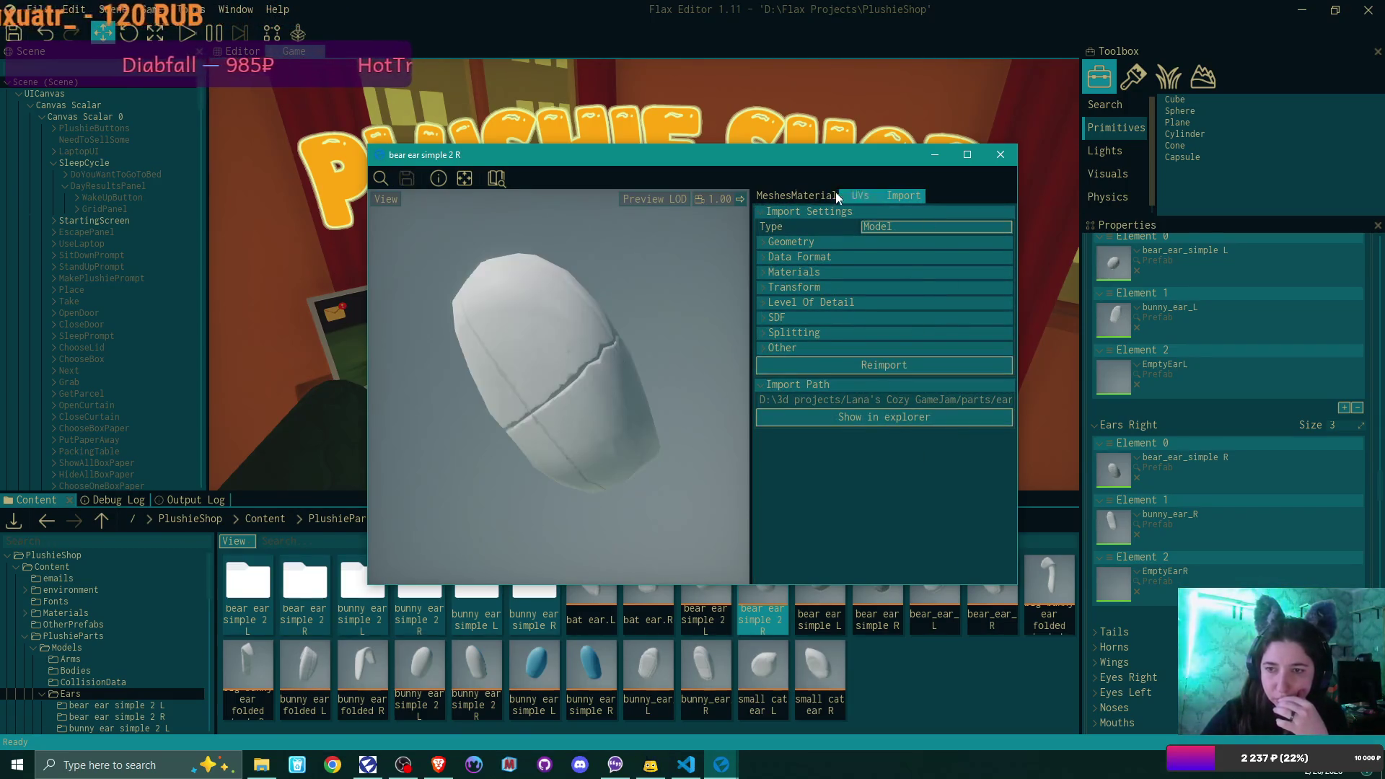
left_click(817, 195)
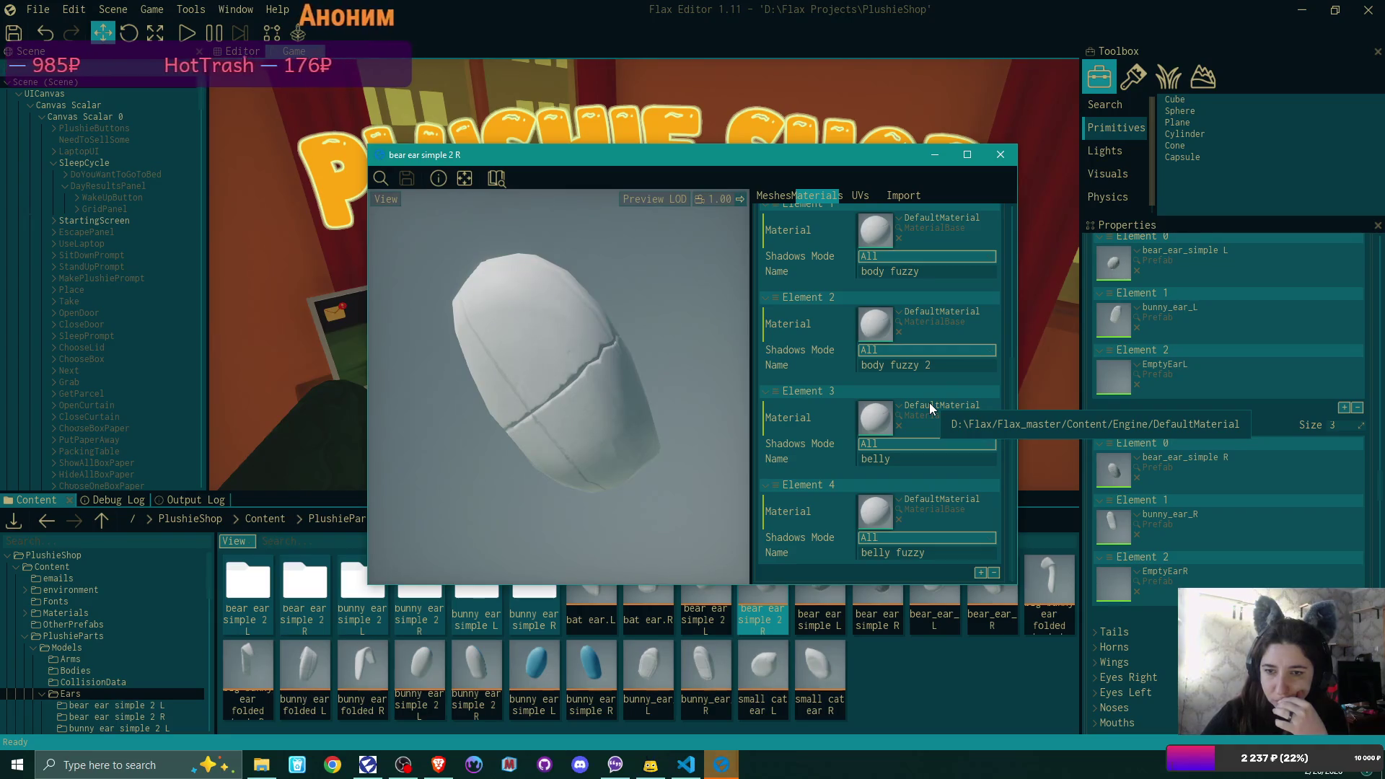
scroll(931, 408, "up", 4)
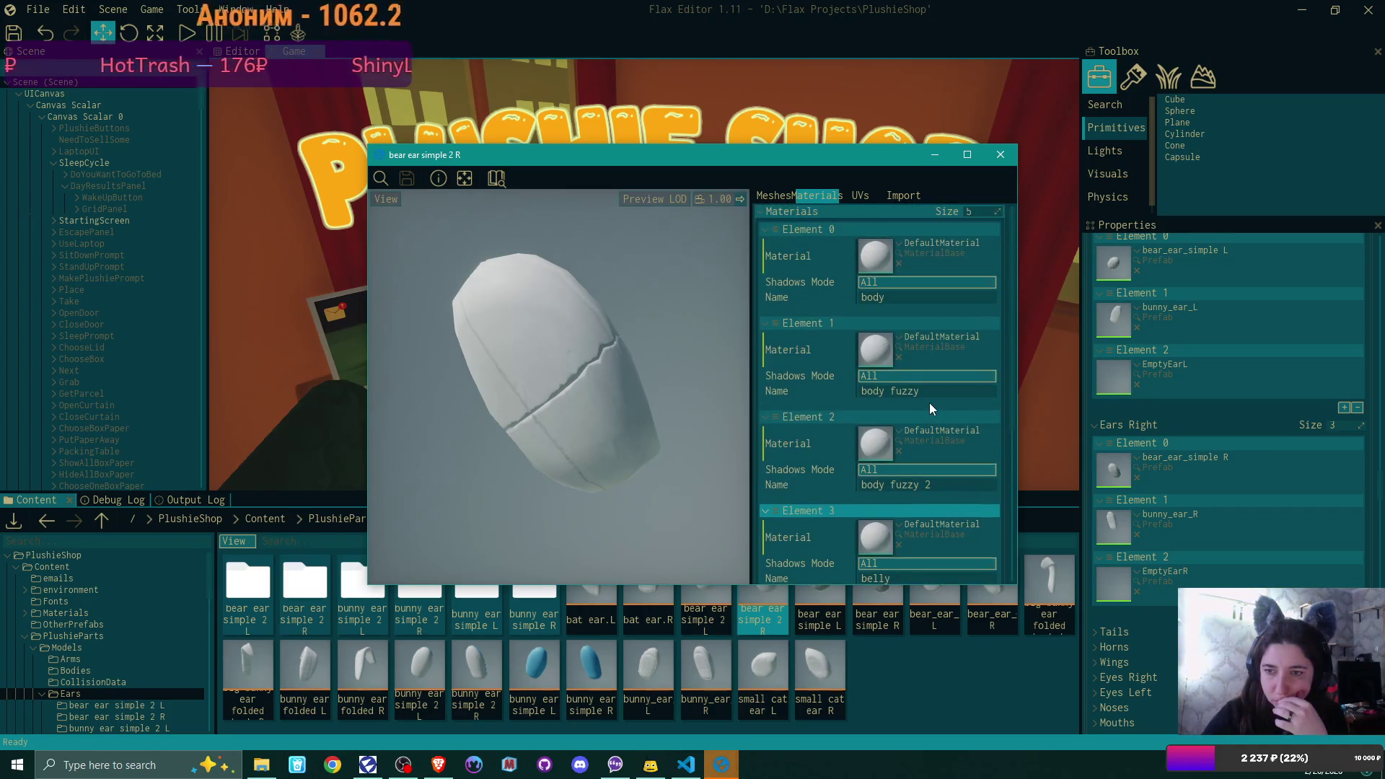
scroll(929, 403, "down", 3)
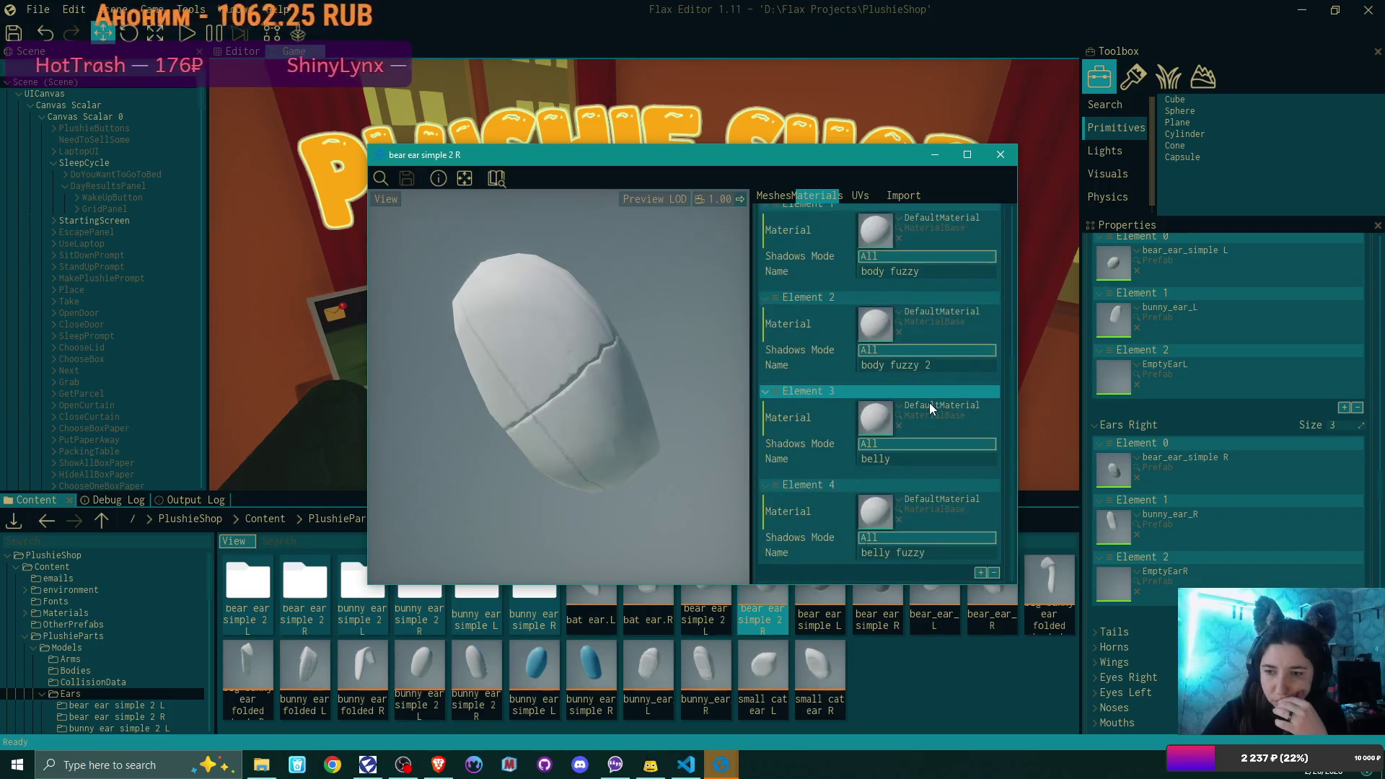
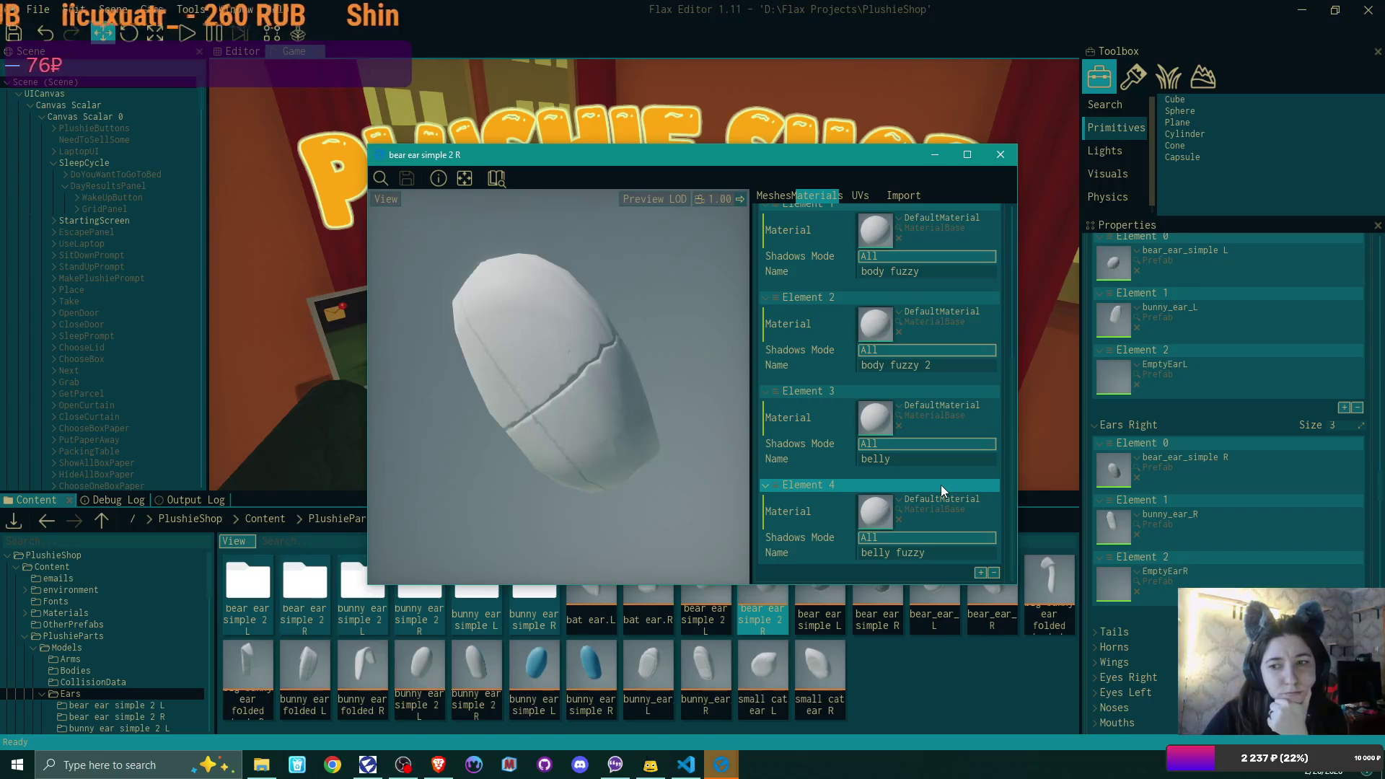
- Review the 5 material slots of bear ear simple 2 R, then close its window
scroll(941, 485, "up", 4)
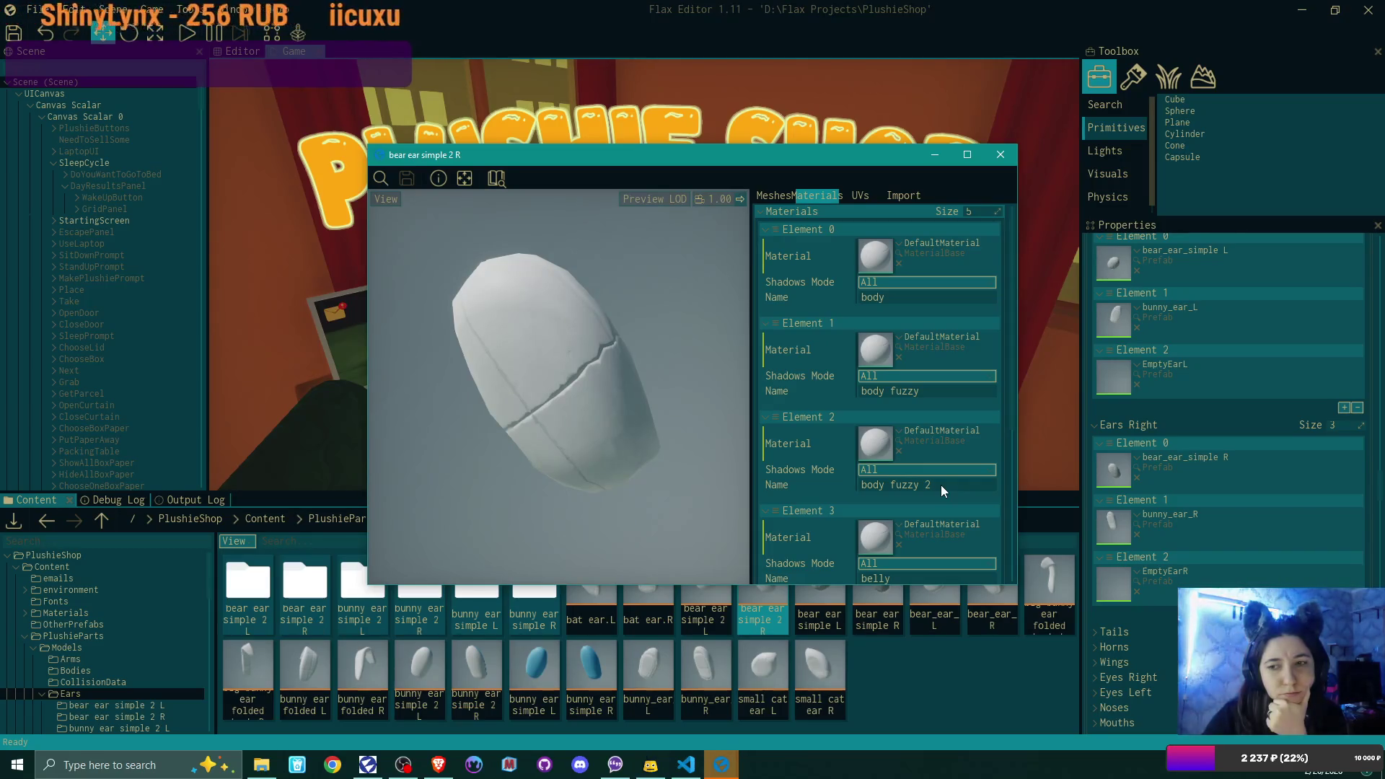
scroll(940, 485, "down", 1)
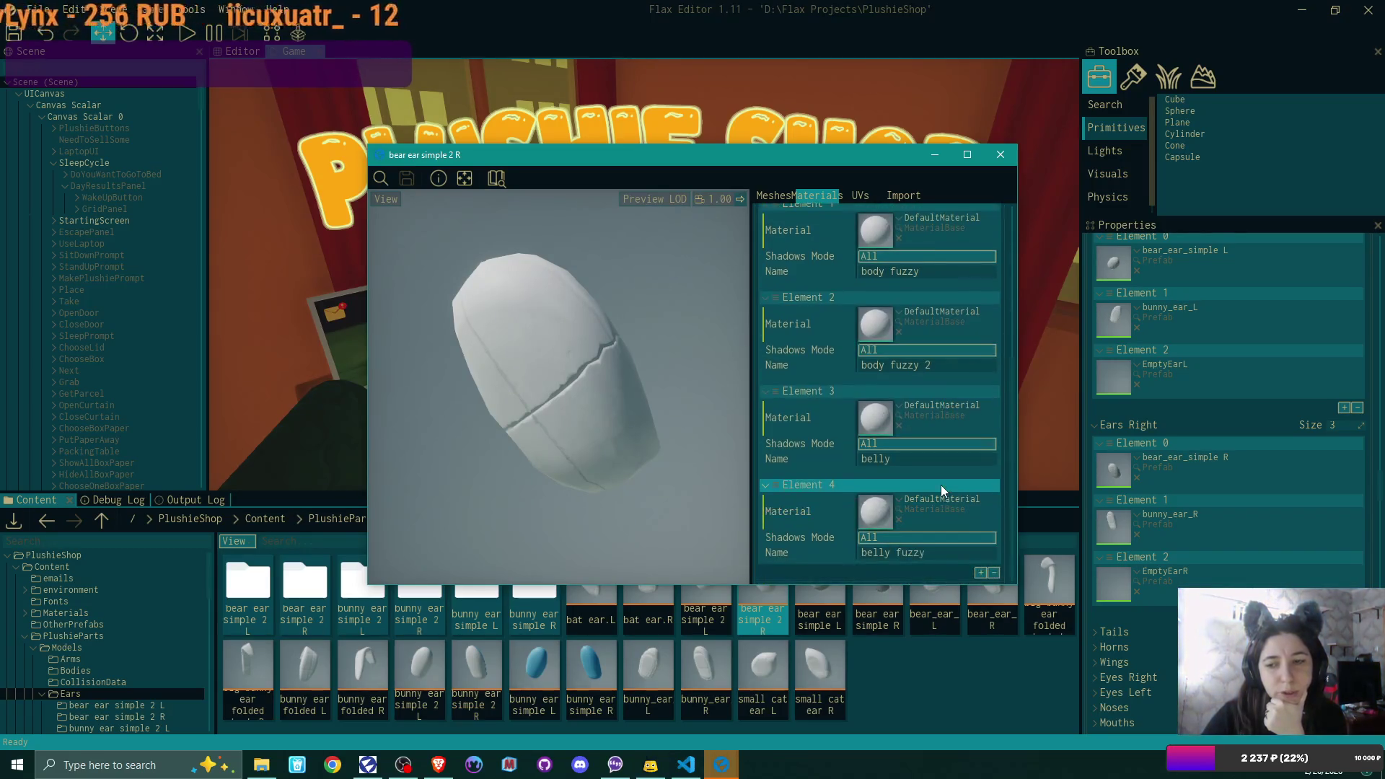
scroll(940, 485, "down", 1)
scroll(940, 484, "up", 2)
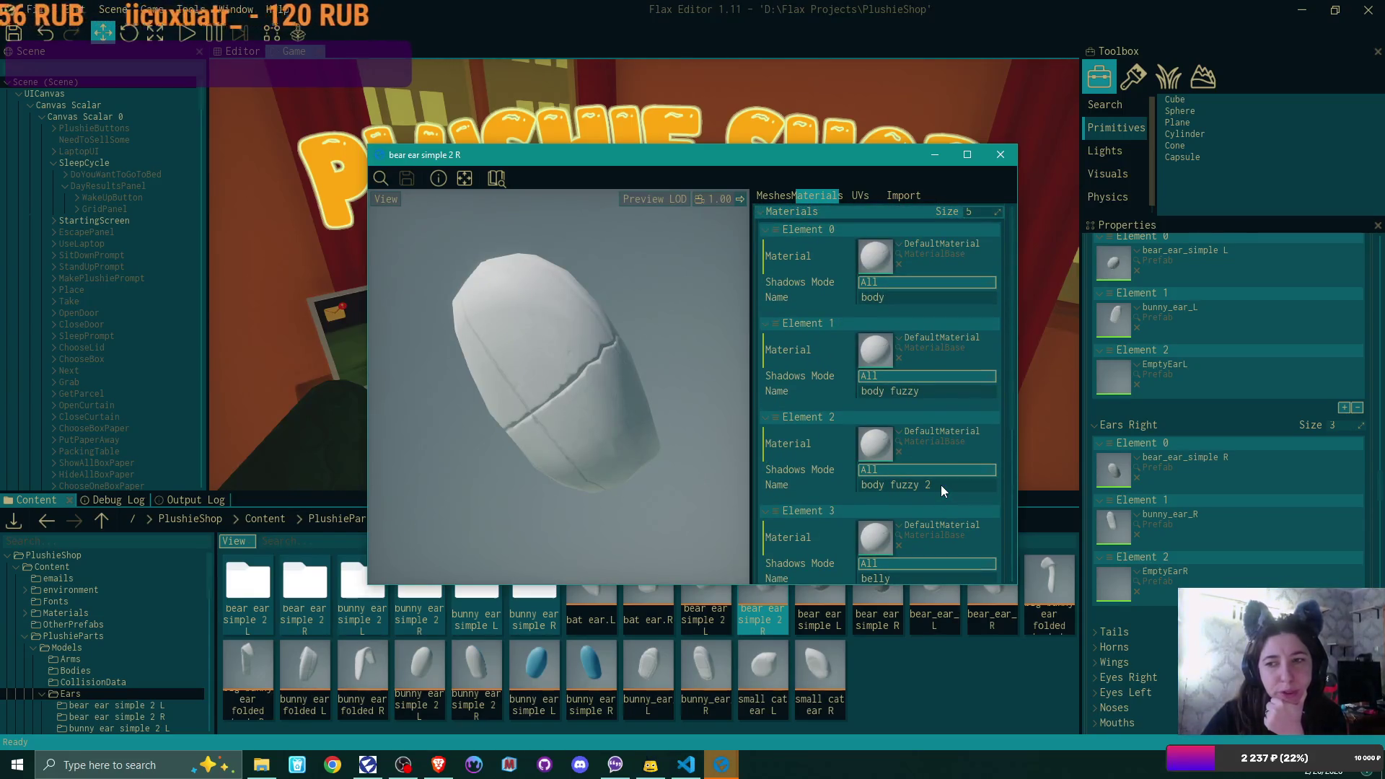
left_click(1008, 152)
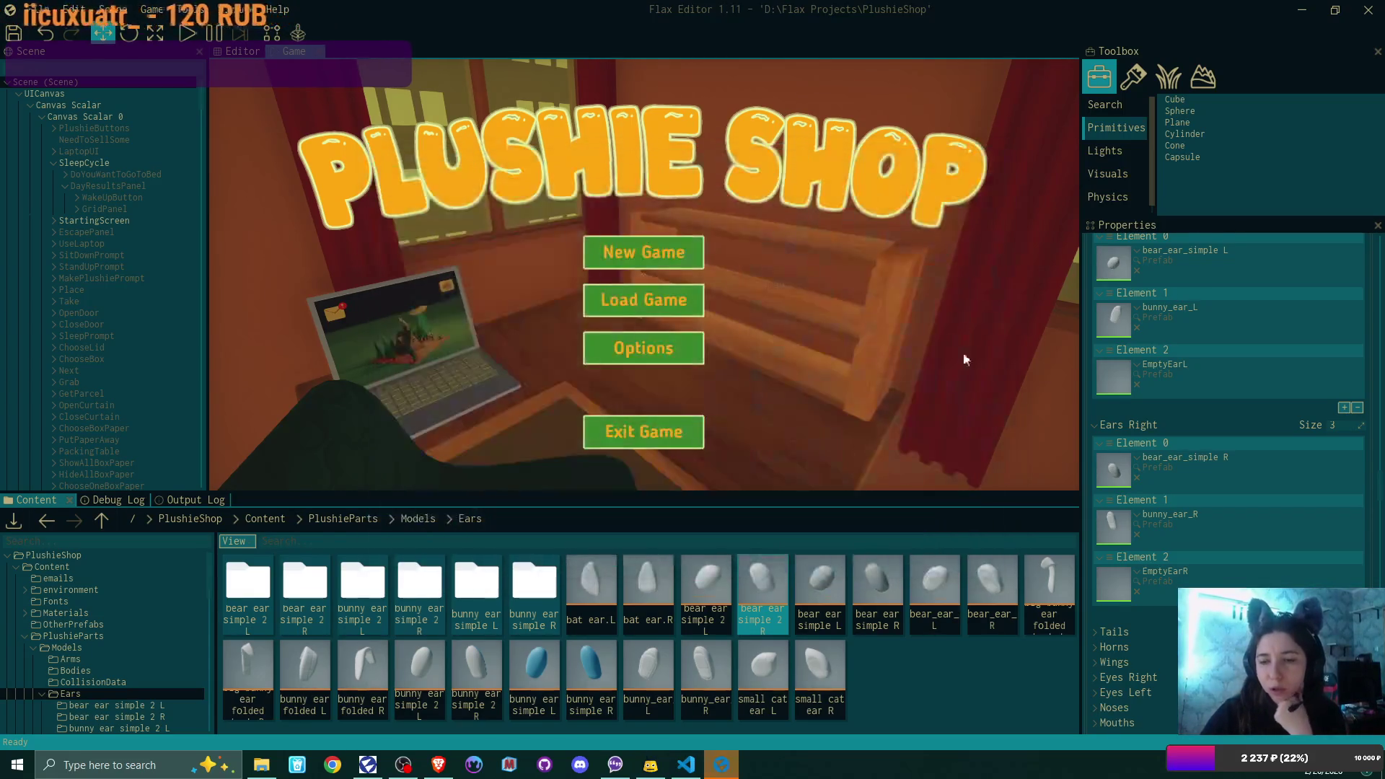
- Review the 6 material slots of bear ear simple 2 L, close it, and select the 2 R asset
double_click(693, 589)
left_click(834, 201)
scroll(950, 400, "down", 6)
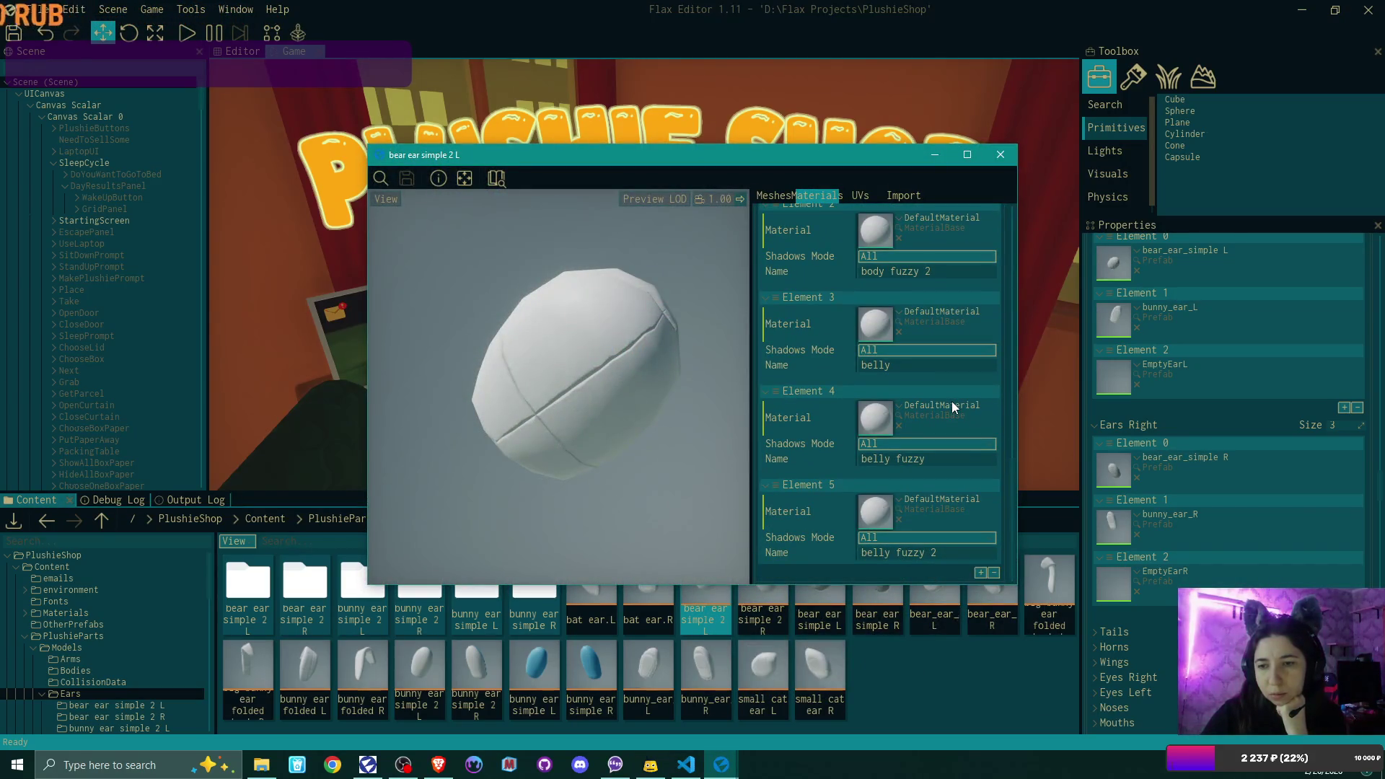
scroll(950, 401, "up", 5)
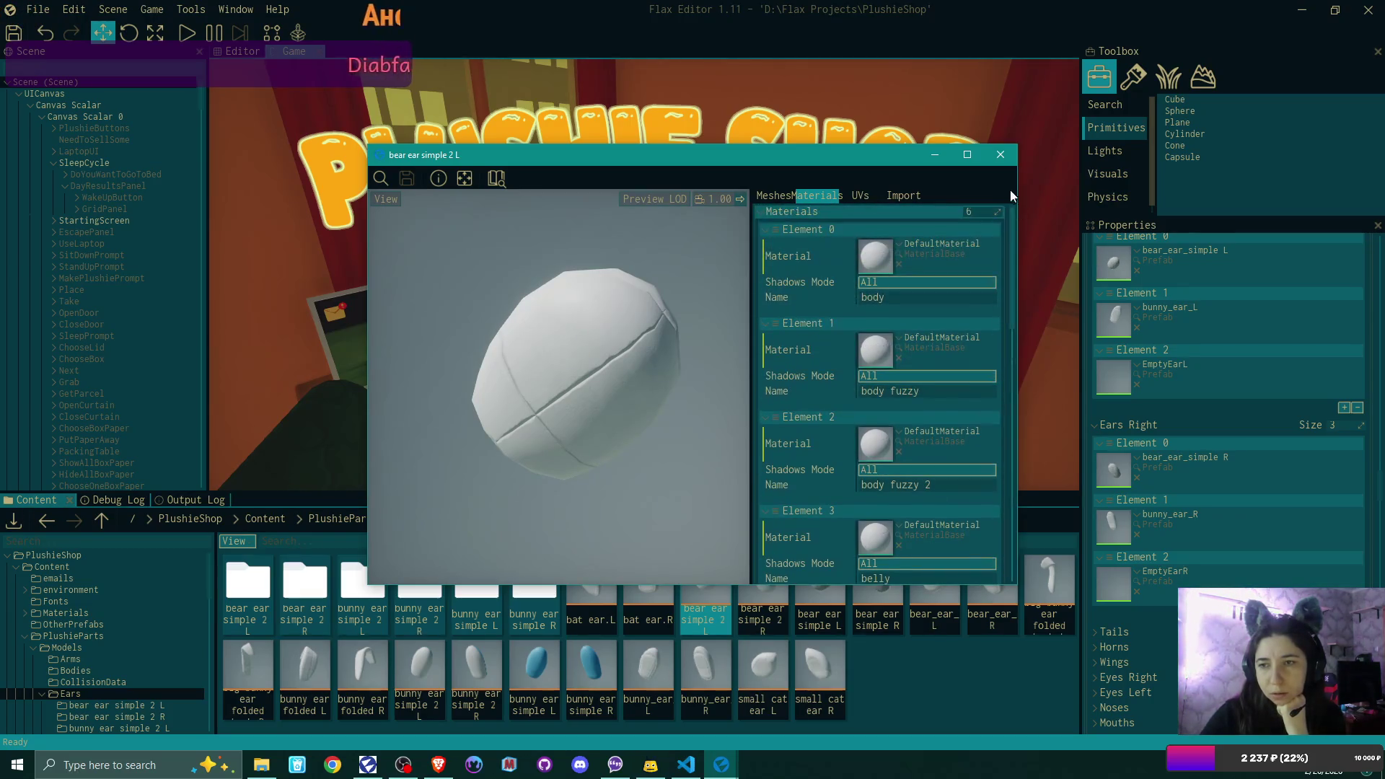
left_click(1000, 155)
left_click(766, 587)
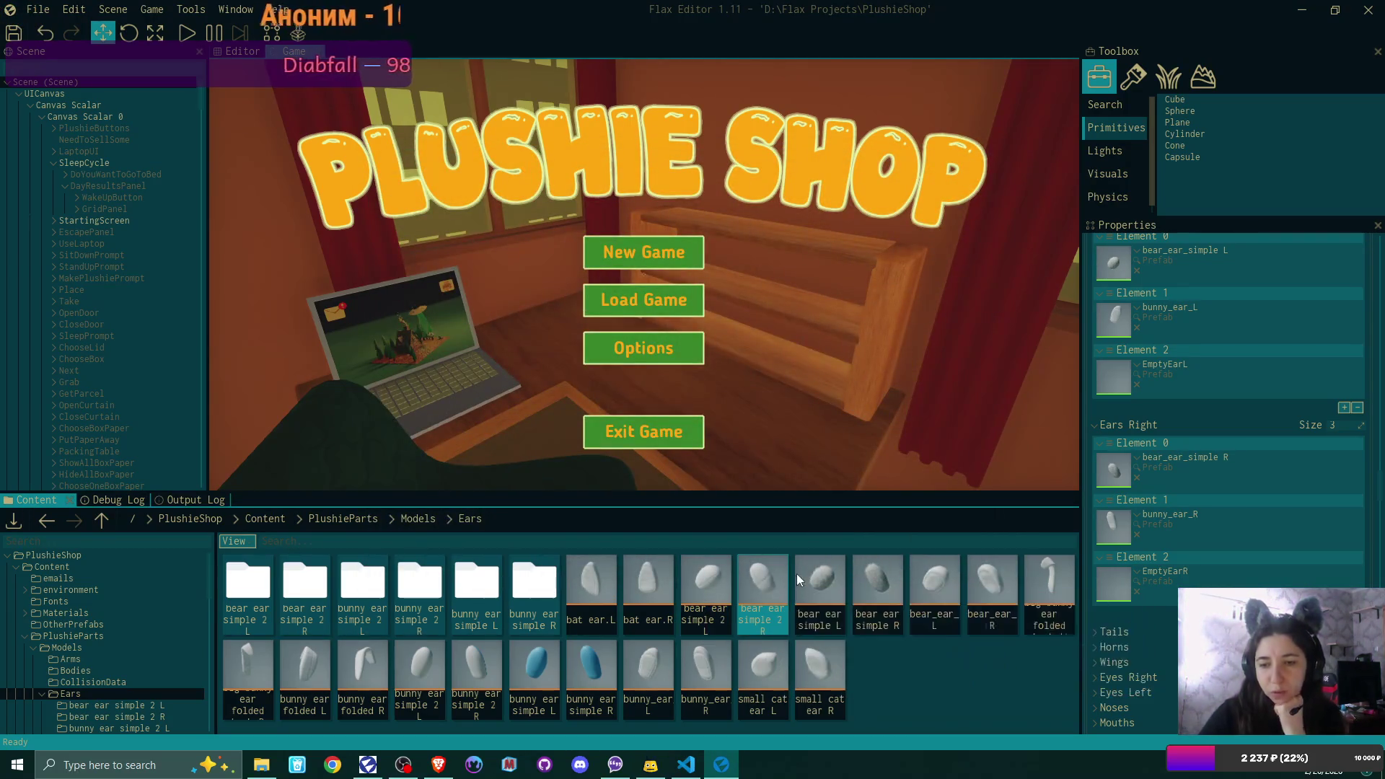
- Delete the old bear ear simple 2 R asset and drag the new file from the ears folder into Ears content
key("Delete")
key("Return")
left_click(261, 764)
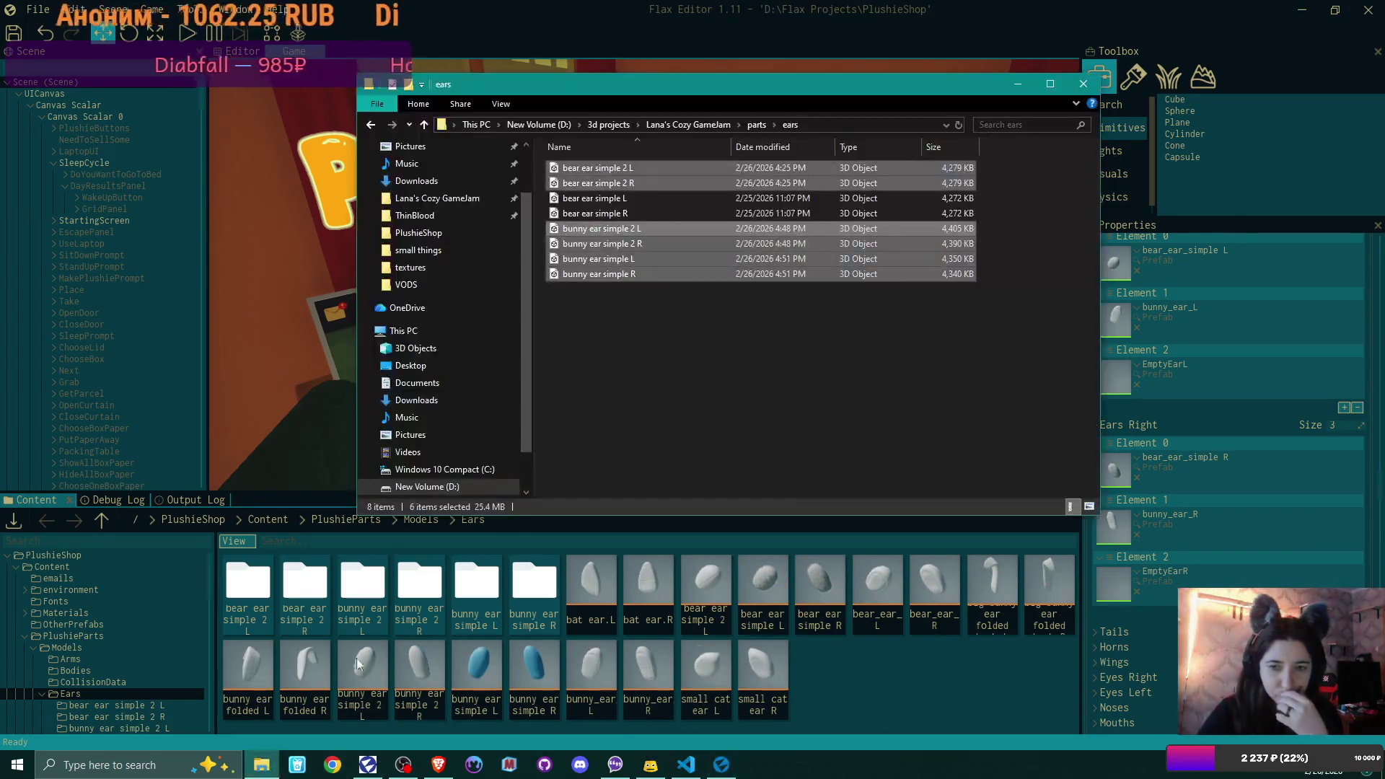
left_click(629, 305)
mouse_move(626, 182)
left_mouse_down()
mouse_move(894, 622)
mouse_move(884, 666)
left_mouse_up()
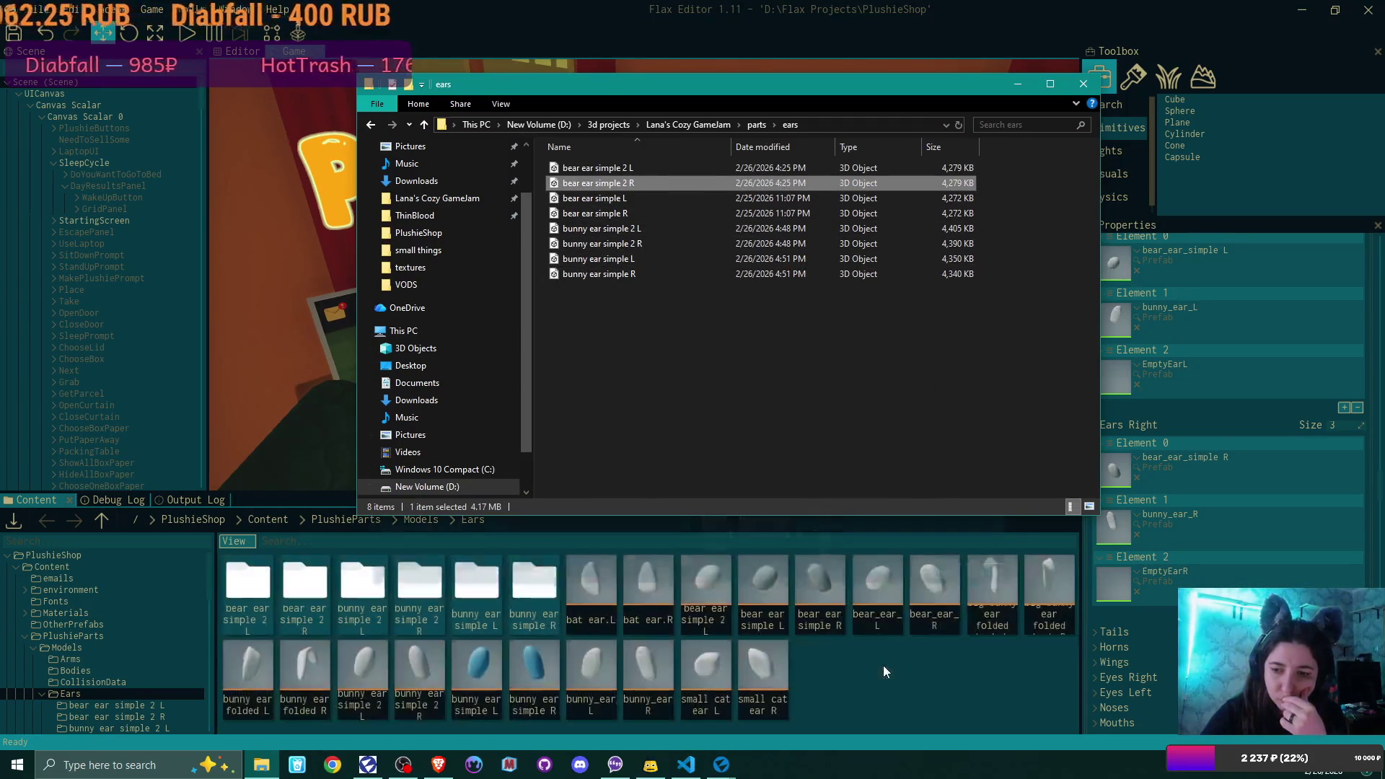
- Import bear ear simple 2 R with Import Textures unchecked and Use Local Origin checked
left_click(611, 529)
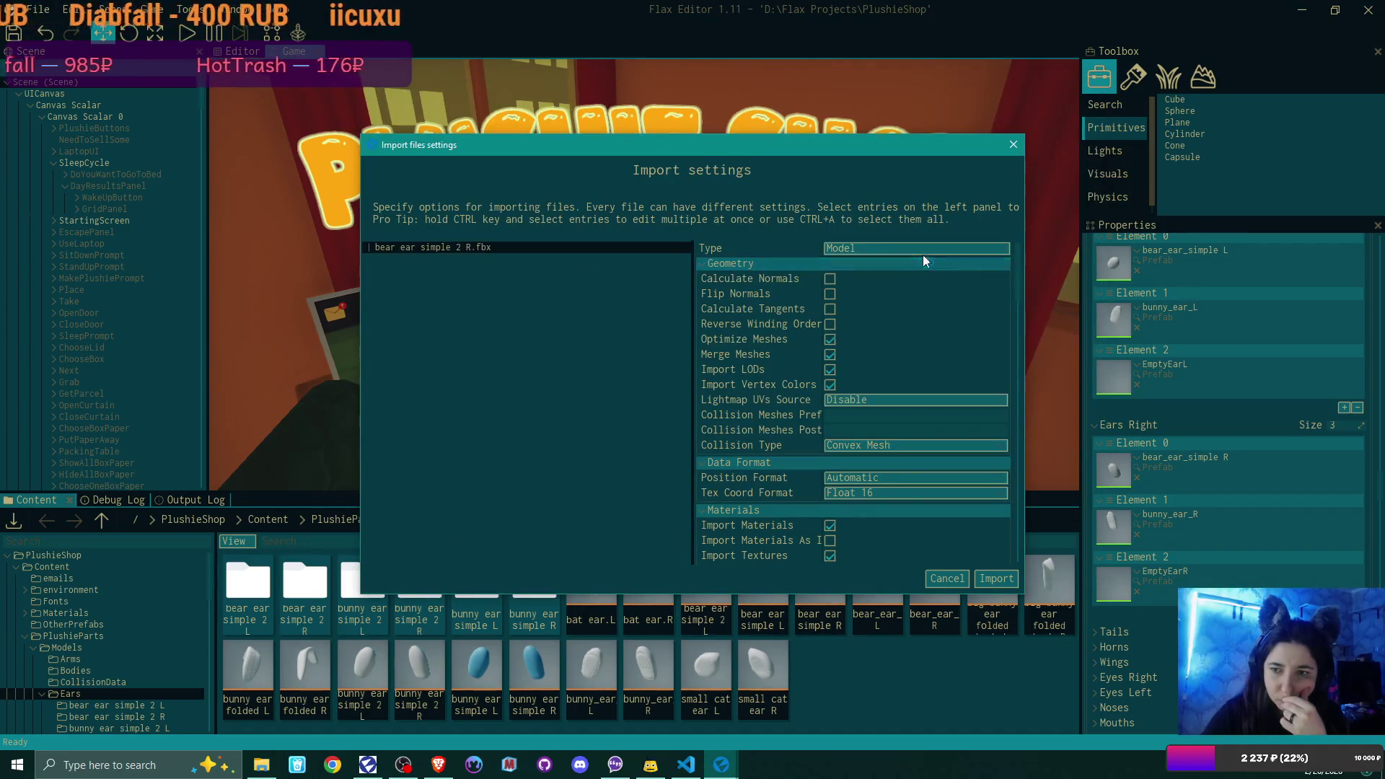
scroll(910, 354, "down", 3)
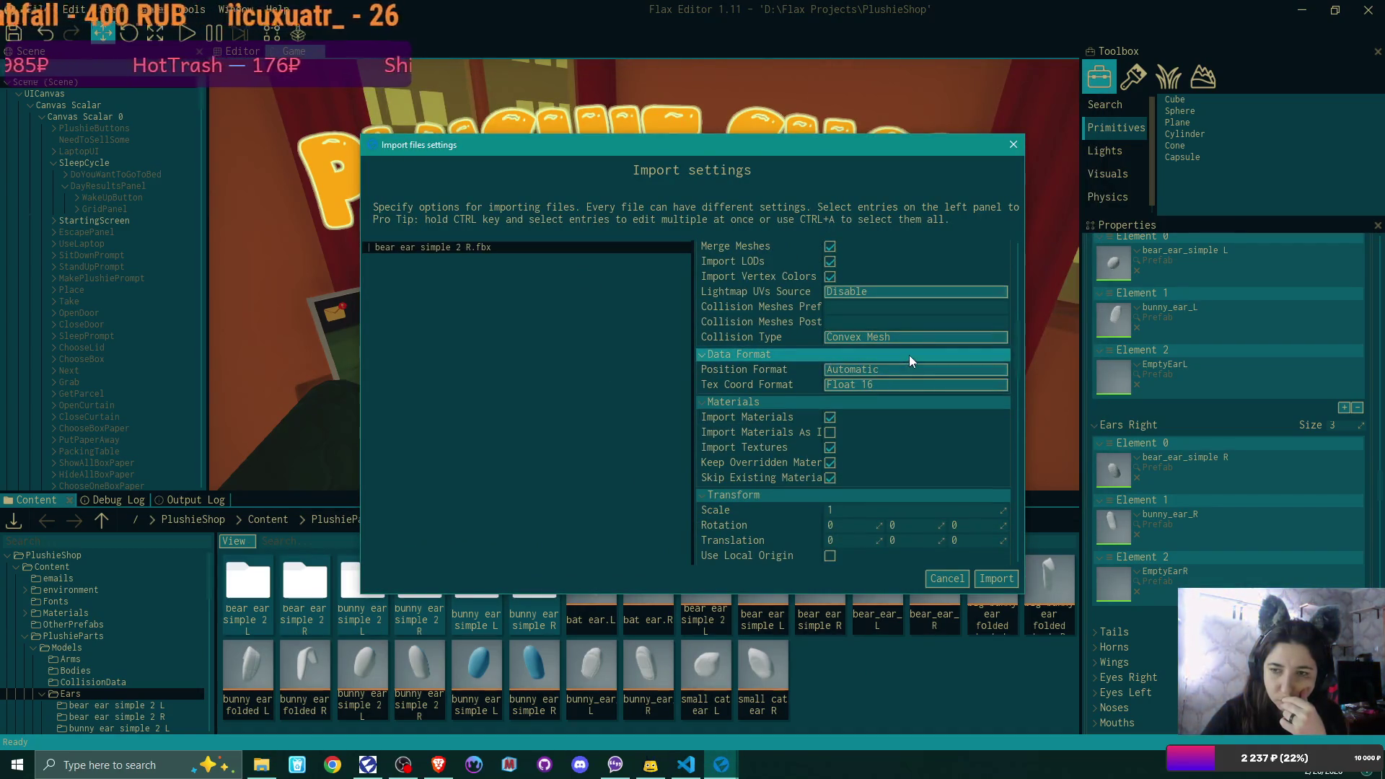
scroll(898, 335, "up", 2)
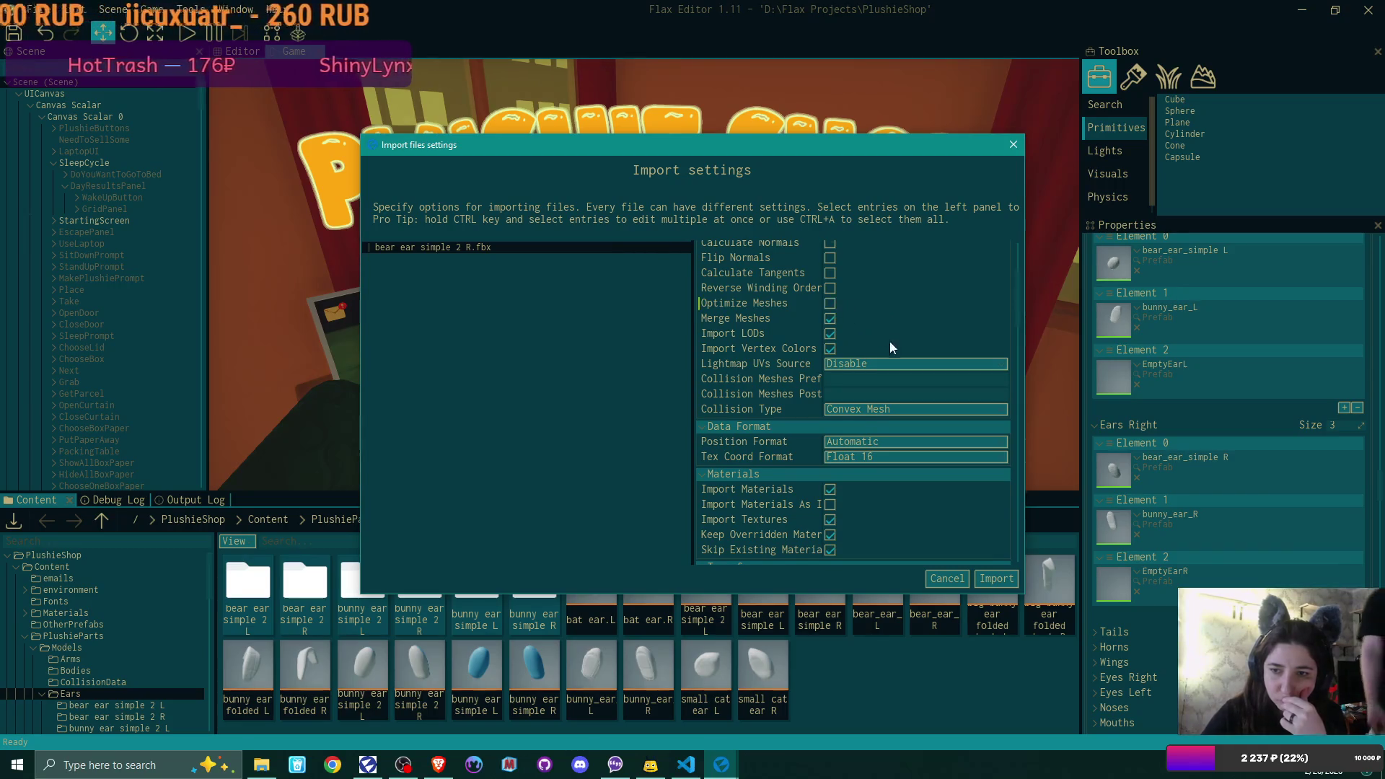
scroll(889, 340, "down", 3)
left_click(830, 412)
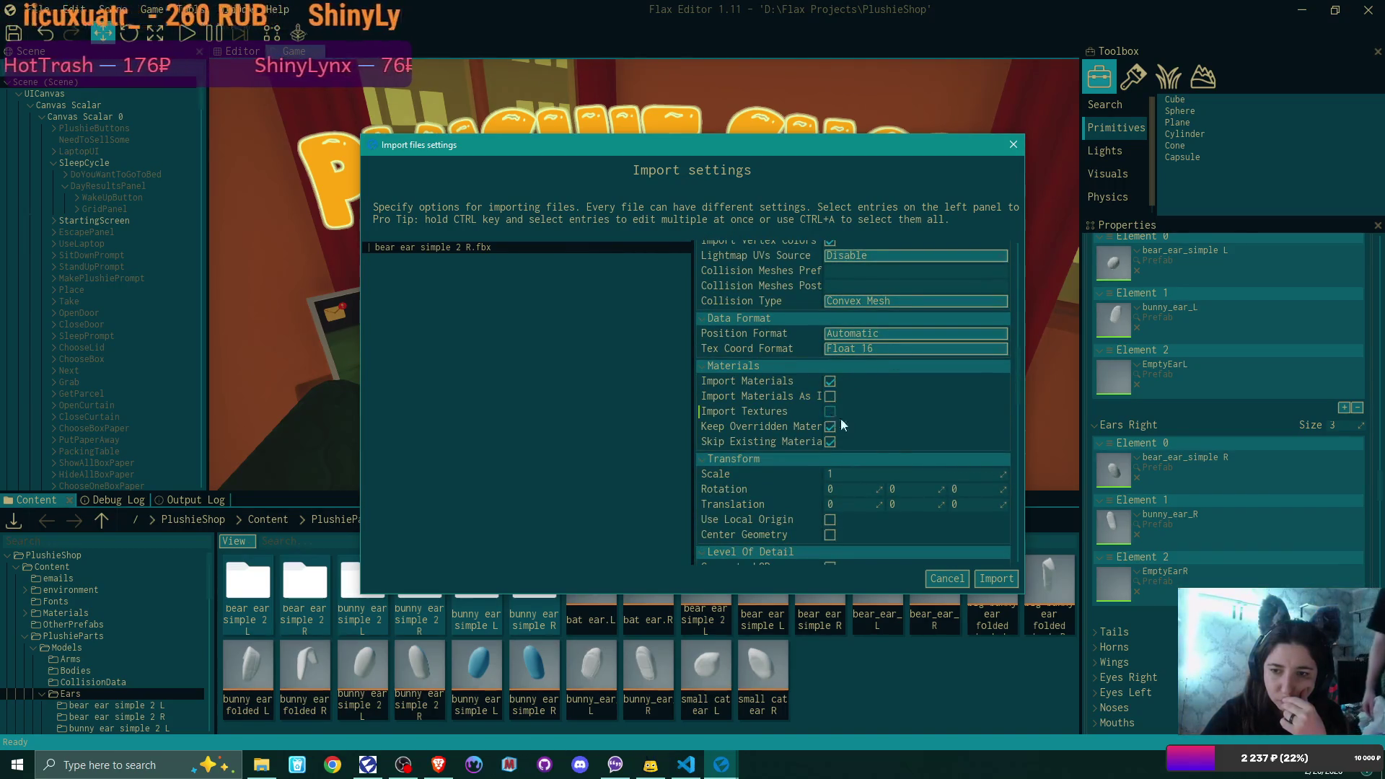
scroll(837, 418, "down", 3)
left_click(830, 411)
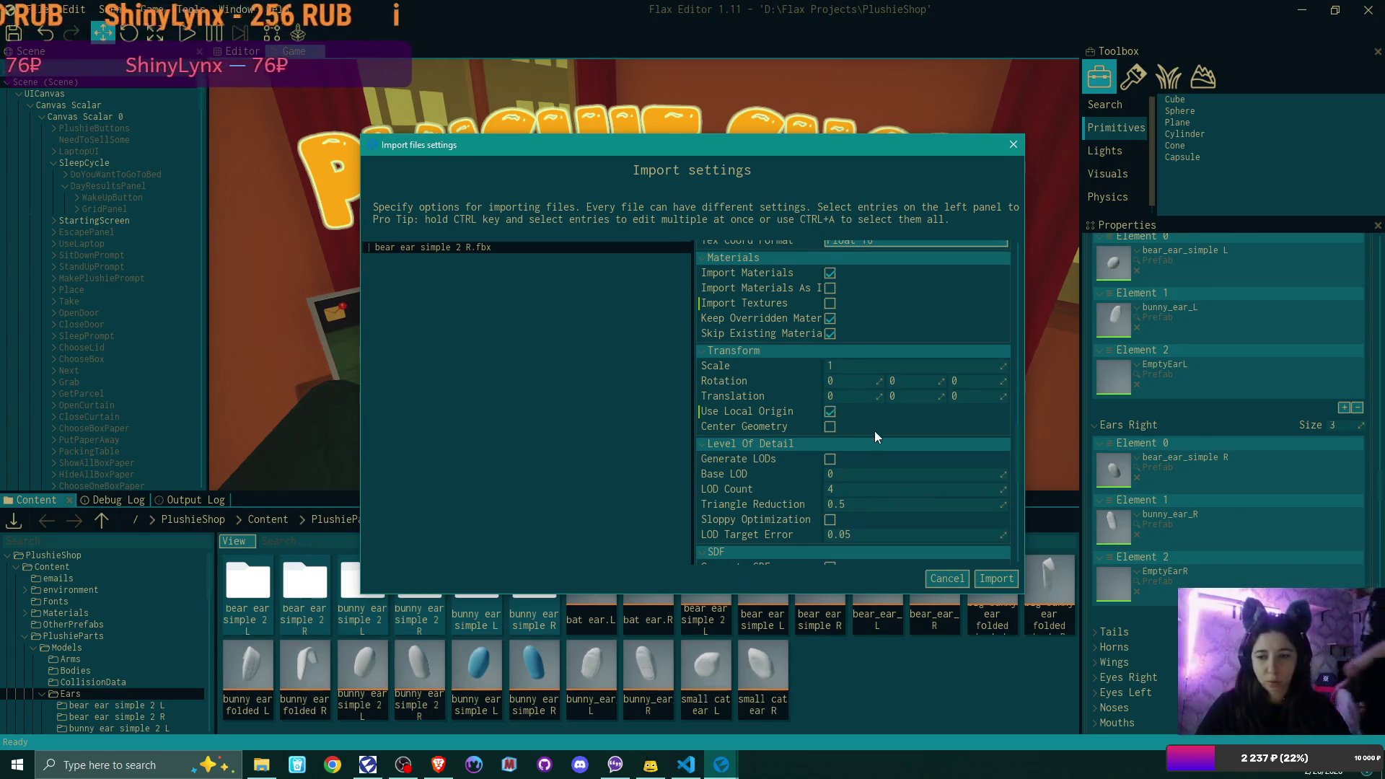
scroll(909, 484, "down", 3)
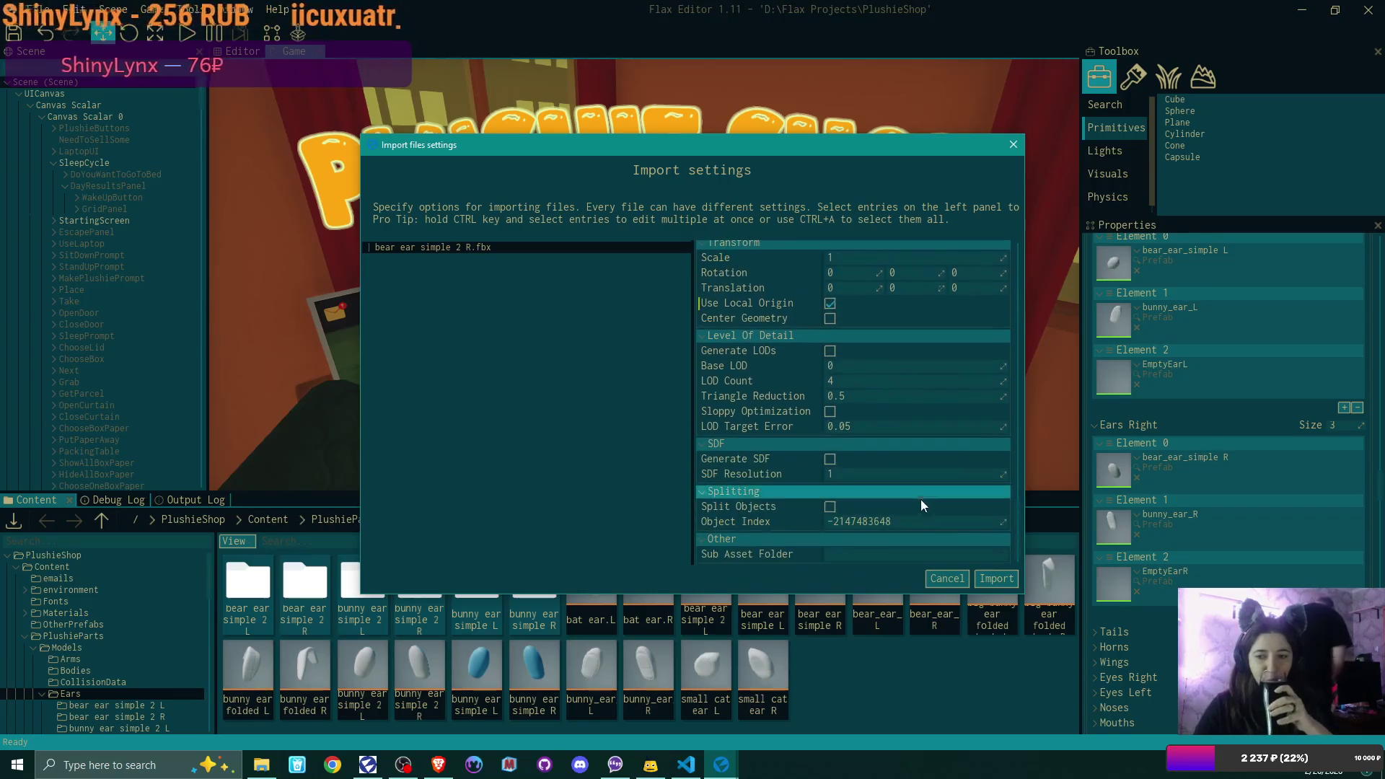
left_click(996, 578)
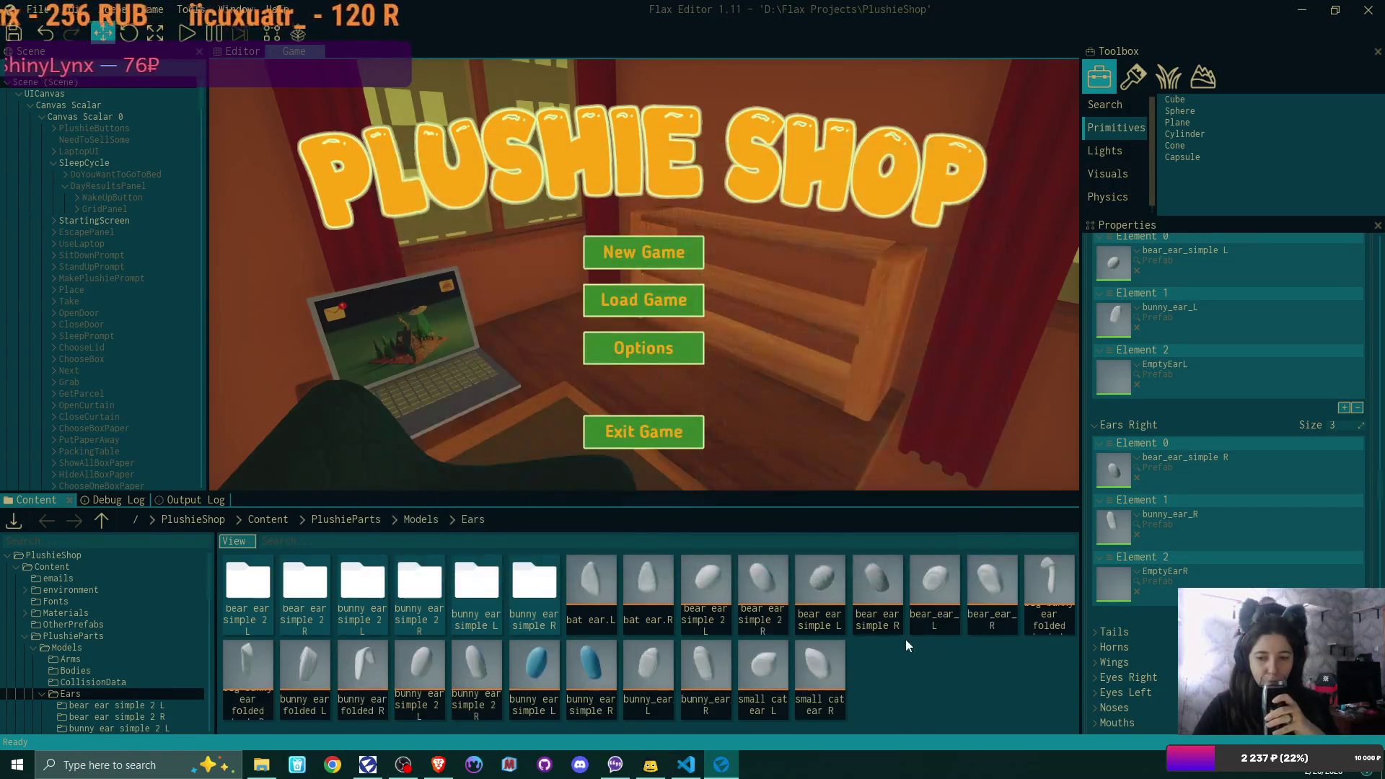
- Open the imported ear model and confirm its materials include body fuzzy and belly
double_click(768, 587)
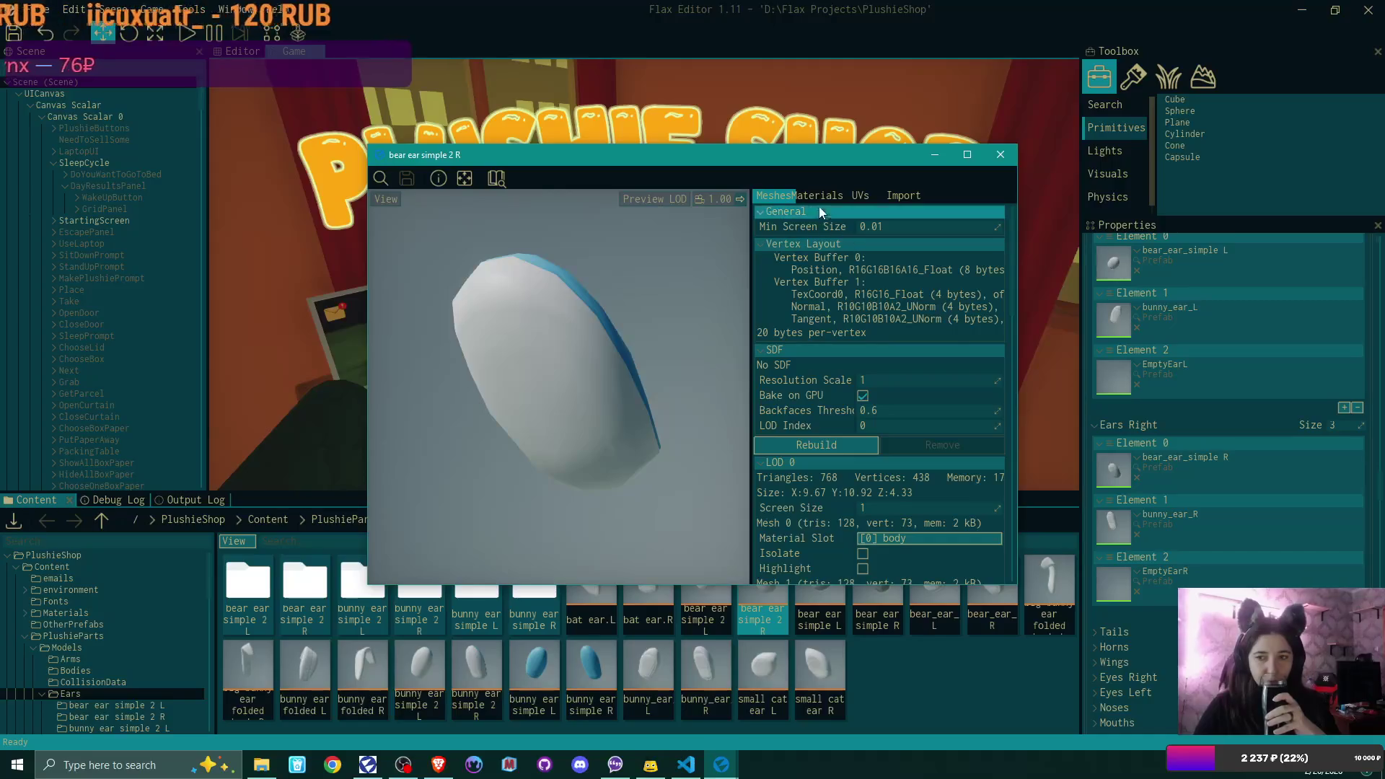
left_click(818, 198)
scroll(951, 405, "down", 4)
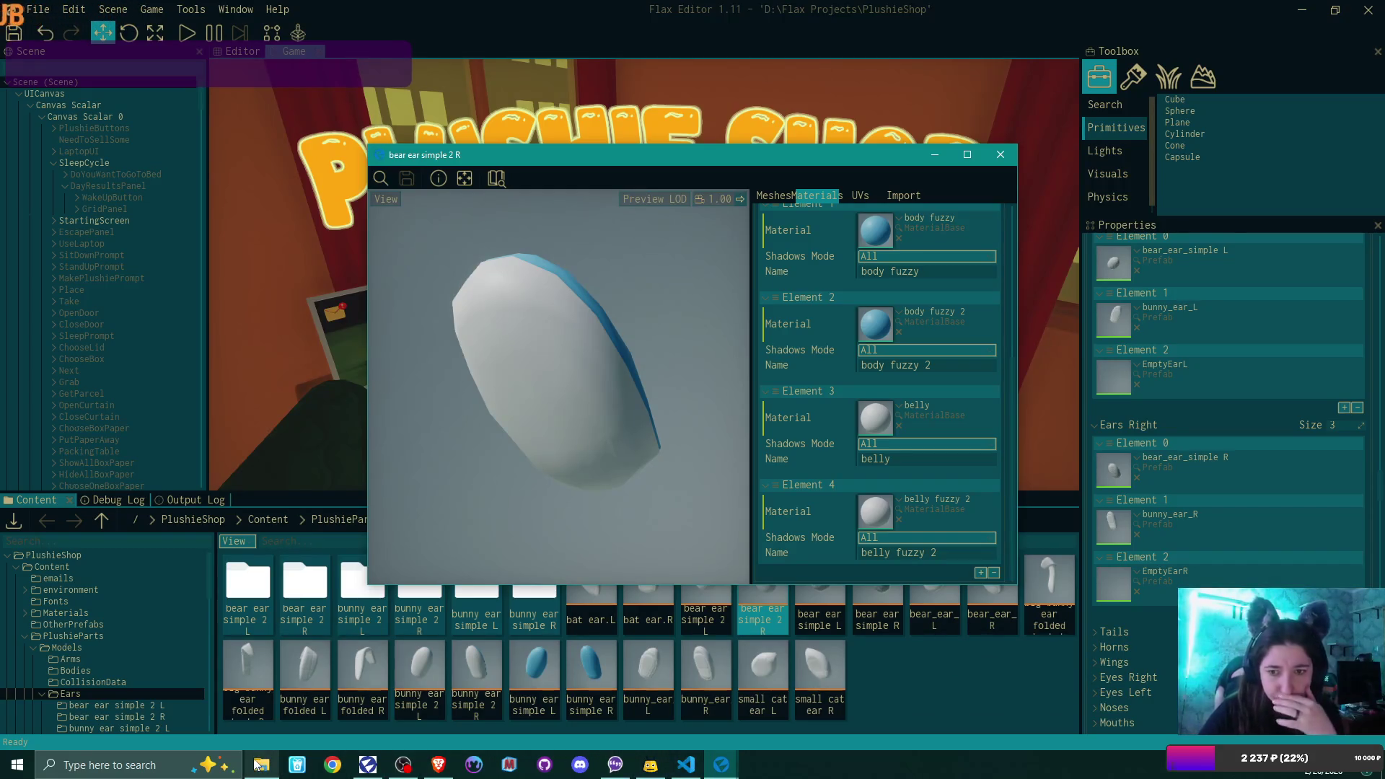
left_click(18, 764)
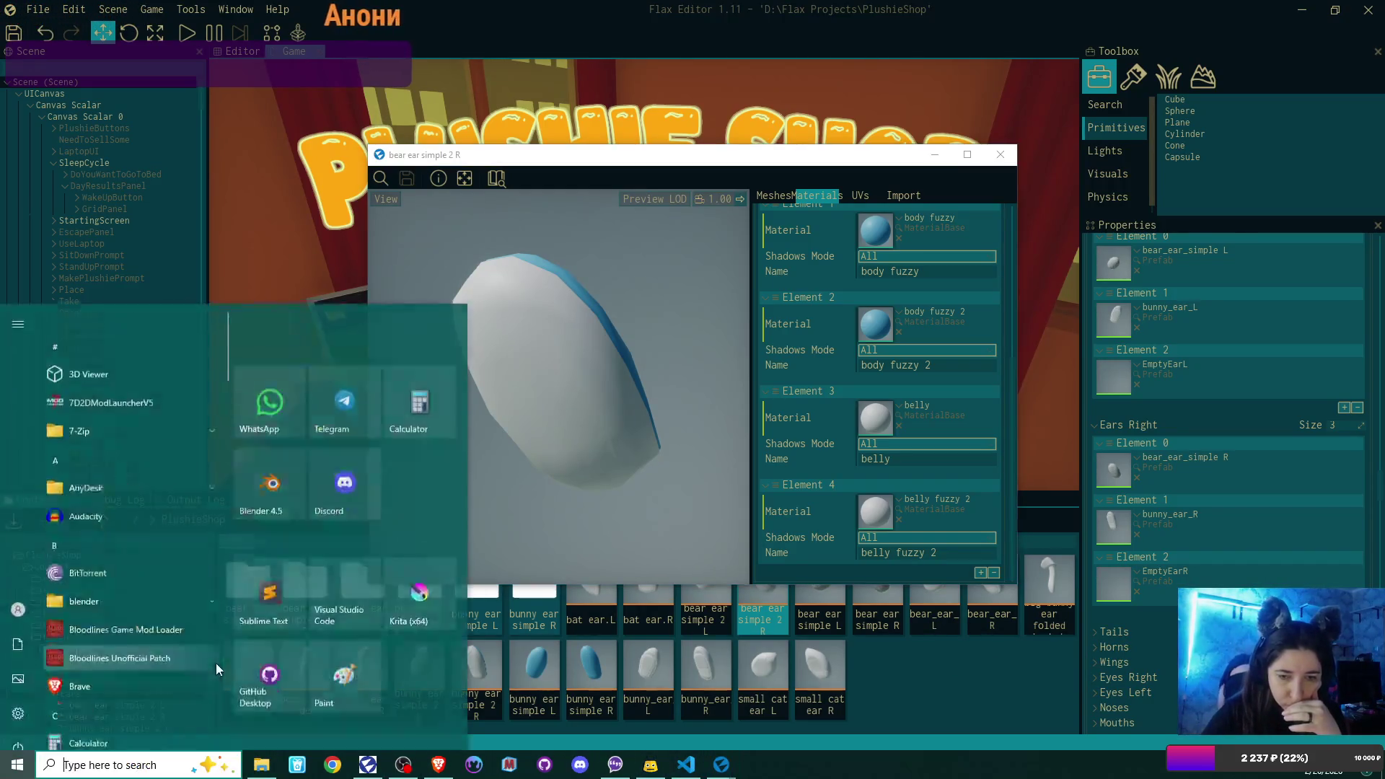
- Open plushie.blend in Blender 4.5, hide both bunny ears and show bear ear simple 2.R
left_click(292, 436)
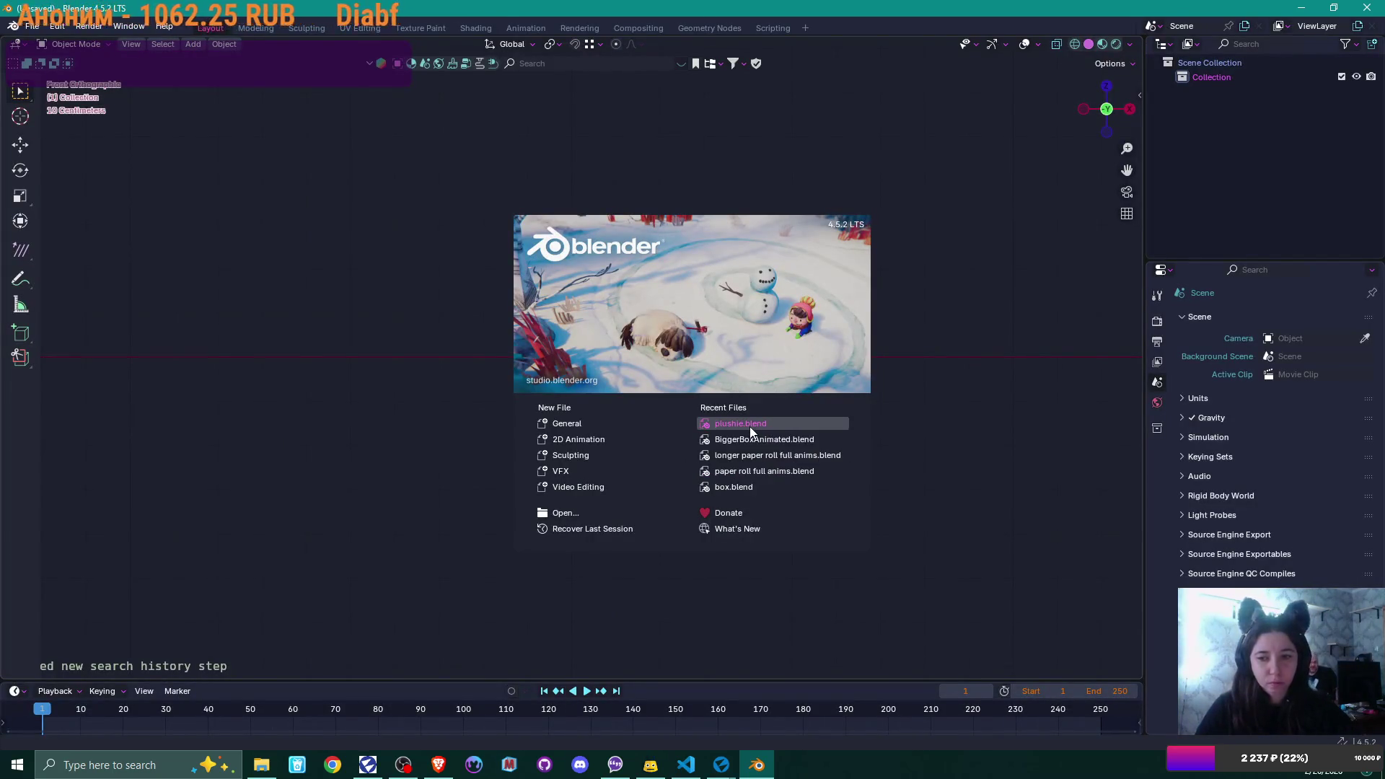
left_click(749, 425)
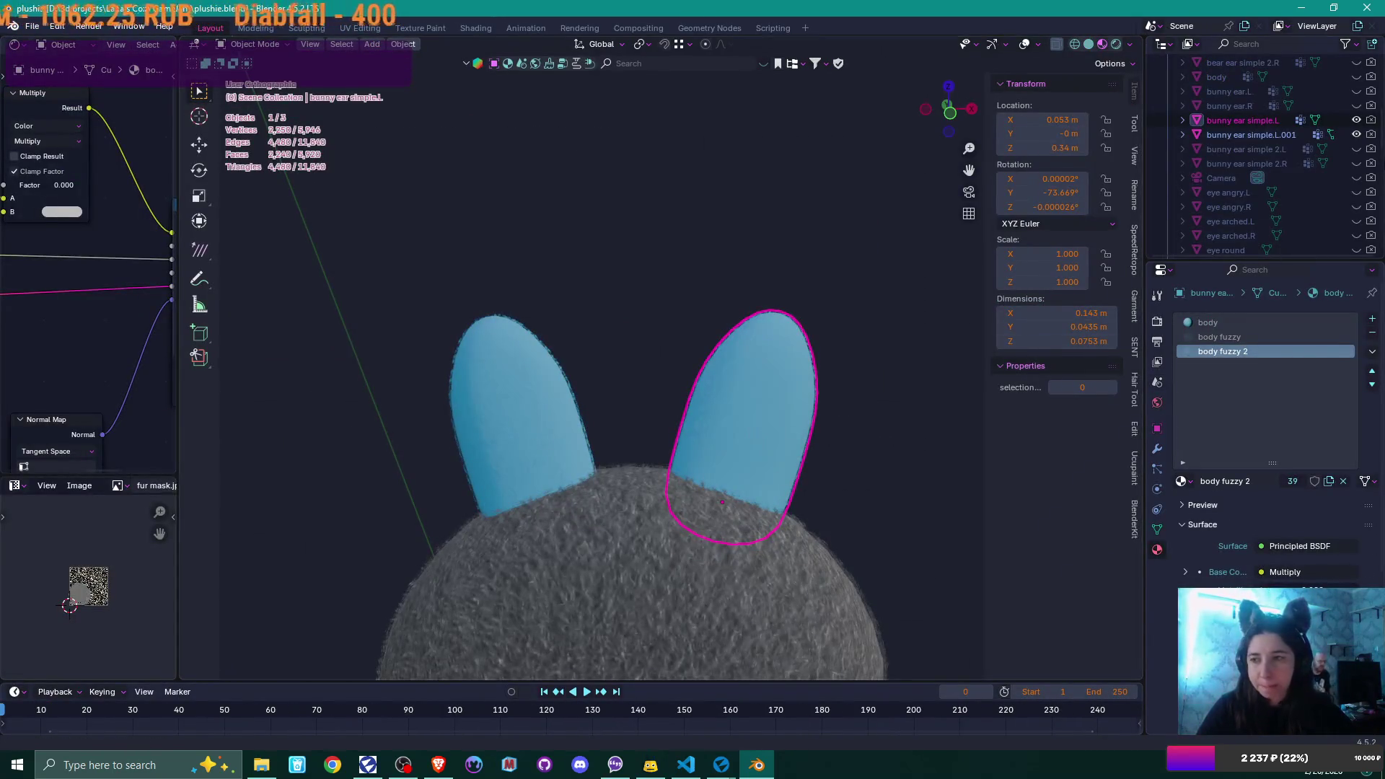
left_click(1355, 119)
left_click(1356, 134)
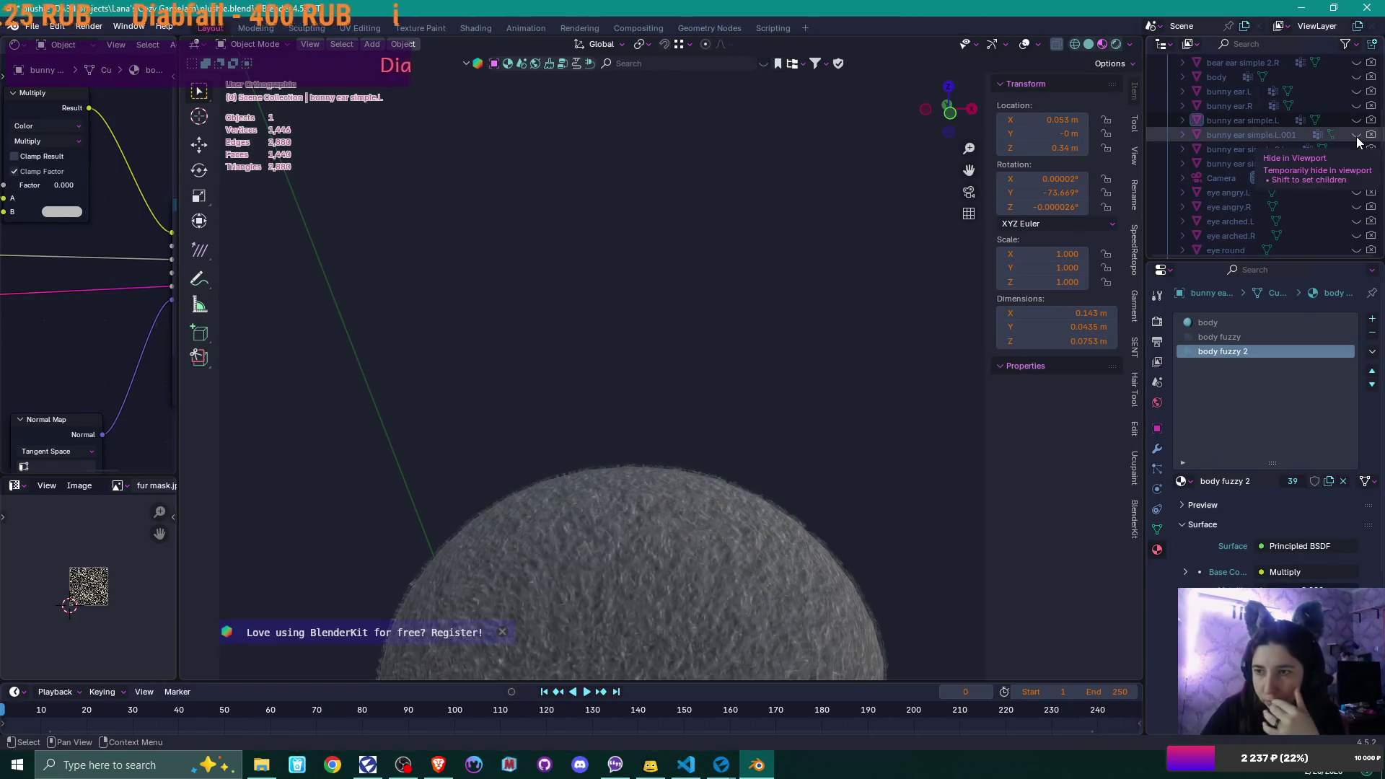
scroll(1355, 153, "up", 4)
scroll(1350, 175, "up", 2)
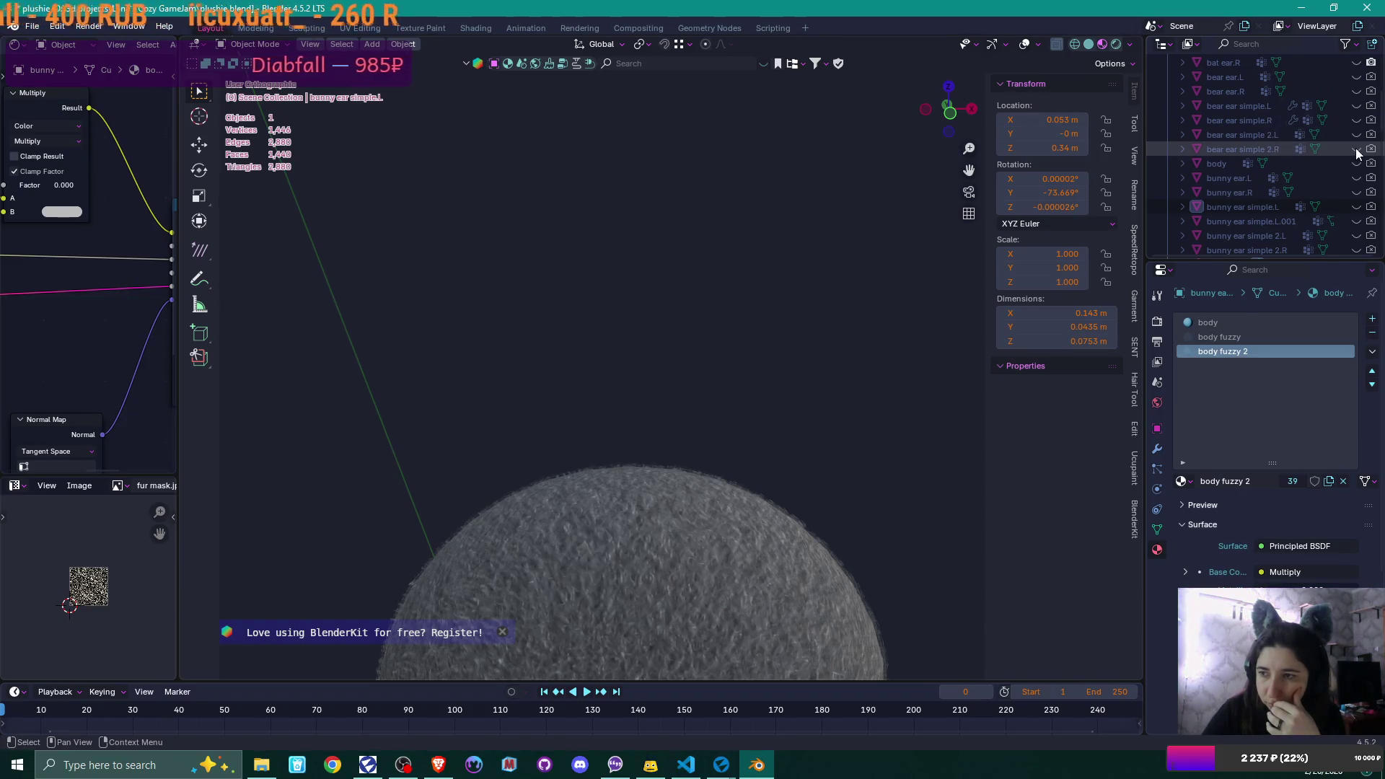
left_click(1356, 149)
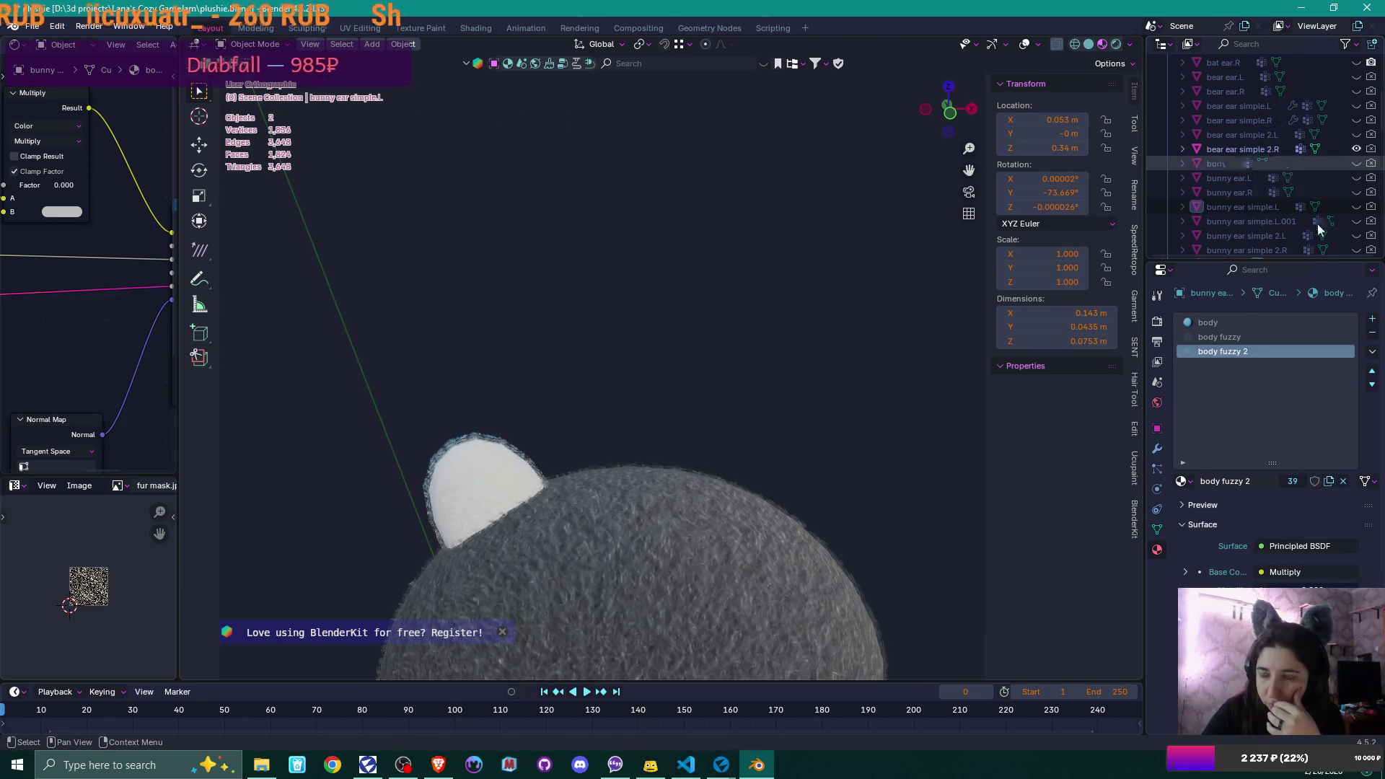
- Make bear ear simple 2.R the active object, comparing its materials against Flax Editor
mouse_move(722, 764)
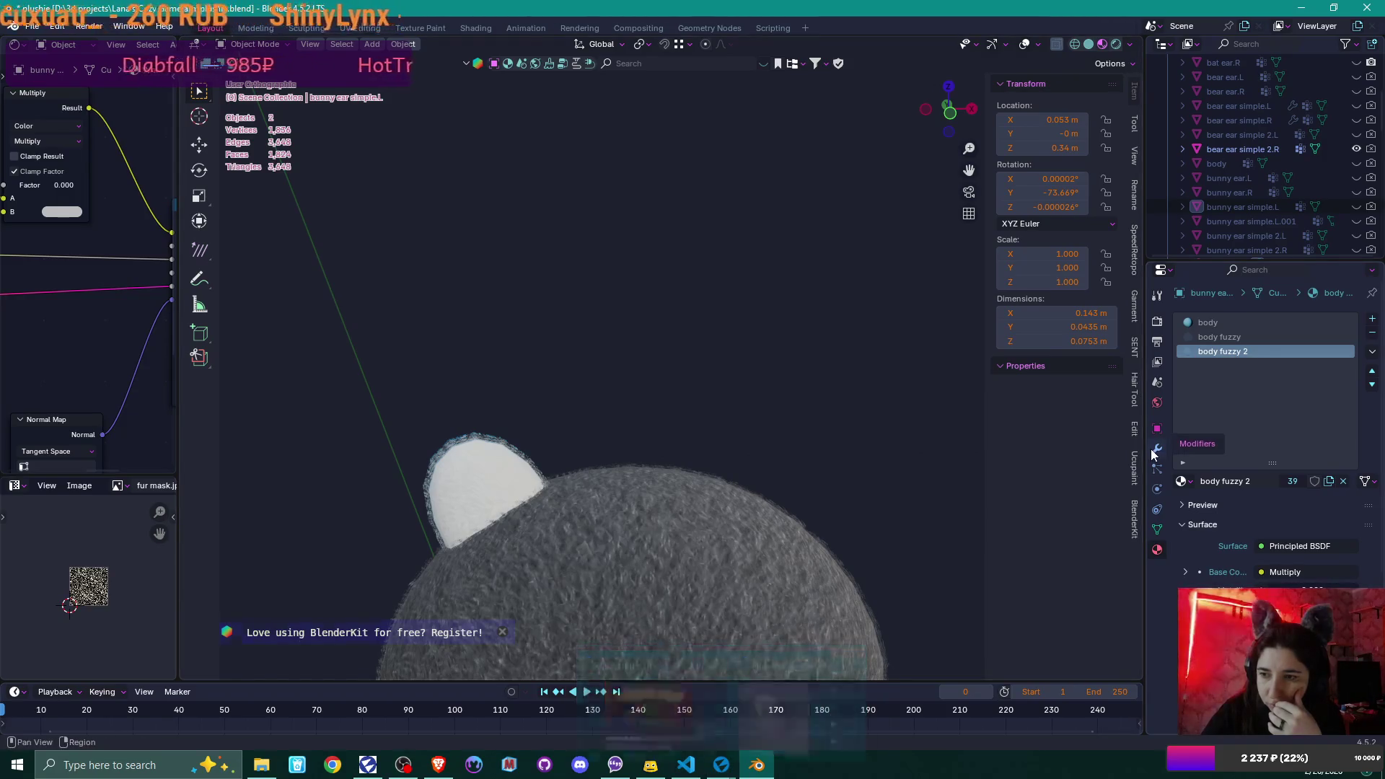
left_click(1242, 150)
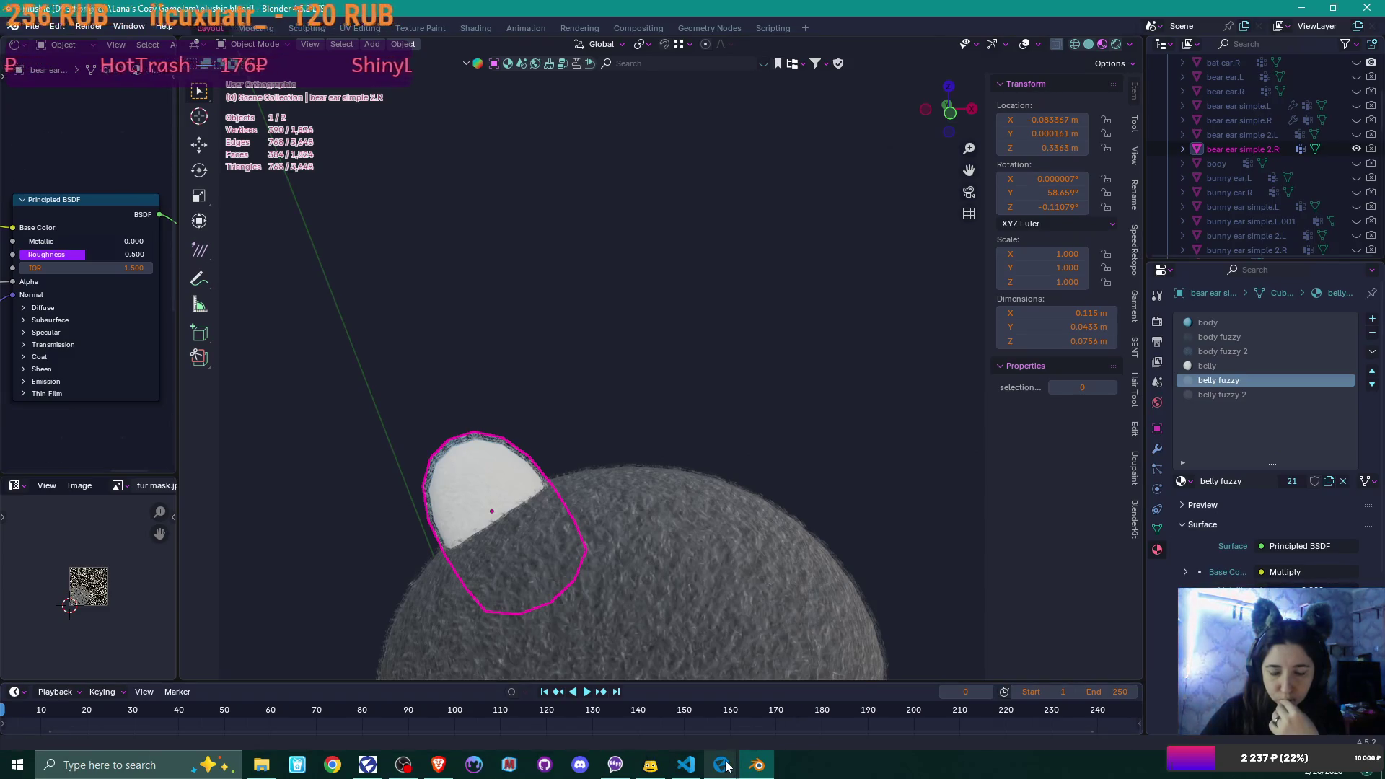
mouse_move(724, 766)
left_click(775, 703)
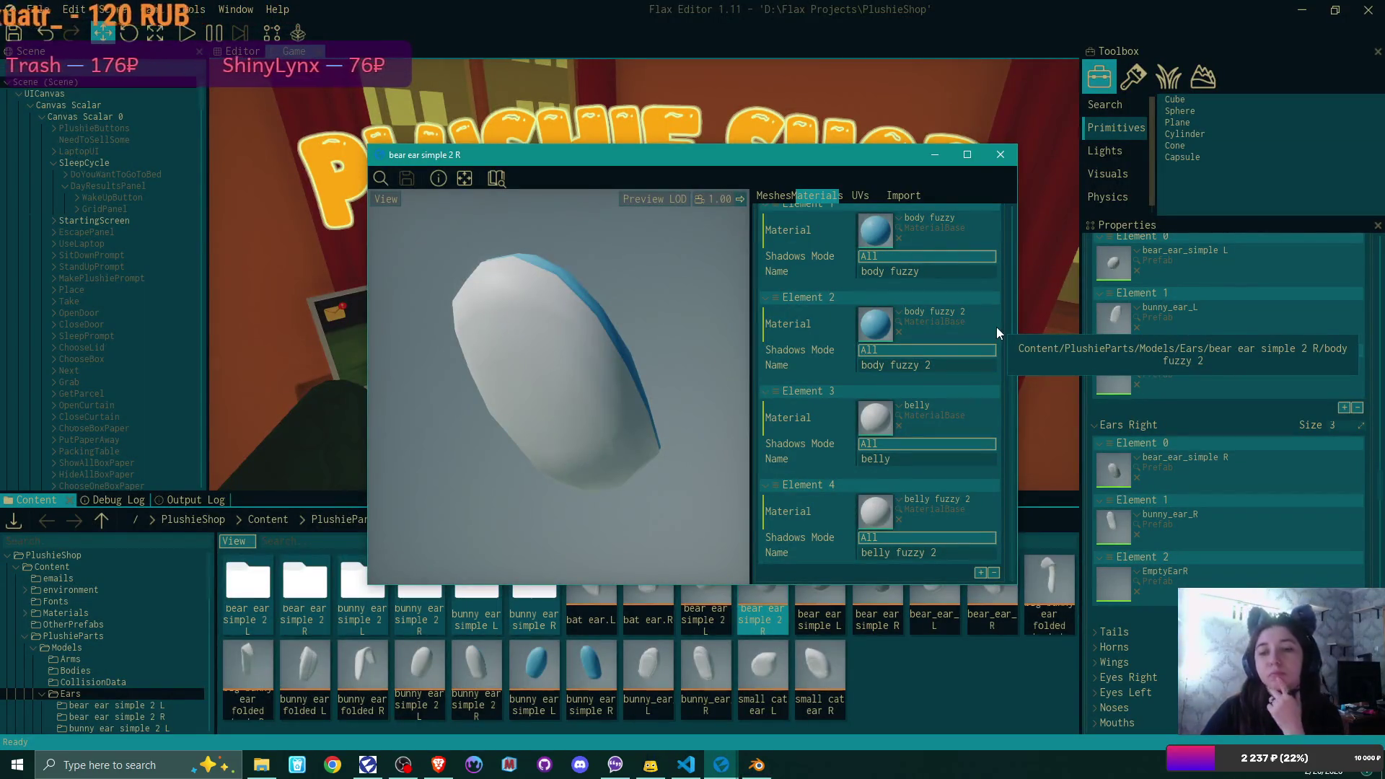
left_click(719, 764)
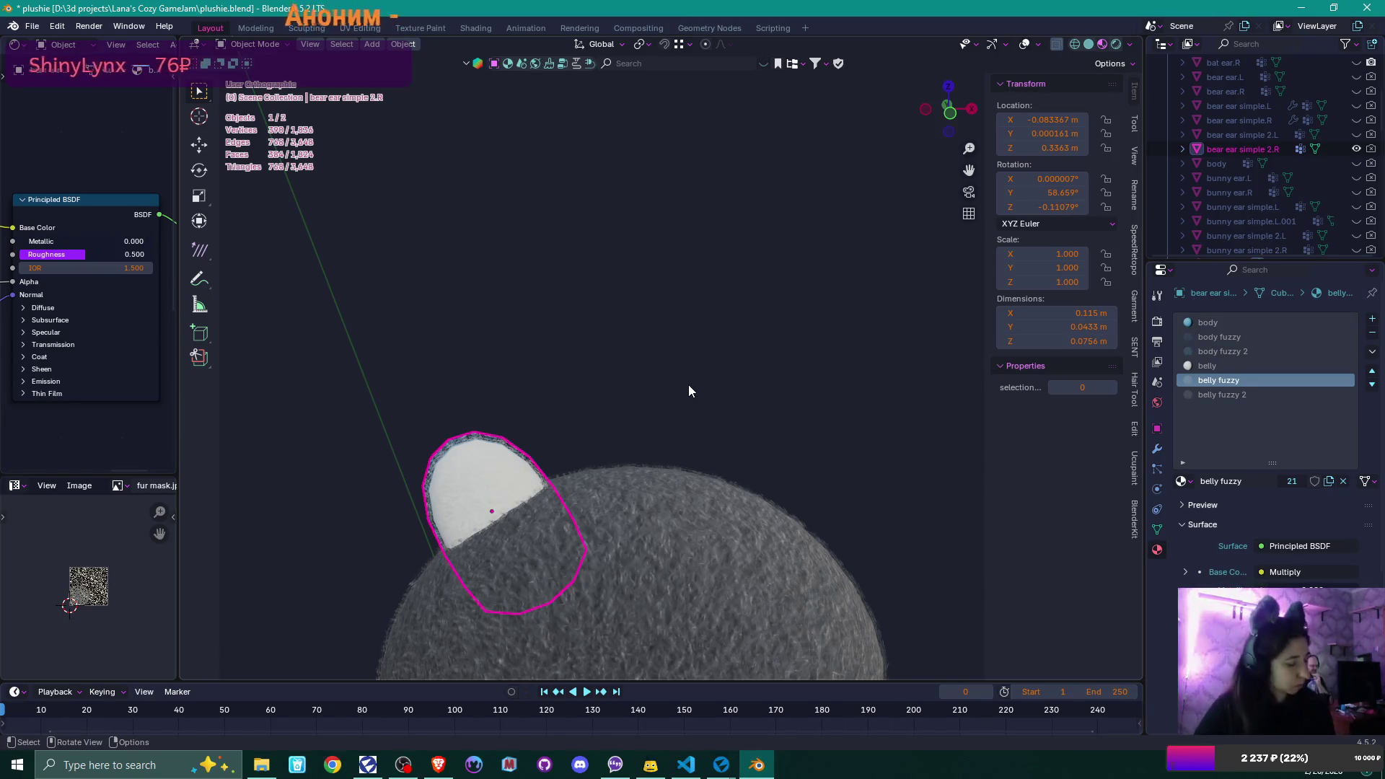
- Enter Edit Mode on the ear mesh and deselect all its vertices
key("Tab")
mouse_move(639, 361)
middle_mouse_down()
mouse_move(603, 417)
mouse_move(637, 232)
mouse_move(779, 392)
mouse_move(683, 377)
mouse_move(674, 370)
mouse_move(832, 348)
middle_mouse_up()
key("alt+a")
scroll(634, 231, "up", 5)
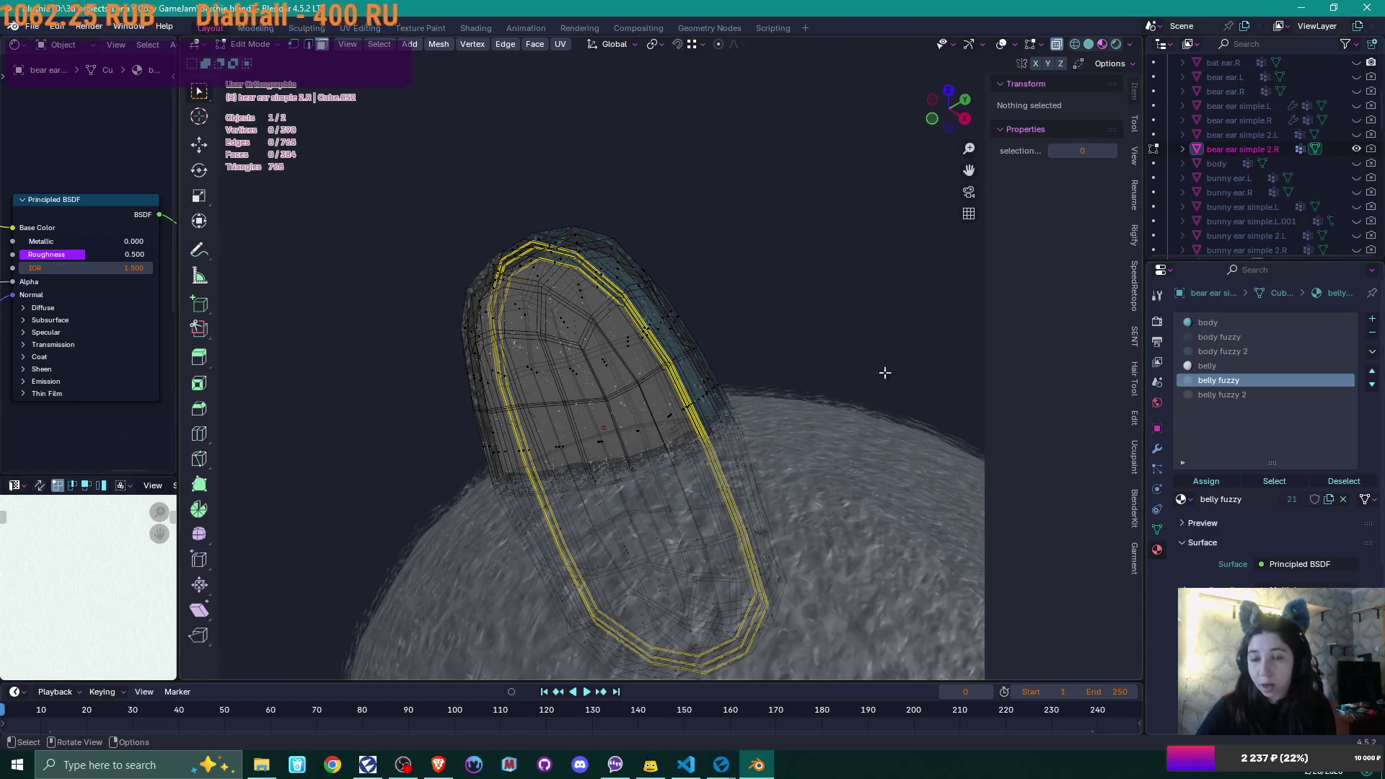
- Check which faces use belly fuzzy 2, then hide the ear's unwanted connected faces
middle_click_drag(786, 338, 850, 339)
left_click(1241, 395)
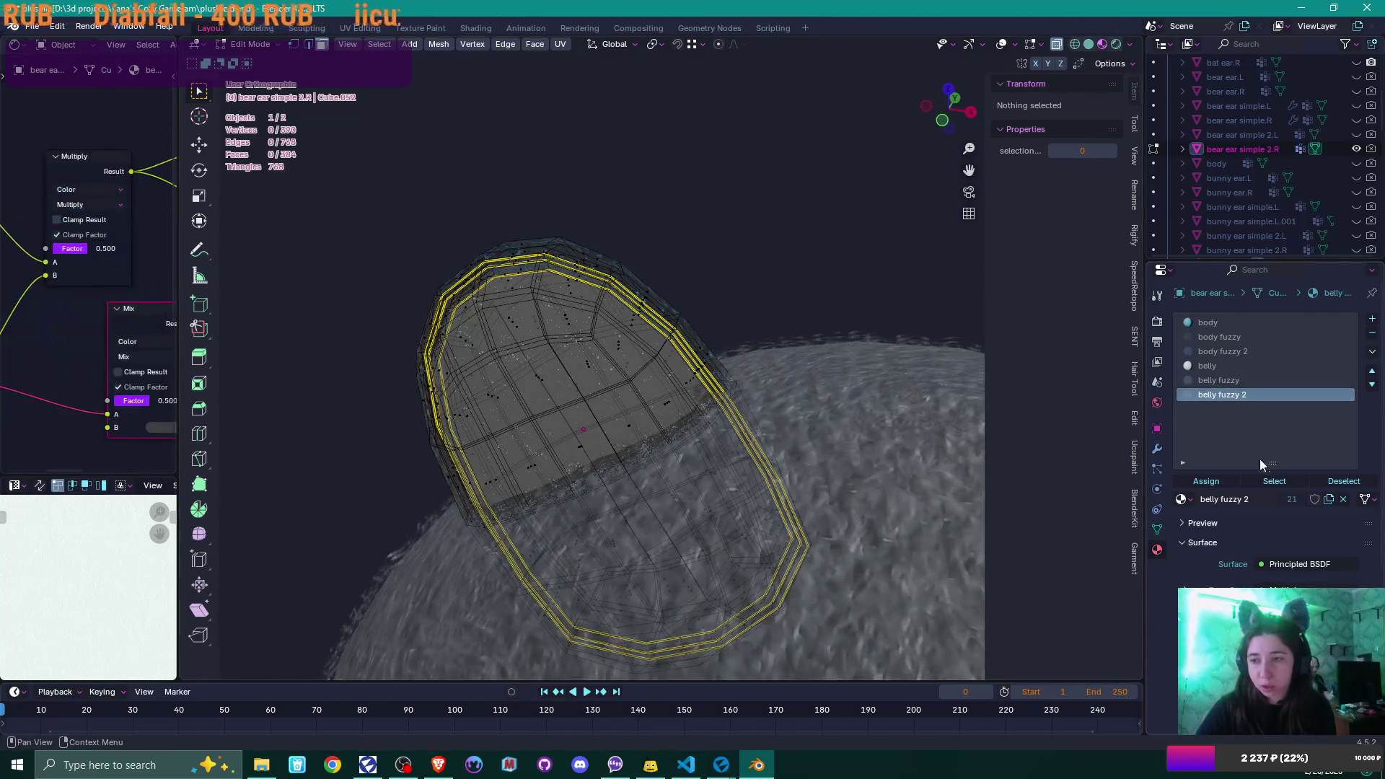
left_click(1274, 481)
middle_click_drag(743, 339, 647, 326)
key("alt+a")
middle_click_drag(754, 297, 855, 321)
double_click(538, 372)
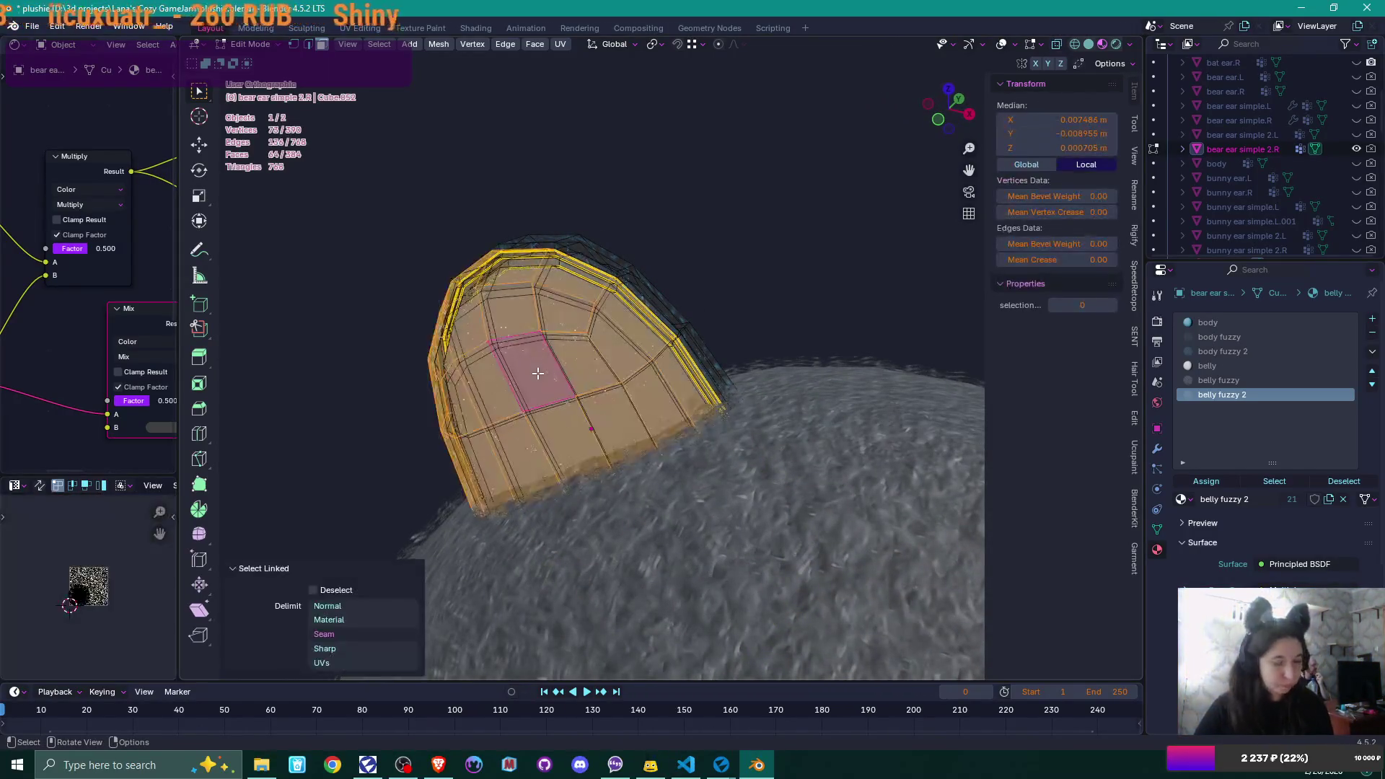
key("h")
mouse_move(571, 359)
middle_mouse_down()
mouse_move(602, 328)
mouse_move(586, 328)
middle_mouse_up()
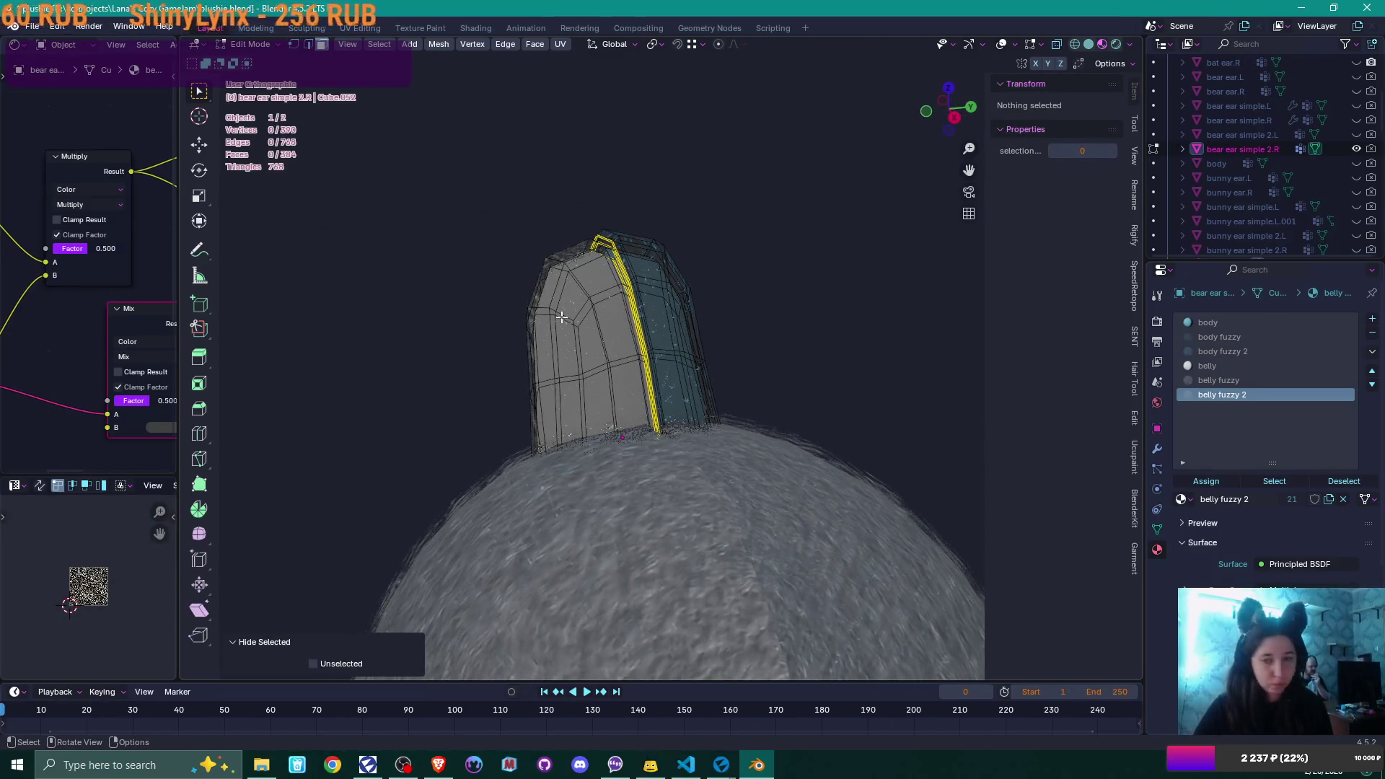
- Assign belly fuzzy to the ear's connected front faces and return to Object Mode
double_click(561, 317)
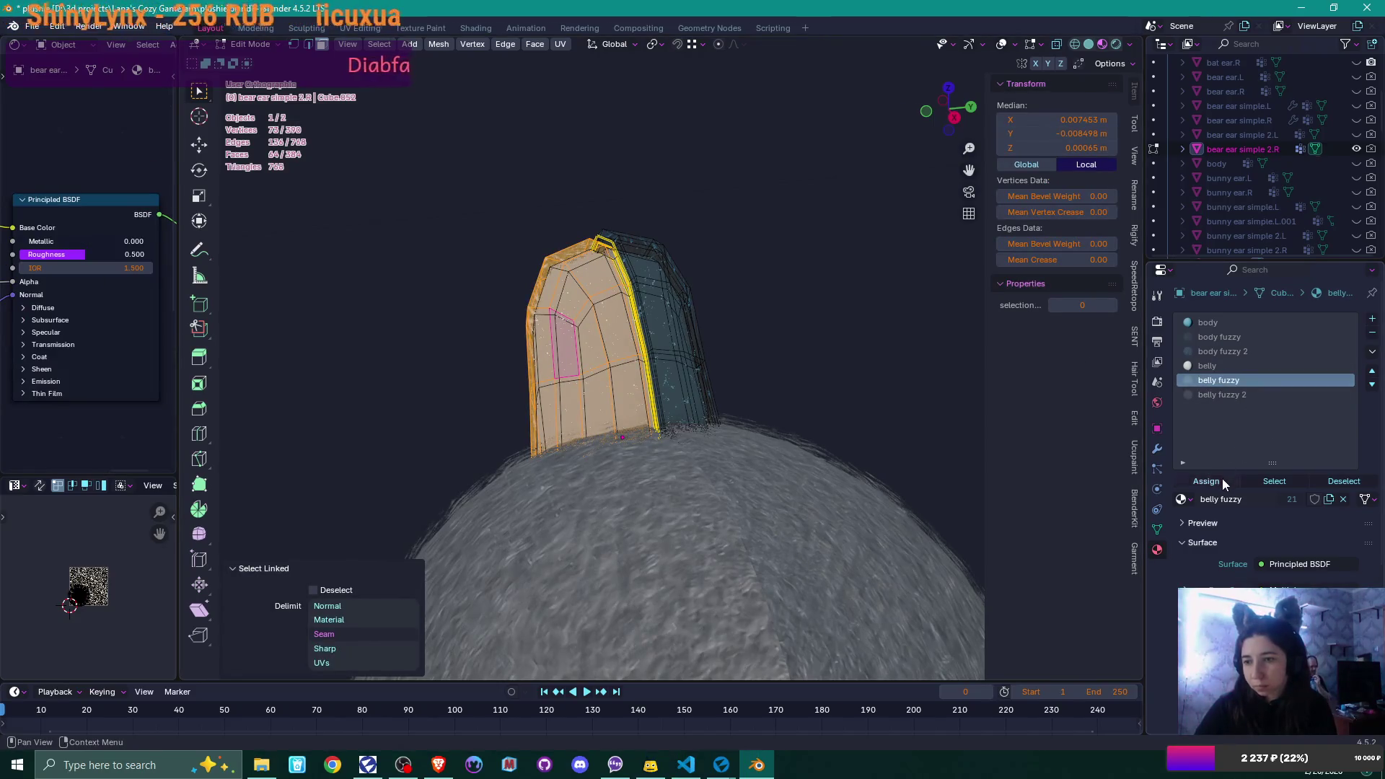
left_click(1222, 481)
left_click(797, 347)
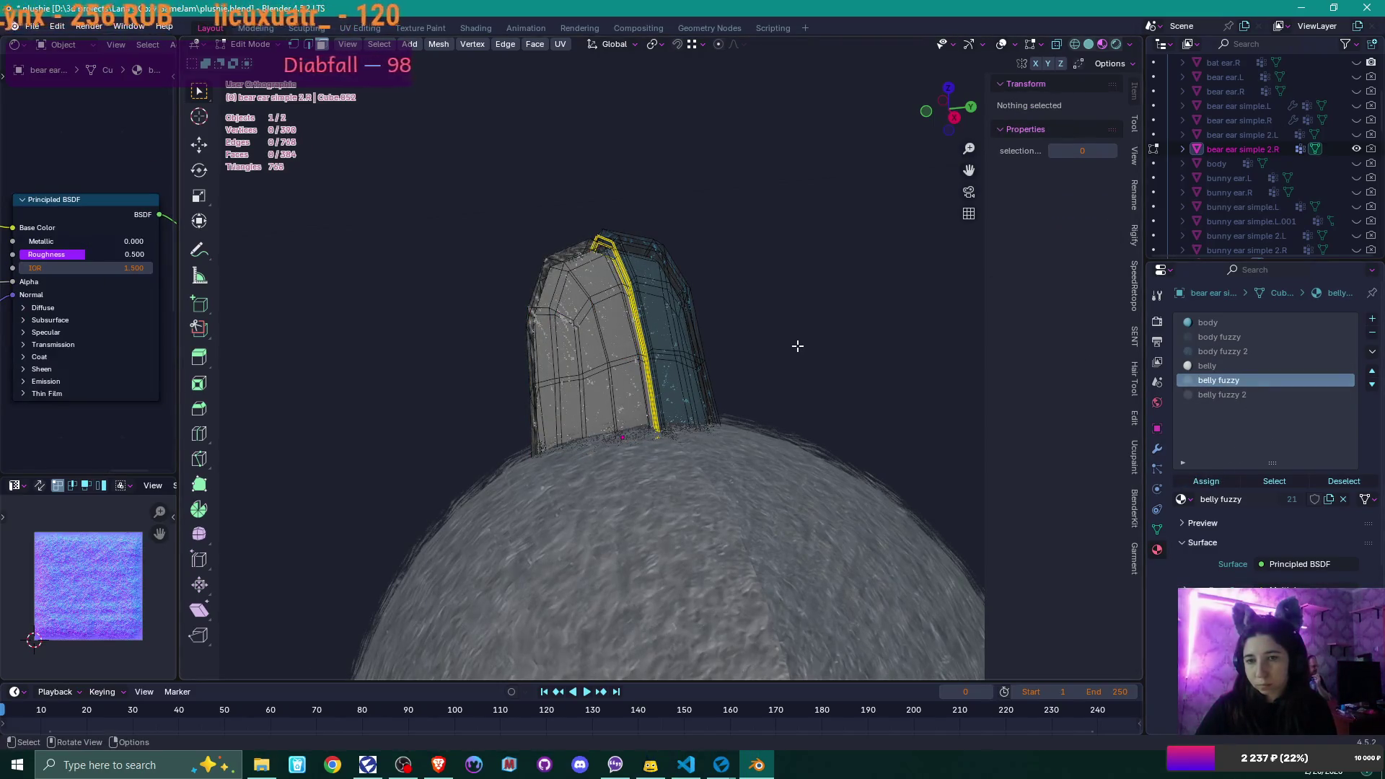
key("Tab")
mouse_move(797, 346)
middle_mouse_down()
mouse_move(882, 424)
mouse_move(820, 392)
middle_mouse_up()
left_click(33, 27)
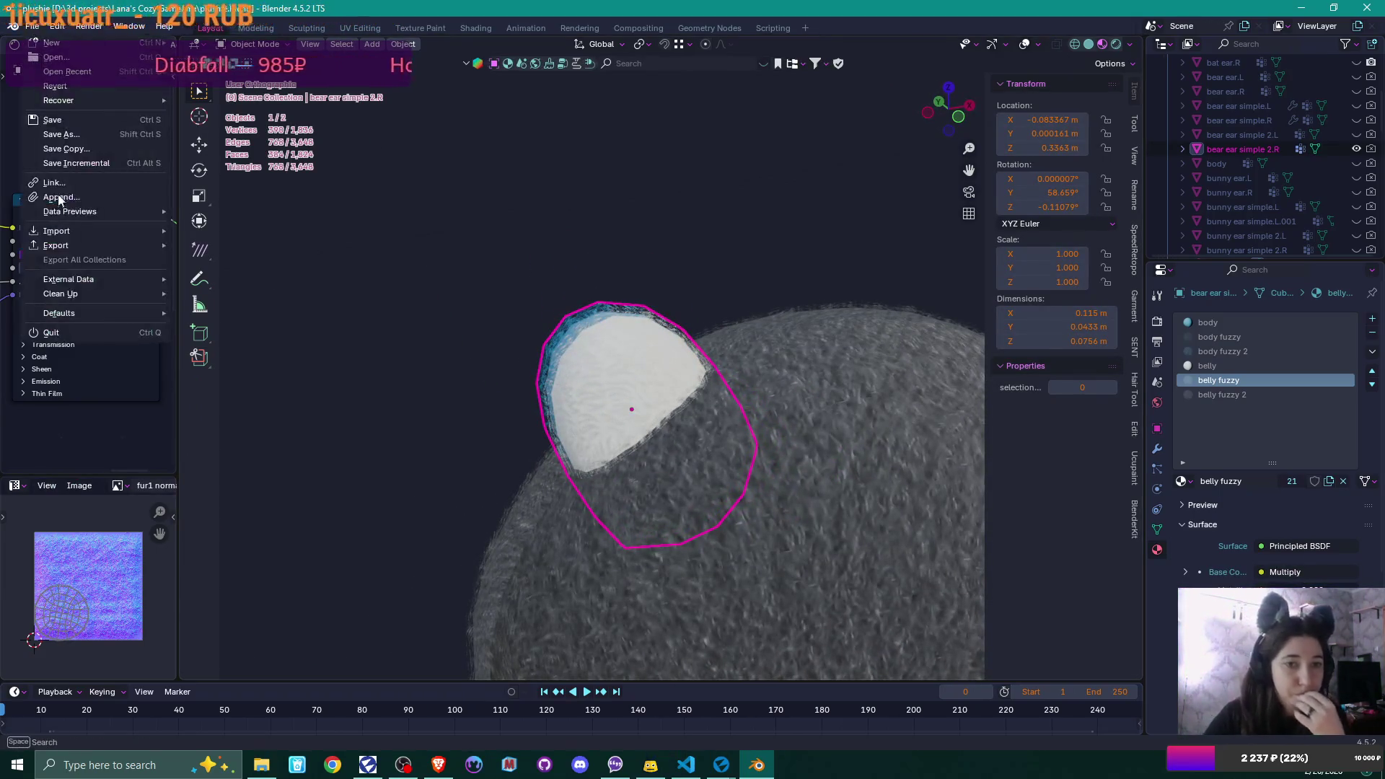
- Start an FBX export and browse to the parts\ears folder
mouse_move(77, 246)
left_click(232, 375)
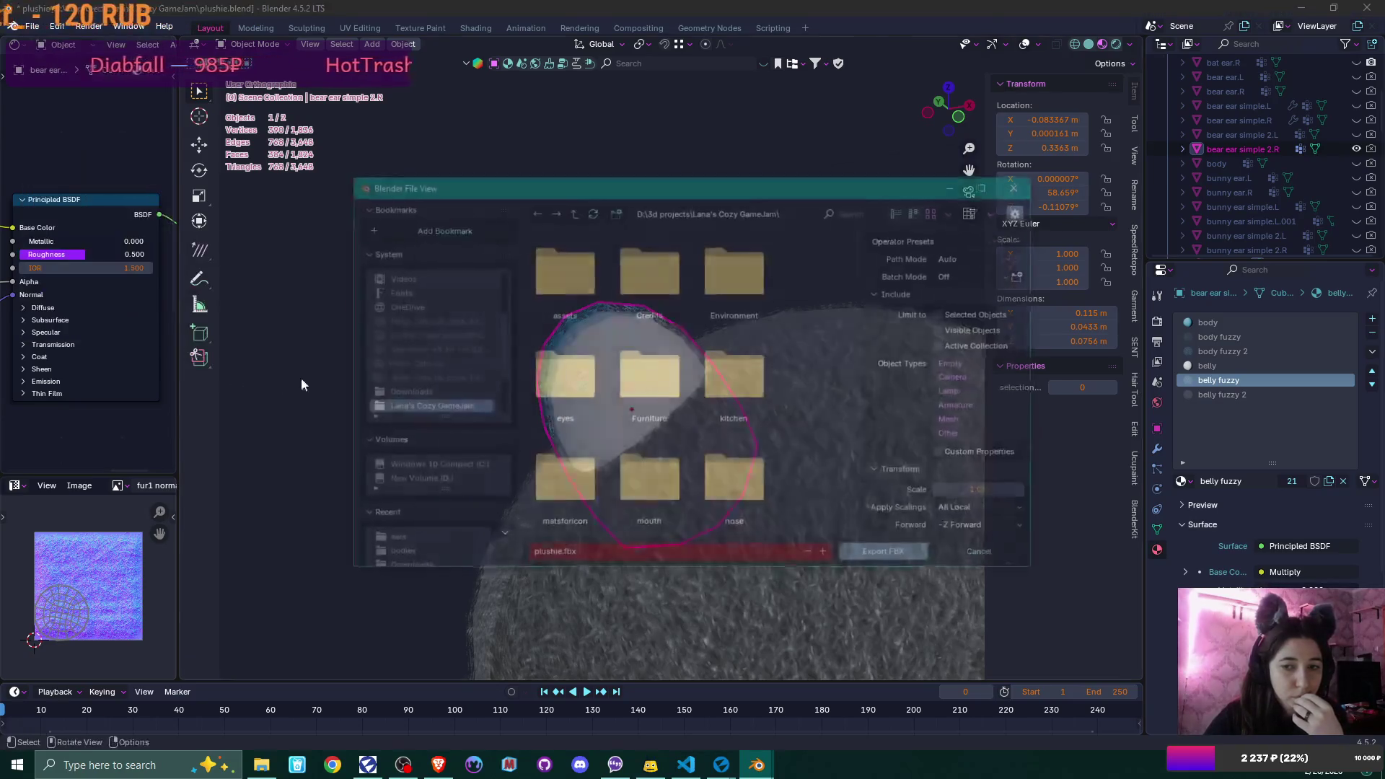
scroll(599, 504, "down", 4)
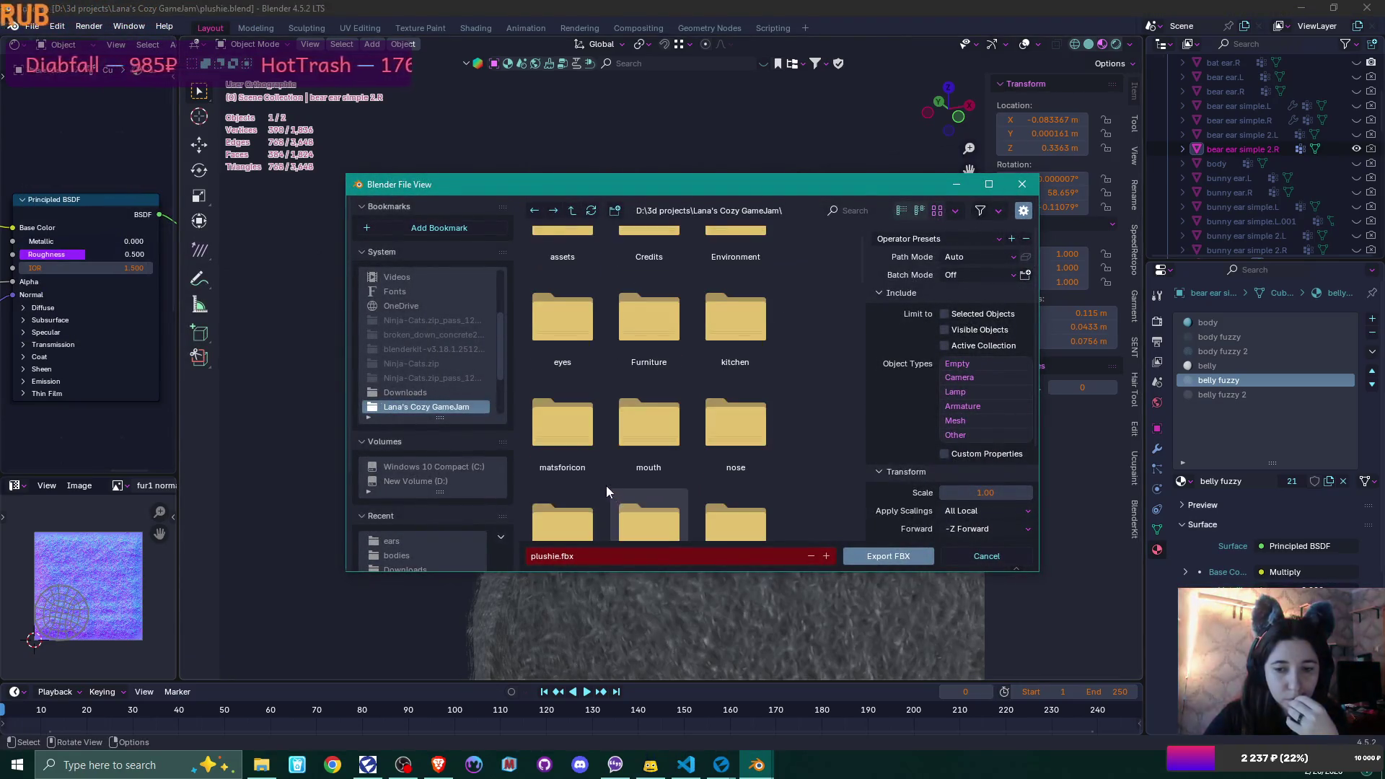
double_click(563, 433)
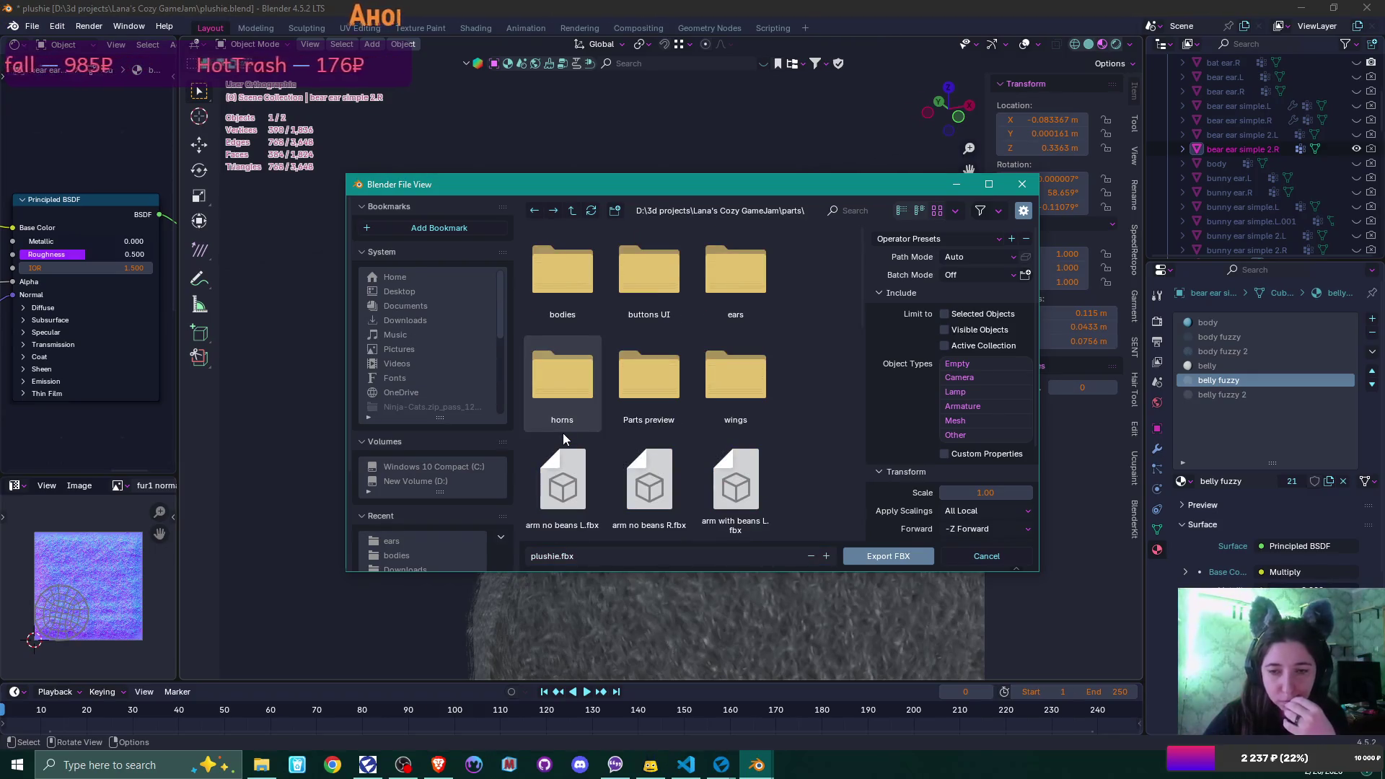
scroll(564, 437, "down", 2)
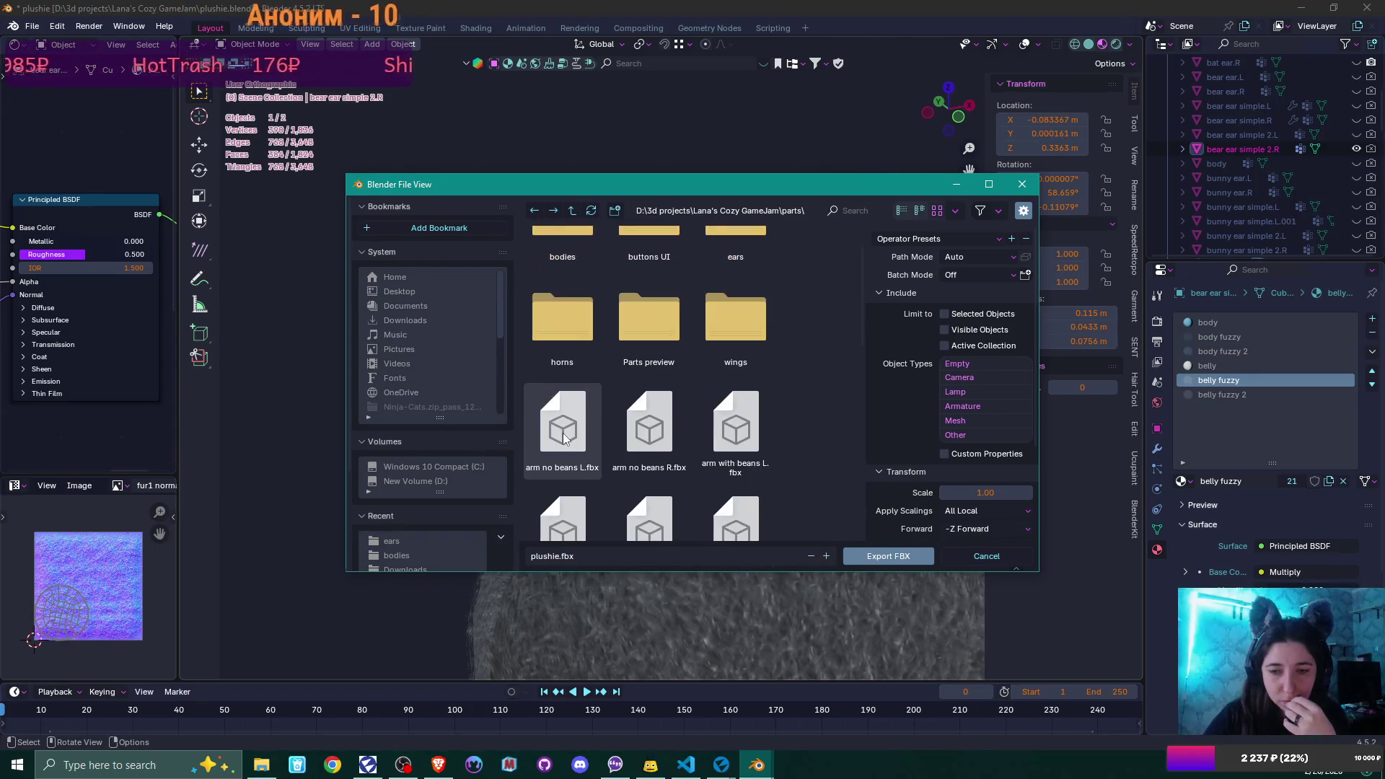
scroll(564, 437, "up", 2)
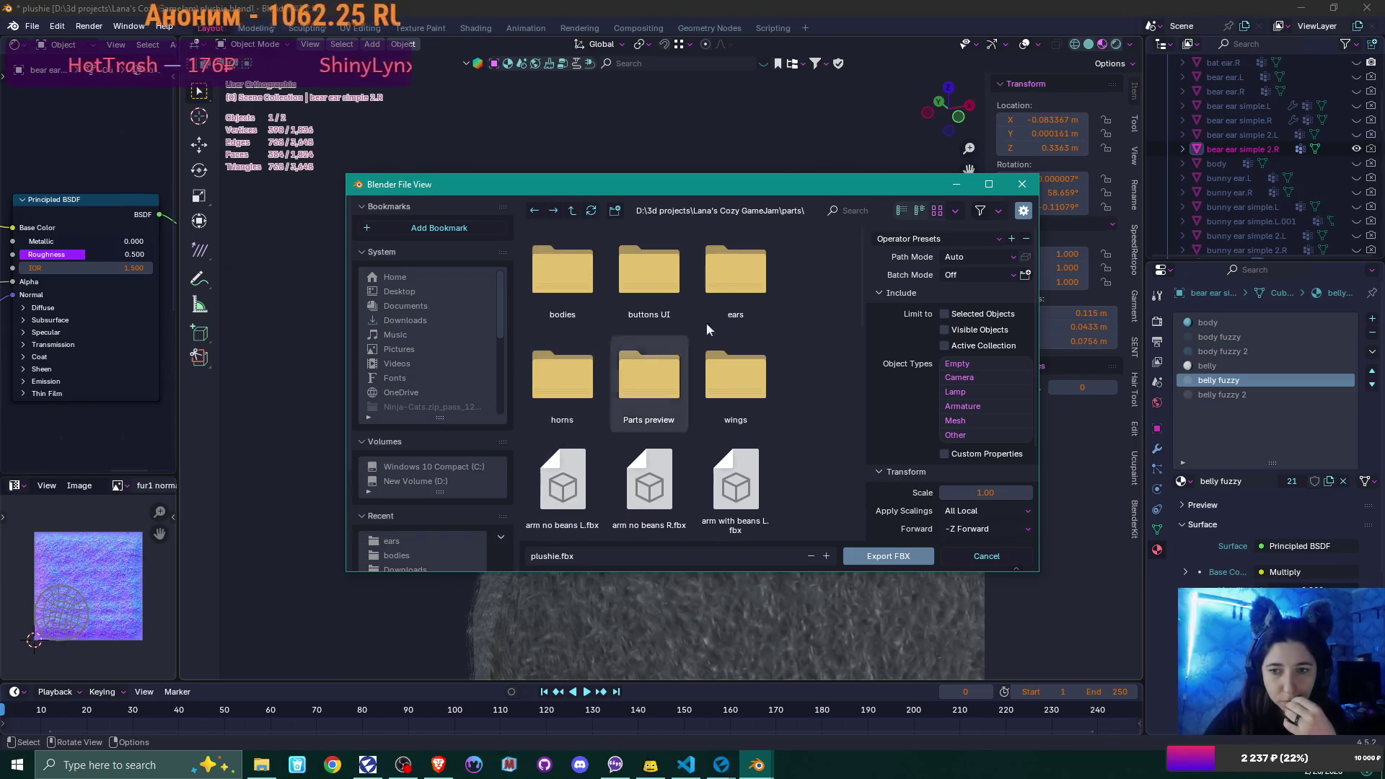
left_click(750, 270)
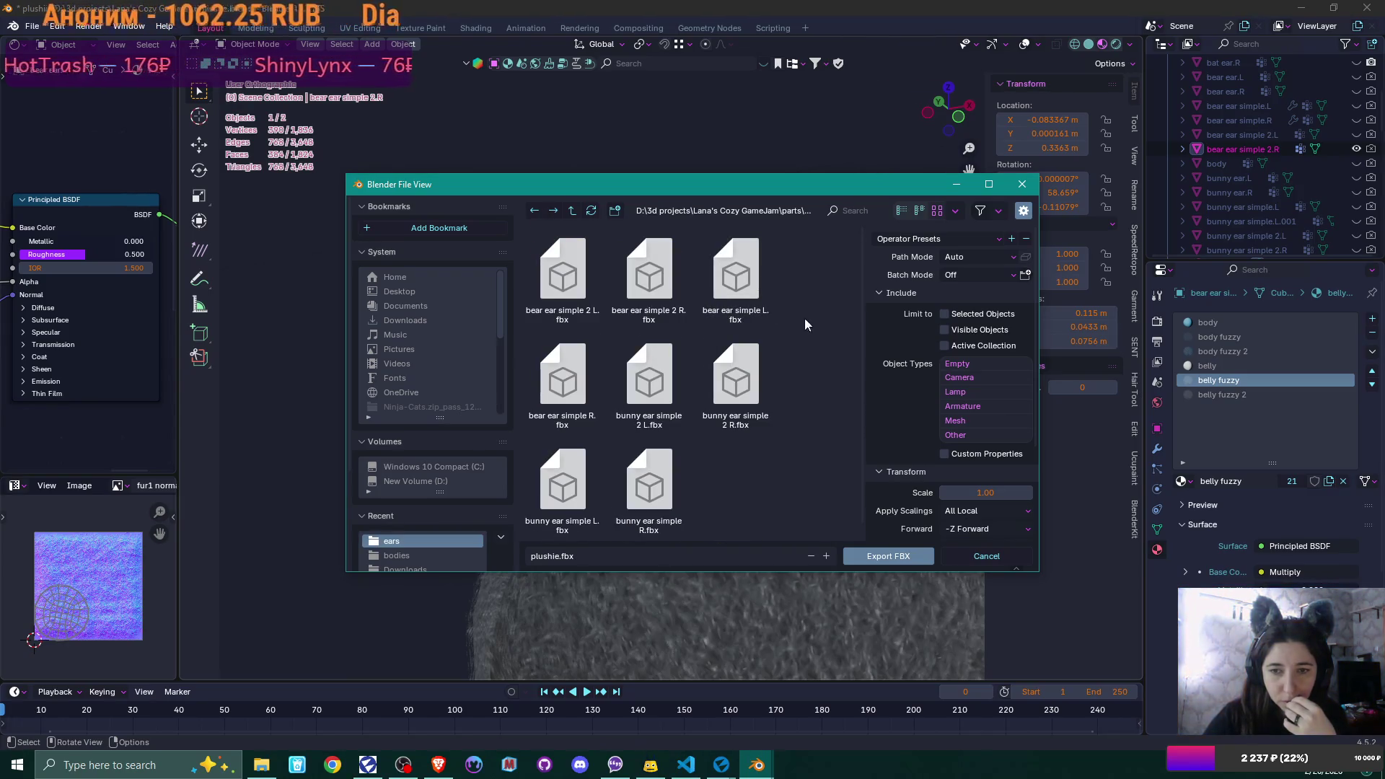
mouse_move(786, 185)
left_mouse_down()
mouse_move(574, 266)
mouse_move(581, 225)
mouse_move(624, 169)
left_mouse_up()
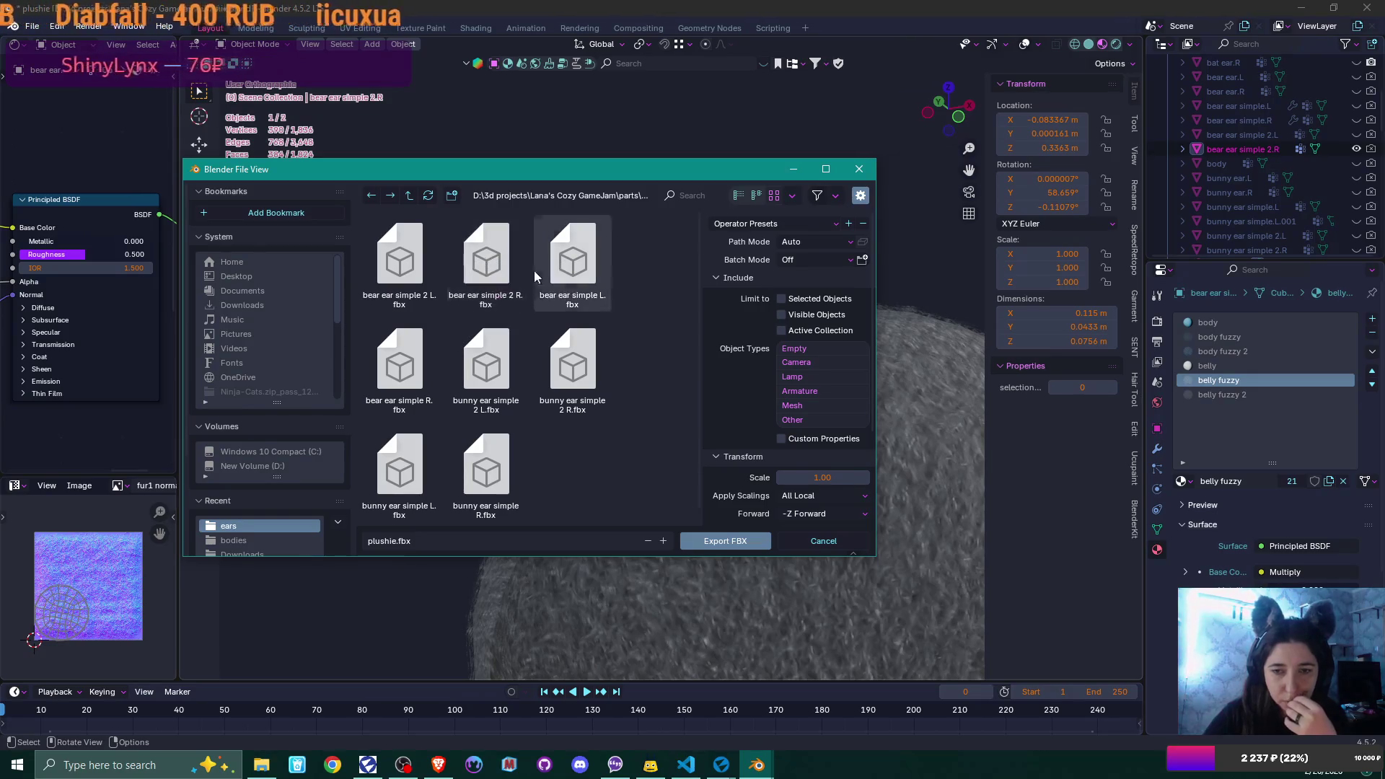
- Export only the selected ear as bear ear simple 2 R.fbx
left_click(486, 260)
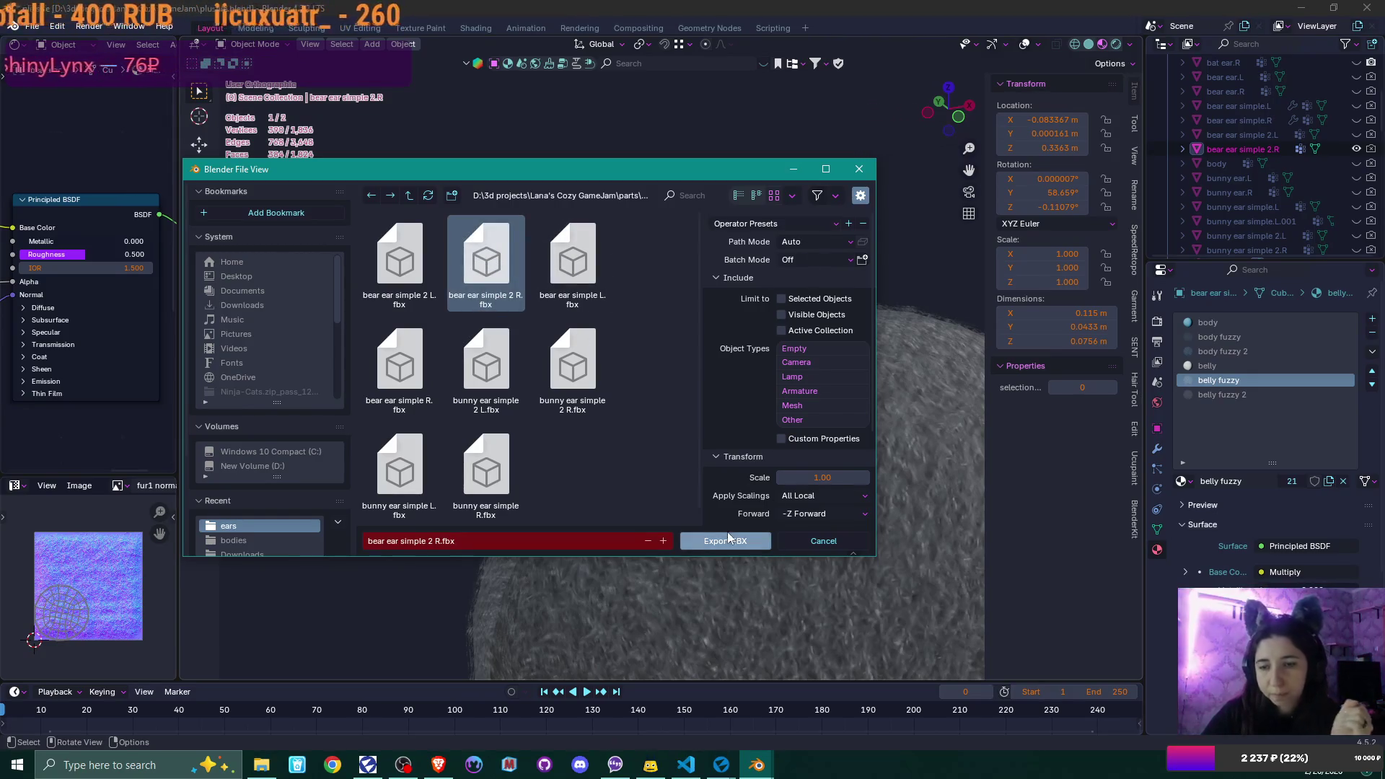
left_click(781, 298)
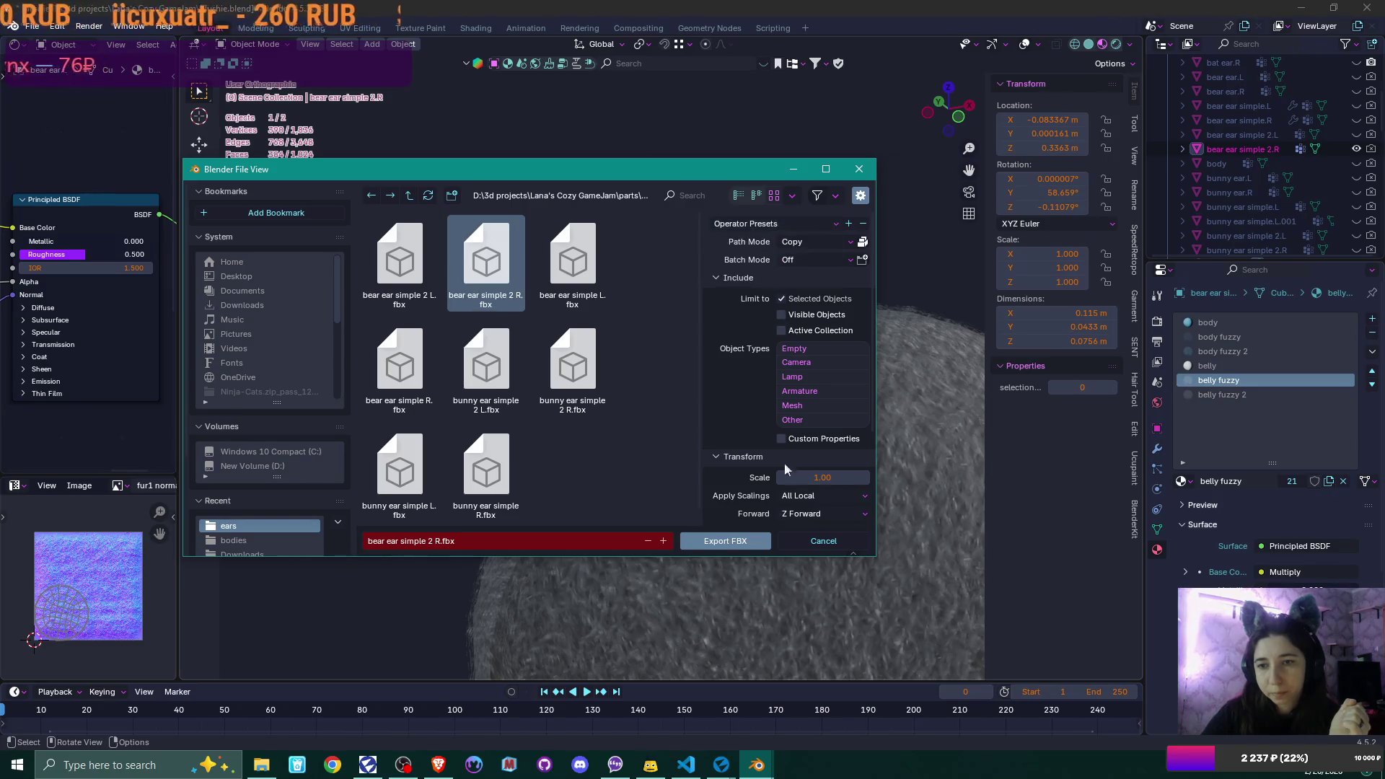
scroll(769, 443, "down", 2)
scroll(769, 444, "down", 2)
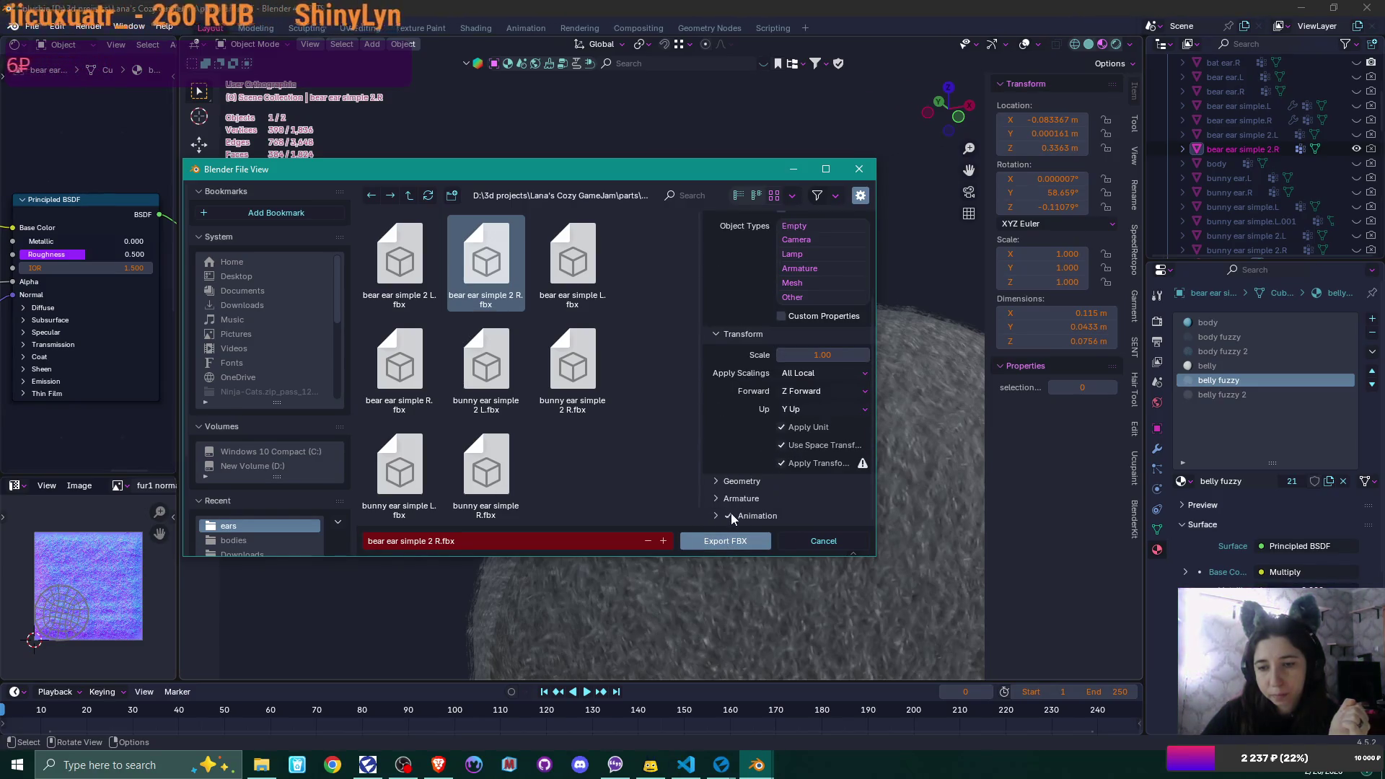
left_click(725, 541)
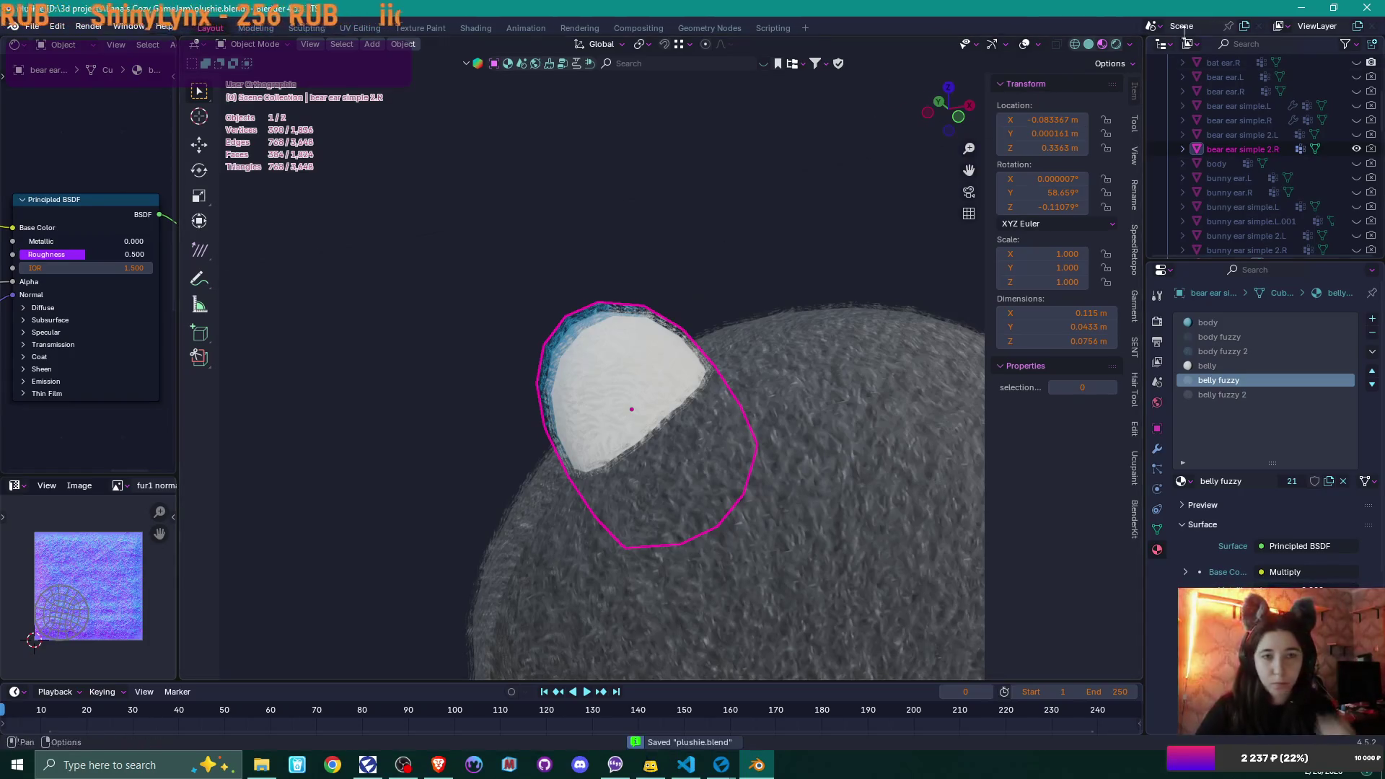
key("alt+Tab")
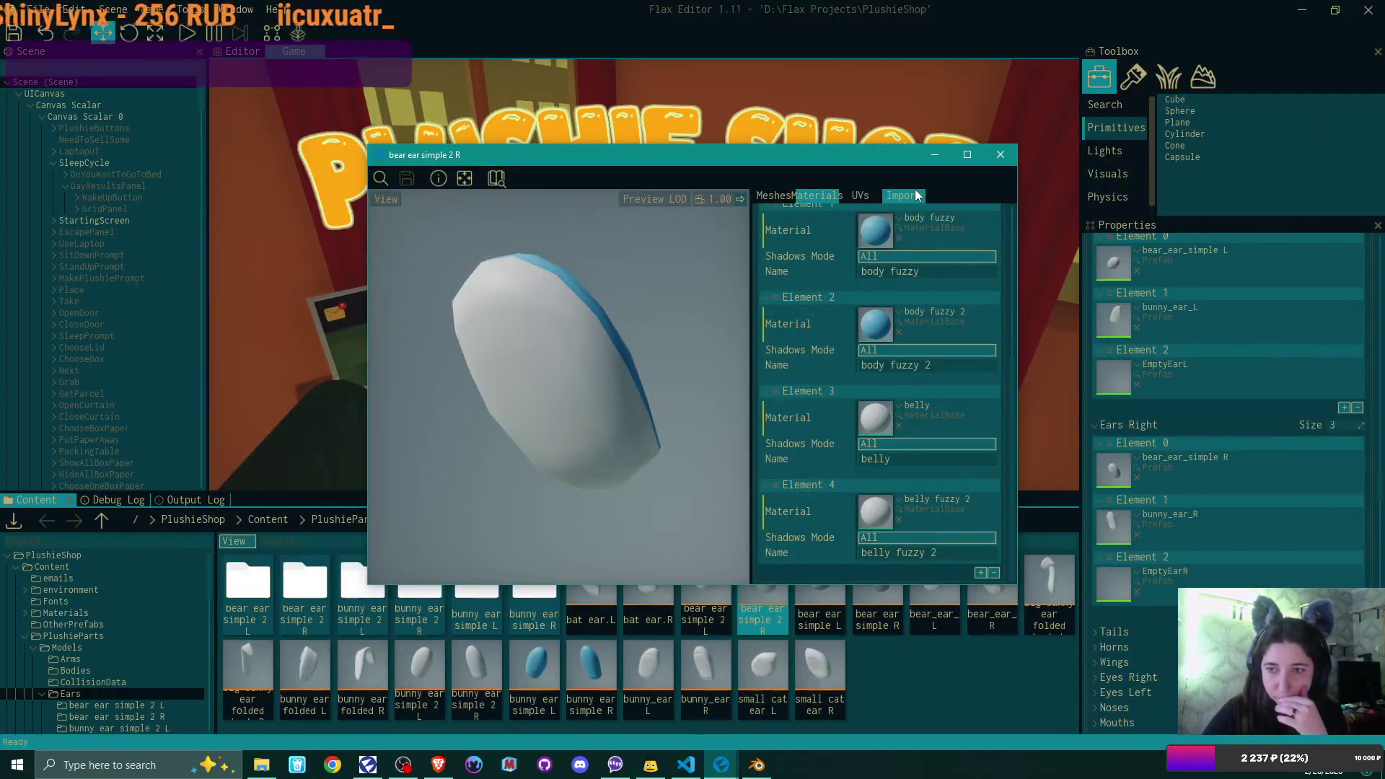
- Set Element 0 to DefaultMaterial, copy it onto Elements 1–5, and close the bear ear window
left_click(903, 196)
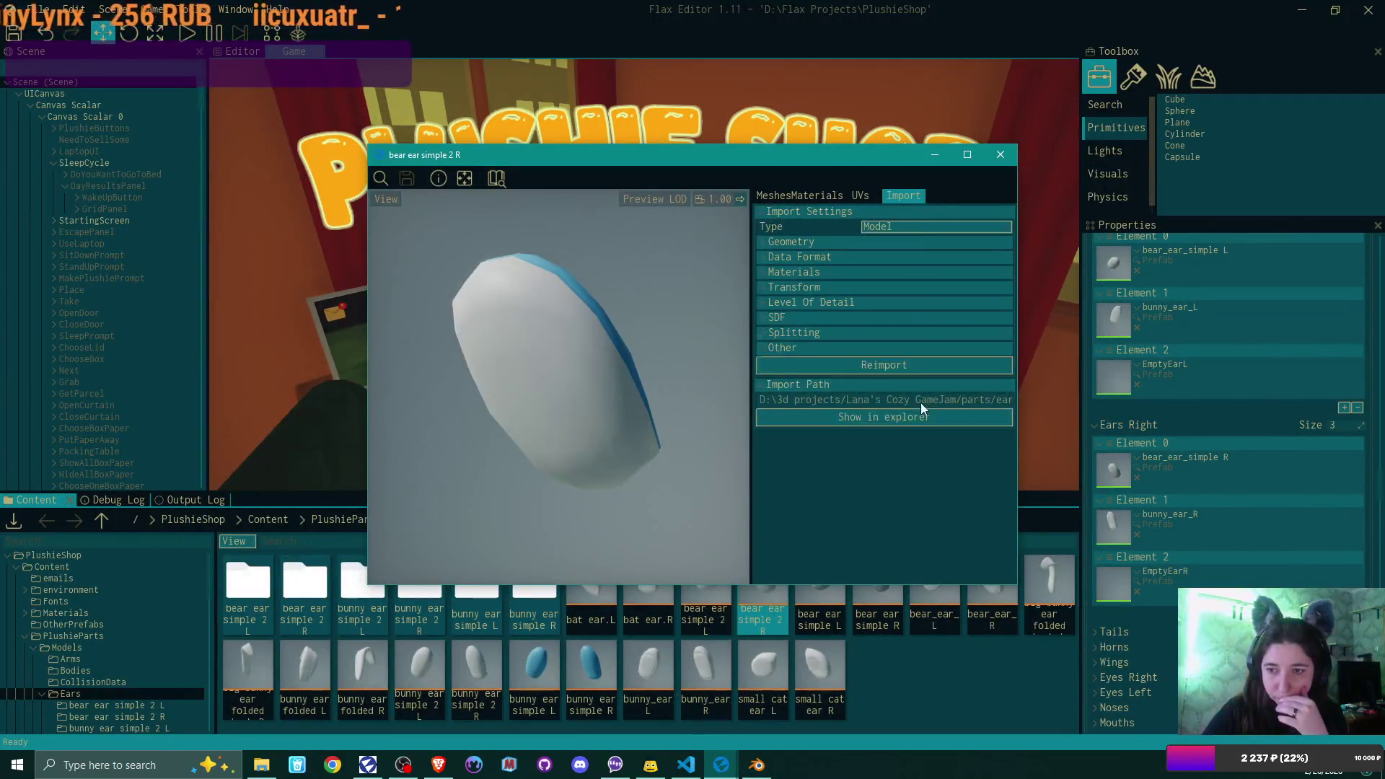
left_click(824, 196)
scroll(910, 409, "down", 5)
scroll(910, 408, "up", 5)
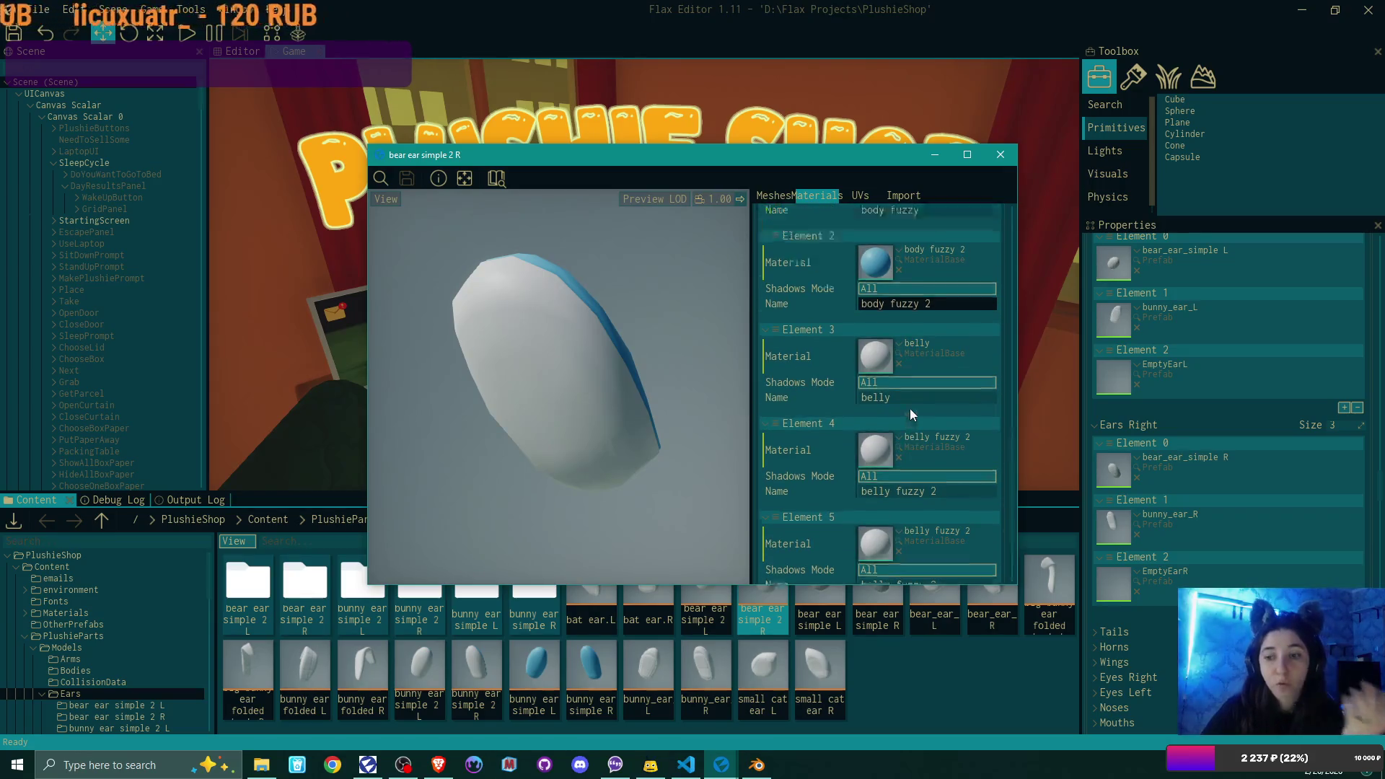
left_click(913, 244)
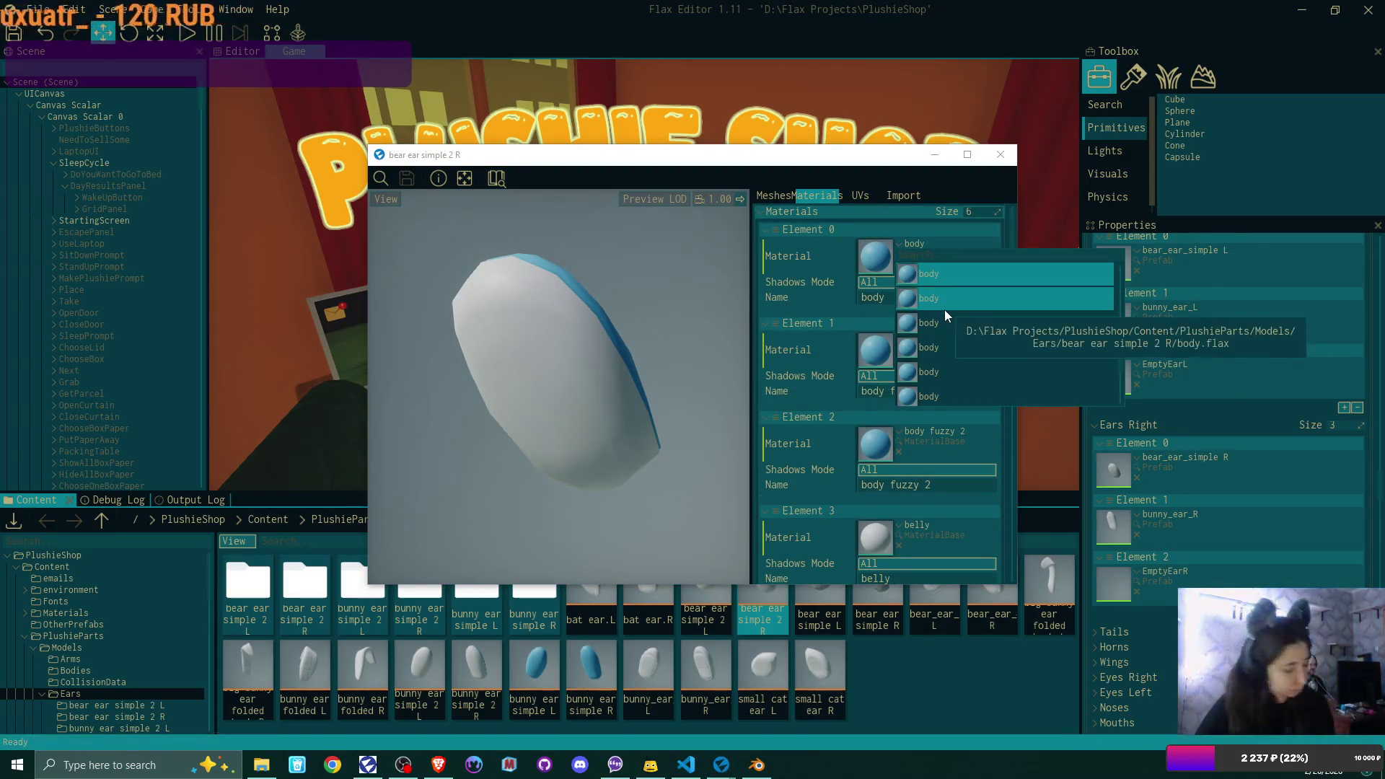
type("def")
left_click(964, 324)
left_click_drag(875, 258, 879, 535)
scroll(897, 509, "down", 2)
mouse_move(882, 431)
left_mouse_down()
mouse_move(880, 520)
mouse_move(877, 420)
mouse_move(888, 505)
left_mouse_up()
scroll(895, 498, "down", 2)
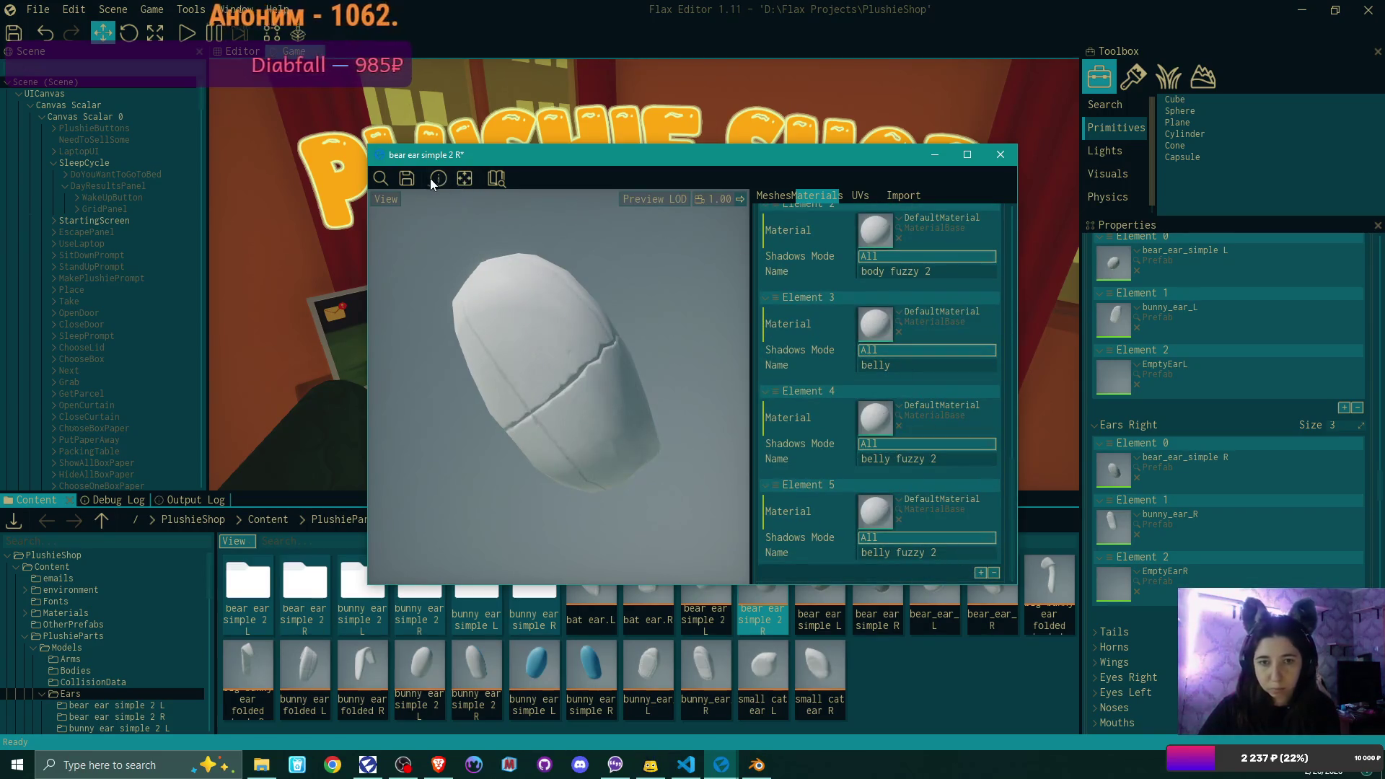
left_click(1000, 155)
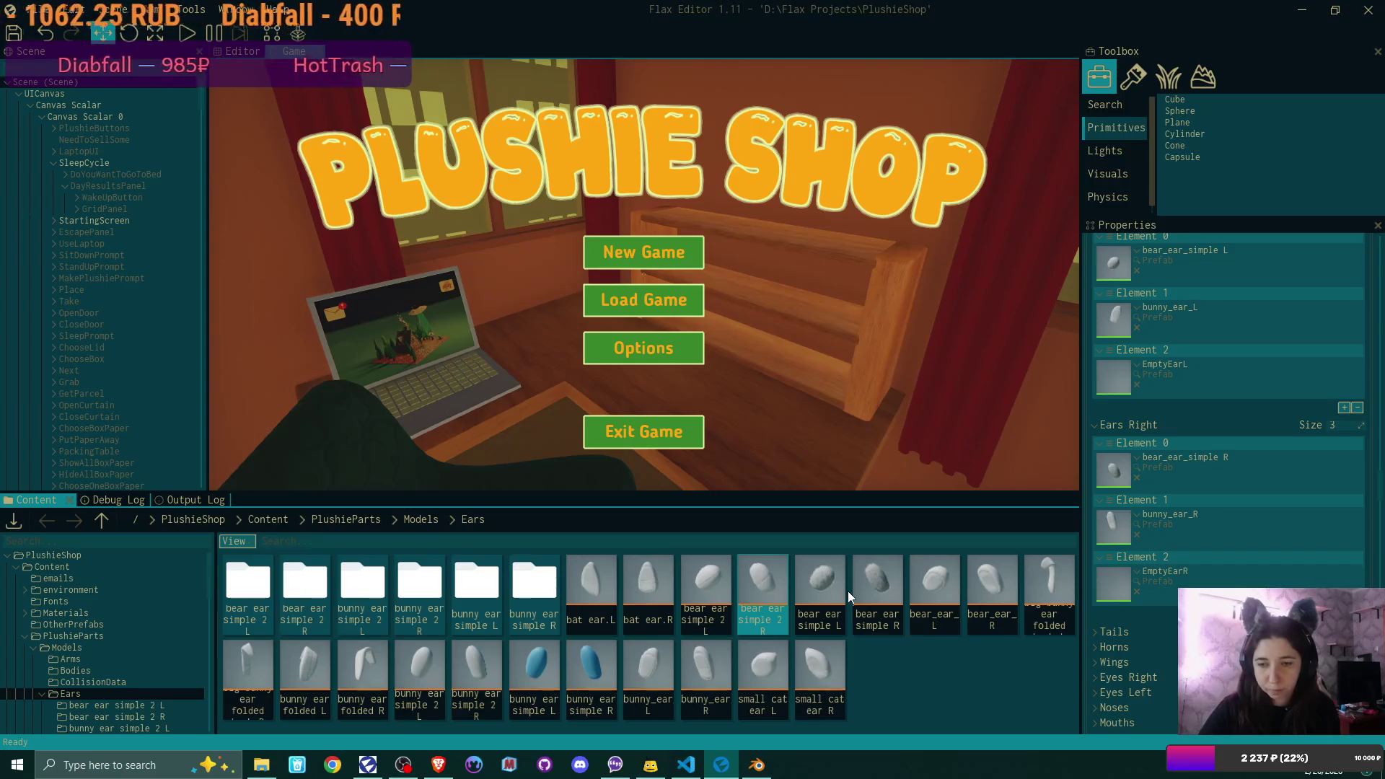
- Give all bunny ear simple 2 L material slots DefaultMaterial, save, and close it
double_click(421, 672)
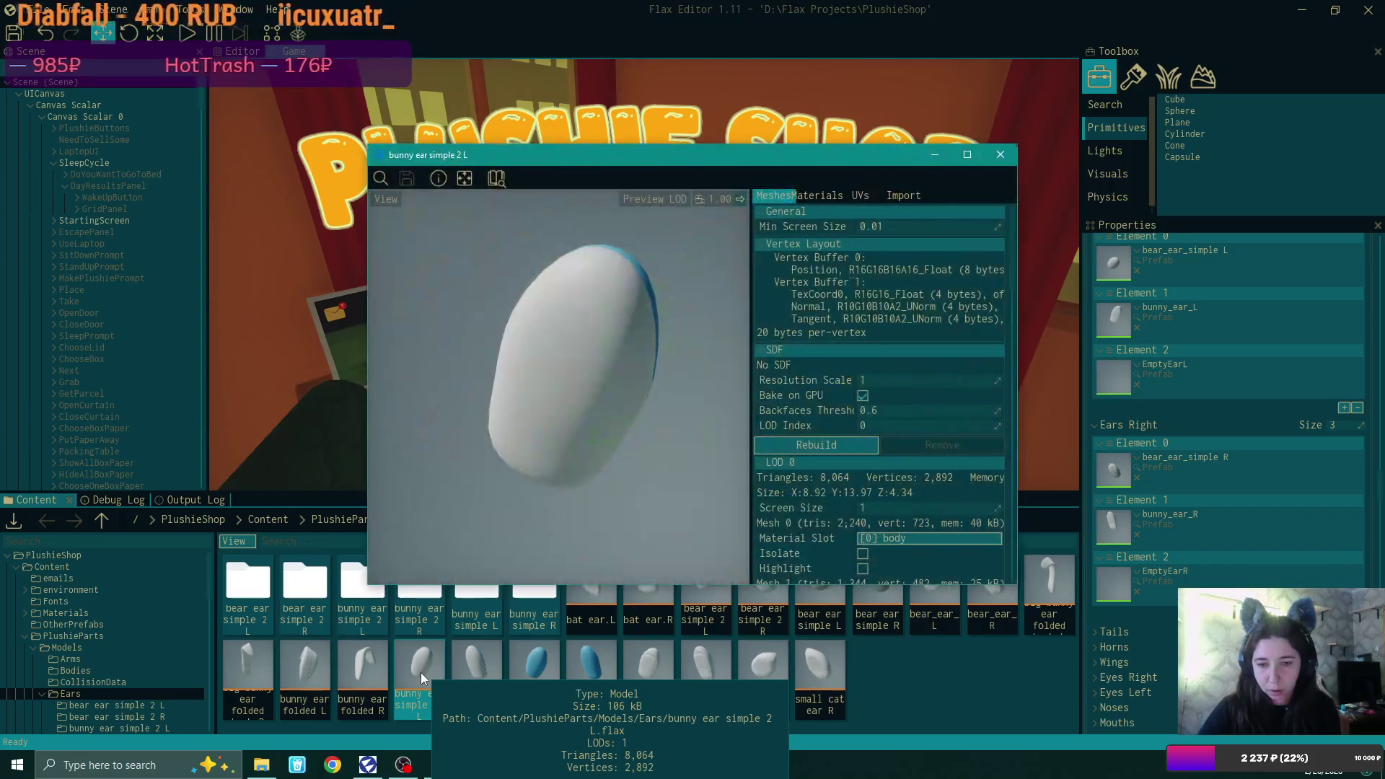
left_click(839, 197)
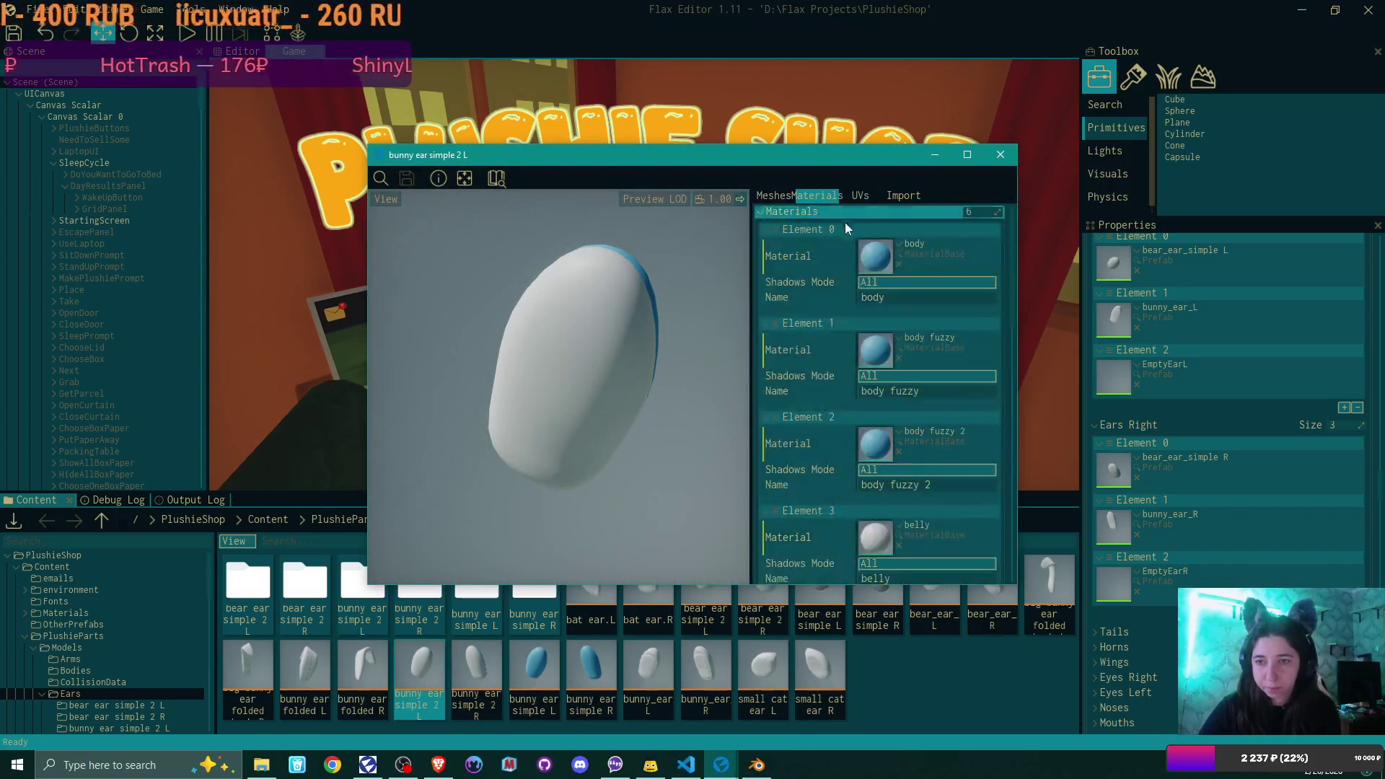
left_click(897, 245)
type("def")
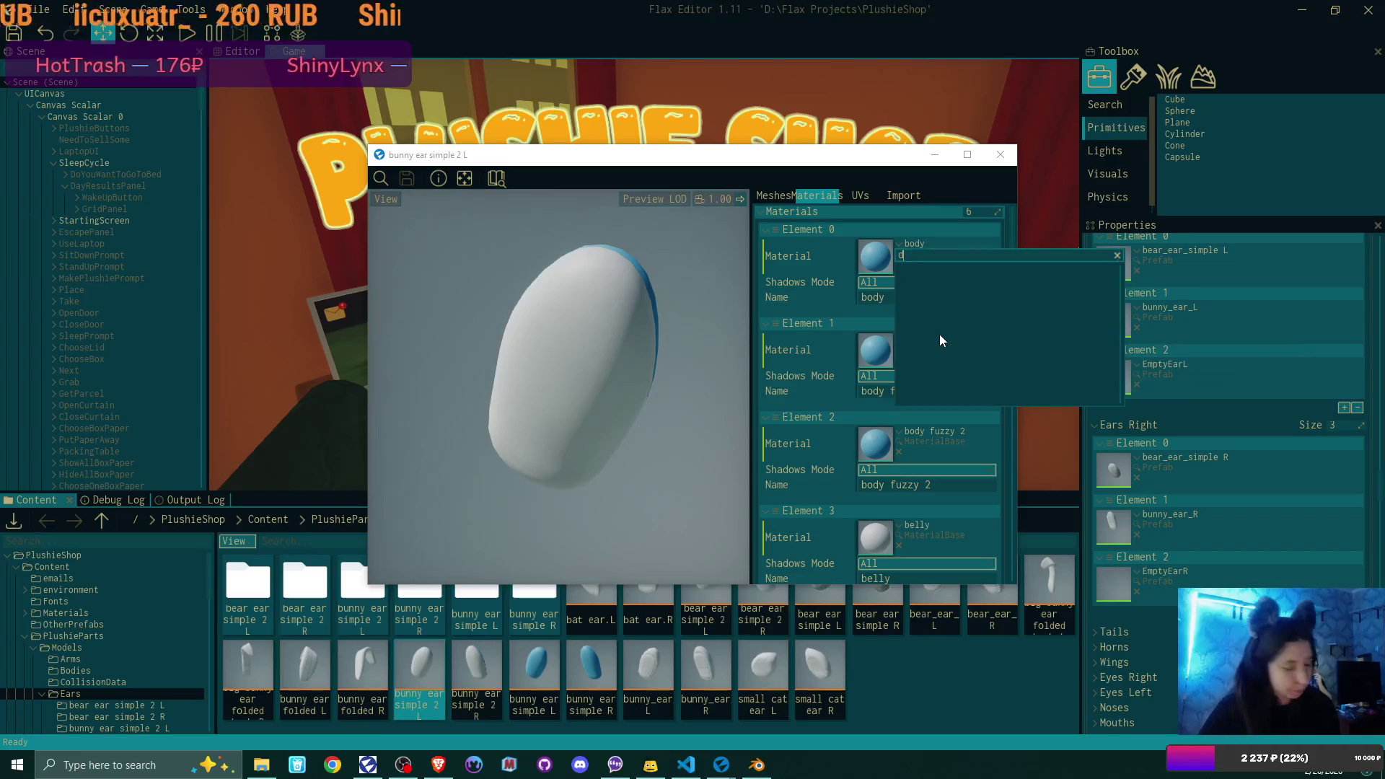
left_click(944, 324)
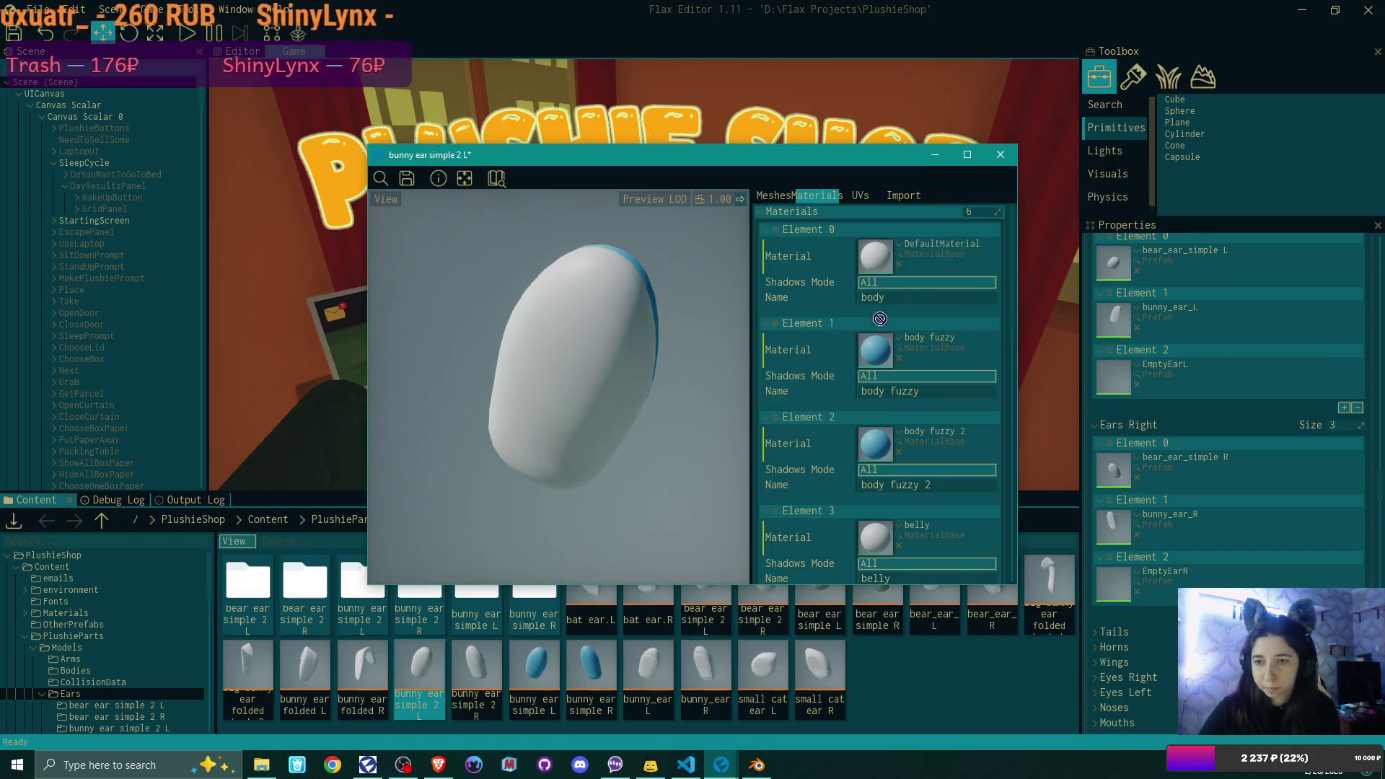
left_click_drag(881, 357, 879, 535)
scroll(910, 457, "down", 3)
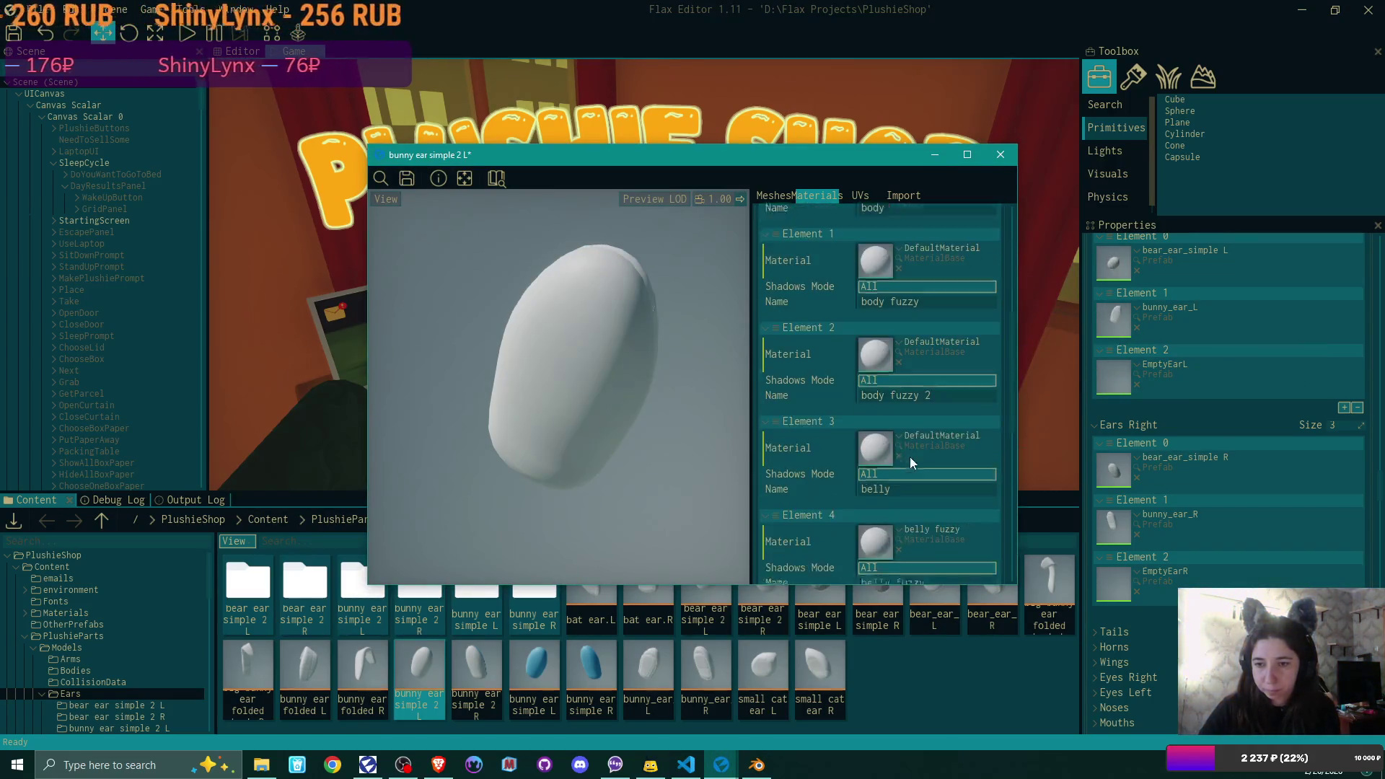
left_click_drag(874, 430, 885, 534)
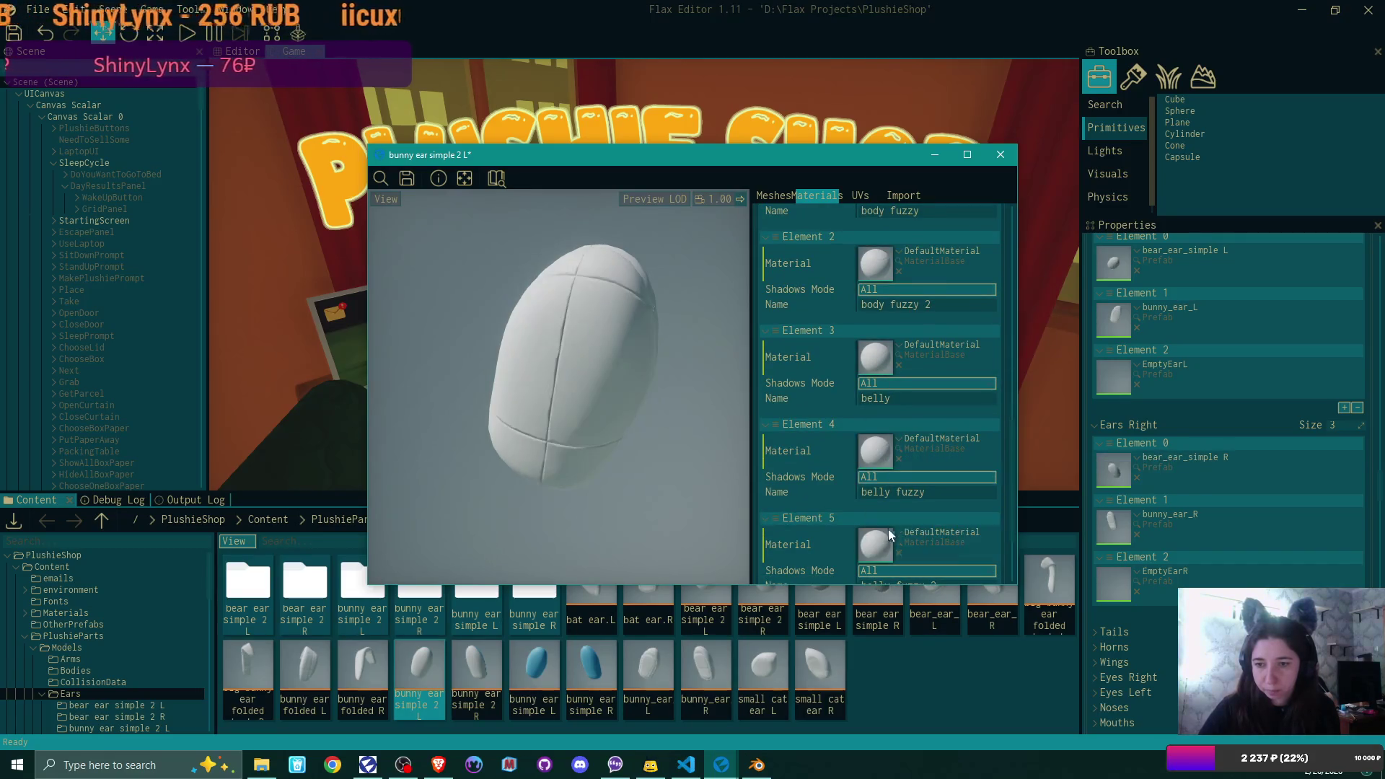
scroll(838, 362, "down", 1)
left_click(407, 178)
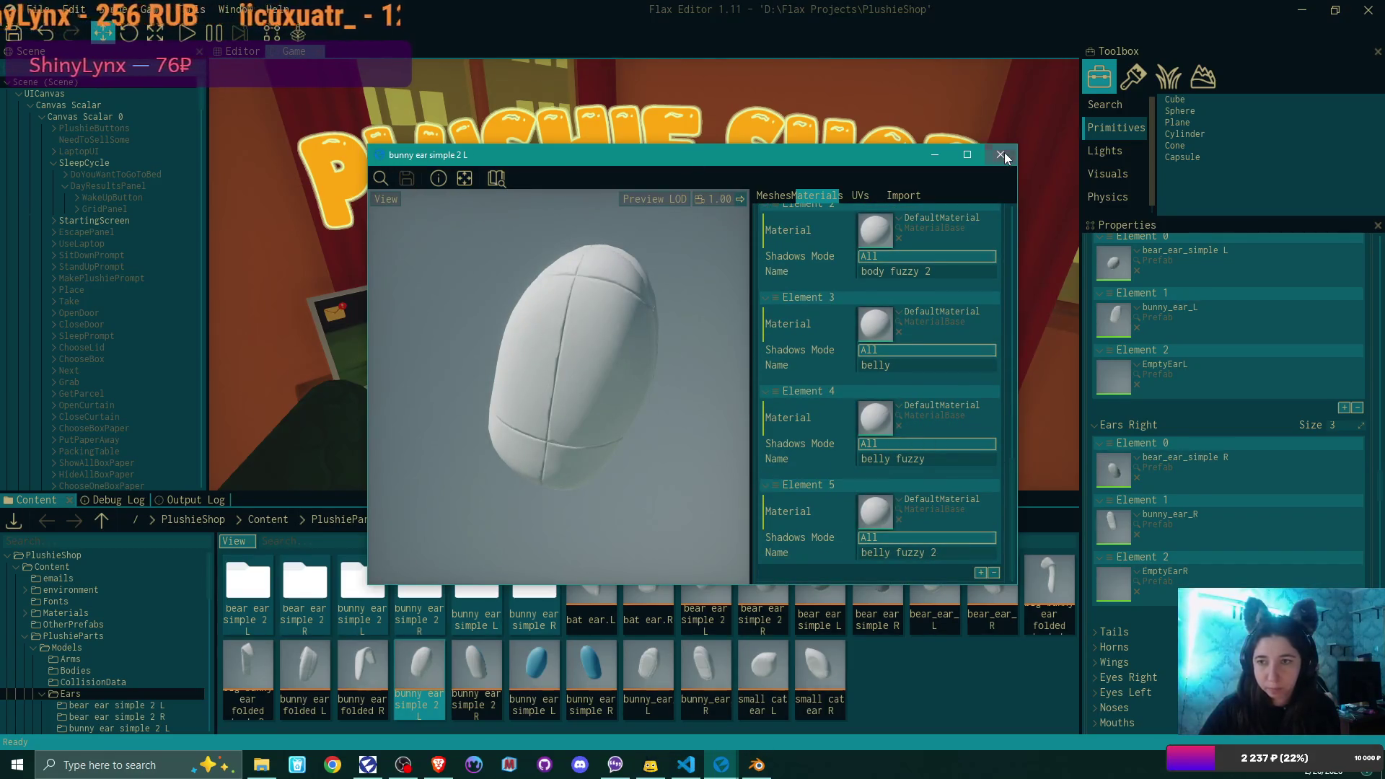
left_click(1000, 154)
- Give bunny ear simple 2 R Elements 0–5 DefaultMaterial and close its window
double_click(486, 665)
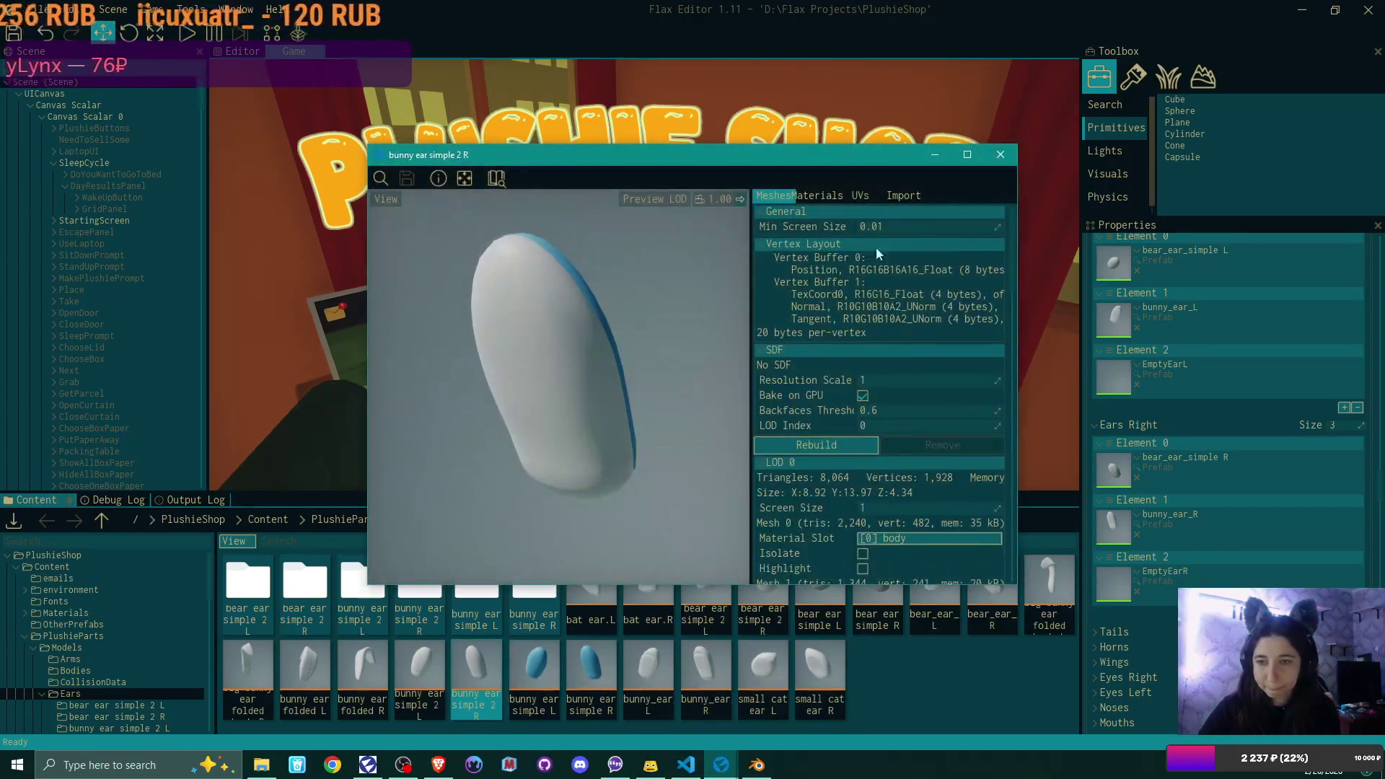
left_click(833, 196)
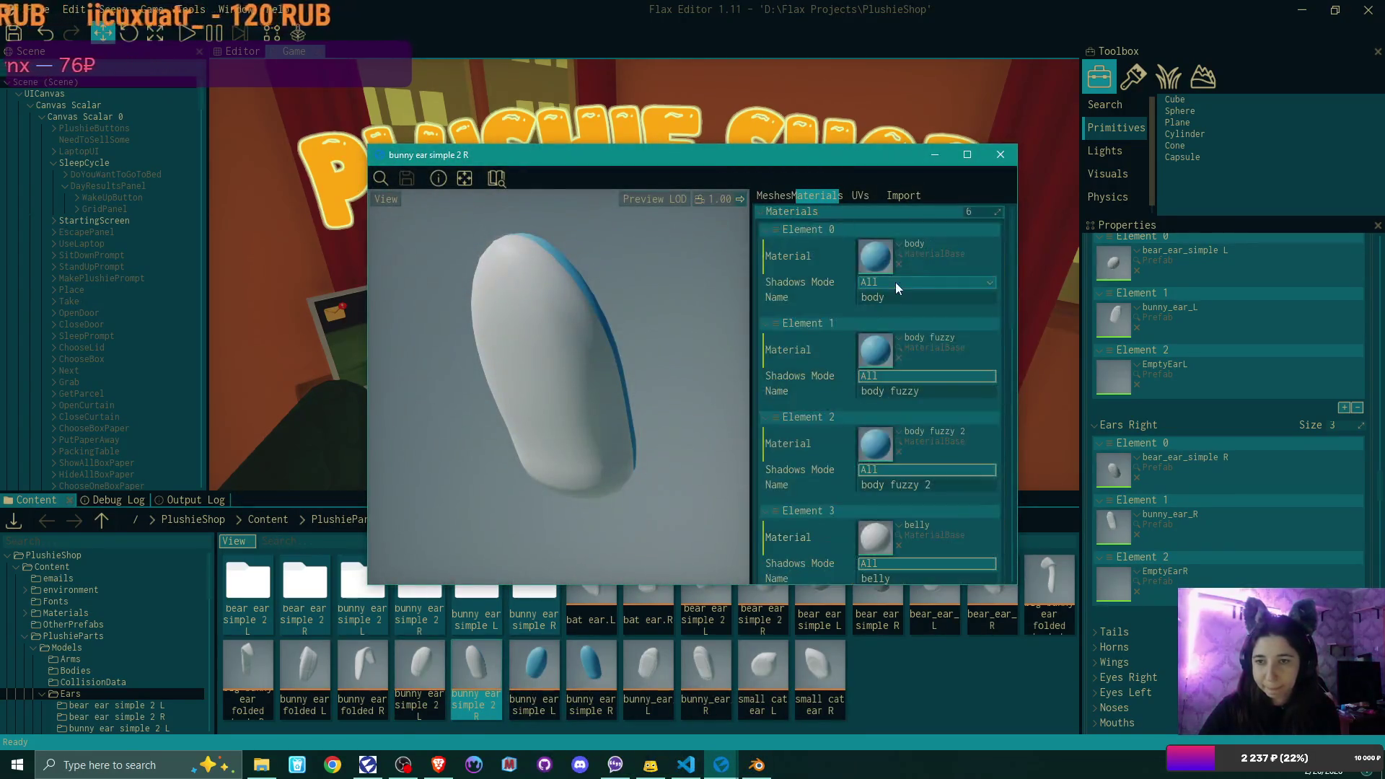
left_click(898, 241)
type("def")
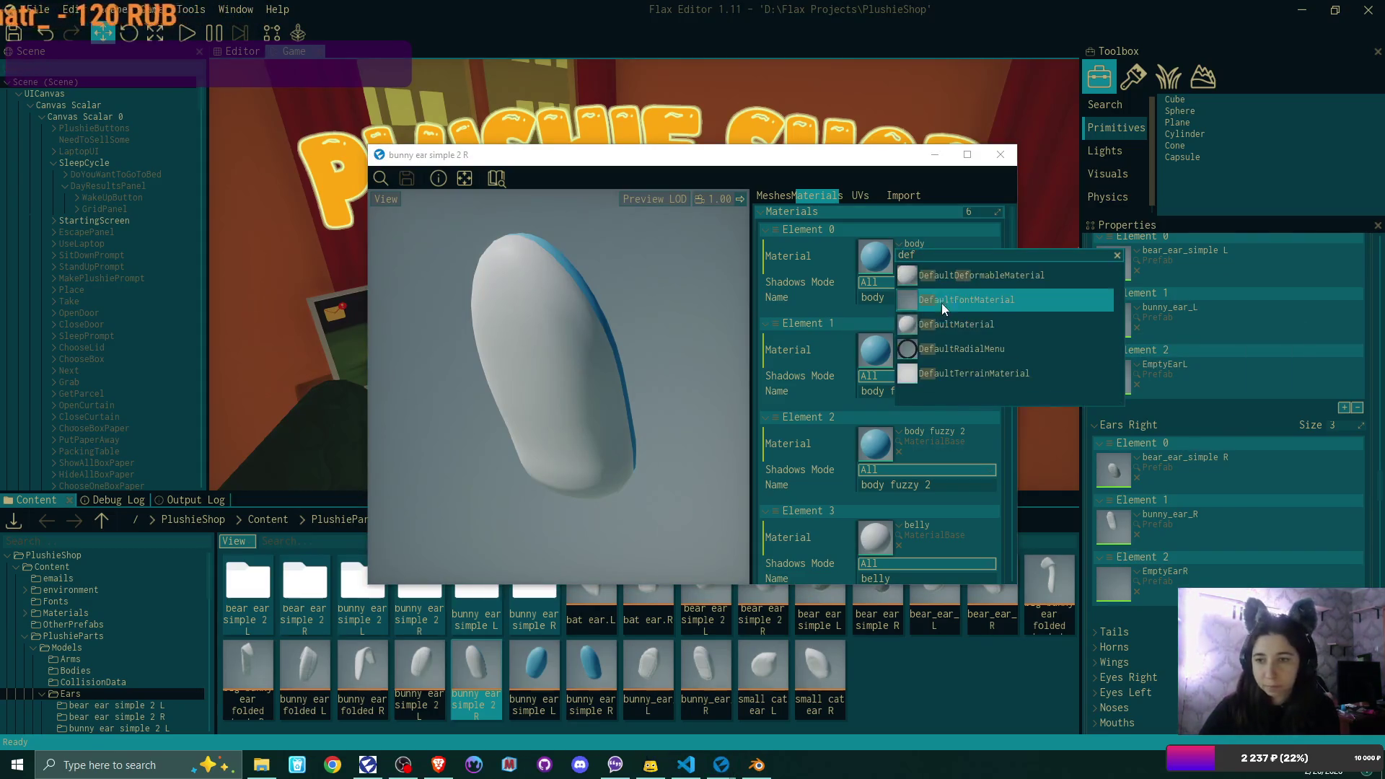
left_click(957, 324)
left_click_drag(880, 252, 874, 449)
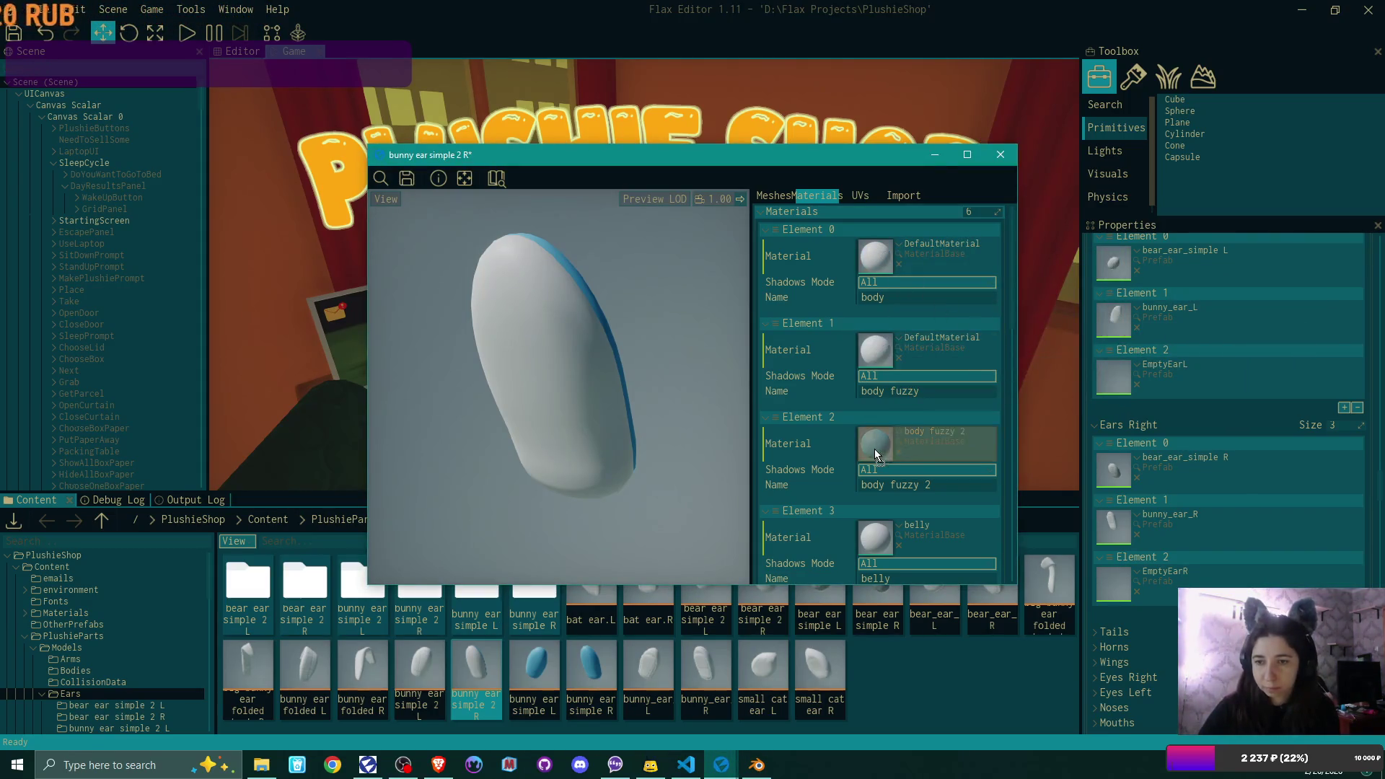
left_click_drag(878, 528, 878, 530)
scroll(894, 469, "down", 3)
left_click_drag(876, 419, 880, 511)
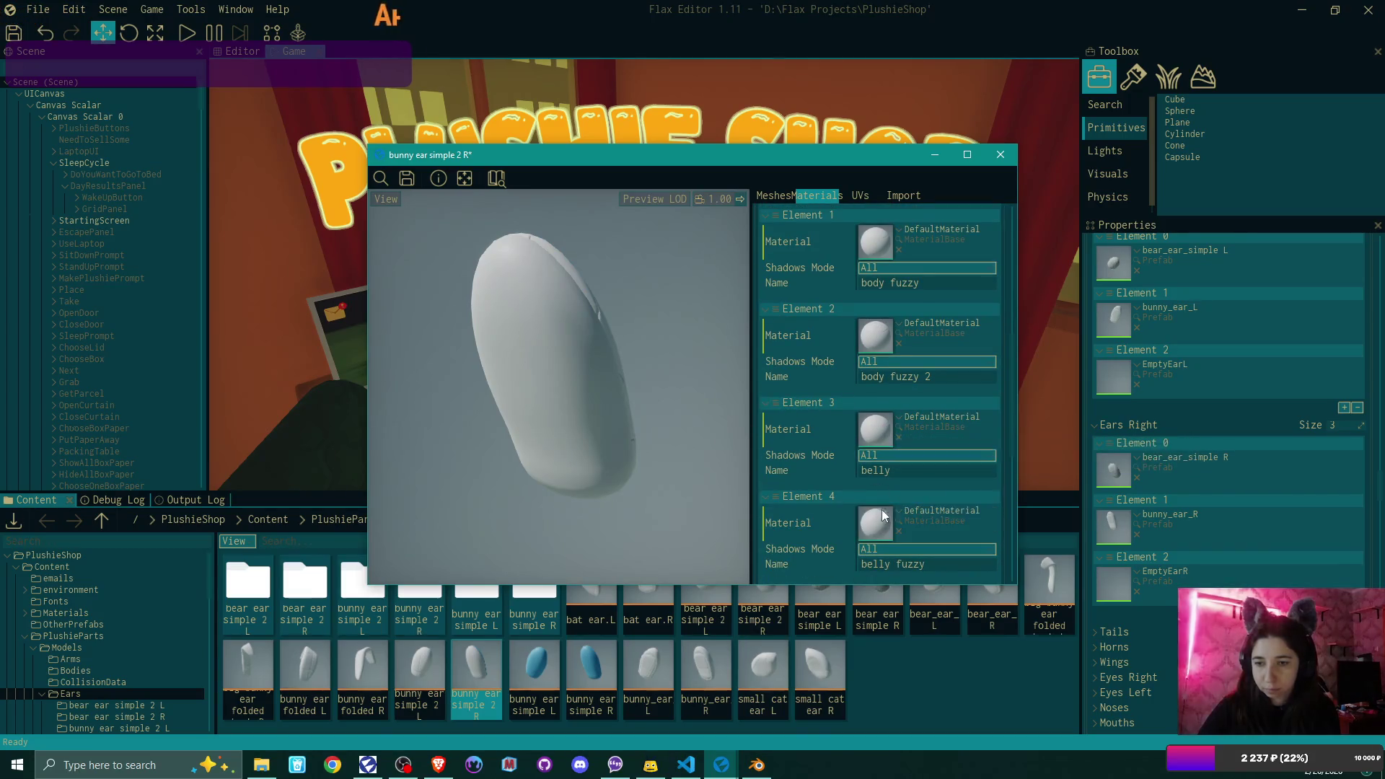
scroll(881, 511, "down", 2)
left_click_drag(874, 417, 875, 510)
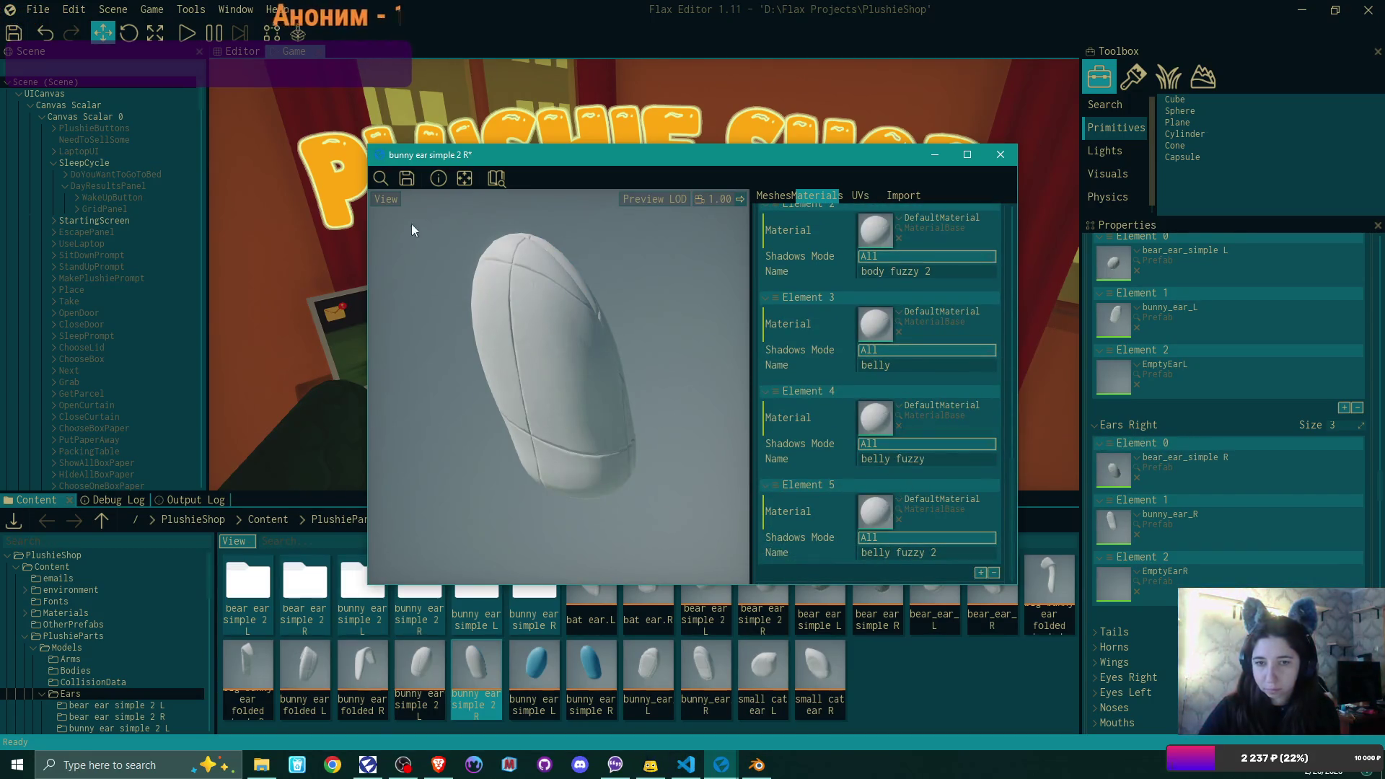
left_click(1001, 154)
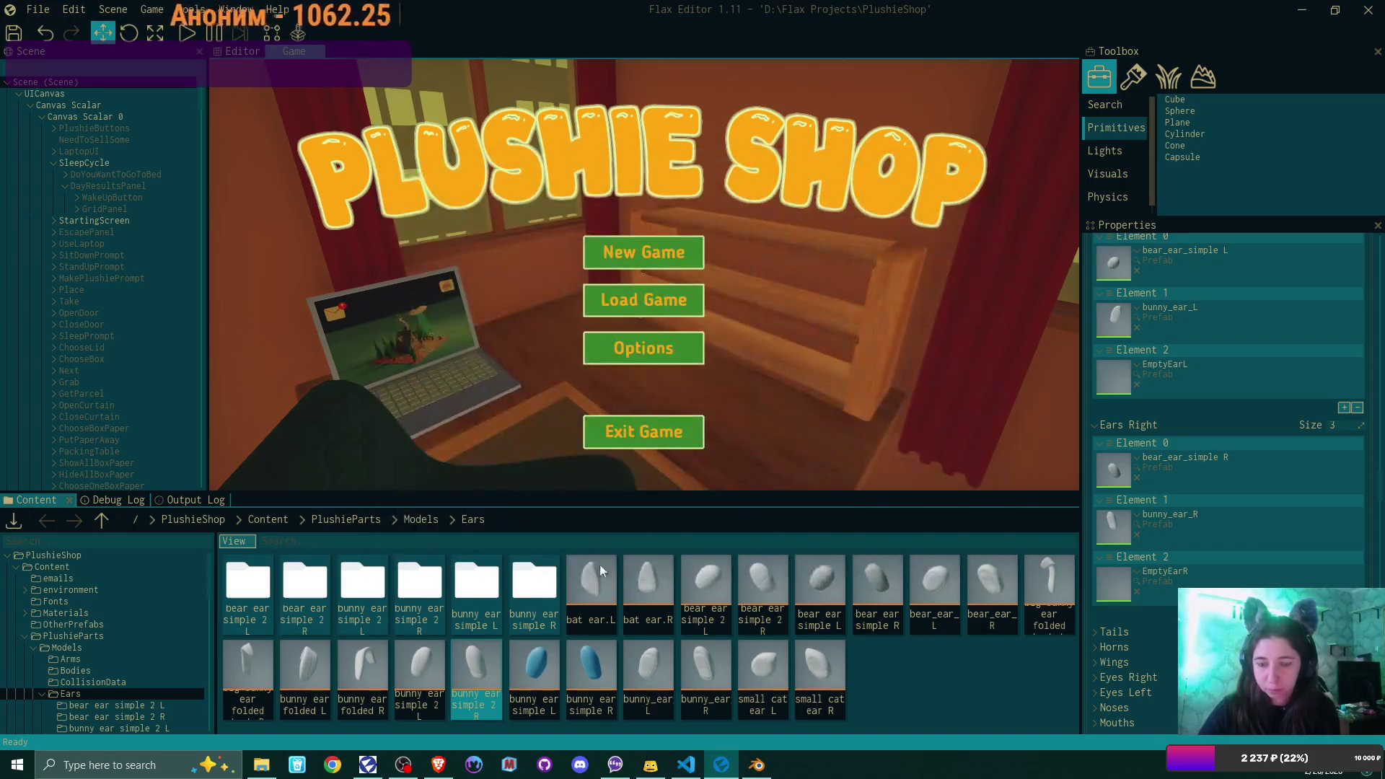
- Set Elements 0–2 of bunny ear simple L to DefaultMaterial, save, and close it
double_click(539, 666)
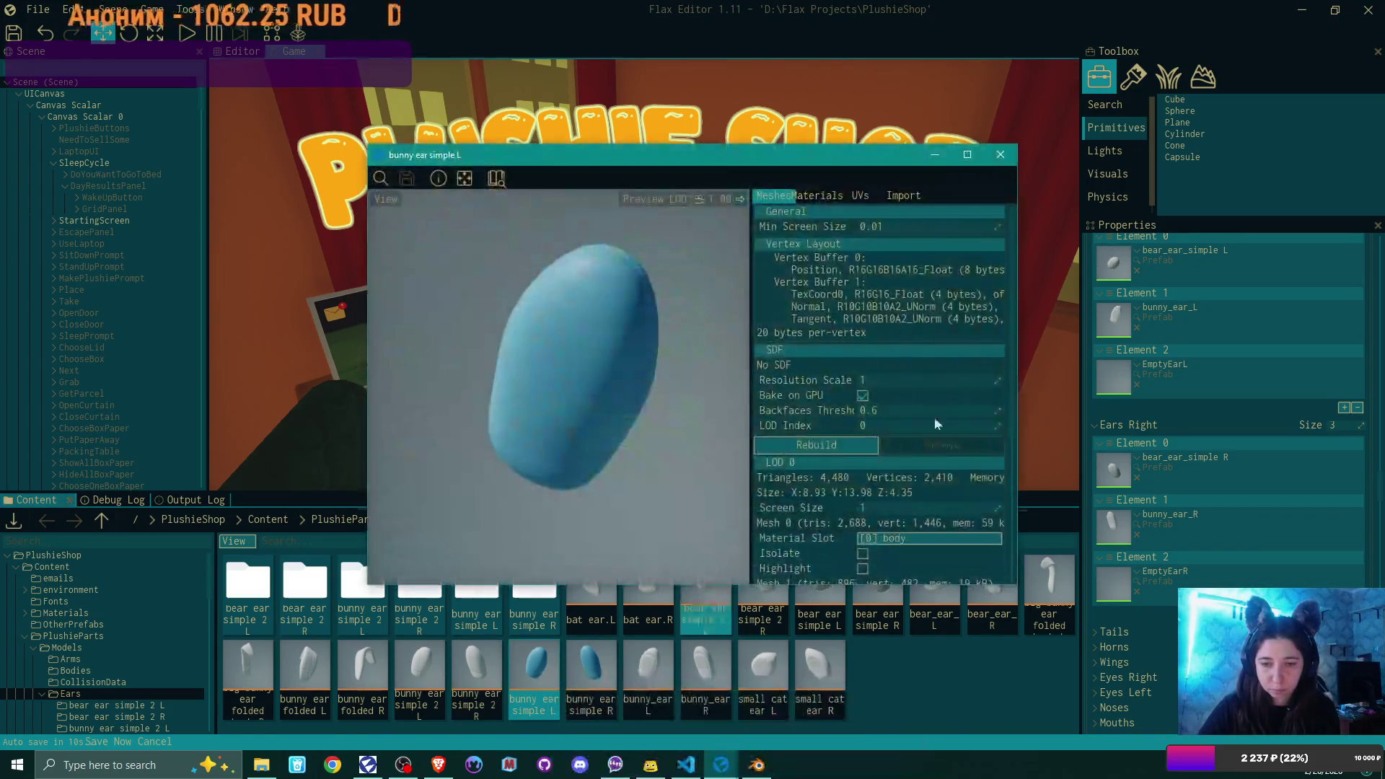
left_click(859, 197)
left_click(822, 196)
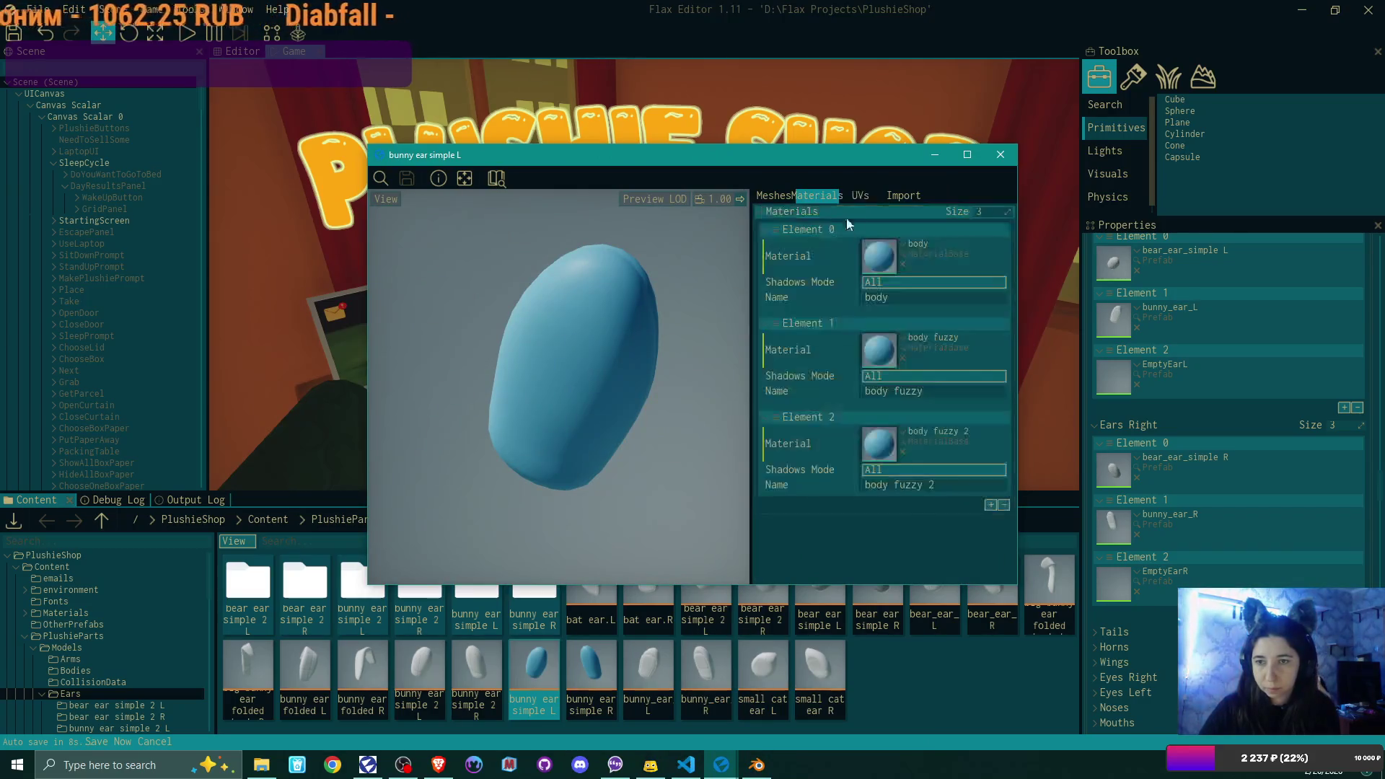
left_click(901, 243)
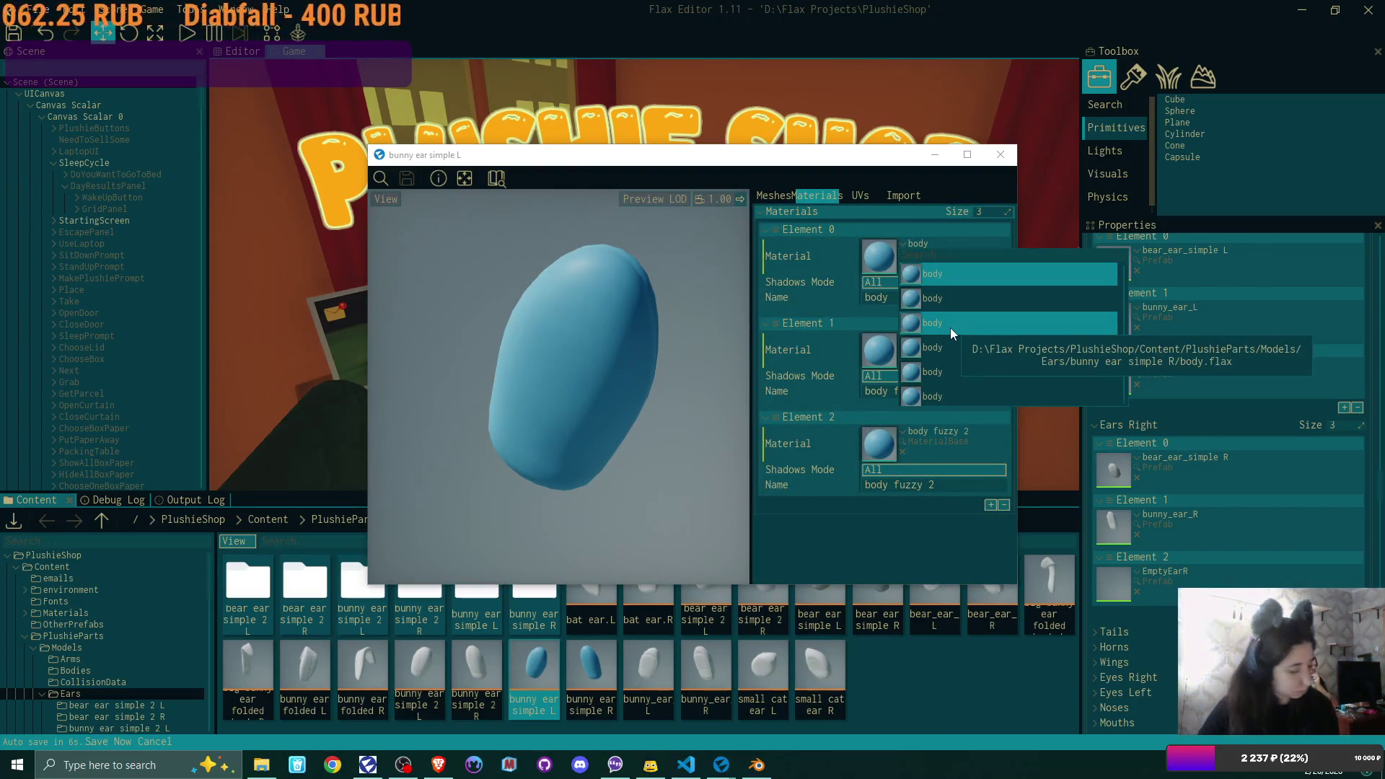
type("def")
left_click(946, 315)
left_click(901, 357)
left_click(901, 451)
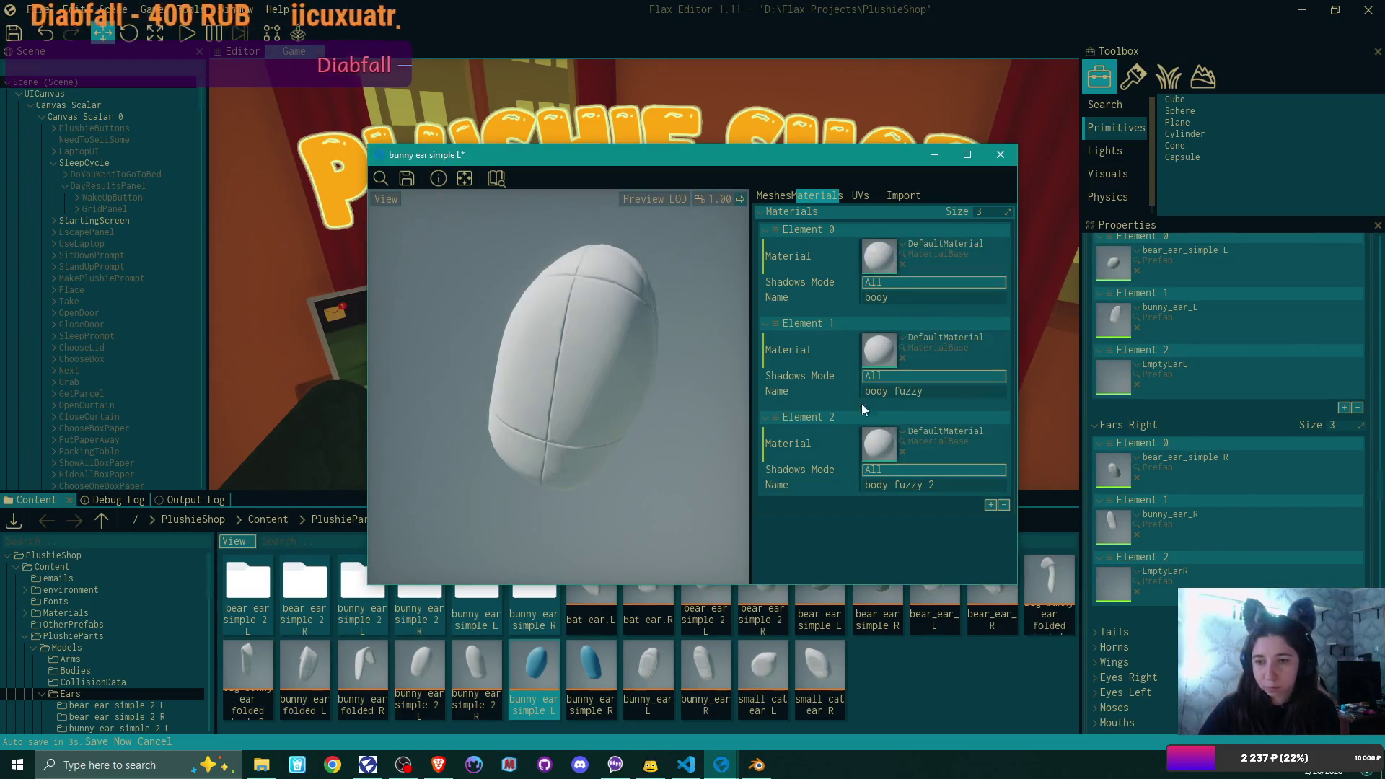
left_click(413, 180)
left_click(999, 156)
- Set bunny ear simple R's three slots to DefaultMaterial, save, and close it
double_click(587, 673)
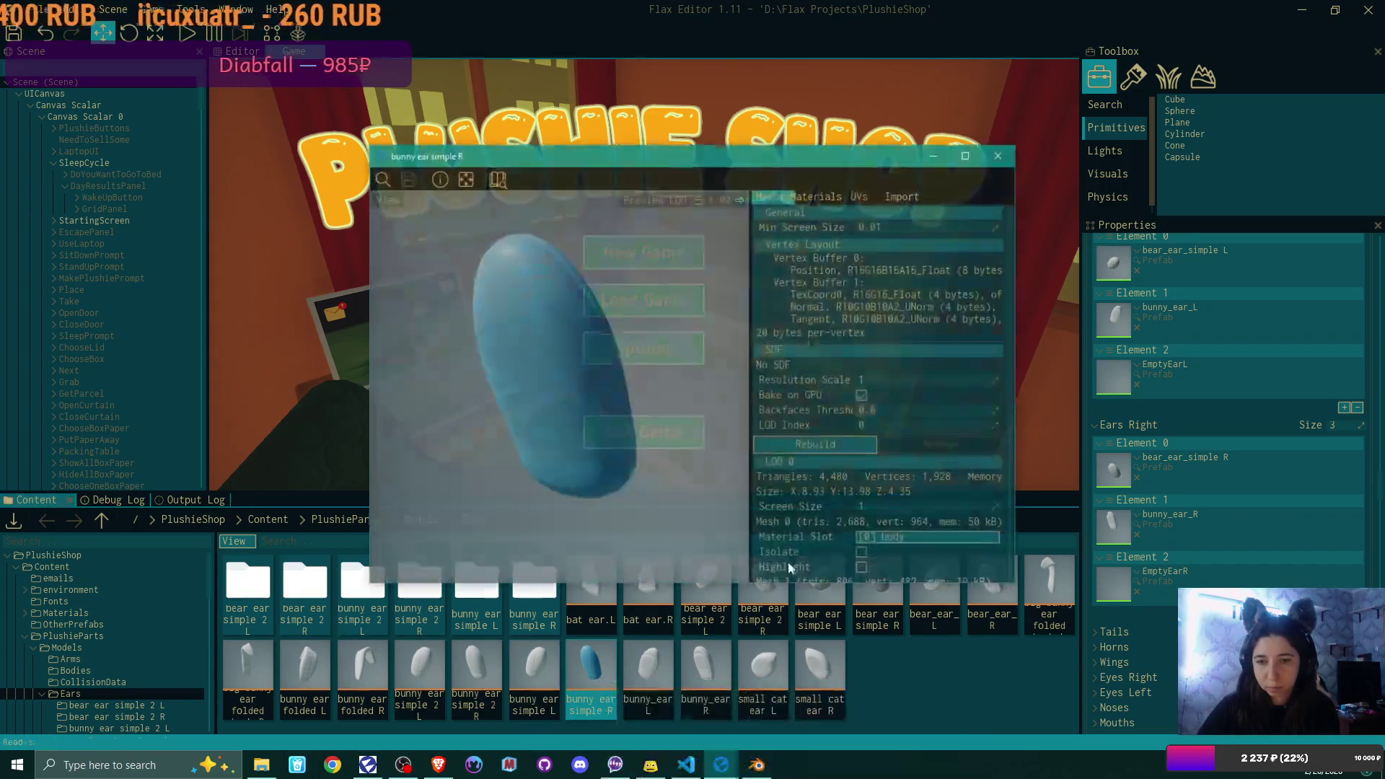
left_click(815, 195)
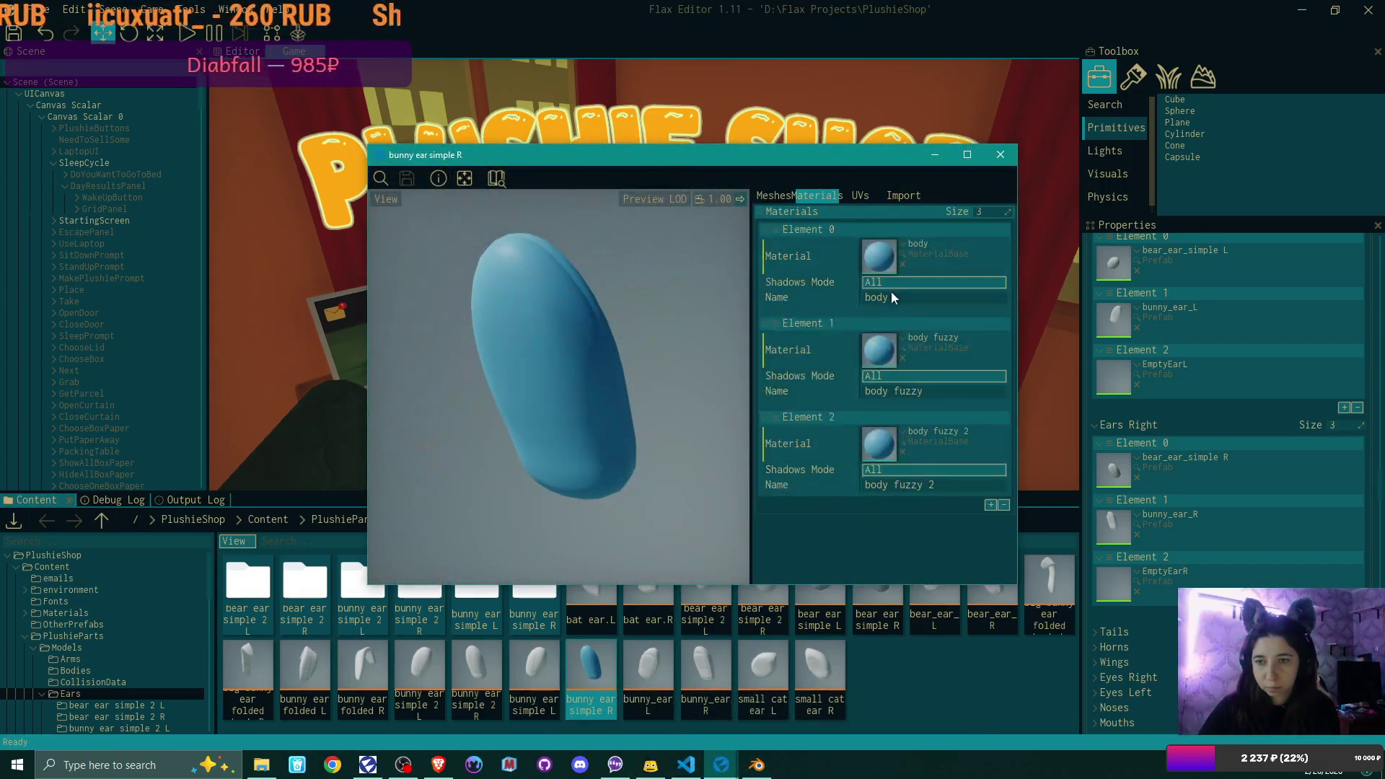
left_click(902, 243)
type("dw")
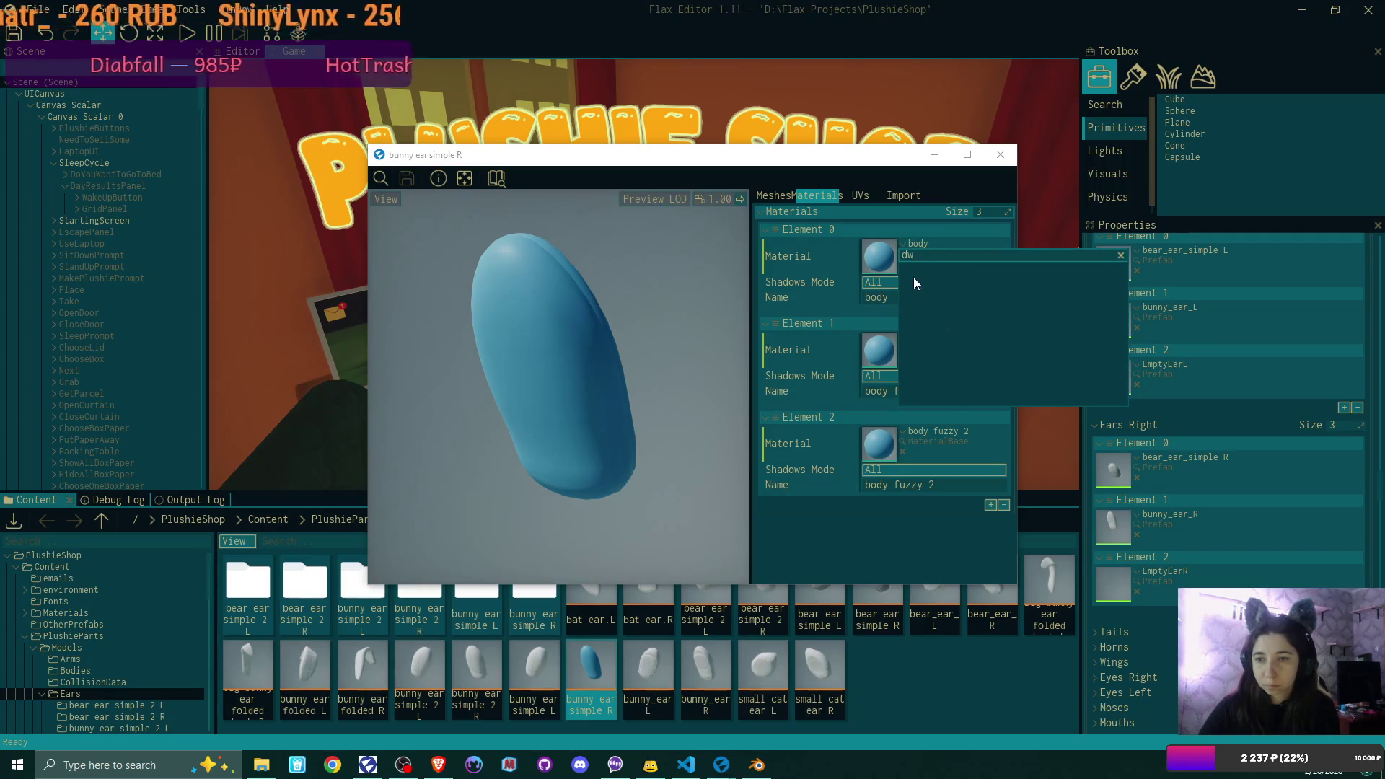
key("BackSpace")
type("e")
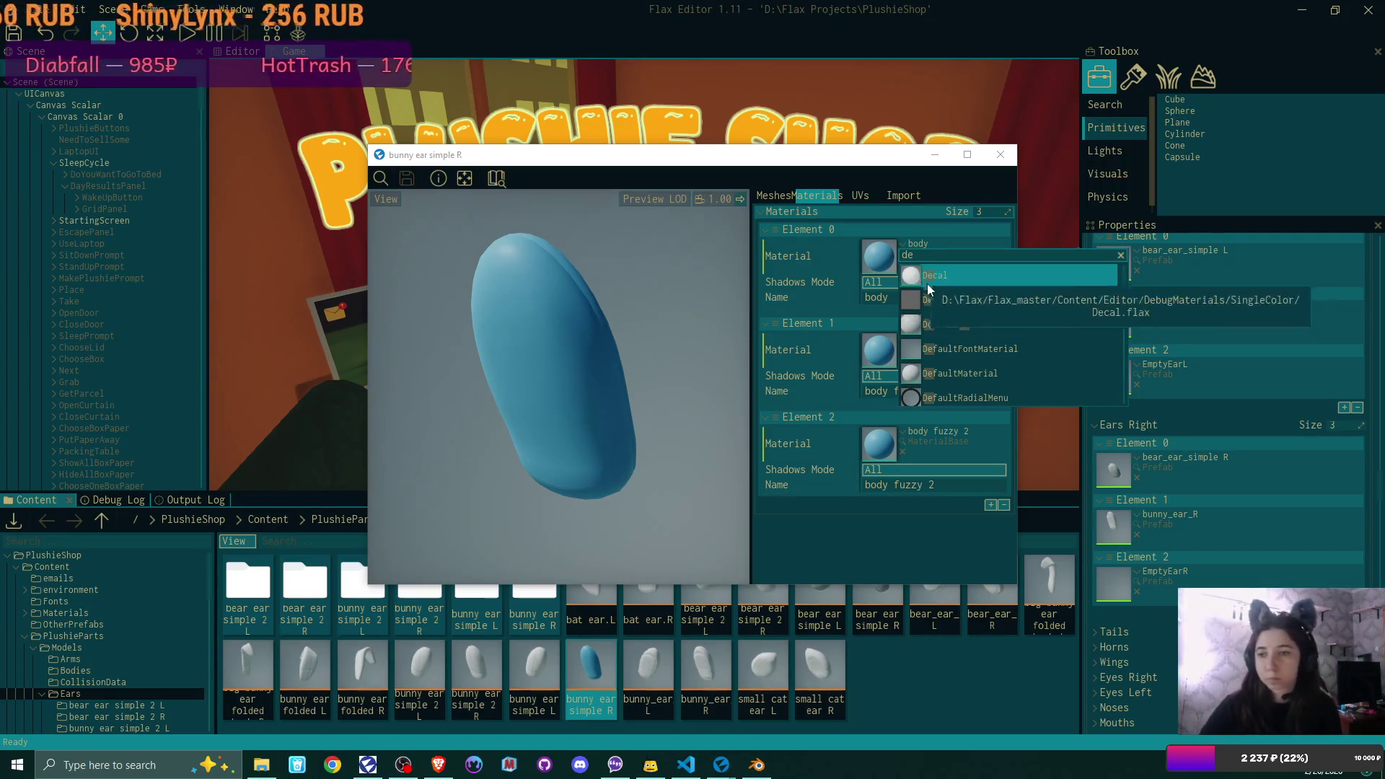
left_click(985, 378)
left_click_drag(880, 253, 884, 443)
left_click(405, 179)
left_click(1001, 154)
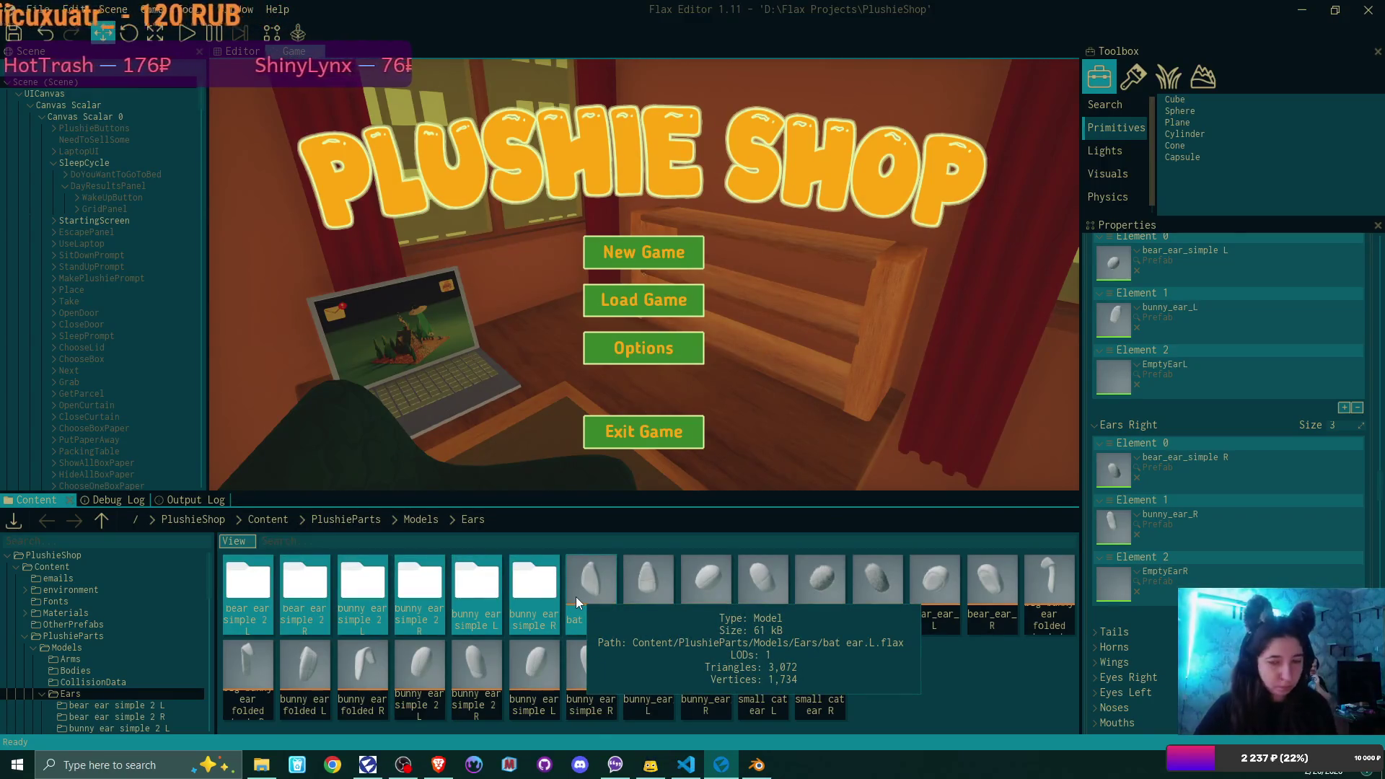
- Browse to PlushieParts > Prefabs > Ears and open the EmptyEarL prefab
key("Return")
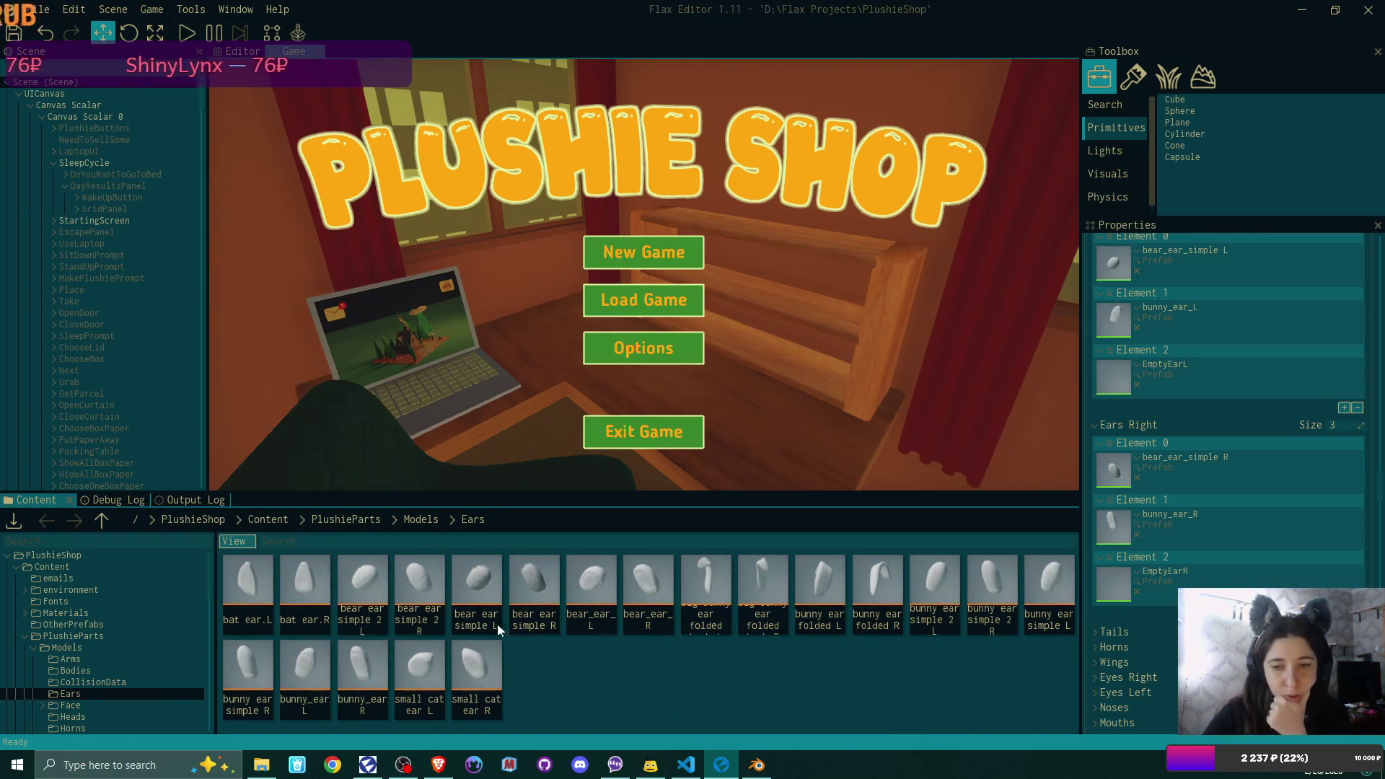
left_click(411, 519)
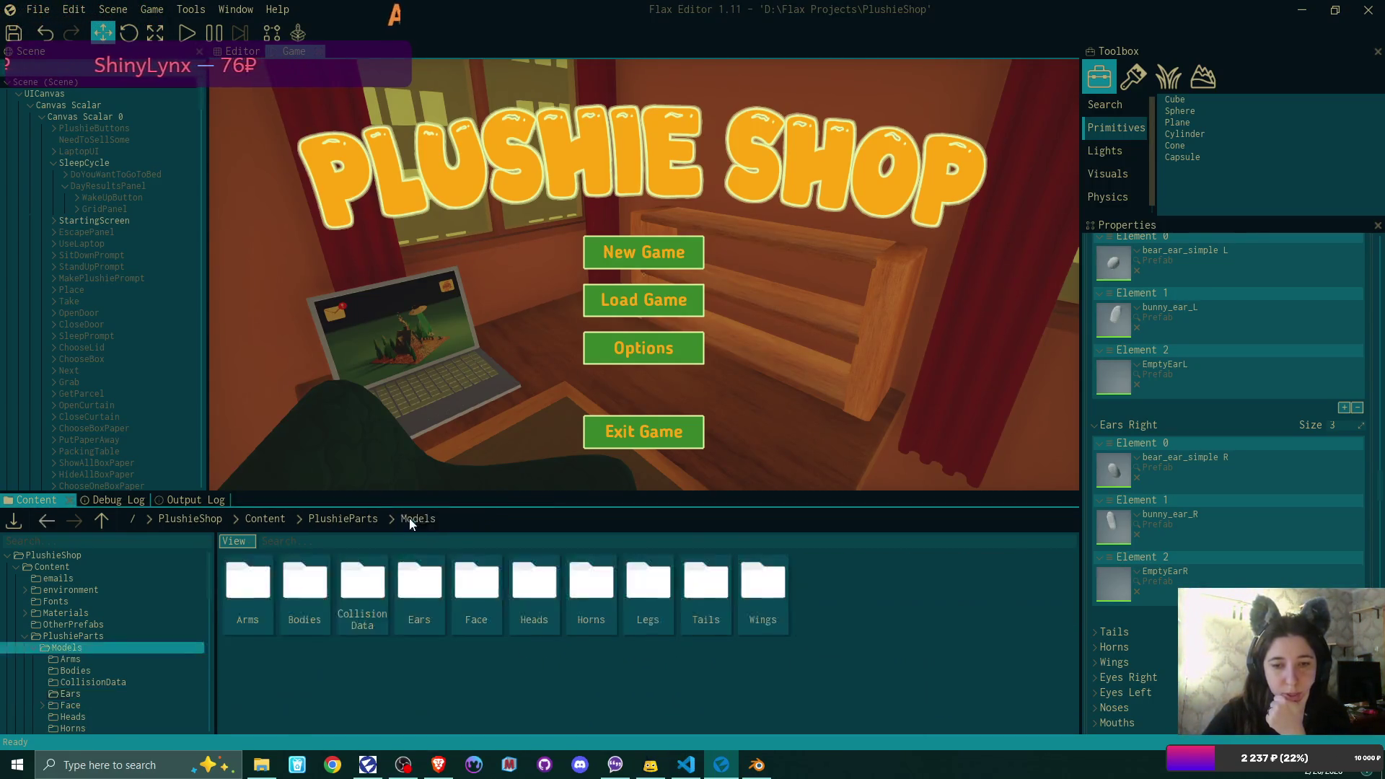
left_click(367, 521)
double_click(304, 581)
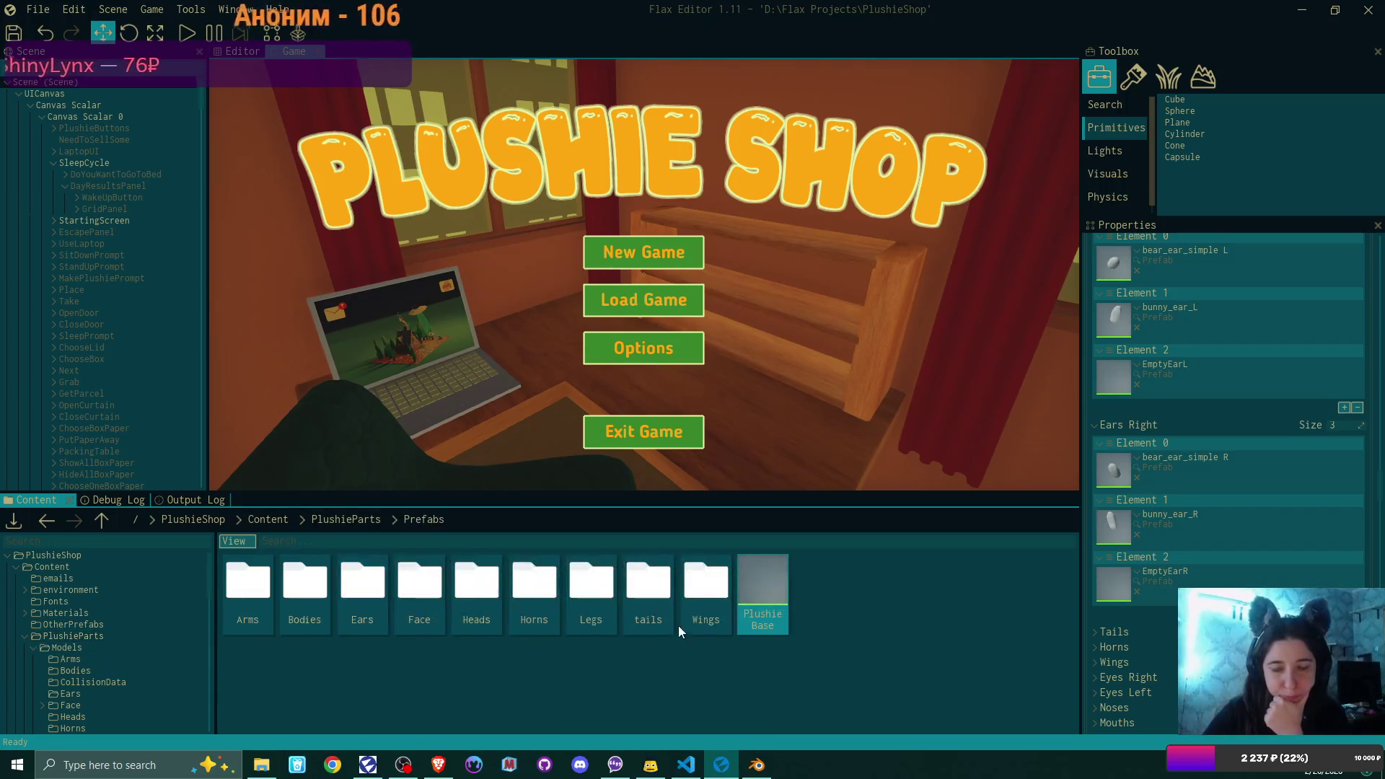
double_click(372, 596)
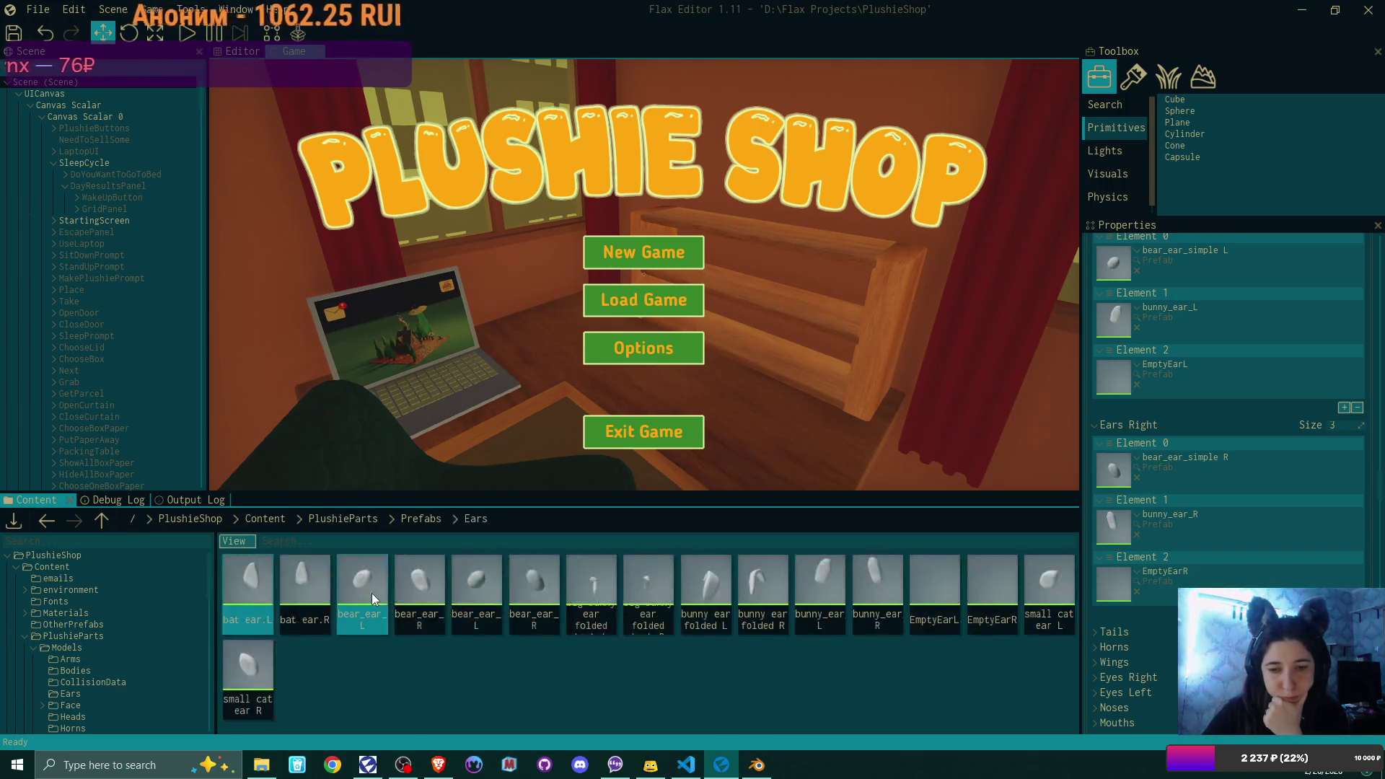
double_click(942, 563)
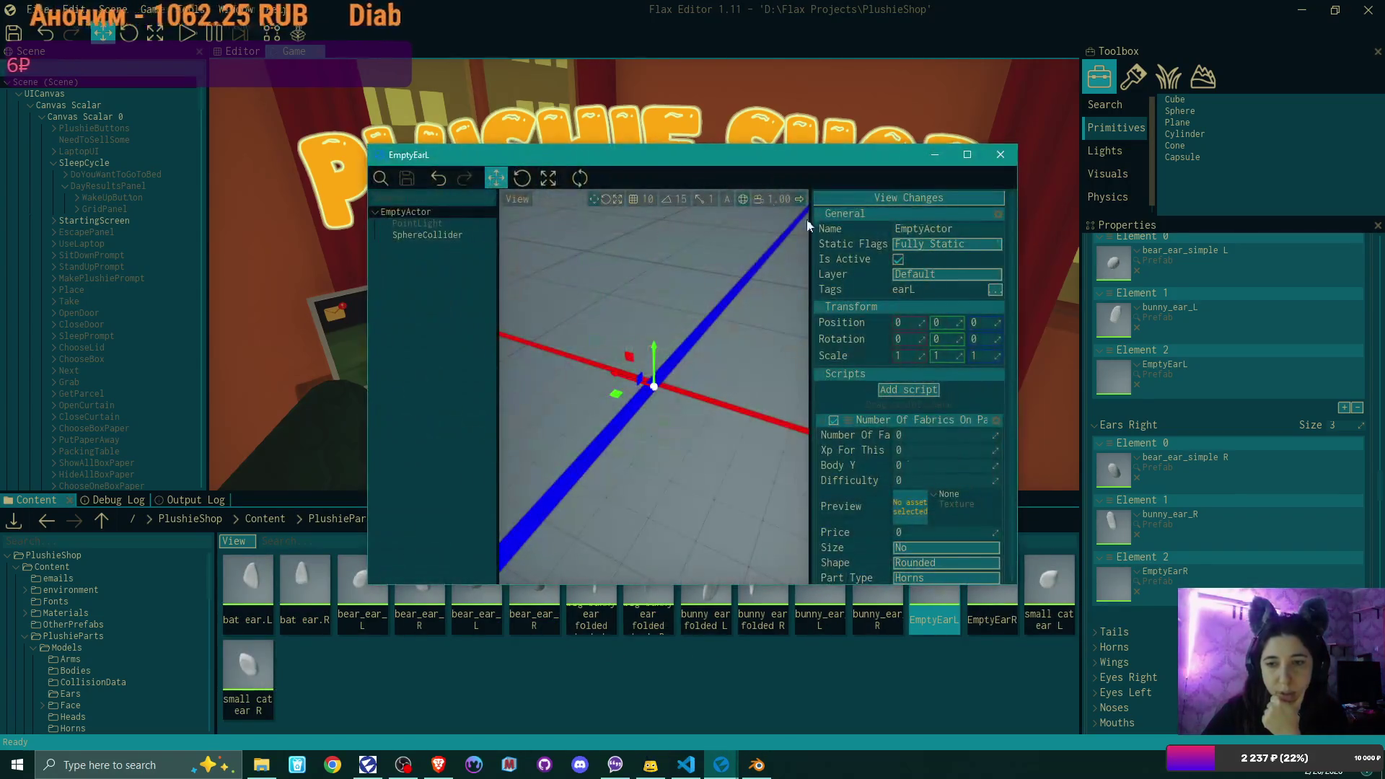
- Raise EmptyEarL's point light to about 3.4 height, leave it inactive, and close the prefab
left_click(899, 259)
scroll(669, 390, "up", 2)
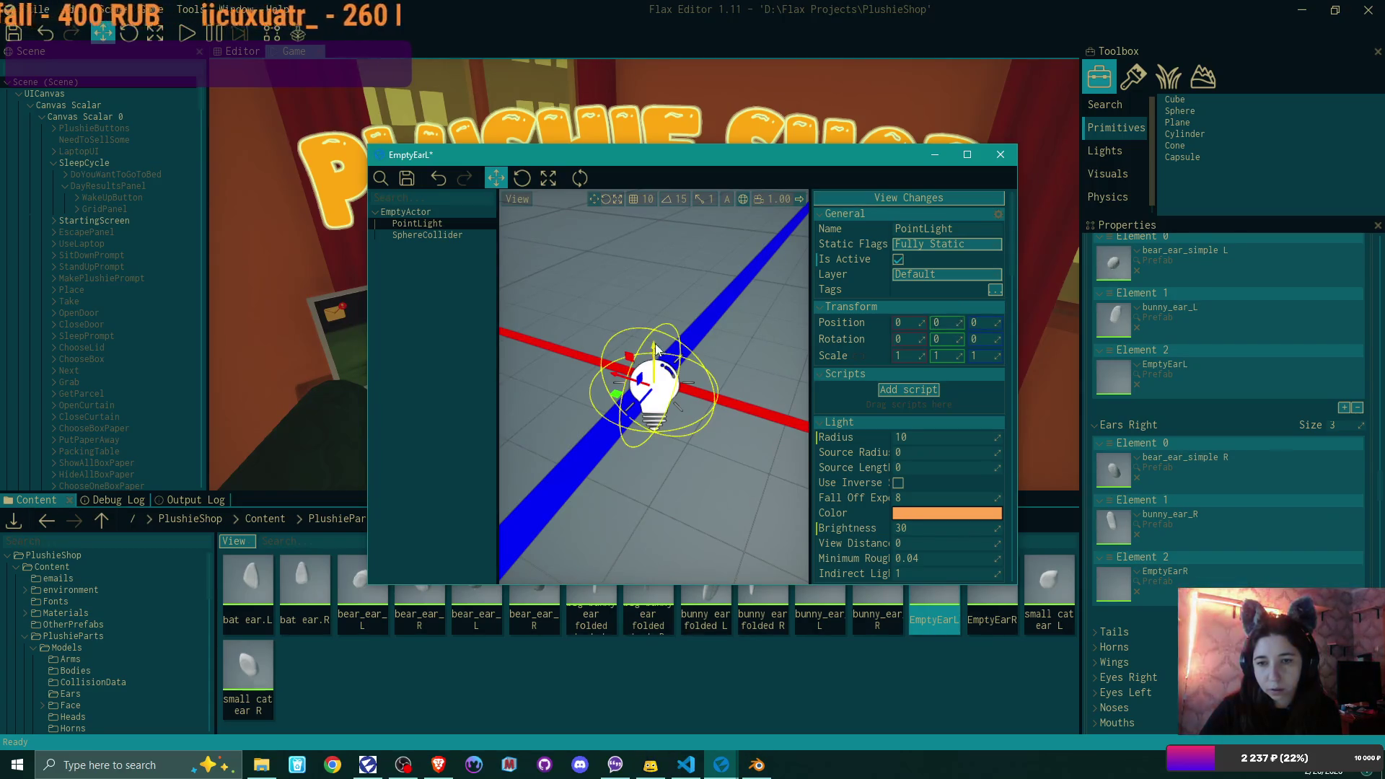
left_click_drag(654, 347, 654, 328)
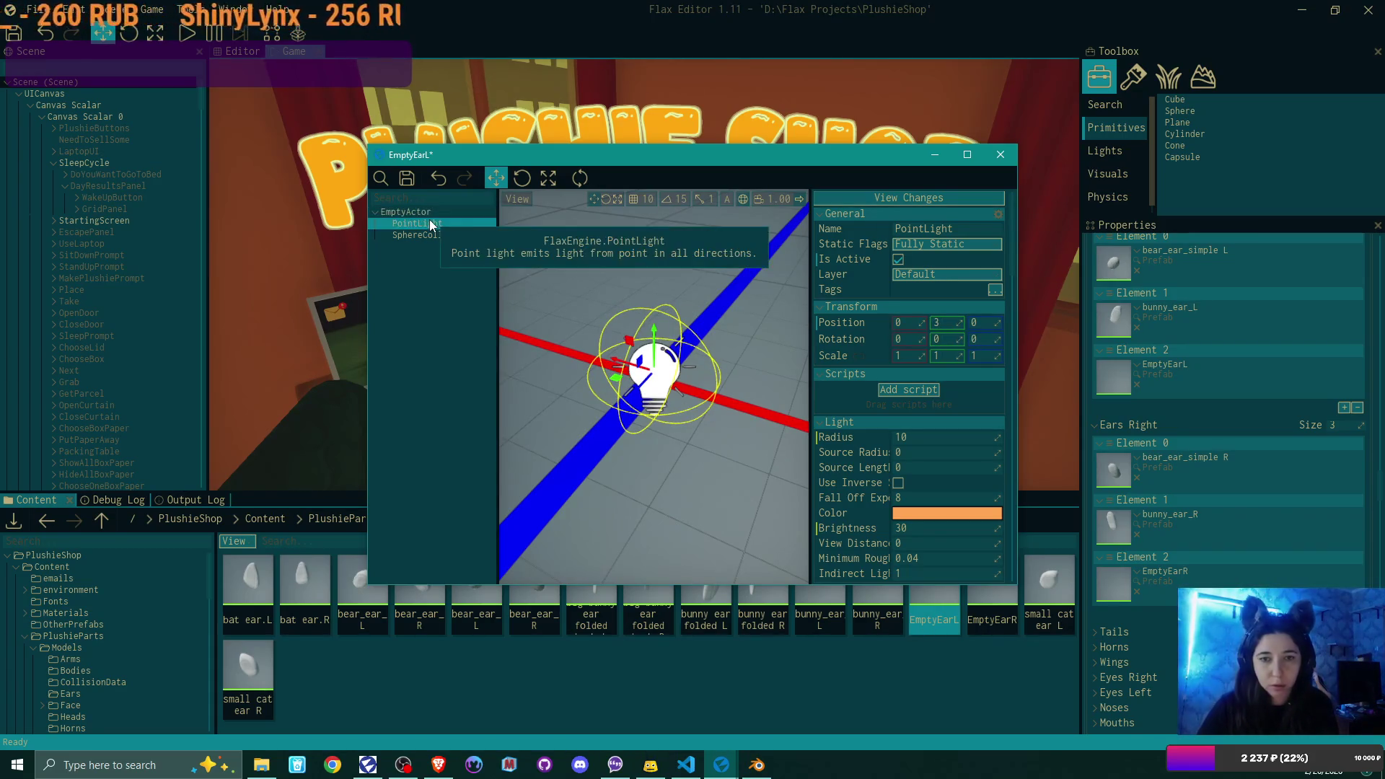
left_click(898, 259)
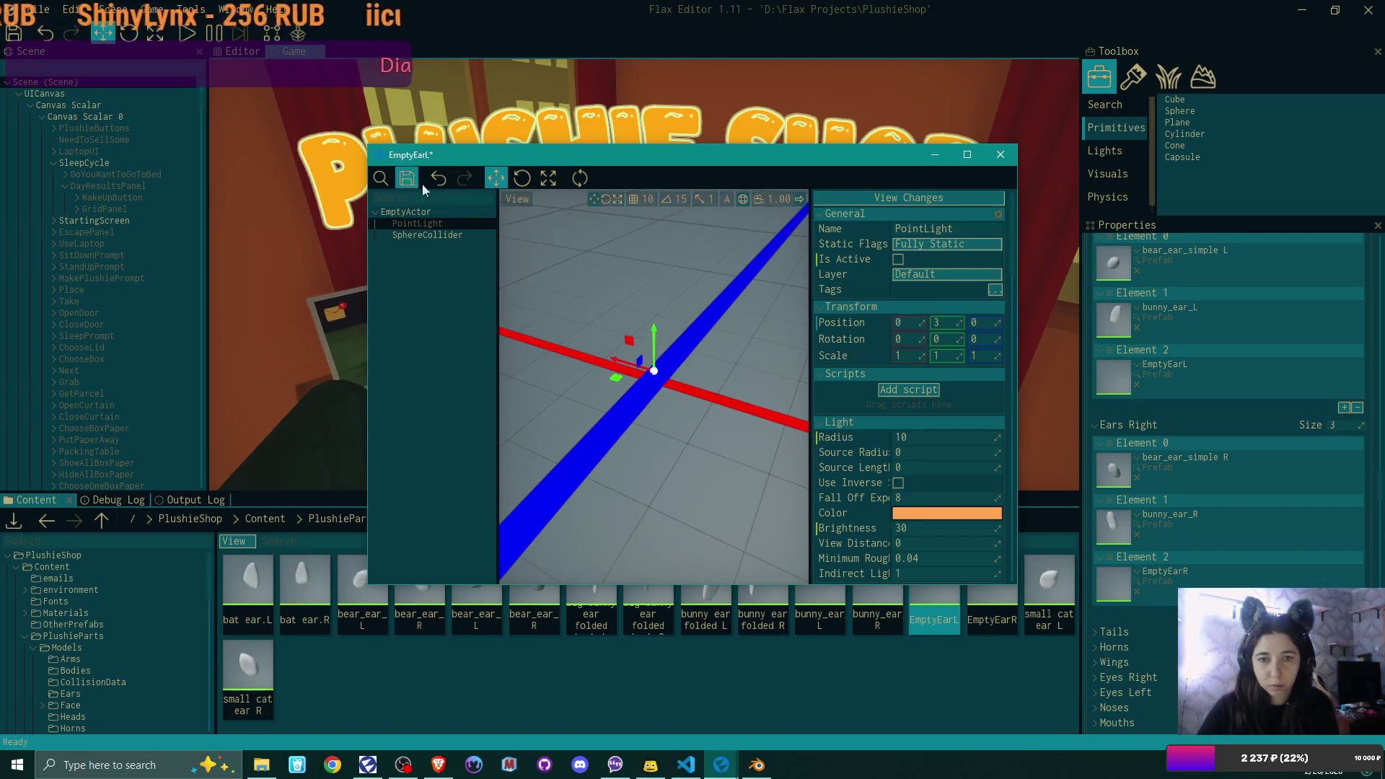
left_click(1000, 154)
- Set EmptyEarR's point light Y position to 3, then save and close the prefab
double_click(989, 577)
left_click(416, 223)
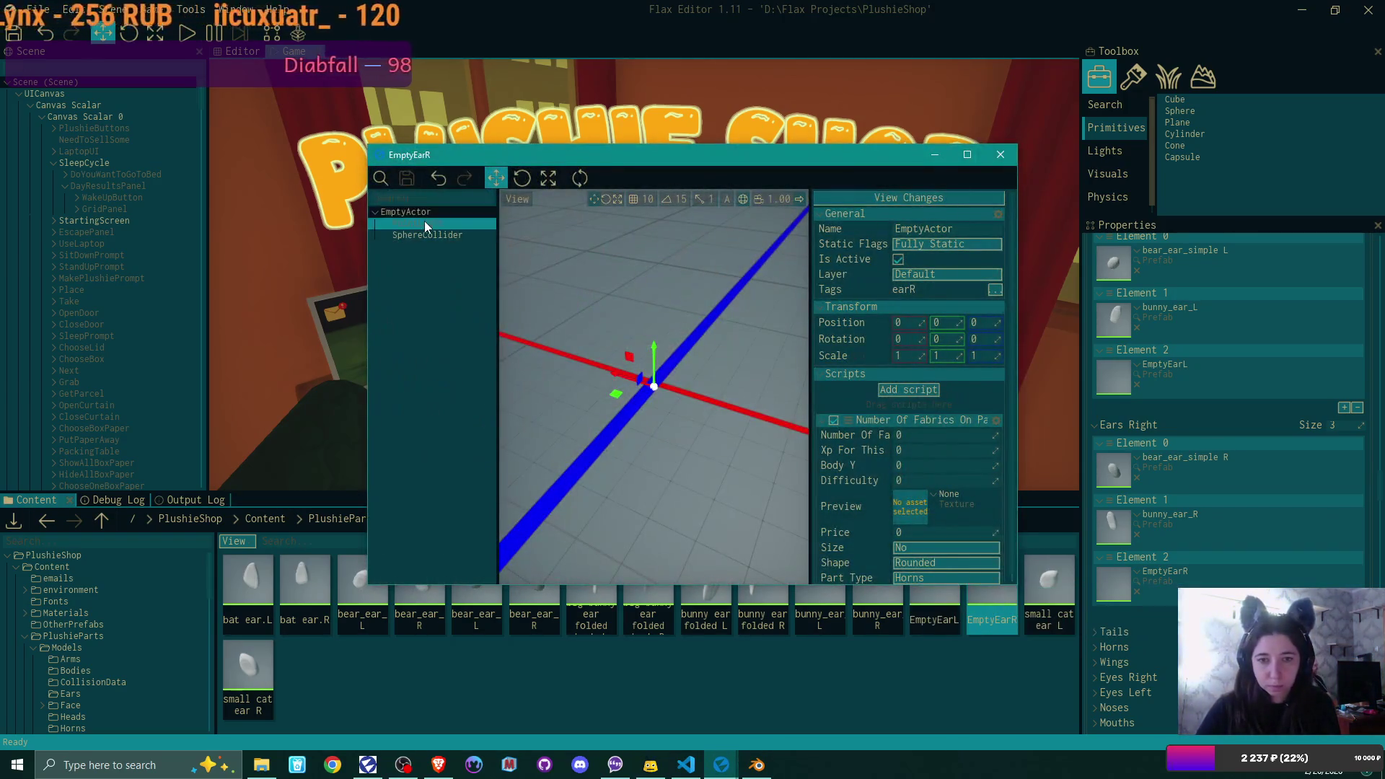
left_click(942, 324)
type("3")
key("Return")
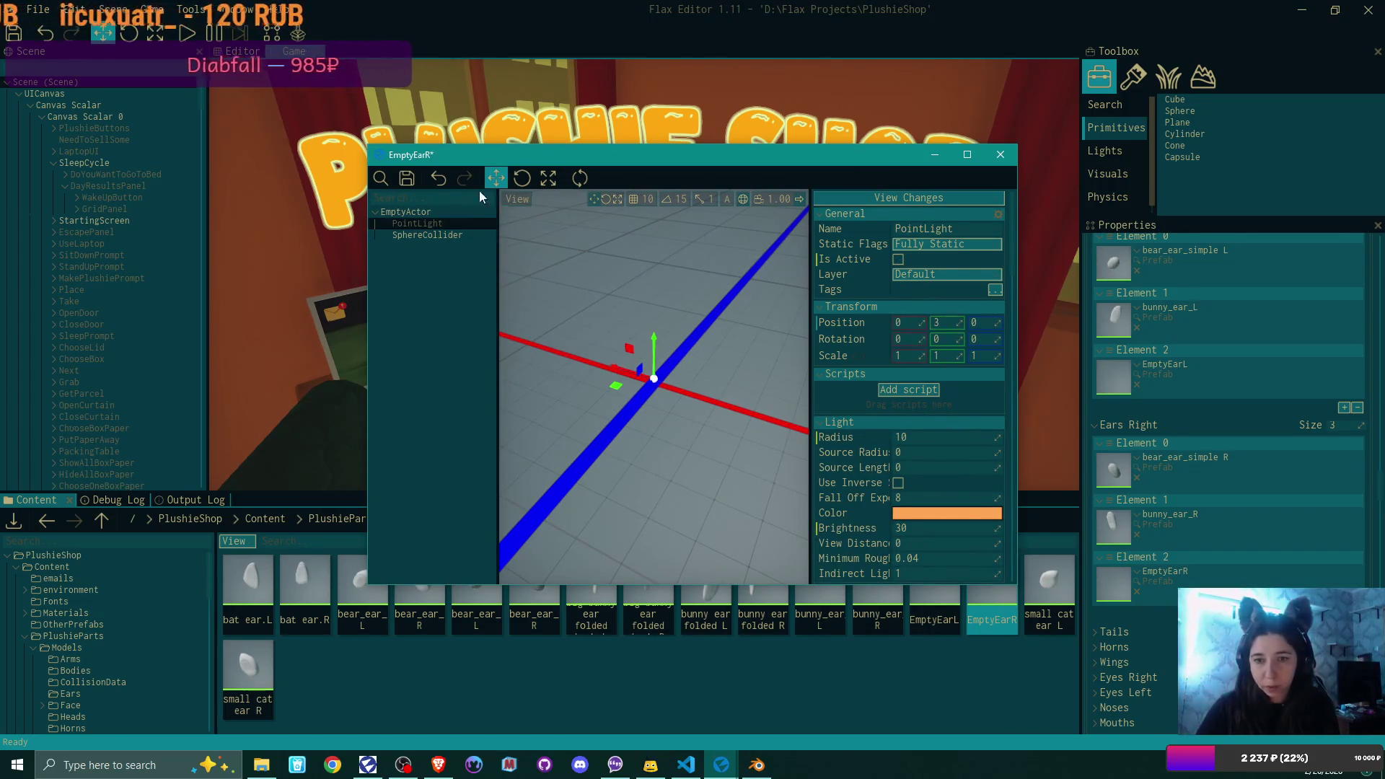
left_click(407, 178)
left_click(999, 155)
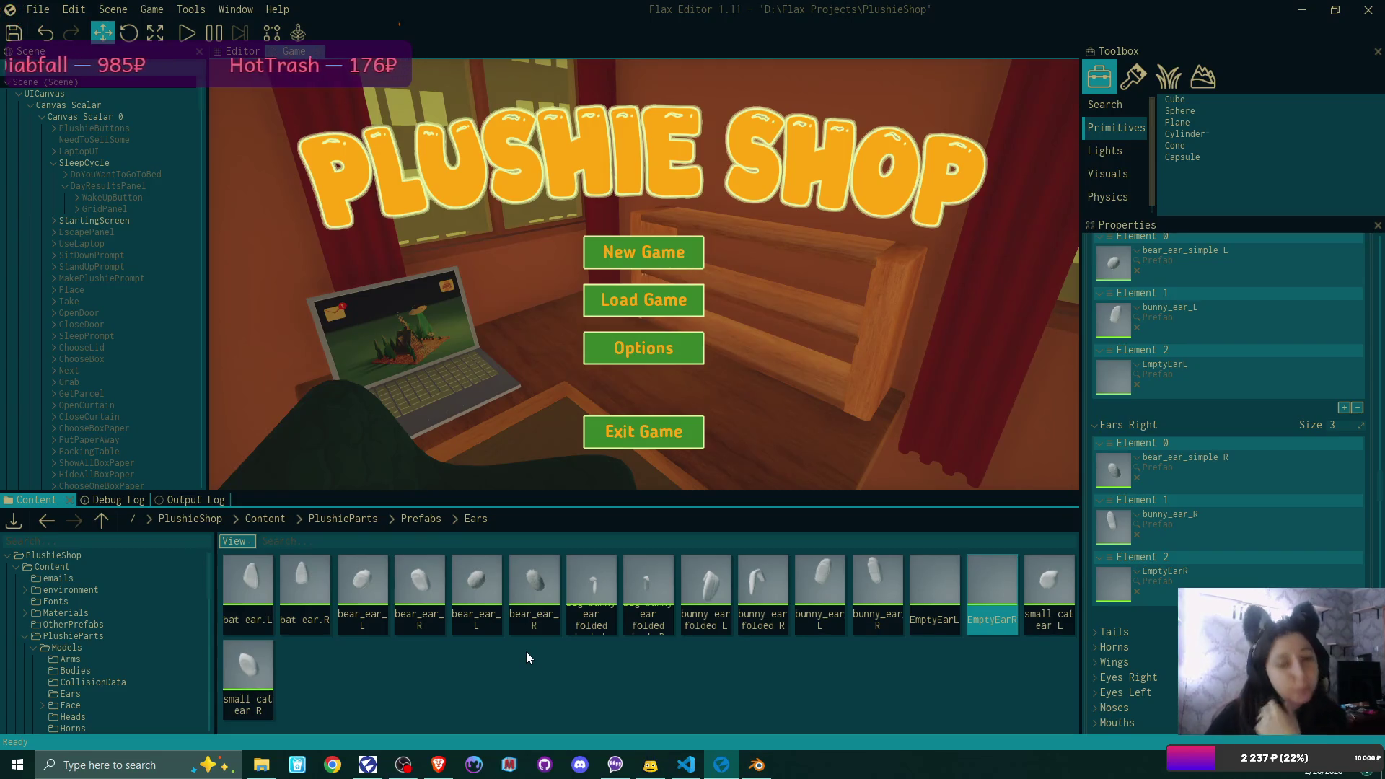
- Duplicate bear_ear_simple L as bear_ear_simple 2 L
left_click(479, 579)
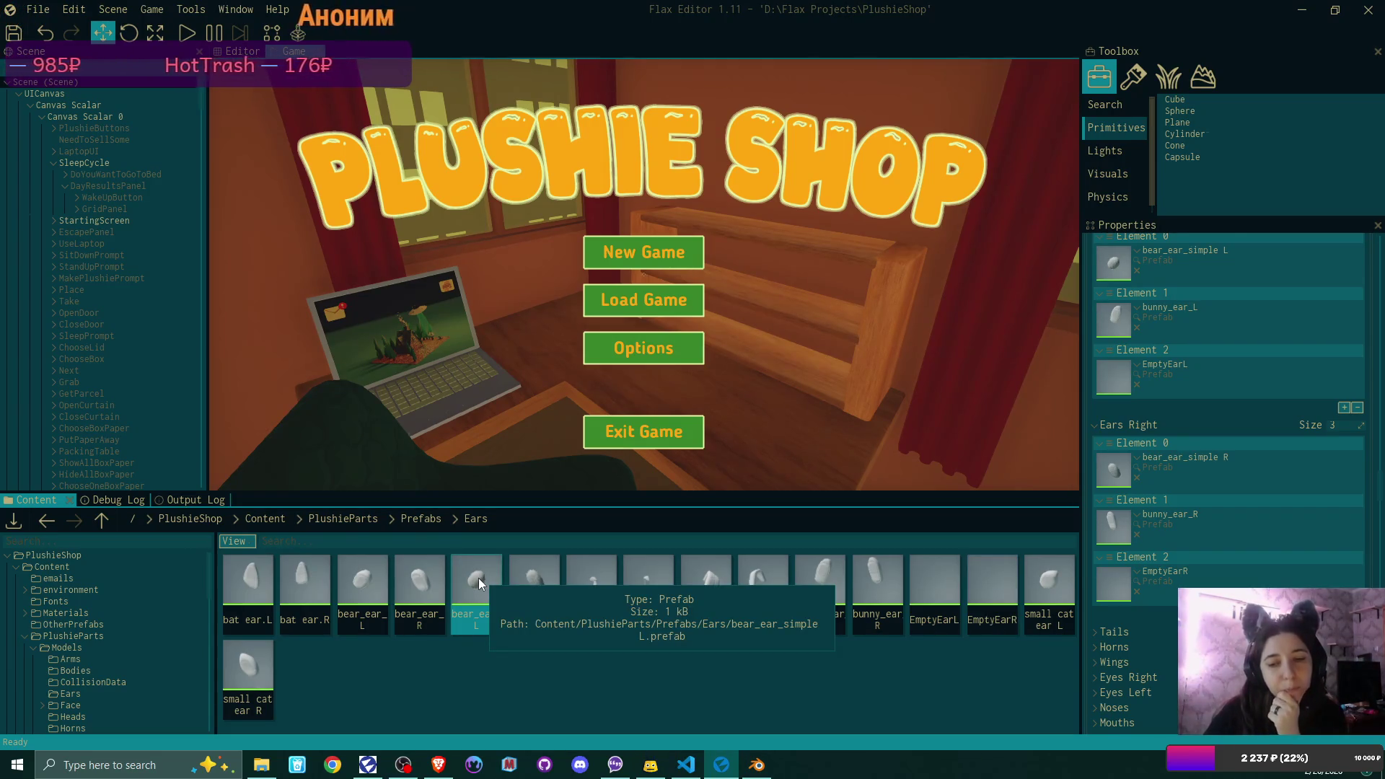
key("ctrl+d")
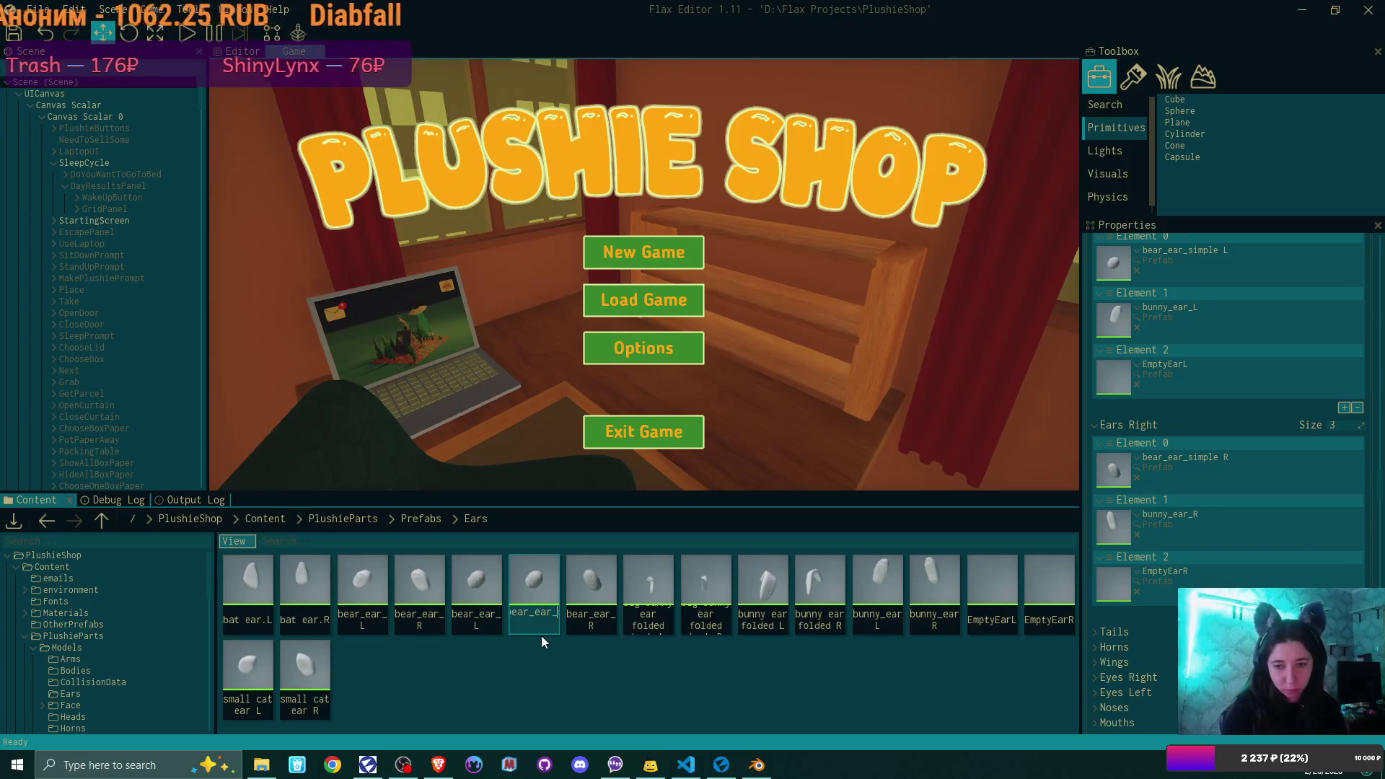
key("Return")
key("Return")
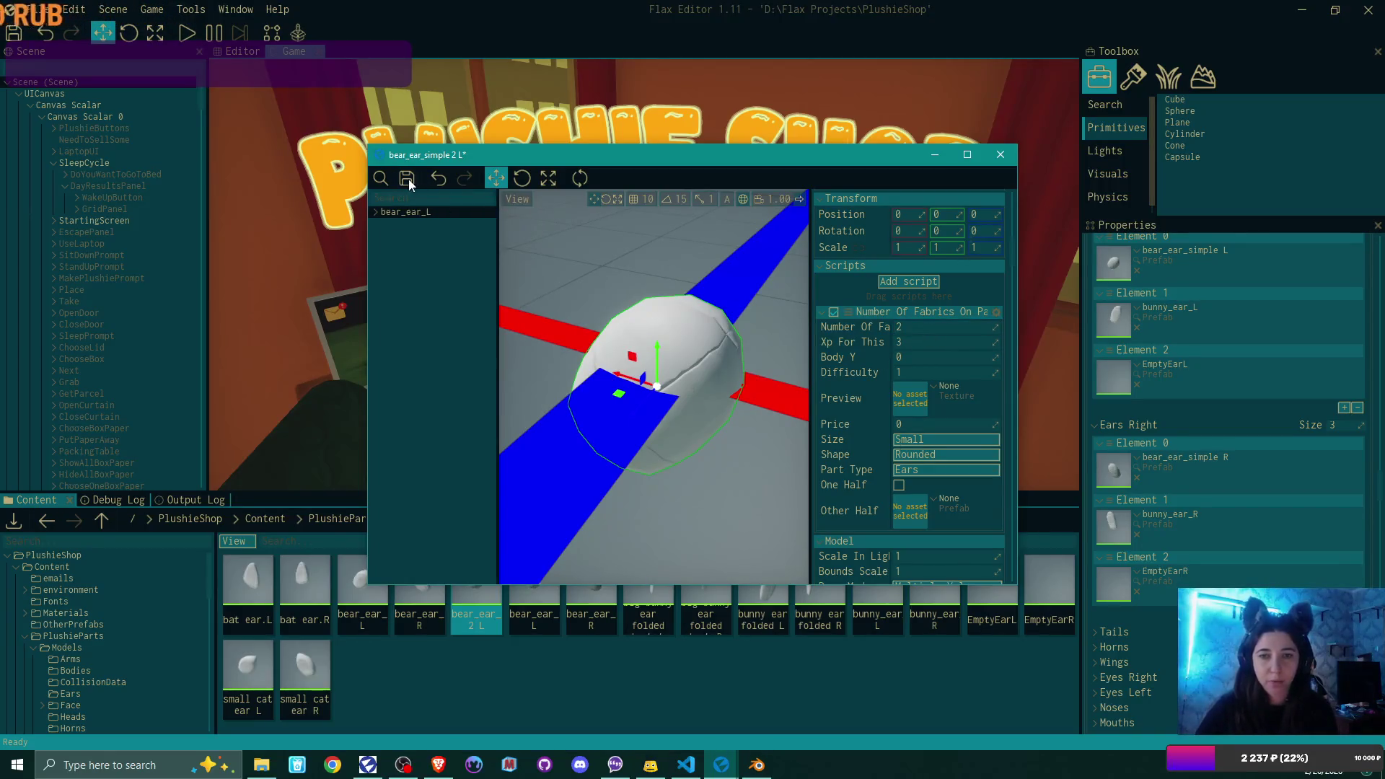
left_click(1012, 159)
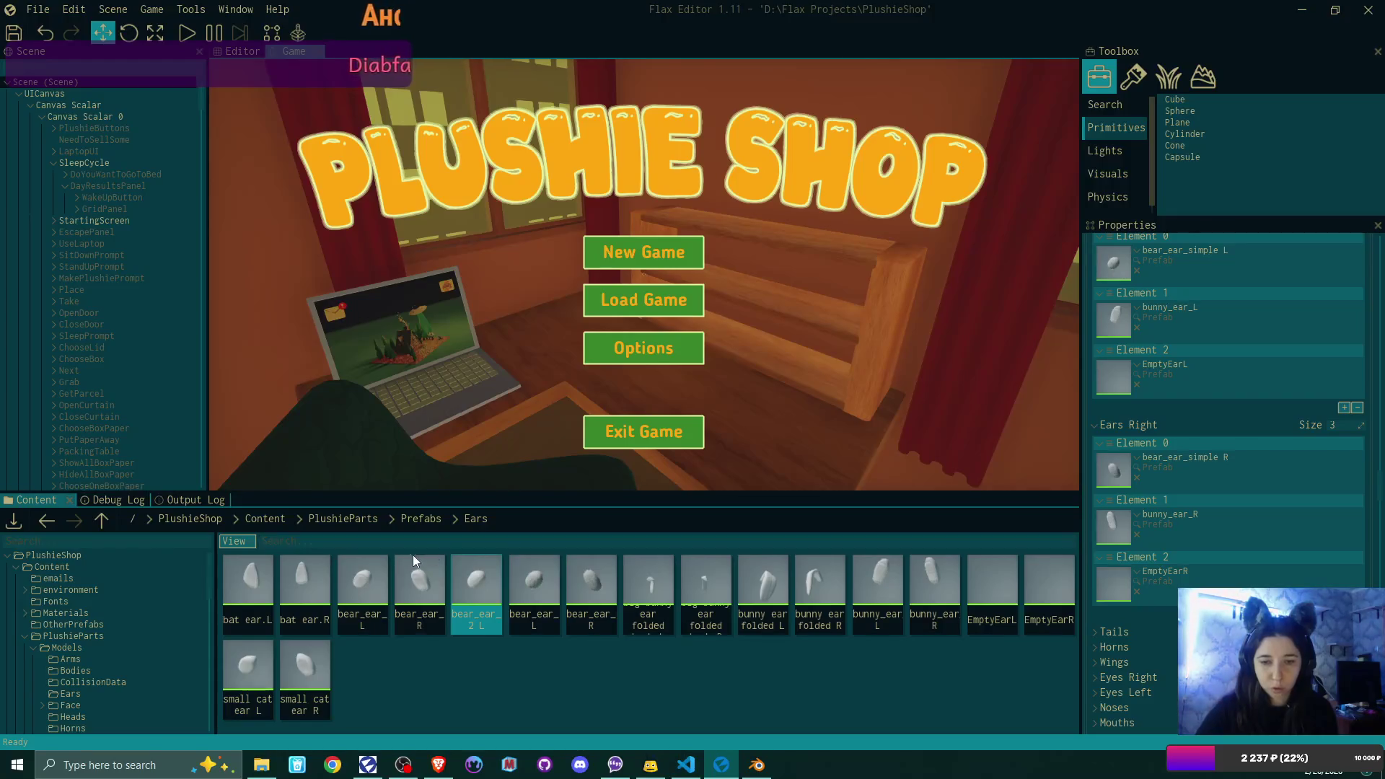
- Set the bear_ear_simple L prefab's Number Of Fabrics to 1
double_click(534, 581)
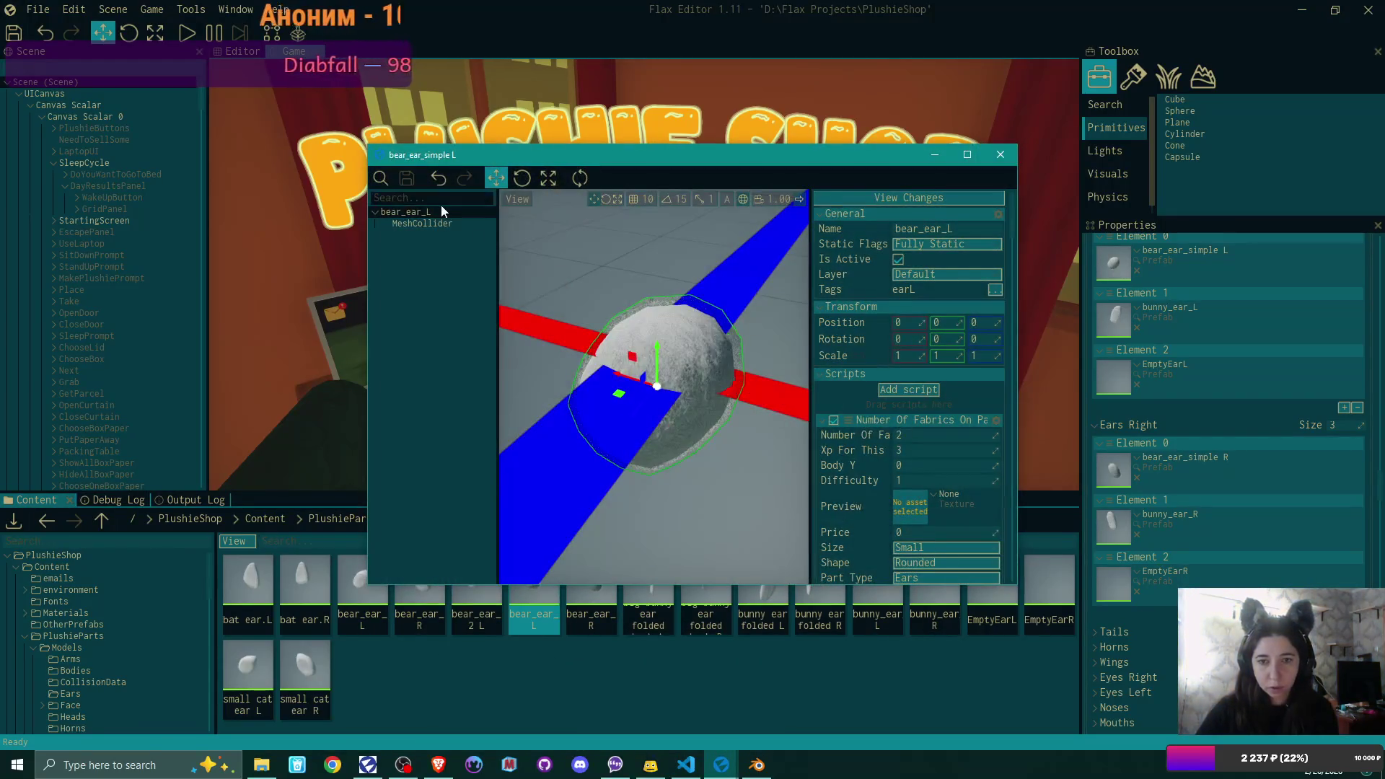
left_click(919, 433)
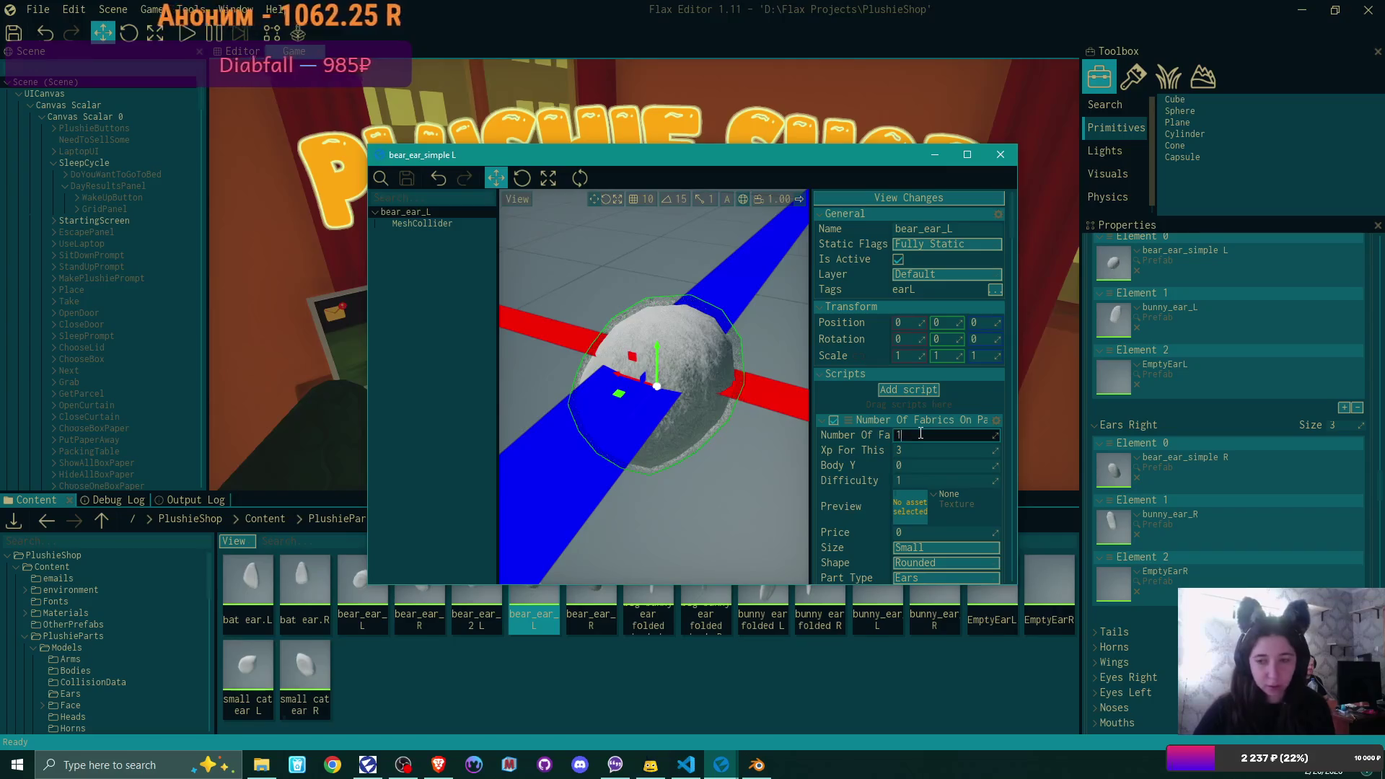
type("1")
key("Return")
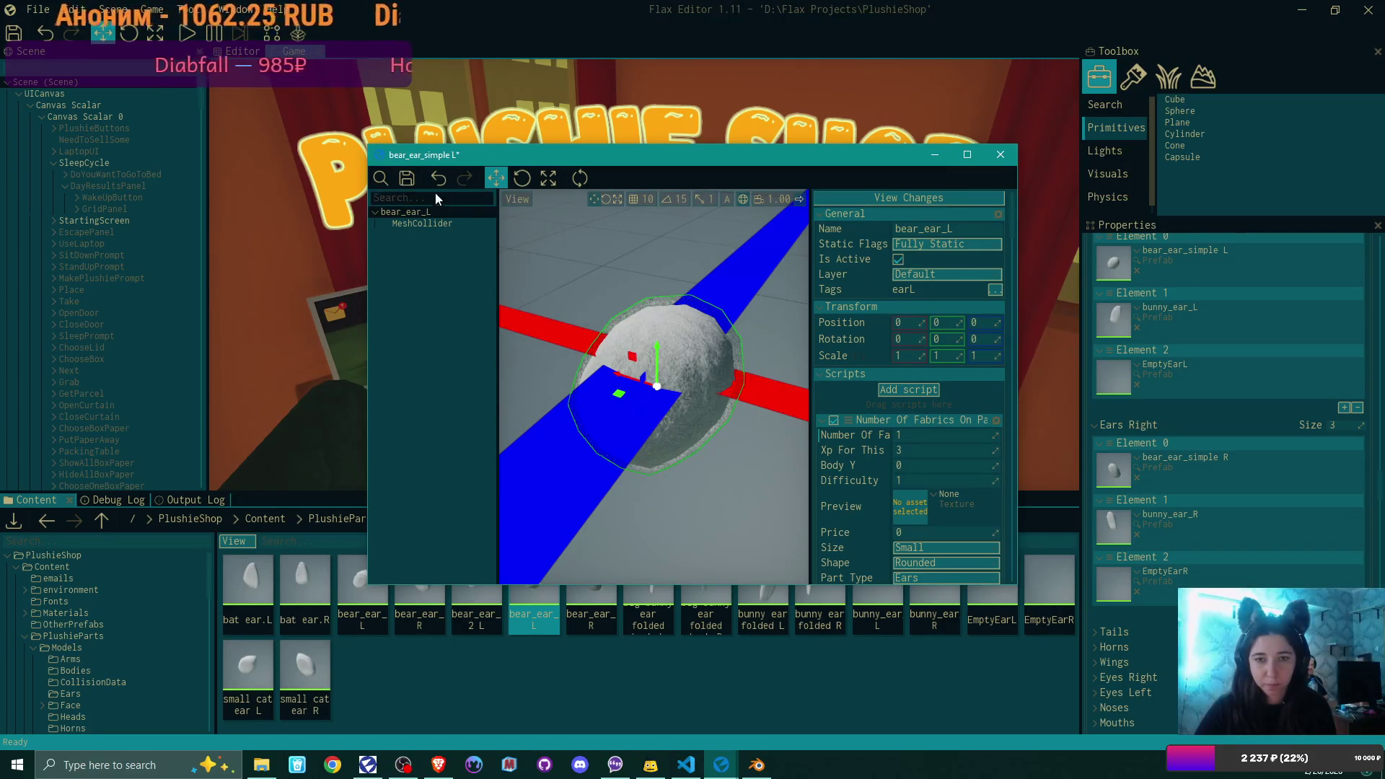
left_click(1000, 156)
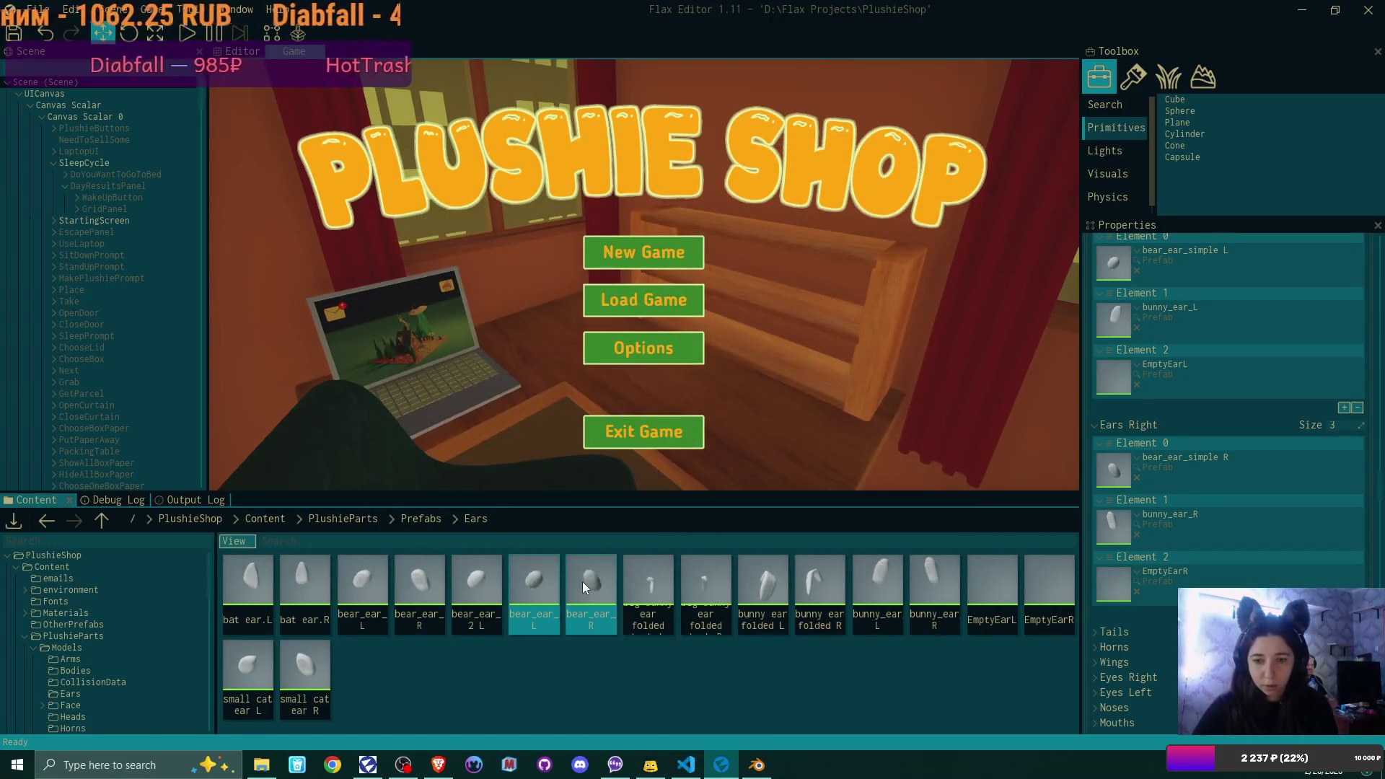
- Set the bear_ear_simple R prefab's Number Of Fabrics to 1 and save it
double_click(582, 581)
left_click(920, 434)
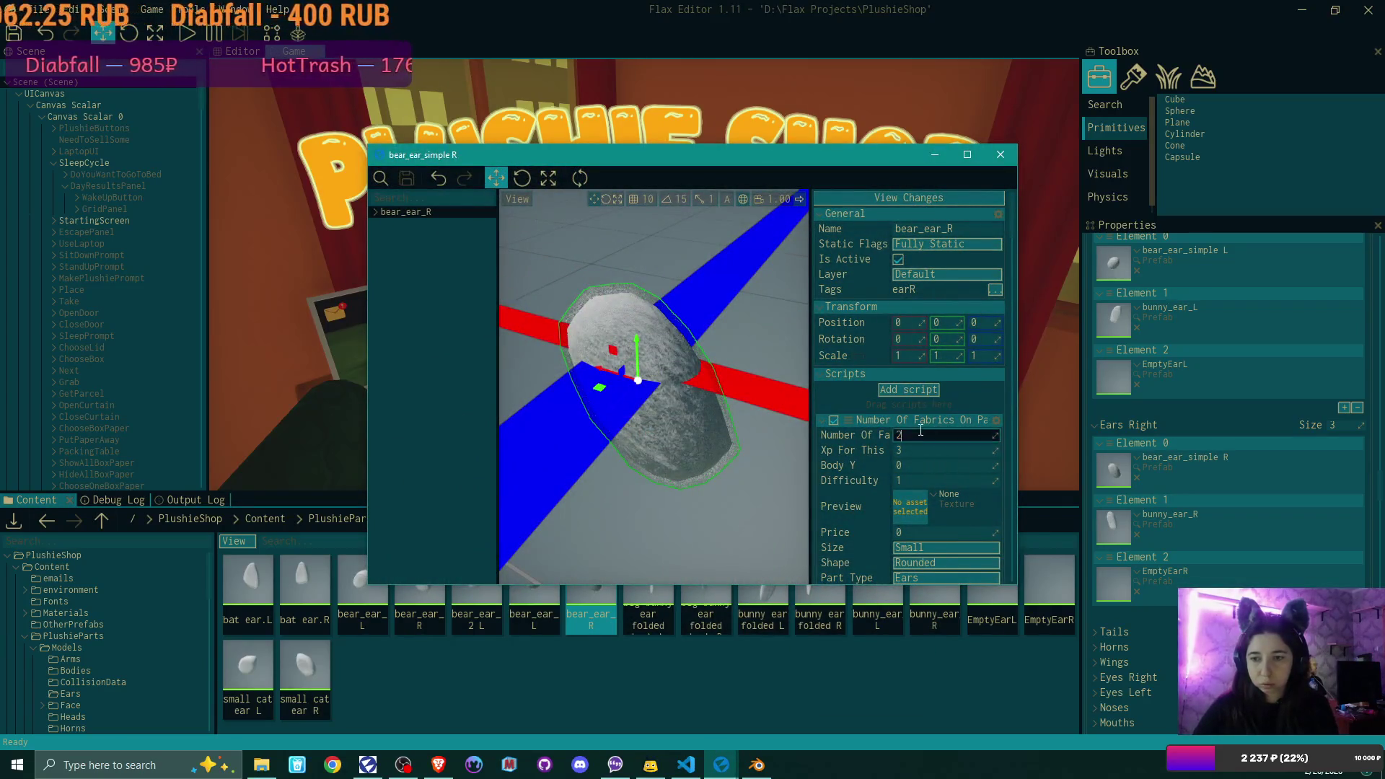
type("1")
left_click(410, 179)
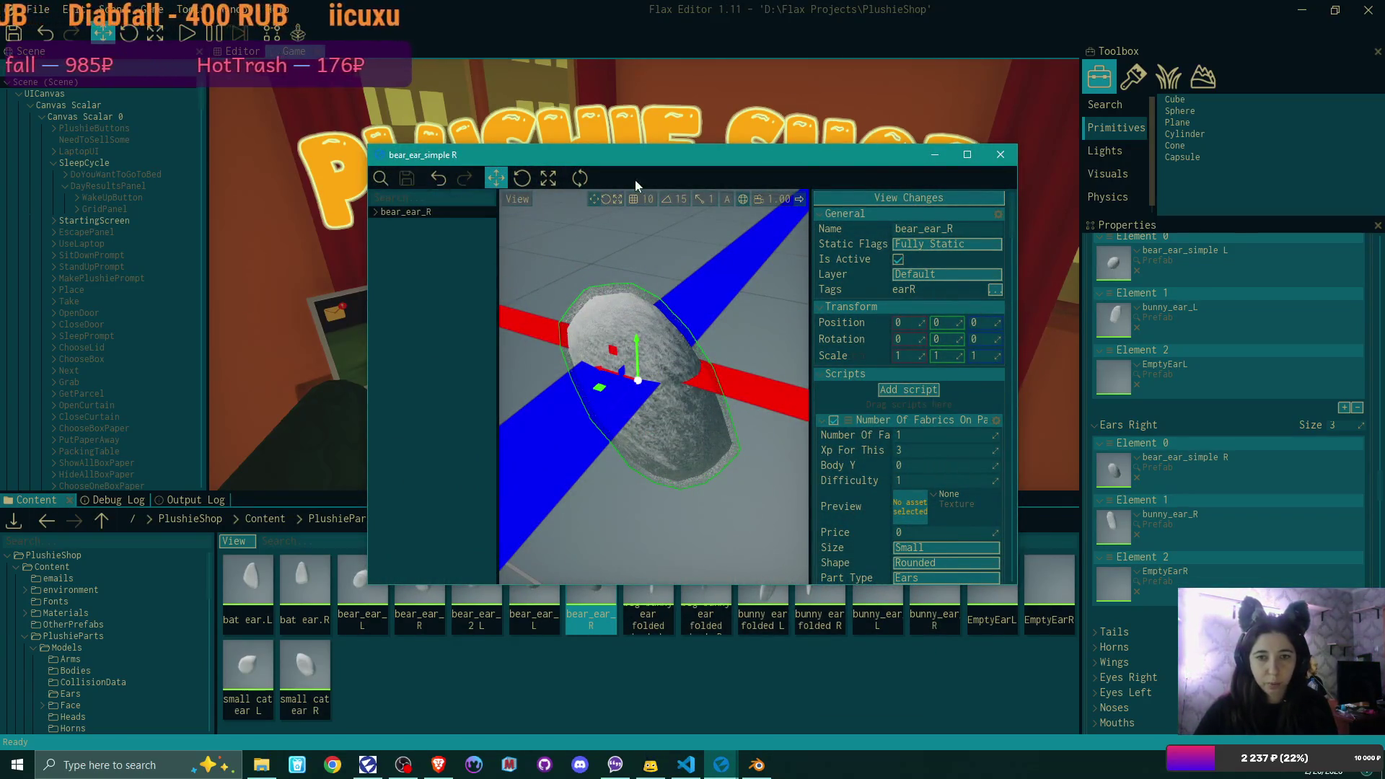
left_click(1000, 155)
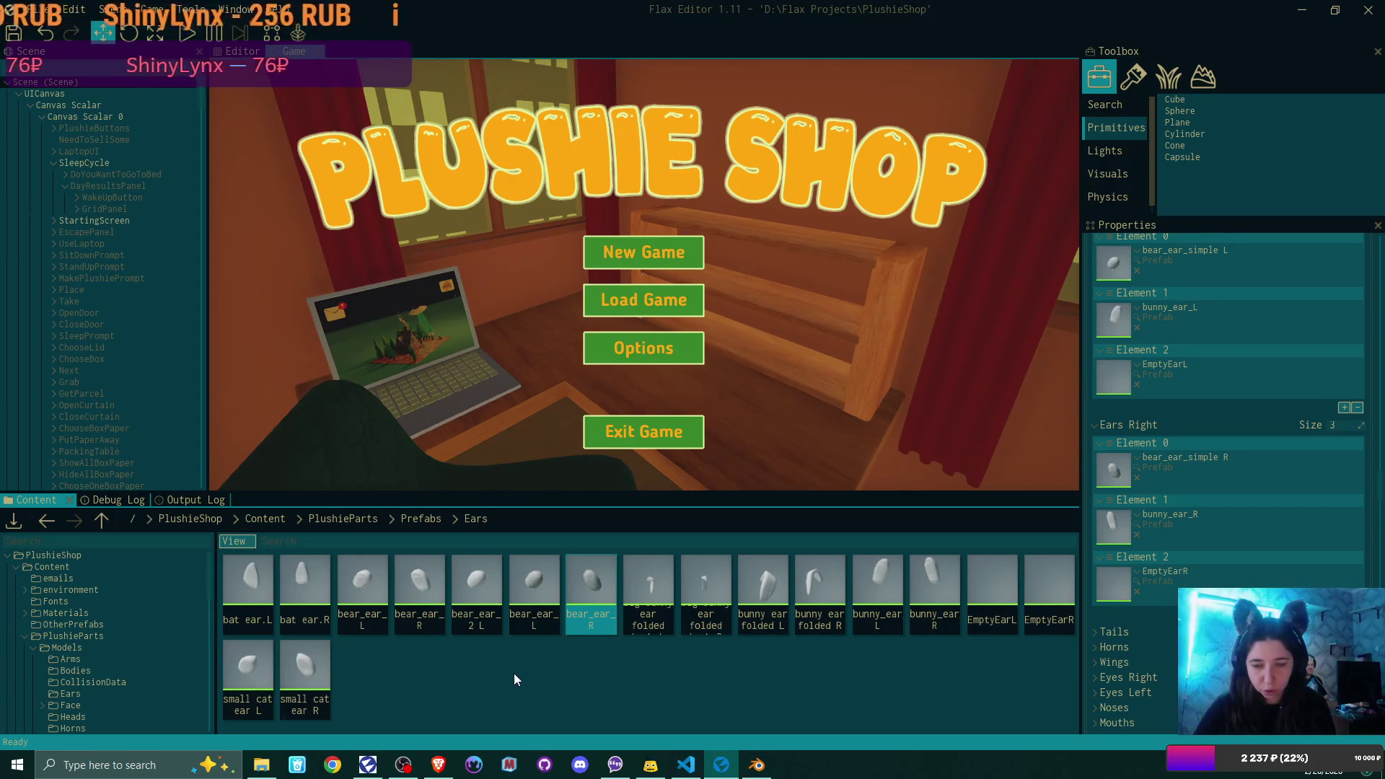
- Select the bear_ear_R prefab and duplicate it with Ctrl+D
left_click(473, 575)
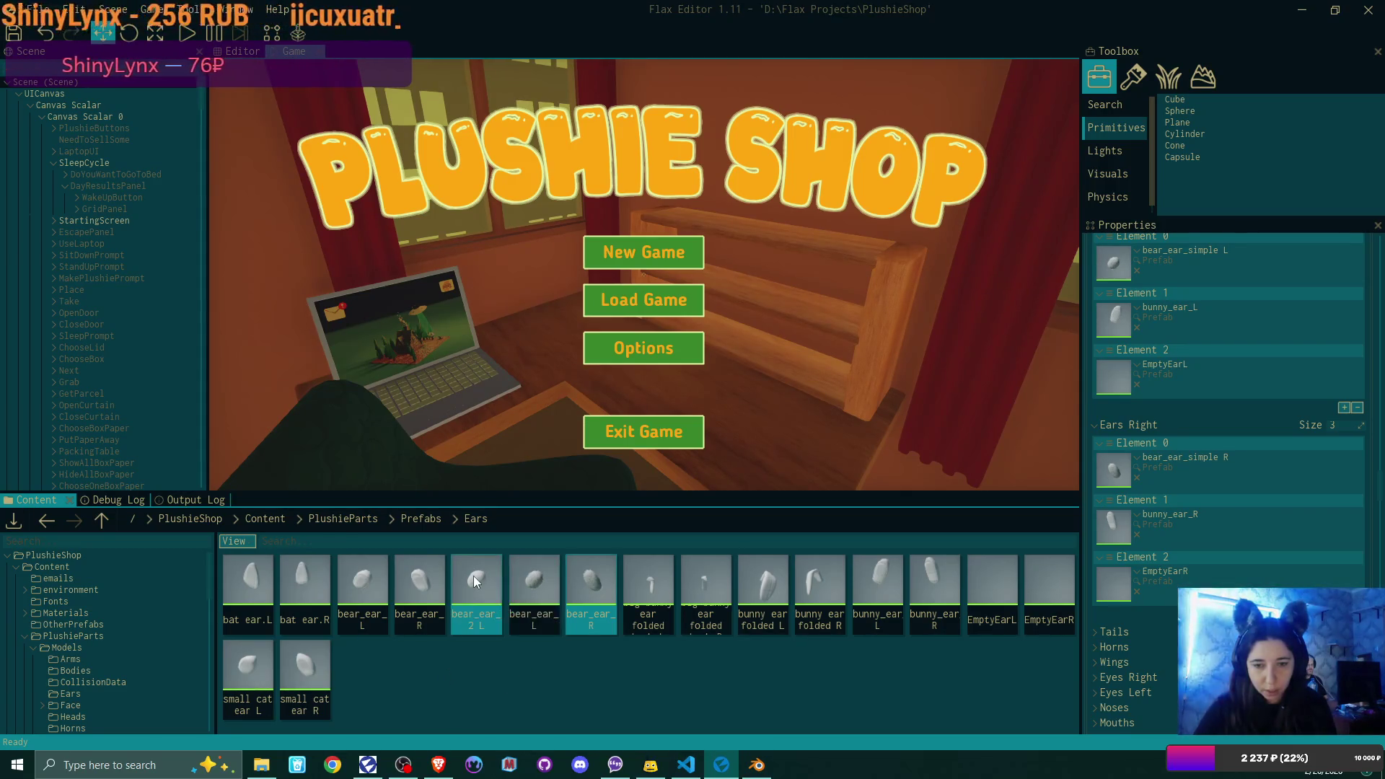
left_click(537, 575, "ctrl")
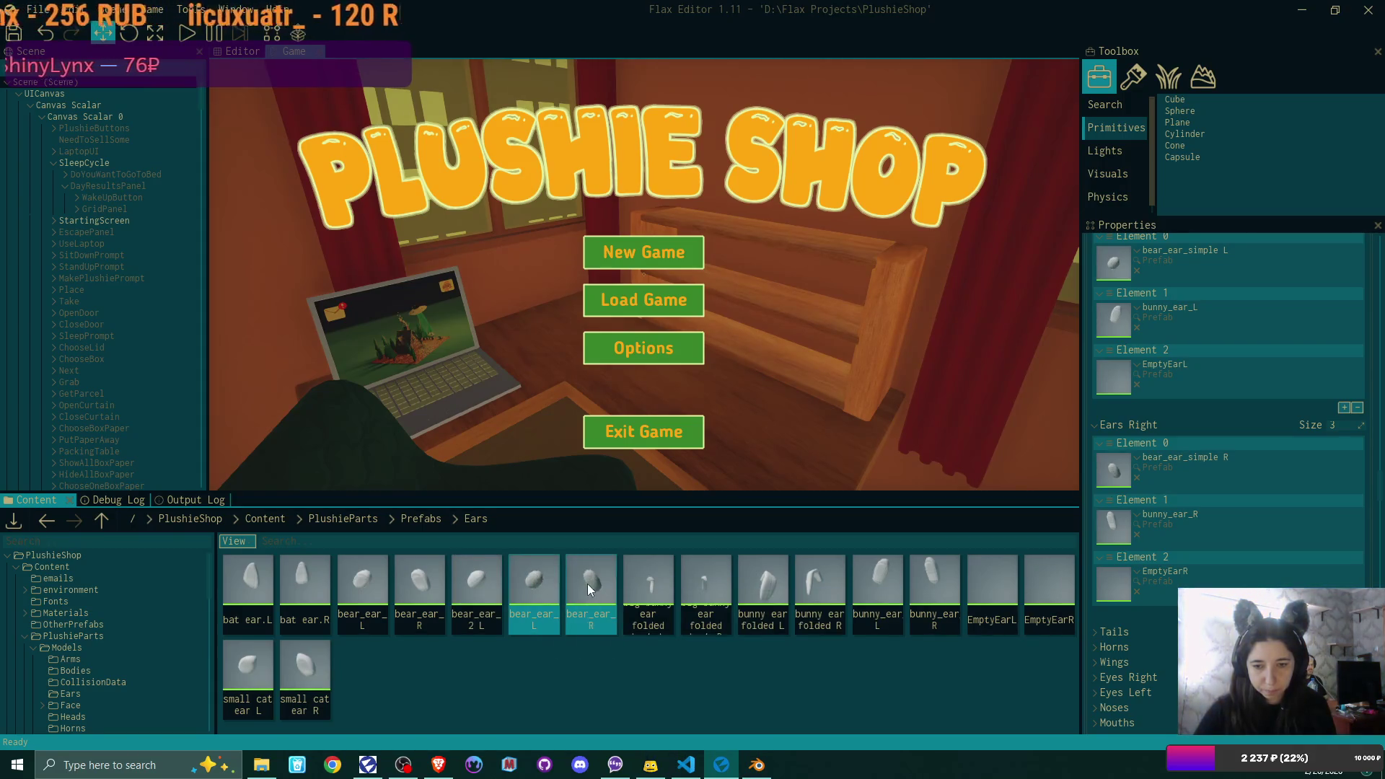
left_click(602, 620)
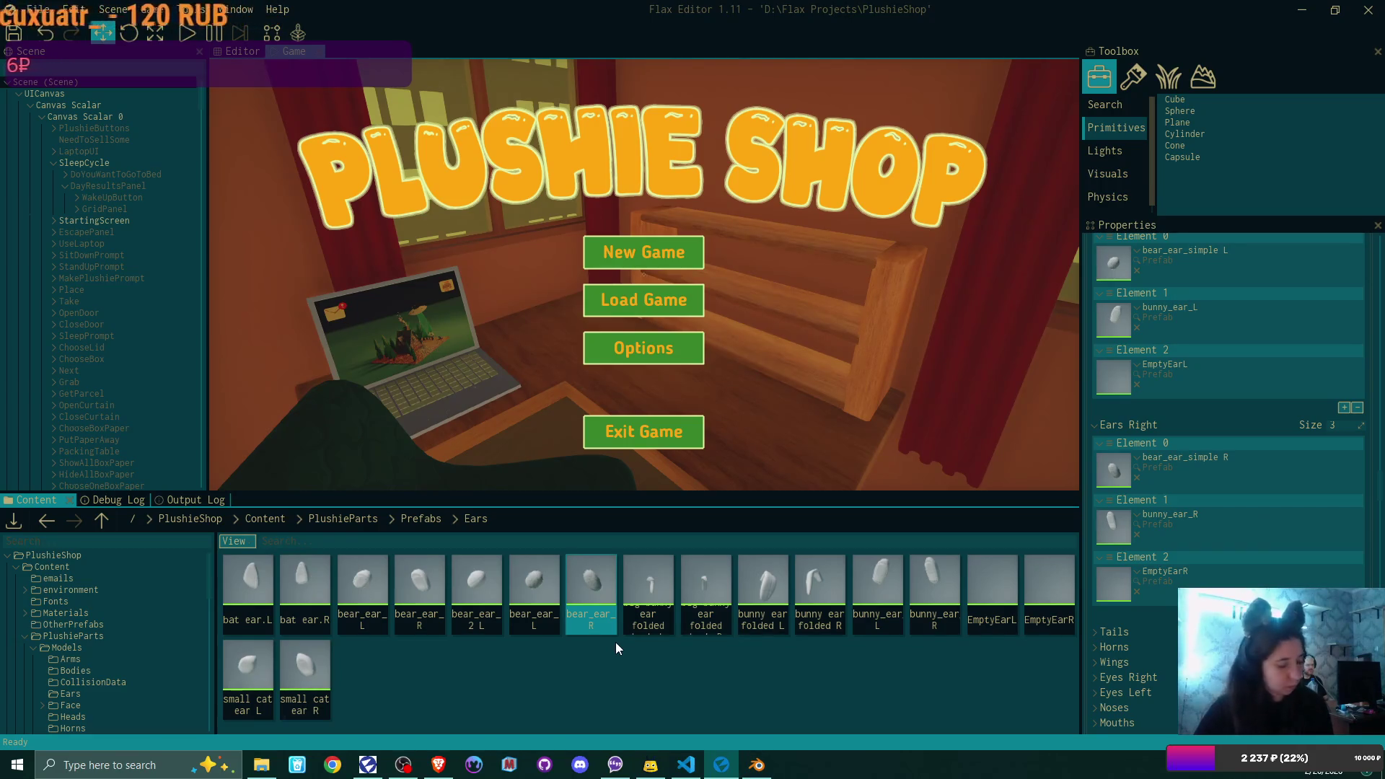
key("ctrl+d")
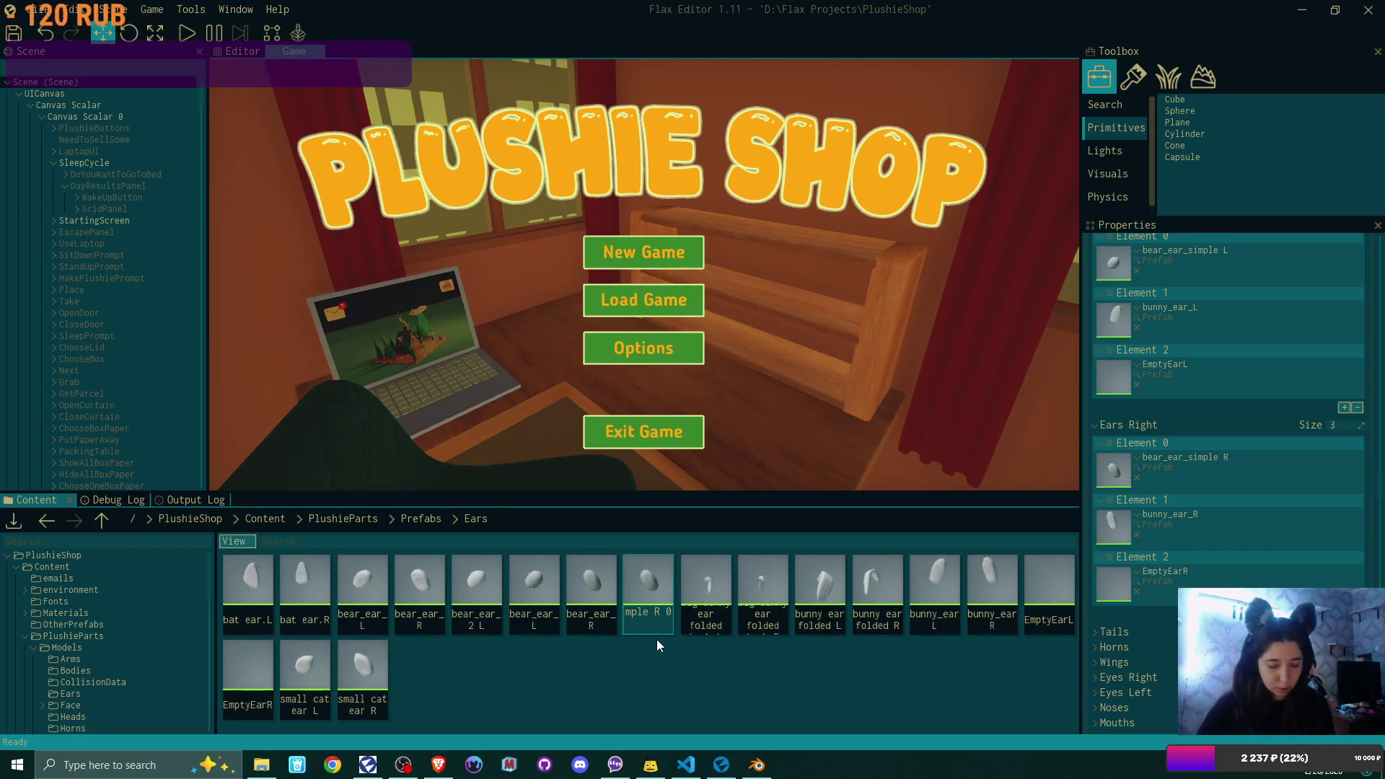
type("bear_ear_2 R")
- Name the copy bear_ear_simple 2 R and set its fabric count to 2
key("Return")
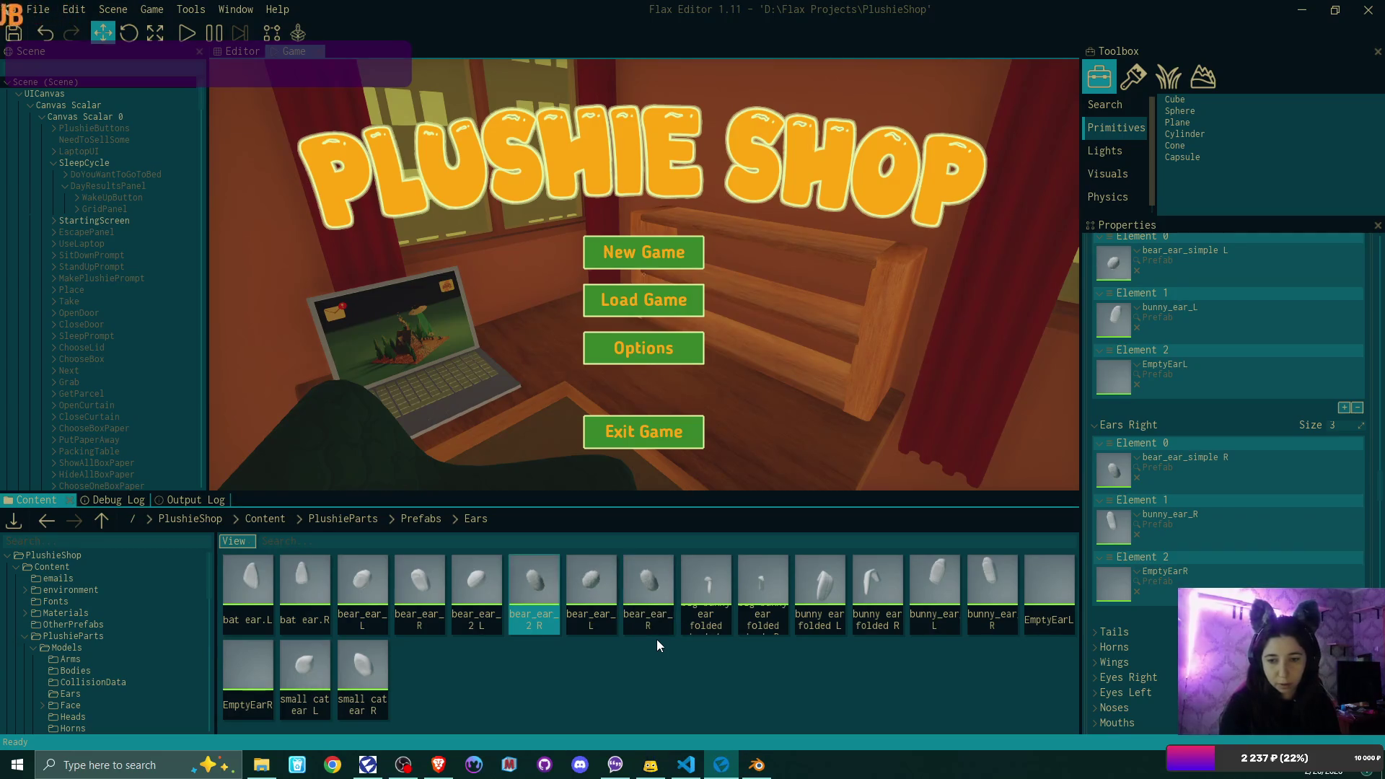
key("Return")
scroll(959, 441, "down", 3)
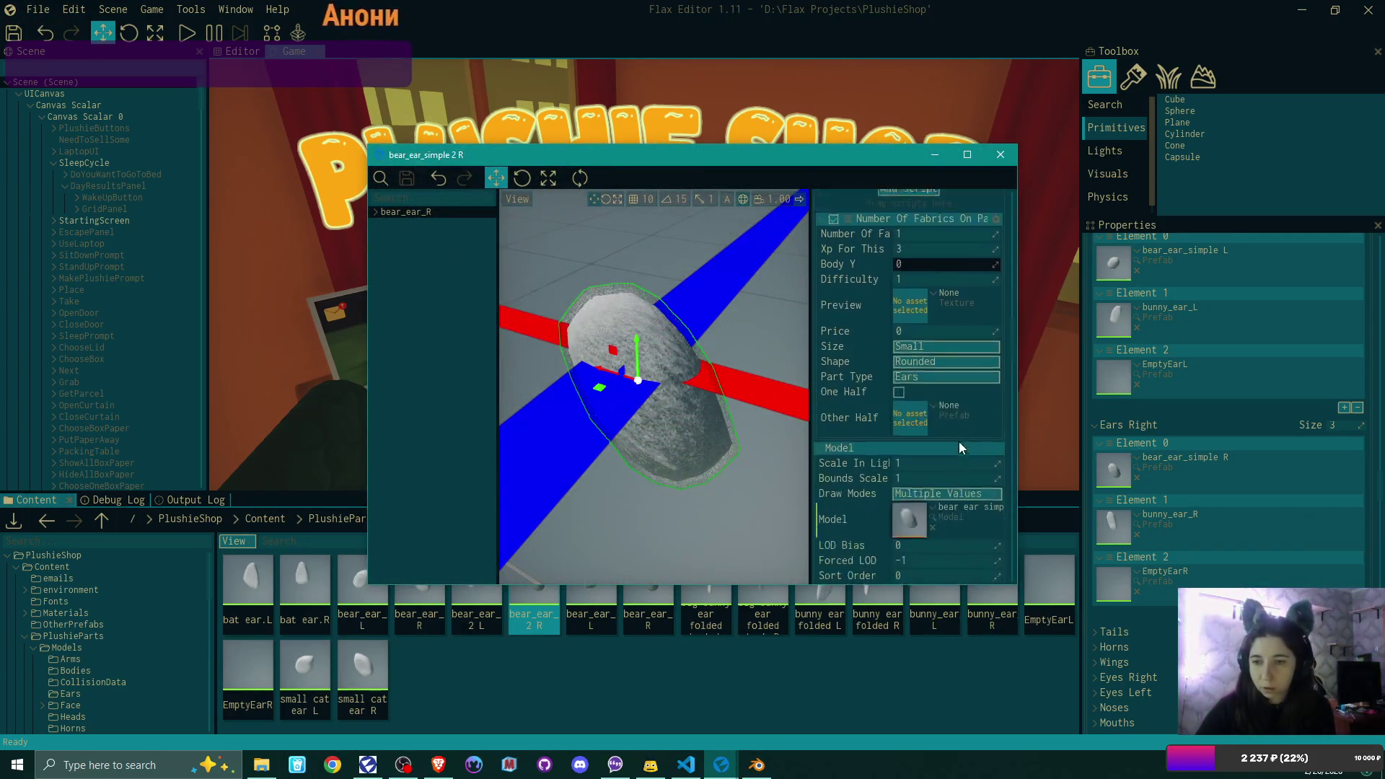
scroll(959, 442, "up", 4)
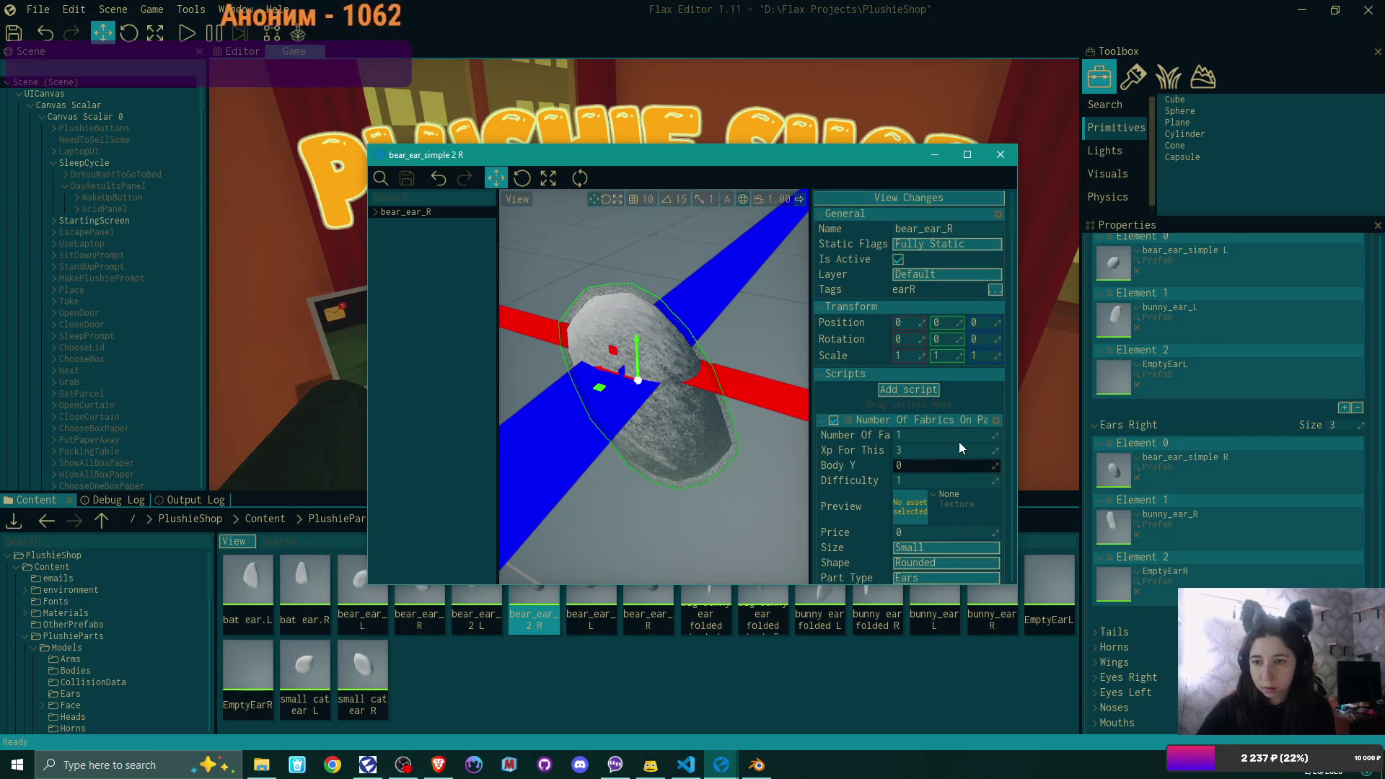
scroll(958, 441, "down", 3)
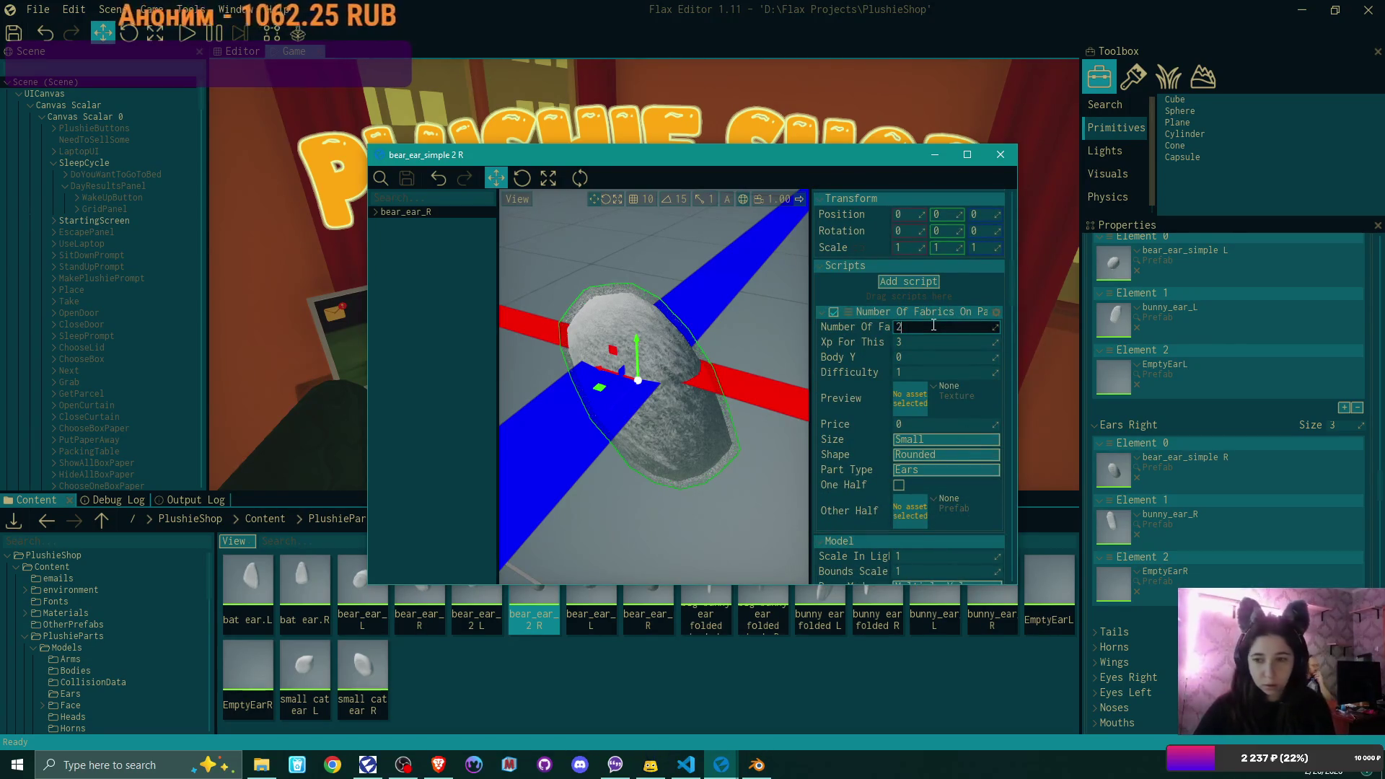
key("Return")
- Assign the bear ear simple 2 R model, then save and close the prefab
scroll(864, 404, "down", 3)
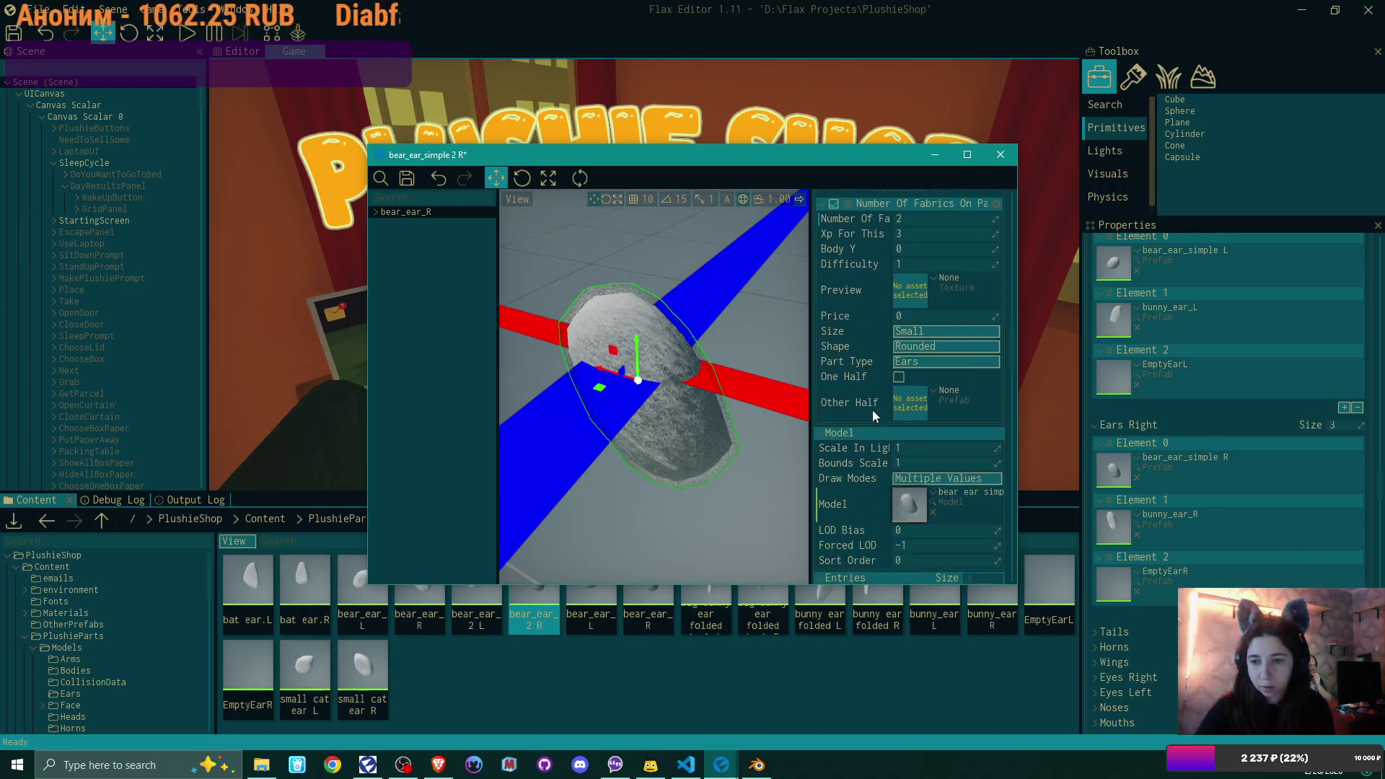
scroll(871, 409, "down", 2)
left_click(955, 420)
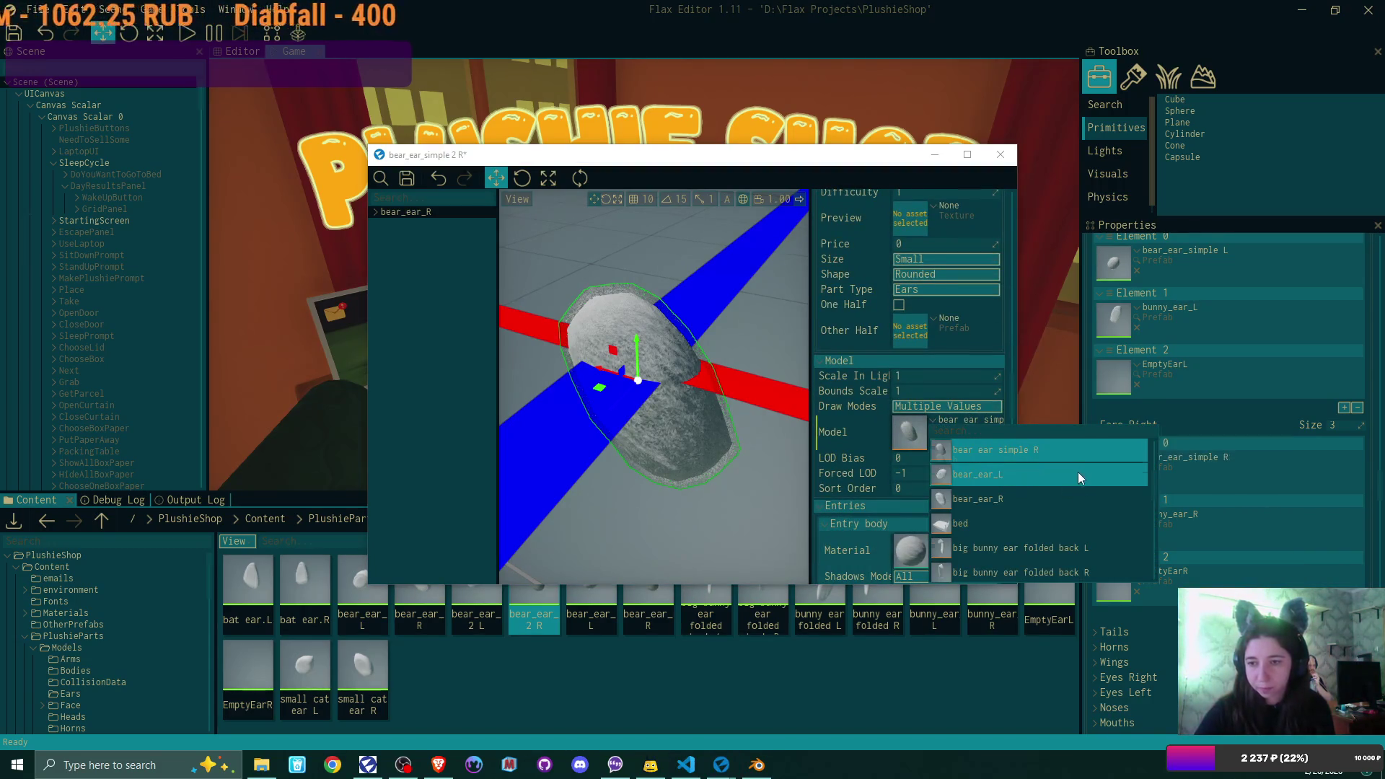
scroll(1079, 477, "up", 2)
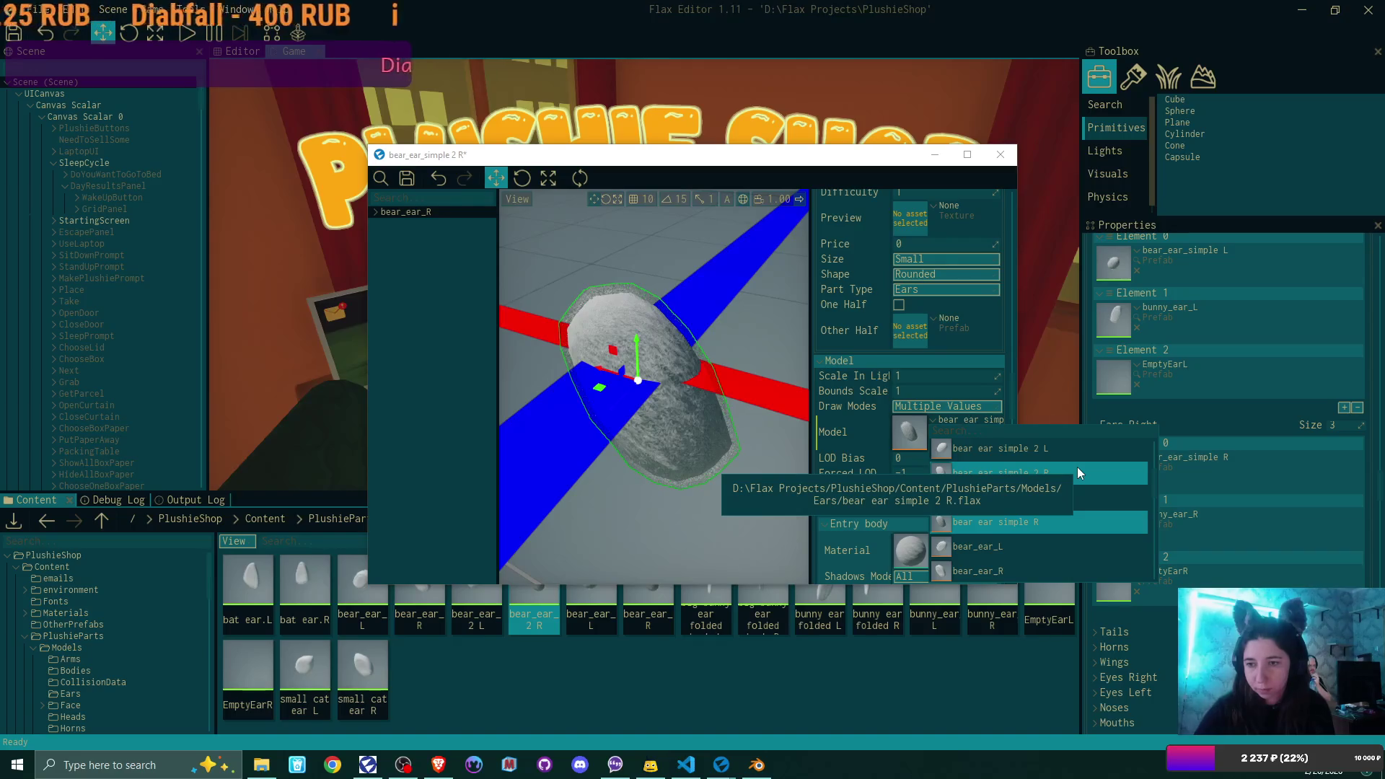
left_click(1079, 472)
left_click(407, 178)
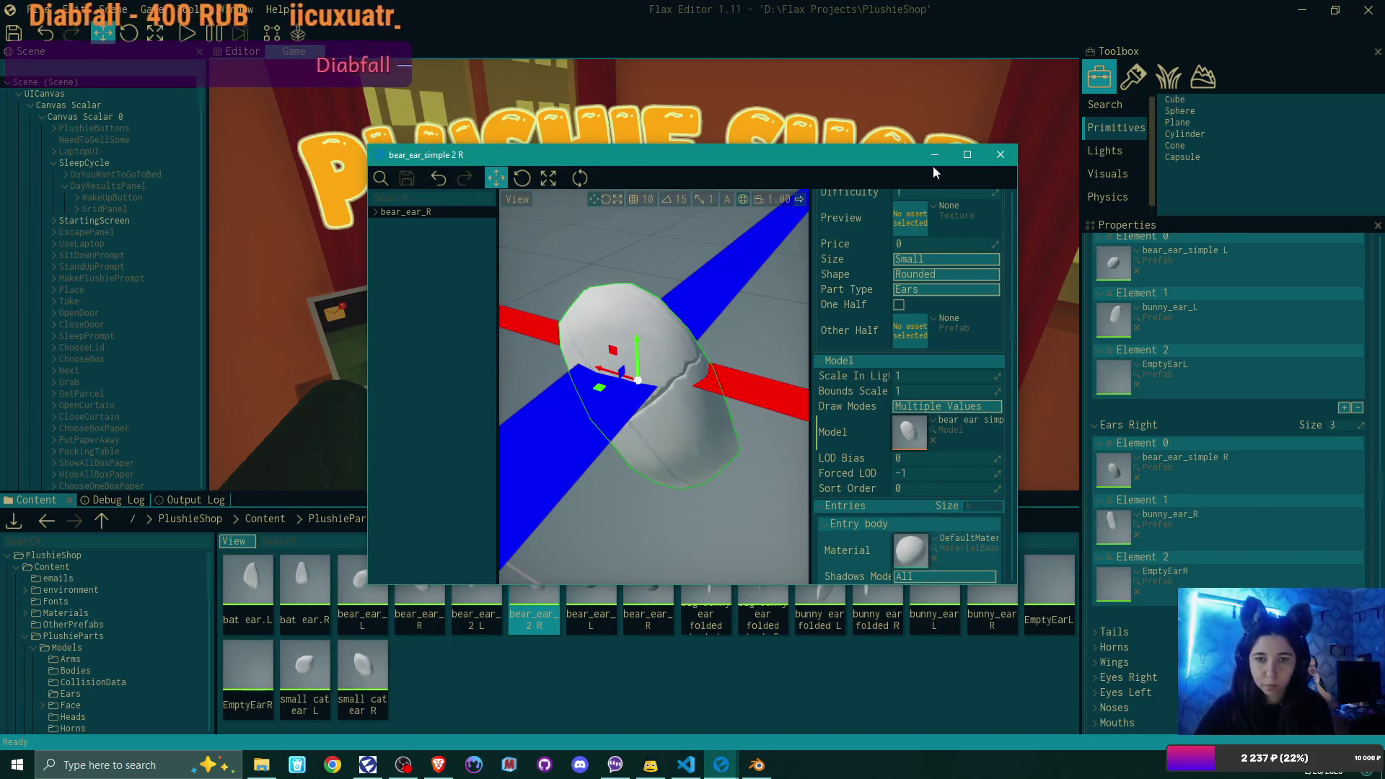
left_click(1000, 154)
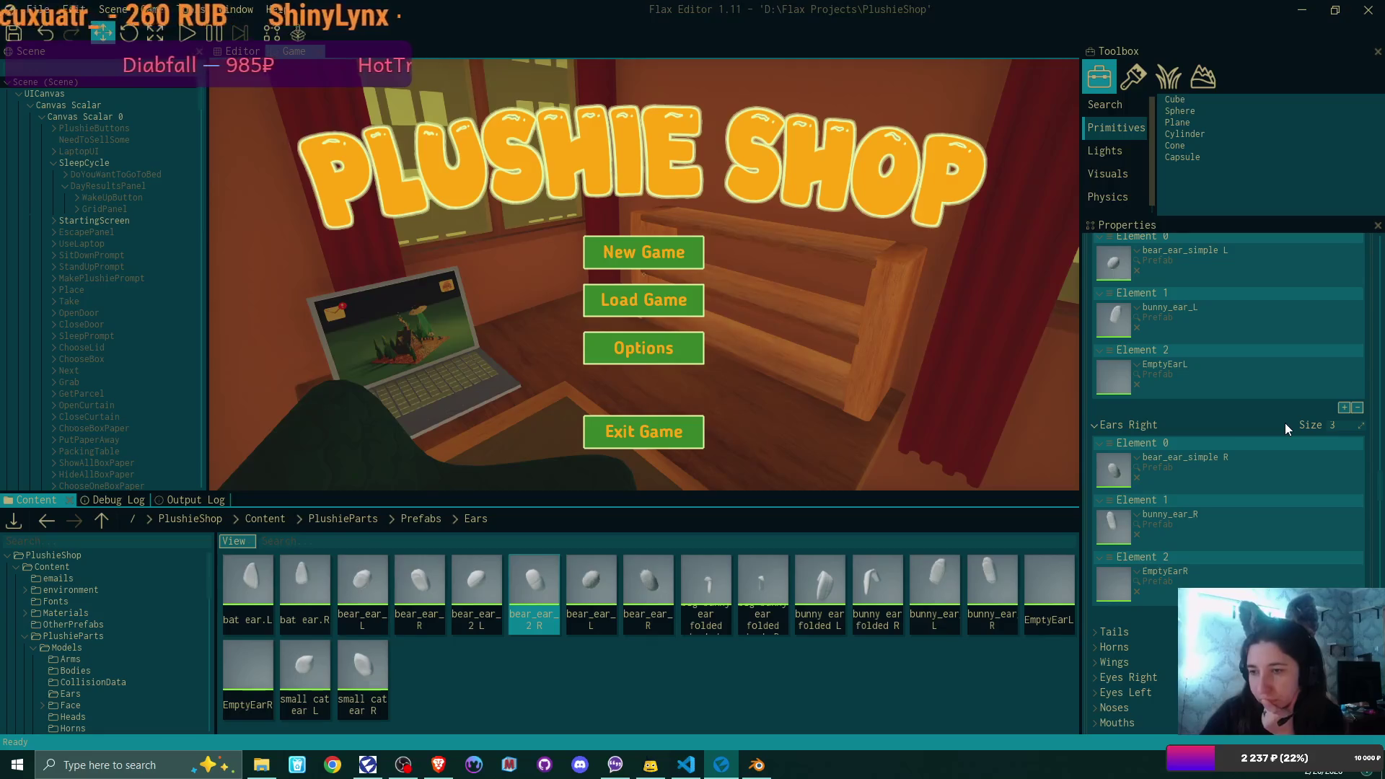
- Add a fourth Ears Right slot, move it to position 1, and drop bear_ear_simple 2 R into it
scroll(1285, 429, "down", 1)
scroll(1283, 423, "down", 5)
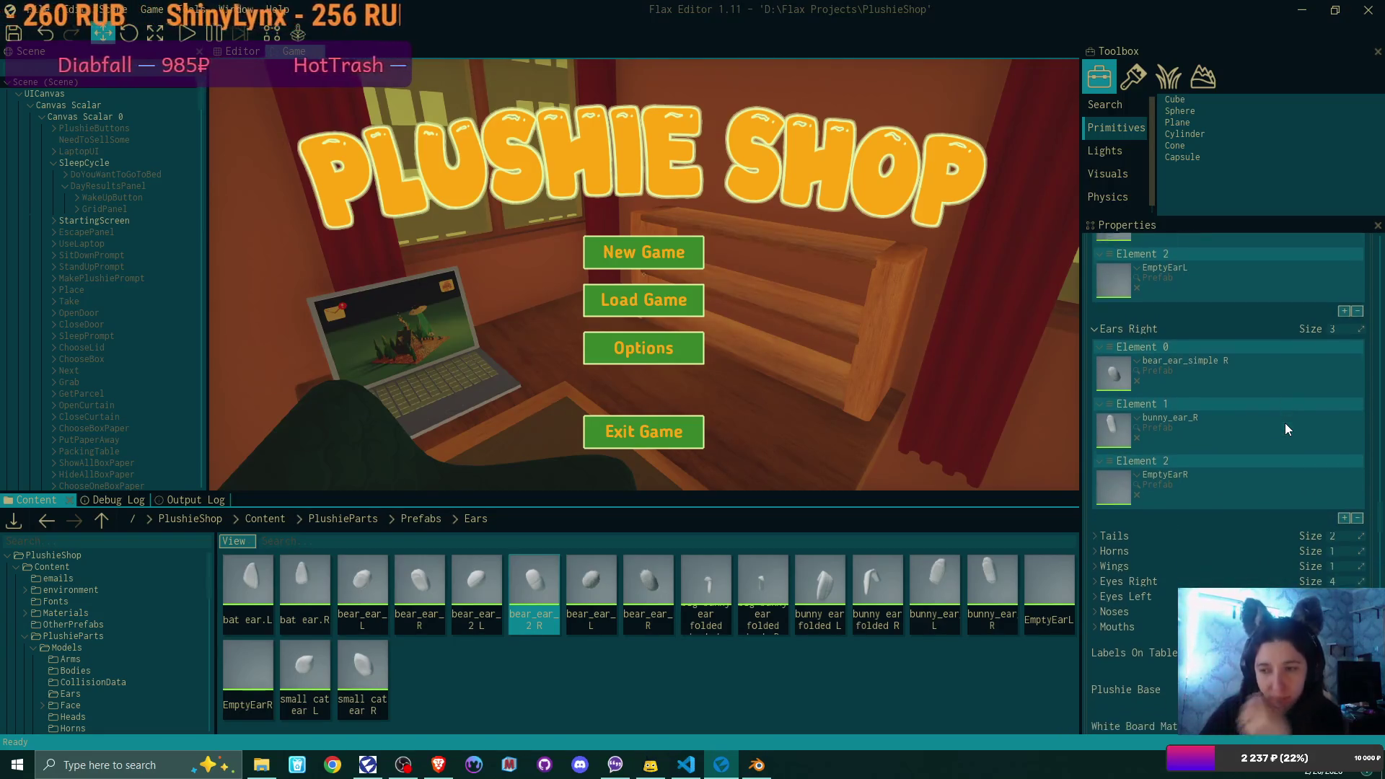
left_click(1344, 505)
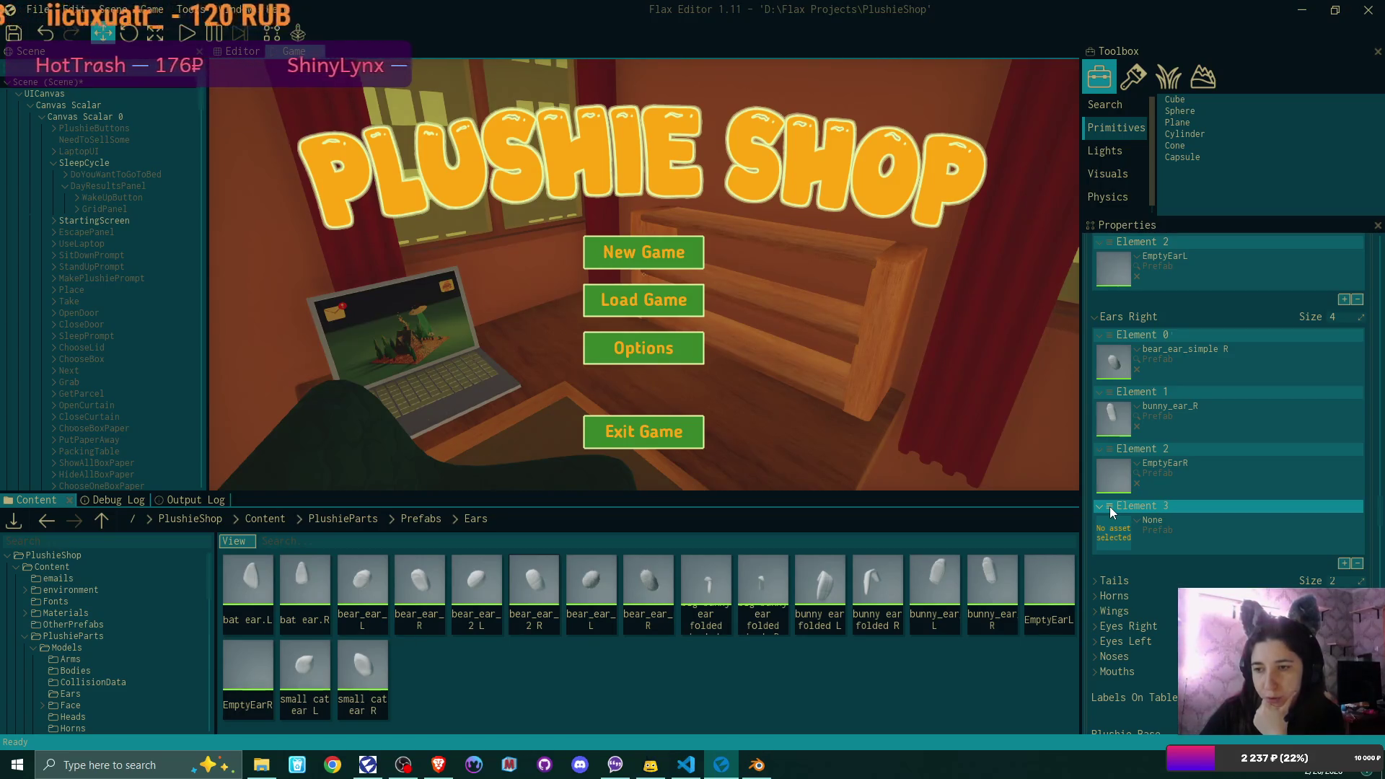
left_click_drag(1109, 506, 1118, 390)
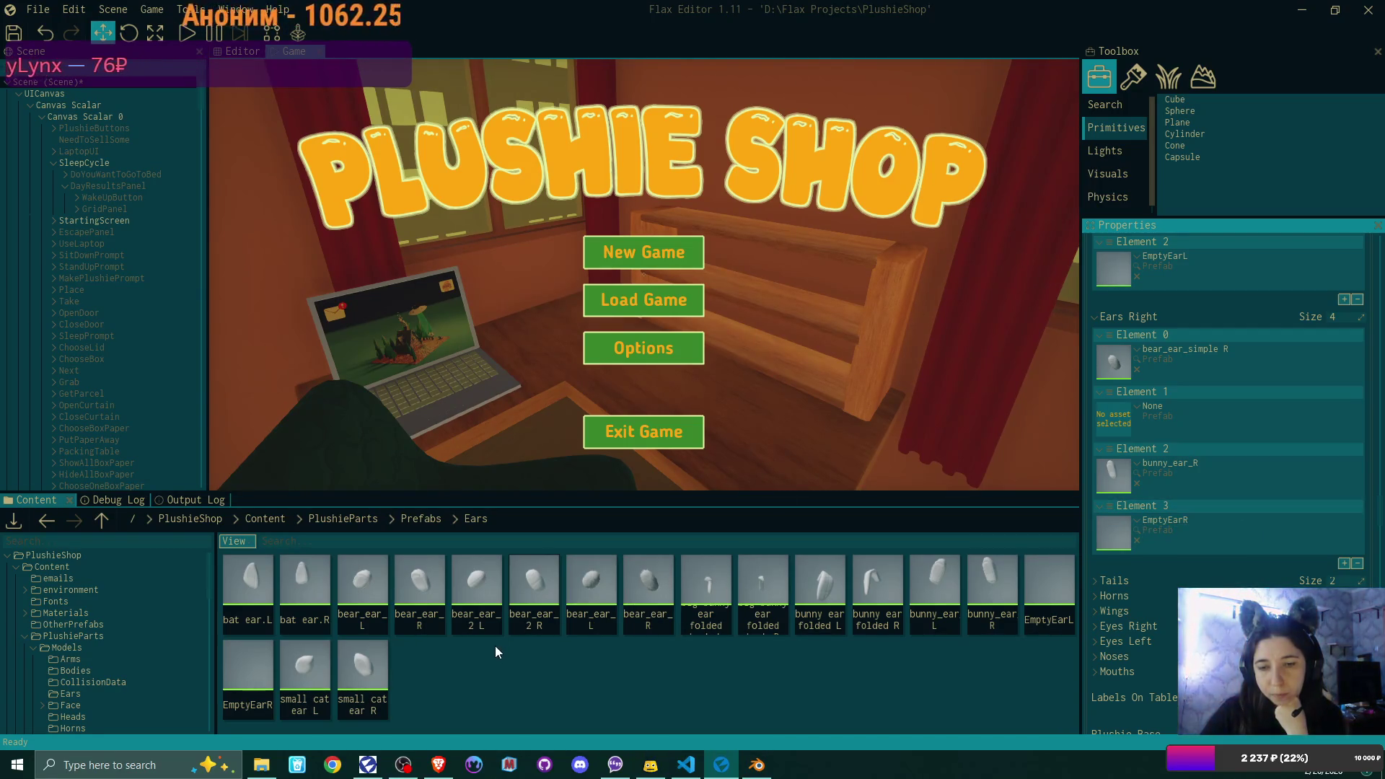
left_click_drag(545, 574, 1125, 425)
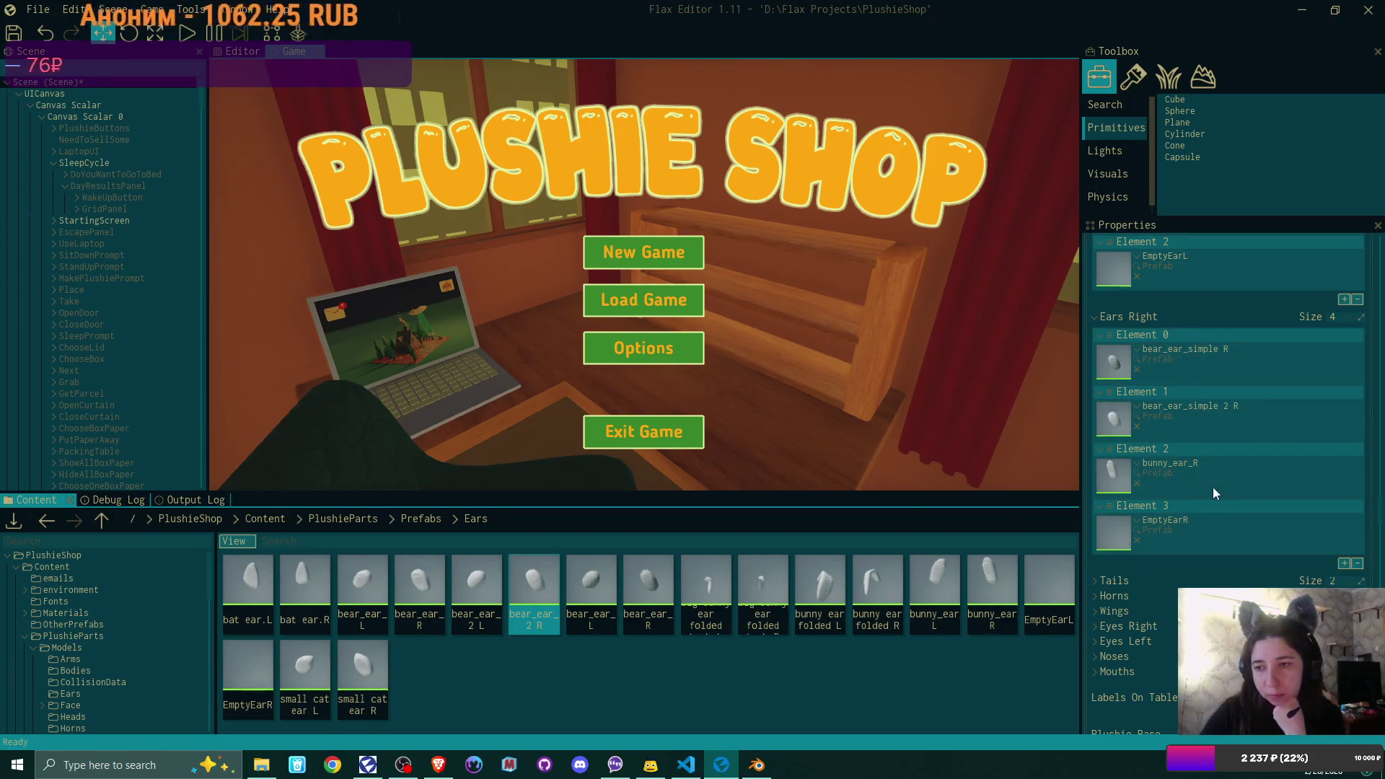
scroll(1240, 486, "up", 2)
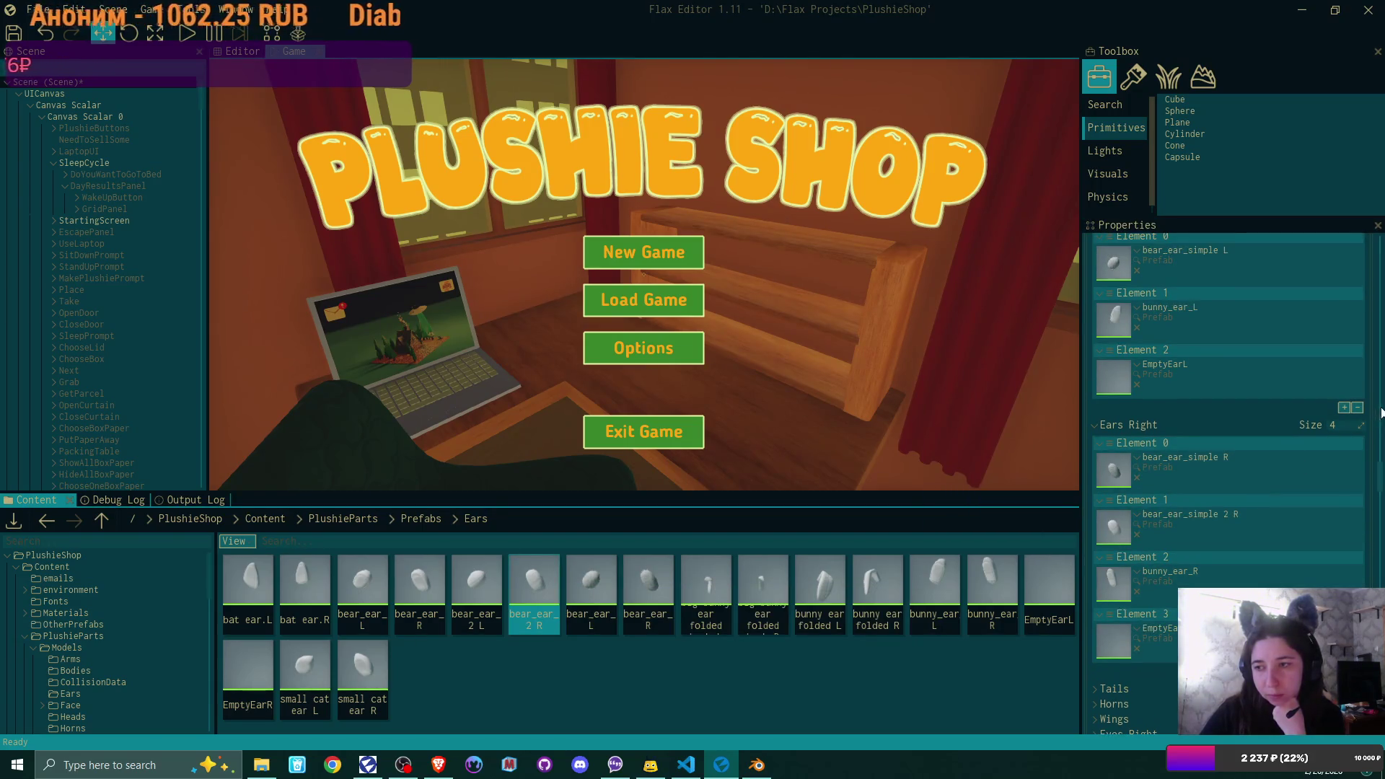
- Add a fourth Ears Left slot, move it to Element 1, and fill it with bear_ear_simple 2 L
left_click(1343, 407)
left_click(1107, 409)
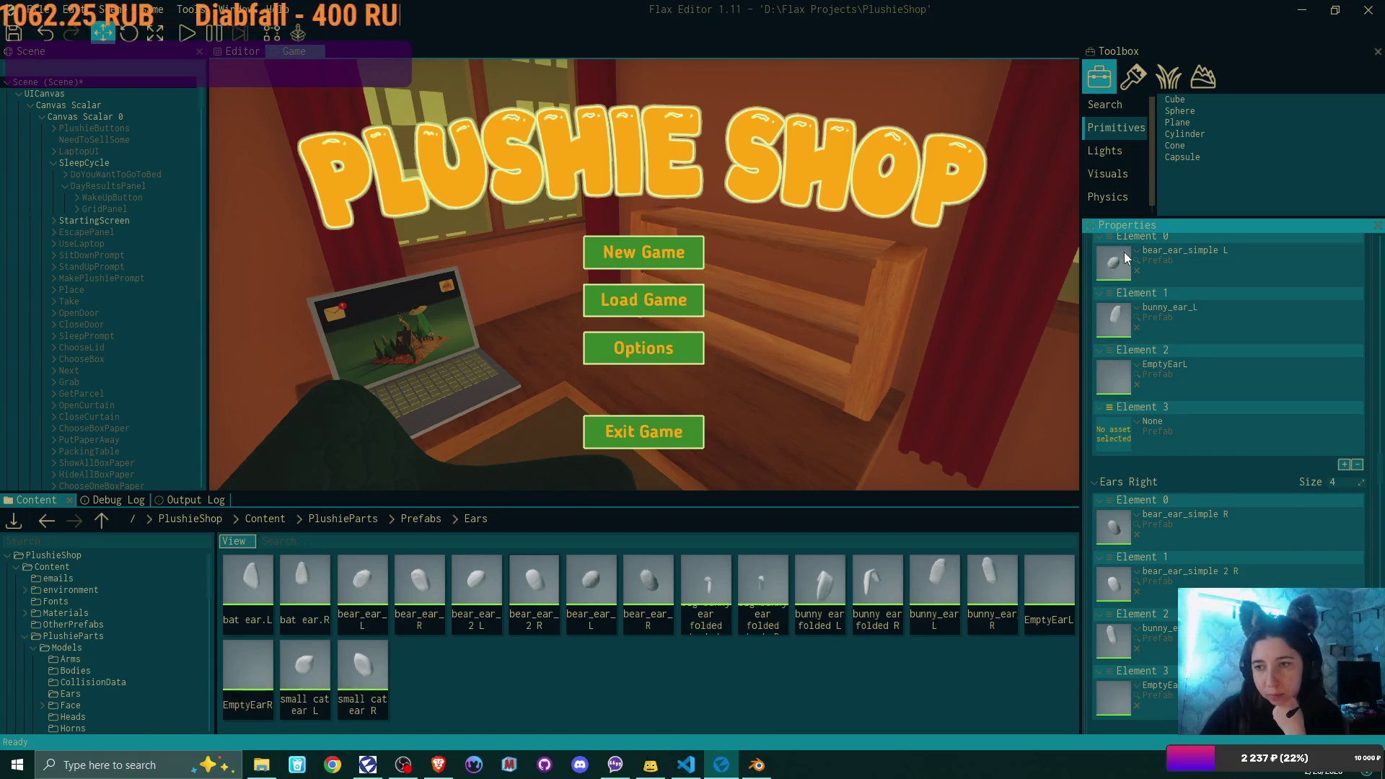
mouse_move(1110, 250)
left_mouse_down()
mouse_move(1115, 283)
mouse_move(1172, 329)
left_mouse_up()
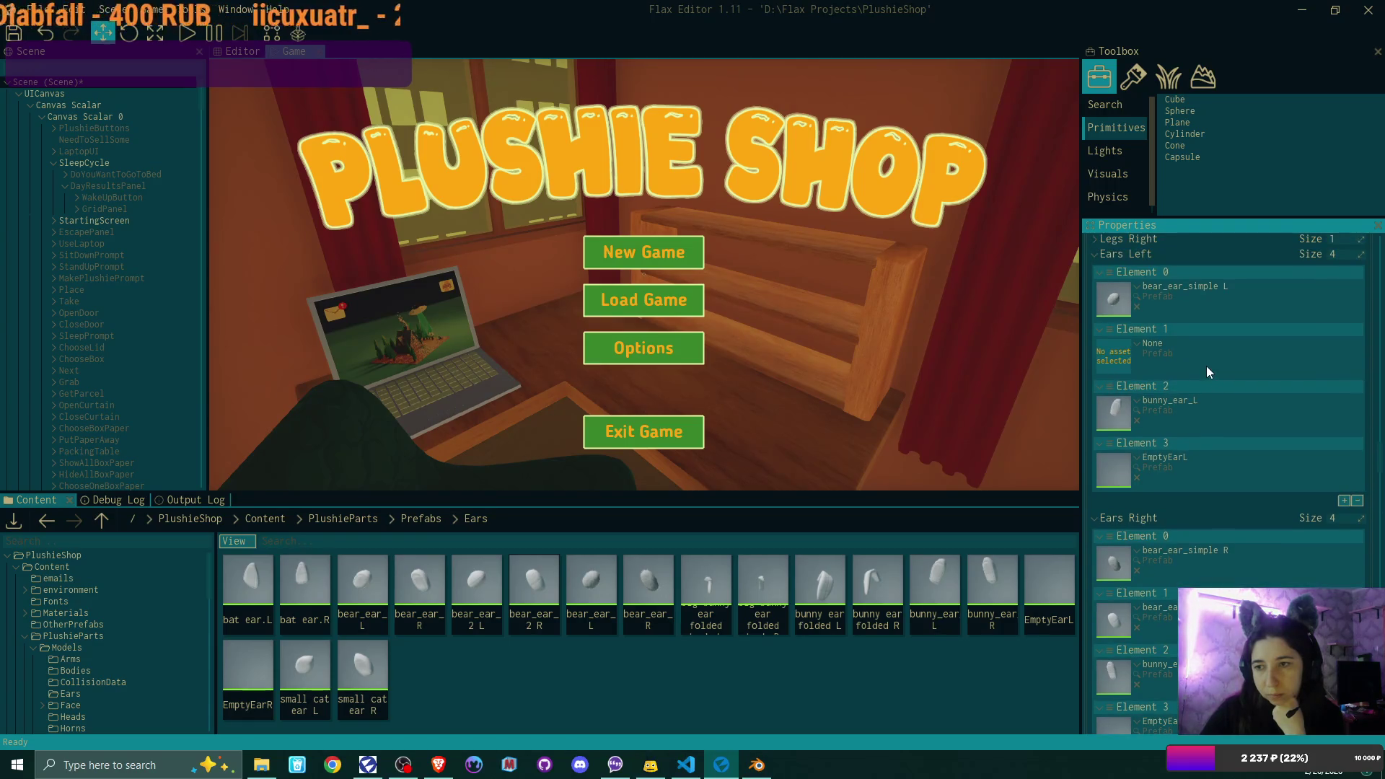
scroll(1205, 365, "down", 1)
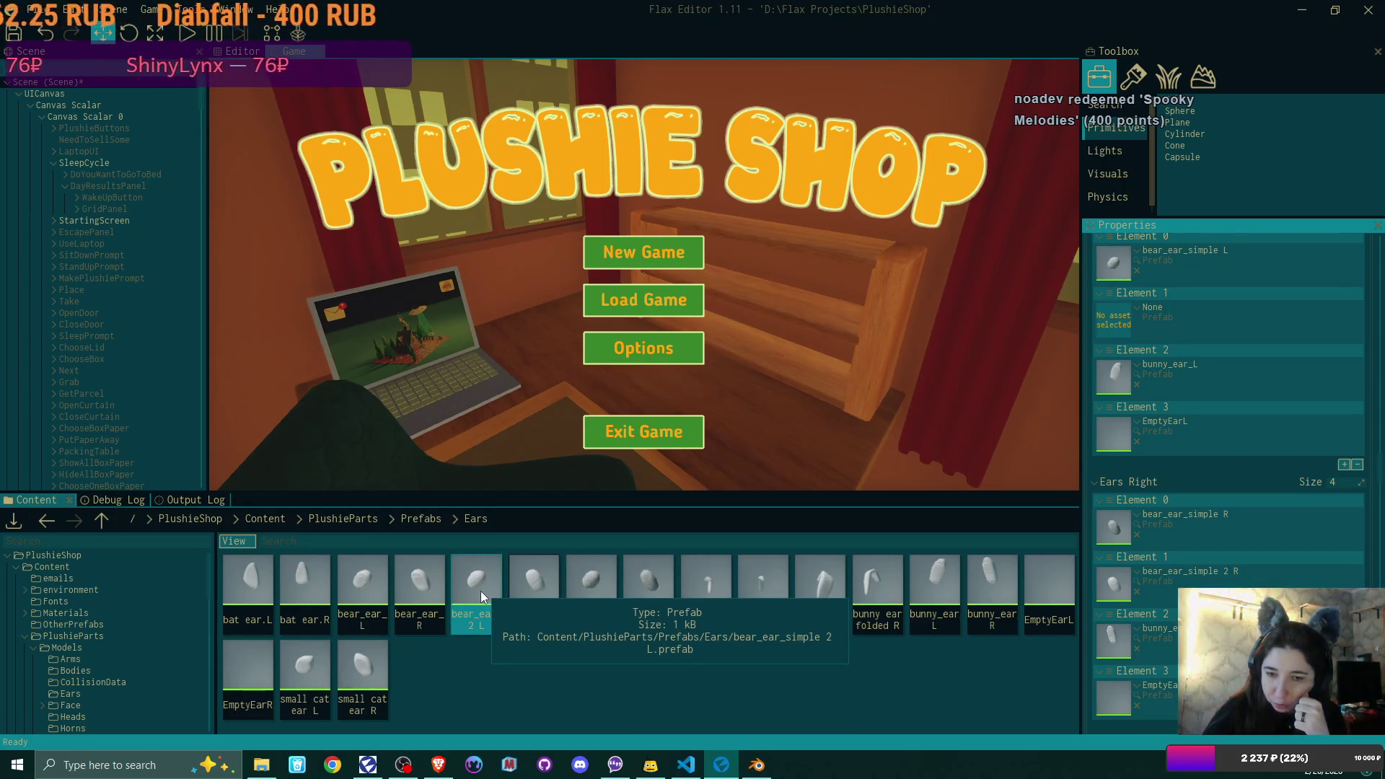
mouse_move(483, 582)
left_mouse_down()
mouse_move(1117, 318)
mouse_move(1154, 317)
left_mouse_up()
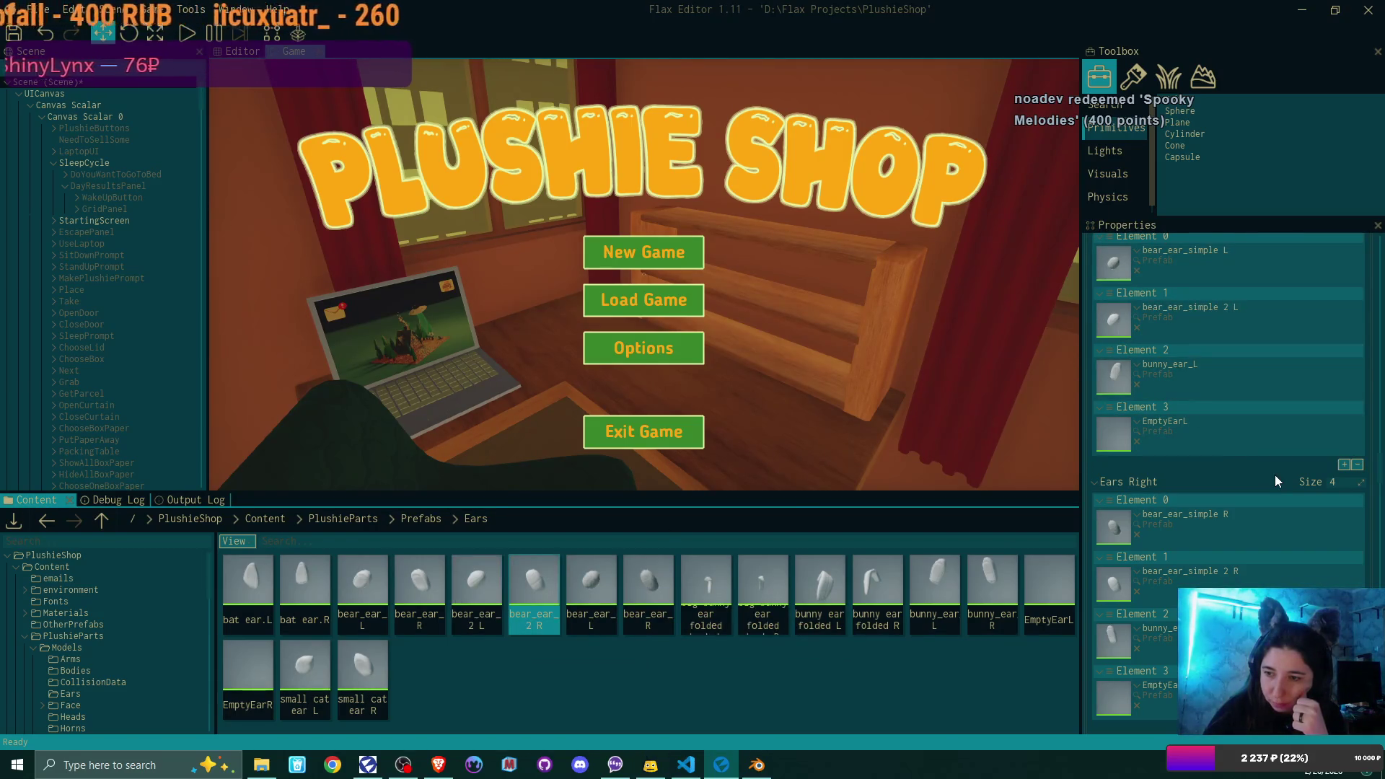
scroll(1275, 481, "down", 2)
scroll(1274, 475, "down", 1)
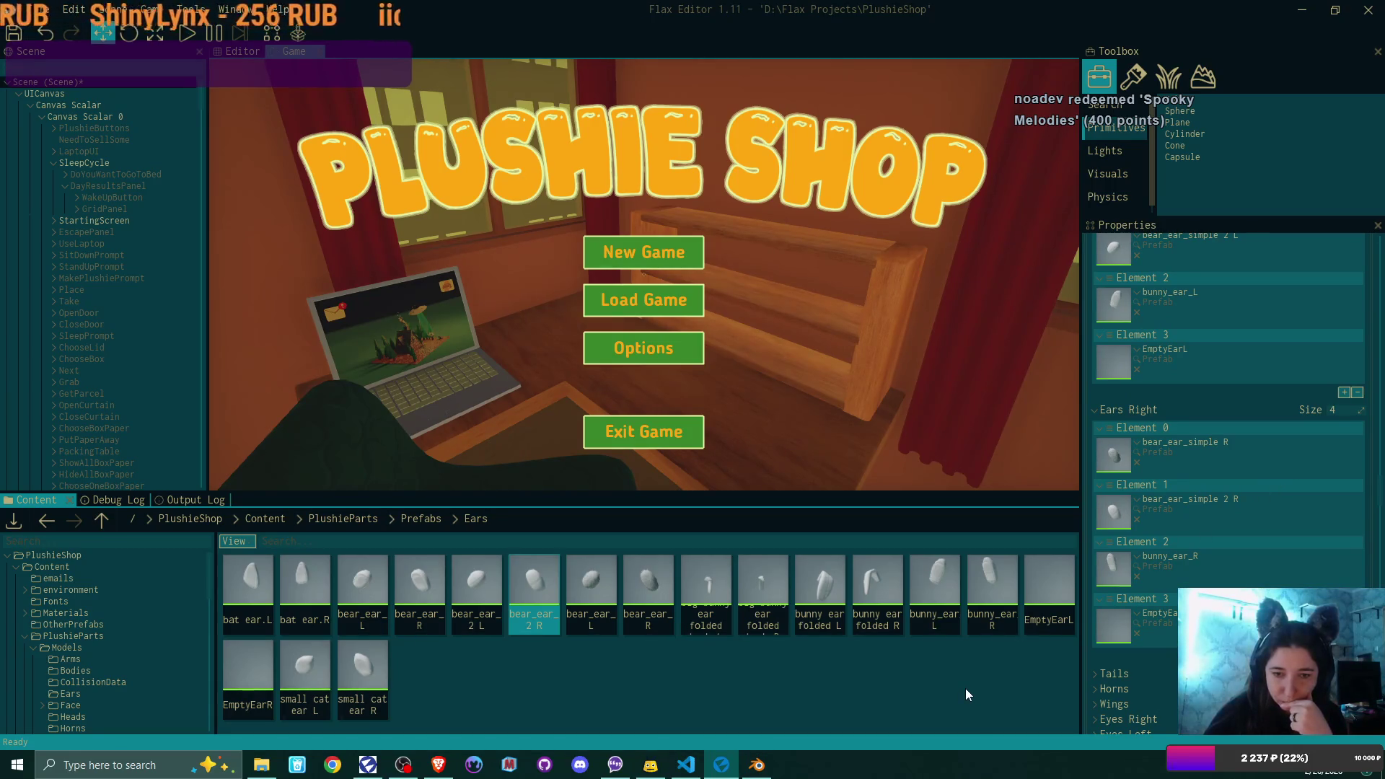
- Duplicate the bunny_ear_L prefab and rename the copy bunny_ear_simple L
double_click(945, 582)
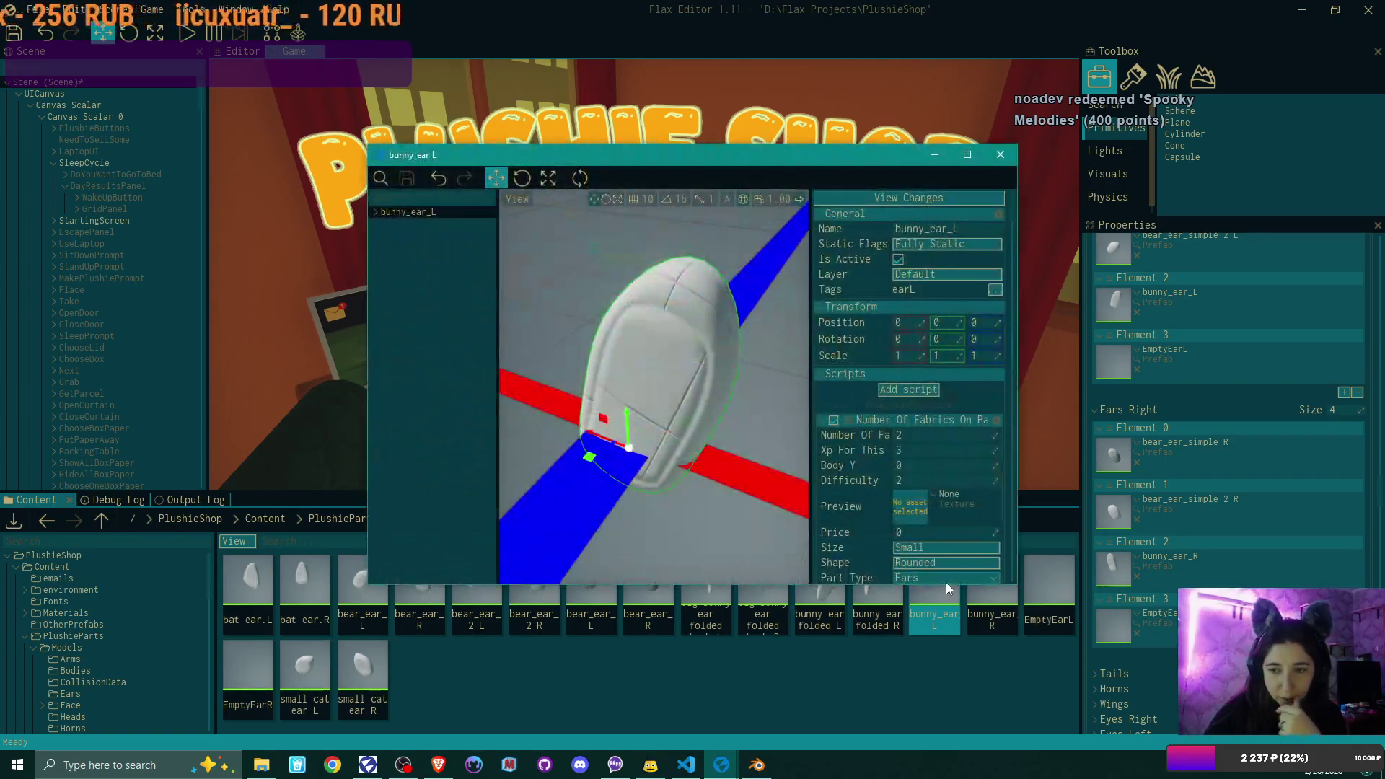
left_click(1000, 154)
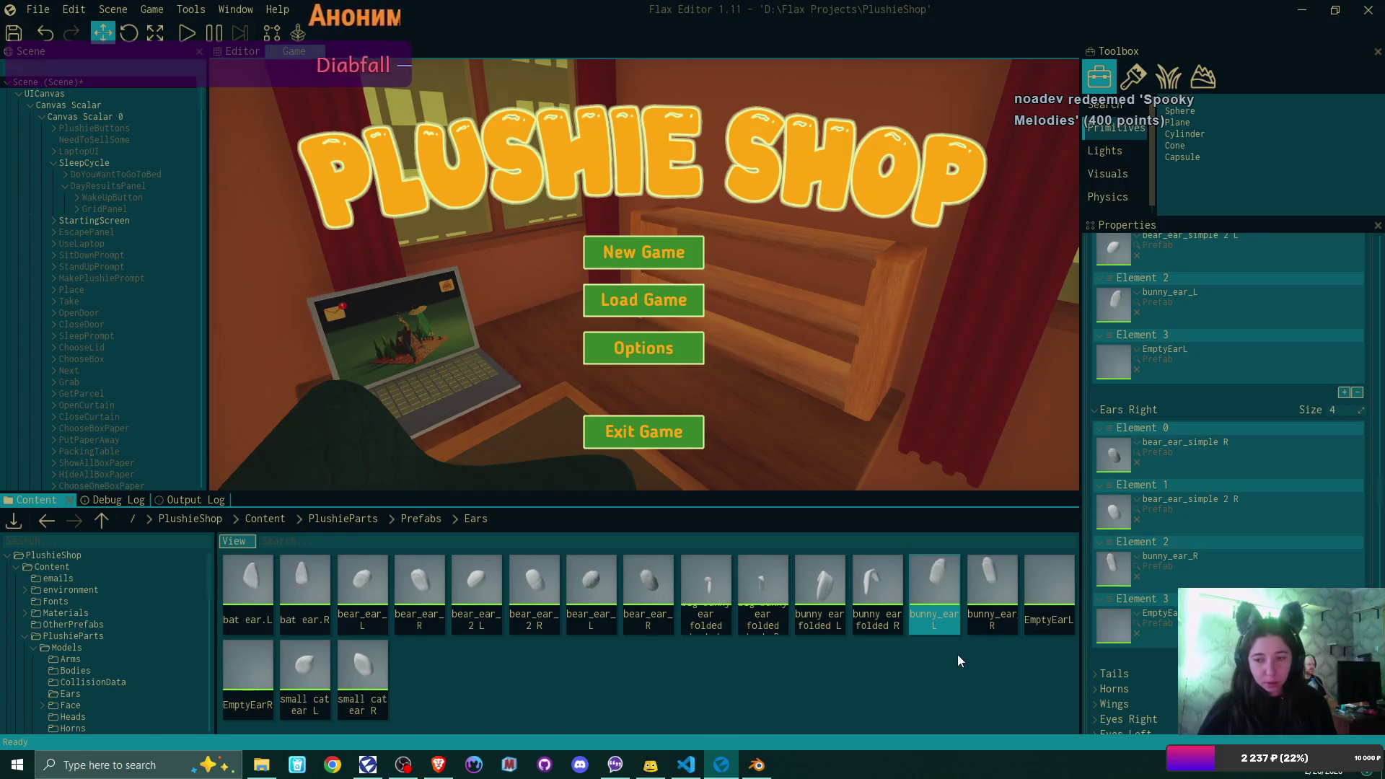
key("ctrl+d")
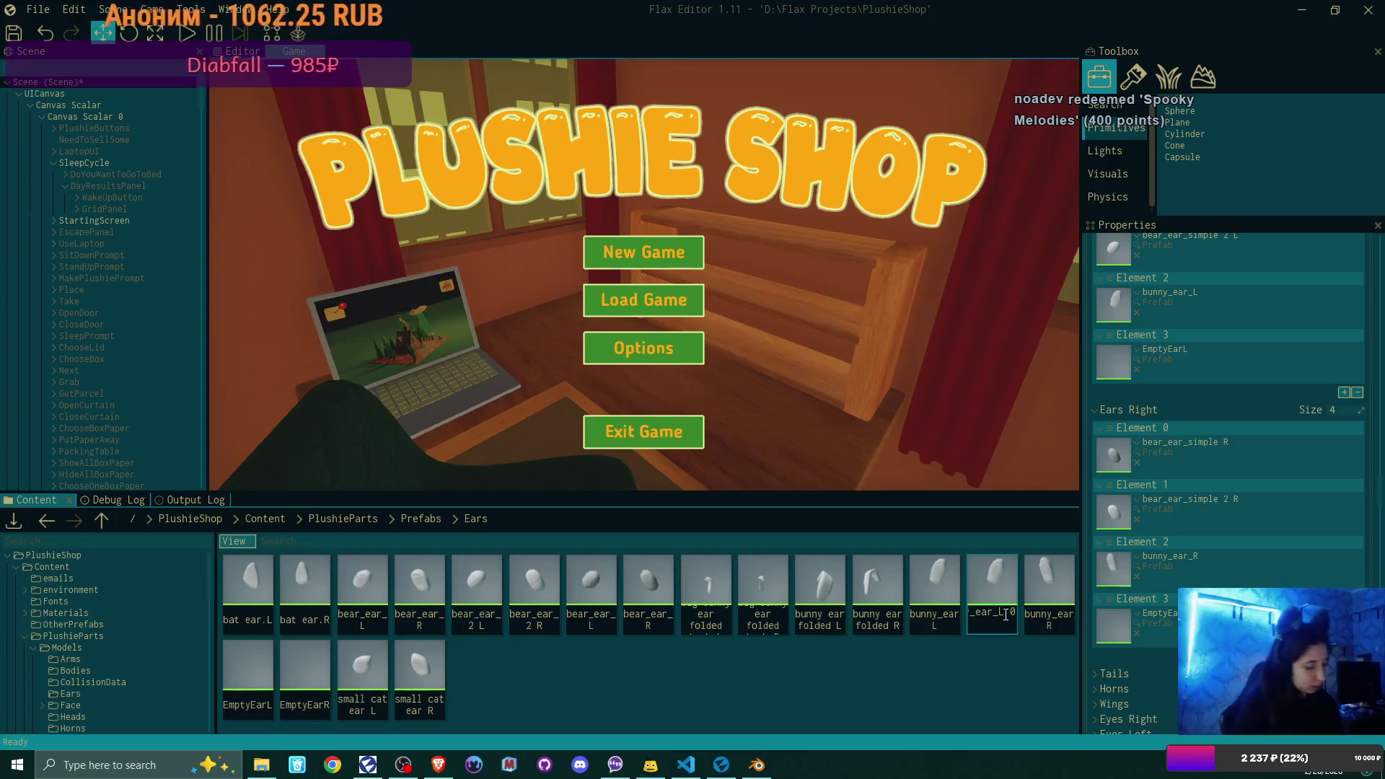
key("BackSpace")
key("BackSpace")
key("BackSpace")
type("simple")
key("End")
key("Return")
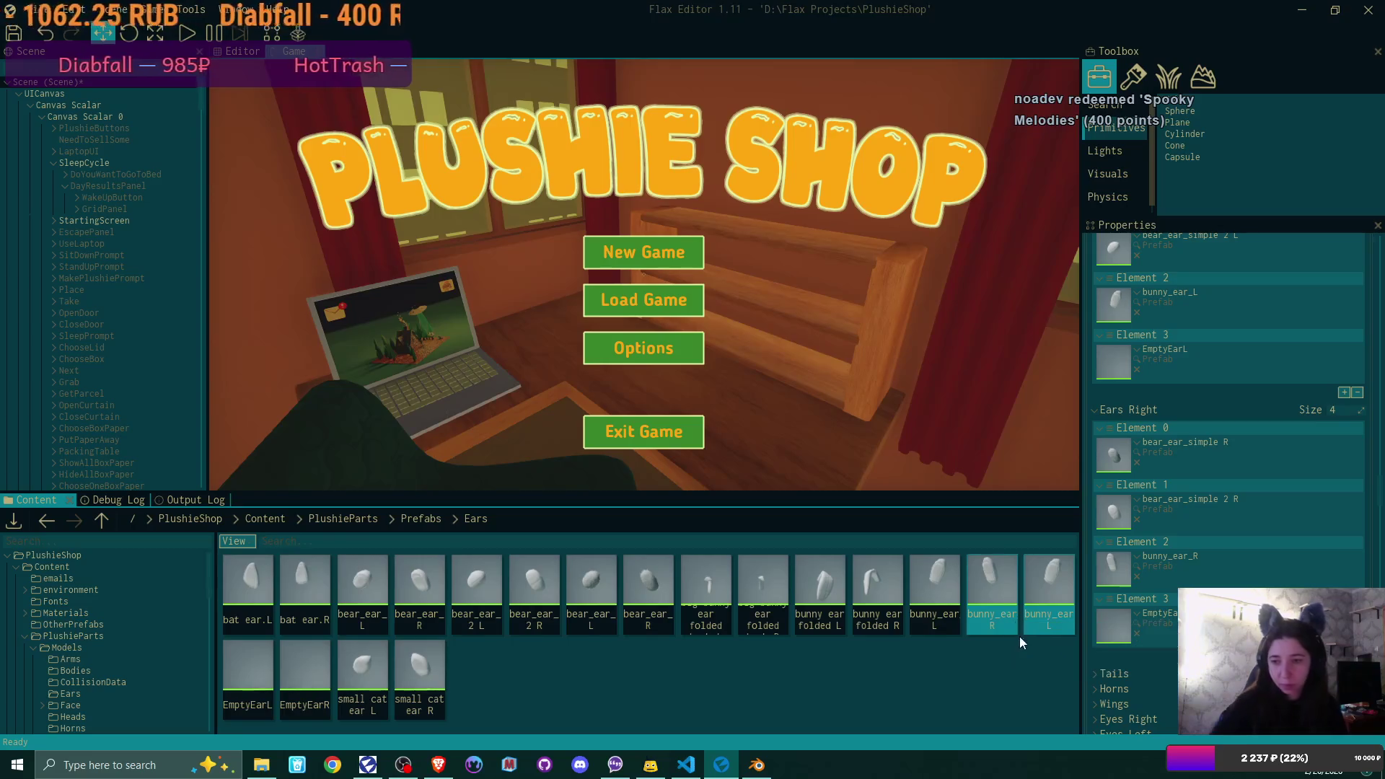
- Assign the bunny ear simple L model to the bunny_ear_simple L prefab
double_click(1063, 577)
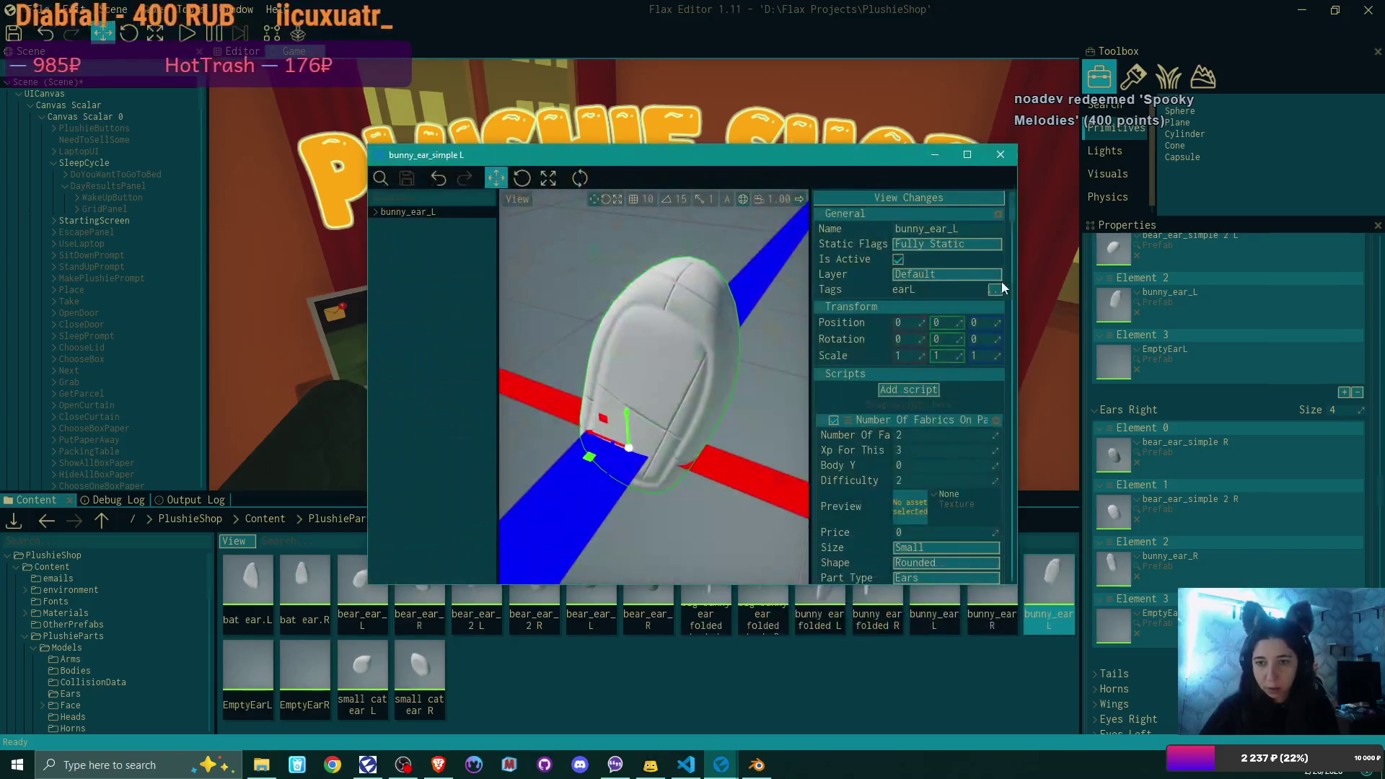
scroll(938, 354, "down", 2)
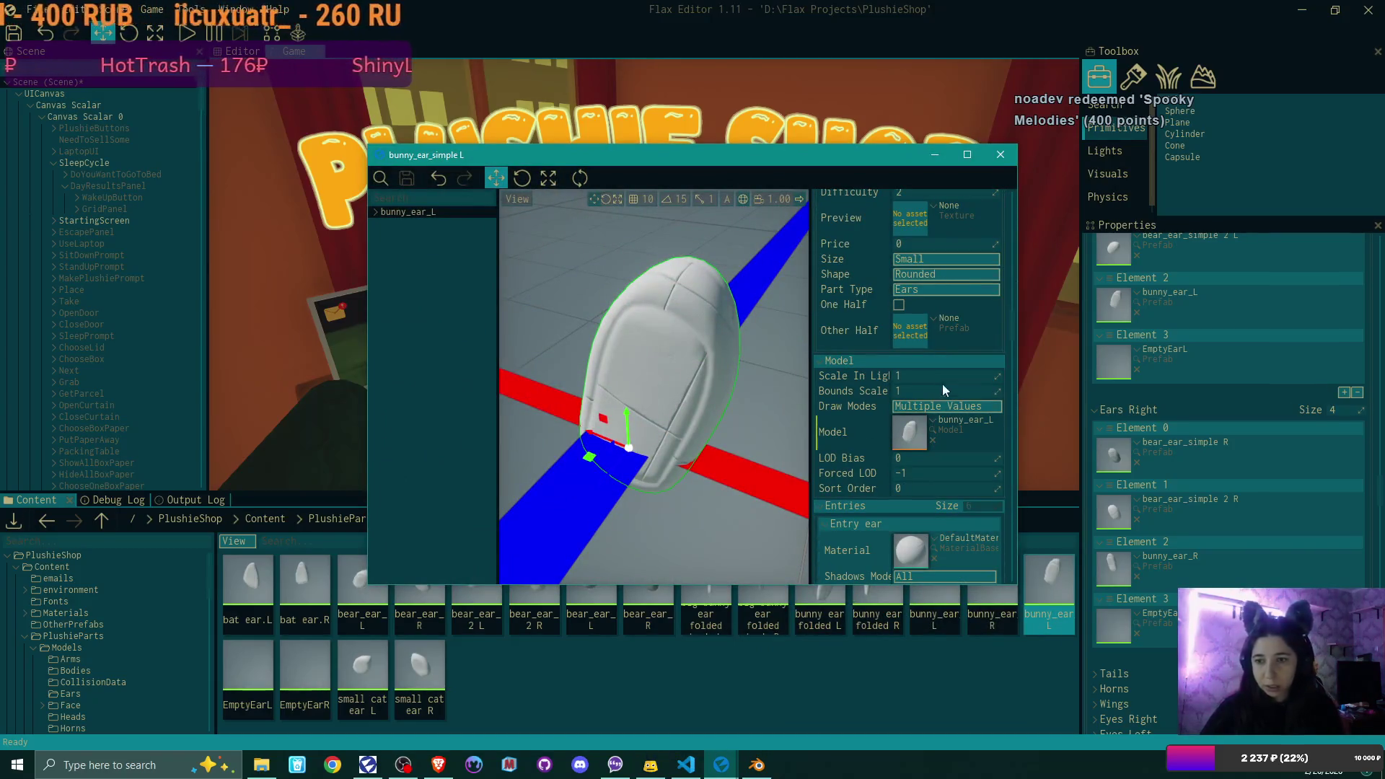
left_click(934, 420)
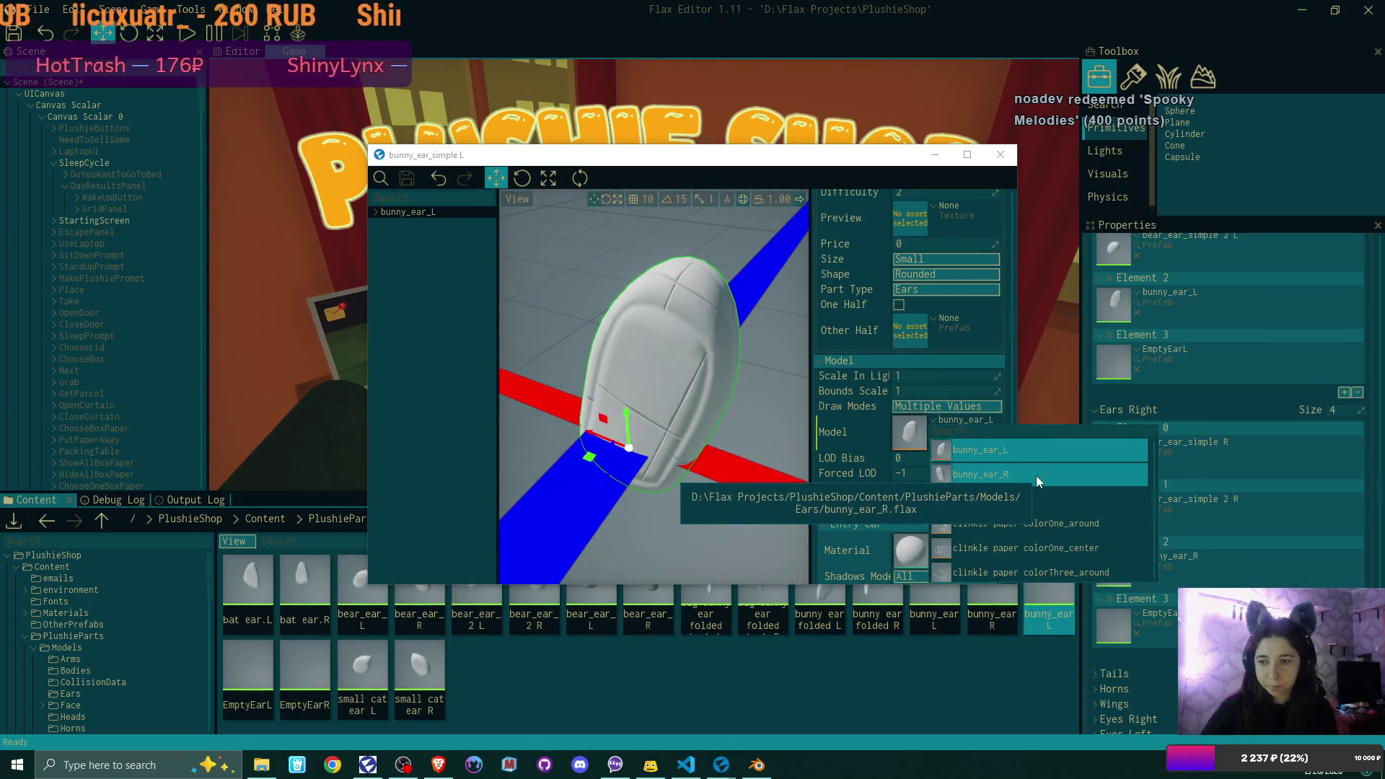
scroll(1037, 475, "up", 3)
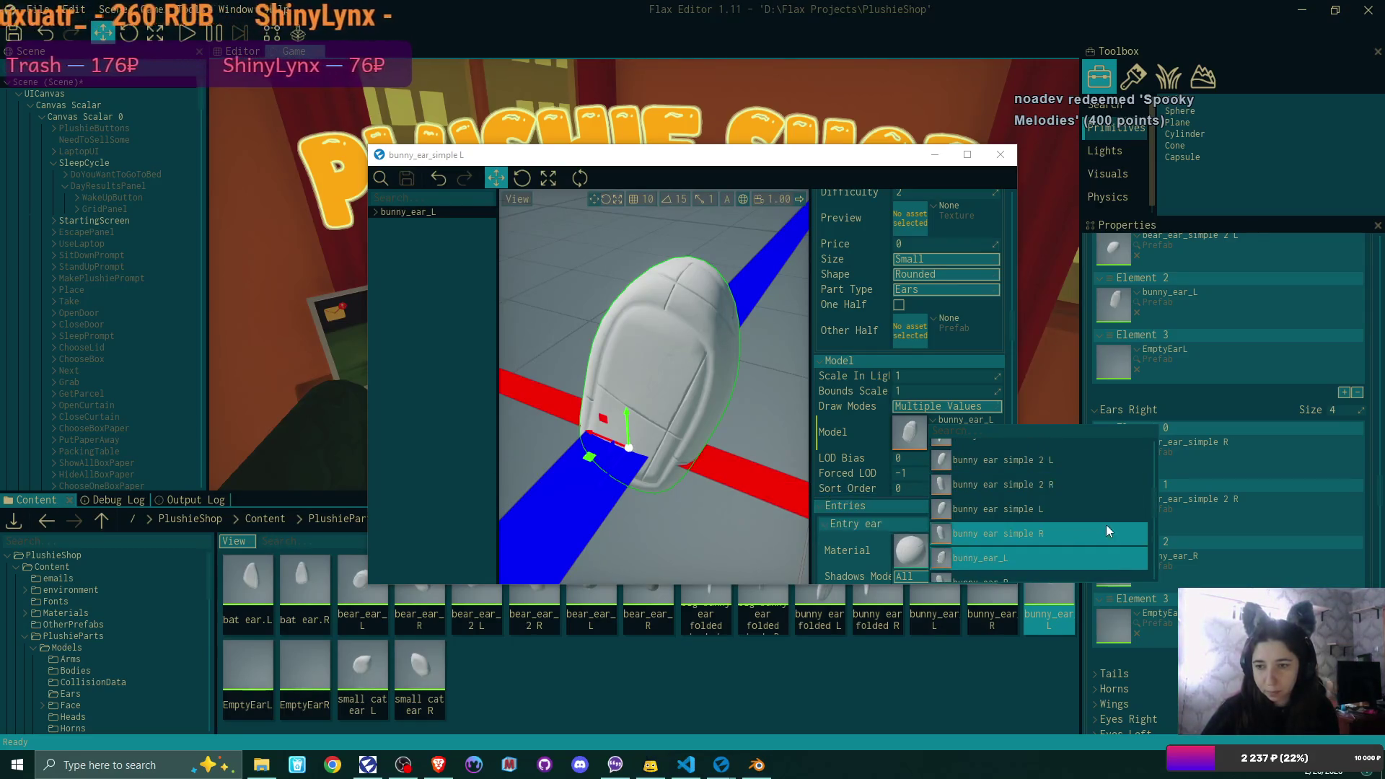
left_click(1095, 507)
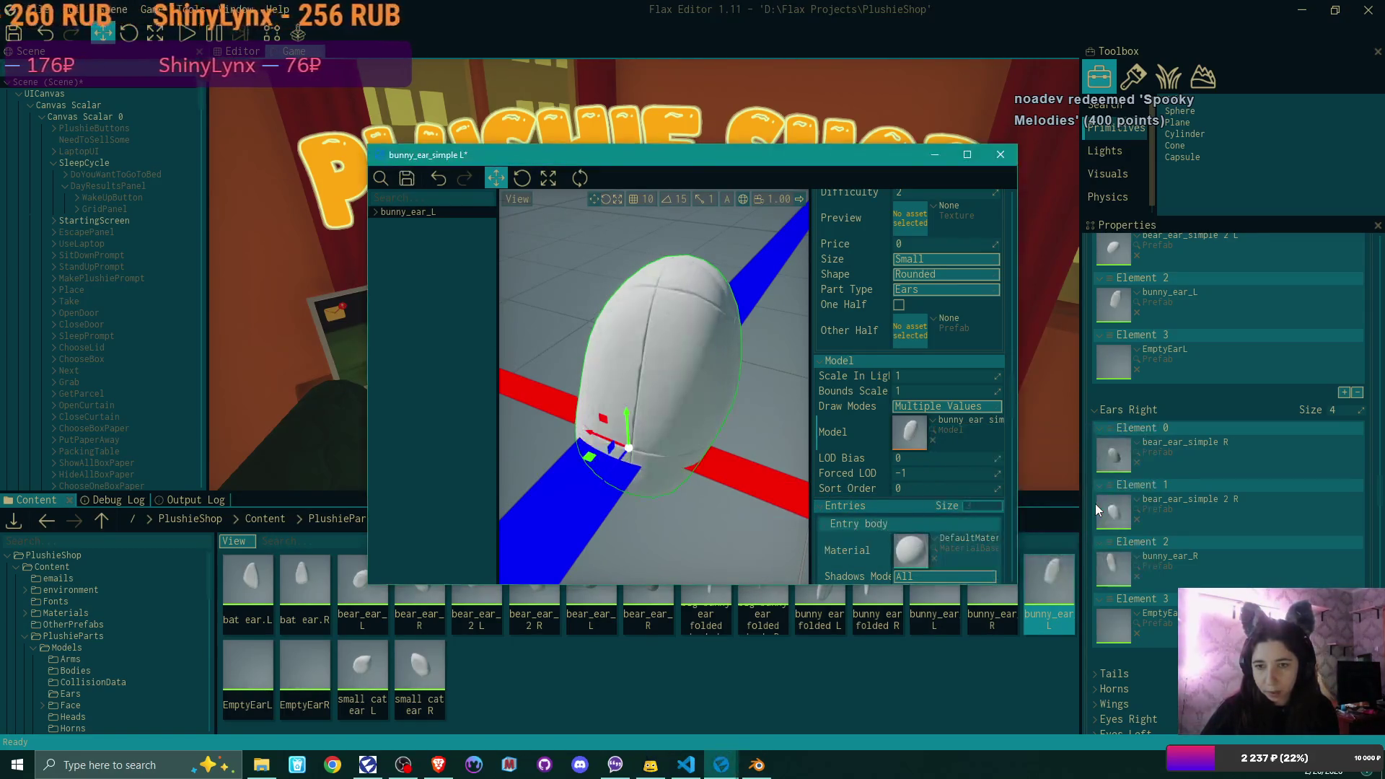
scroll(957, 351, "up", 5)
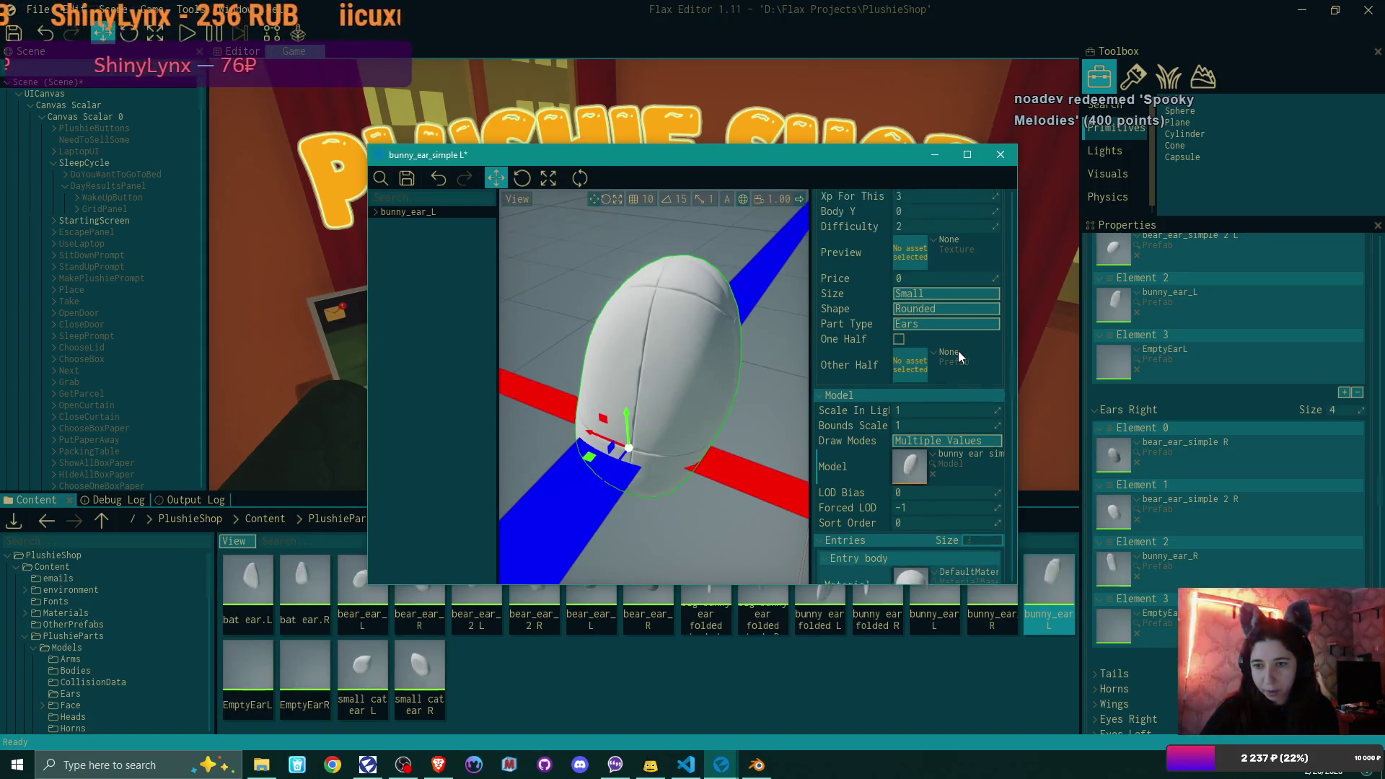
scroll(958, 351, "up", 1)
- Set Number Of Fabrics to 1 and Difficulty to 1, then save and close
left_click(934, 329)
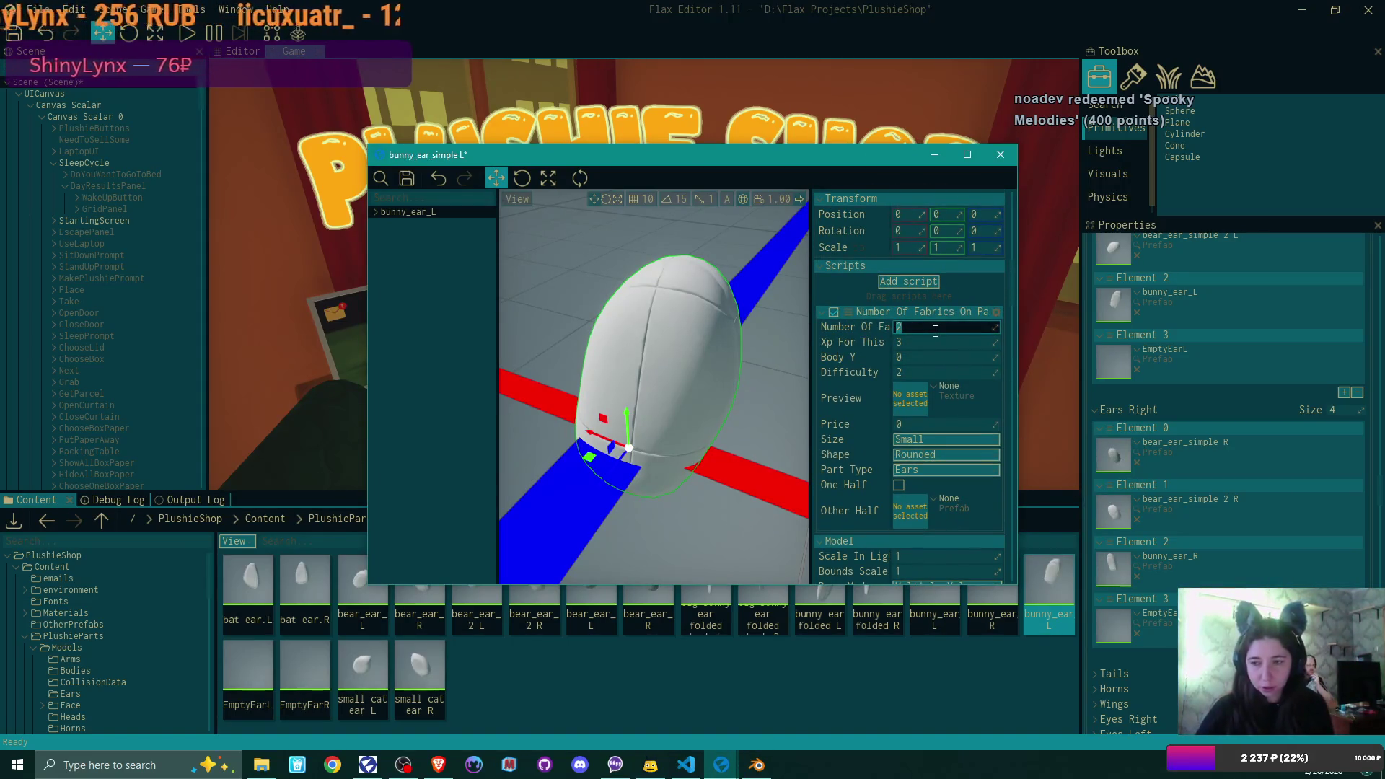
type("1")
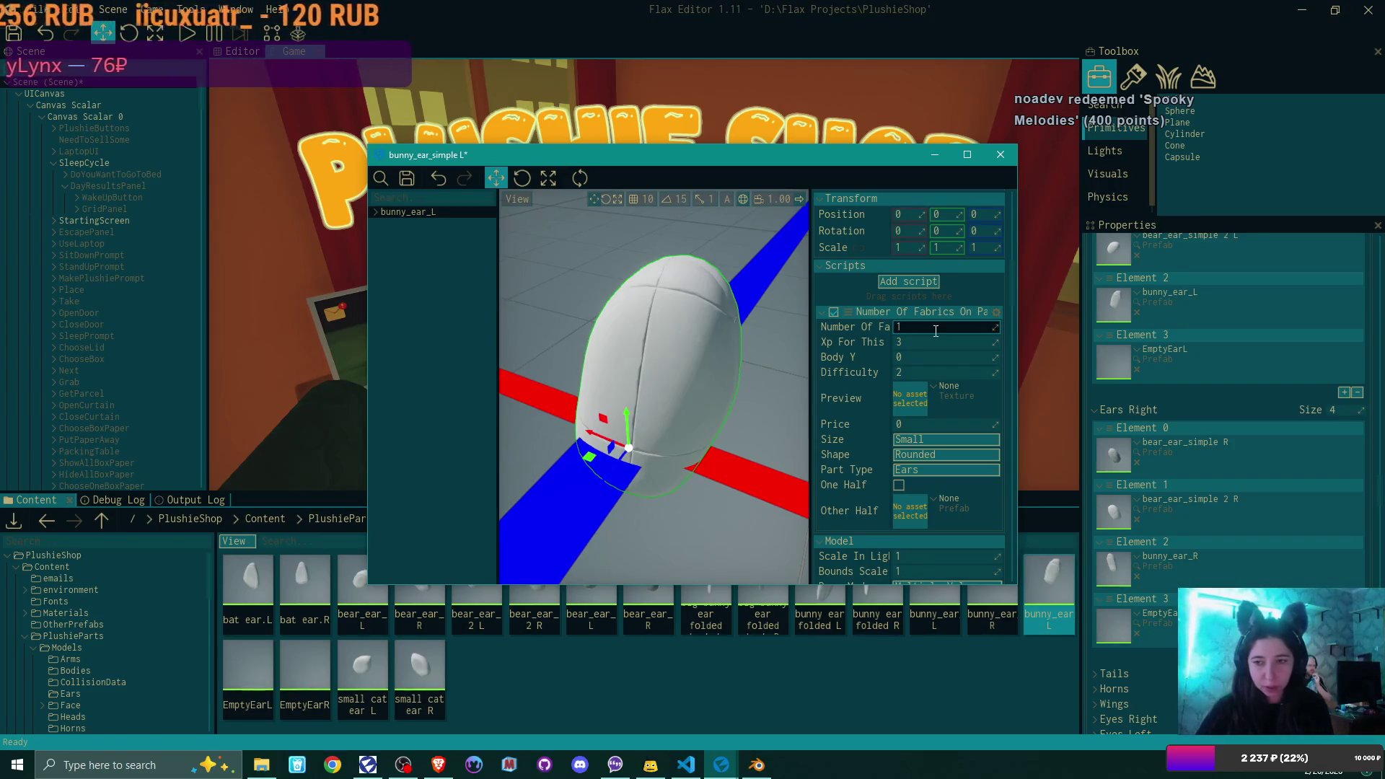
left_click(936, 371)
type("1")
key("Return")
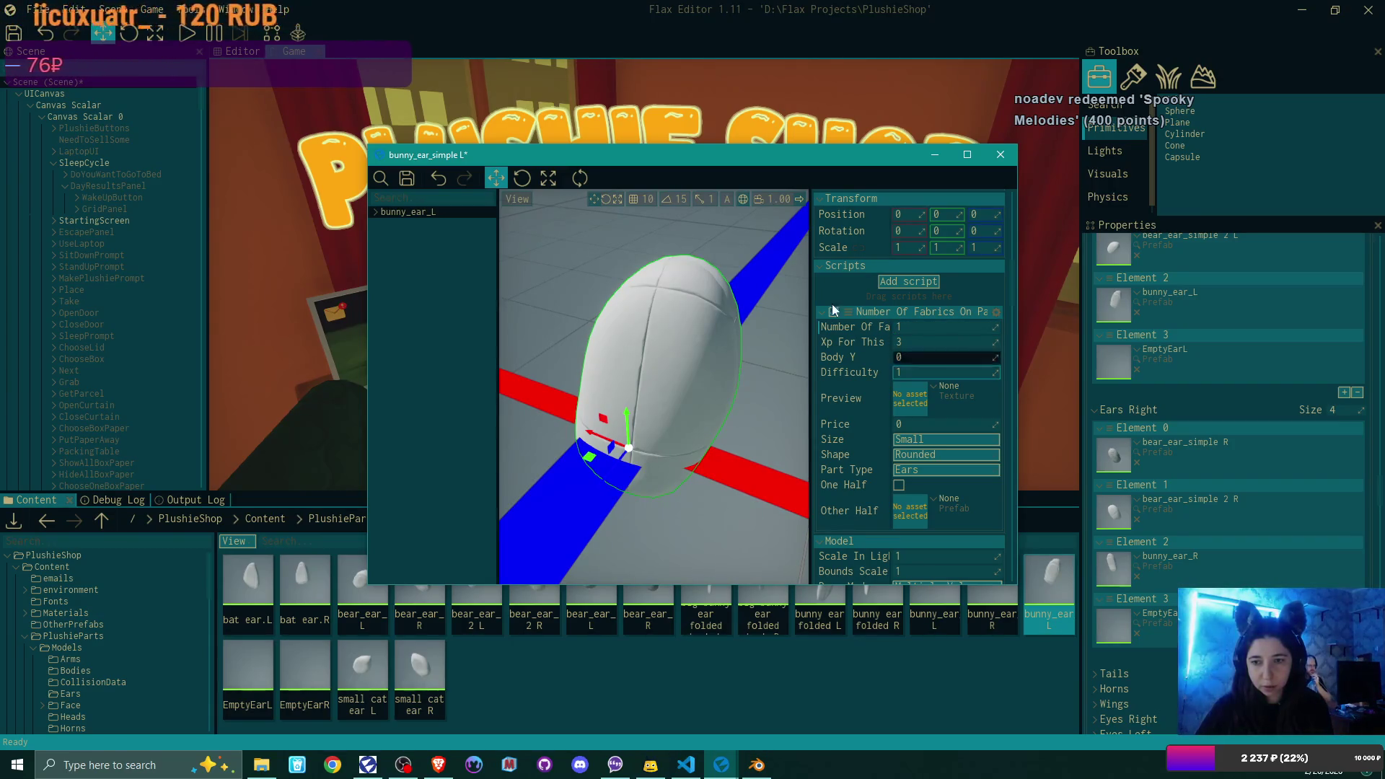
left_click(406, 178)
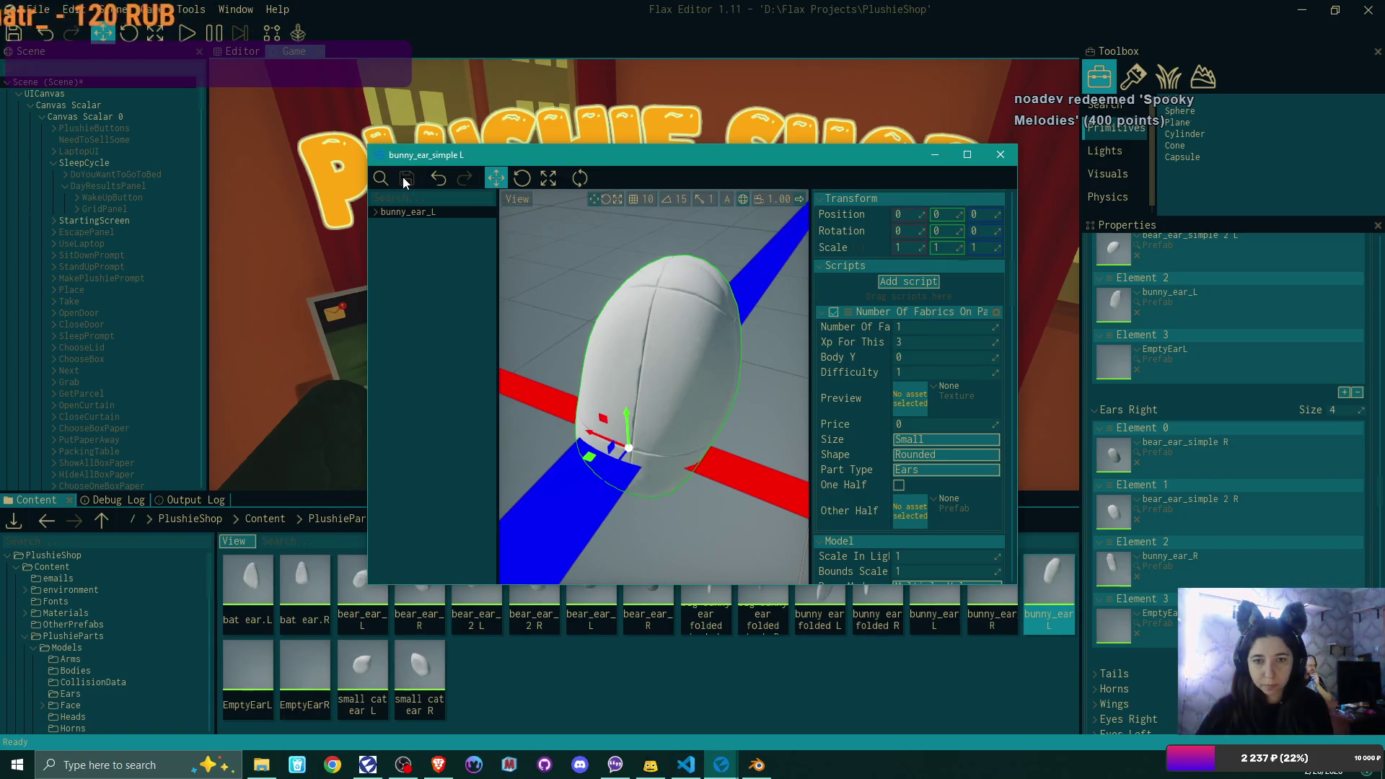
left_click(1001, 154)
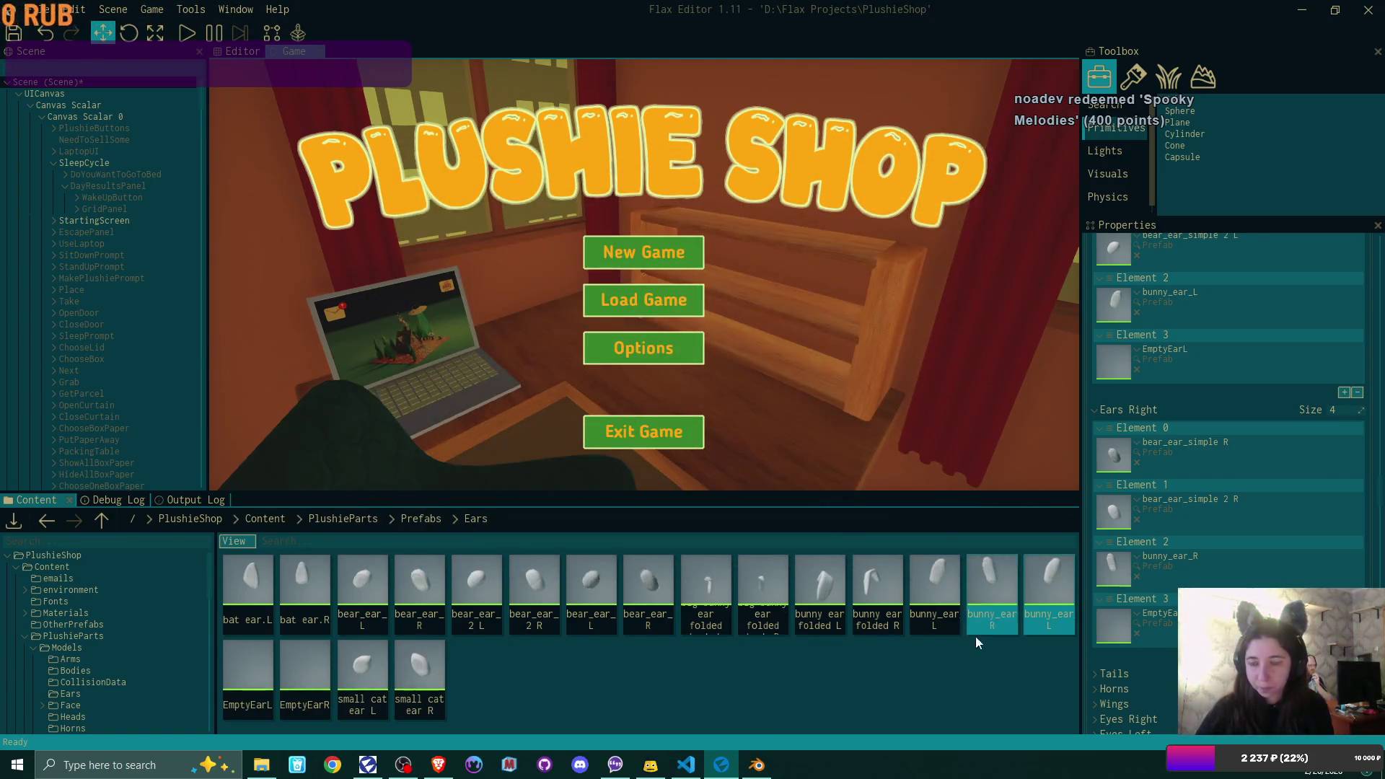
- Place bunny_ear_simple L into Ears Left Element 2
left_click(986, 578)
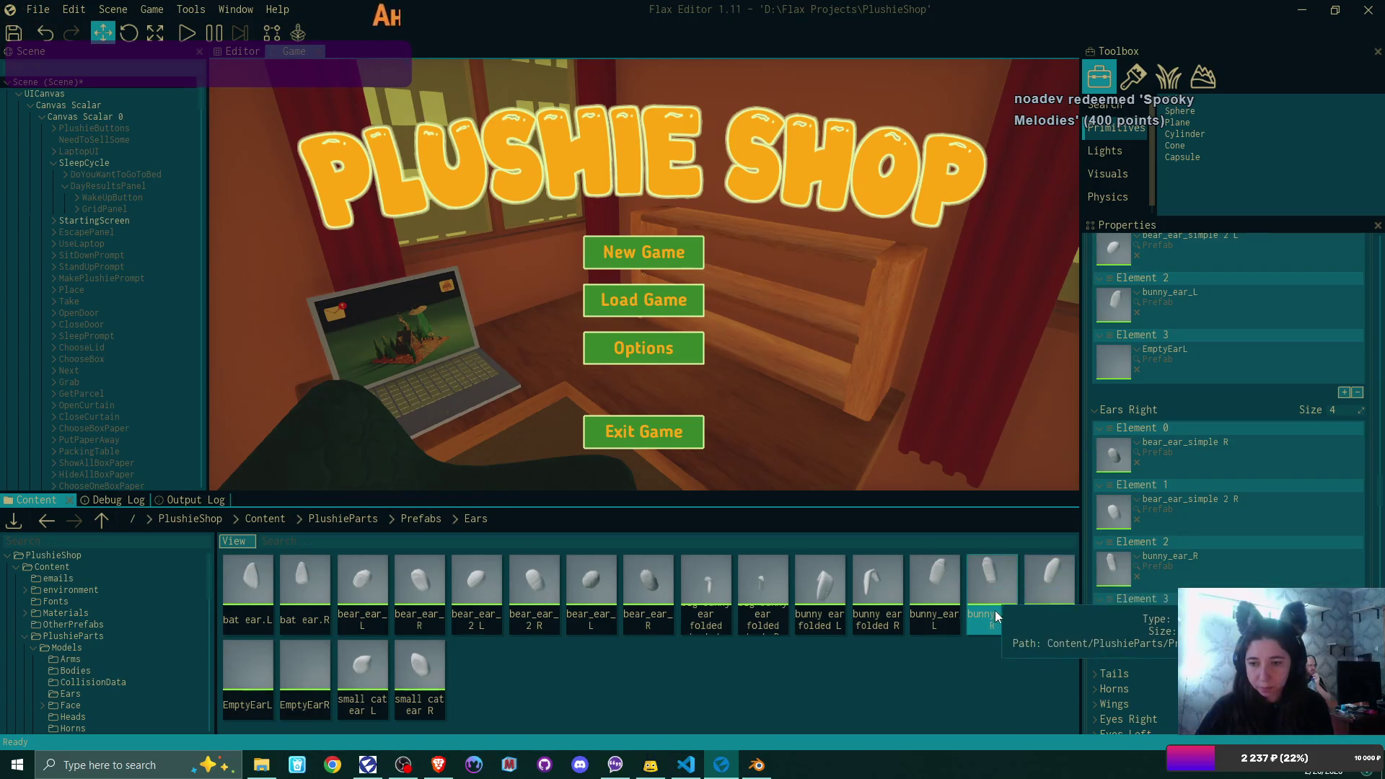
left_click_drag(1054, 583, 1123, 563)
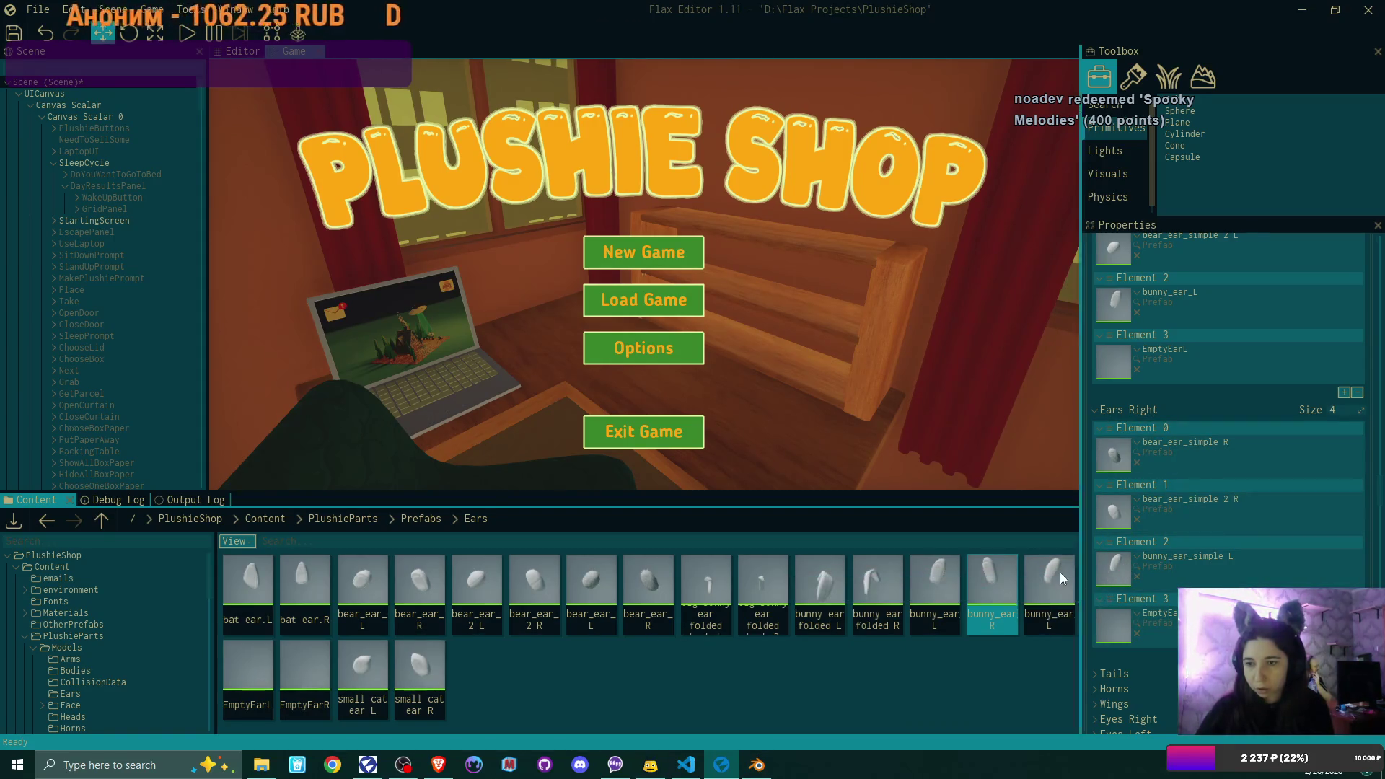
scroll(1210, 470, "up", 1)
left_click_drag(1054, 576, 1121, 343)
- Duplicate bunny_ear R as bunny_ear_simple R and place it in Ears Right Element 2
left_click(985, 579)
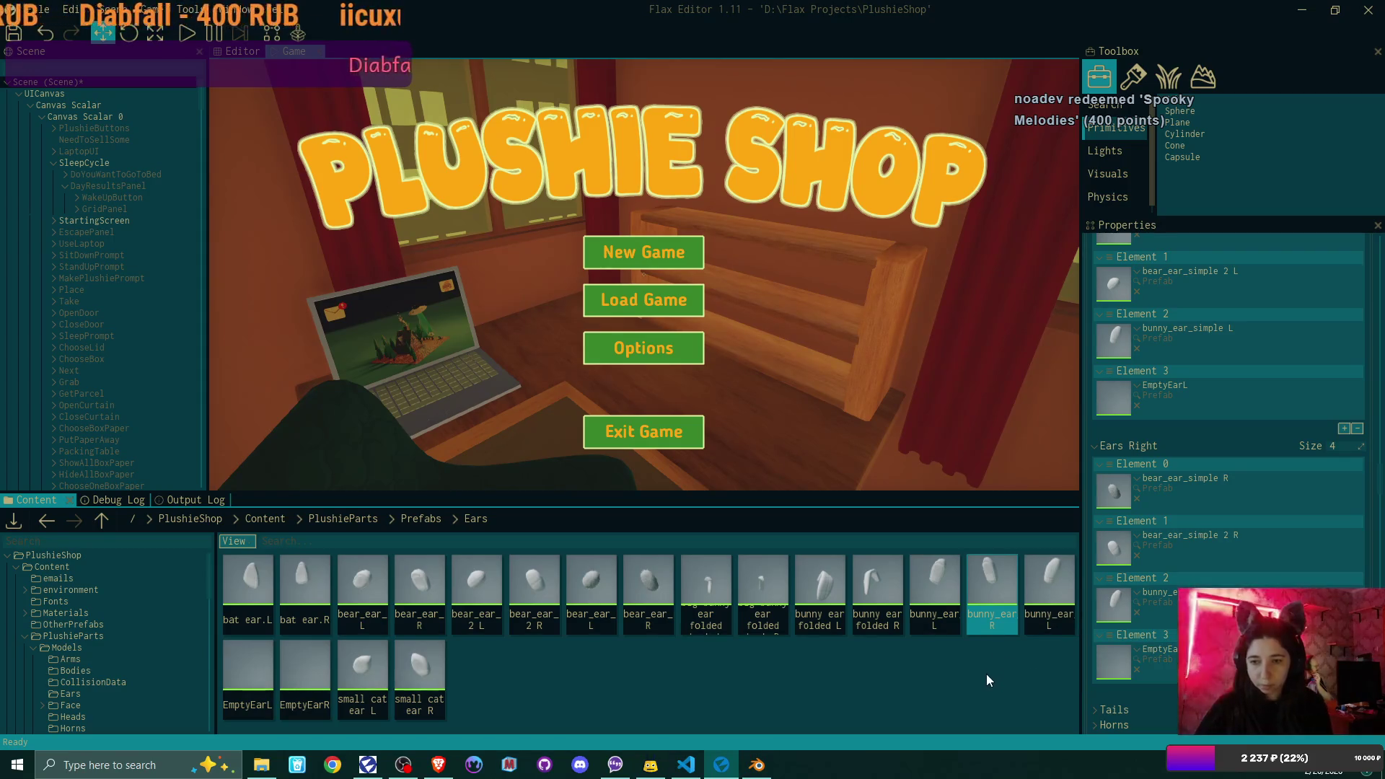
key("ctrl+d")
key("Left")
key("Left")
key("Left")
type("simple")
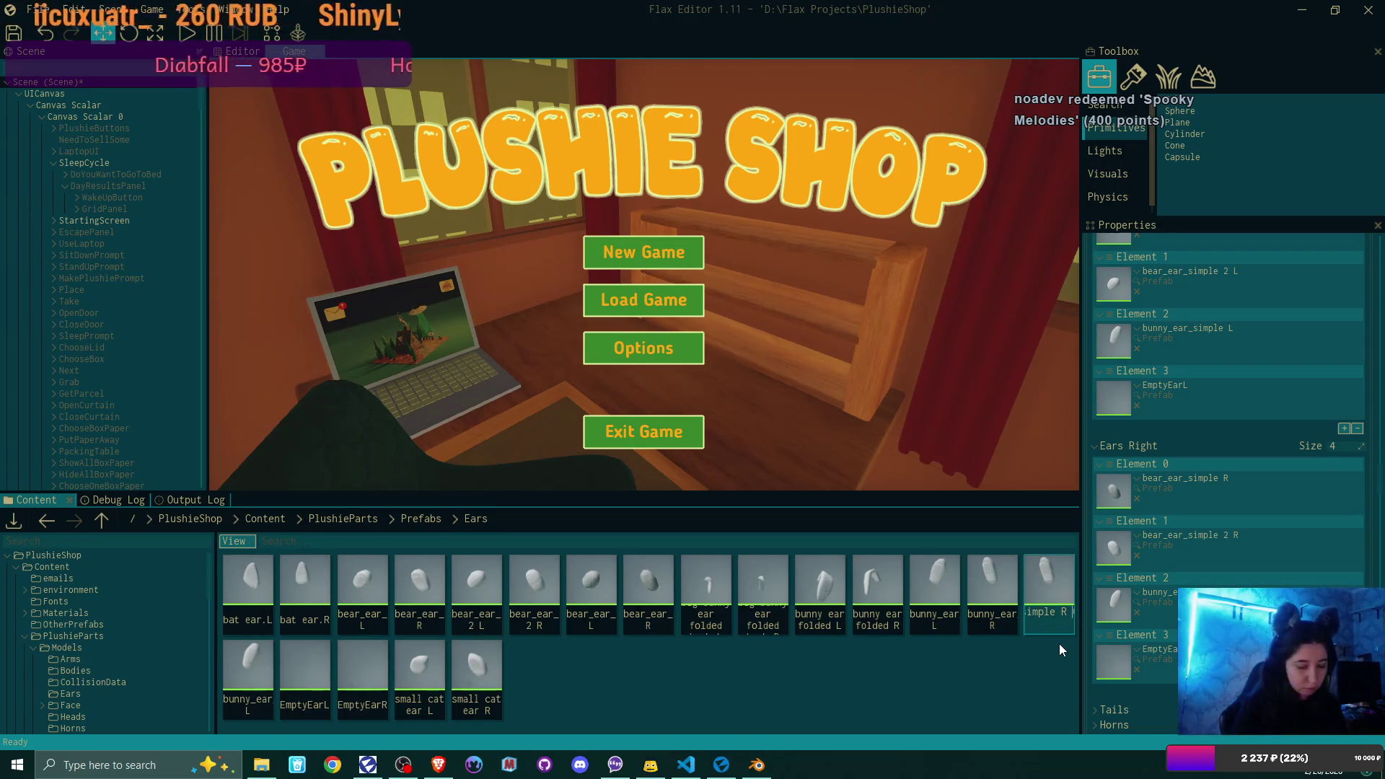
key("Return")
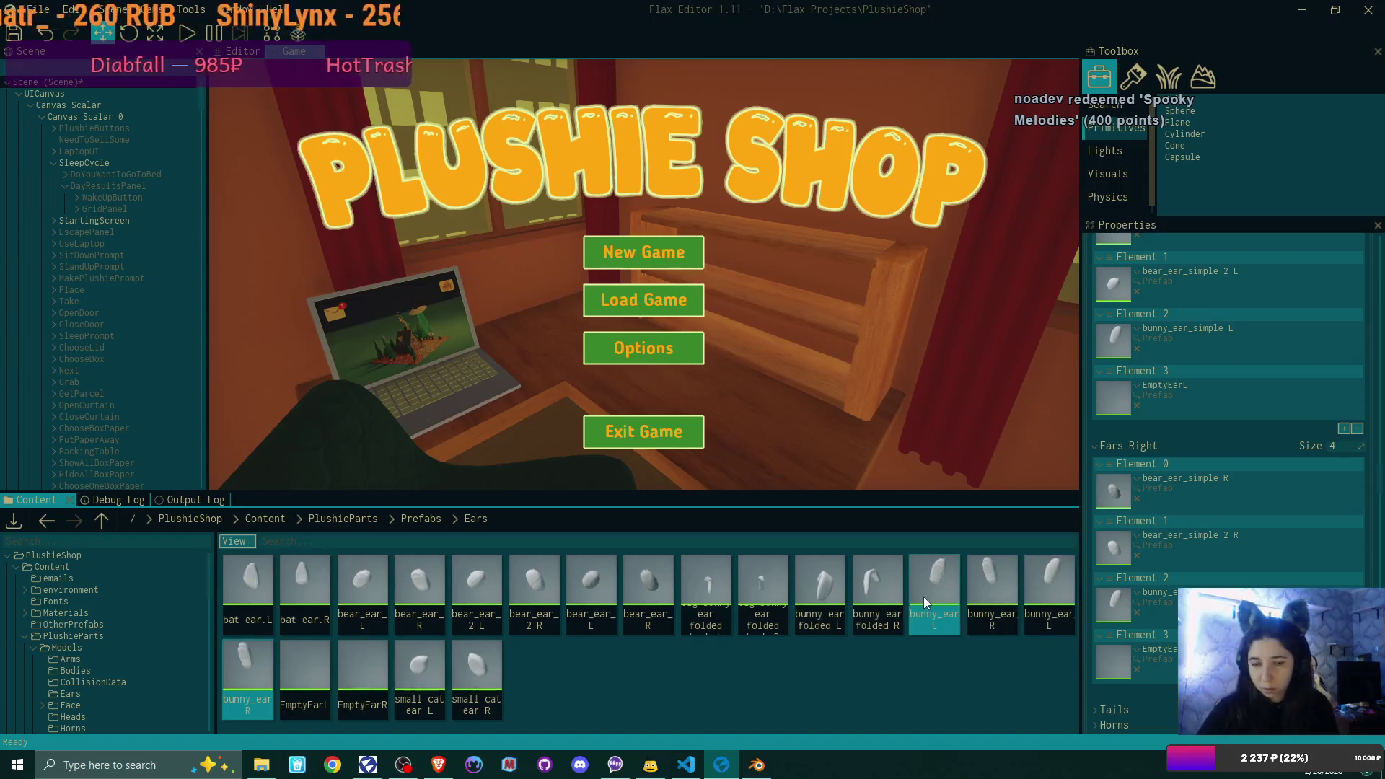
left_click_drag(248, 667, 1113, 606)
- Give bunny_ear_simple R 1 fabric, difficulty 1 and the bunny ear simple R model, then close it
double_click(249, 668)
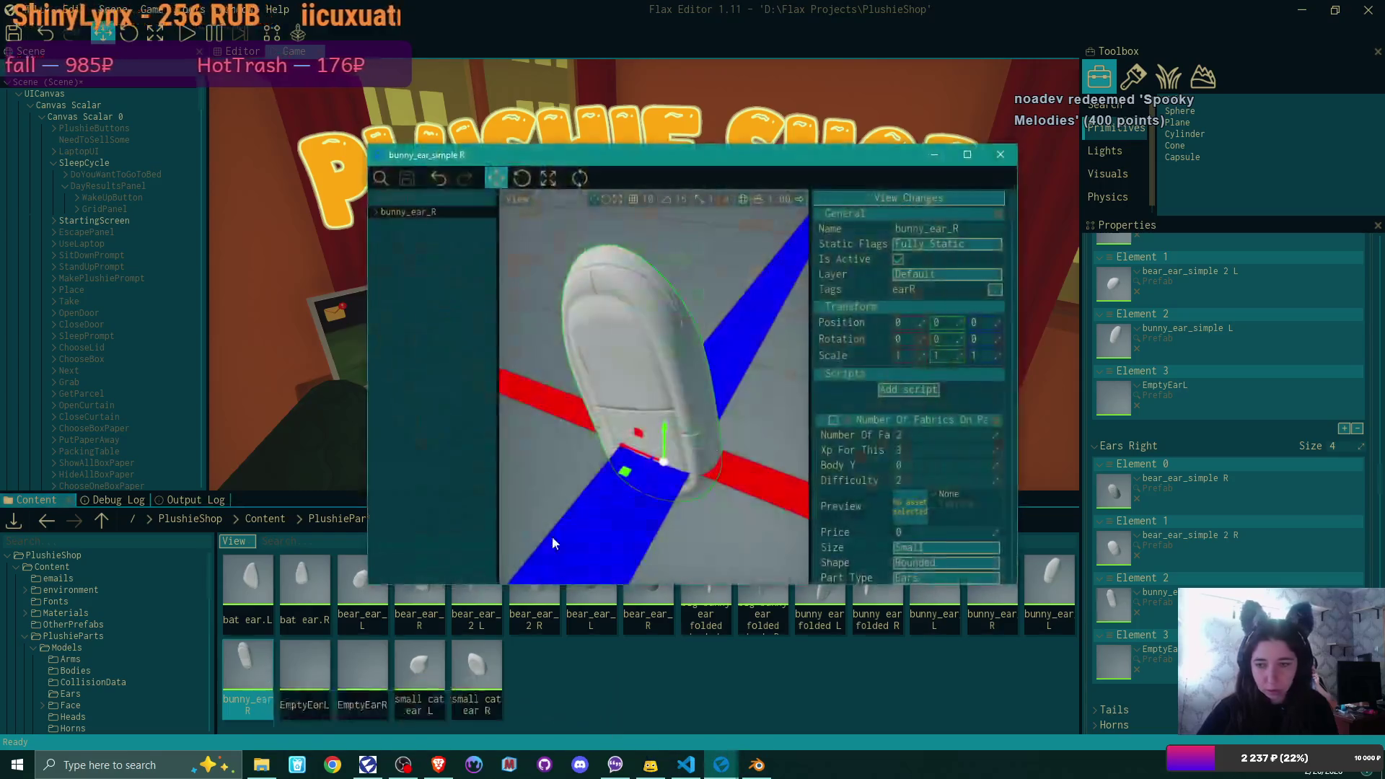
type("1")
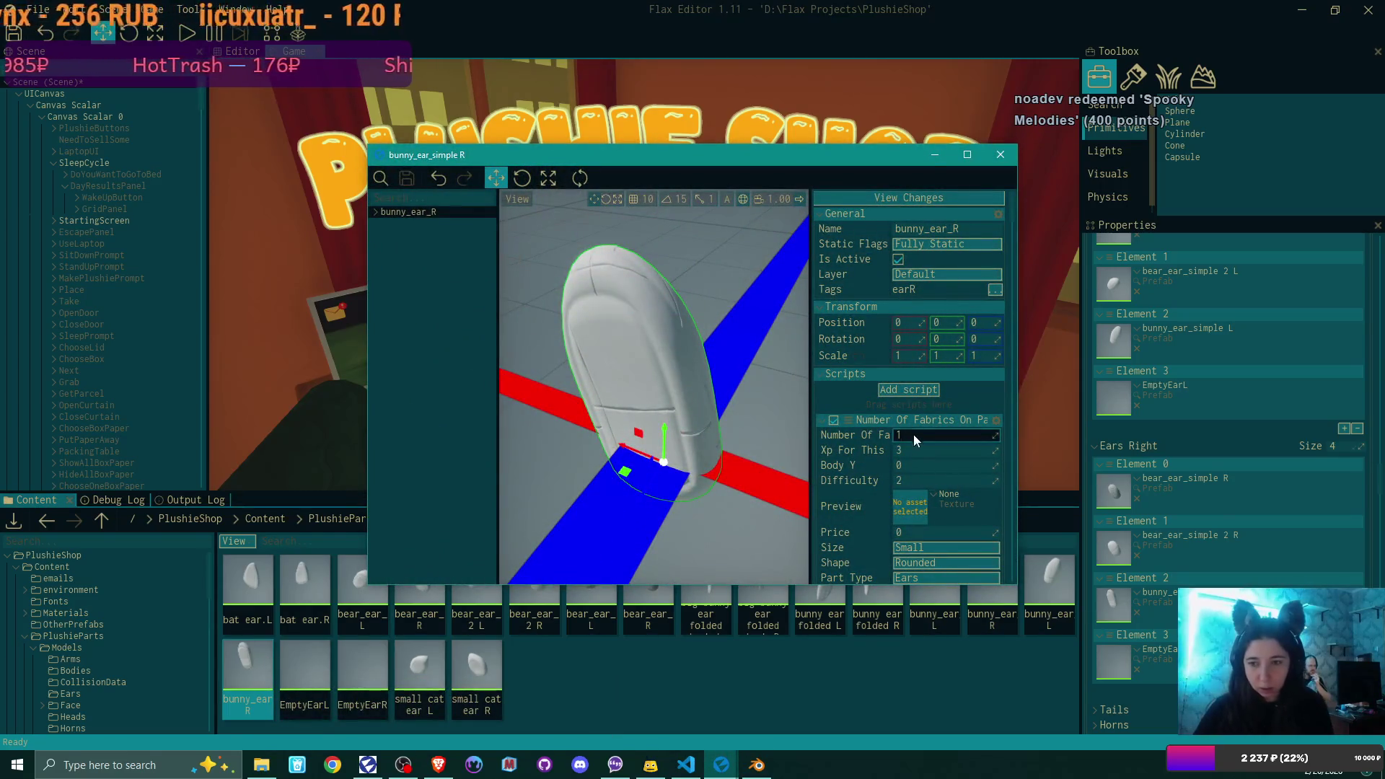
left_click(919, 482)
type("1")
scroll(932, 488, "down", 8)
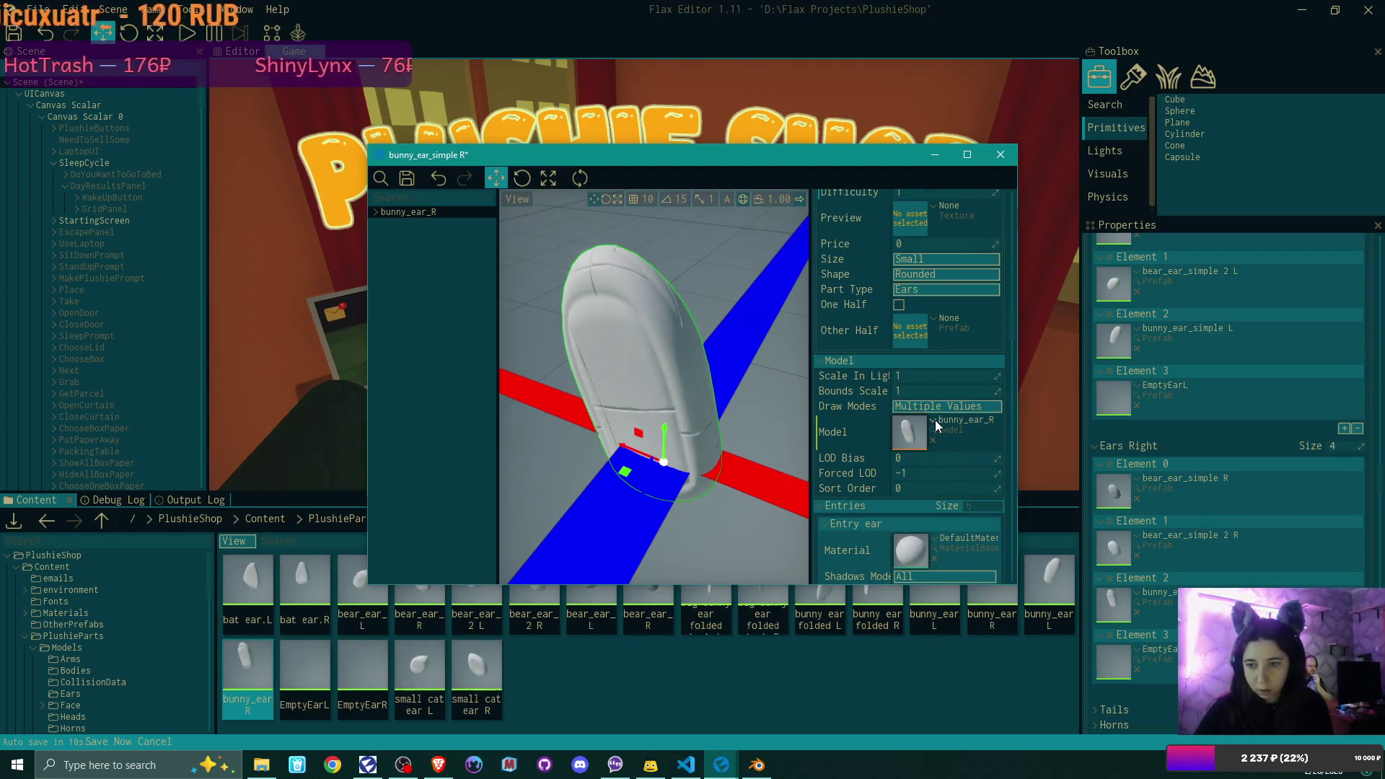
left_click(933, 420)
scroll(1084, 499, "up", 1)
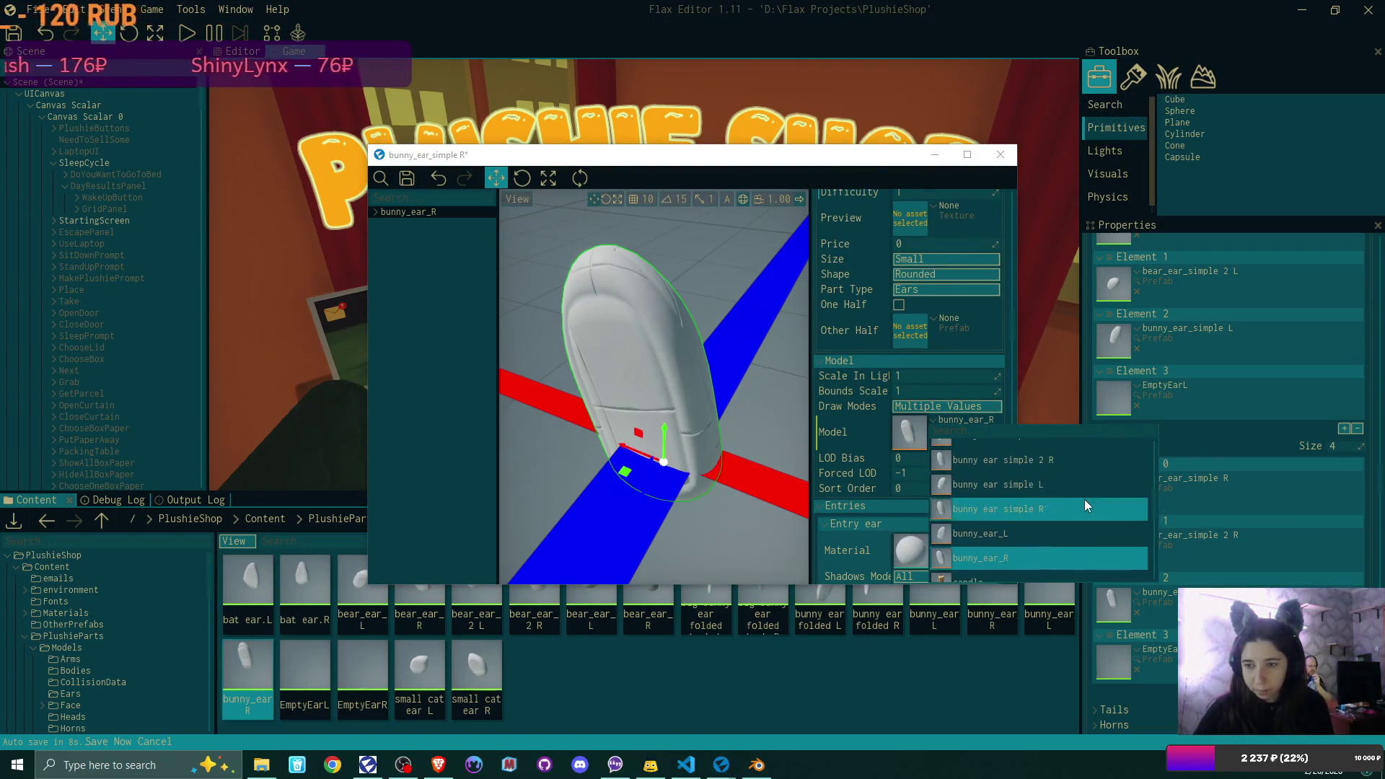
left_click(1047, 510)
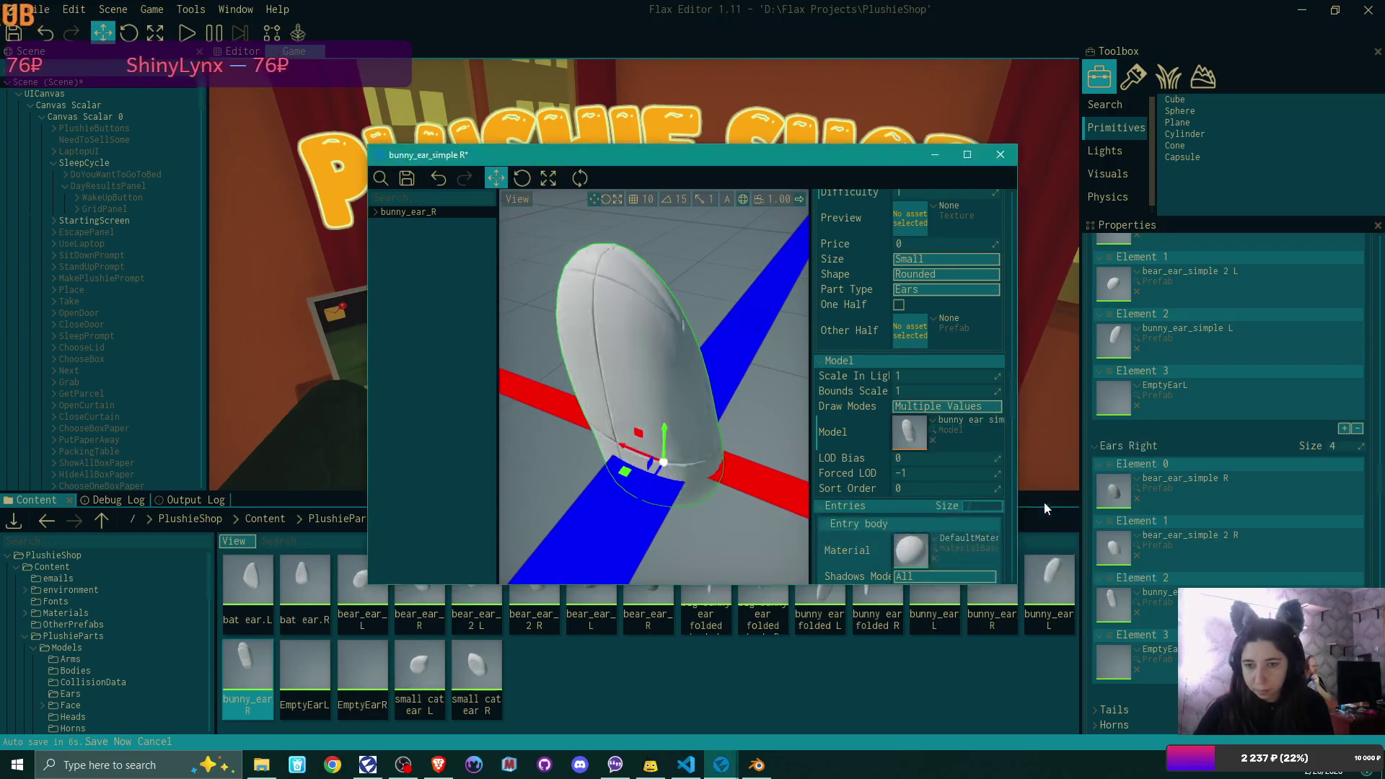
left_click(1008, 156)
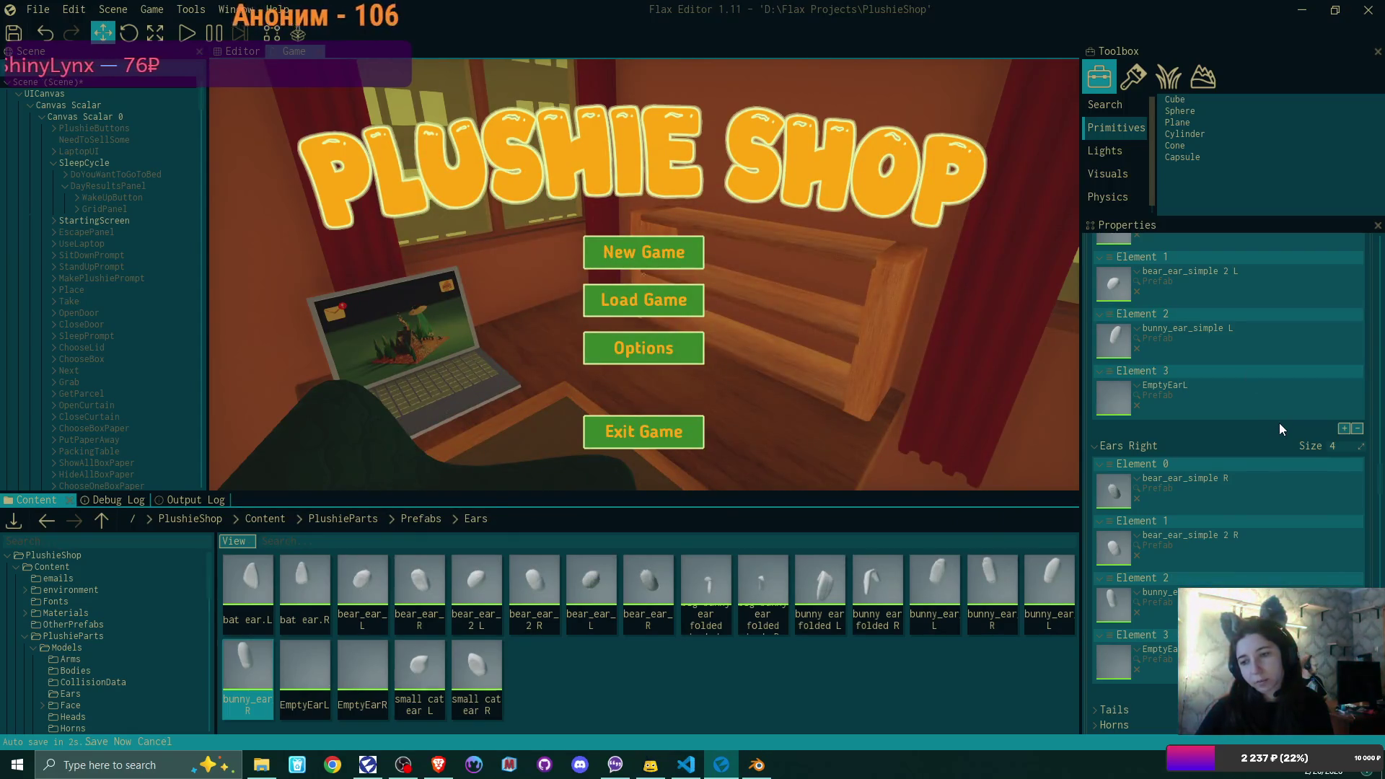
- Add an empty Element 4 to Ears Left and a fifth element to Ears Right
scroll(1280, 426, "down", 1)
scroll(1280, 425, "down", 1)
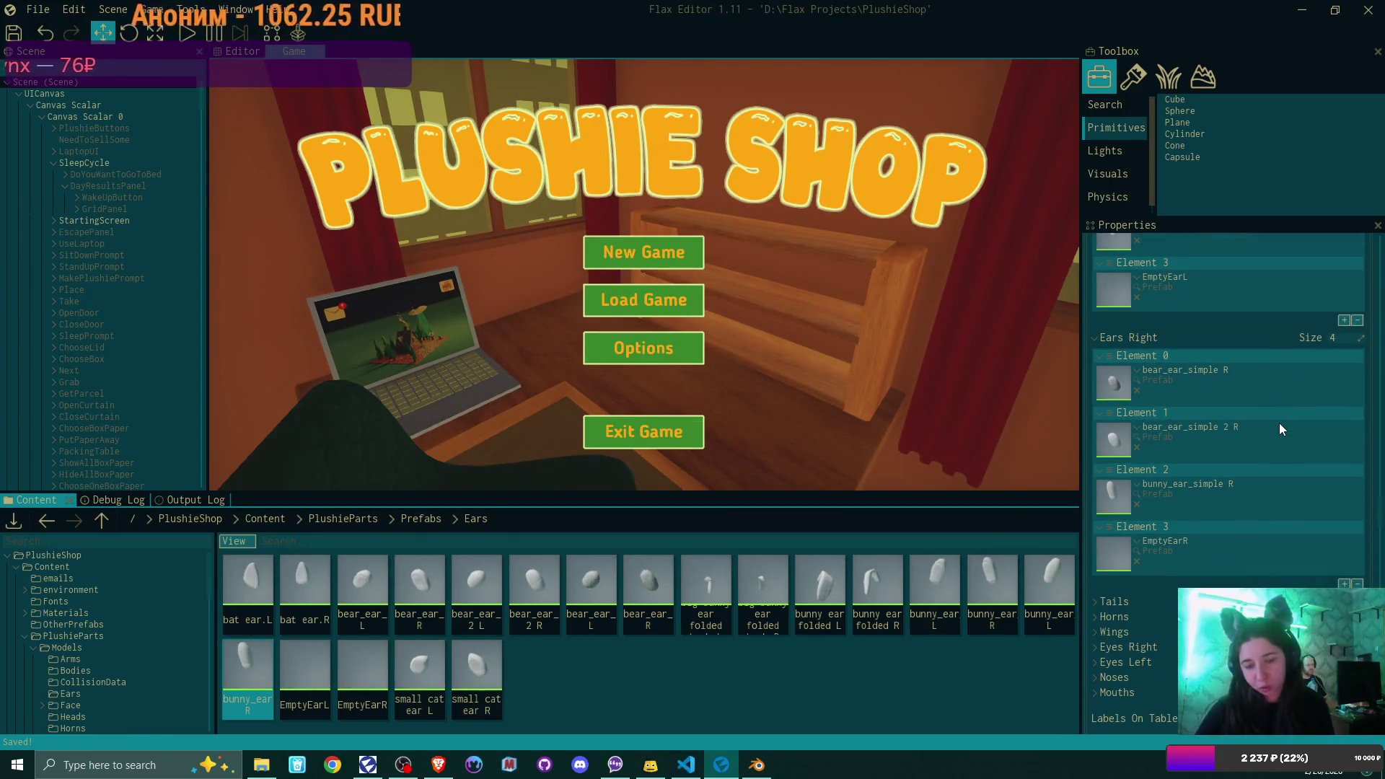
scroll(1279, 422, "up", 1)
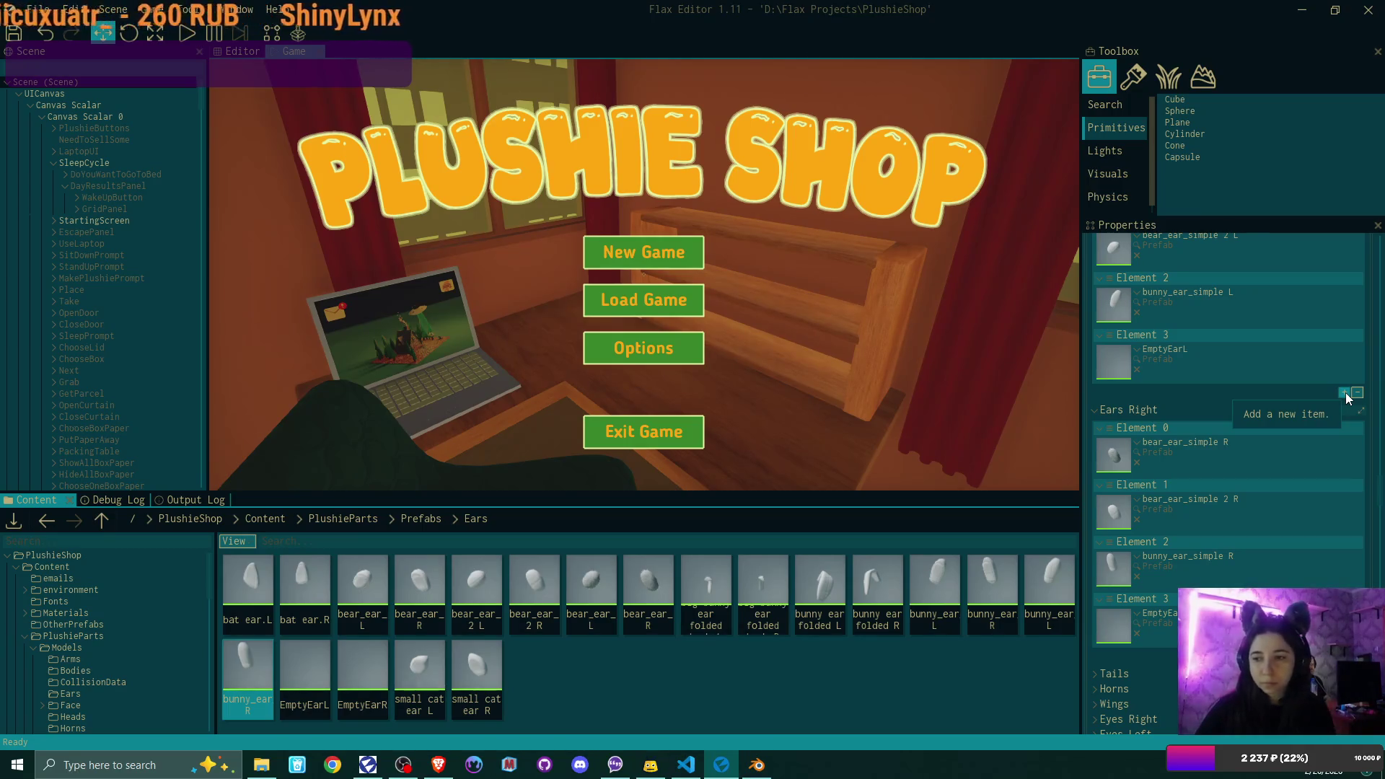
left_click(1344, 393)
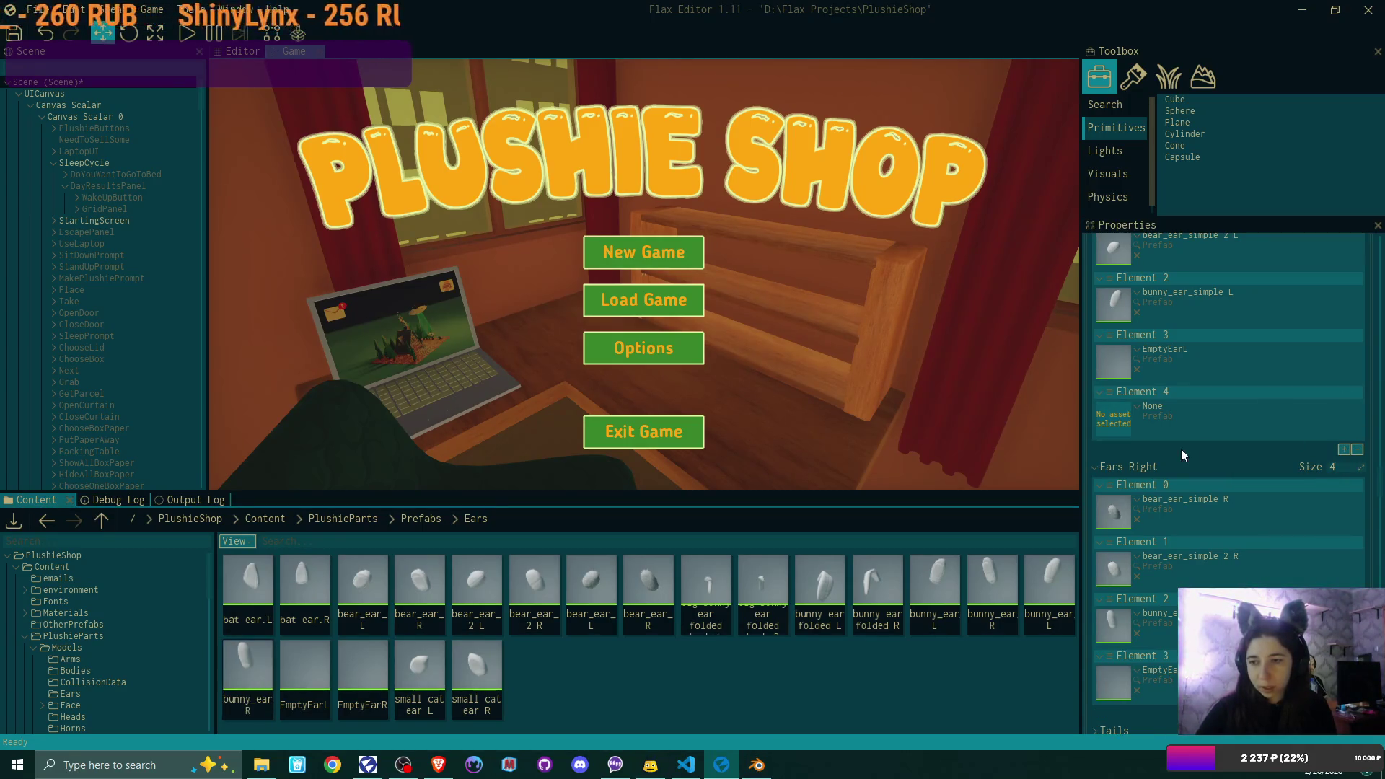
scroll(1275, 583, "down", 2)
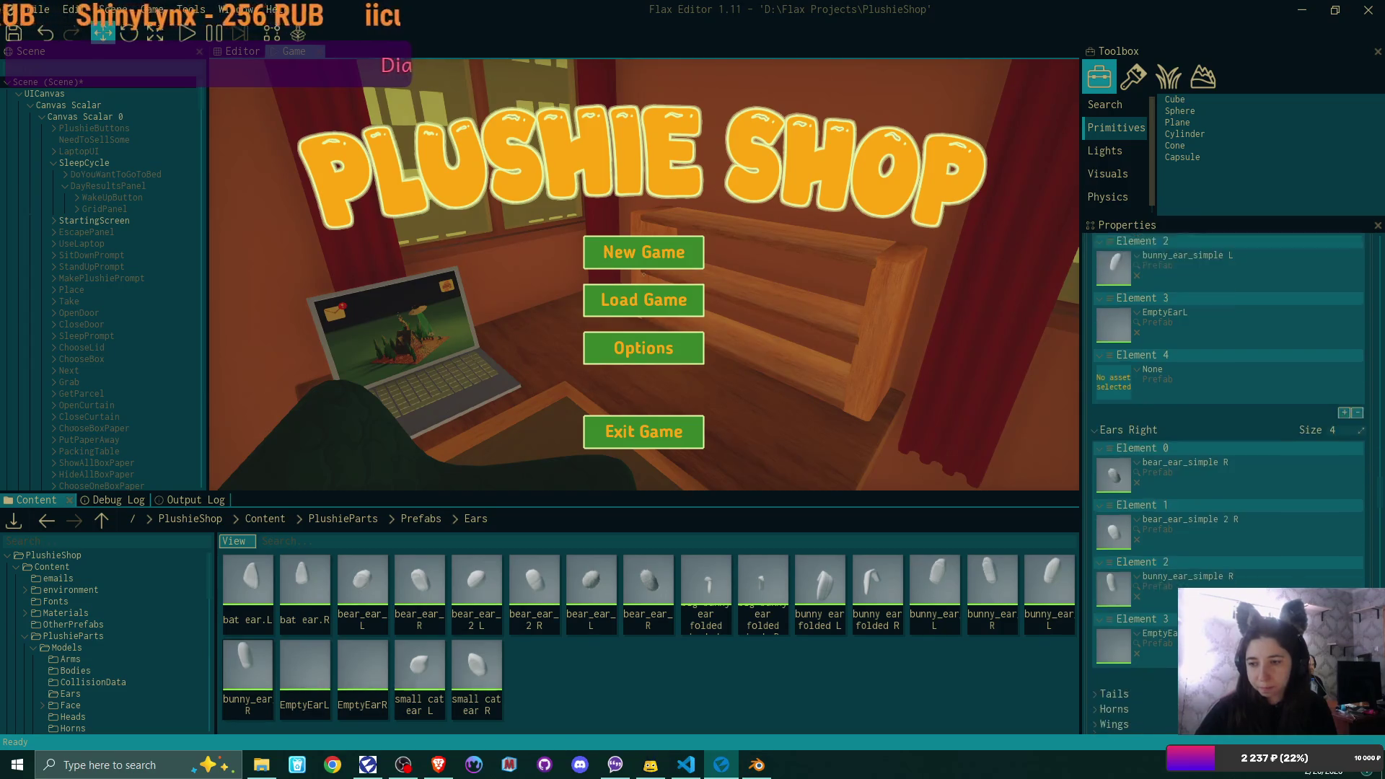
left_click(1343, 640)
- Duplicate the left bunny ear prefab, rename the copy to bunny_ear 2 L, and open it
left_click(476, 671)
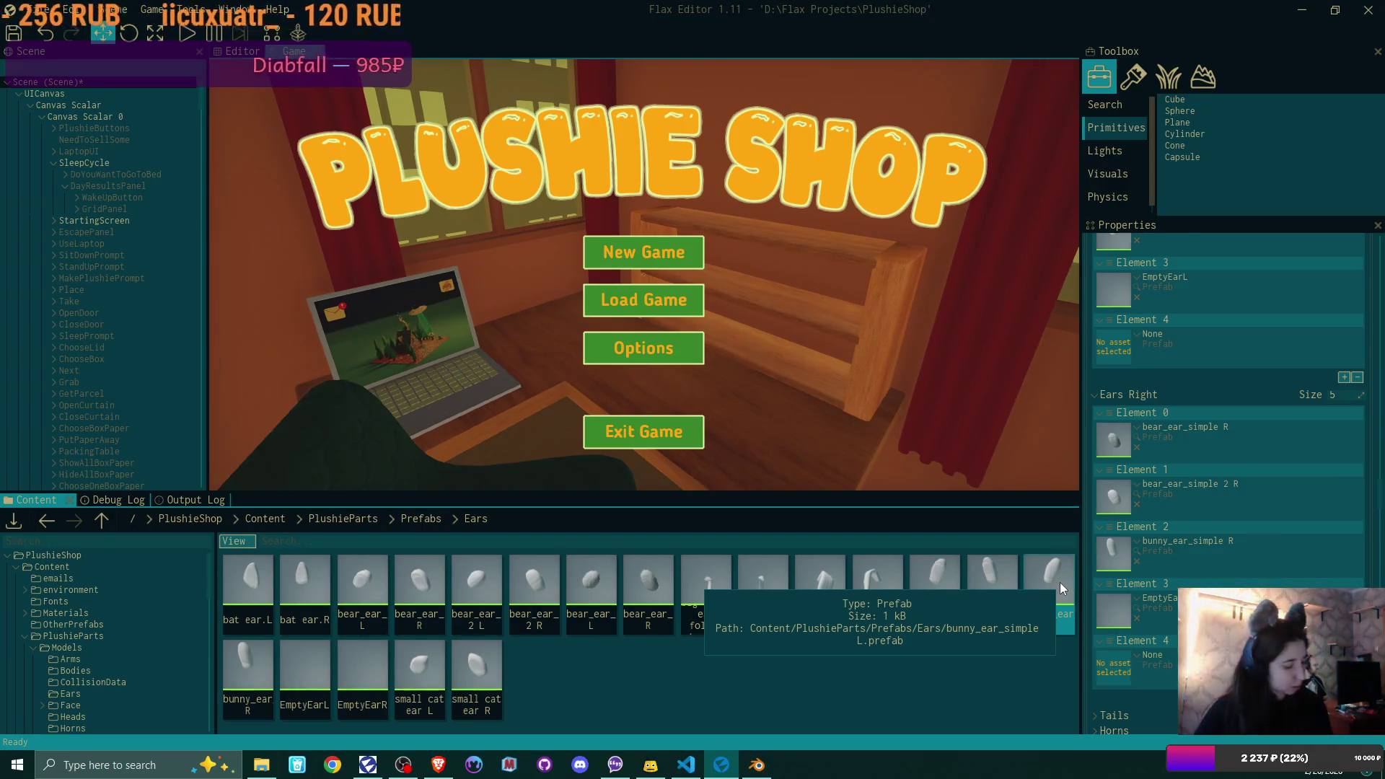
key("ctrl+d")
left_click(271, 695)
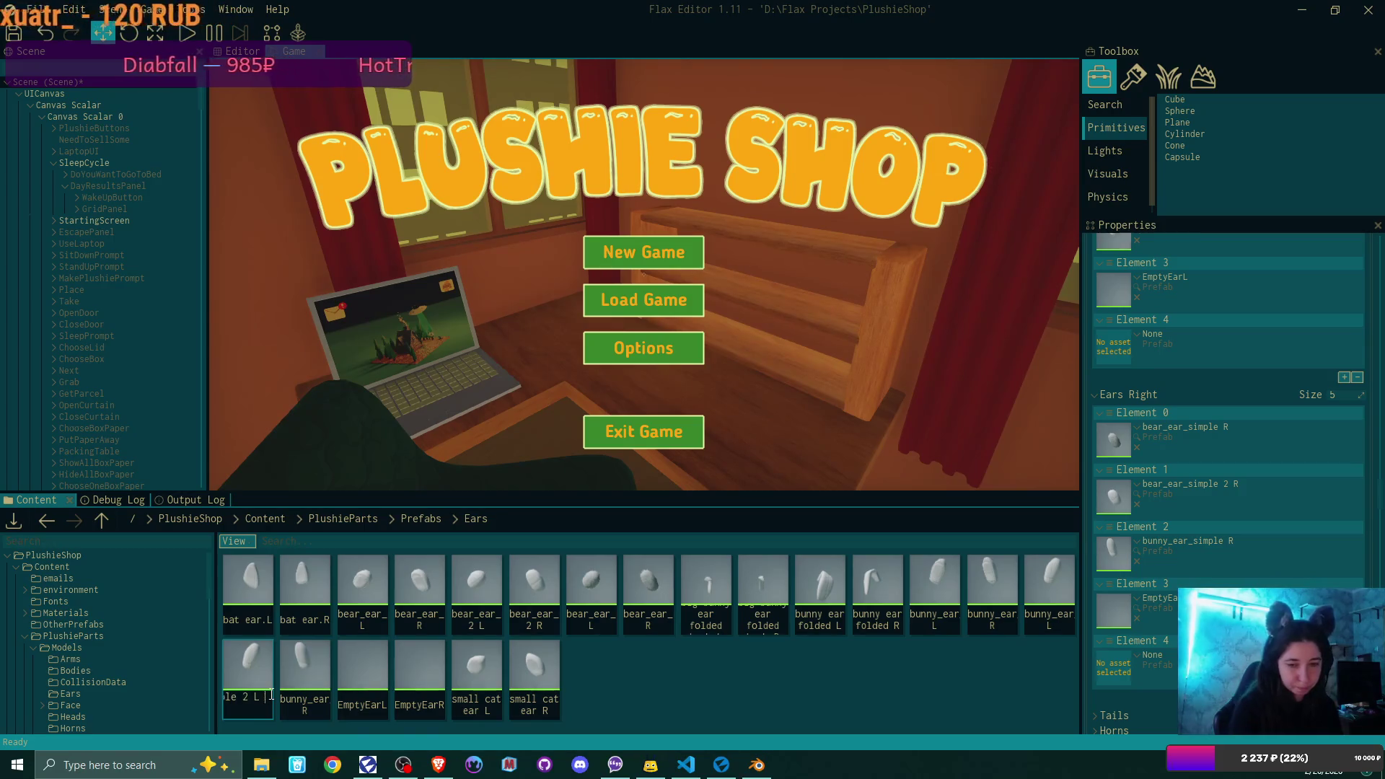
key("BackSpace")
key("BackSpace")
key("BackSpace")
type("2 L")
key("Return")
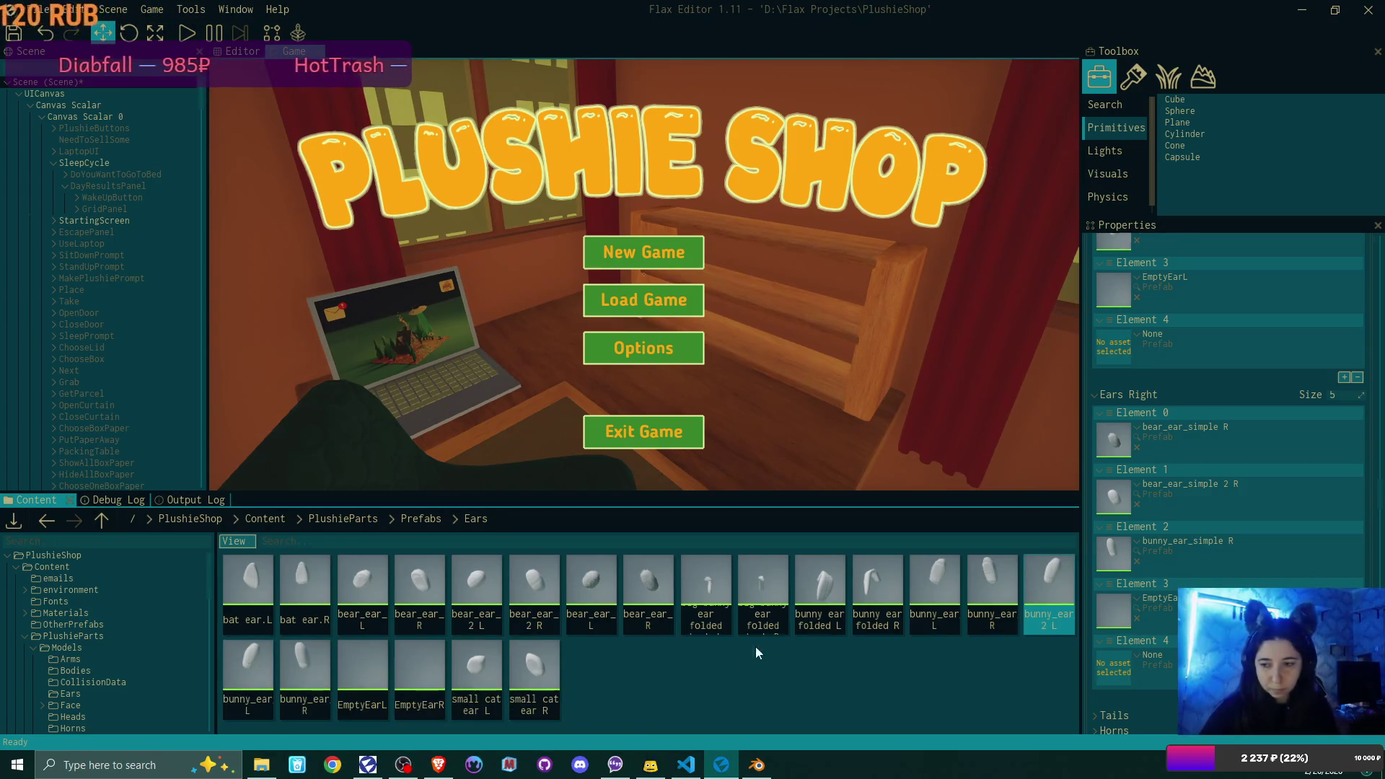
double_click(1057, 577)
- Give bunny_ear_simple 2 L 2 fabrics and the bunny ear simple 2 L model, then save and close
scroll(963, 415, "down", 3)
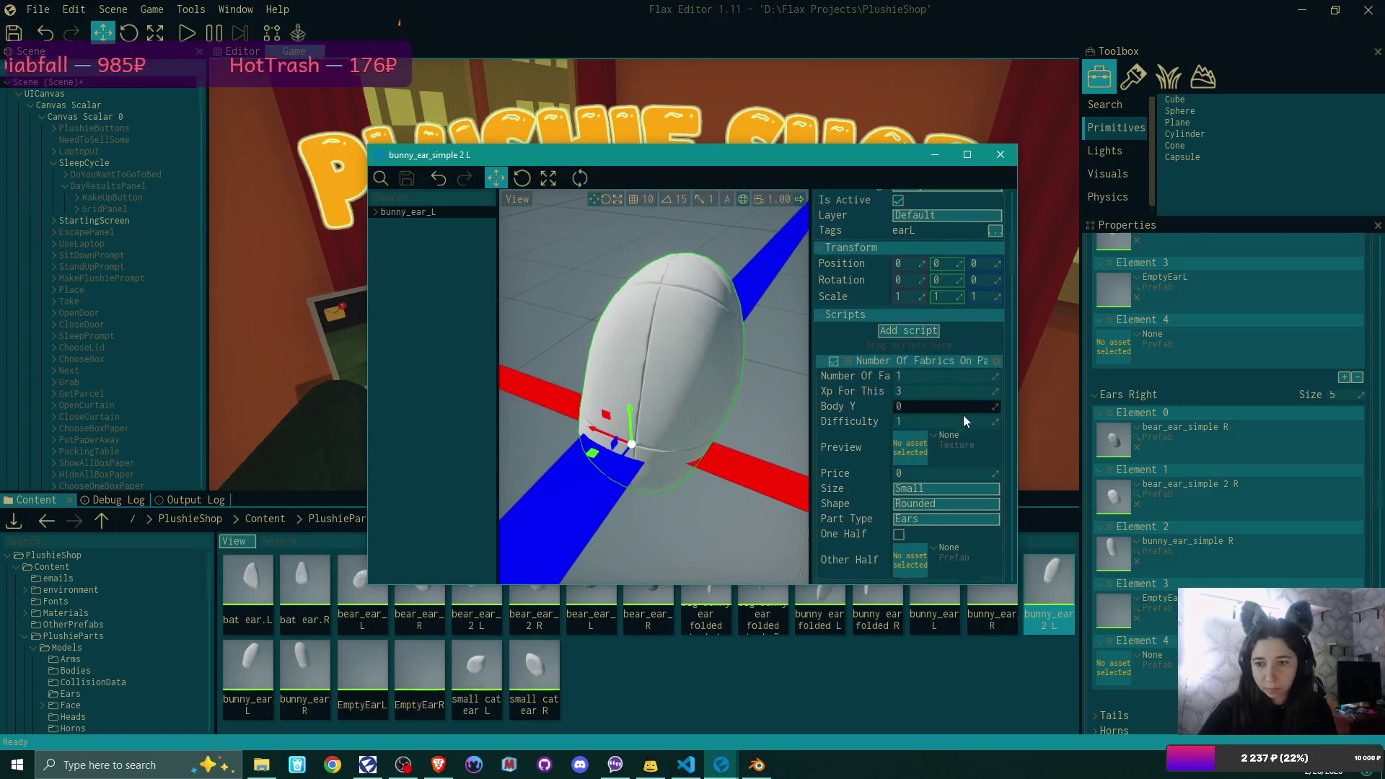
left_click(919, 365)
type("2")
key("Return")
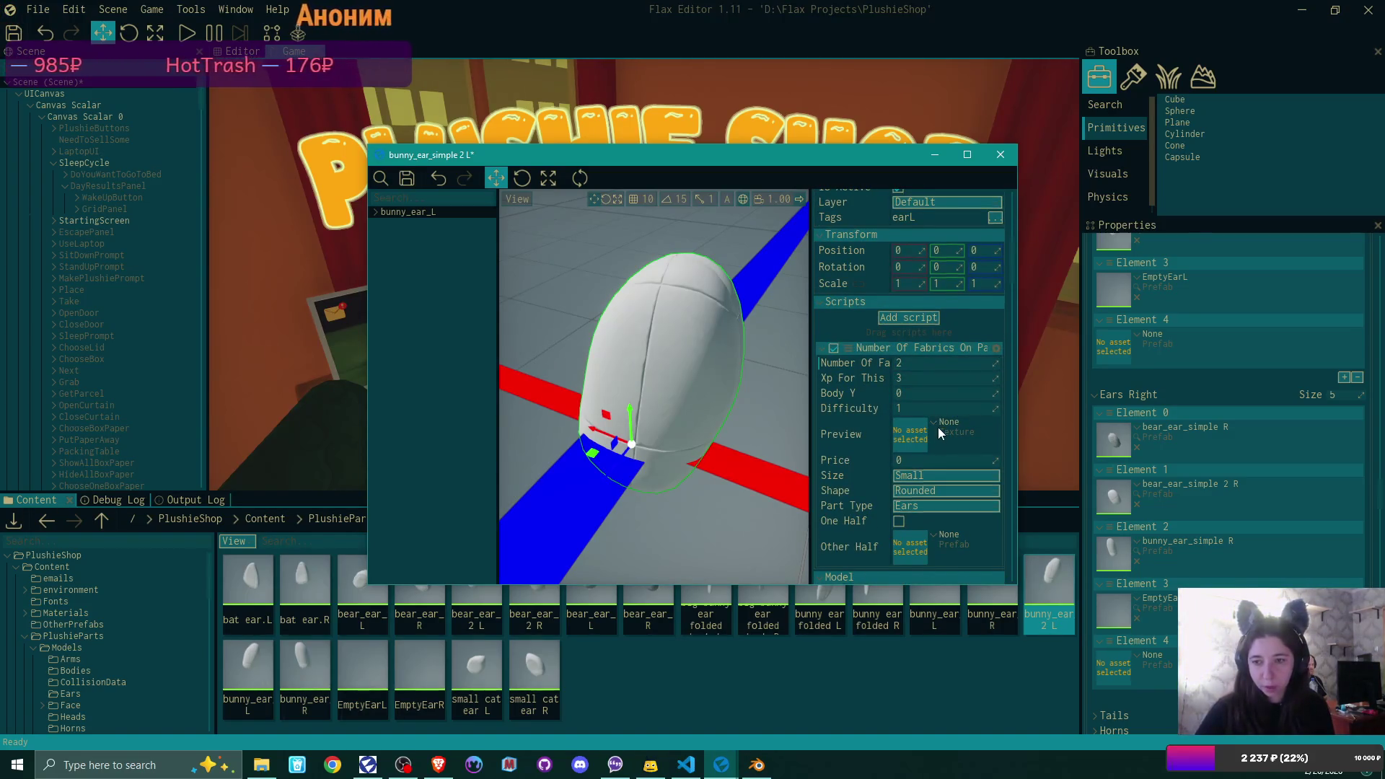
scroll(938, 427, "down", 5)
left_click(989, 451)
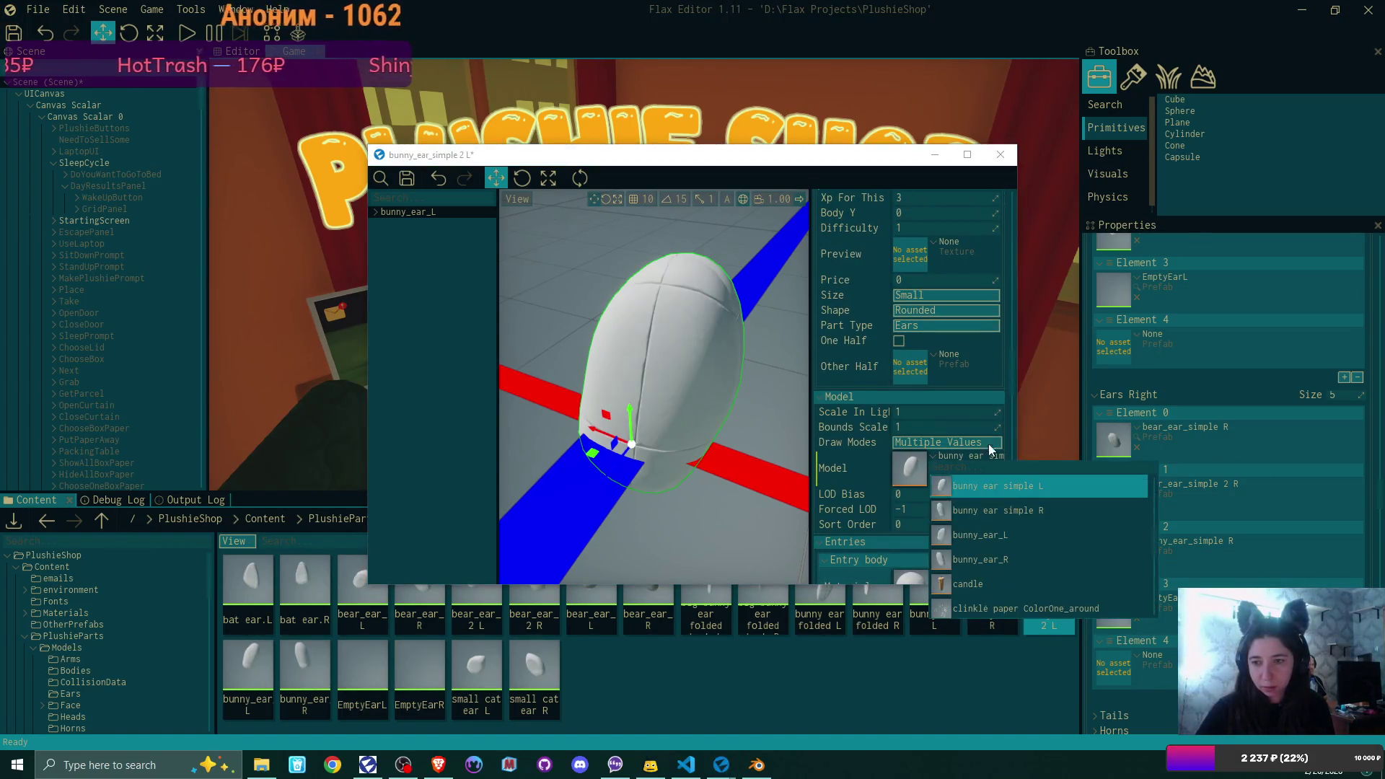
scroll(1073, 512, "up", 2)
left_click(1071, 508)
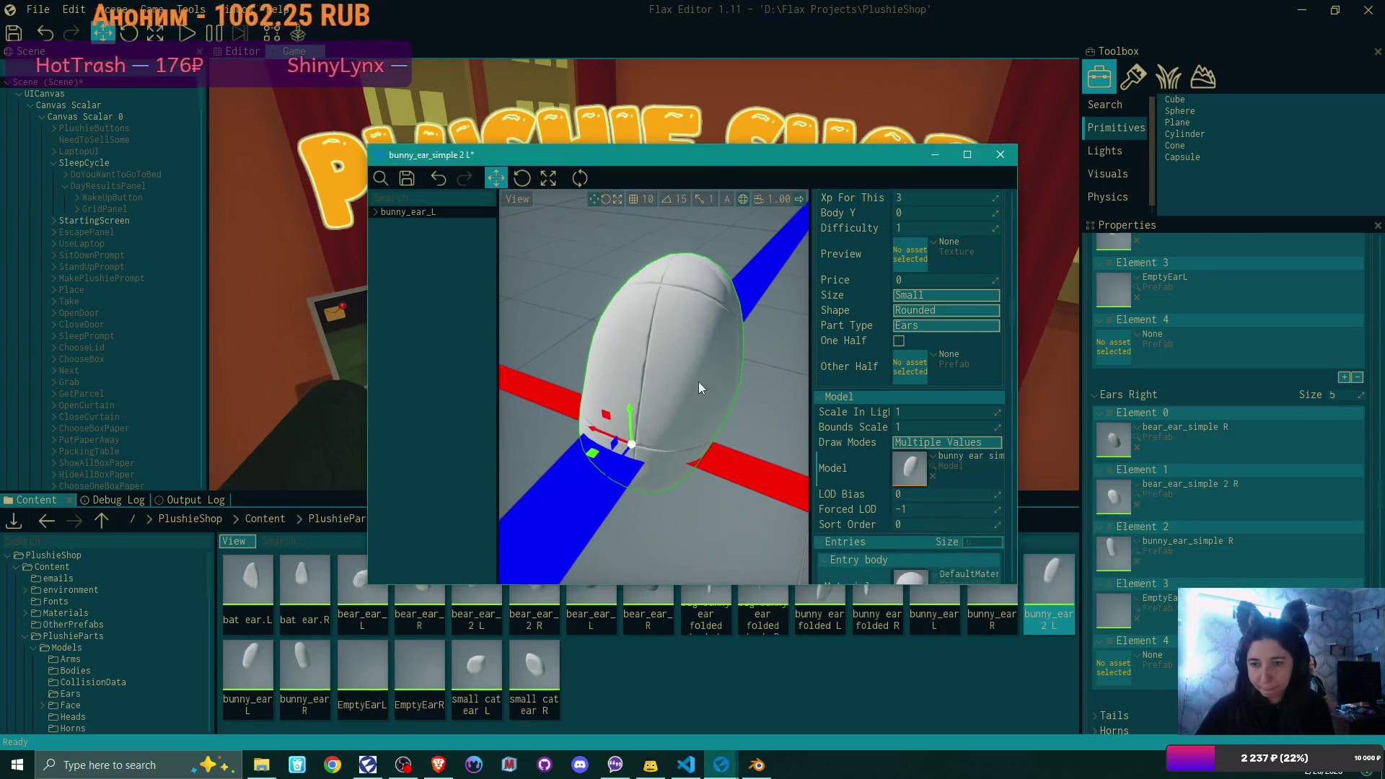
left_click(409, 179)
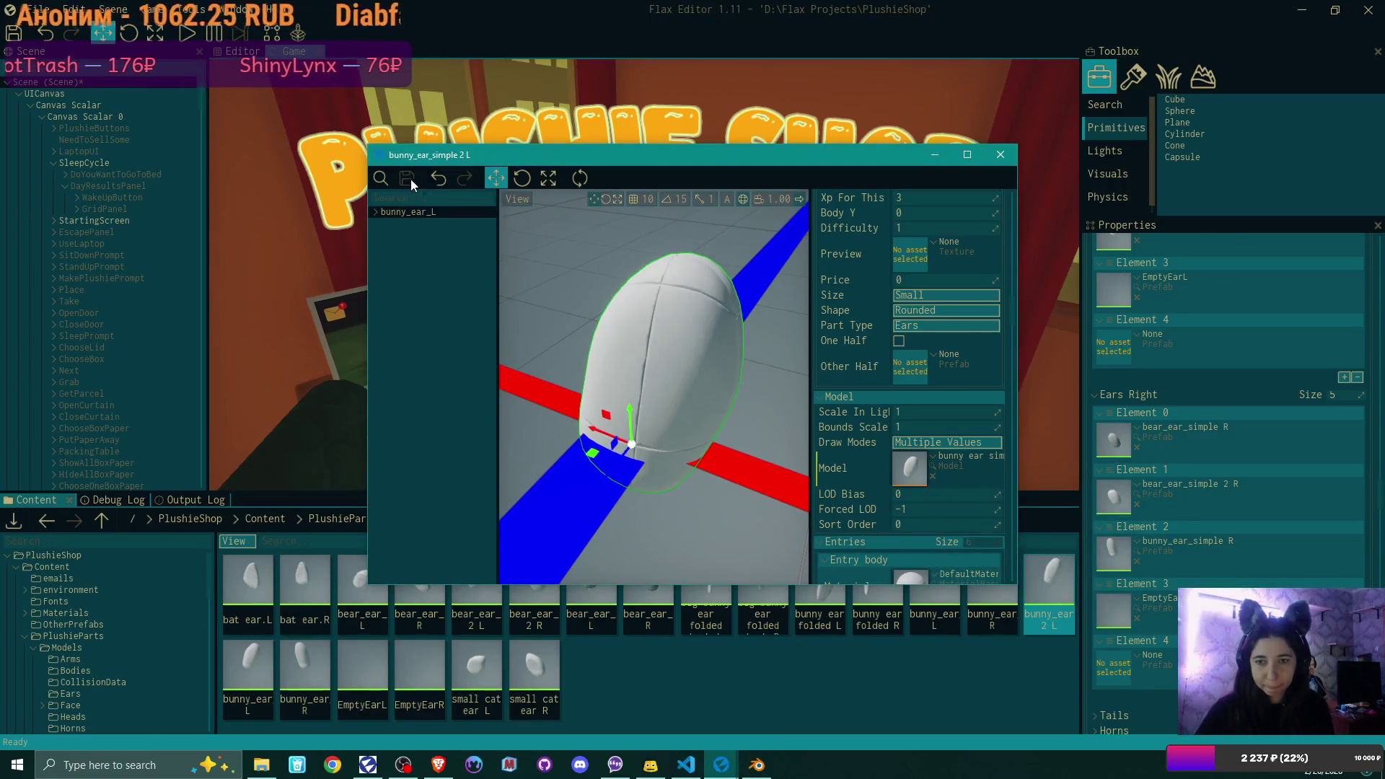
left_click(1010, 155)
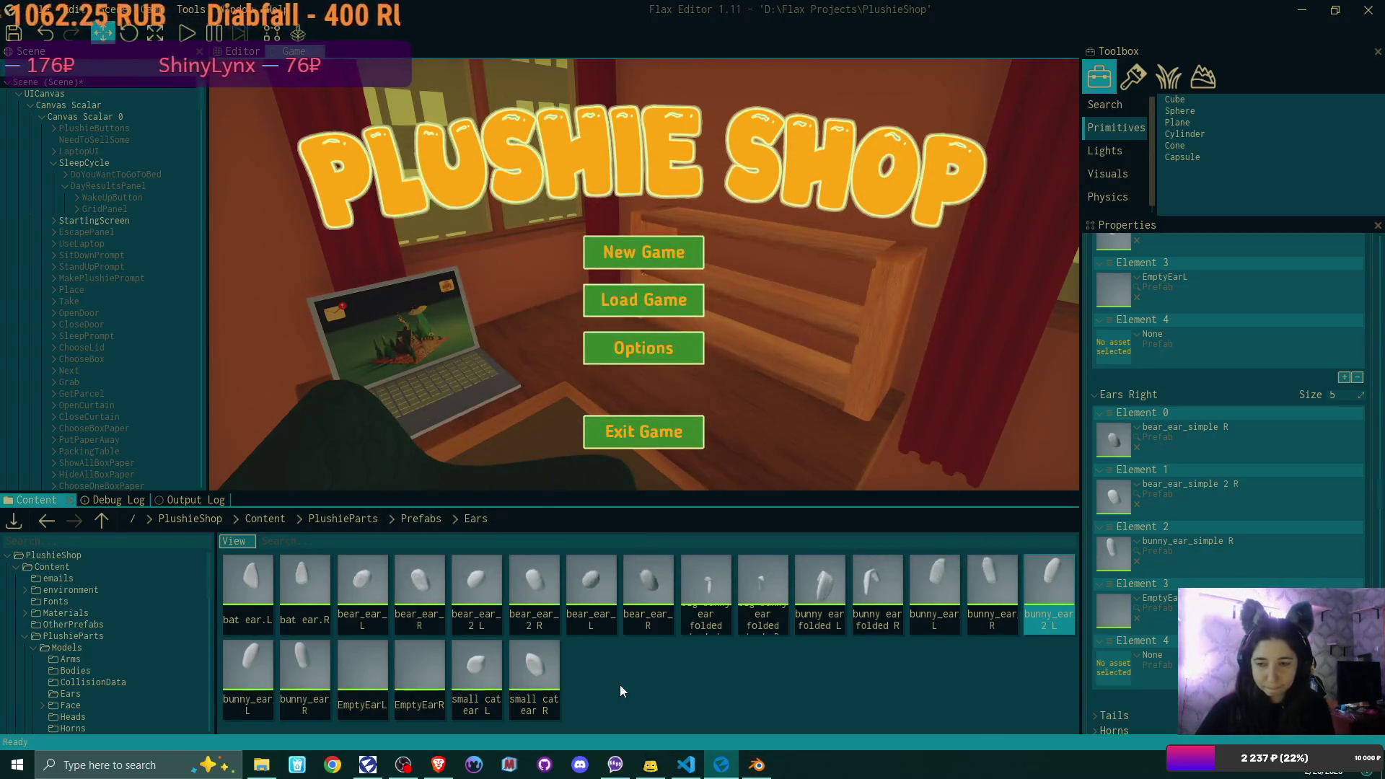
- Duplicate the right bunny ear prefab and rename the copy to end in '2 R'
left_click(309, 676)
key("ctrl+d")
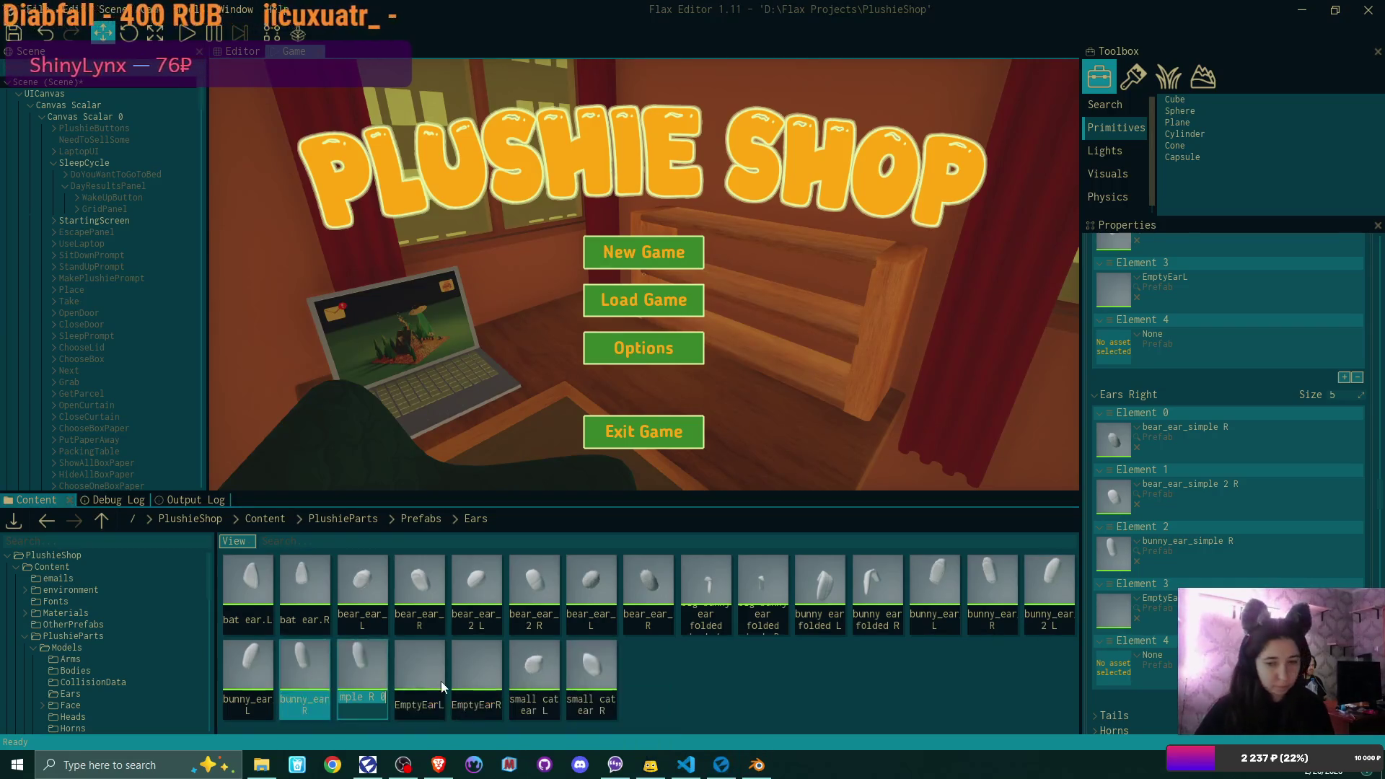
key("BackSpace")
key("BackSpace")
key("BackSpace")
type("2 R")
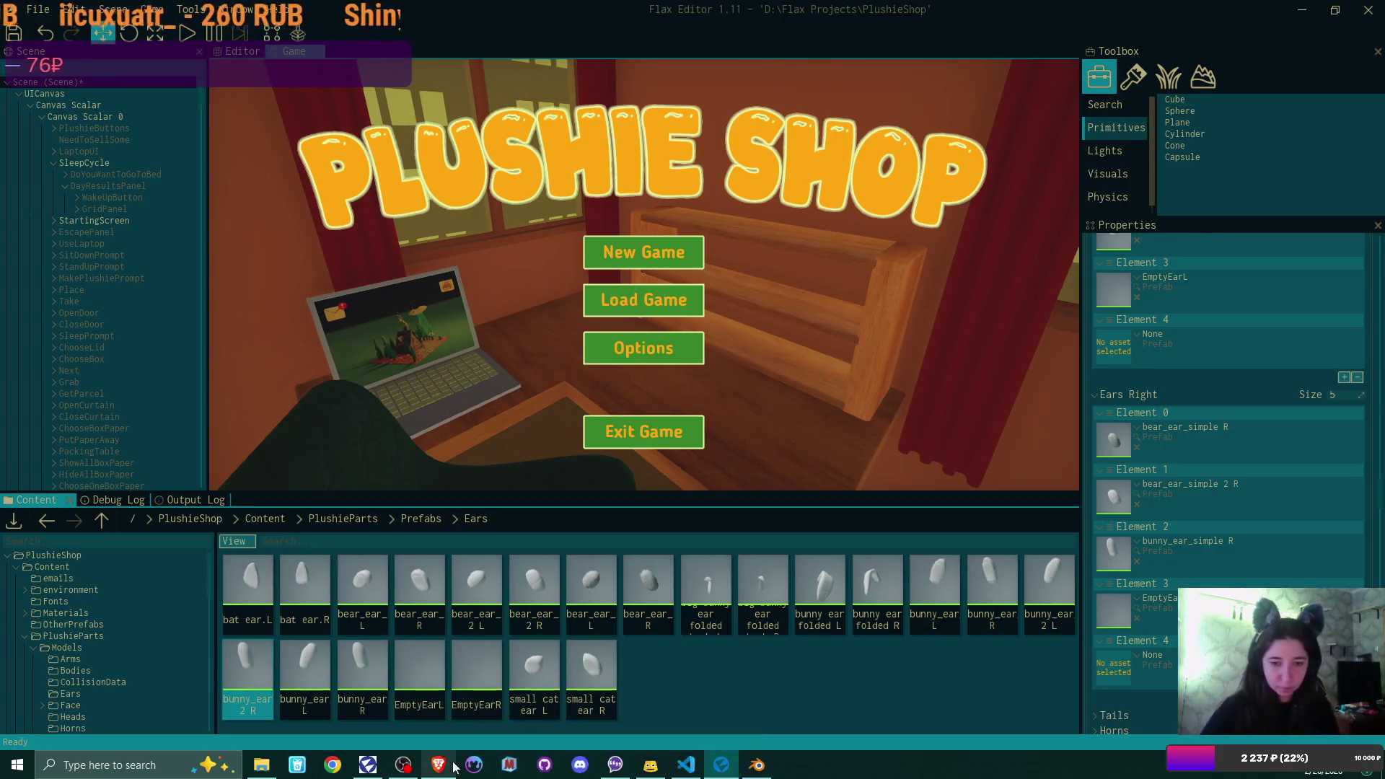
- Give the copy 2 fabrics and the bunny ear simple 2 R model, then close it
double_click(255, 662)
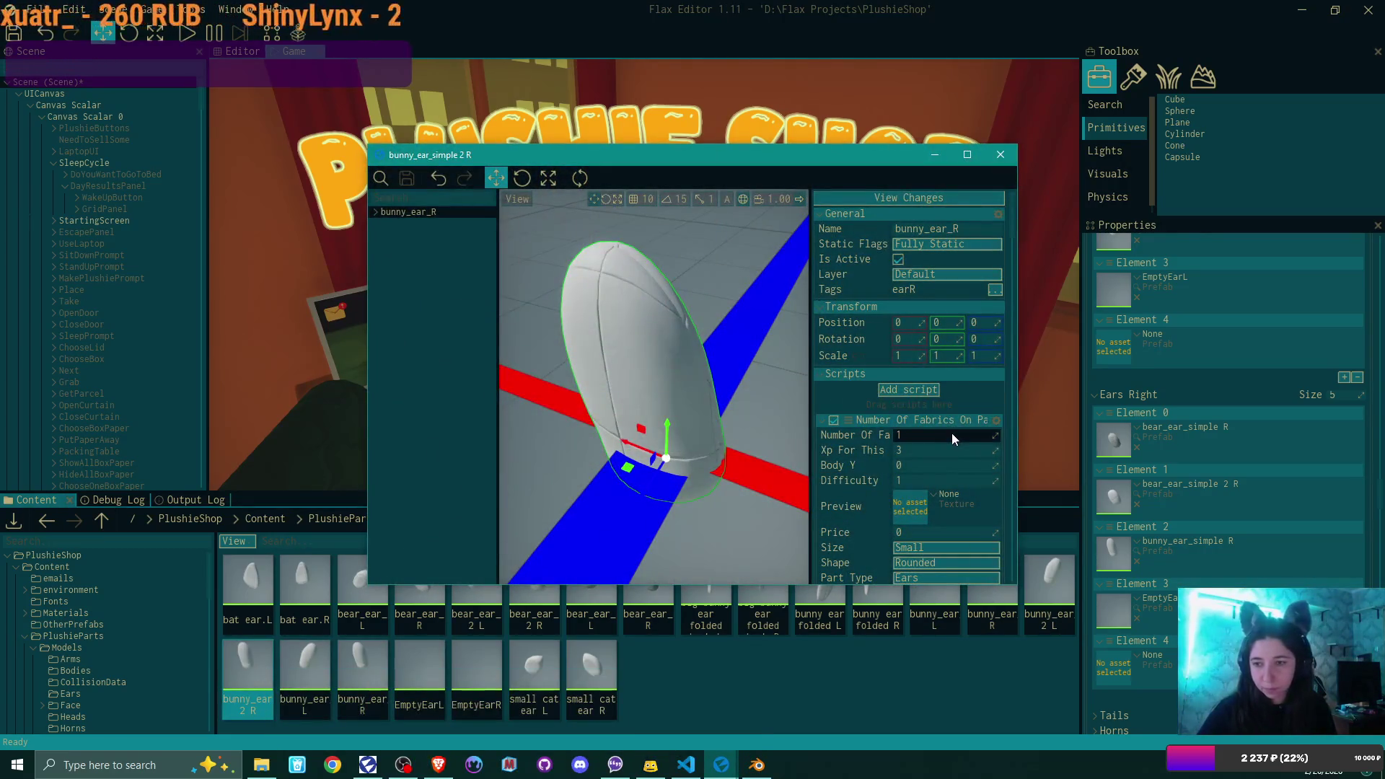
key("Return")
scroll(940, 483, "down", 5)
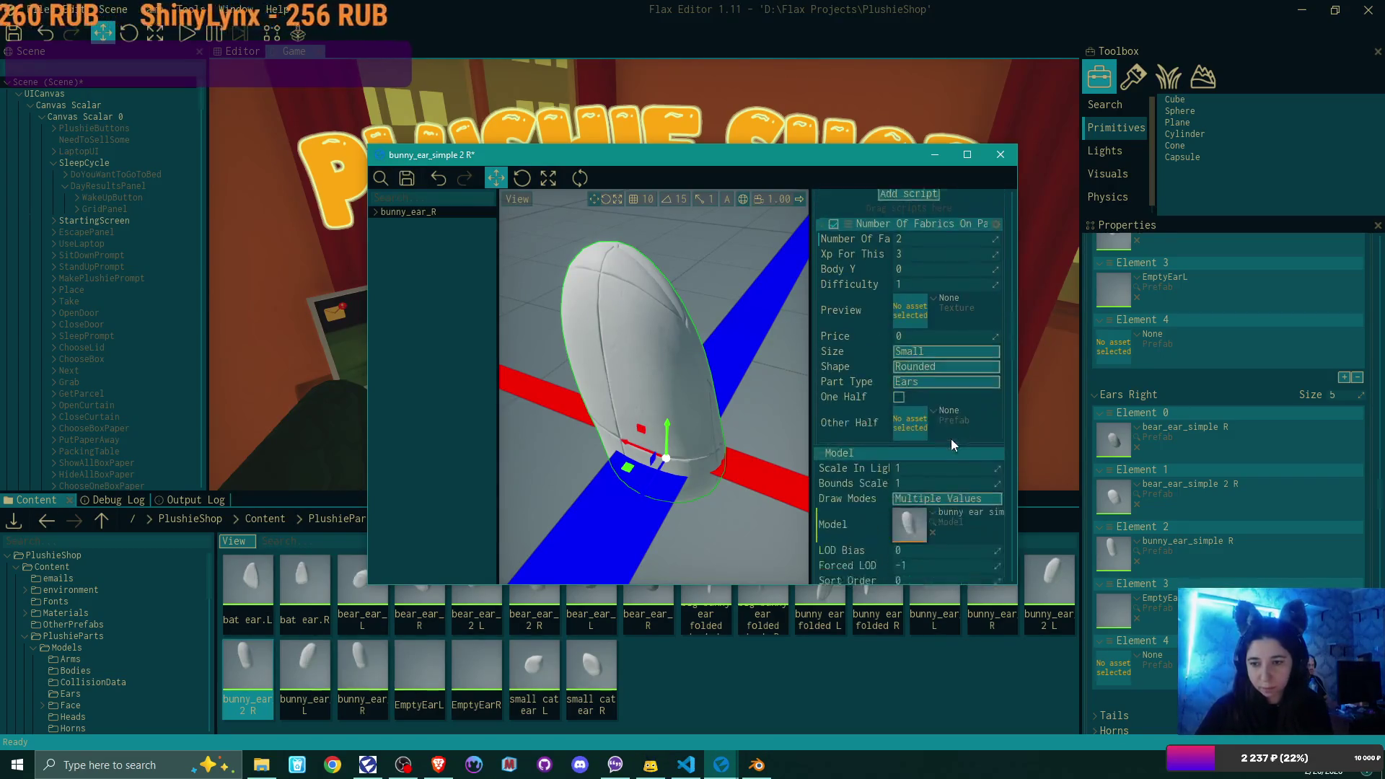
left_click(930, 426)
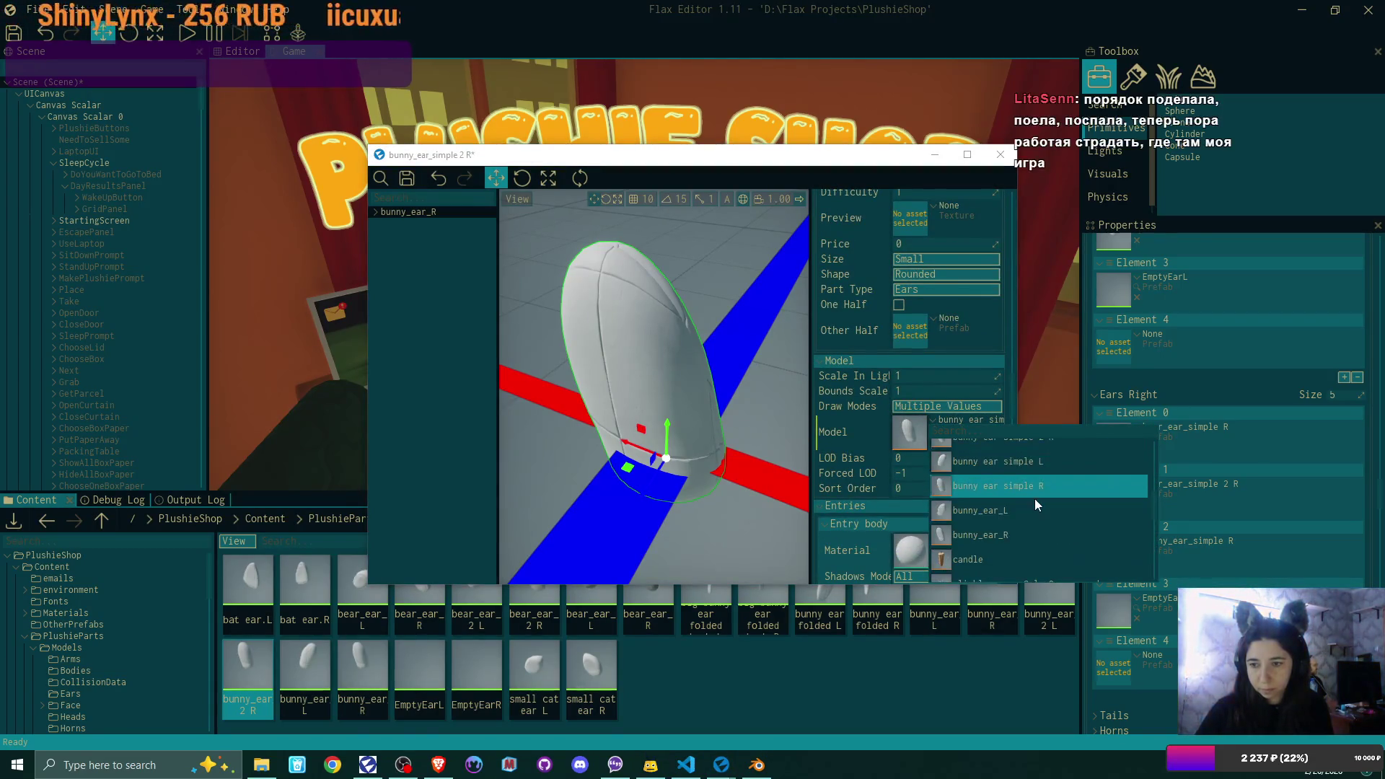
left_click(1038, 501)
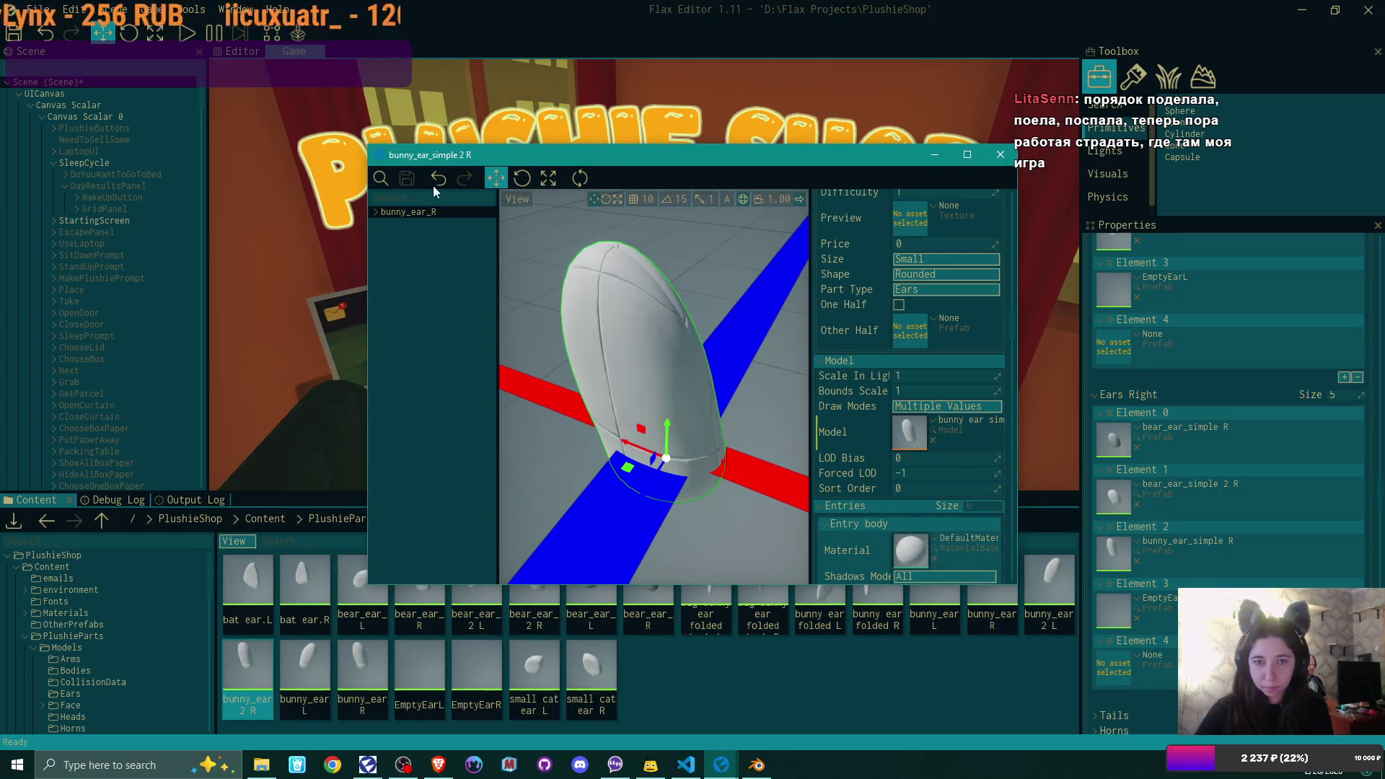
left_click(1001, 154)
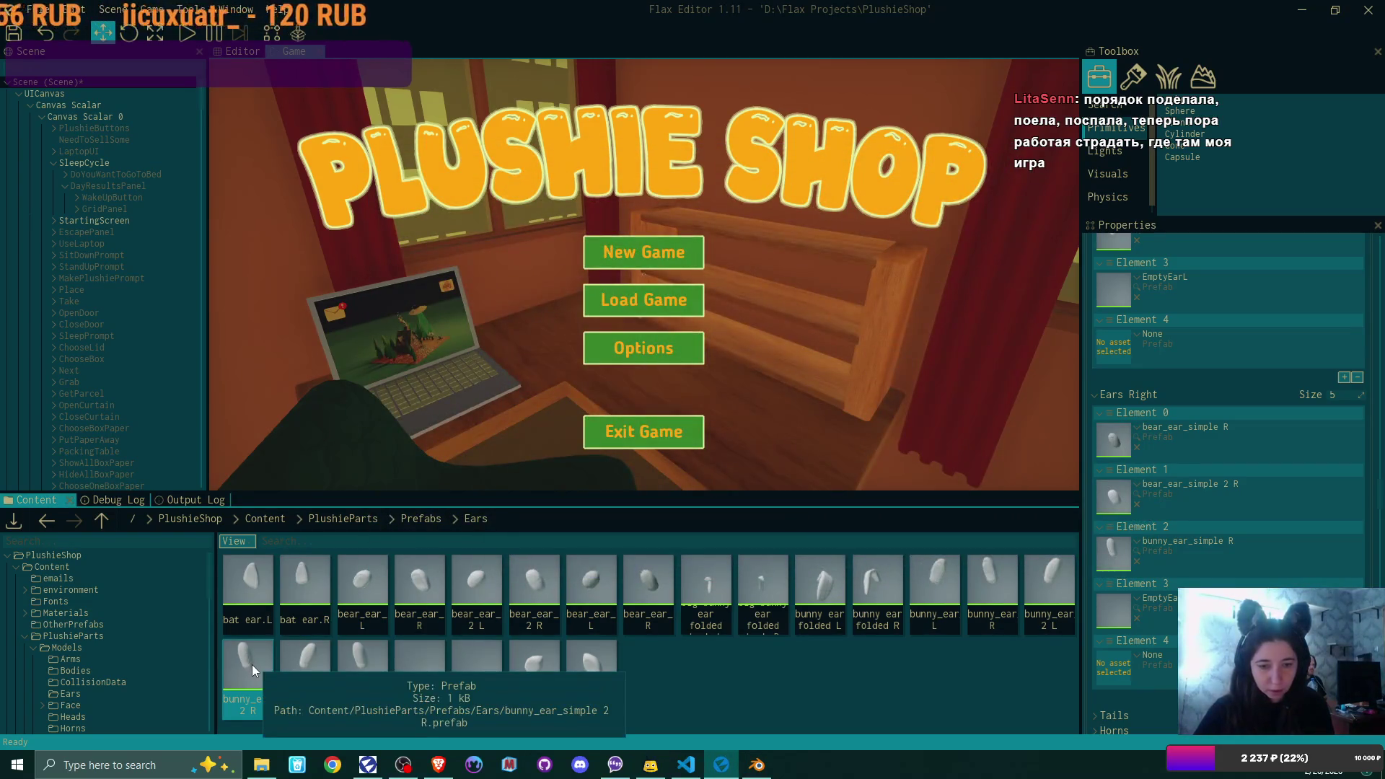
- Assign bunny_ear 2 R and 2 L to Element 4 of Ears Right and Ears Left, and save the scene
left_click_drag(253, 664, 1110, 662)
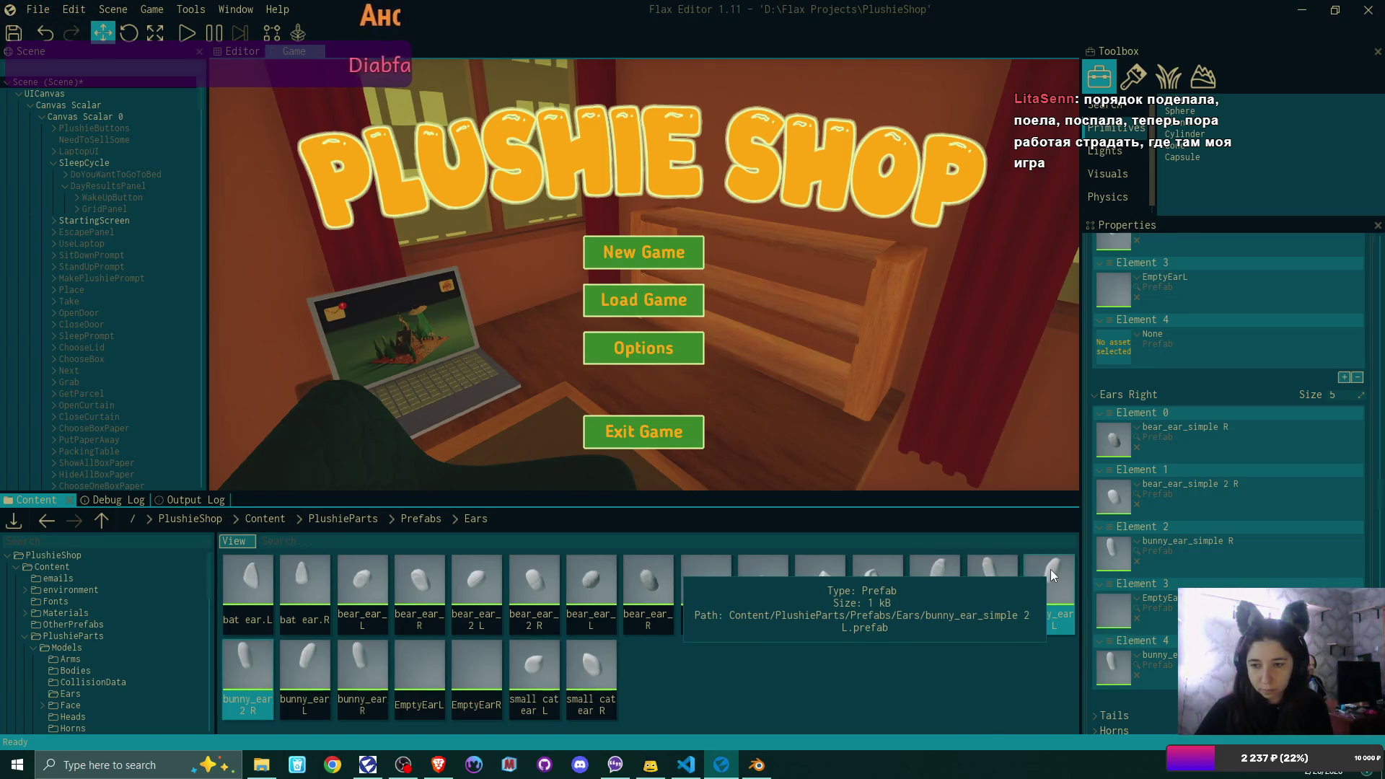
left_click_drag(1053, 579, 1116, 339)
scroll(1186, 413, "up", 2)
left_click(14, 33)
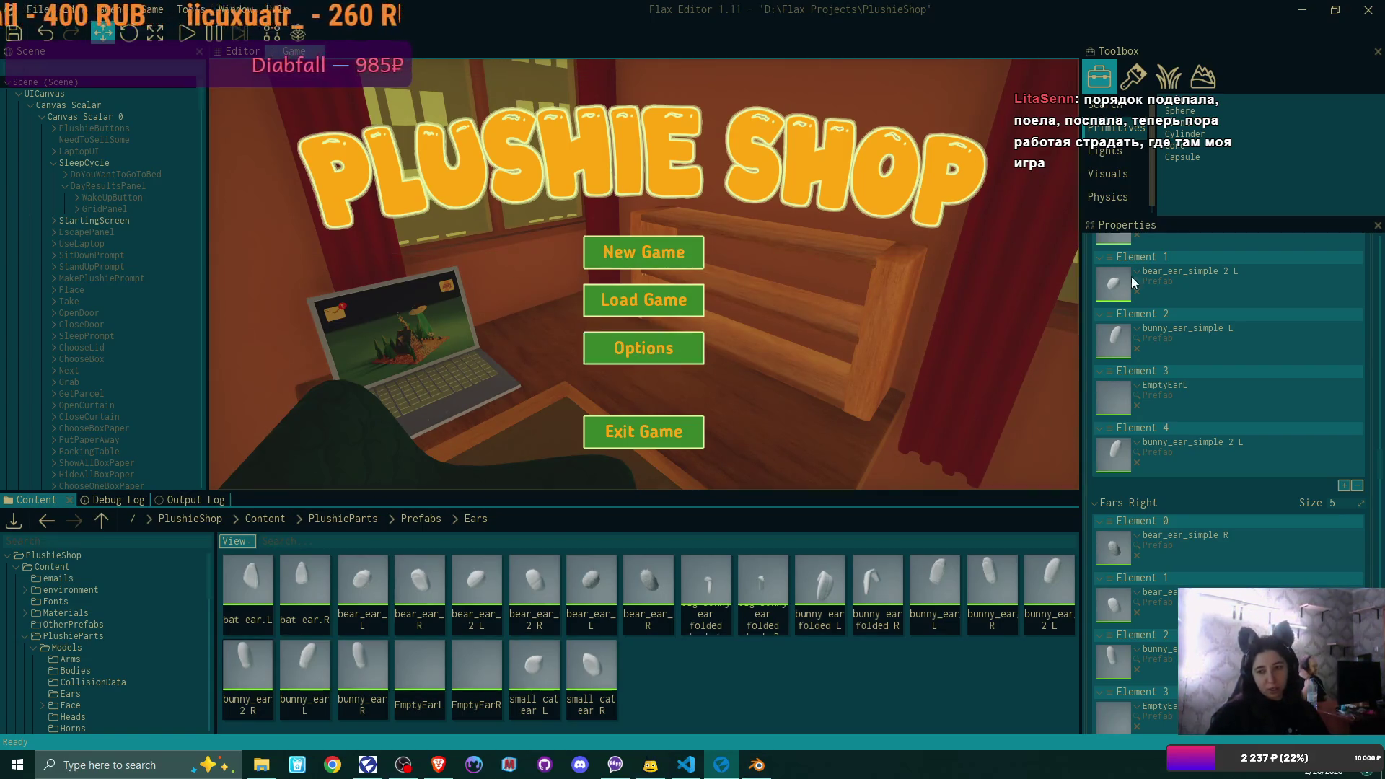
- Collapse the Ears Left and Ears Right lists and expand the Bodies list
scroll(1291, 444, "up", 5)
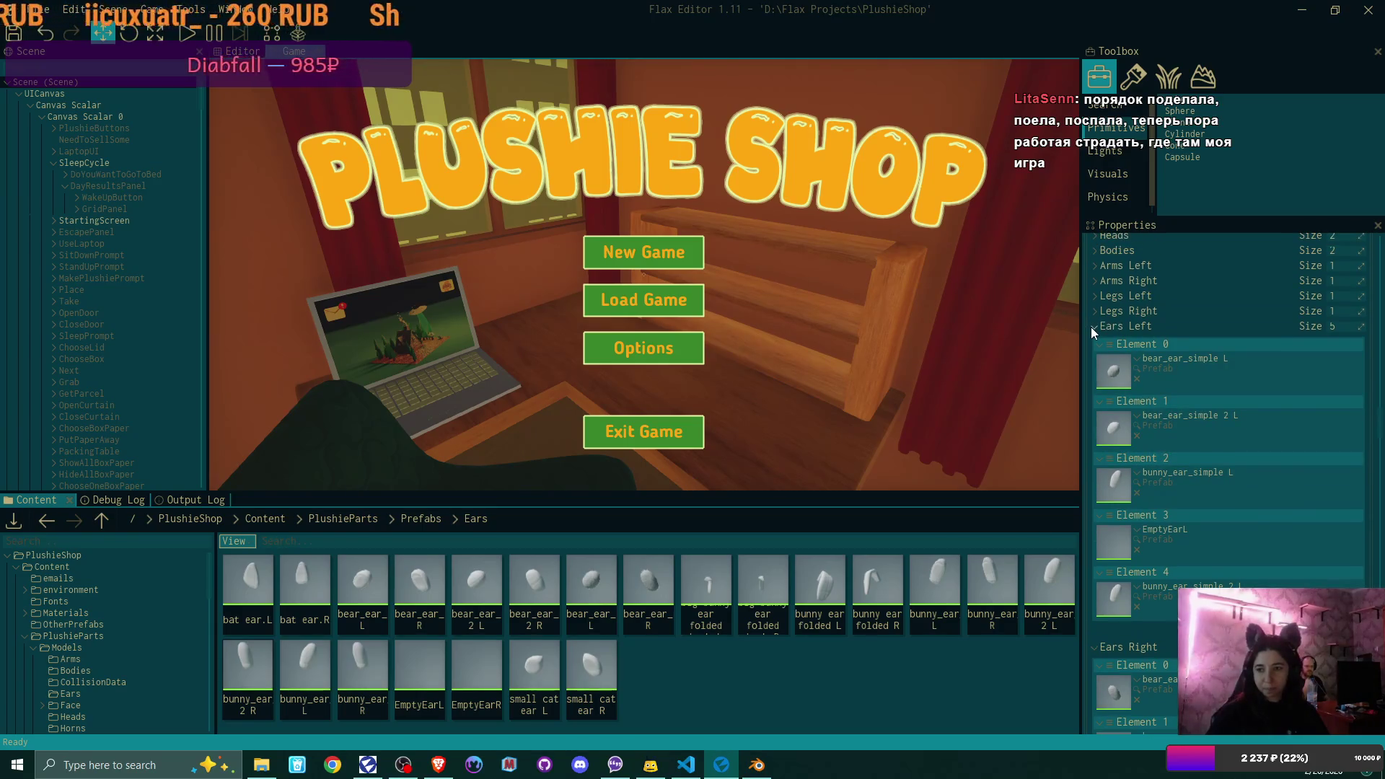
left_click(1092, 326)
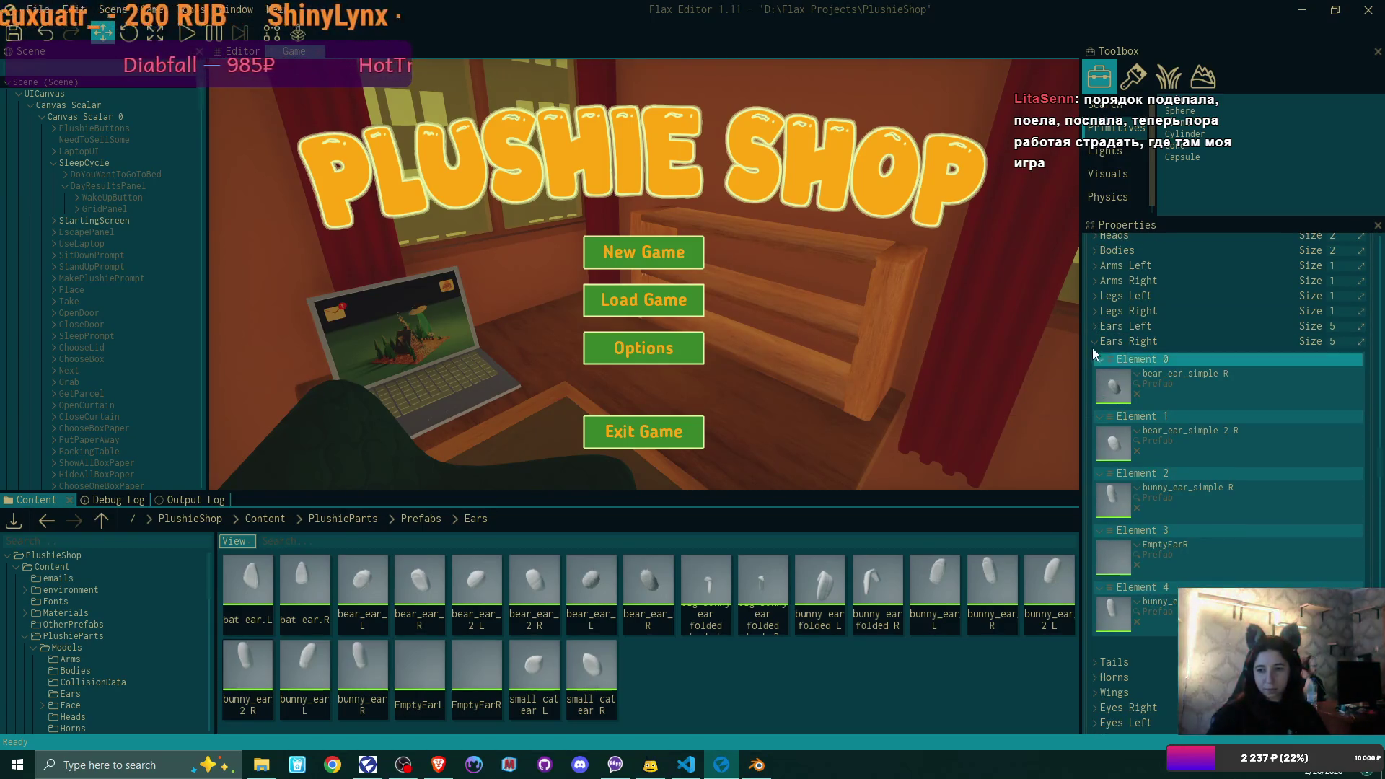
left_click(1091, 343)
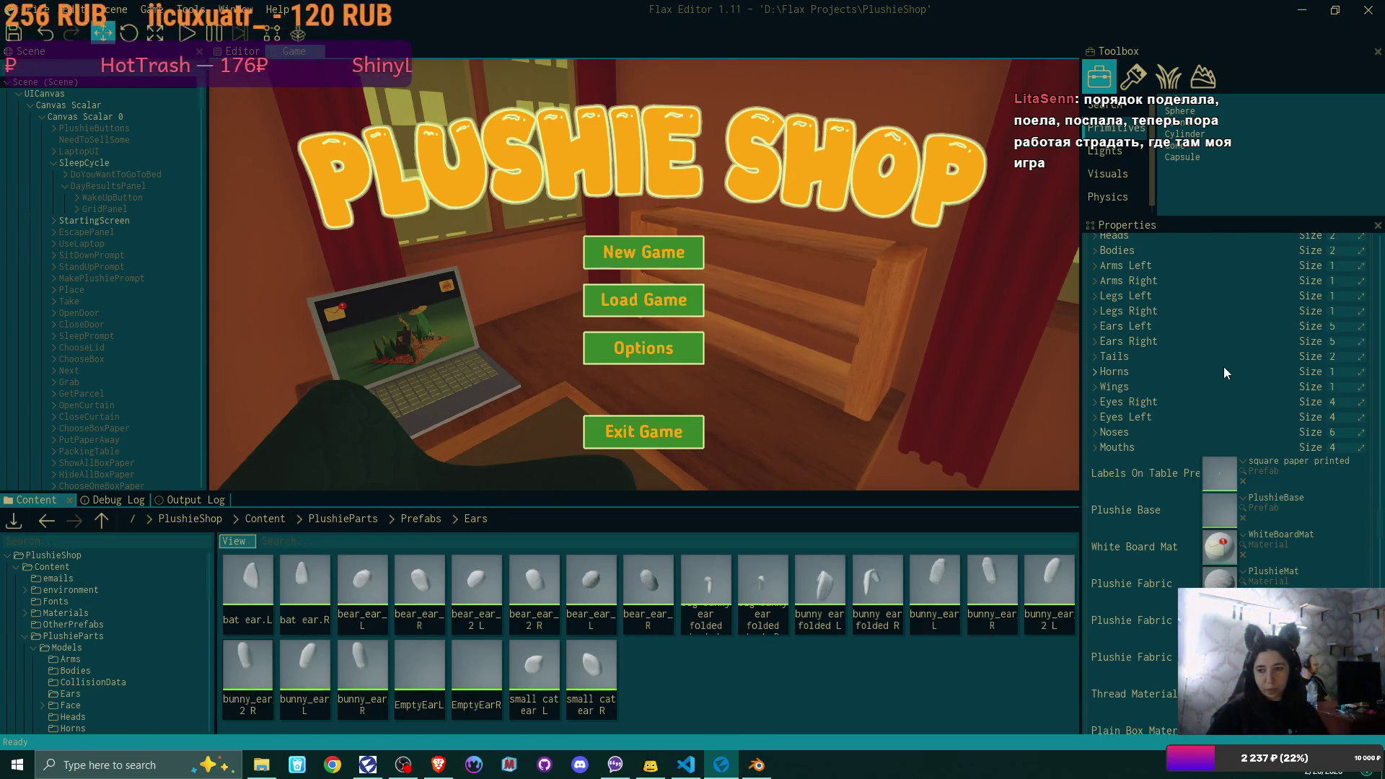
scroll(1223, 366, "up", 2)
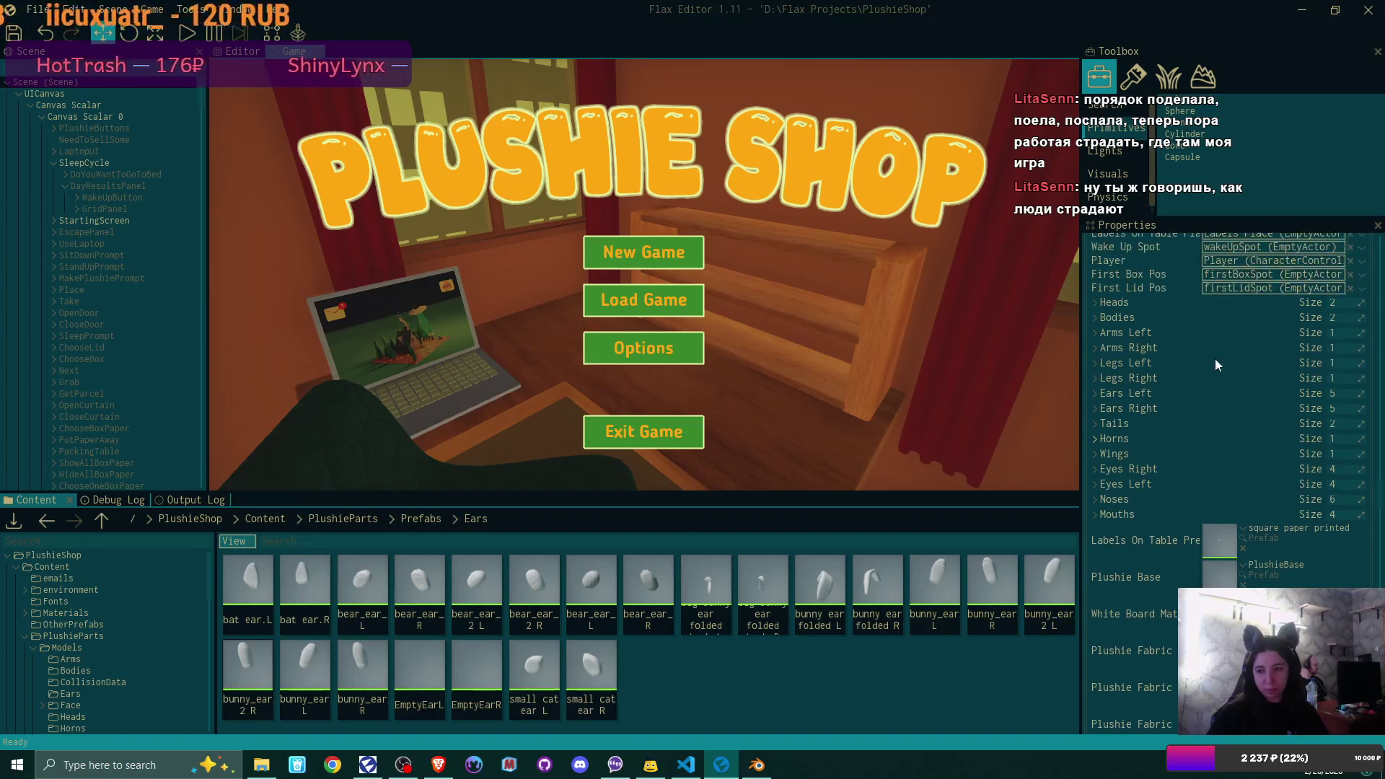
left_click(1092, 321)
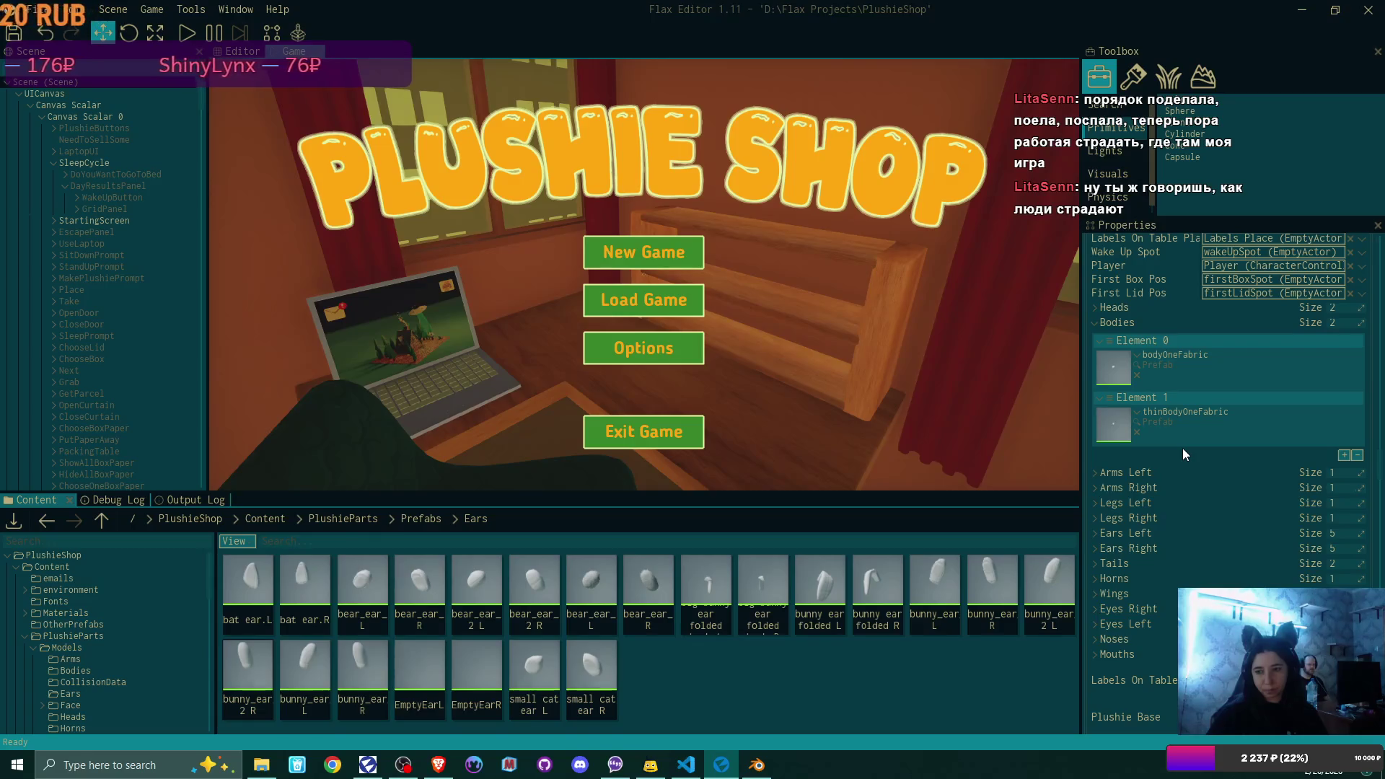
- Collapse the Bodies list in the Properties panel
left_click(1092, 323)
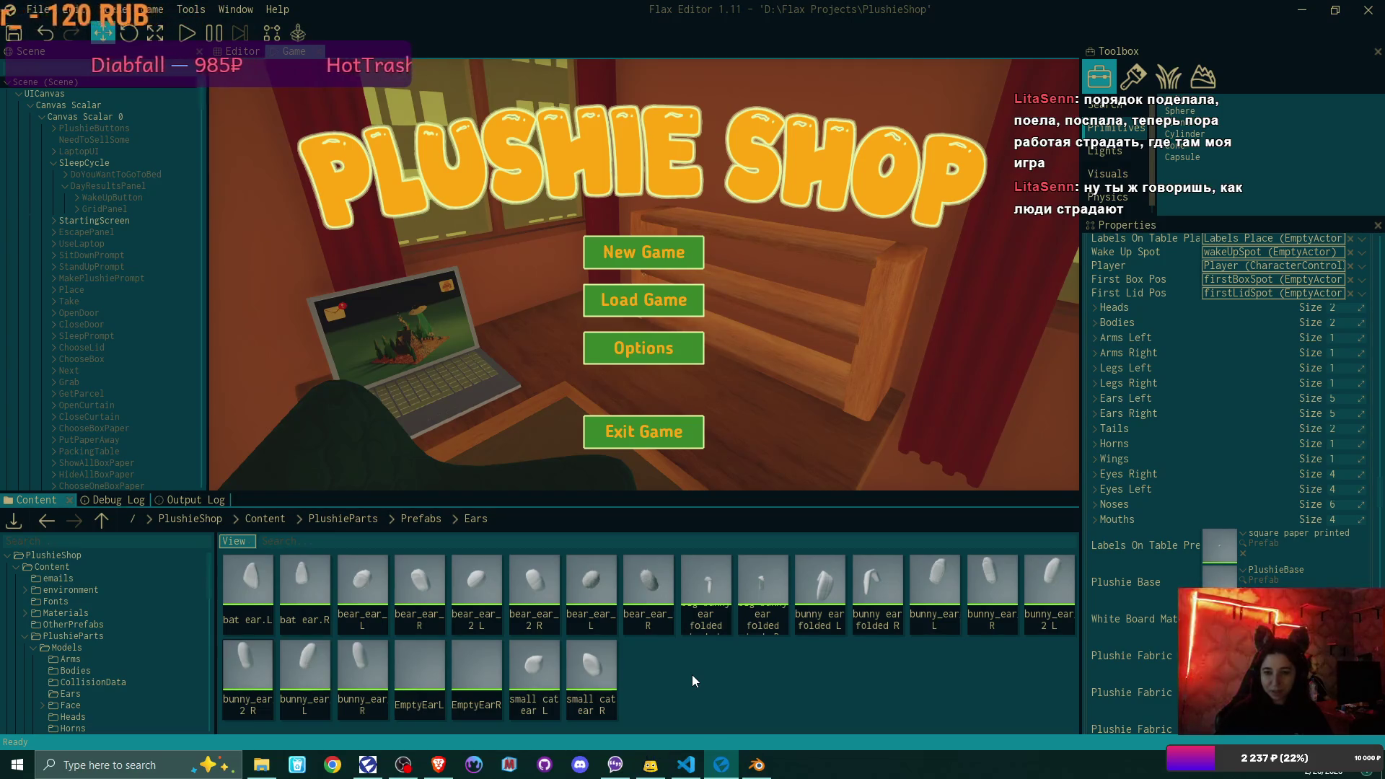
- In Blender, deselect the ear and add a 2 m cube mesh, framing it in view
left_click(756, 764)
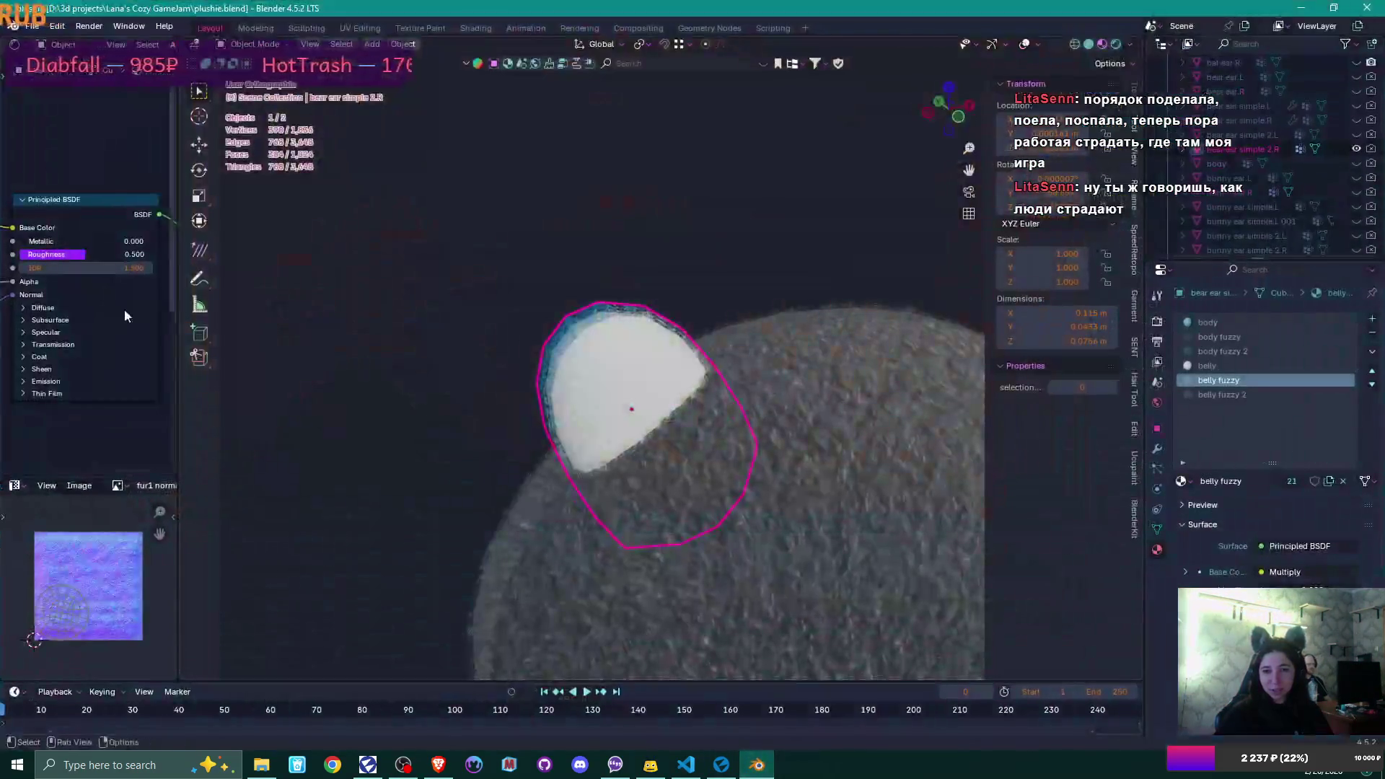
scroll(629, 163, "down", 3)
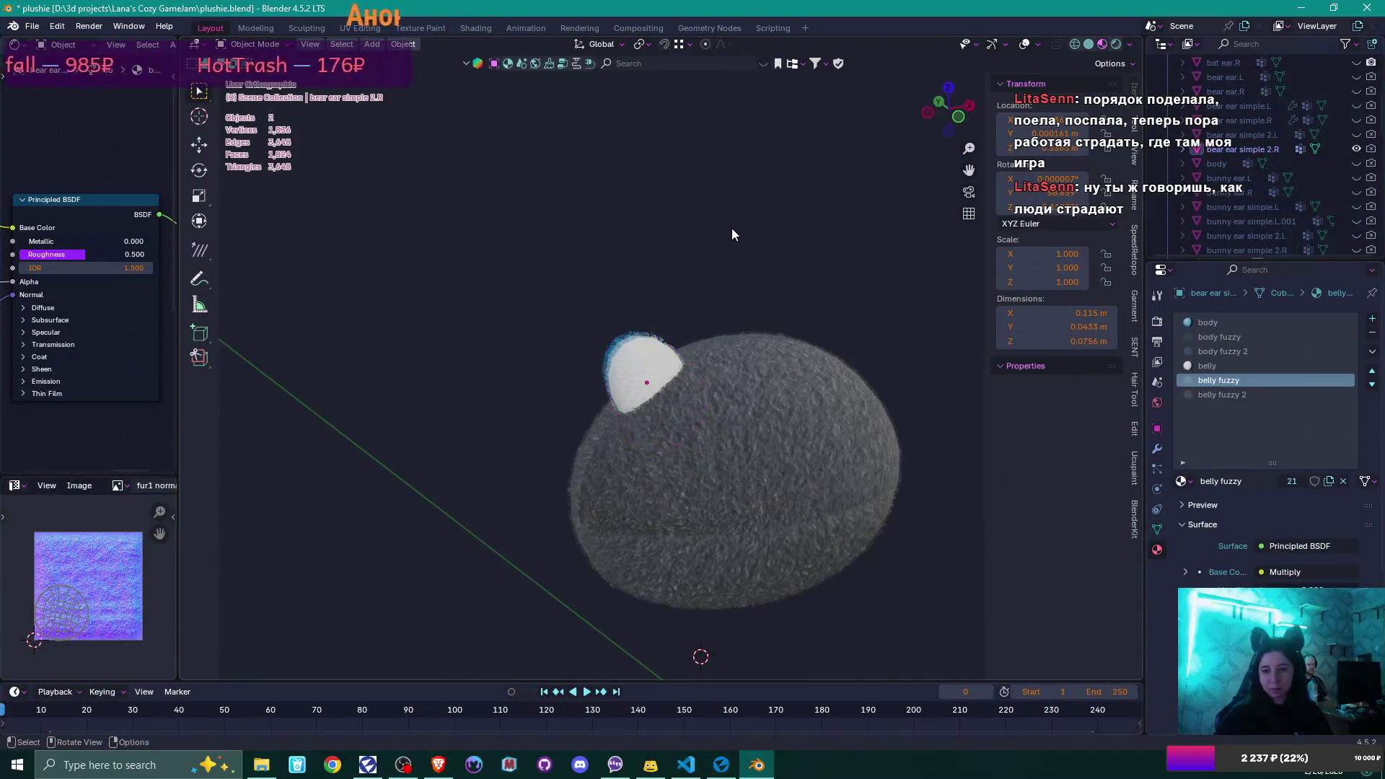
left_click(731, 228)
scroll(652, 264, "down", 3)
middle_click_drag(805, 412, 704, 310, "shift")
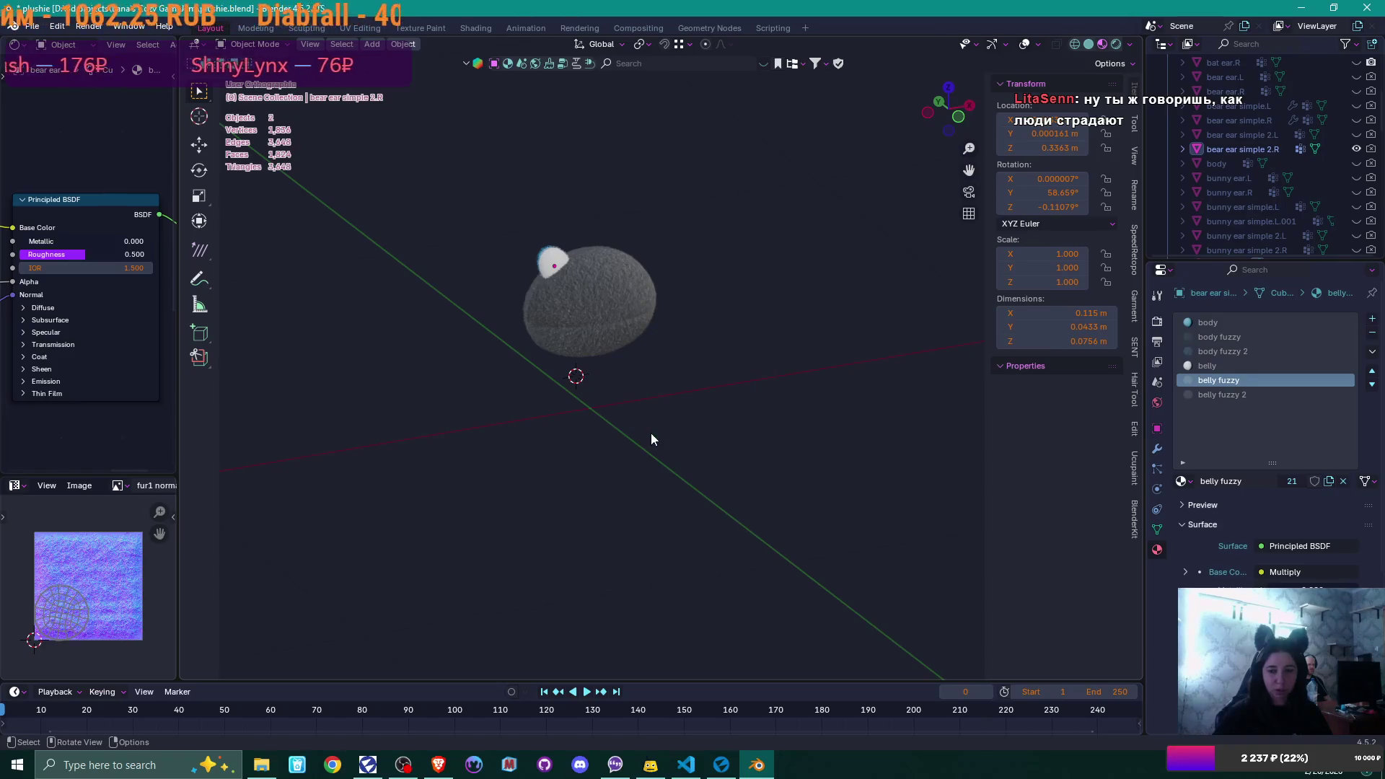
key("shift+a")
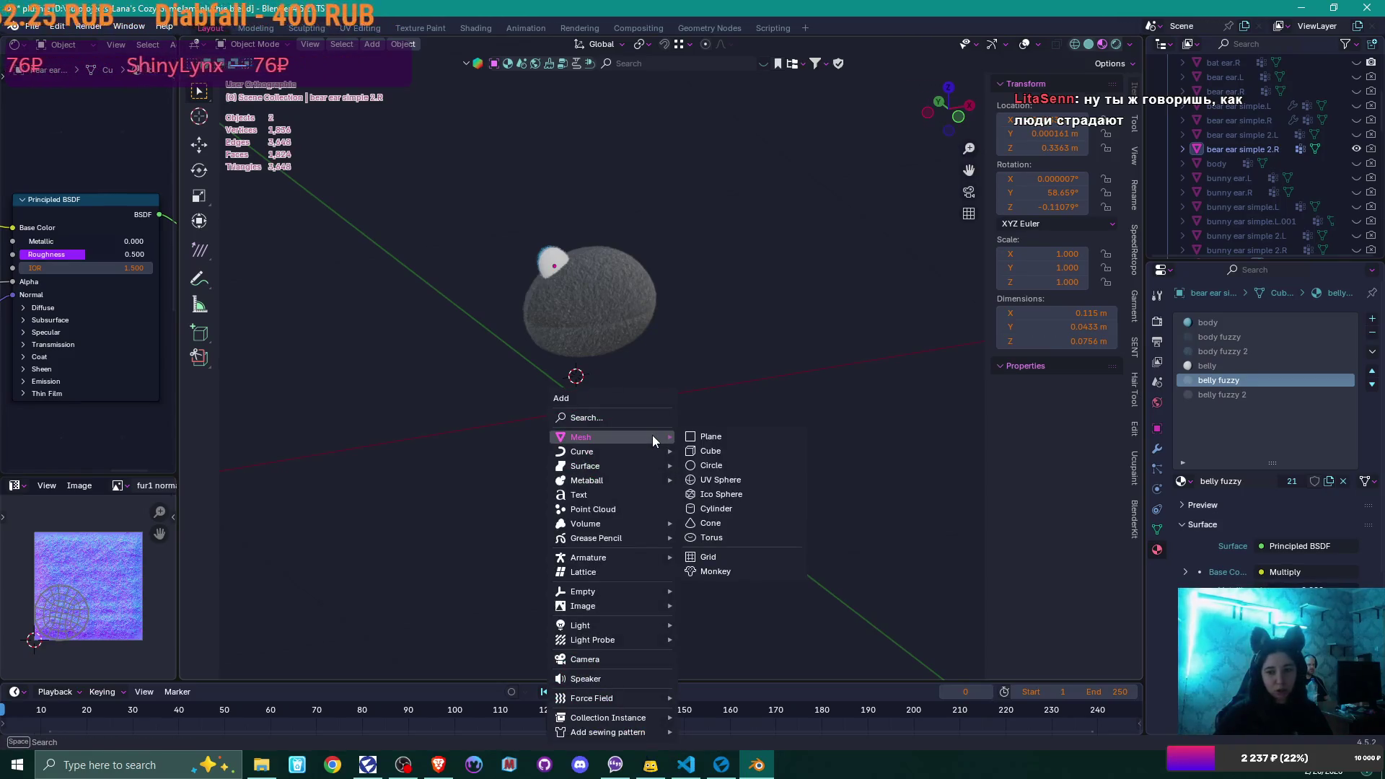
left_click(697, 452)
key("KP_Decimal")
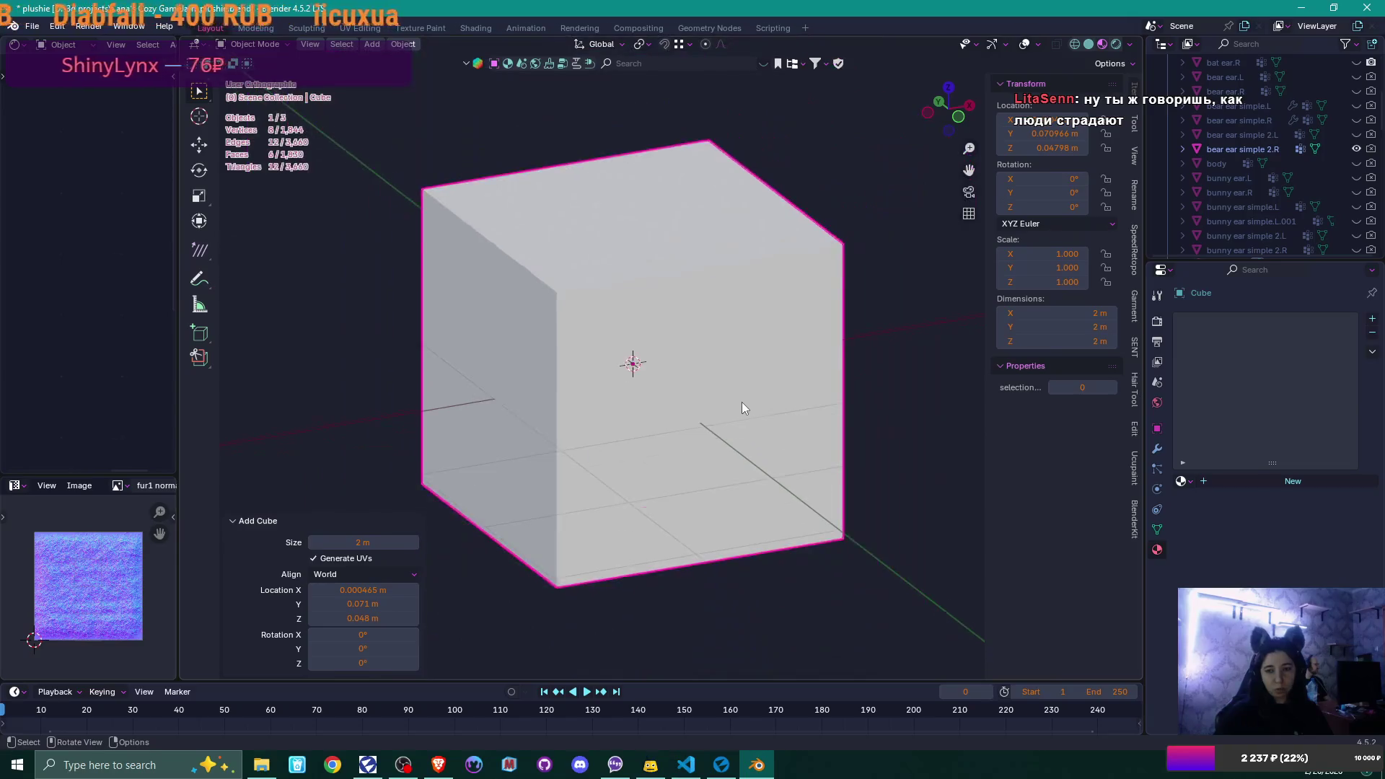
scroll(741, 409, "down", 2)
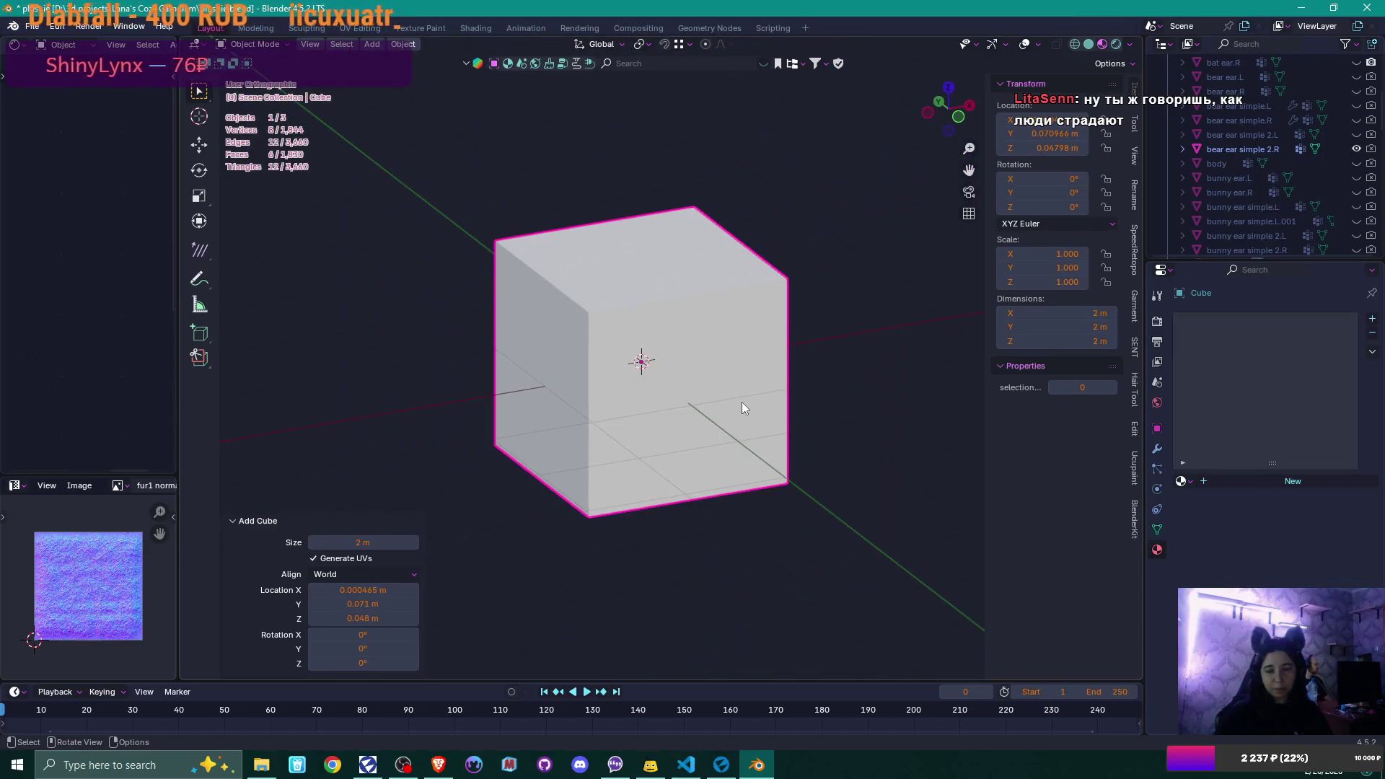
- Search BlenderKit materials for 'concrete' and apply a concrete material to the cube
left_click(724, 63)
type("concrete")
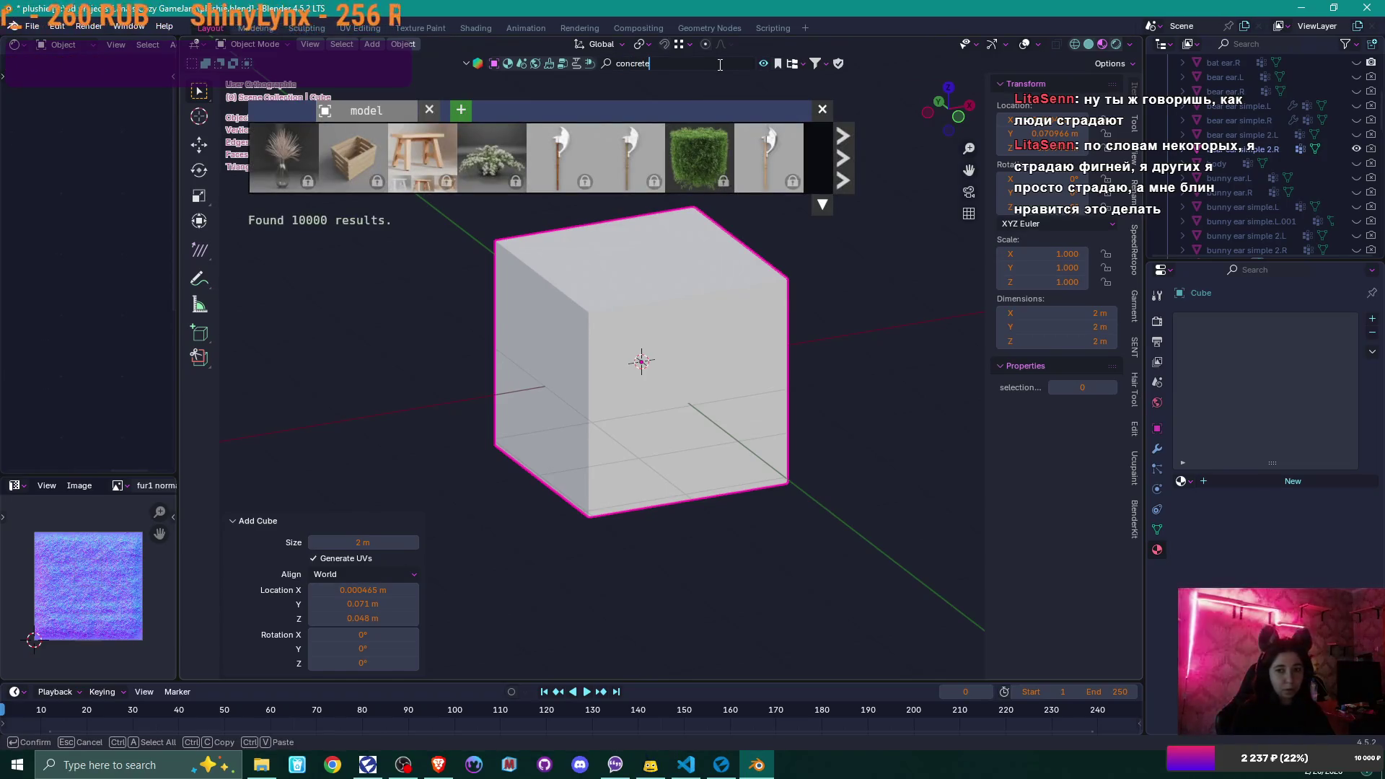
key("Return")
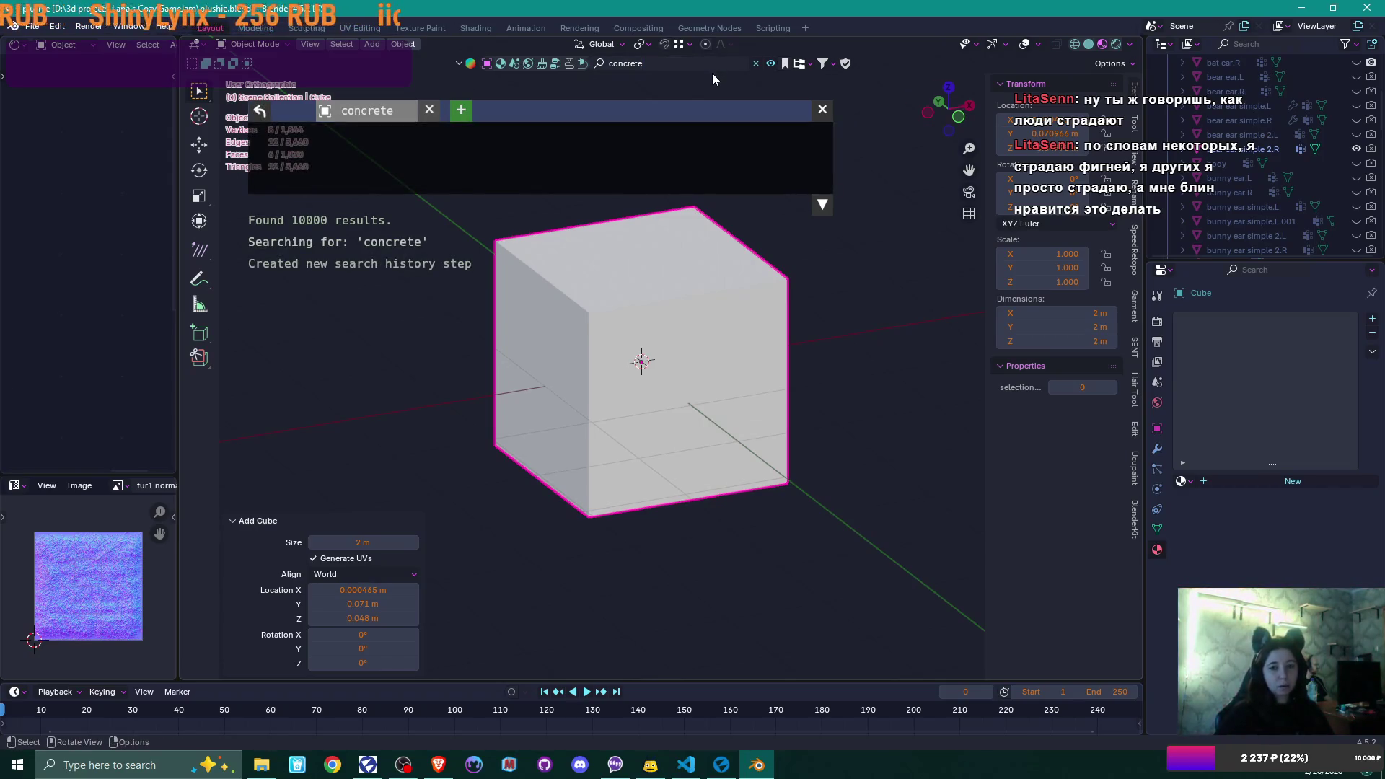
left_click(504, 64)
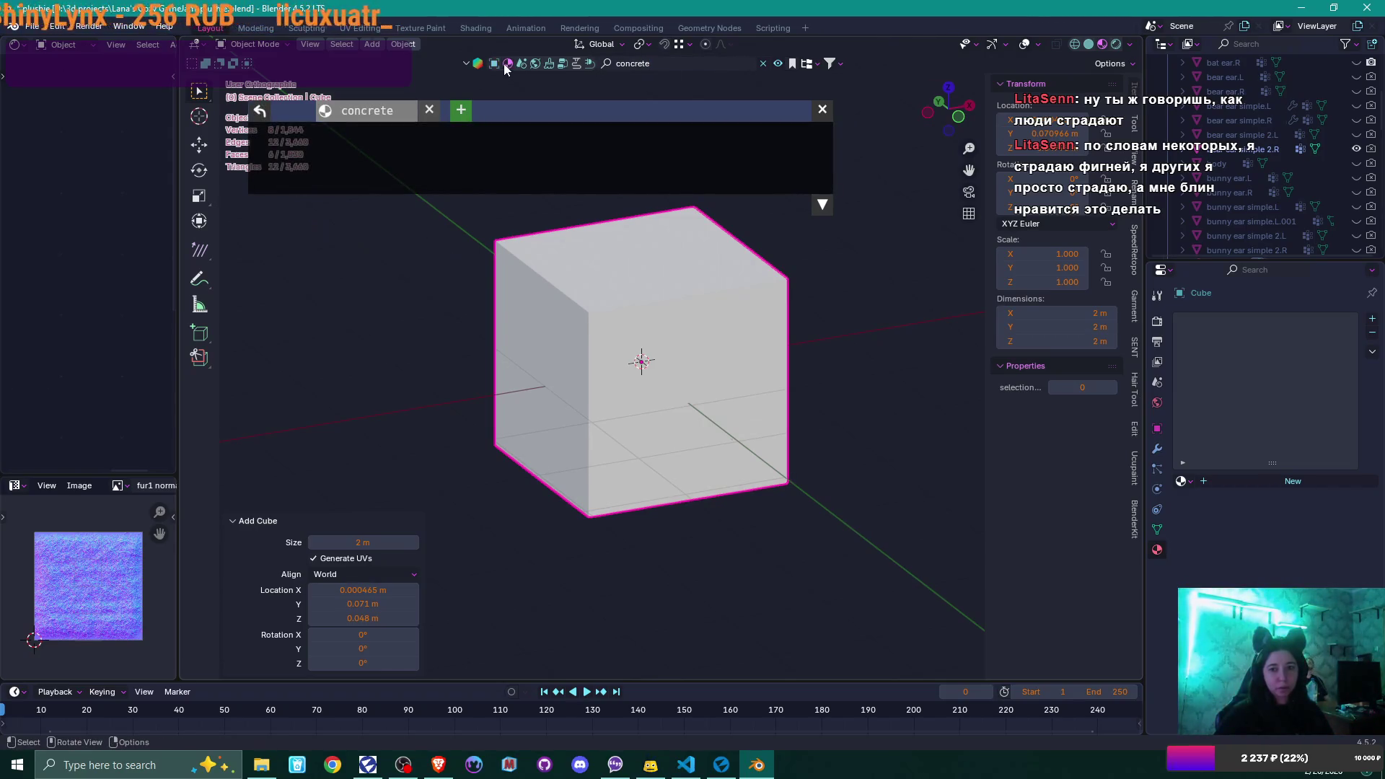
left_click(618, 69)
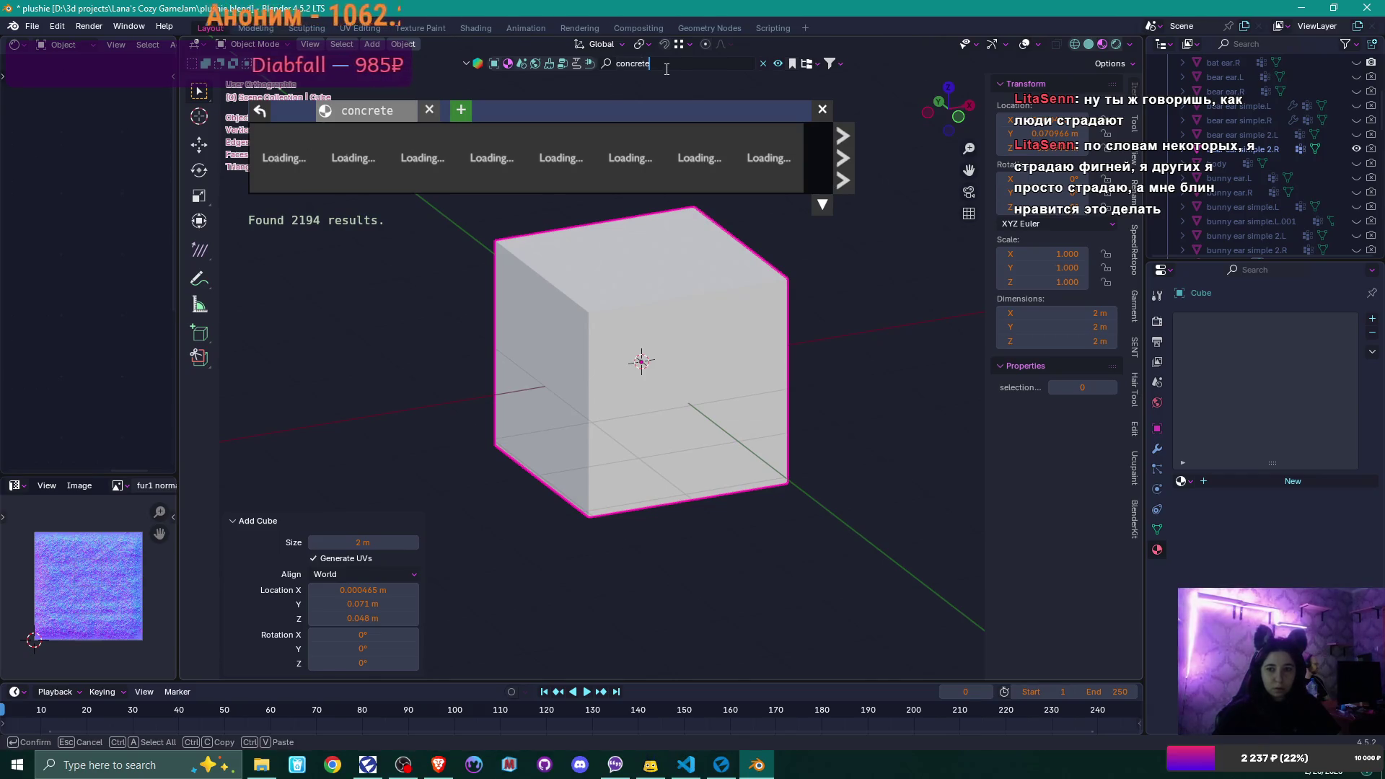
key("Return")
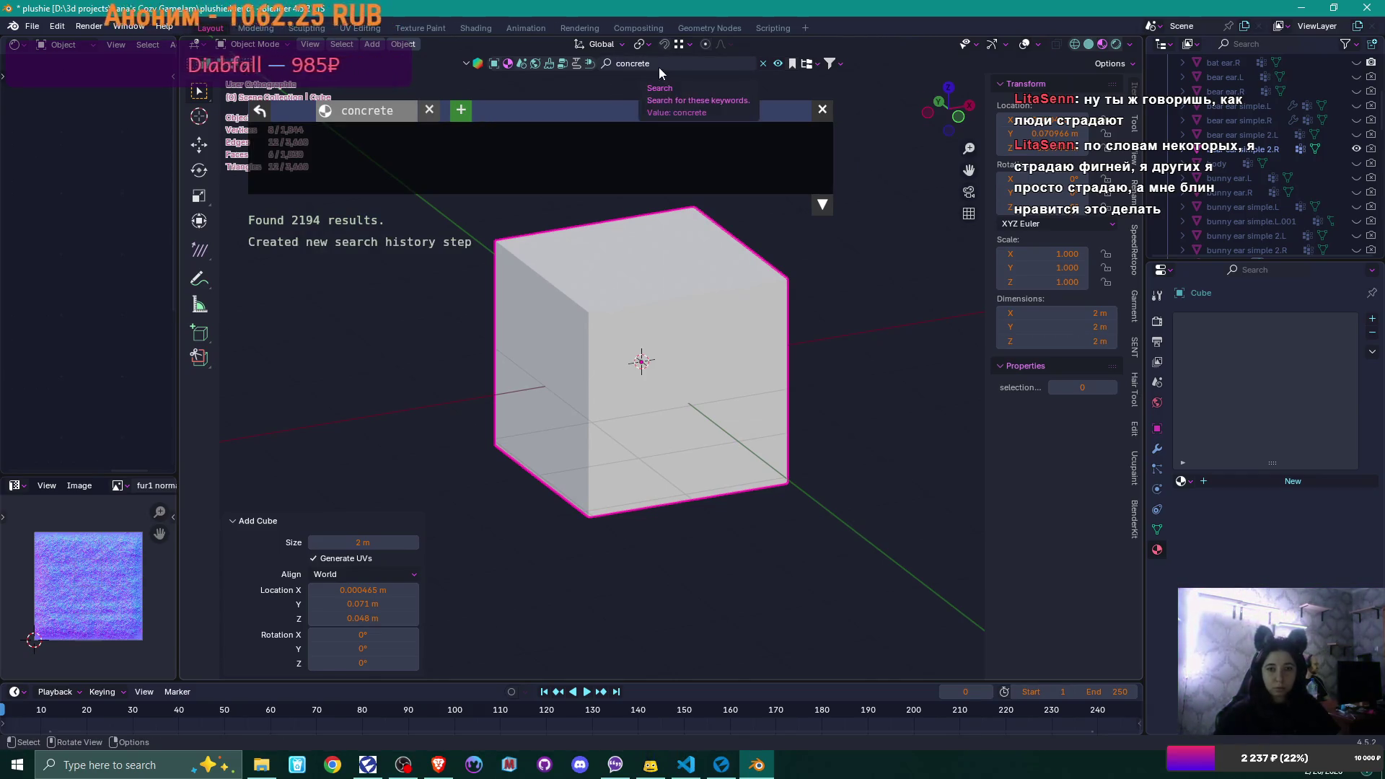
mouse_move(695, 187)
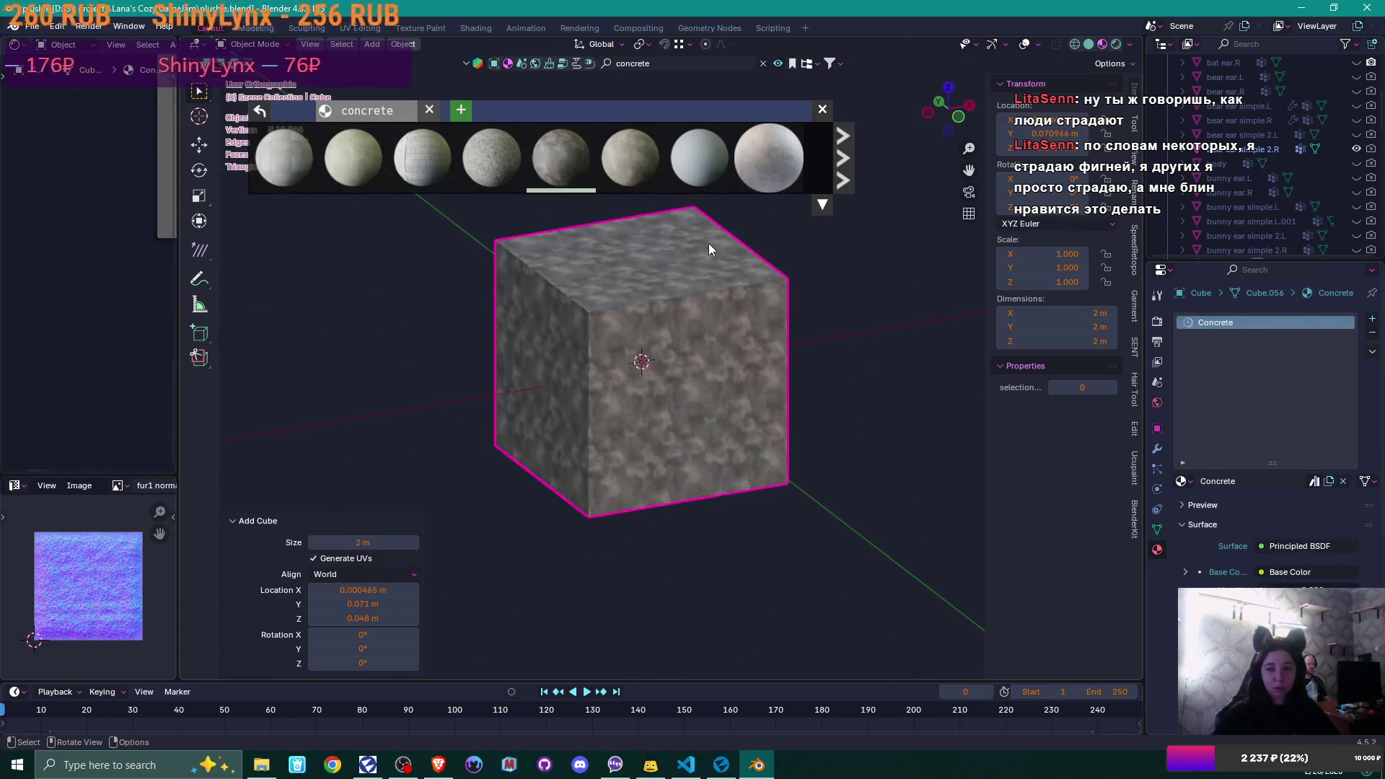
mouse_move(794, 327)
middle_mouse_down()
mouse_move(723, 279)
mouse_move(811, 312)
mouse_move(777, 329)
middle_mouse_up()
- Make UVMap the active and render UV map in the cube's Object Data properties
scroll(777, 329, "up", 5)
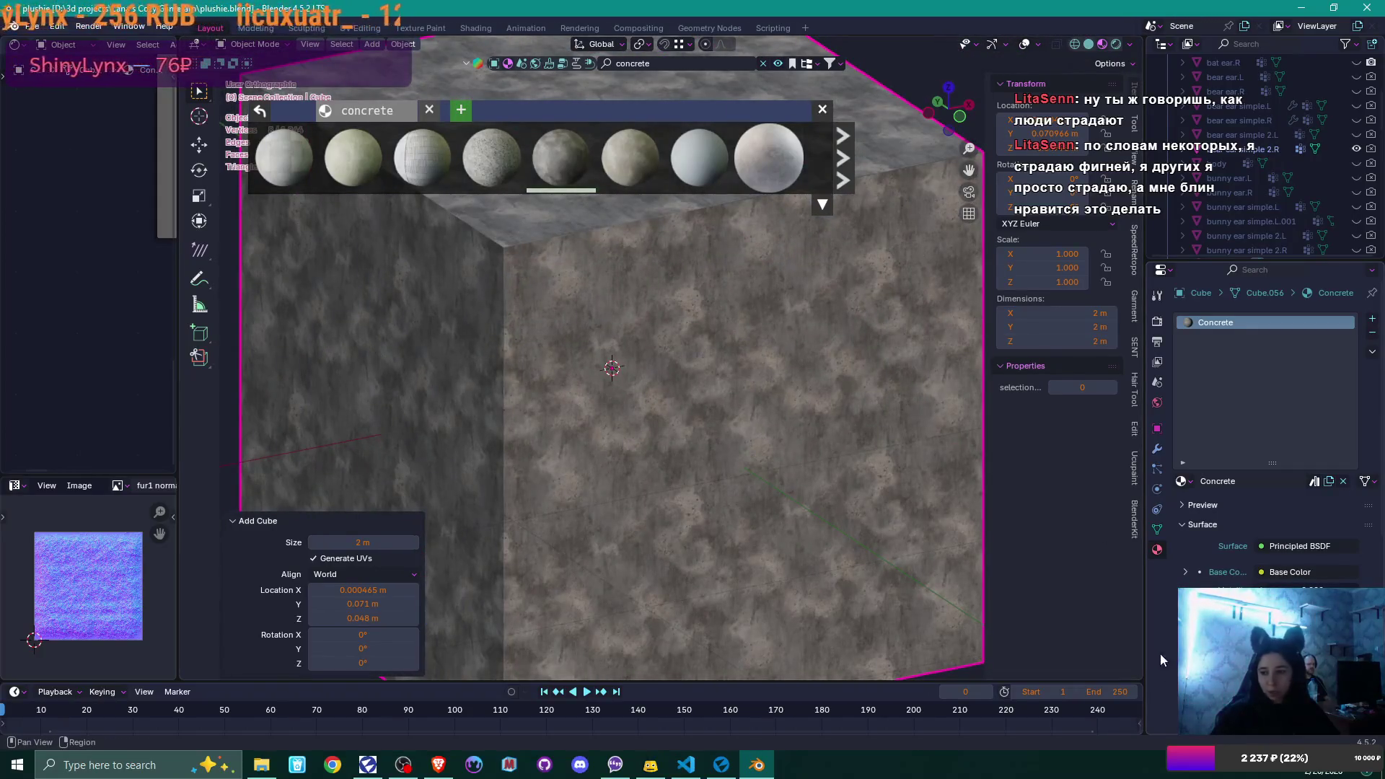
left_click(1157, 529)
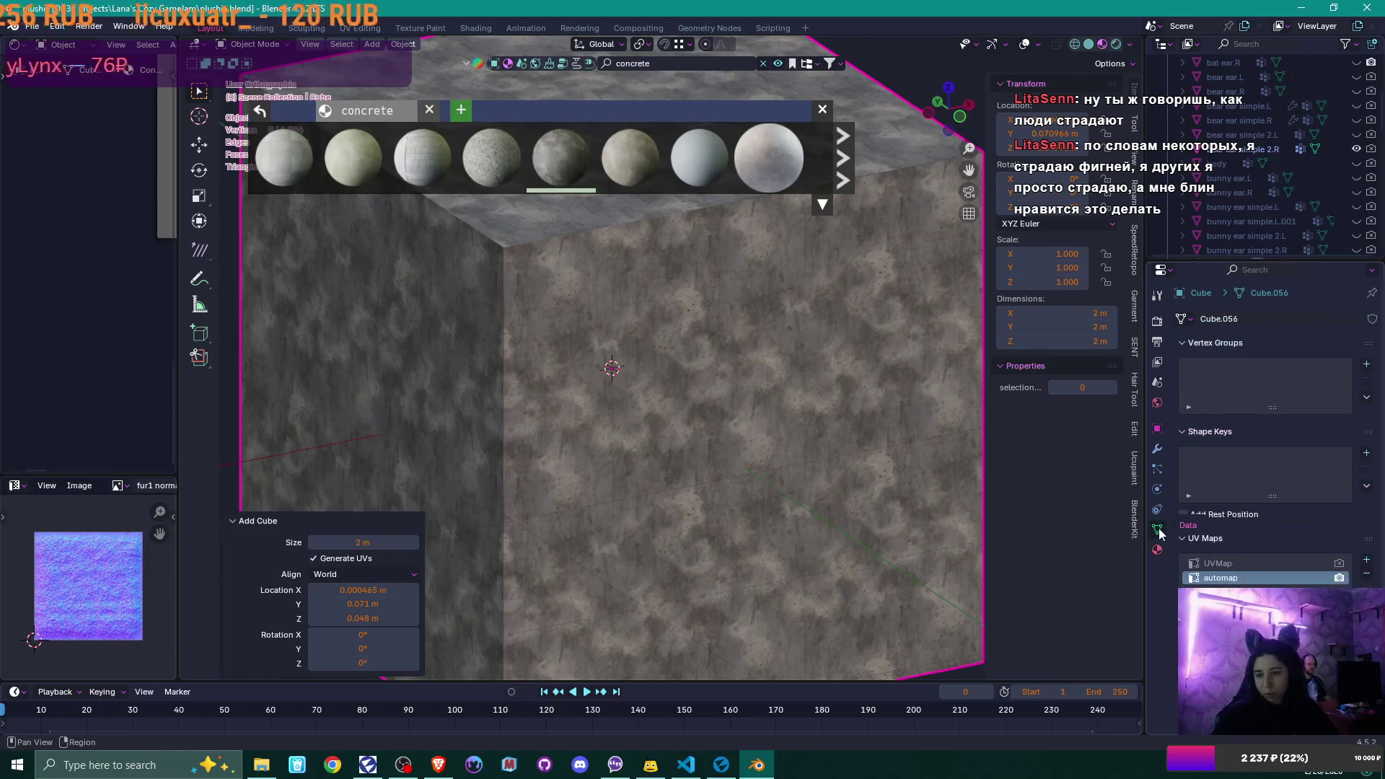
left_click(1275, 562)
left_click(1338, 578)
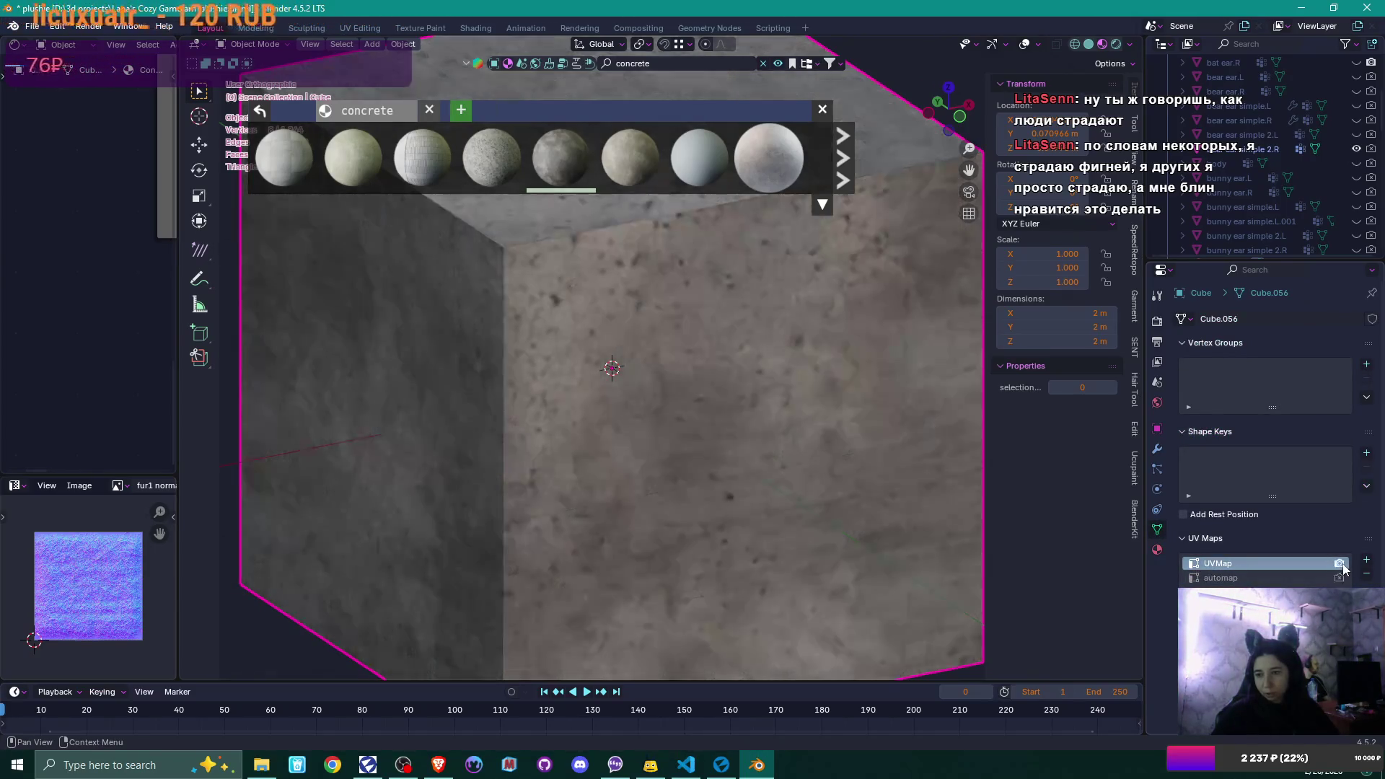
scroll(839, 430, "down", 2)
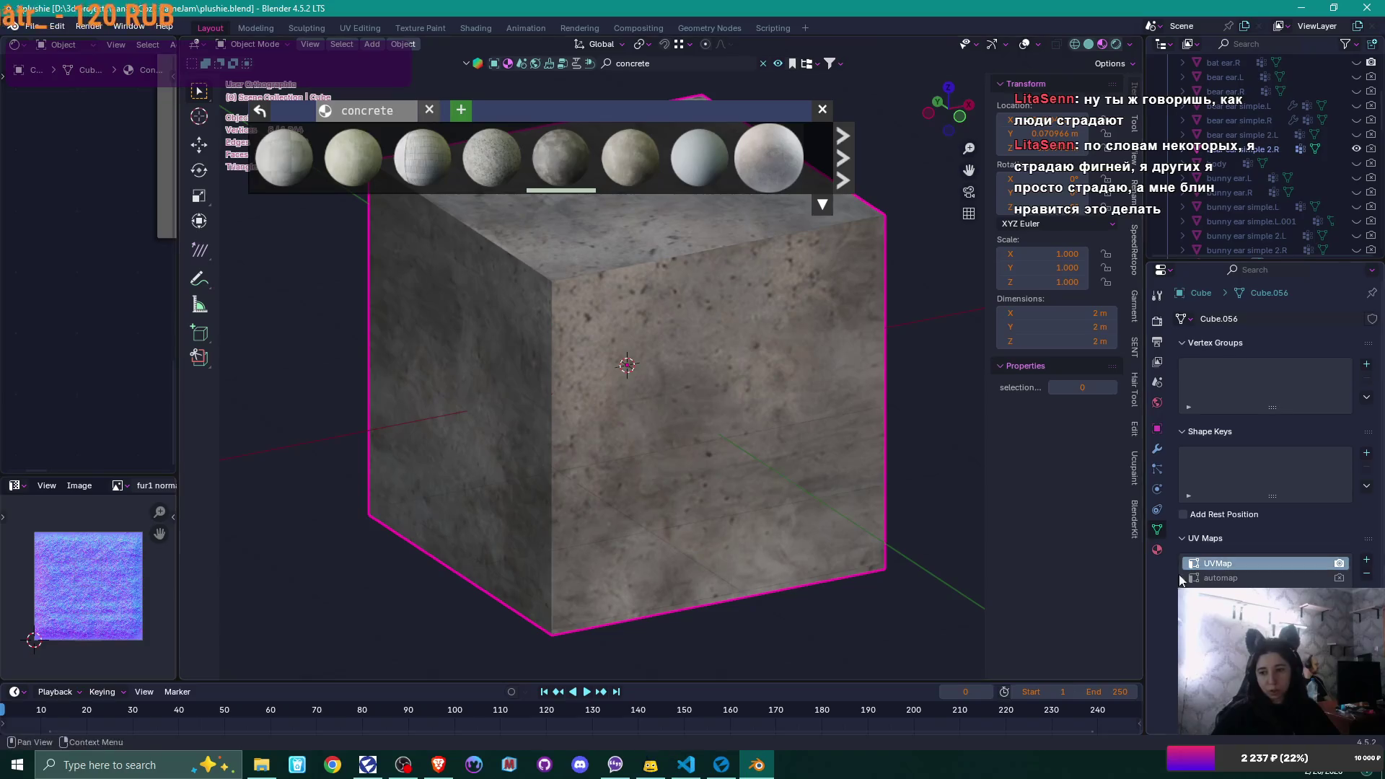
- Drop the pale, smooth Concrete material onto the cube
mouse_move(724, 361)
middle_mouse_down()
mouse_move(768, 386)
mouse_move(737, 435)
mouse_move(700, 335)
mouse_move(573, 343)
mouse_move(613, 434)
middle_mouse_up()
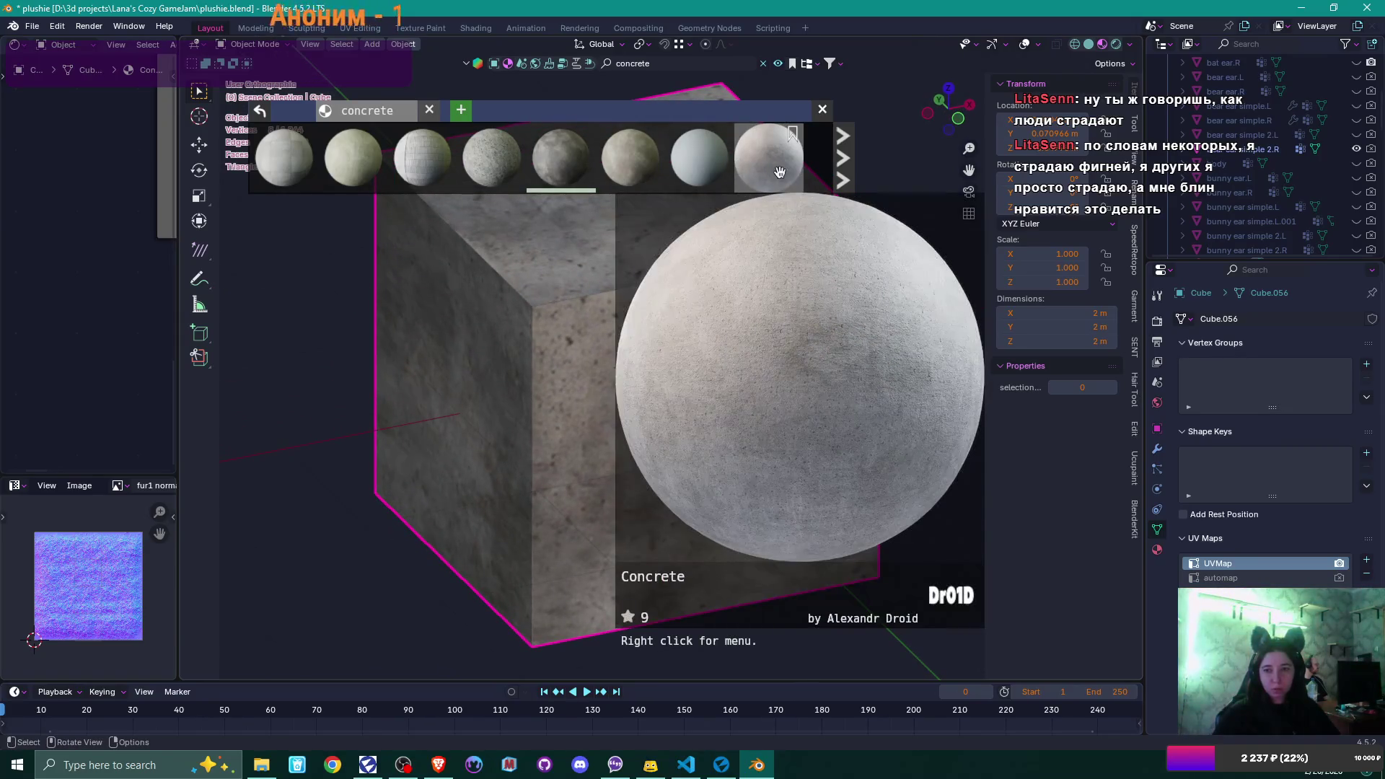
left_click_drag(768, 159, 843, 392)
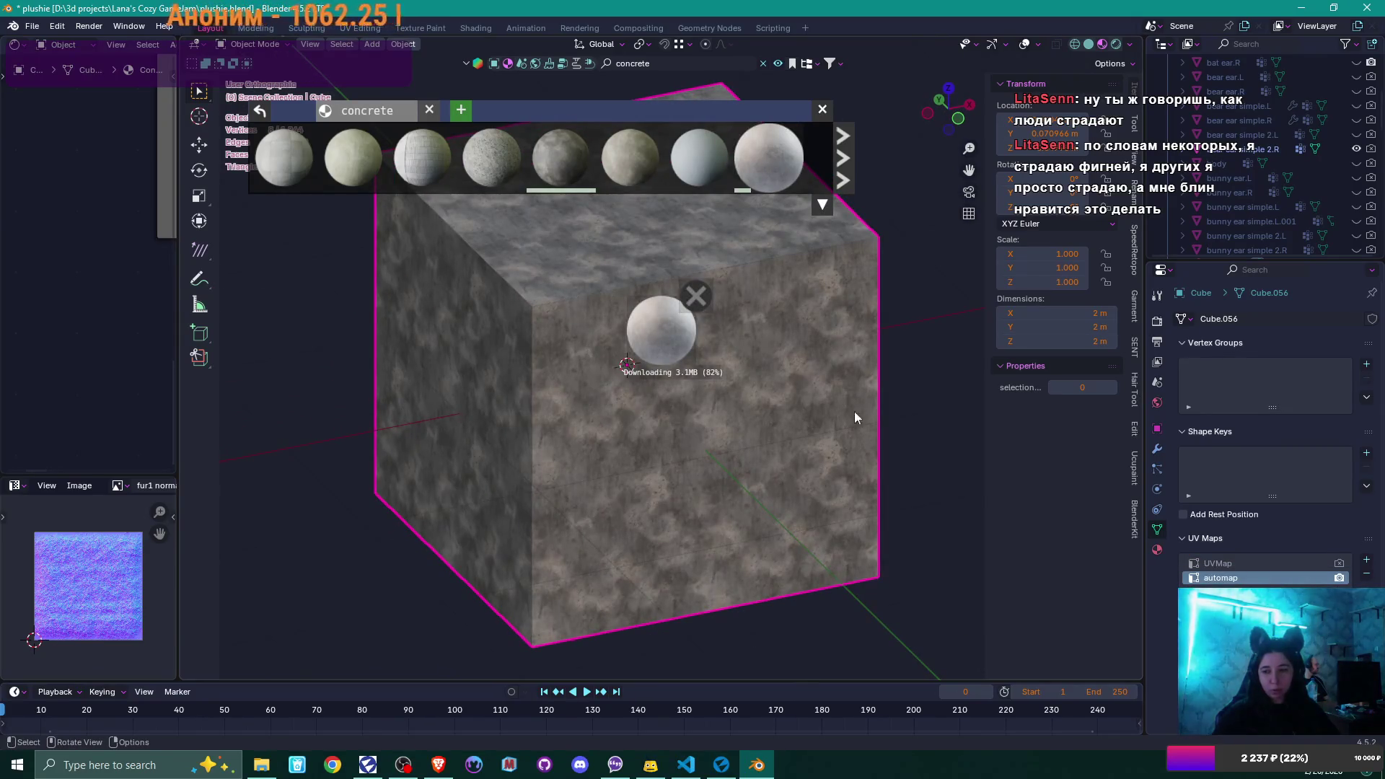
scroll(807, 408, "up", 8)
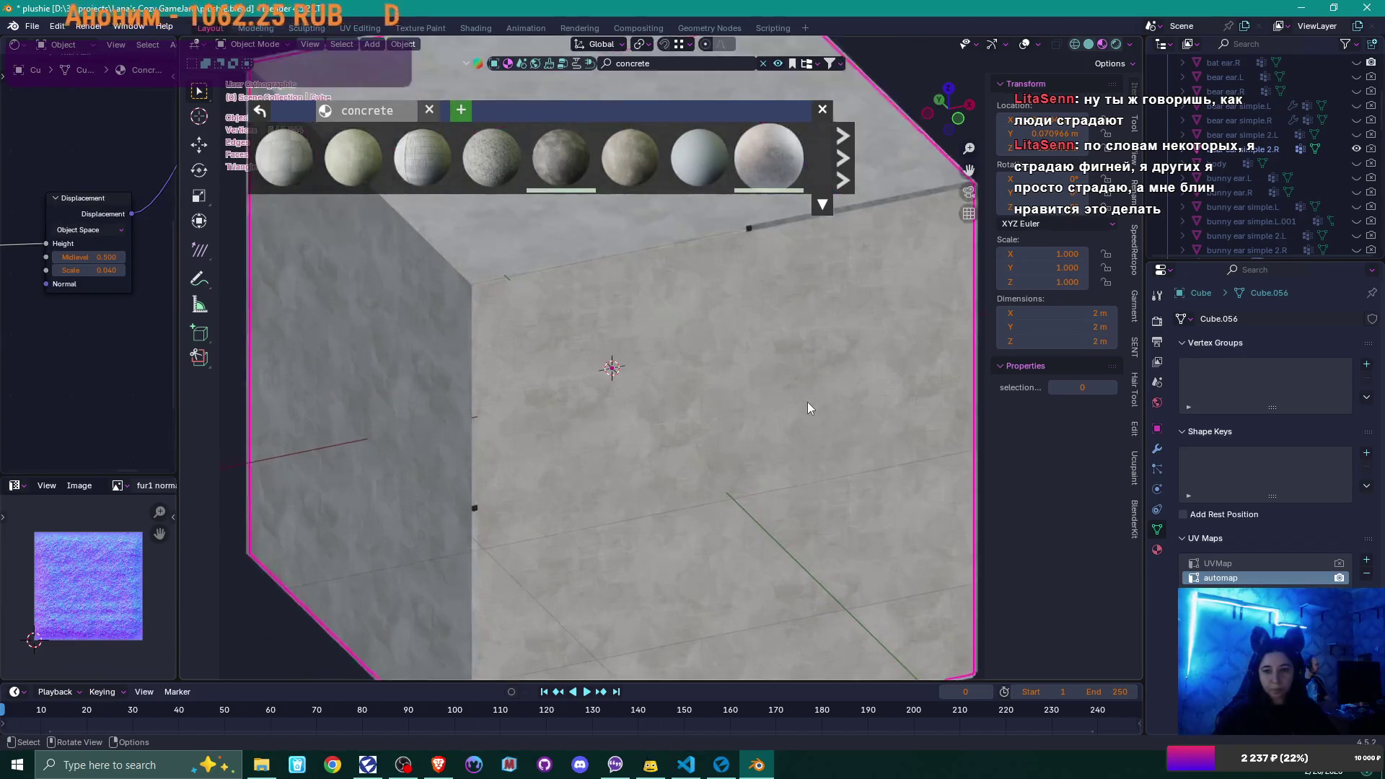
mouse_move(806, 408)
middle_mouse_down()
mouse_move(715, 334)
mouse_move(648, 329)
mouse_move(758, 316)
mouse_move(828, 352)
mouse_move(812, 349)
mouse_move(806, 463)
middle_mouse_up()
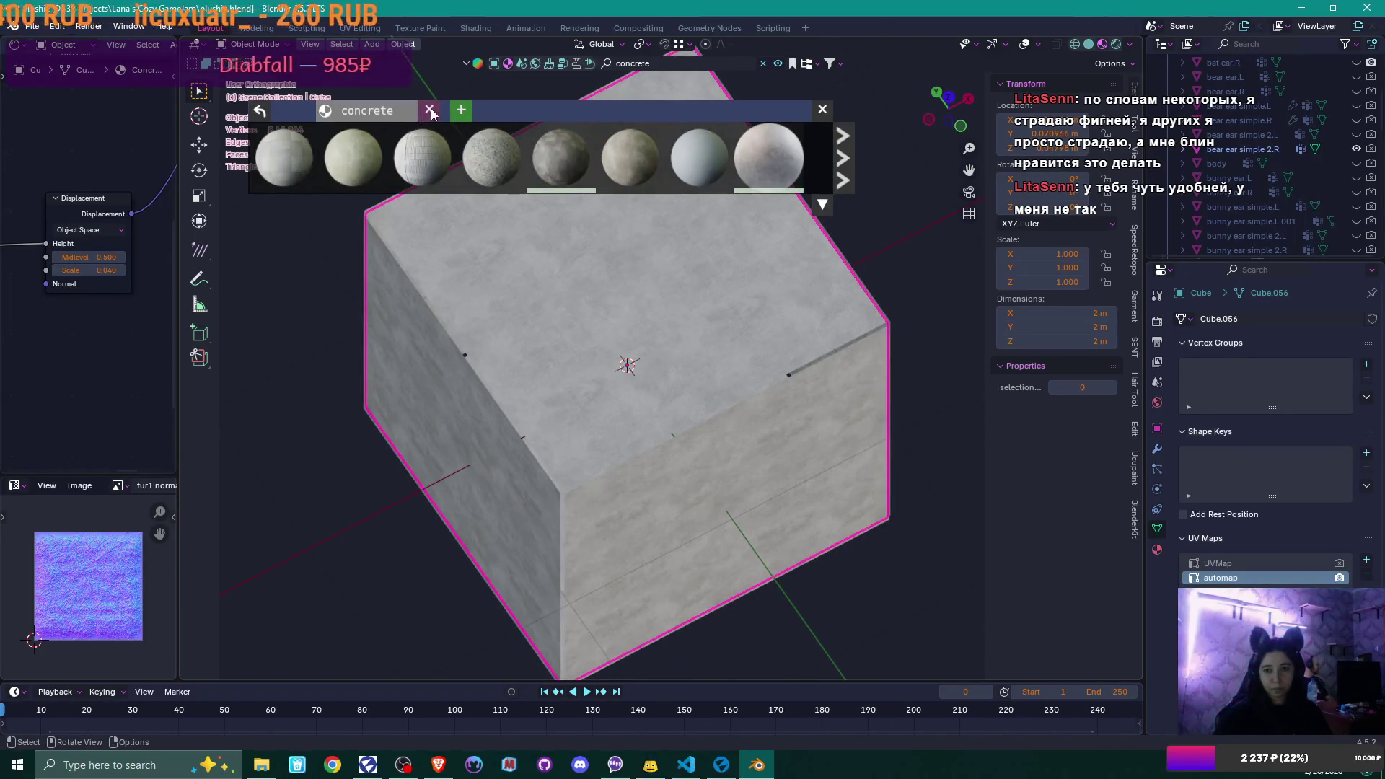
left_click(667, 63)
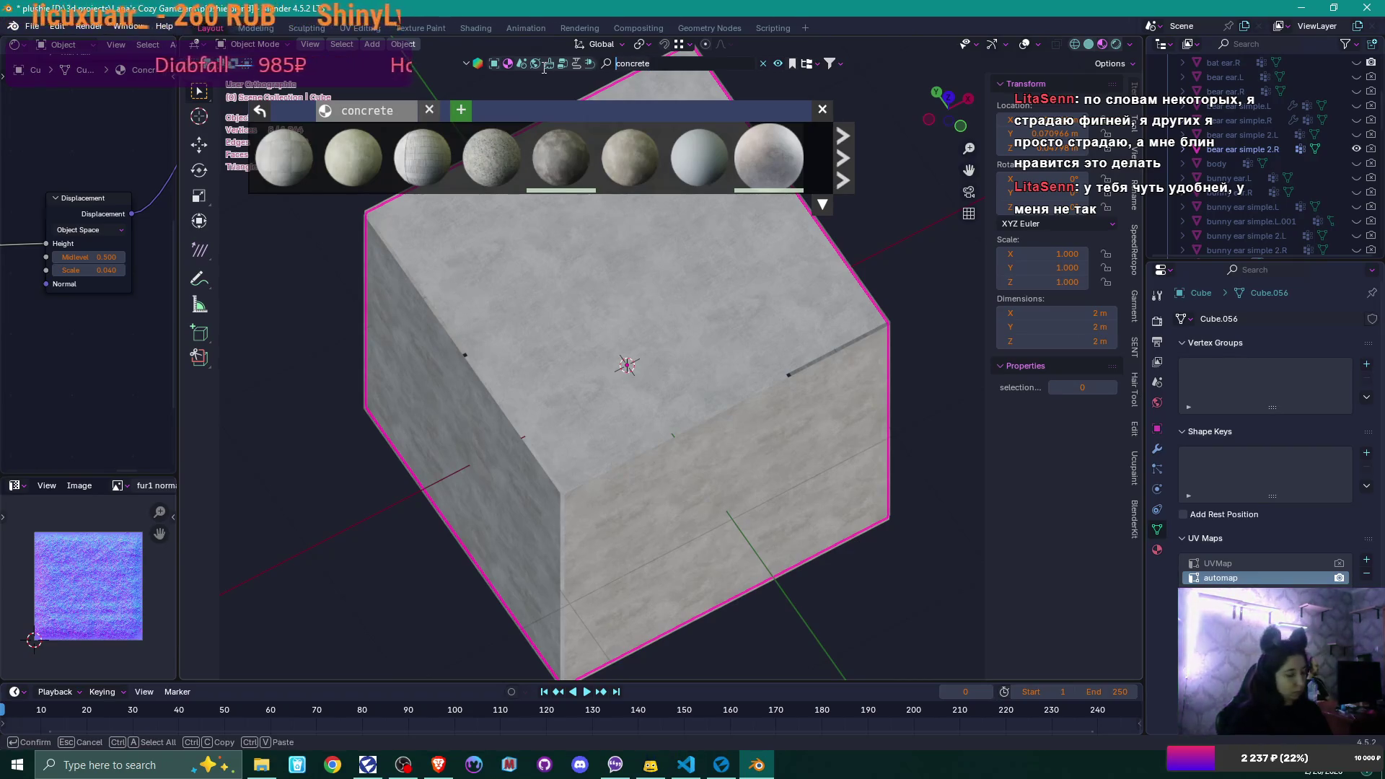
type("fabric")
key("Return")
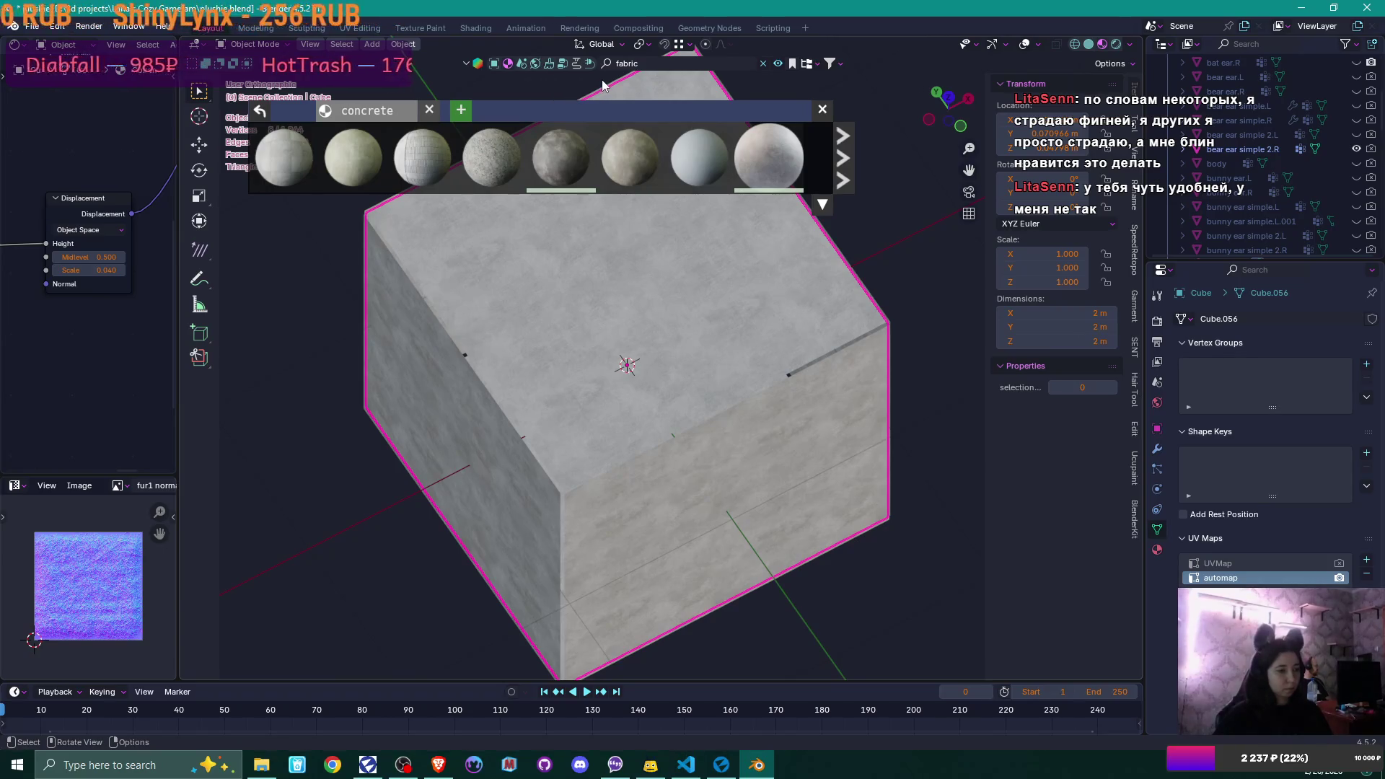
mouse_move(712, 151)
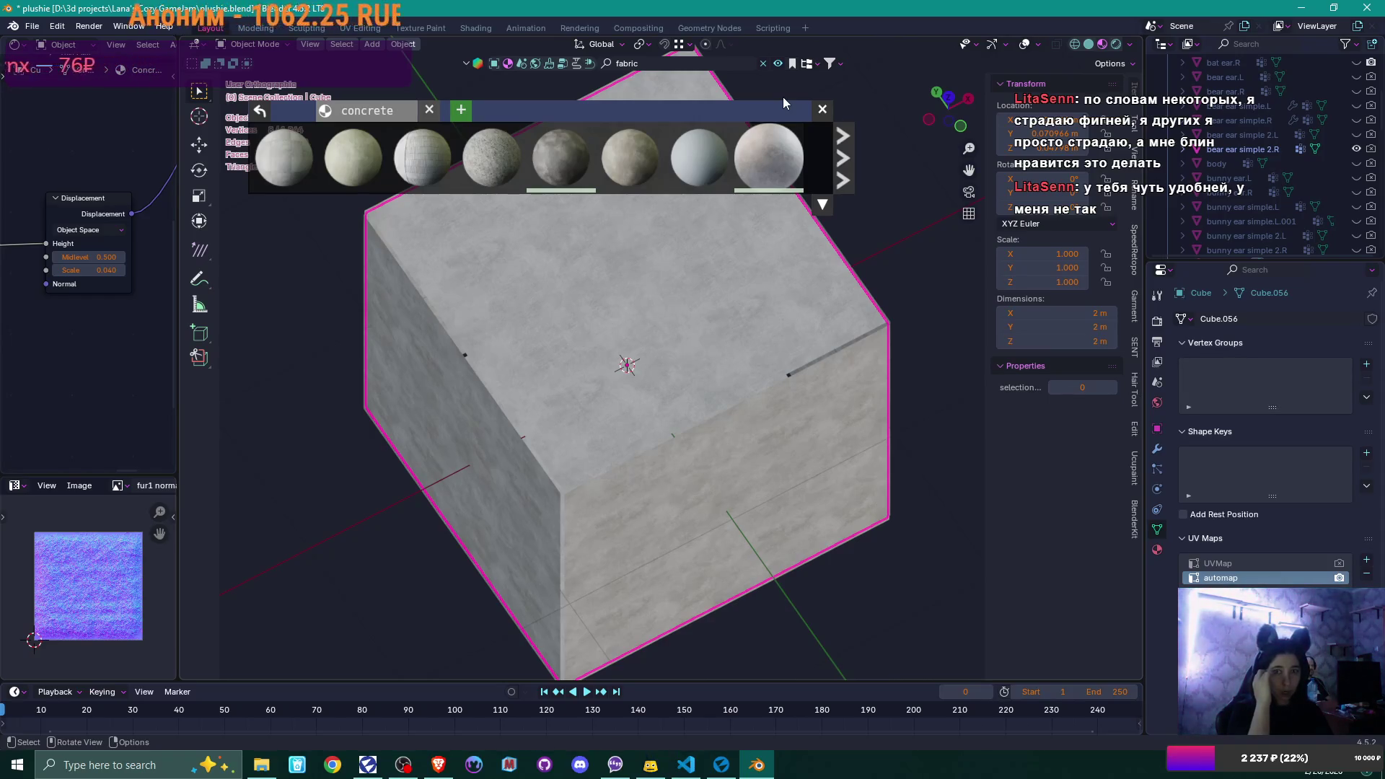
mouse_move(786, 155)
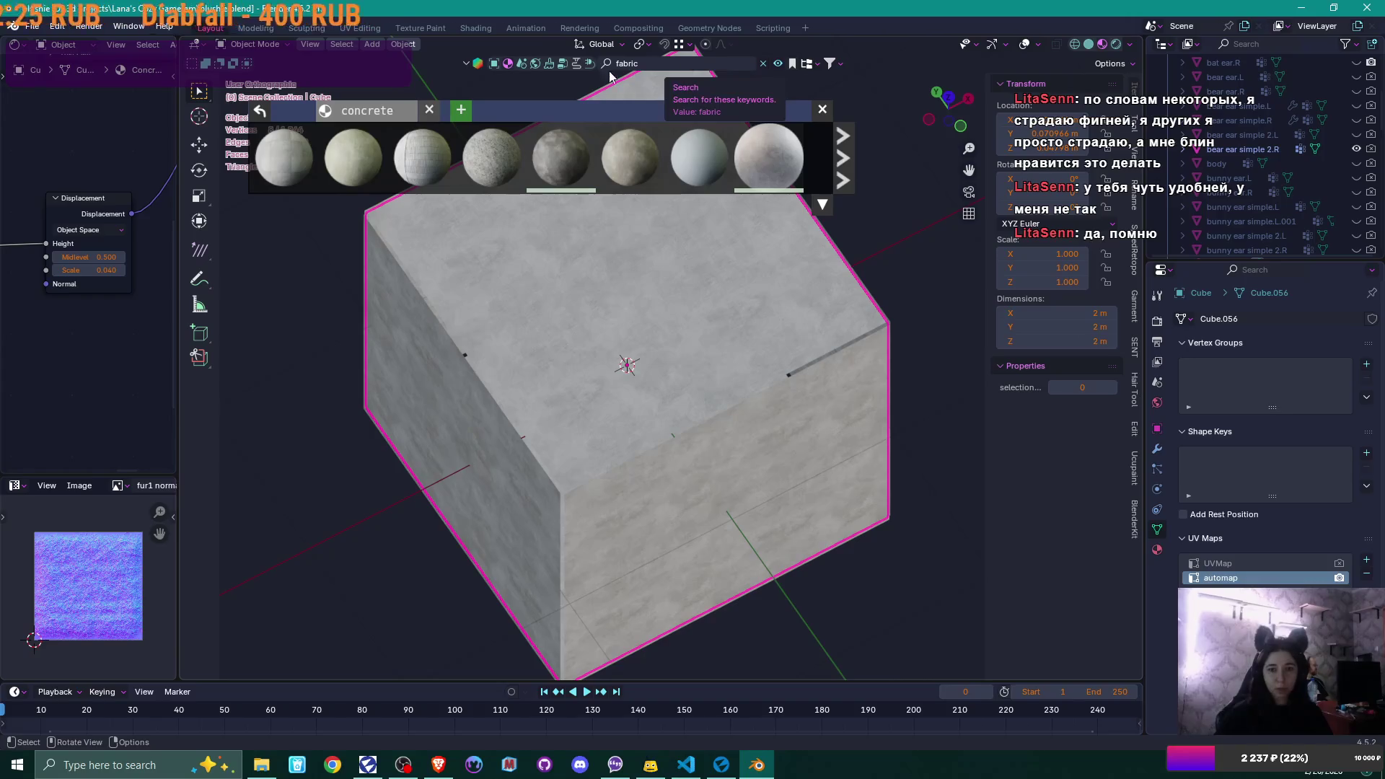
left_click(689, 63)
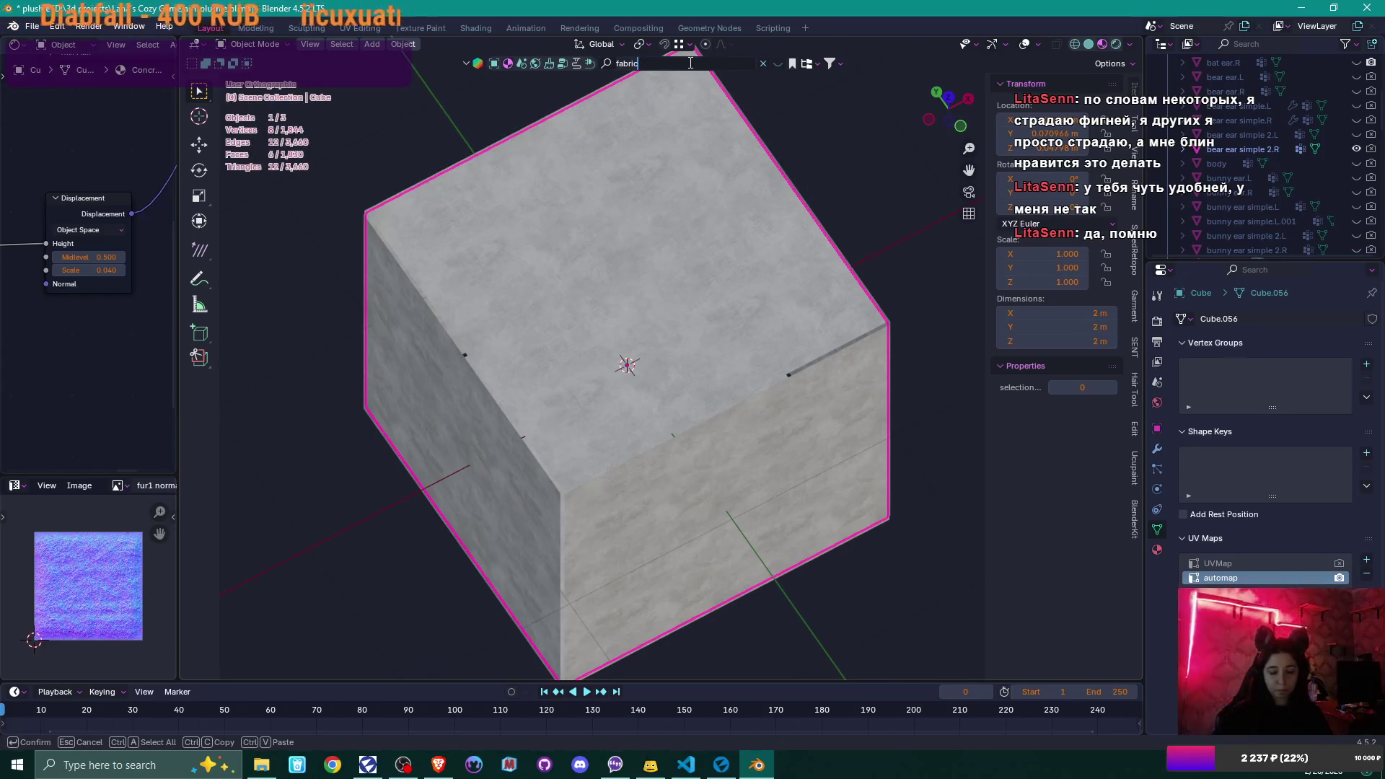
key("Escape")
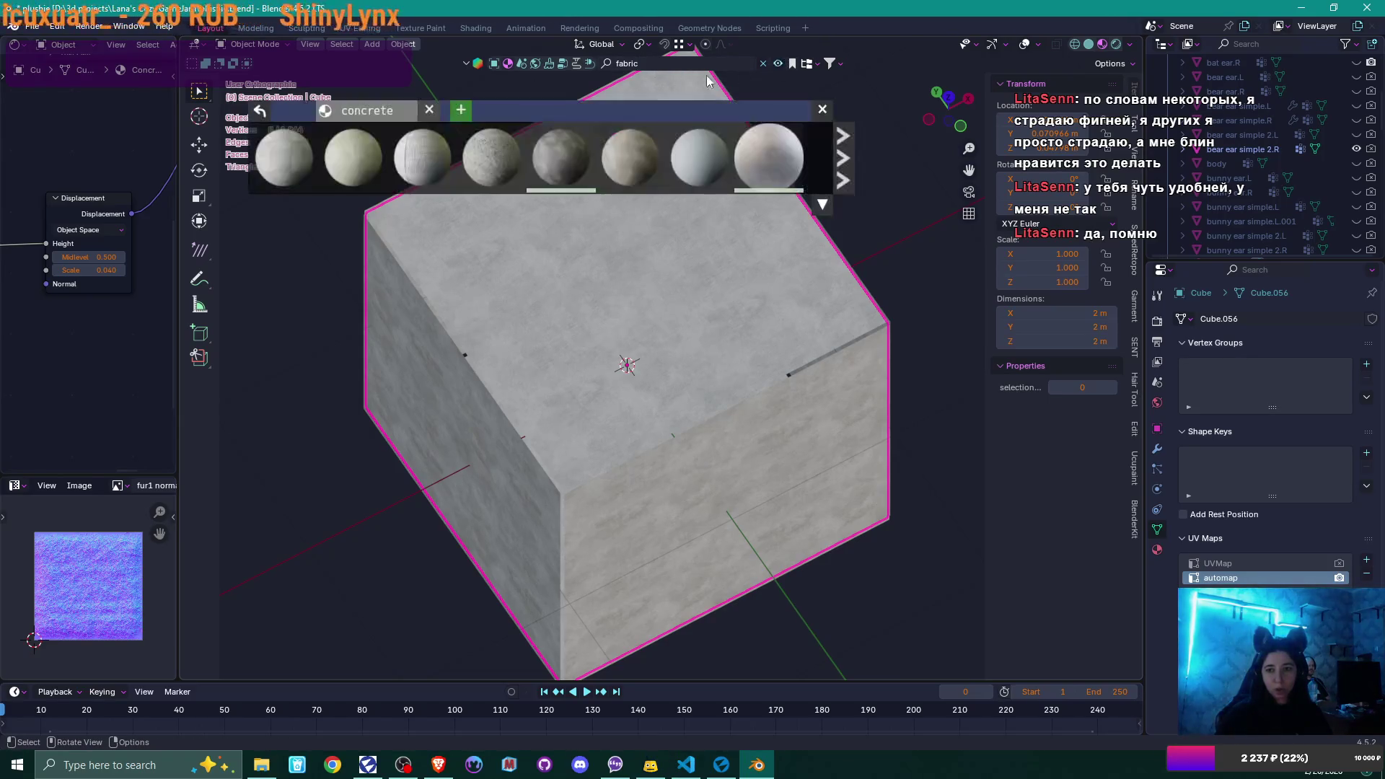
left_click(367, 111)
mouse_move(411, 150)
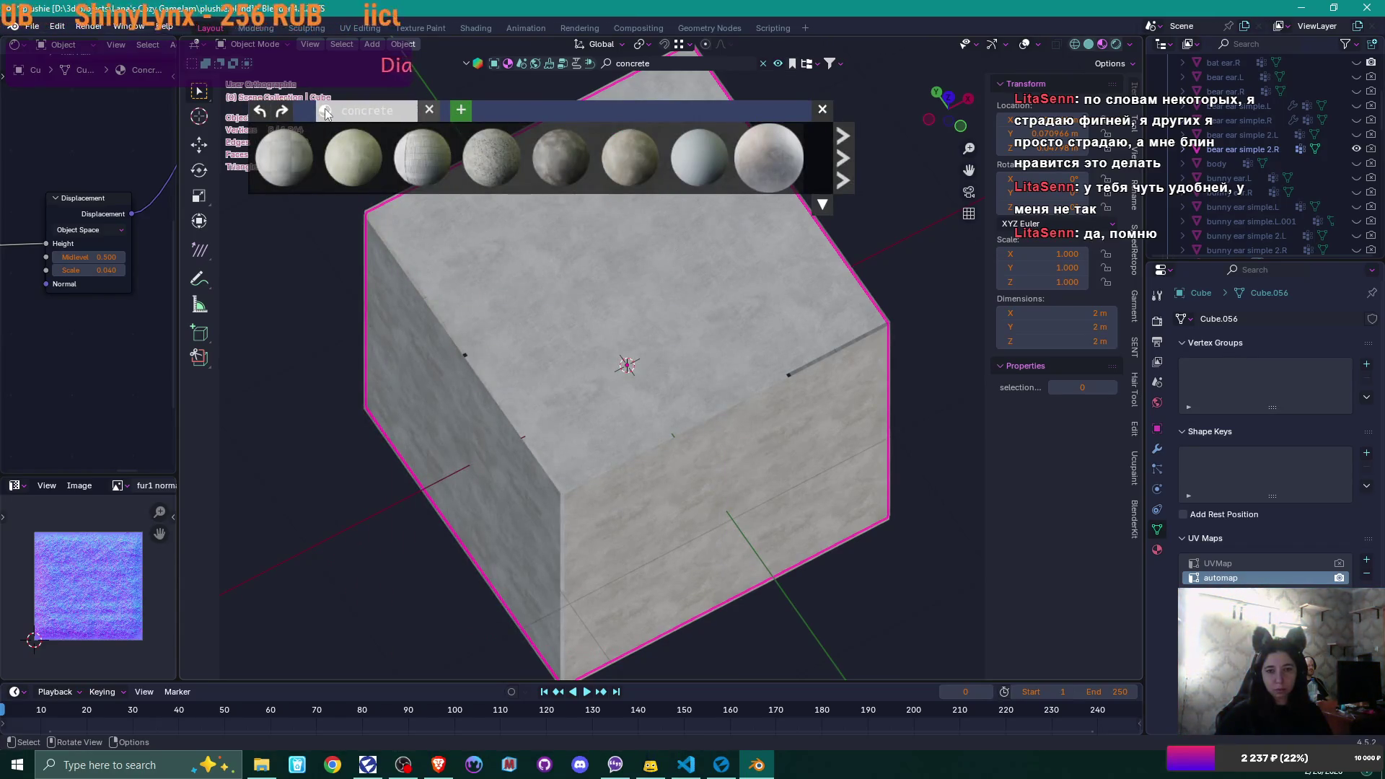
left_click(429, 109)
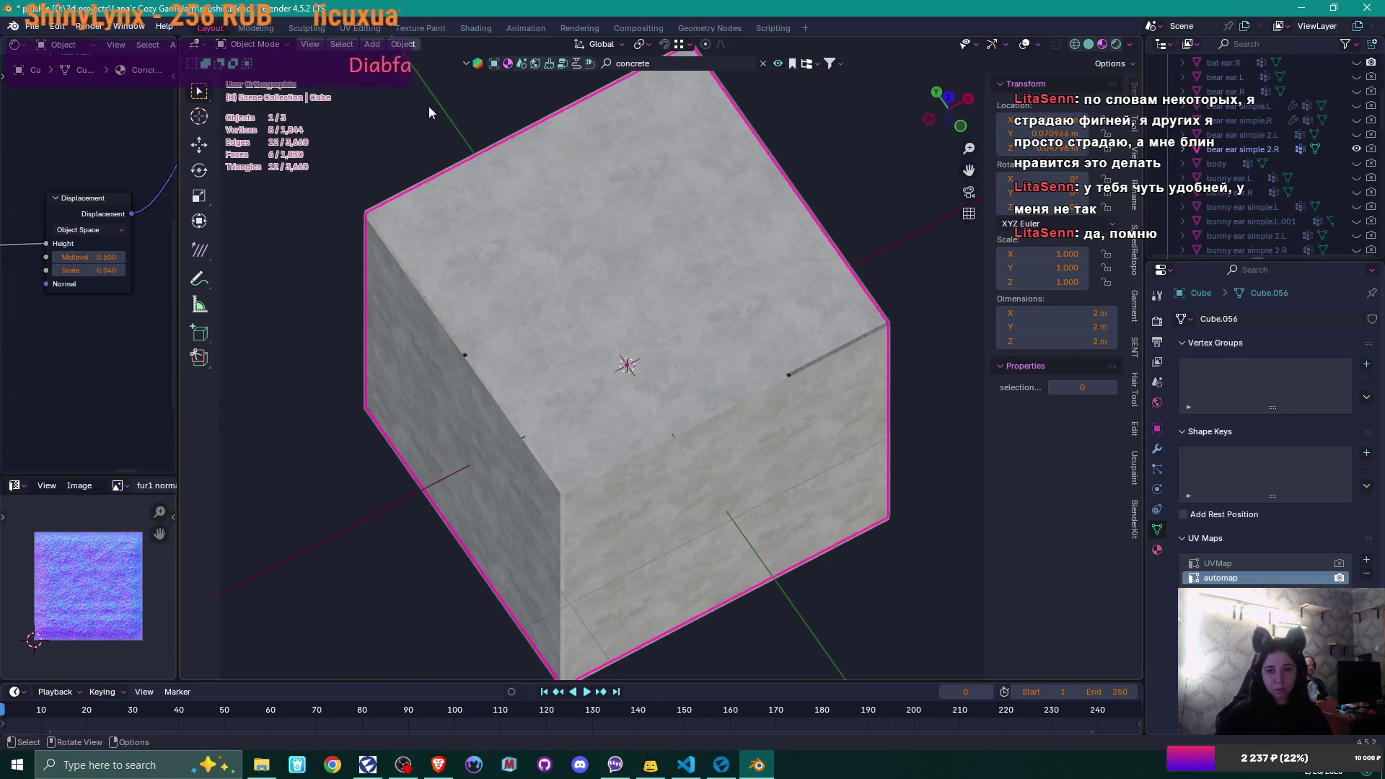
left_click(644, 65)
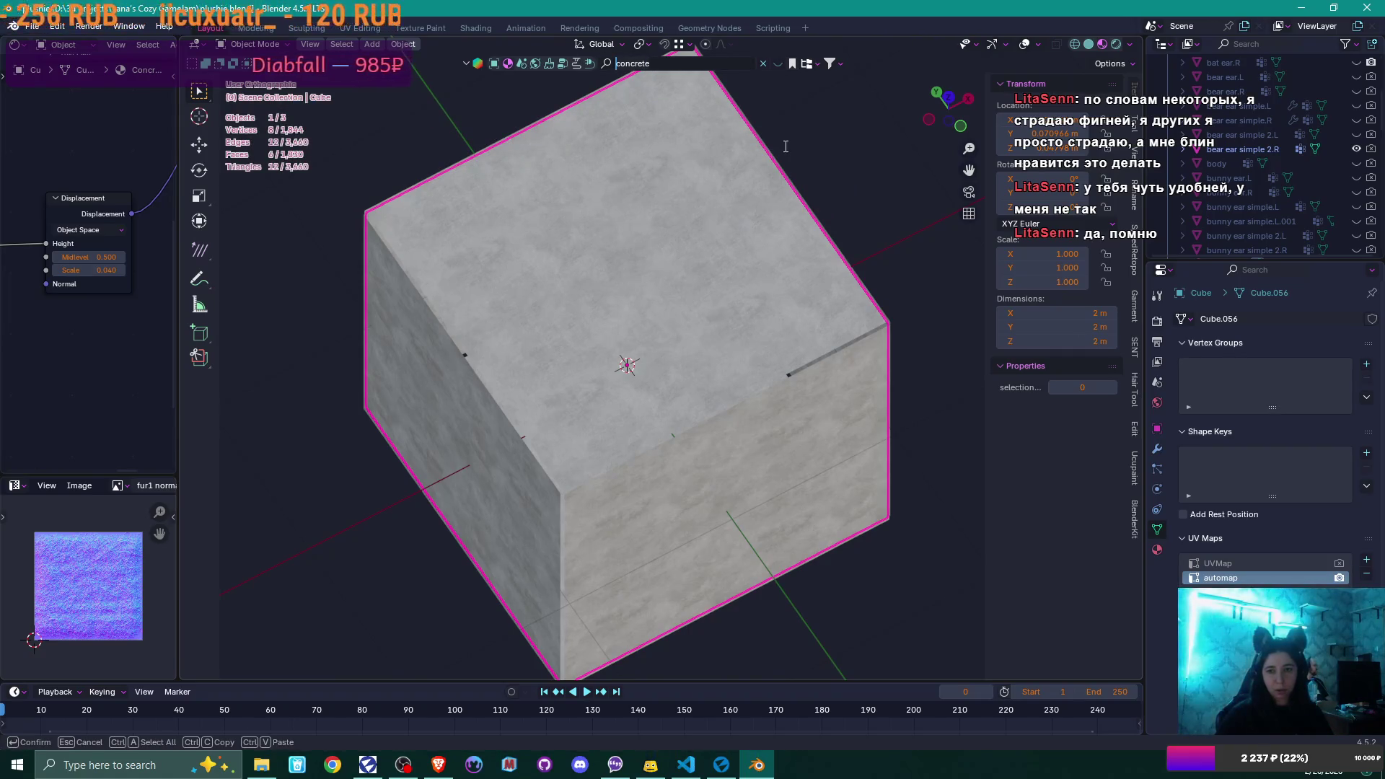
type("fabric")
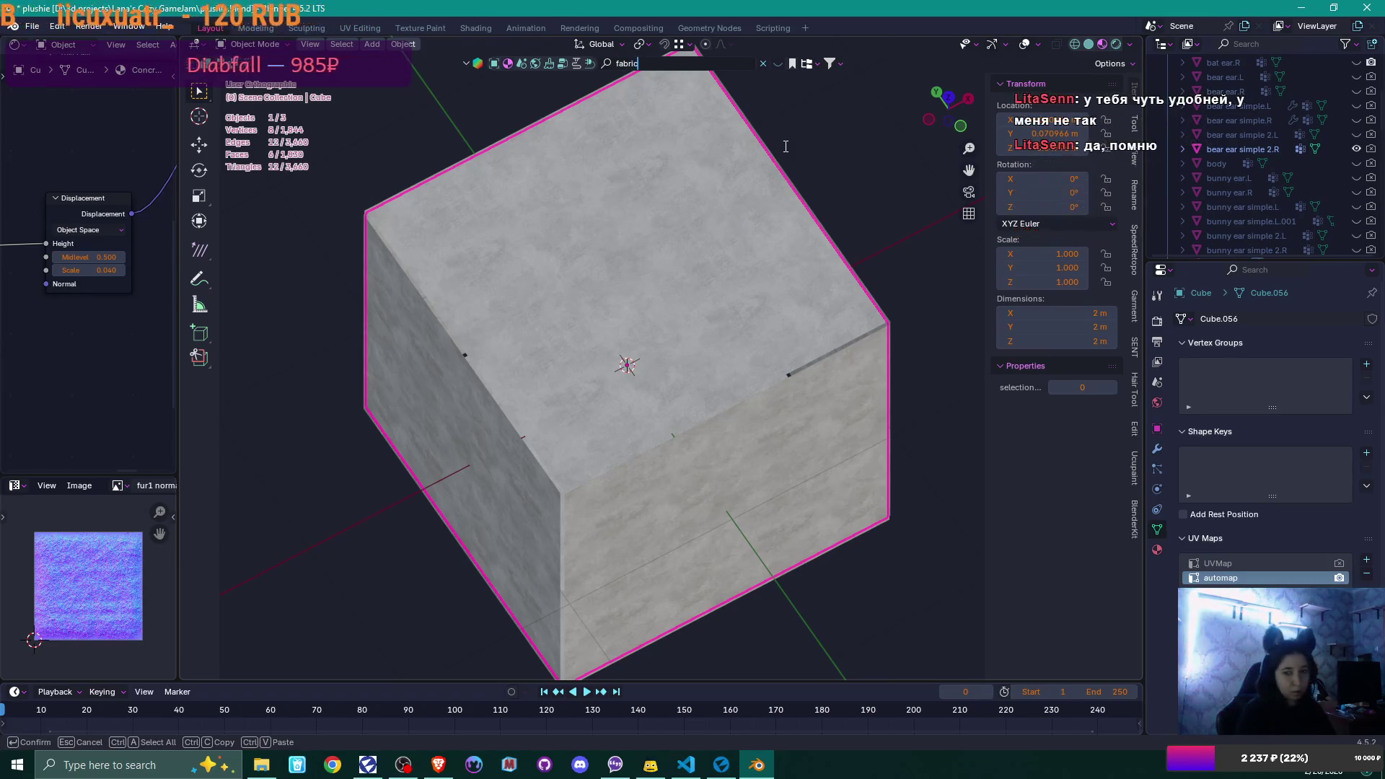
key("Return")
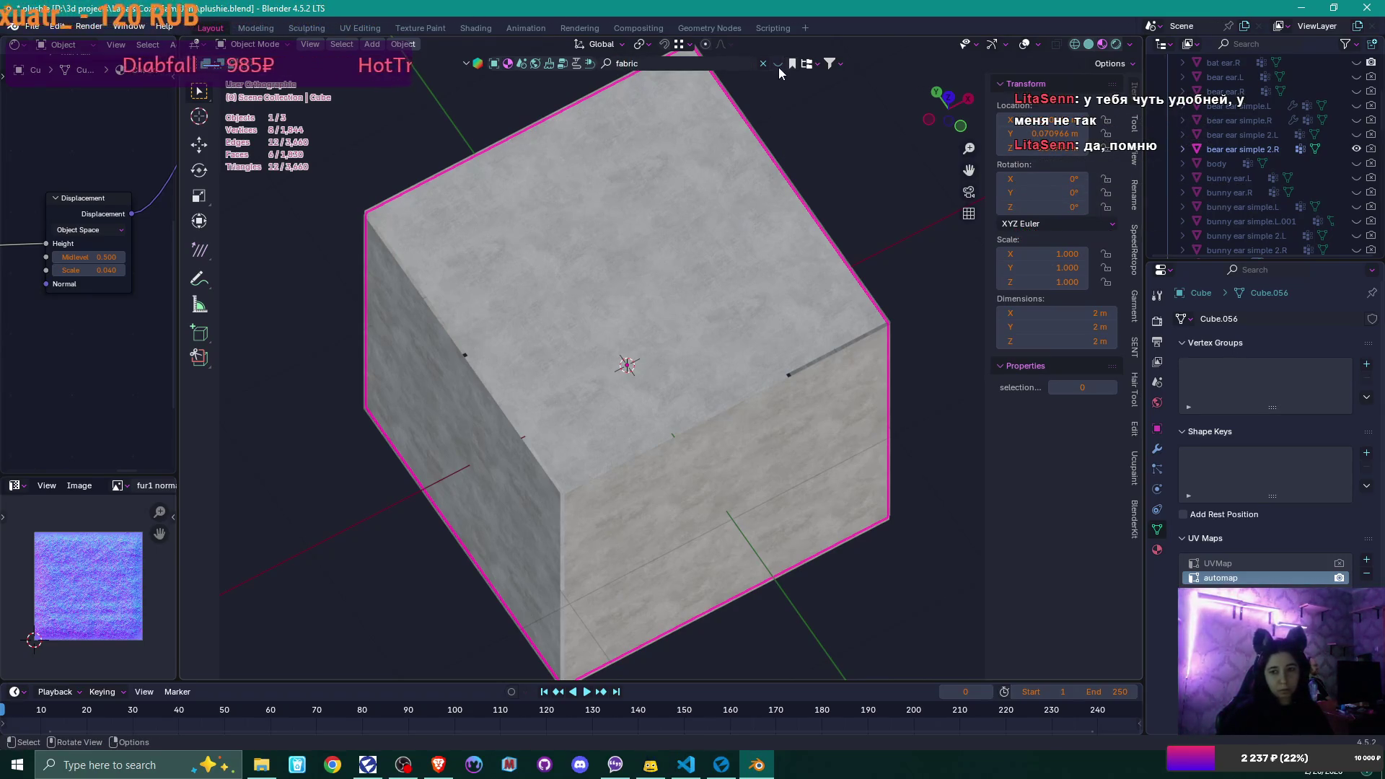
left_click(777, 64)
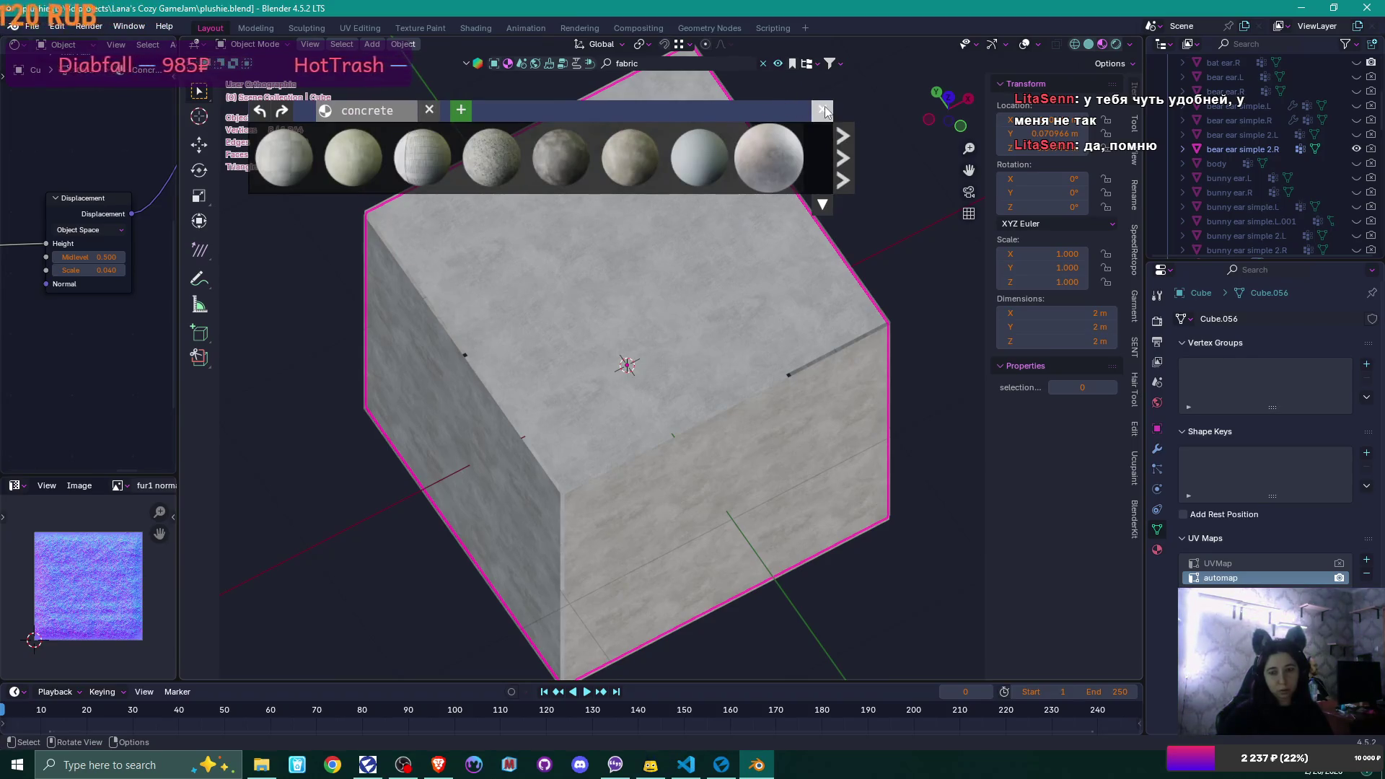
left_click(823, 205)
mouse_move(791, 129)
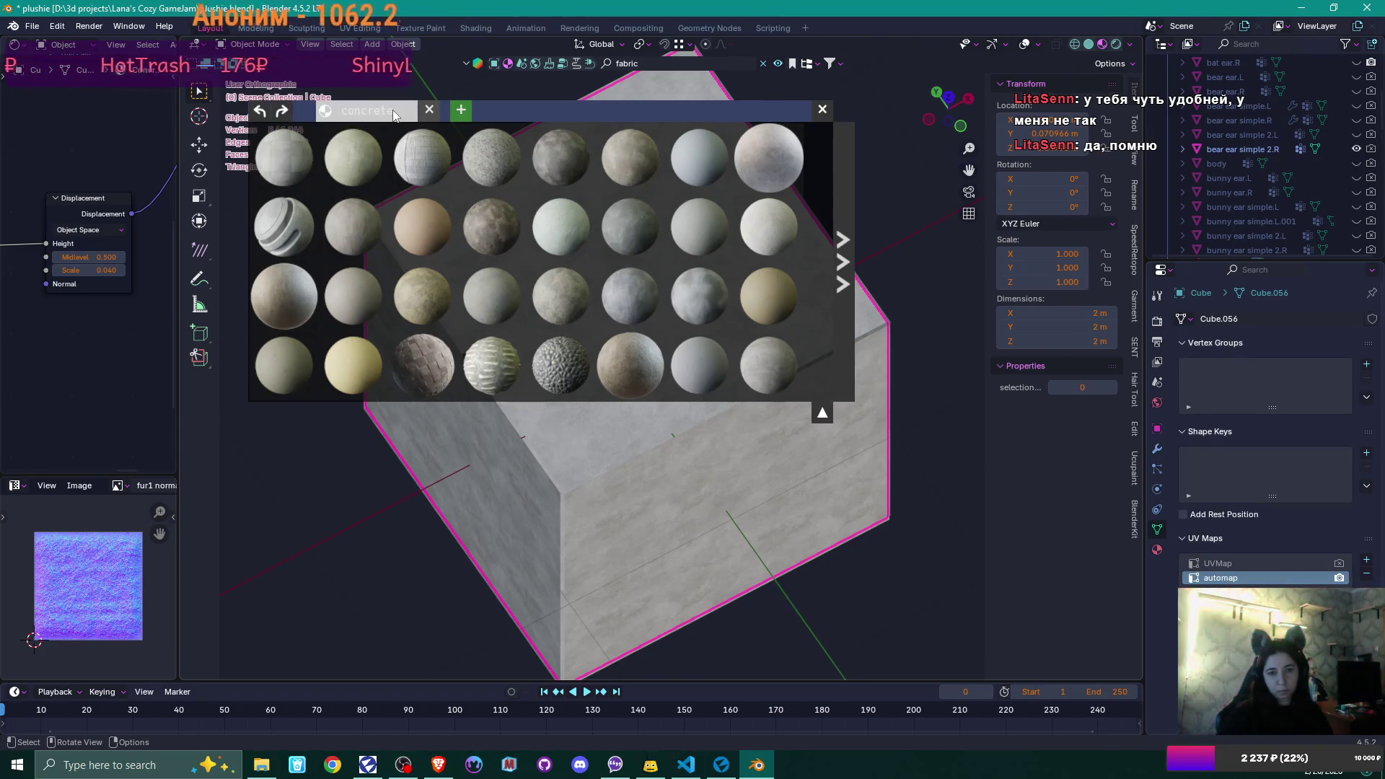
left_click(460, 109)
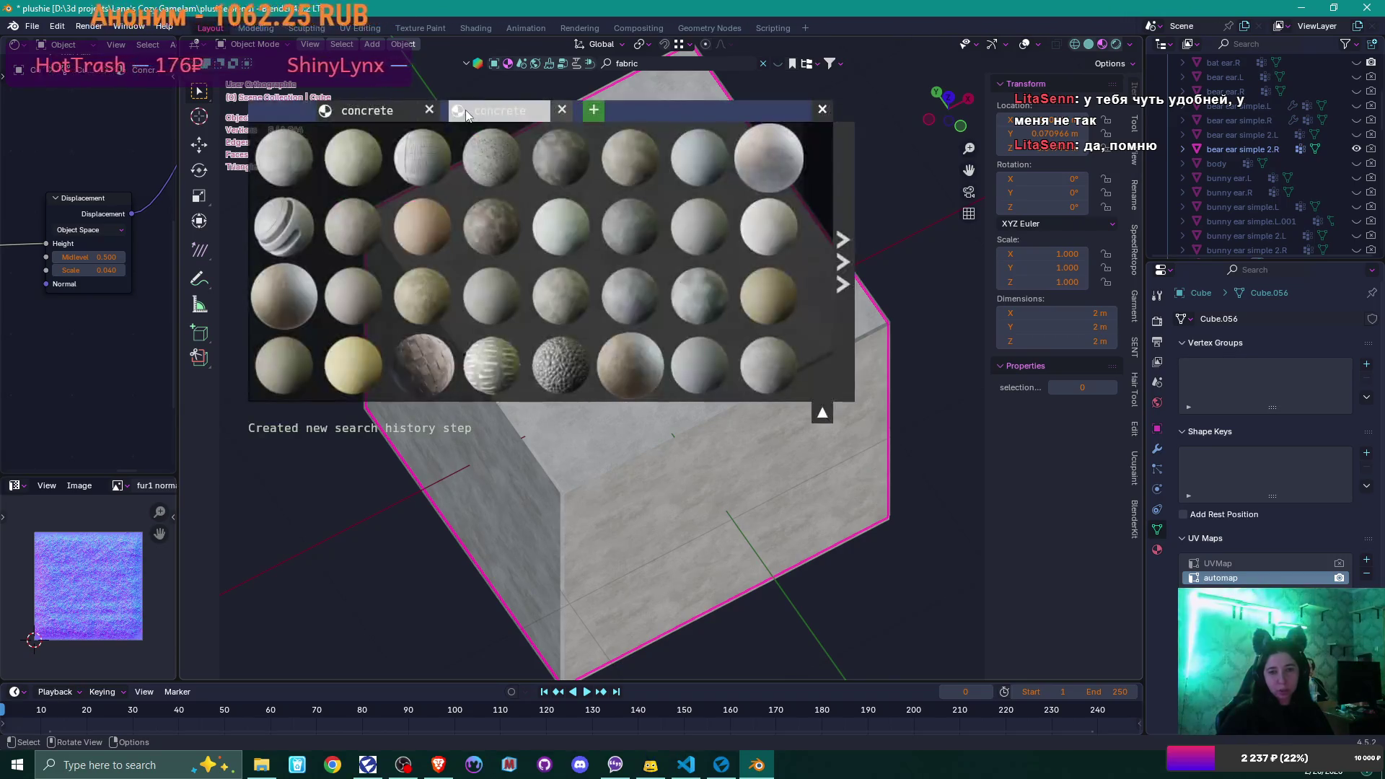
left_click(562, 109)
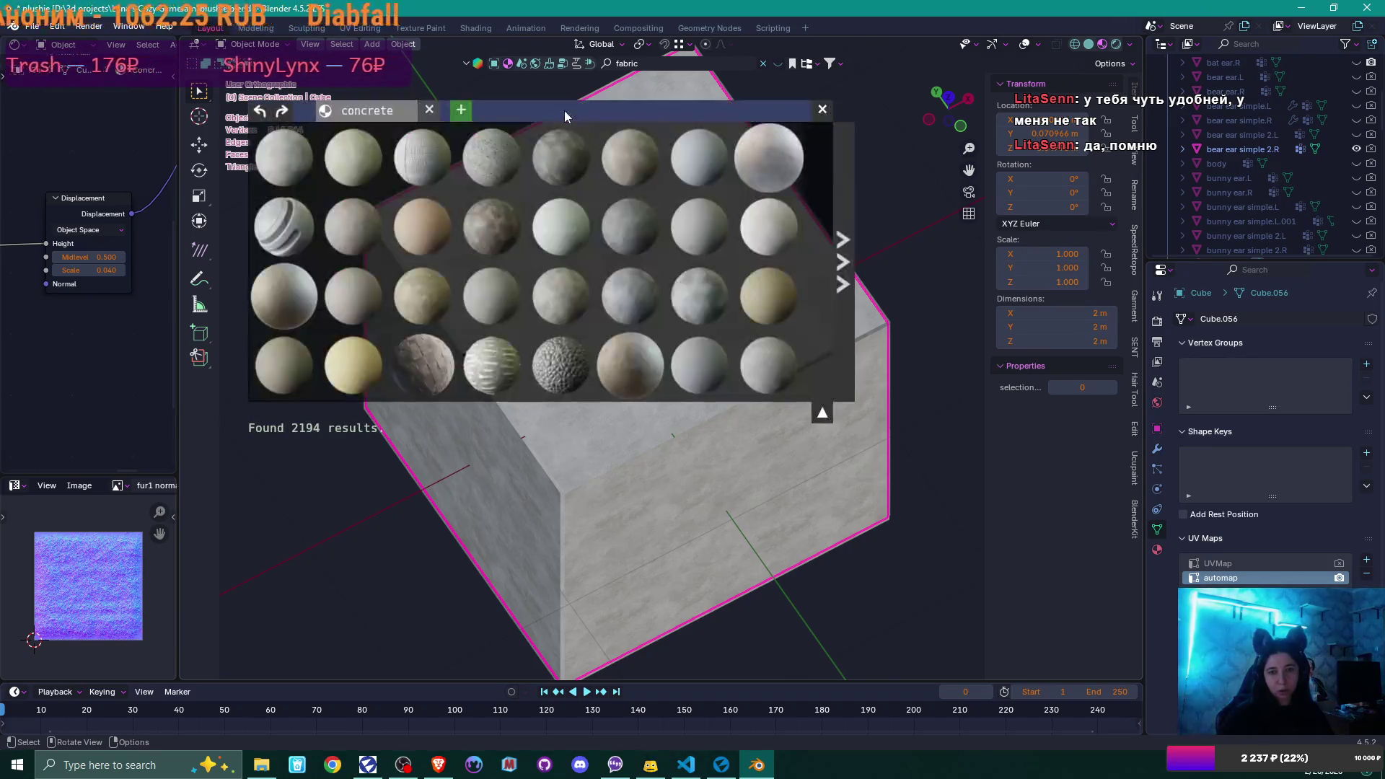
left_click(727, 63)
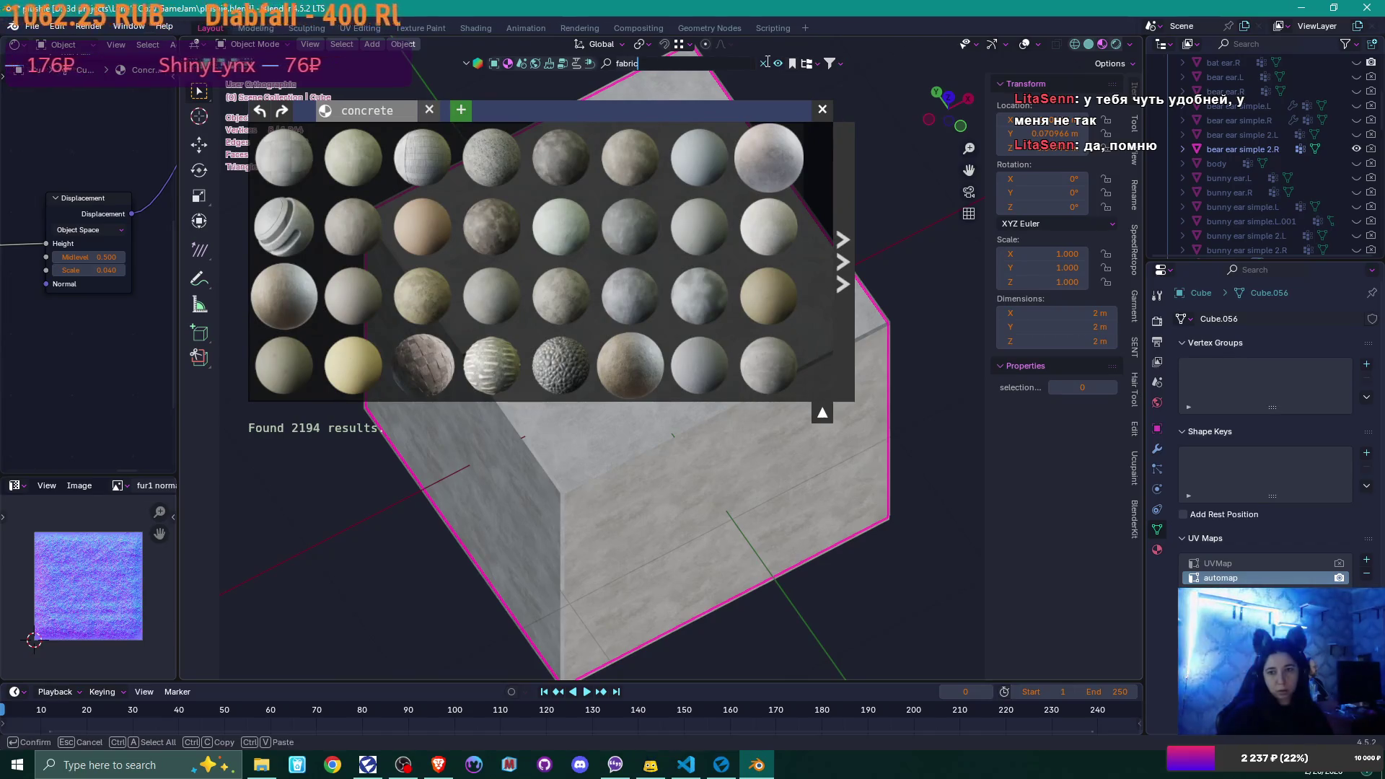
key("Escape")
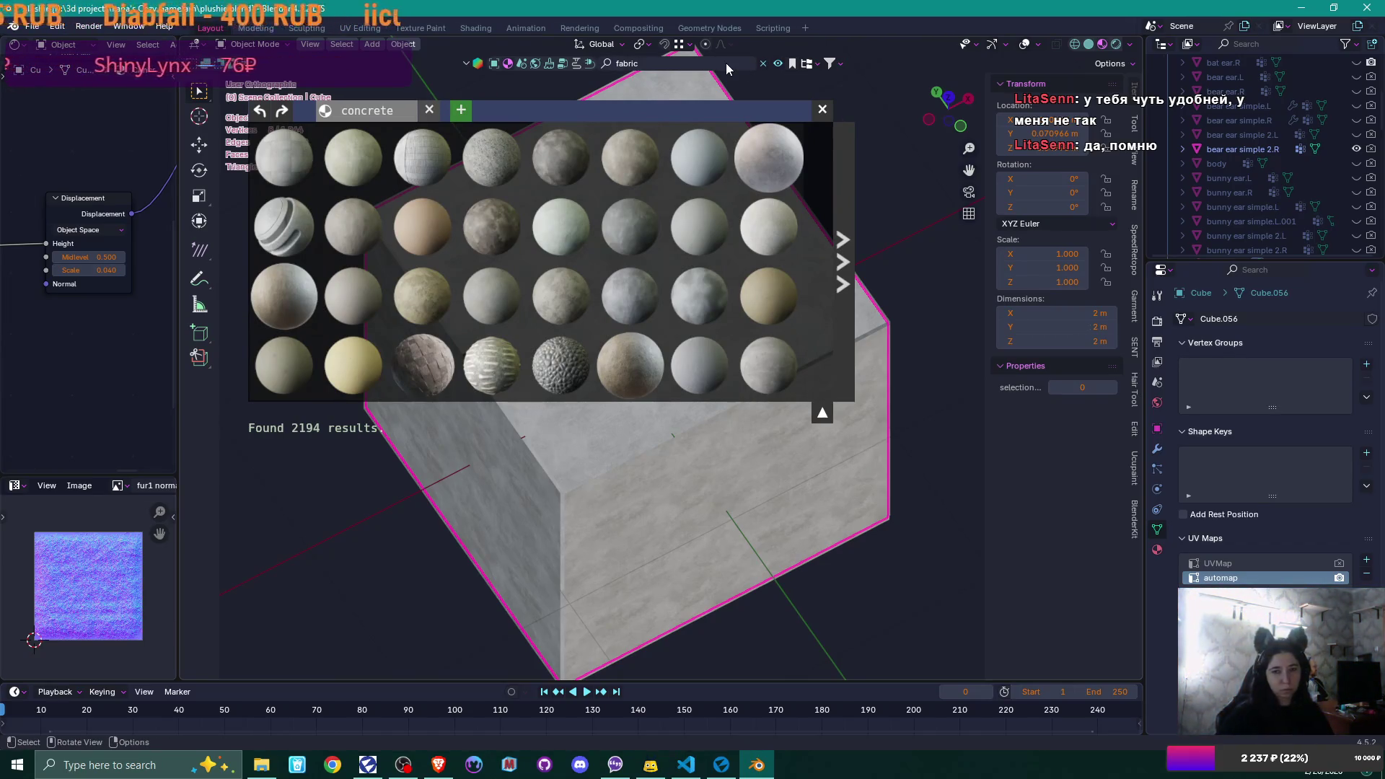
left_click(720, 63)
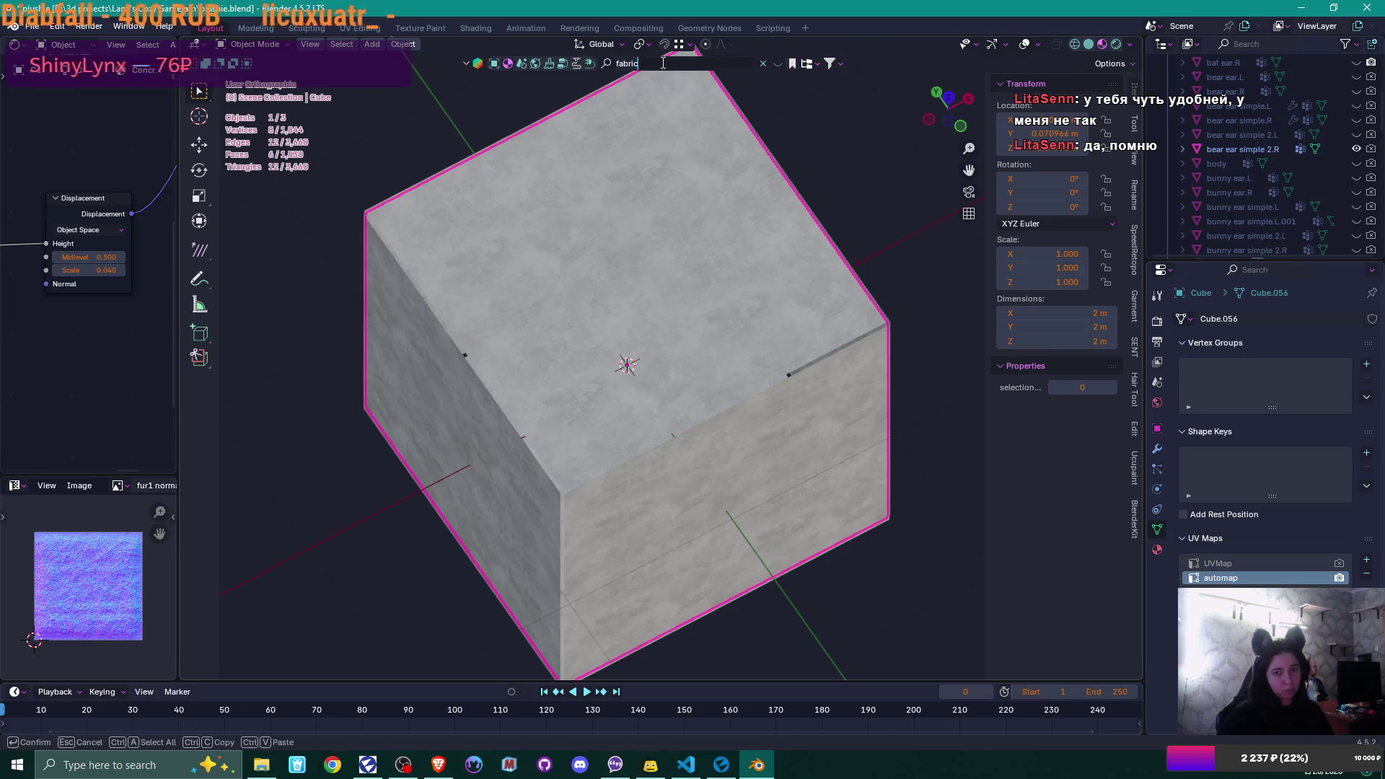
key("Return")
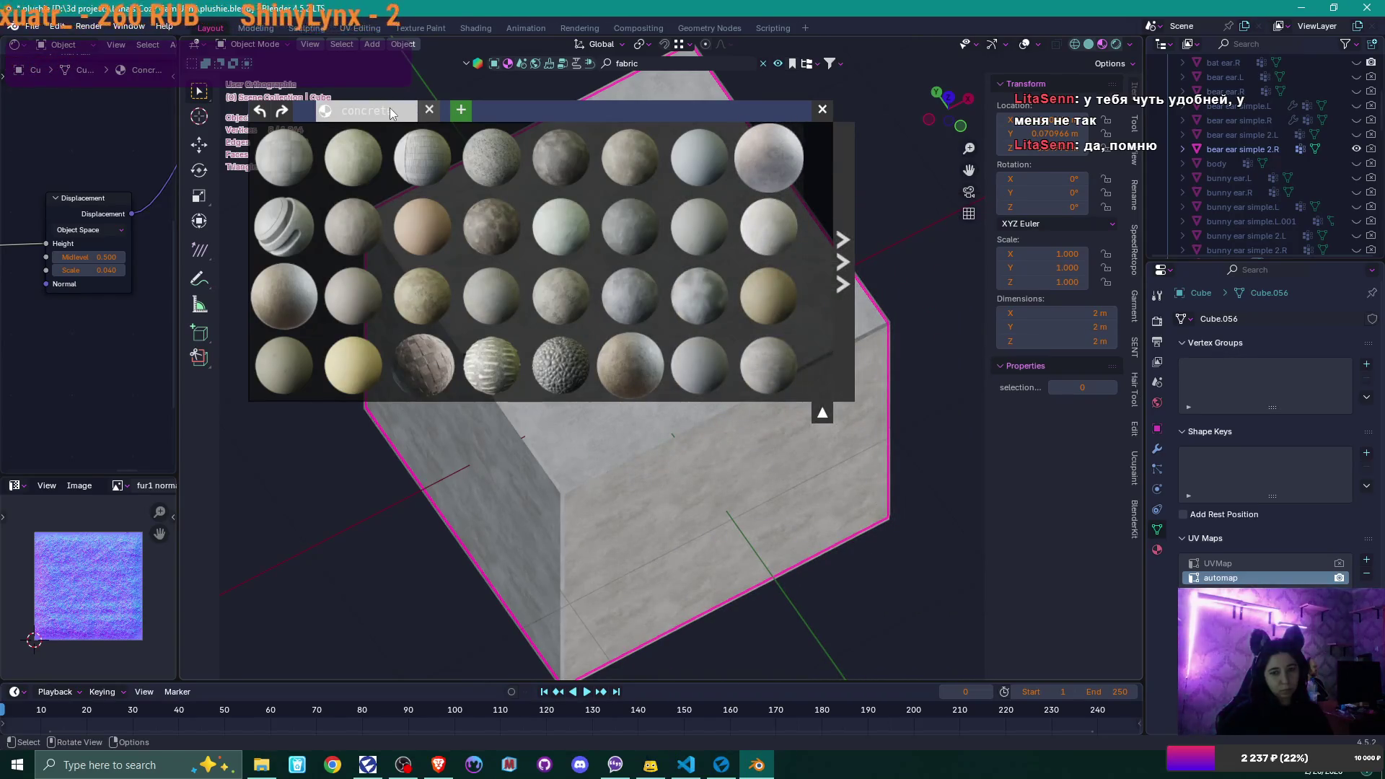
left_click(462, 110)
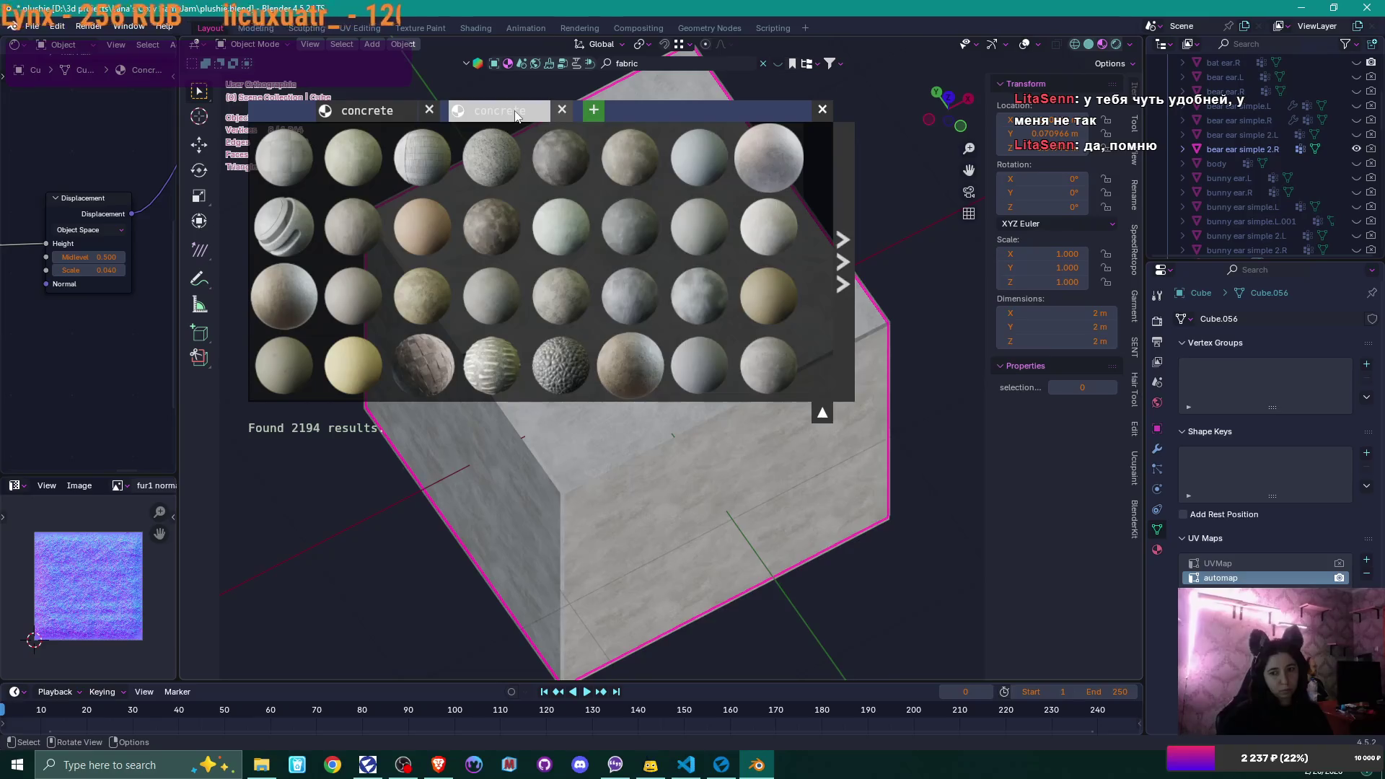
mouse_move(850, 252)
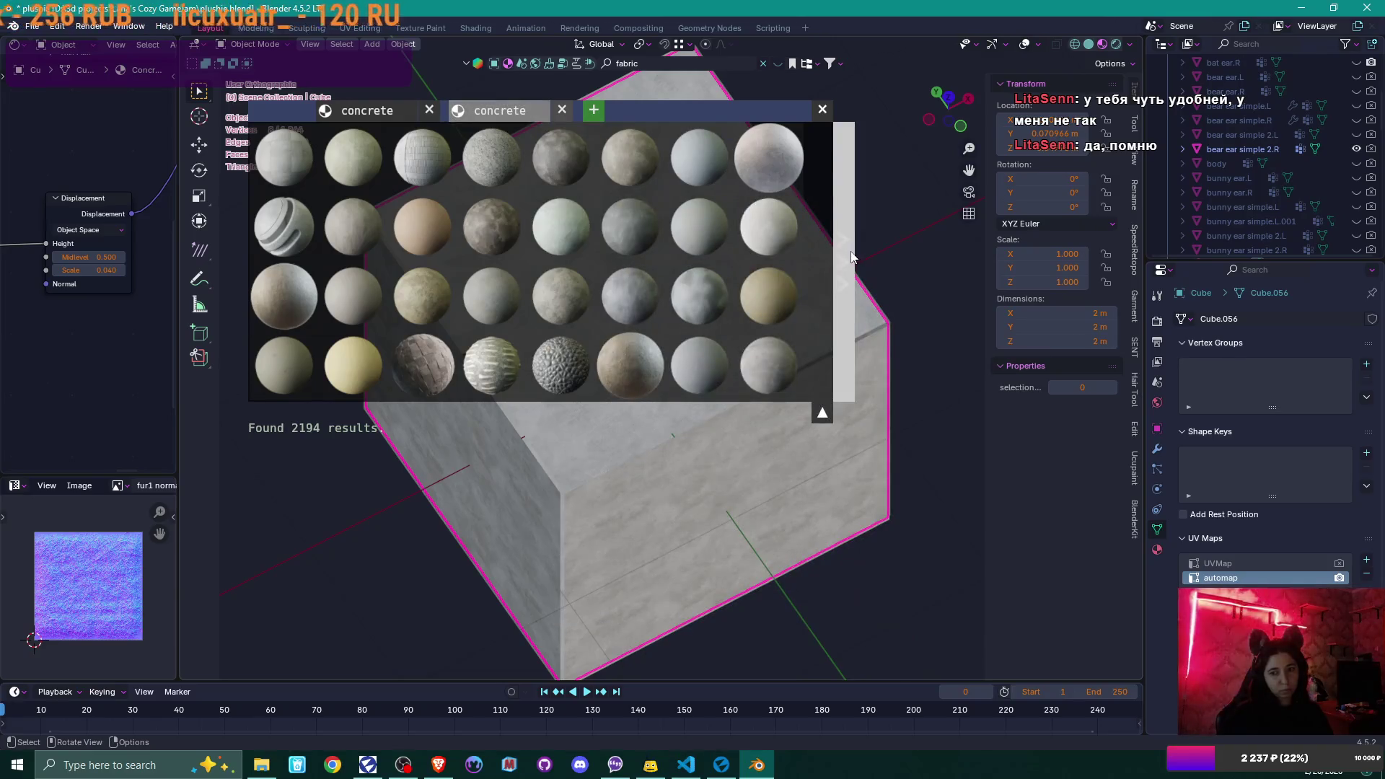
left_click(764, 64)
left_click(822, 108)
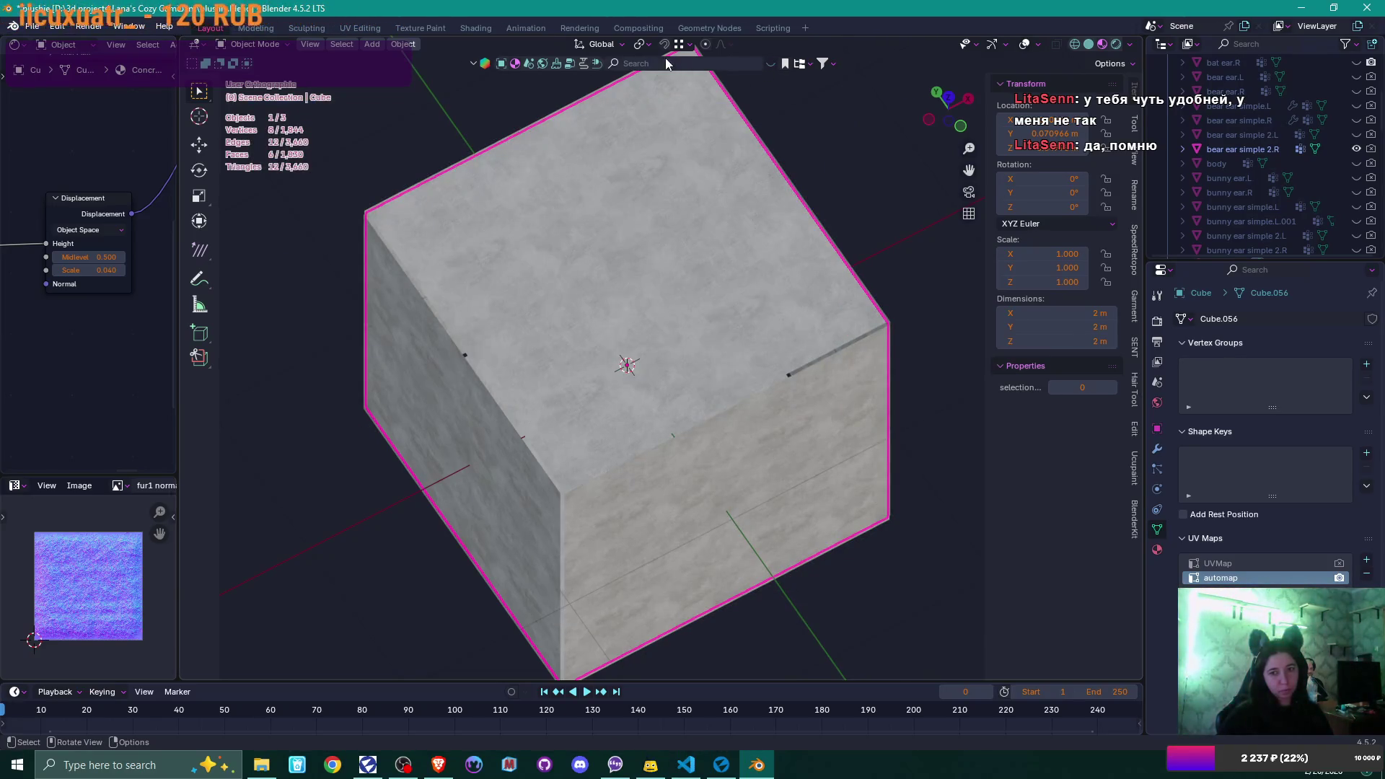
left_click(772, 64)
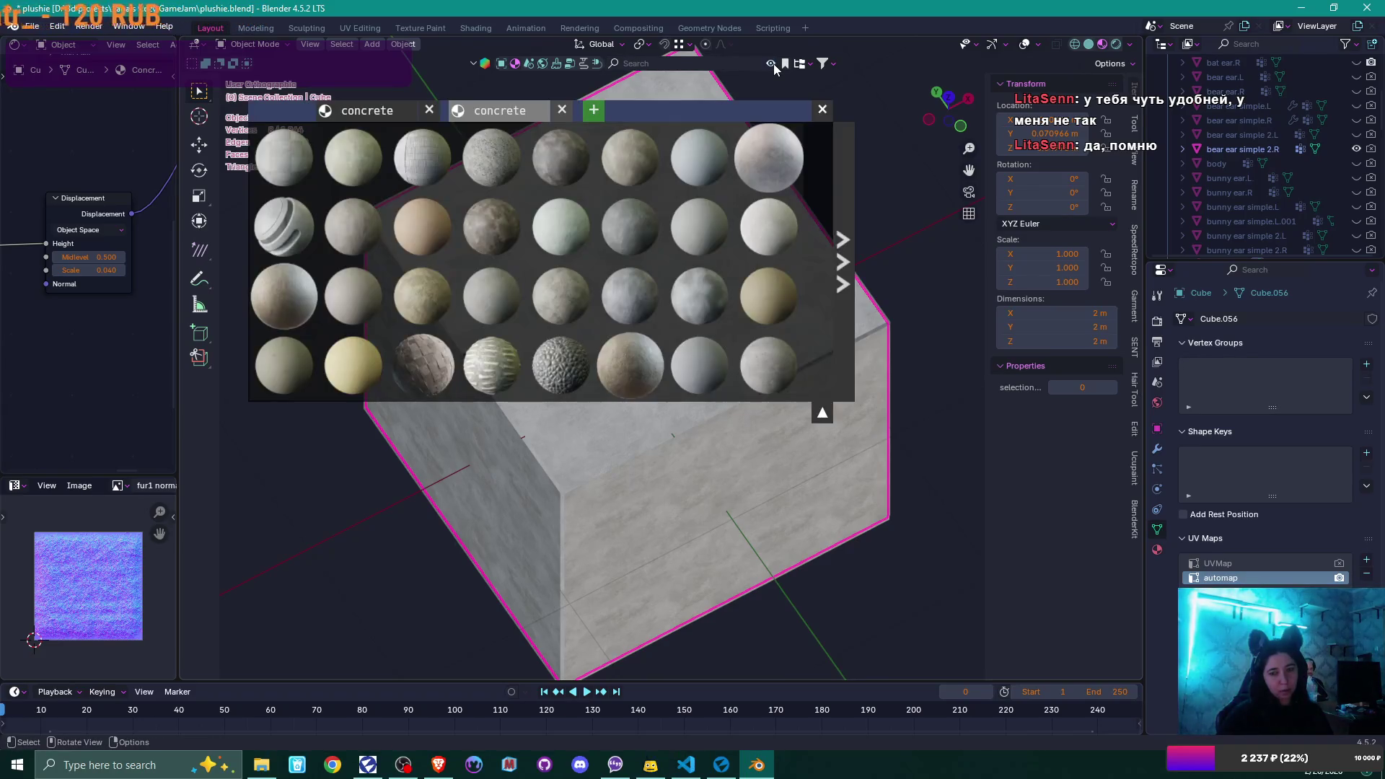
left_click(561, 110)
left_click(429, 108)
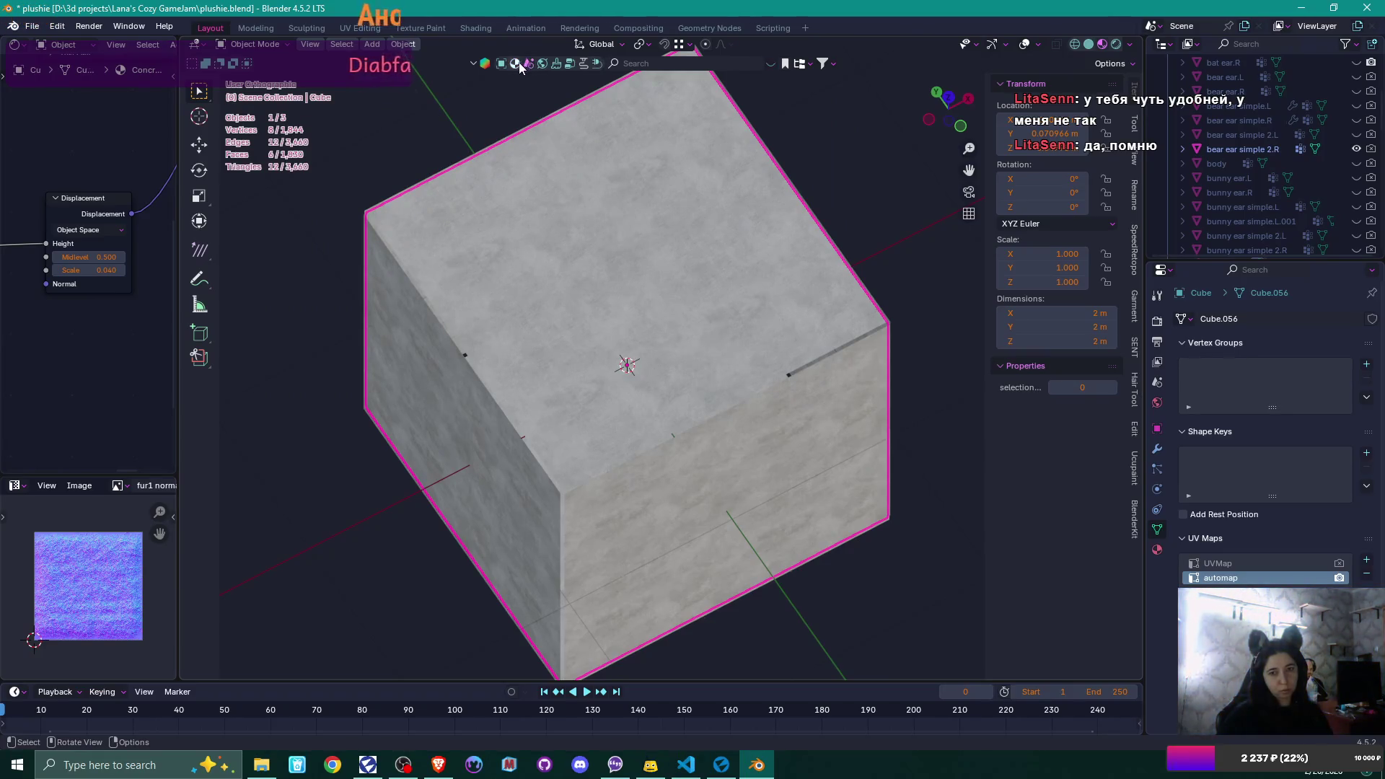
left_click(672, 64)
type("fabric")
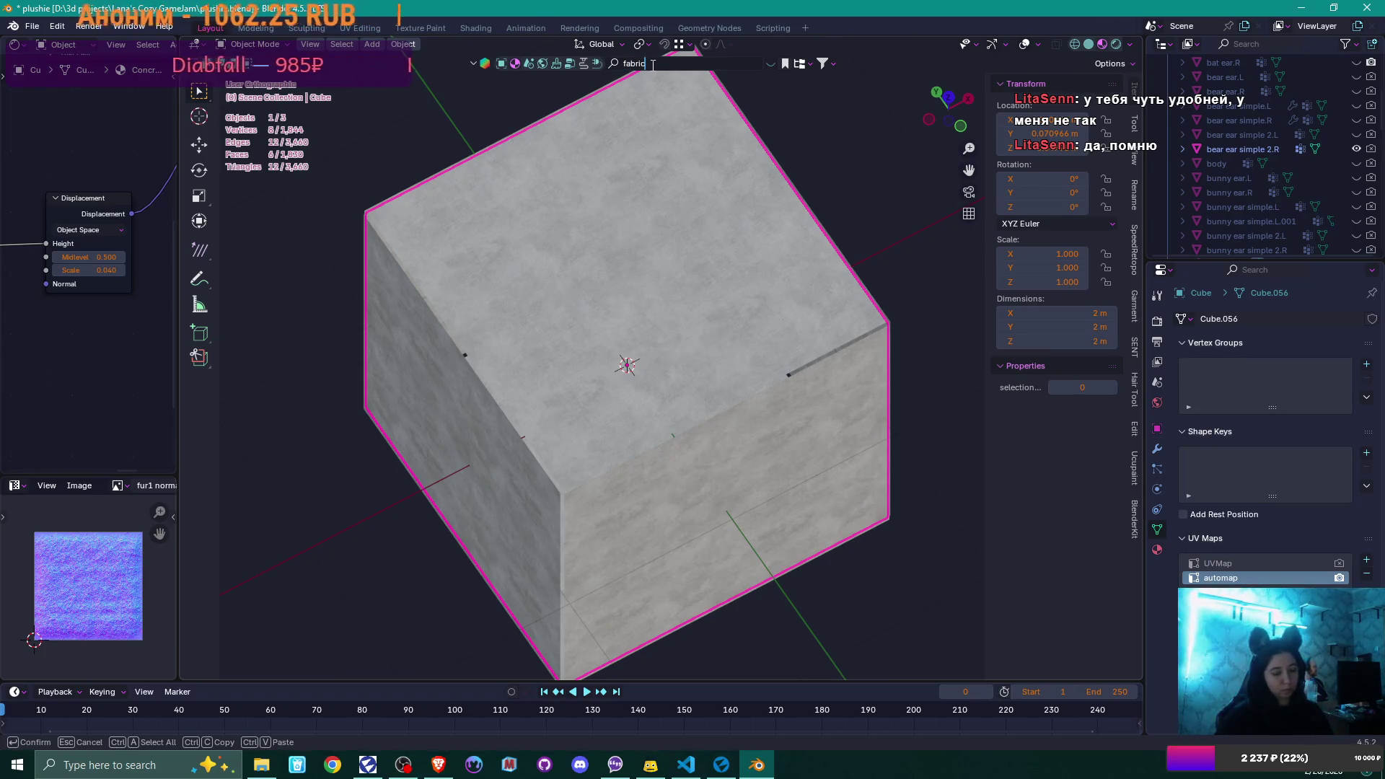
key("Return")
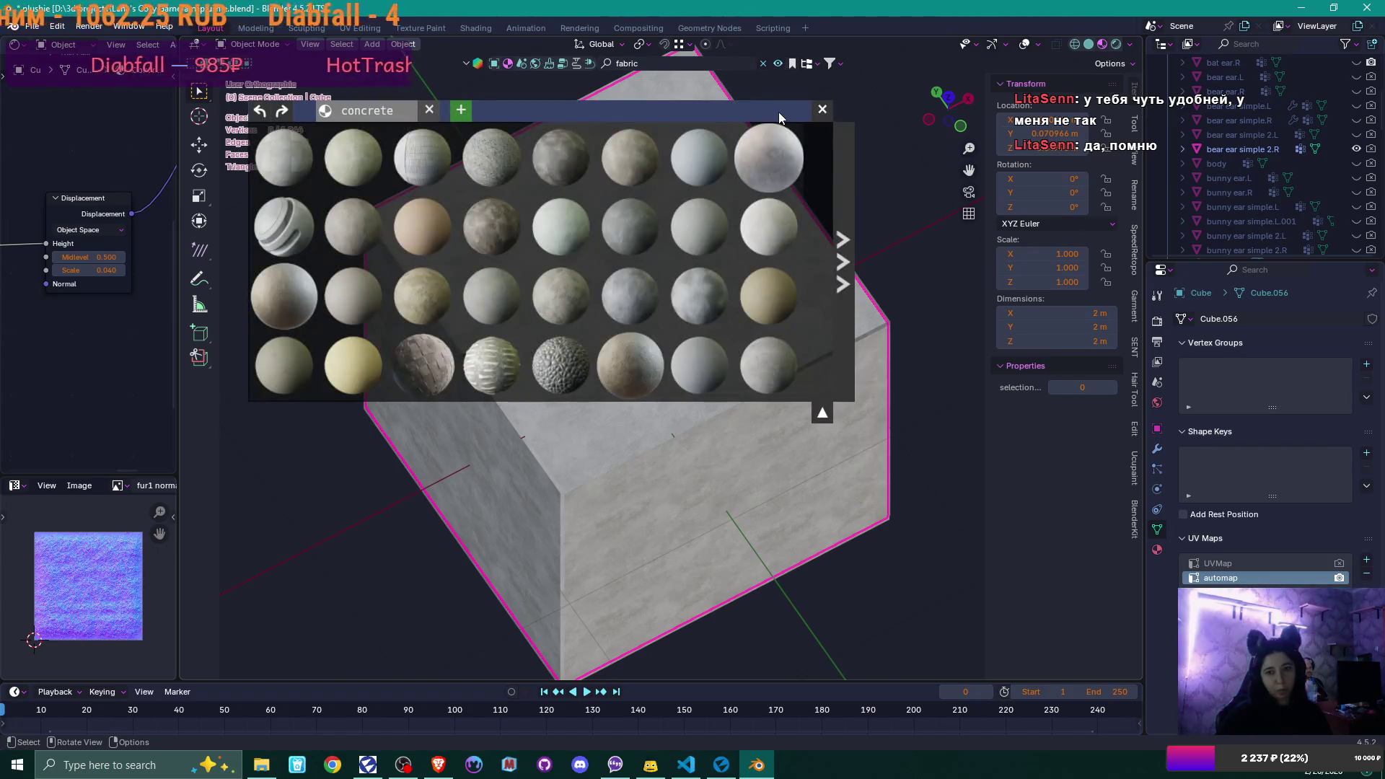
left_click(611, 64)
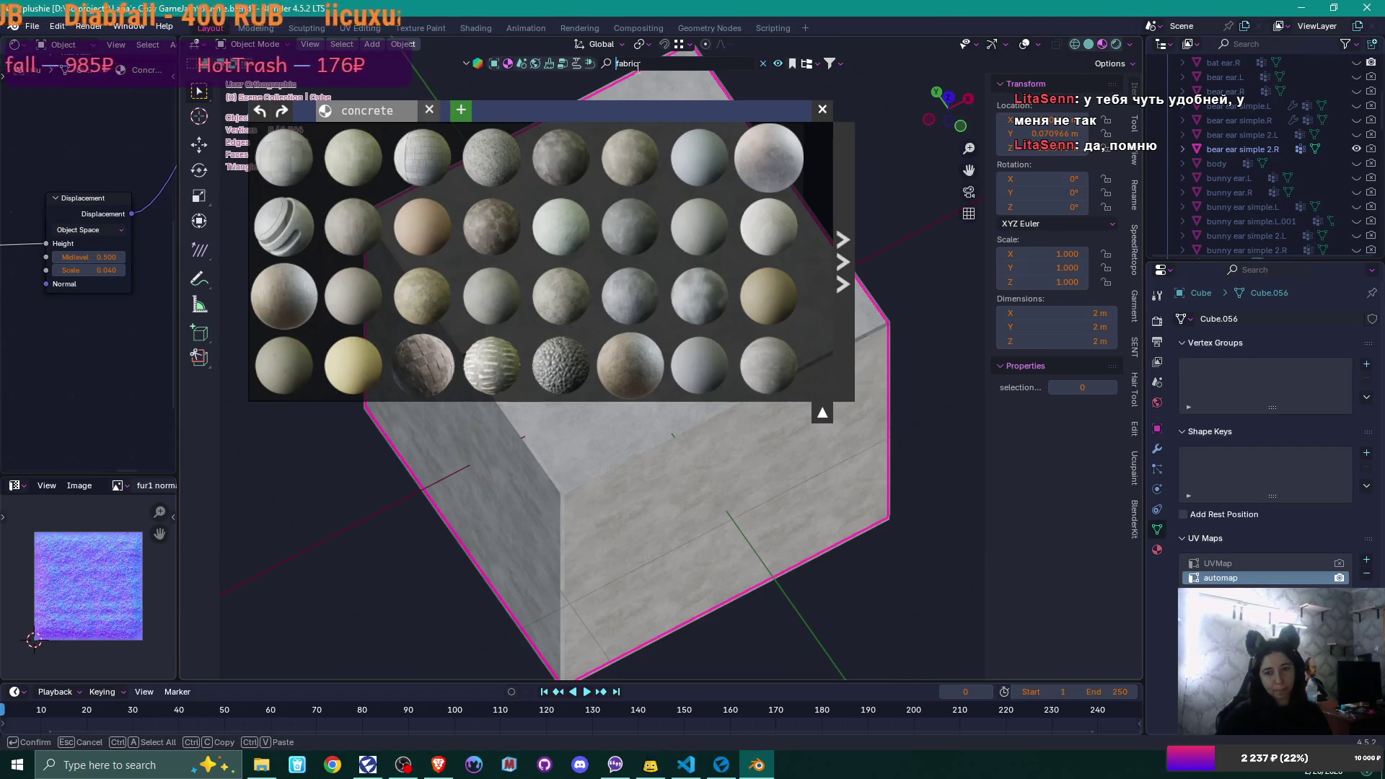
key("Return")
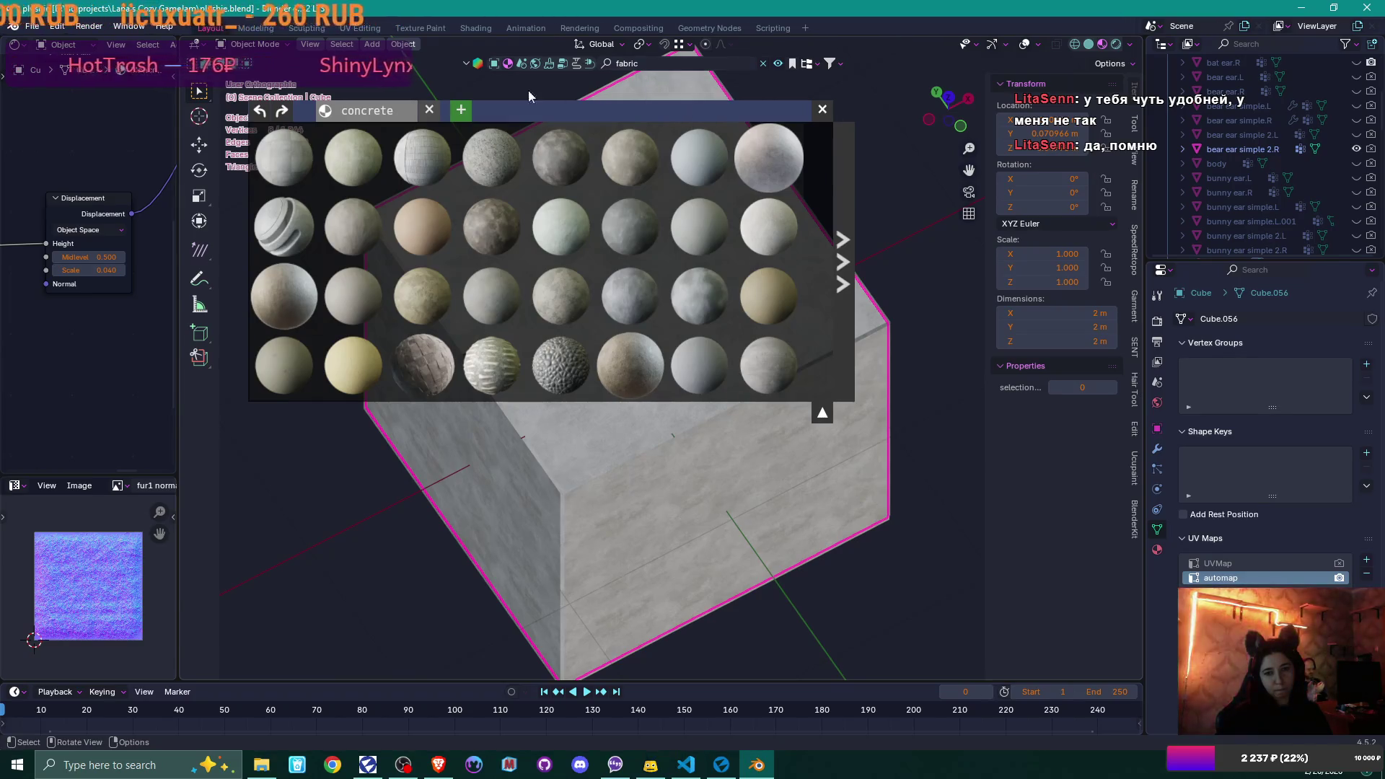
left_click(461, 109)
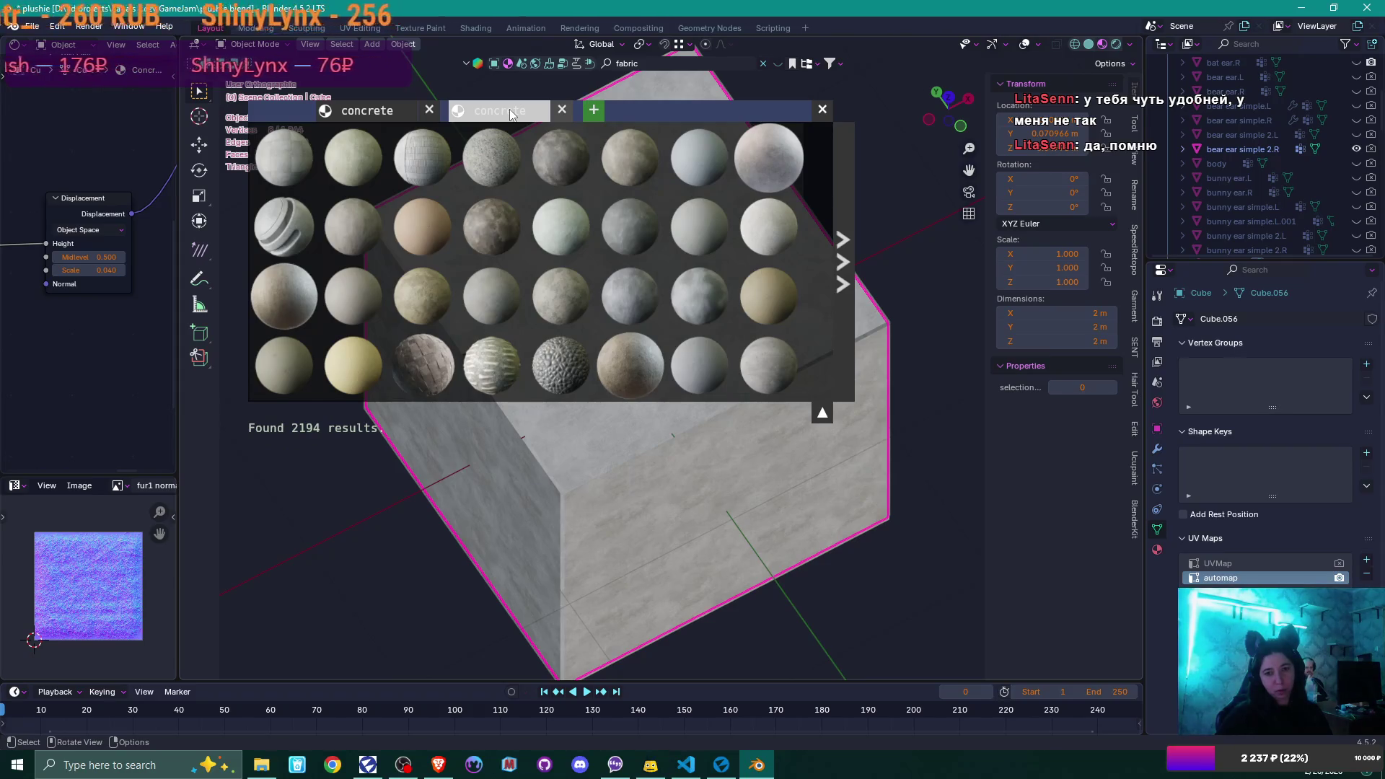
left_click(562, 110)
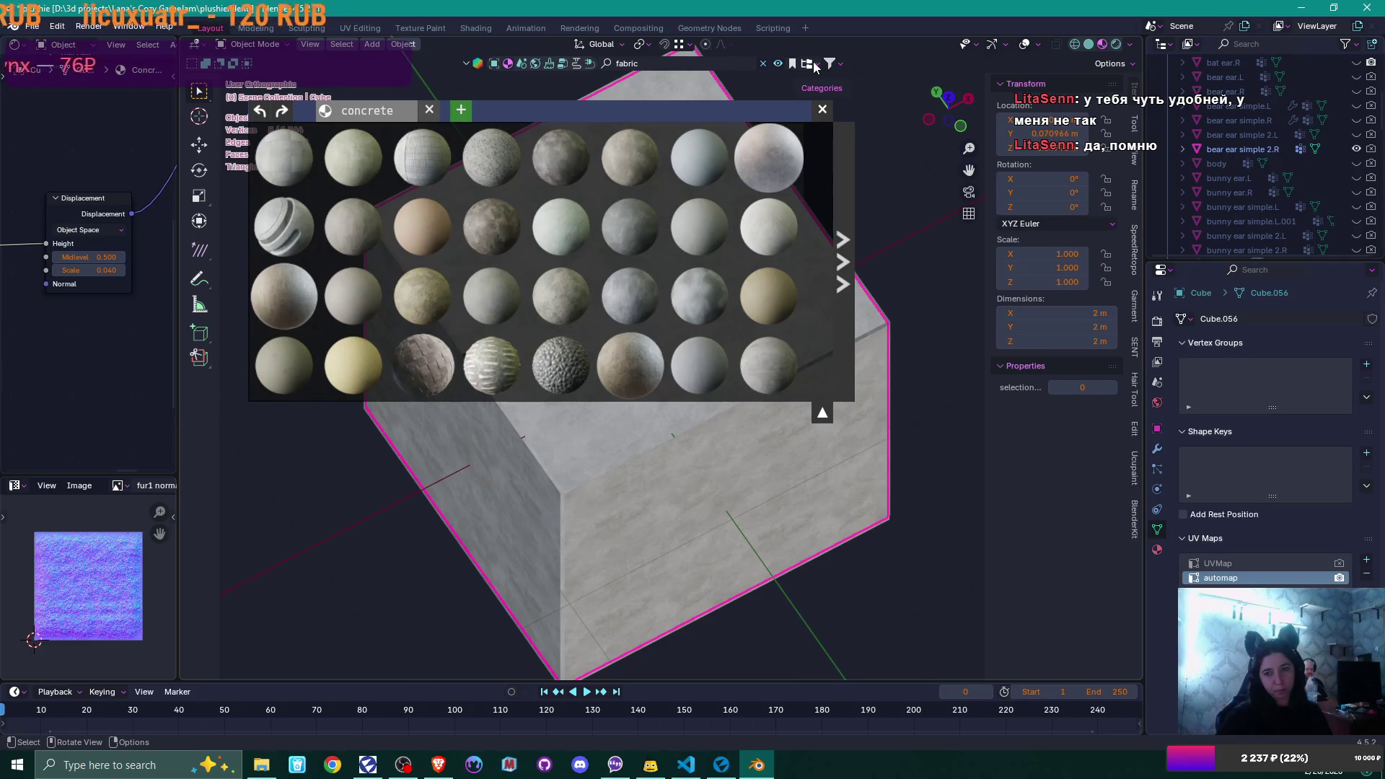
left_click(841, 66)
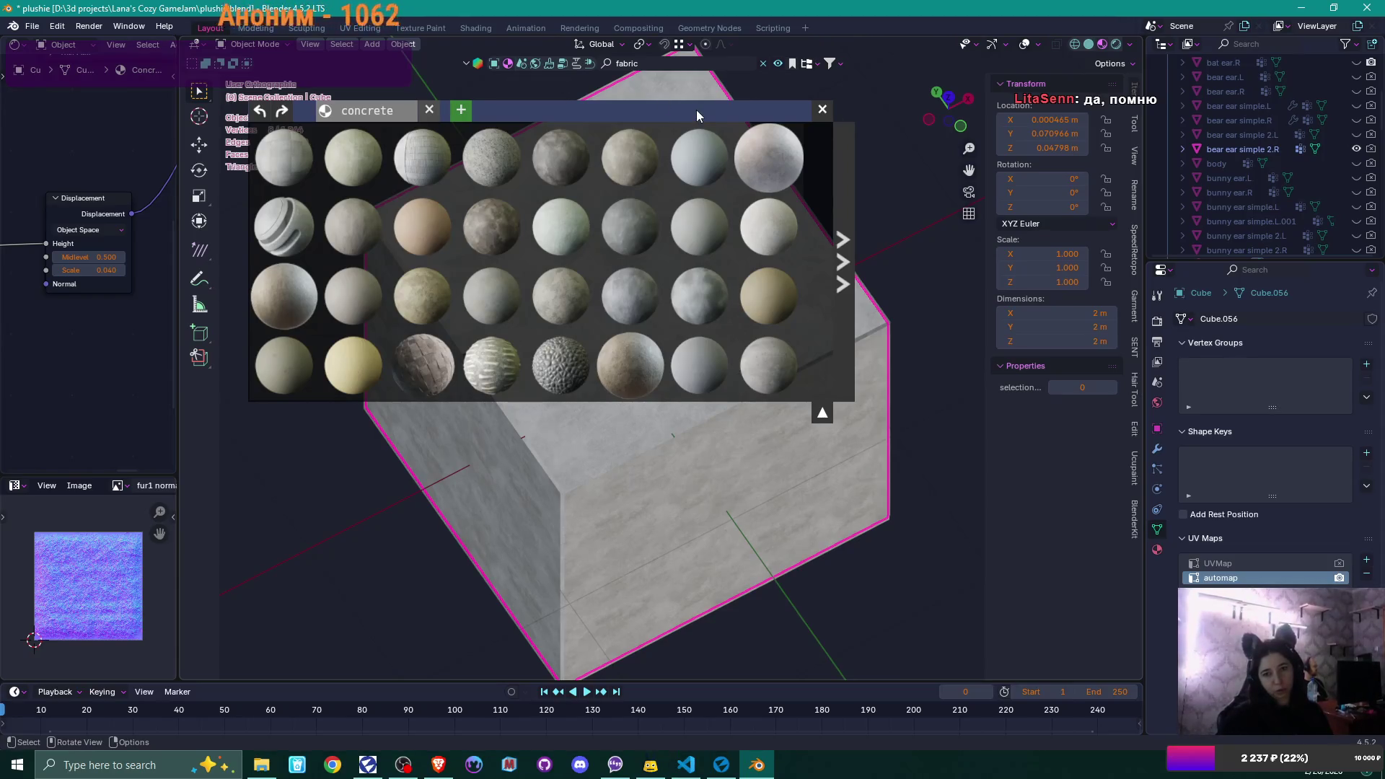
left_click(764, 62)
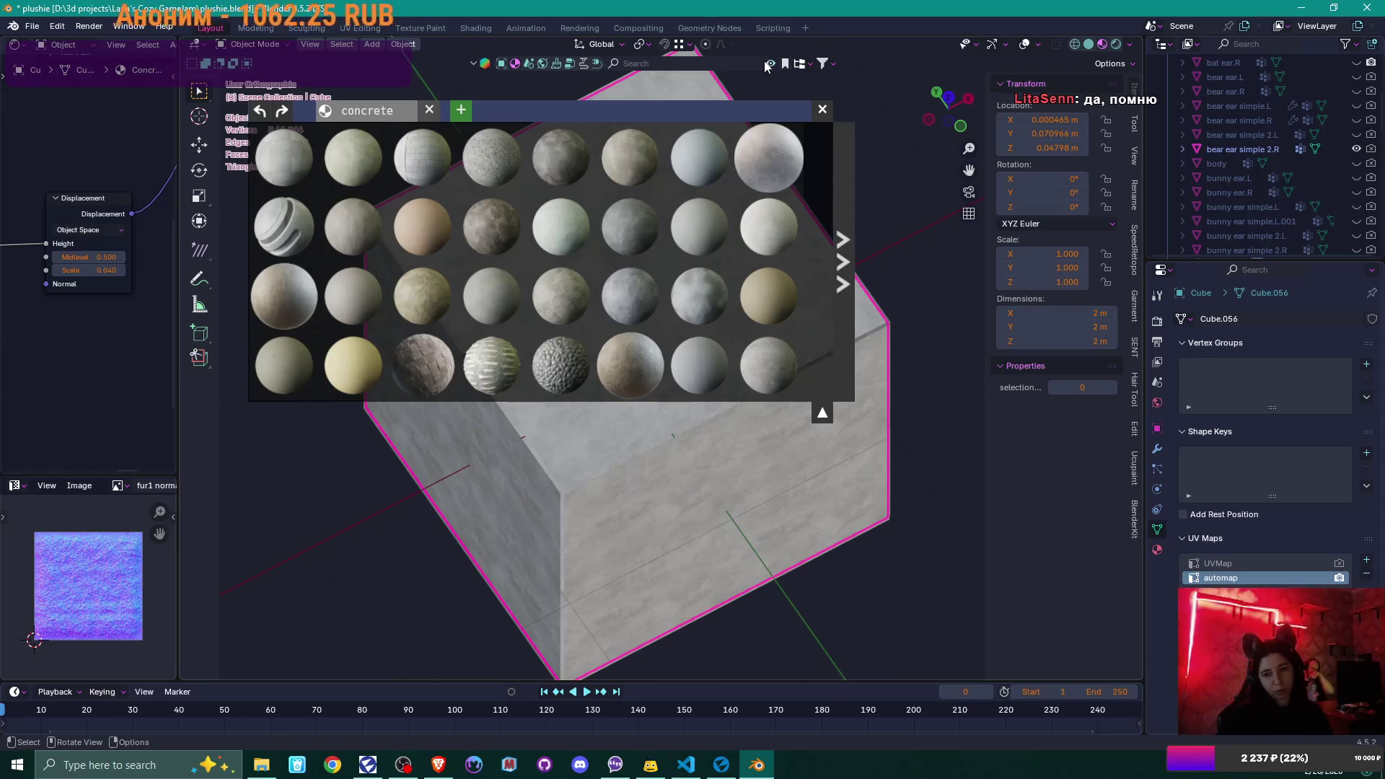
left_click(729, 62)
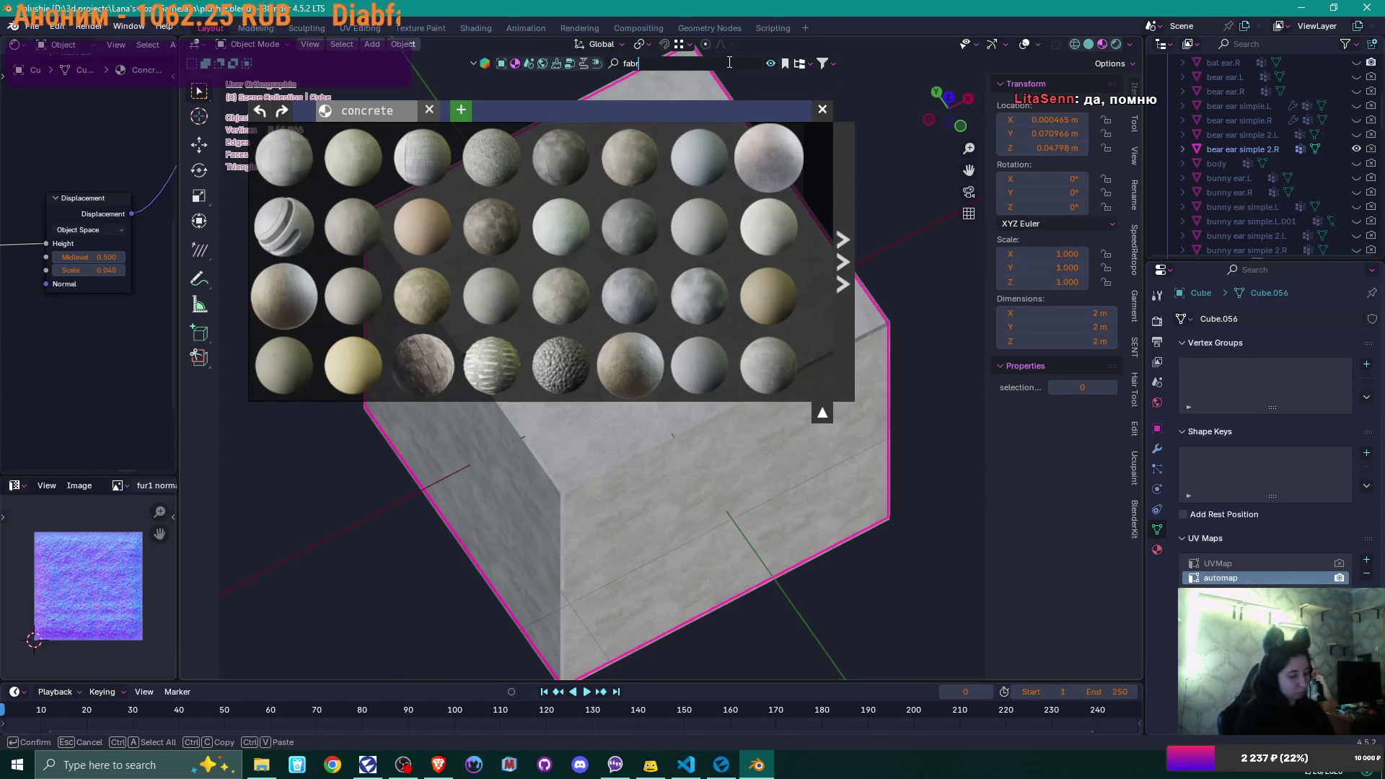
- Finish the 'fabric' search, then search BlenderKit for 'wood'
type("ric")
key("Return")
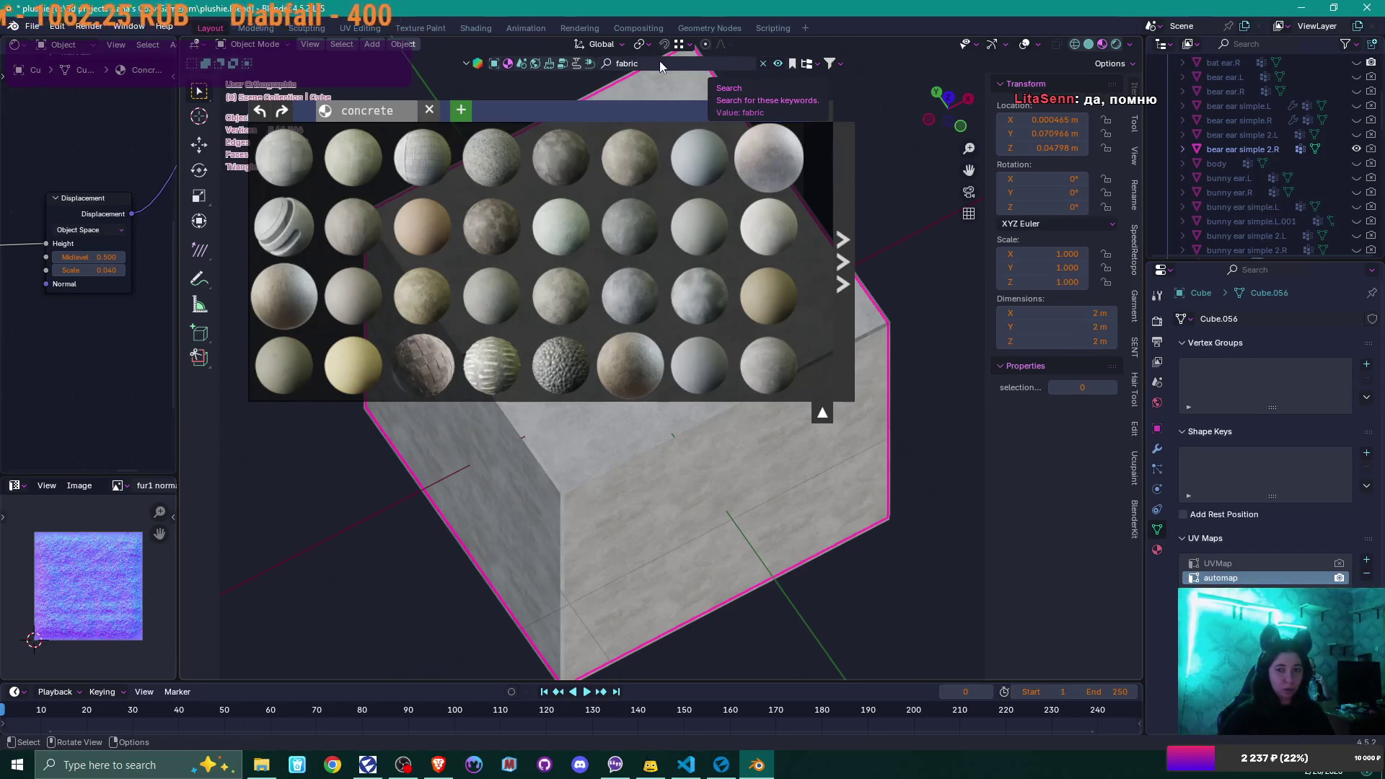
left_click(659, 63)
type("woo")
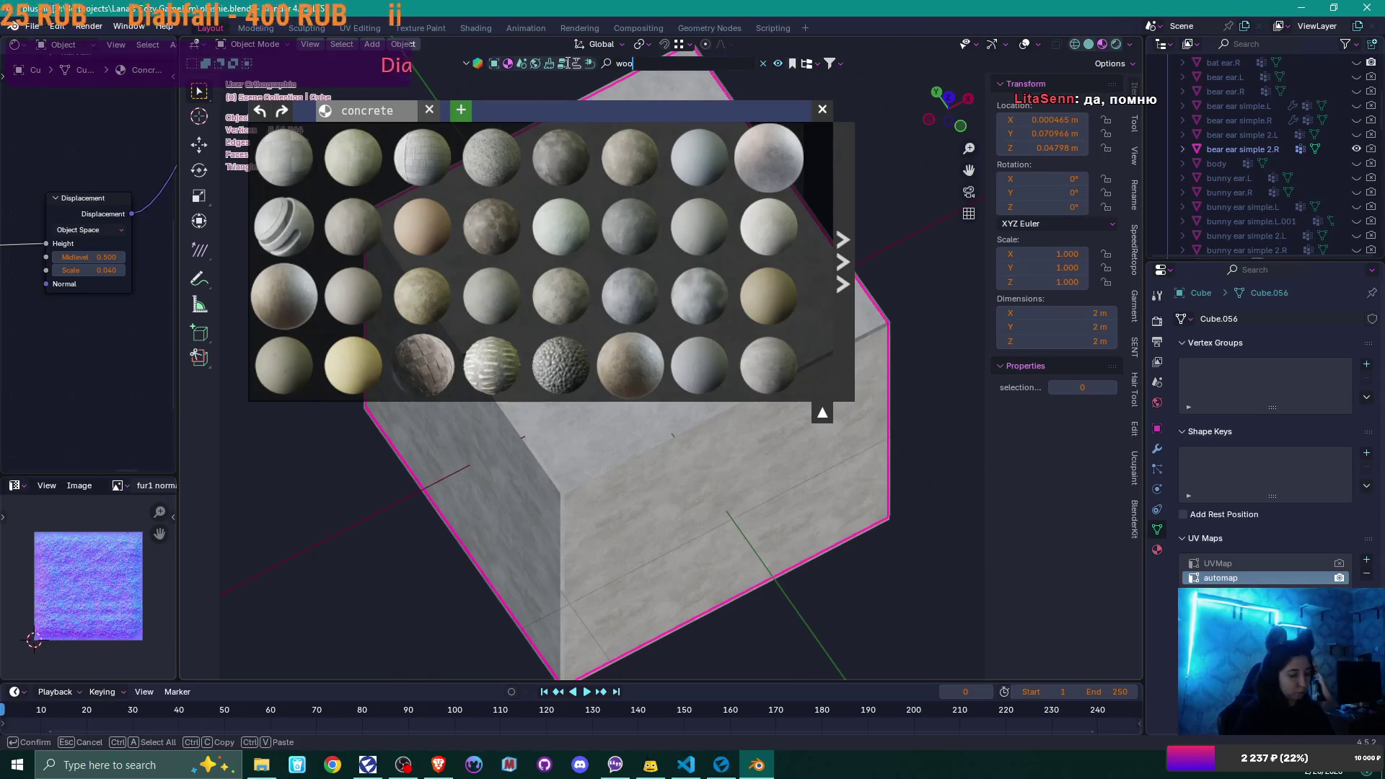
type("d")
key("Return")
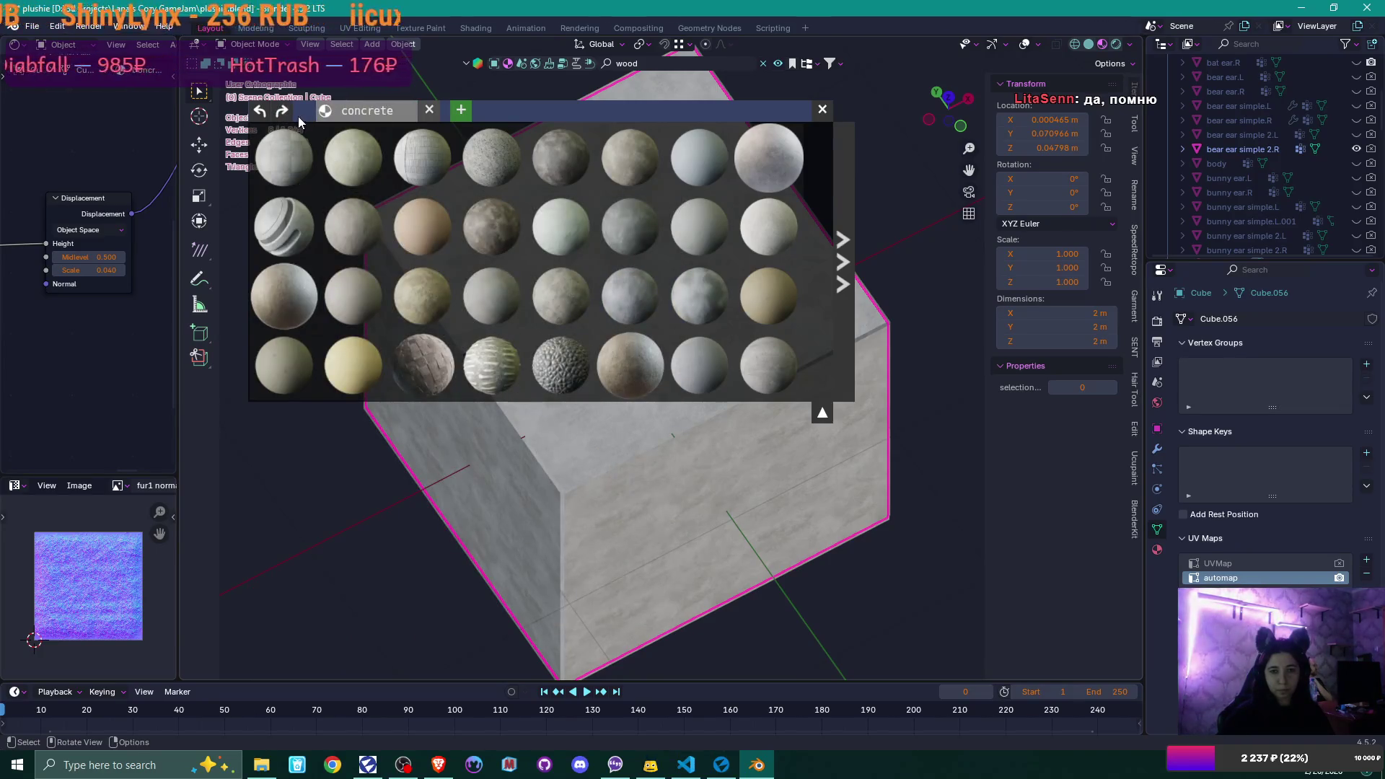
- Revisit the concrete results, close them, and rerun the 'wood' materials search
left_click(260, 112)
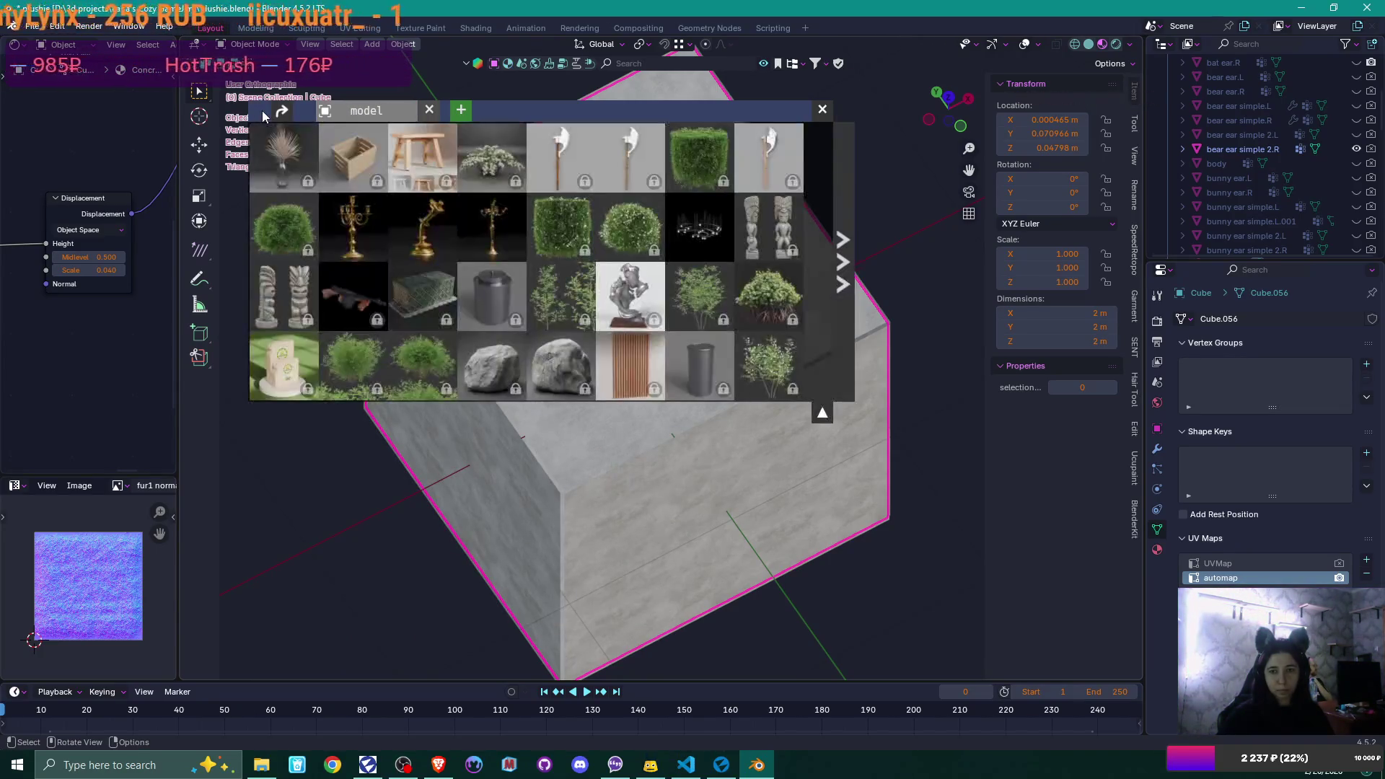
left_click(281, 112)
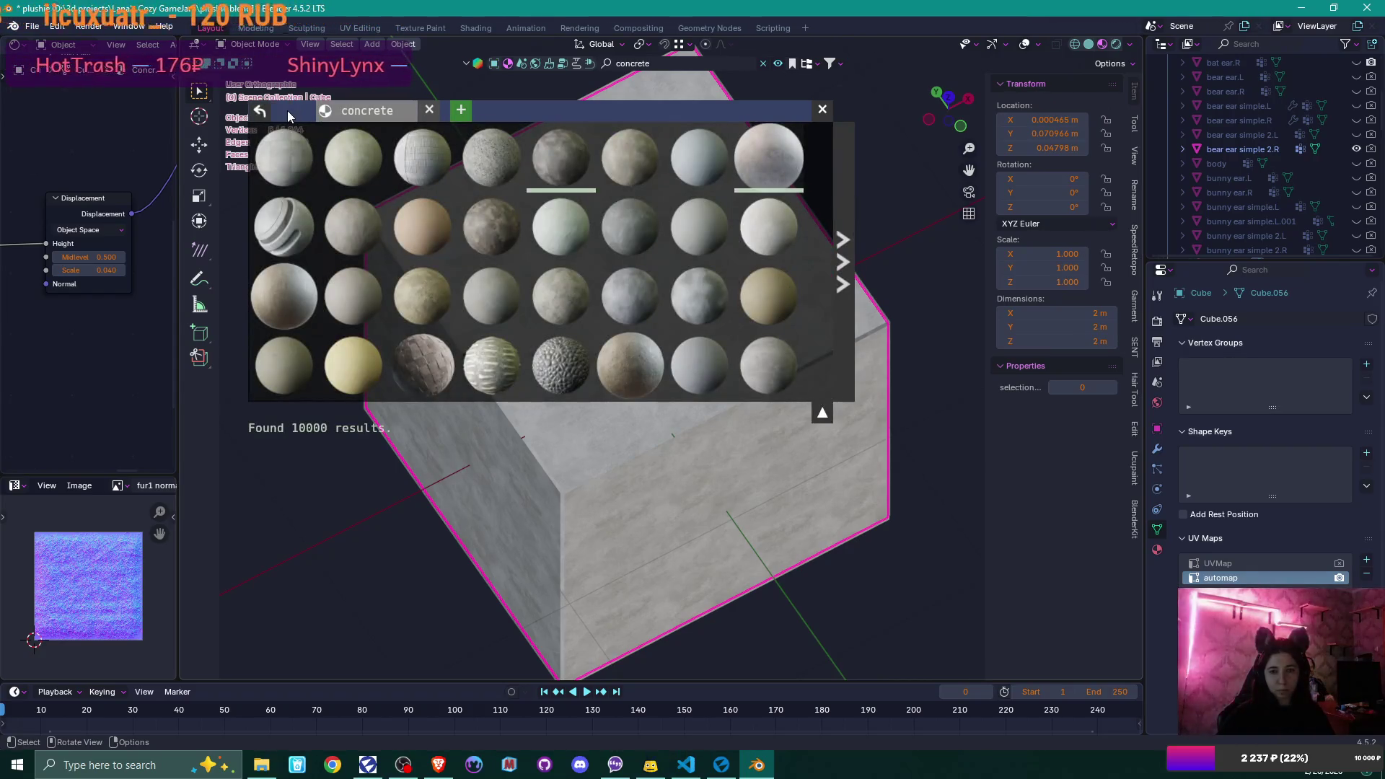
left_click(431, 109)
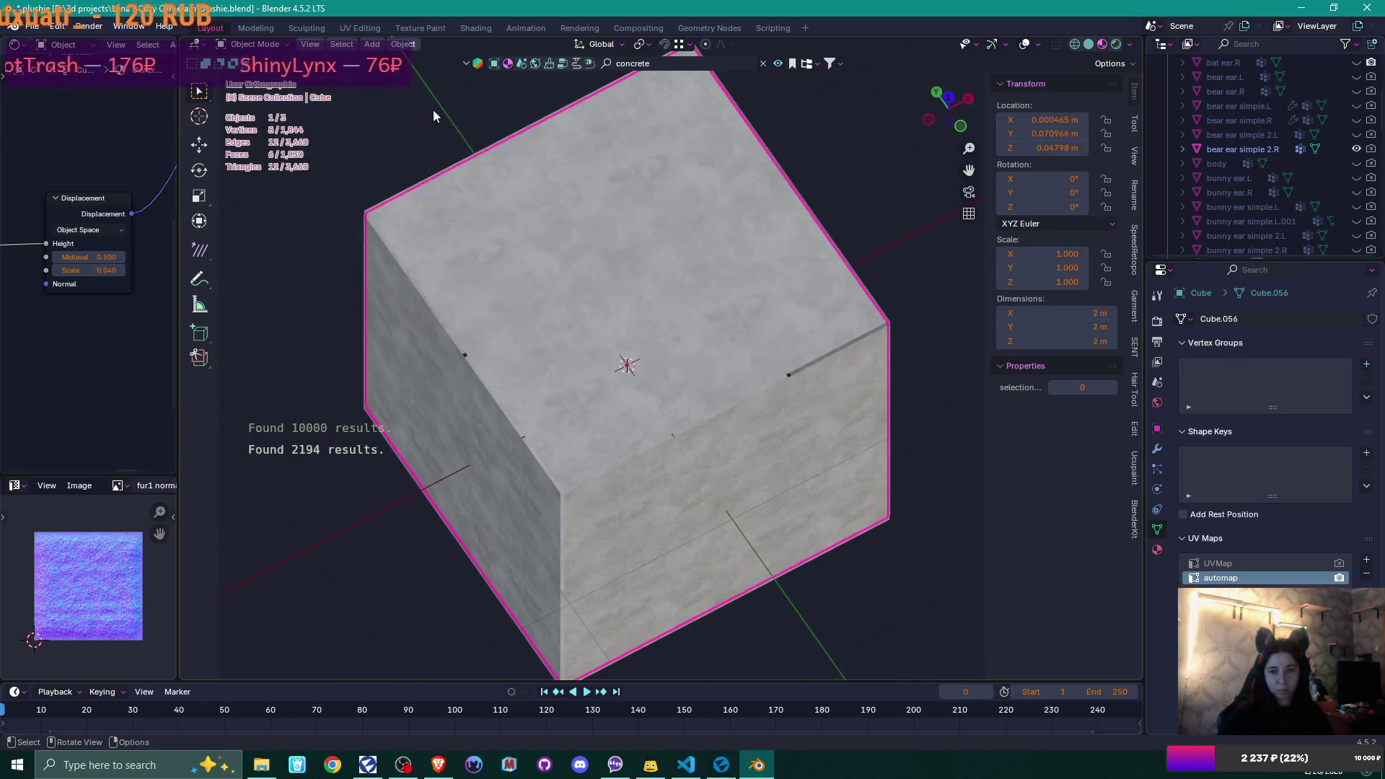
left_click(644, 65)
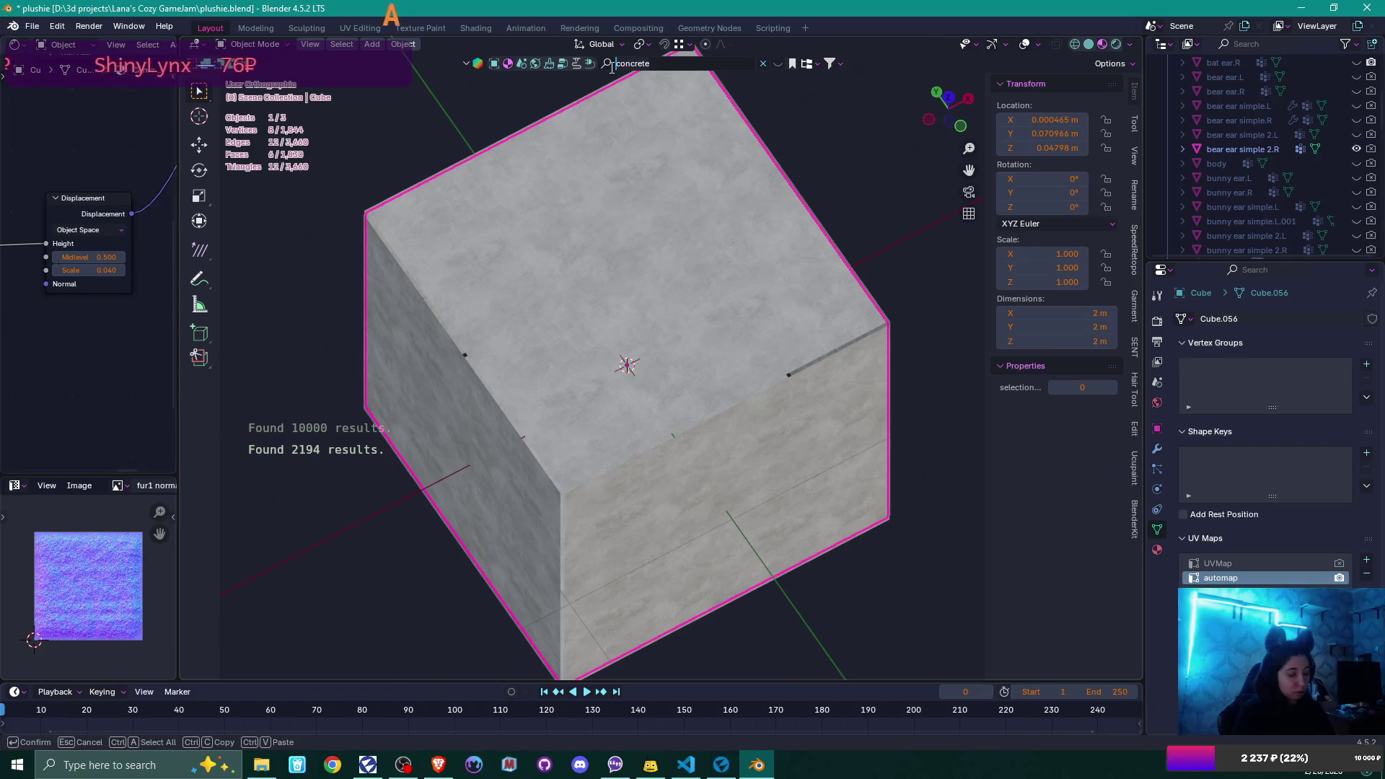
type("wood")
key("Return")
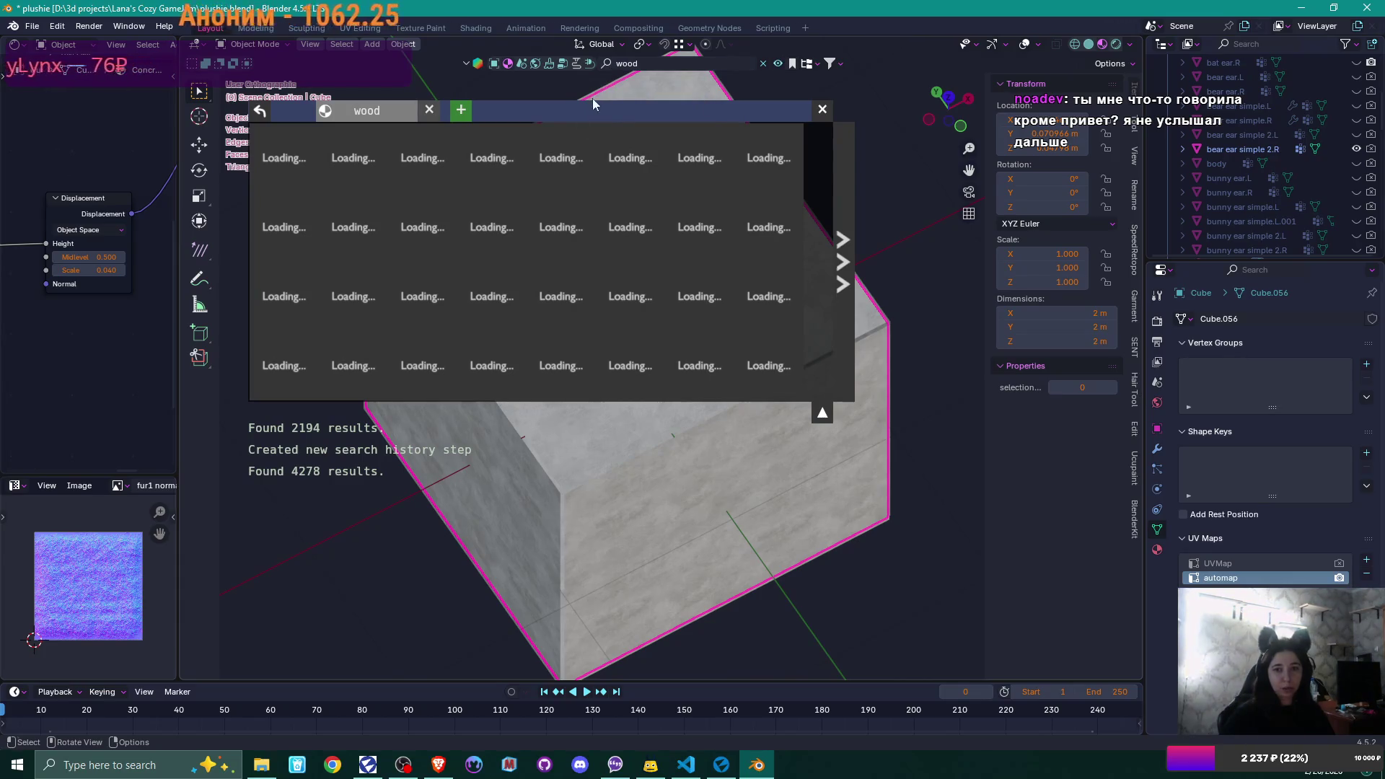
- Download the Wood material onto the cube, then close the asset search results
mouse_move(517, 230)
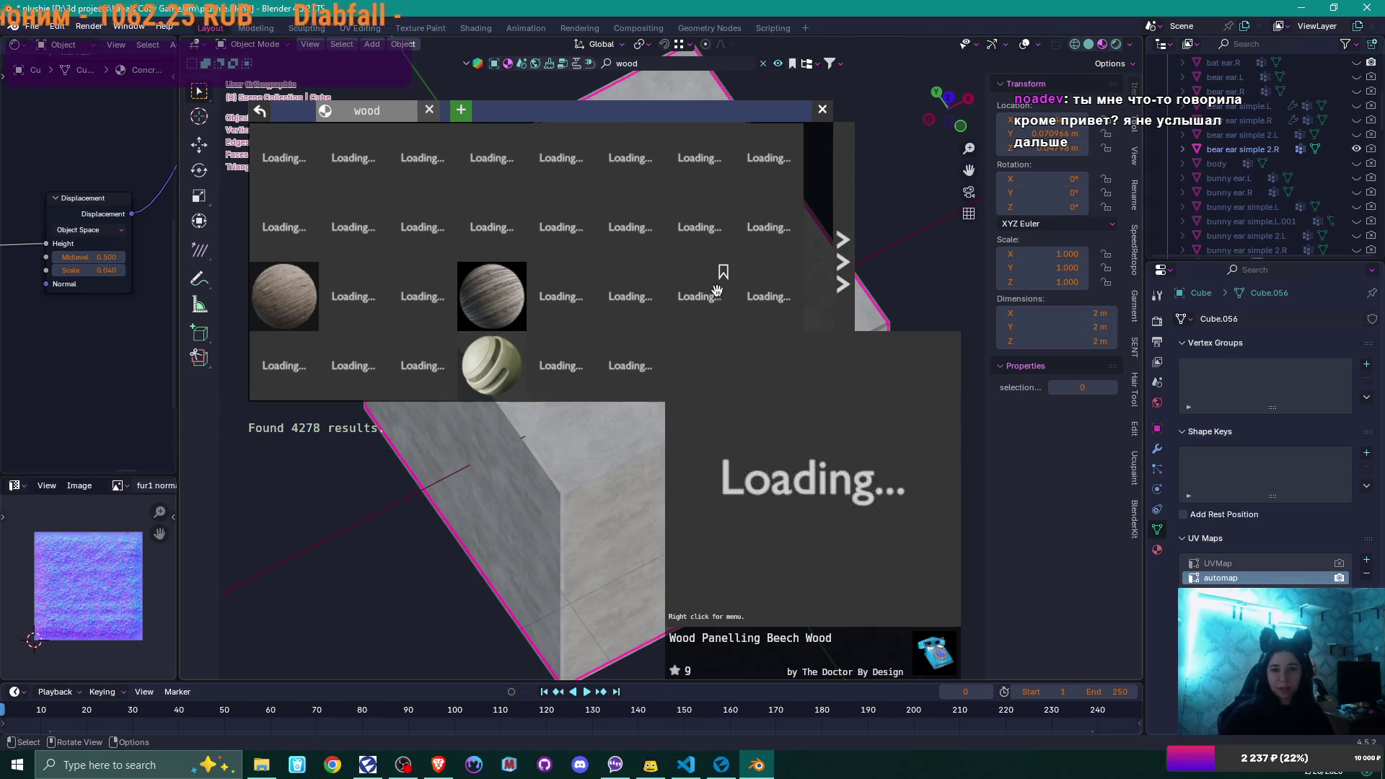
left_click(374, 214)
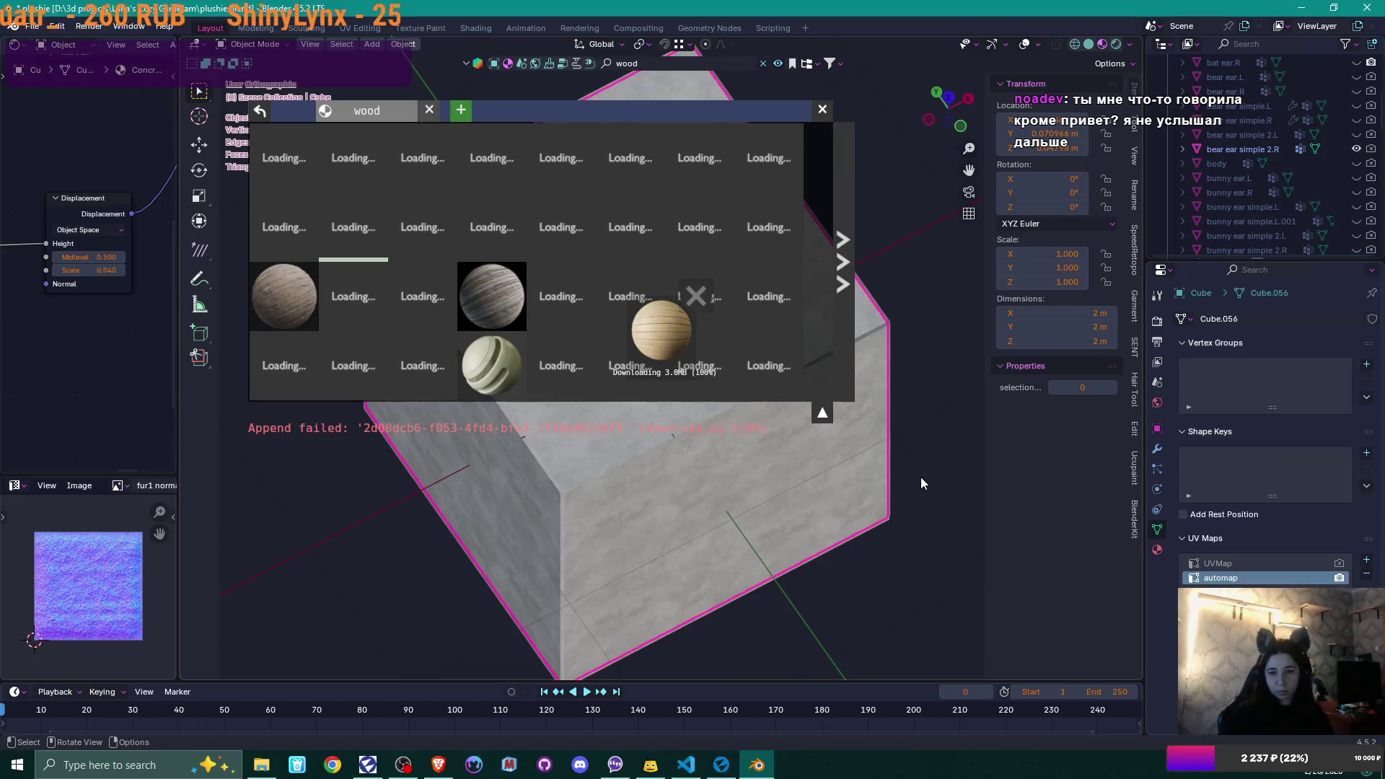
left_click(753, 216)
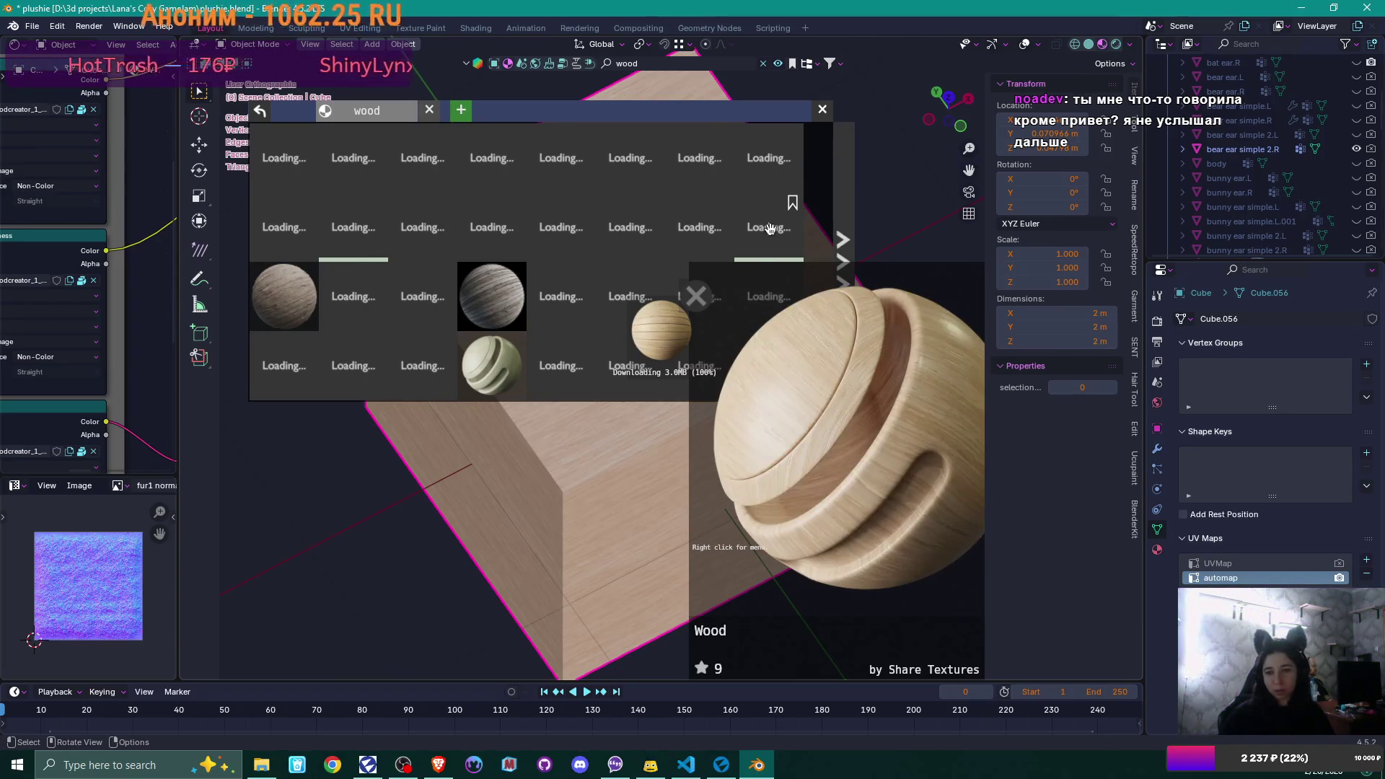
mouse_move(649, 519)
middle_mouse_down()
mouse_move(641, 404)
mouse_move(685, 317)
middle_mouse_up()
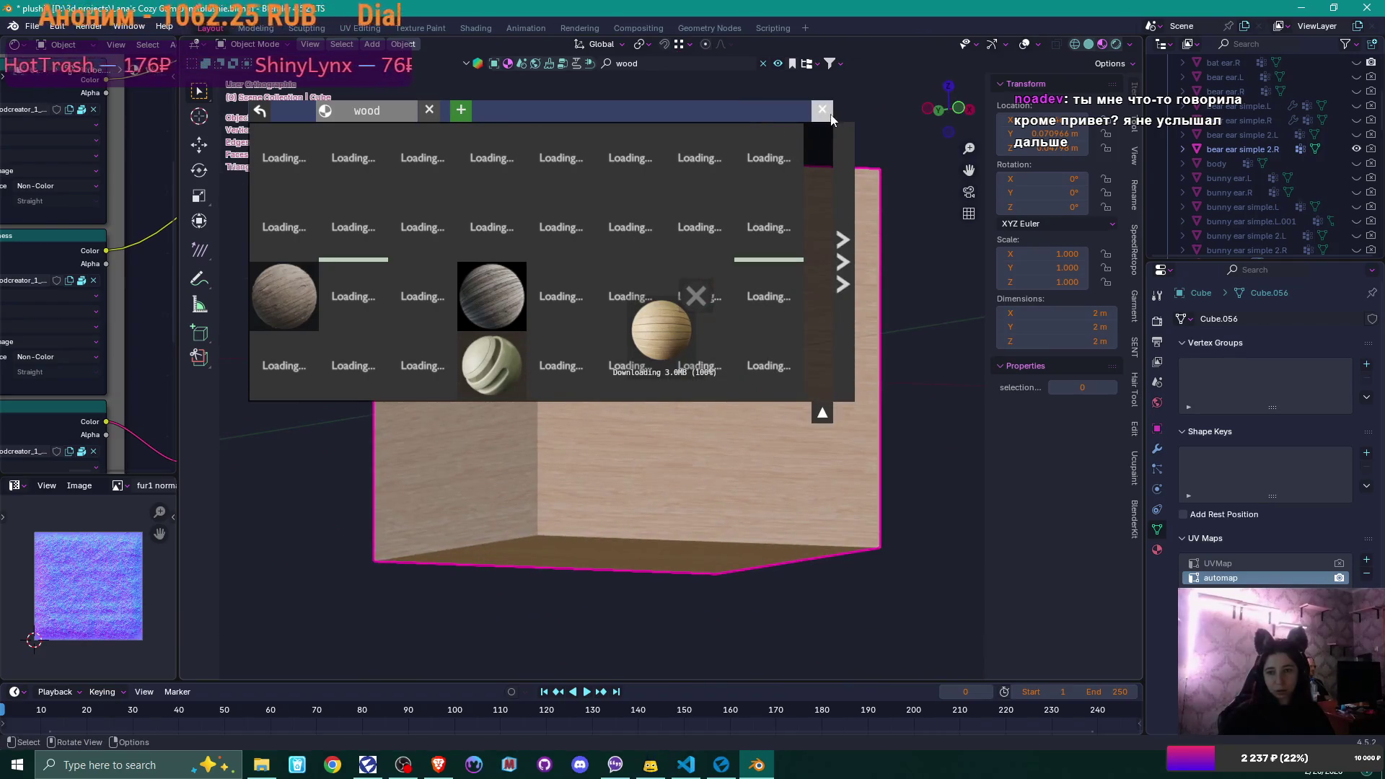
mouse_move(912, 382)
middle_mouse_down()
mouse_move(903, 413)
mouse_move(825, 424)
mouse_move(838, 361)
mouse_move(684, 412)
mouse_move(560, 384)
mouse_move(556, 456)
mouse_move(806, 473)
mouse_move(864, 405)
mouse_move(853, 387)
mouse_move(762, 383)
mouse_move(802, 383)
mouse_move(803, 297)
middle_mouse_up()
left_click(823, 414)
scroll(854, 390, "up", 3)
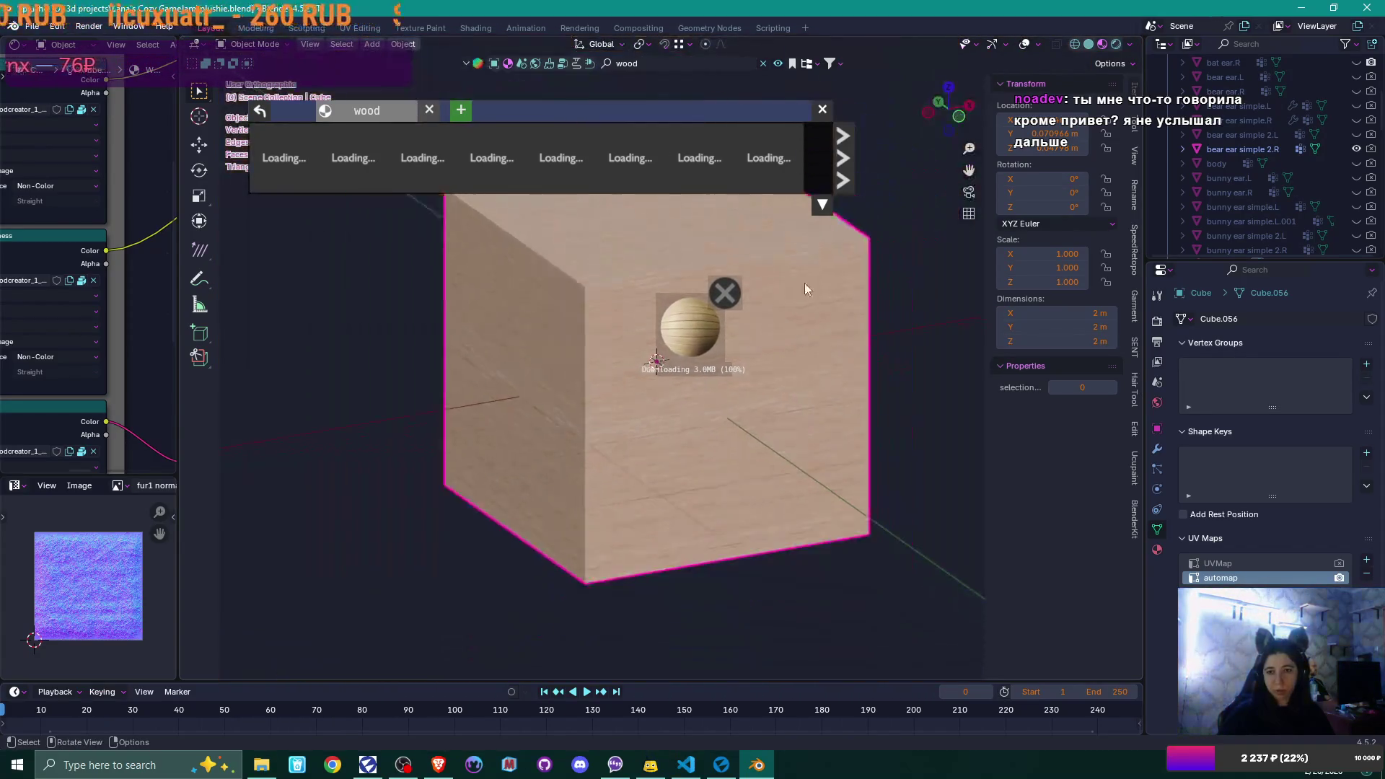
scroll(804, 302, "down", 2)
left_click(822, 109)
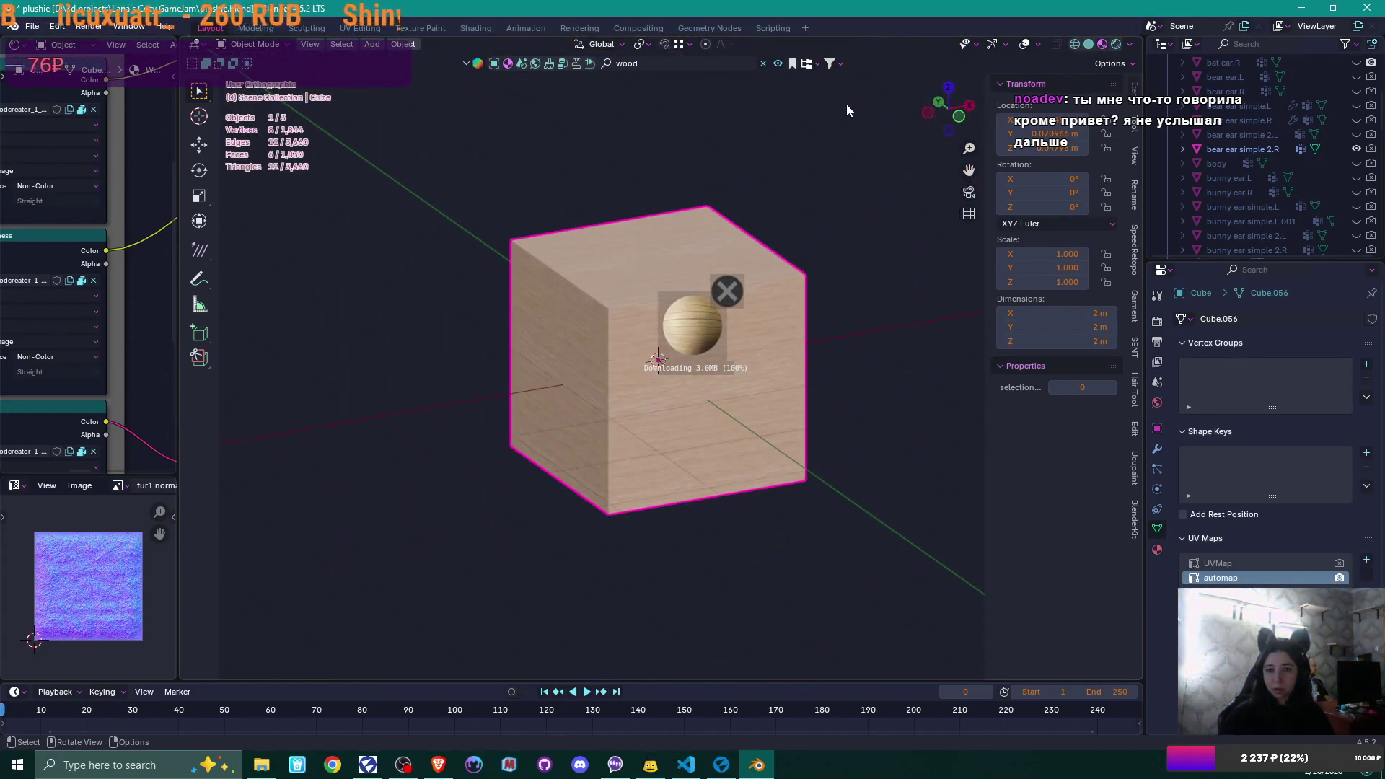
- Clear the BlenderKit search, close the asset results, and delete the wood test cube
left_click(763, 64)
left_click(668, 65)
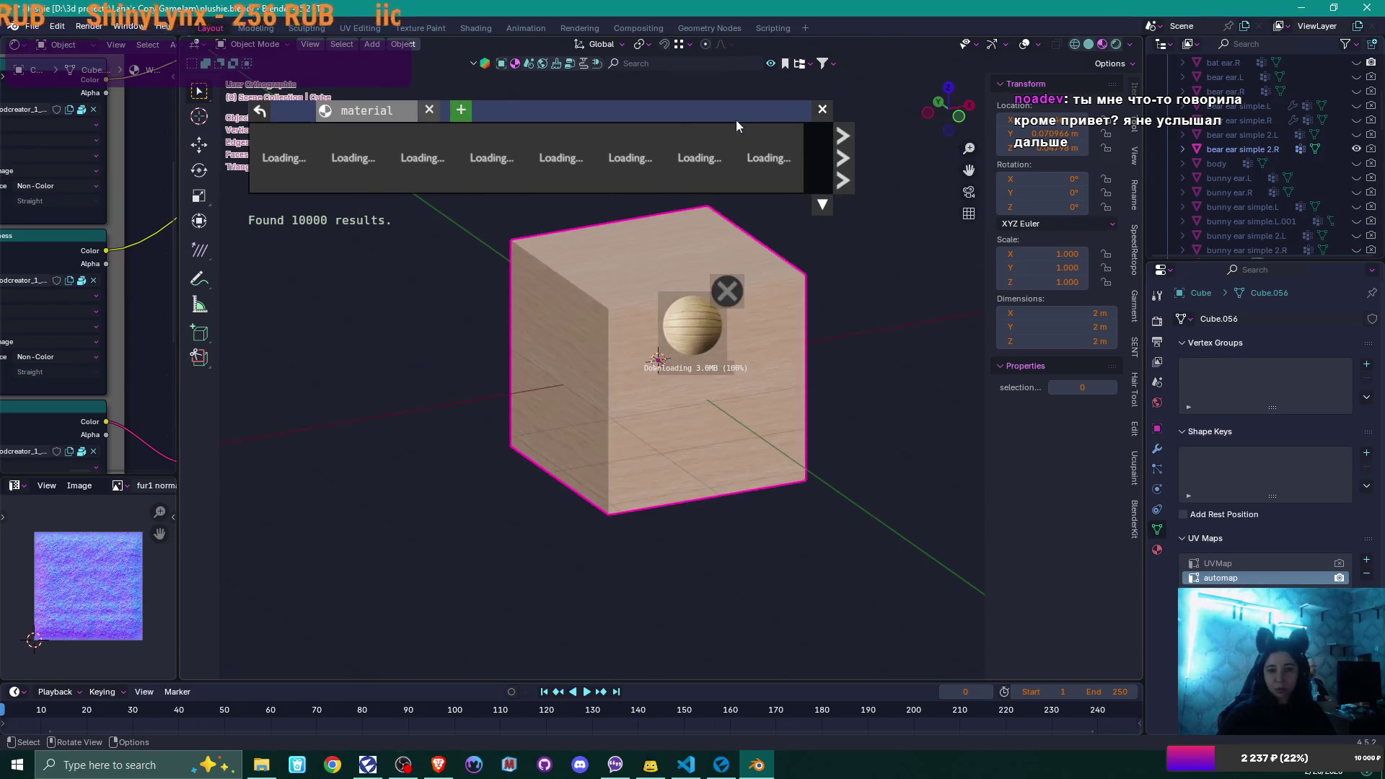
left_click(647, 63)
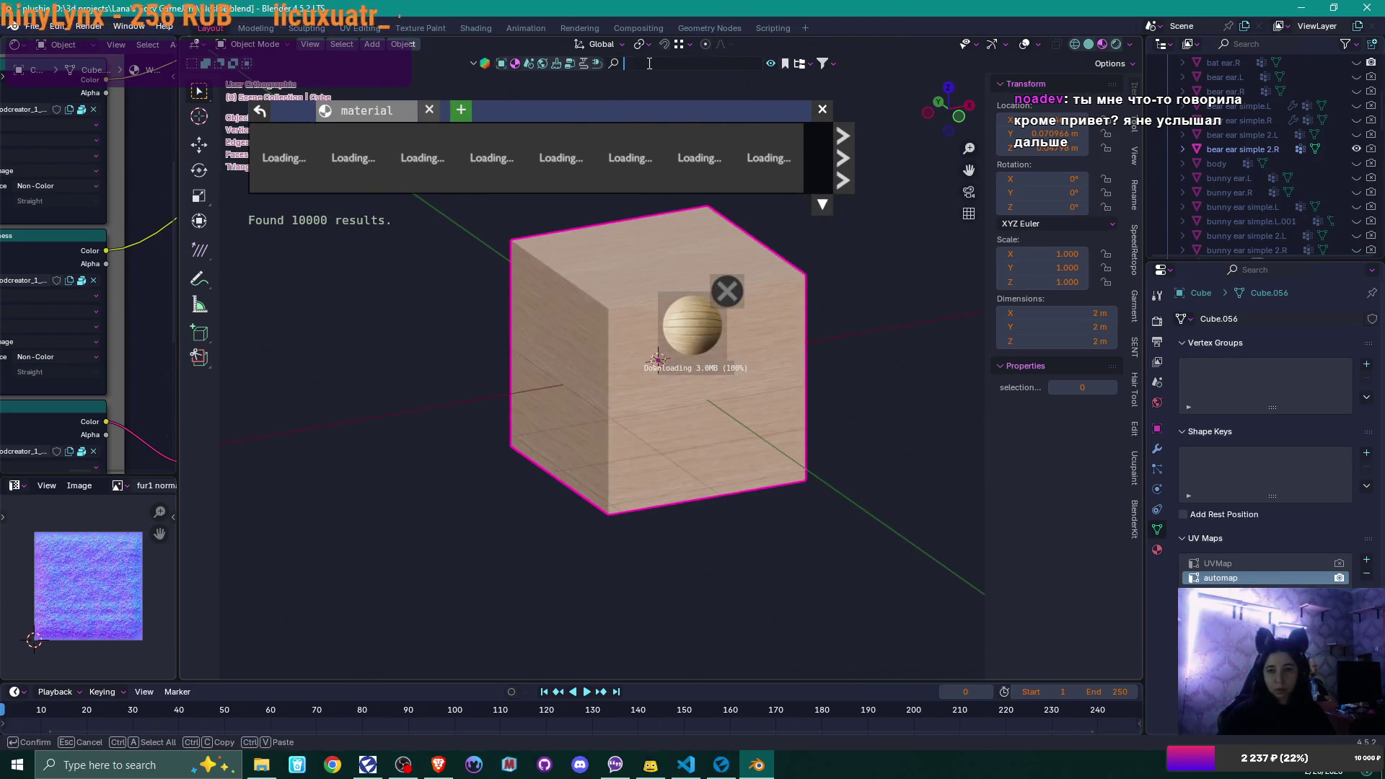
left_click(835, 110)
left_click(823, 108)
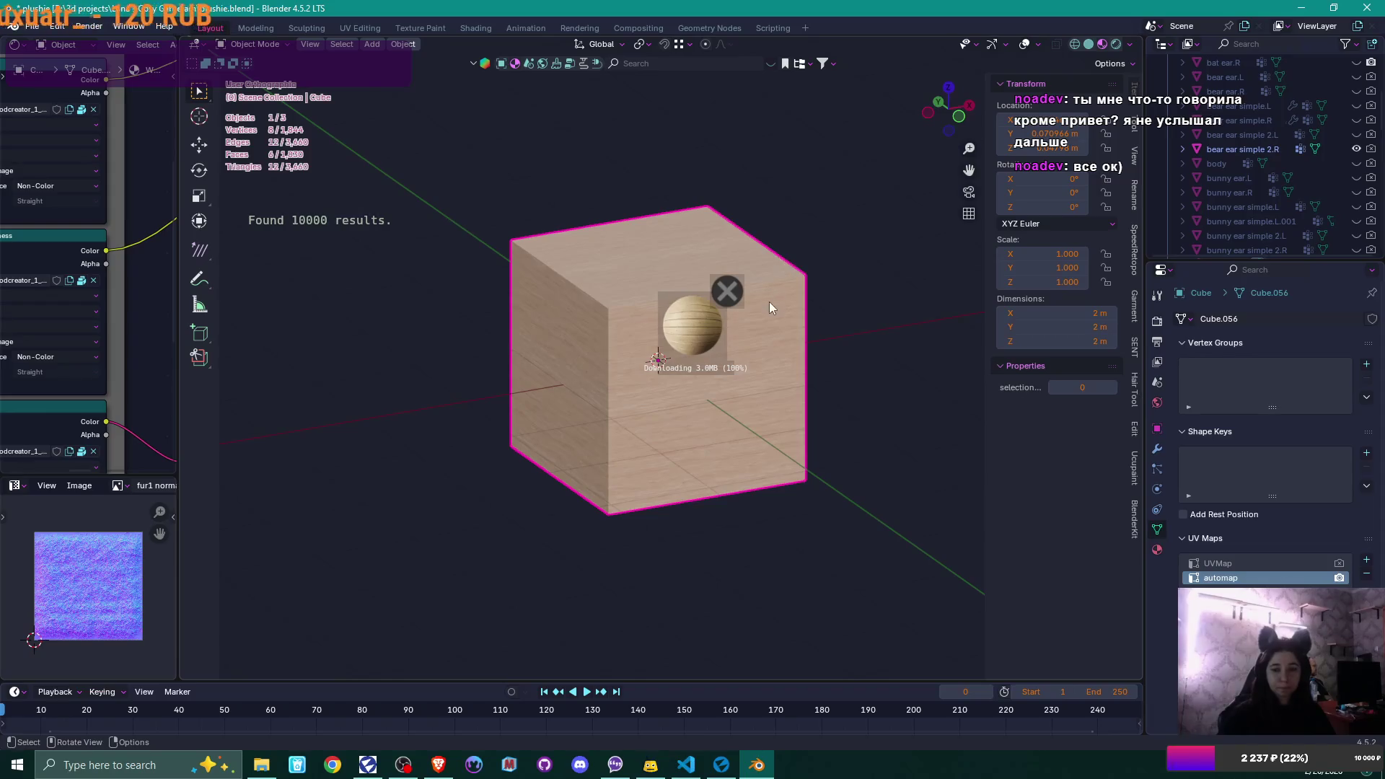
key("x")
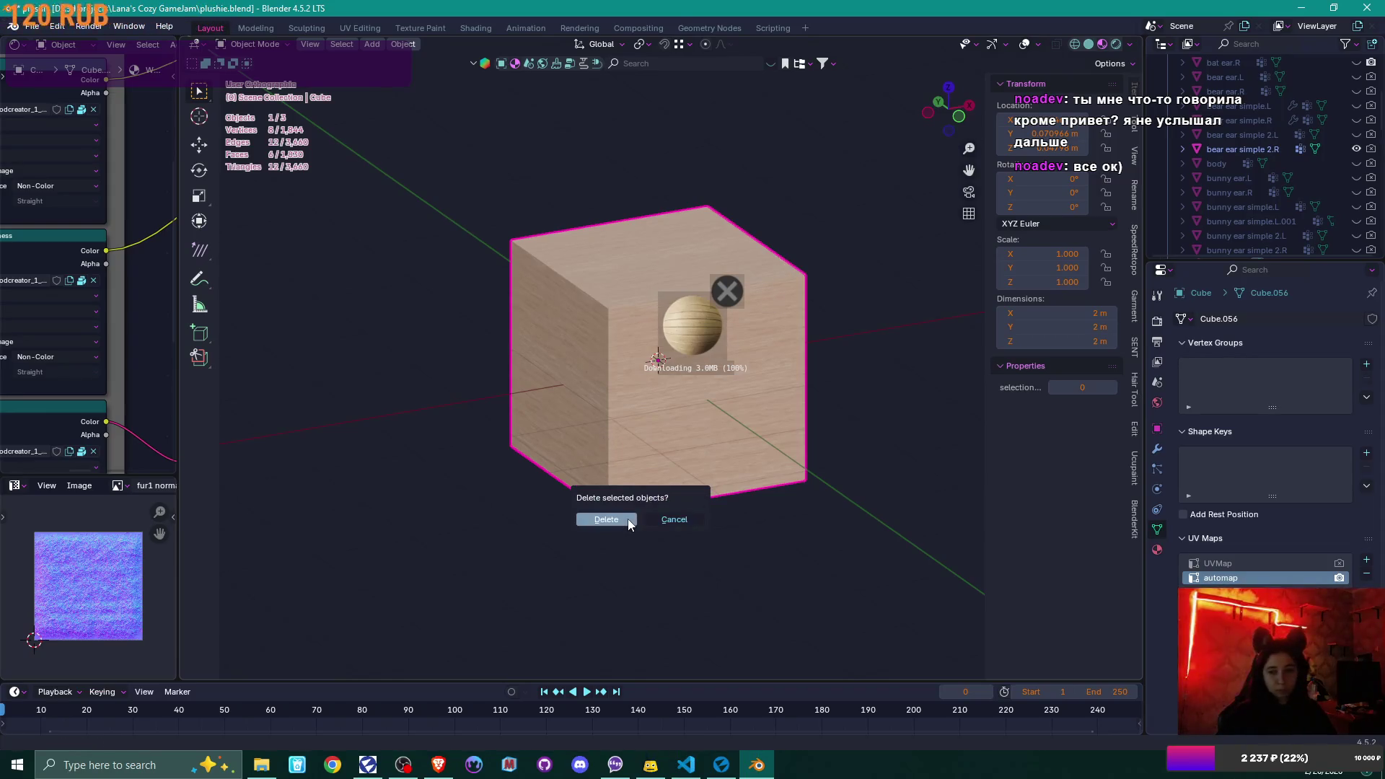
left_click(627, 518)
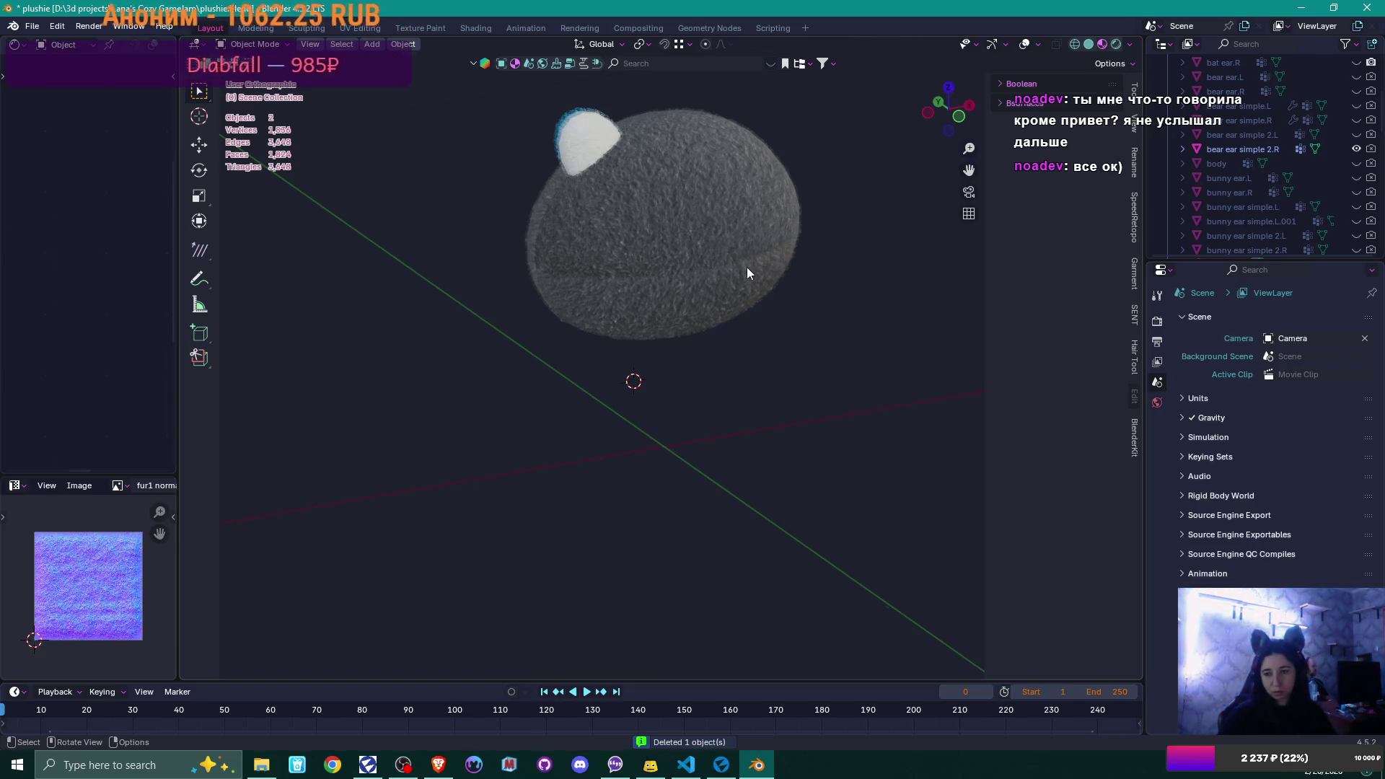
- Select the furry head and orbit around it and its ear to inspect them
left_click(751, 309)
middle_click_drag(751, 309, 669, 195)
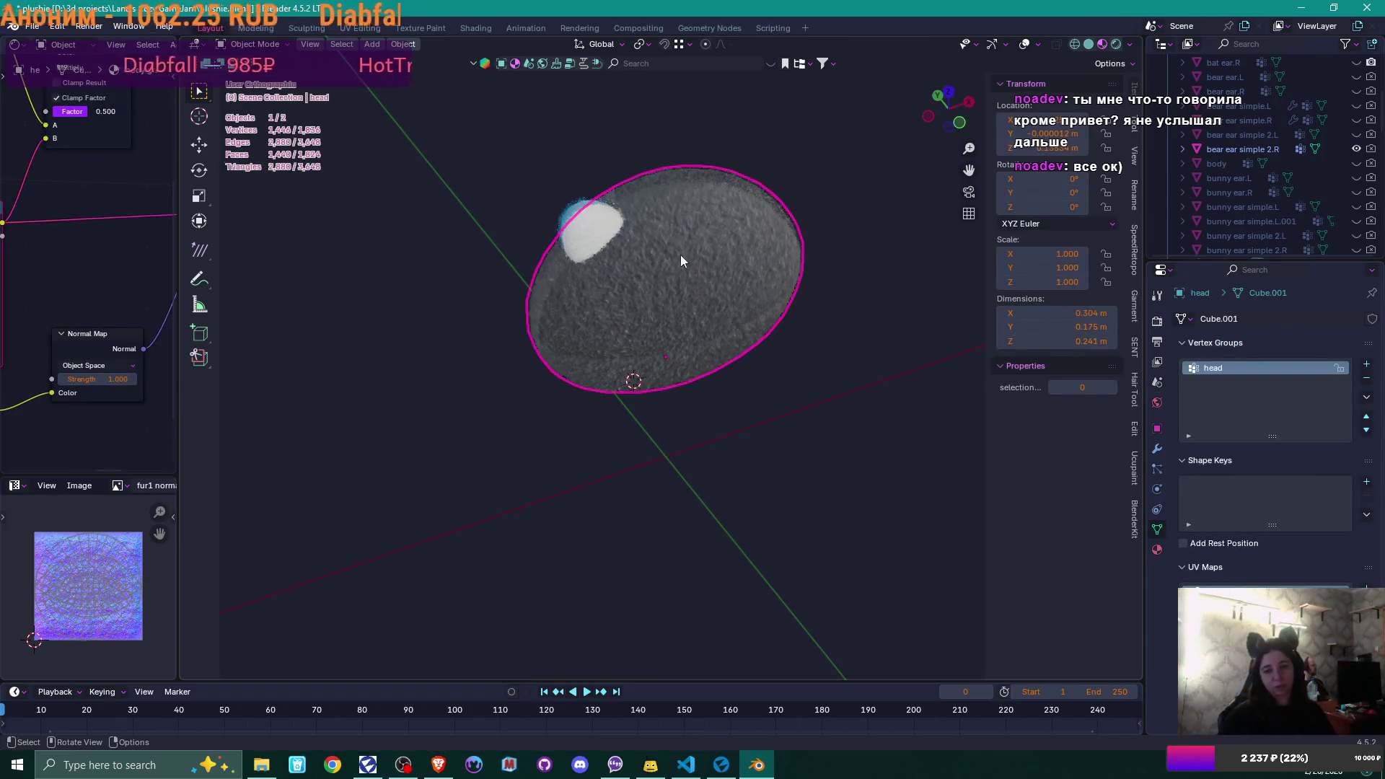
key("KP_8")
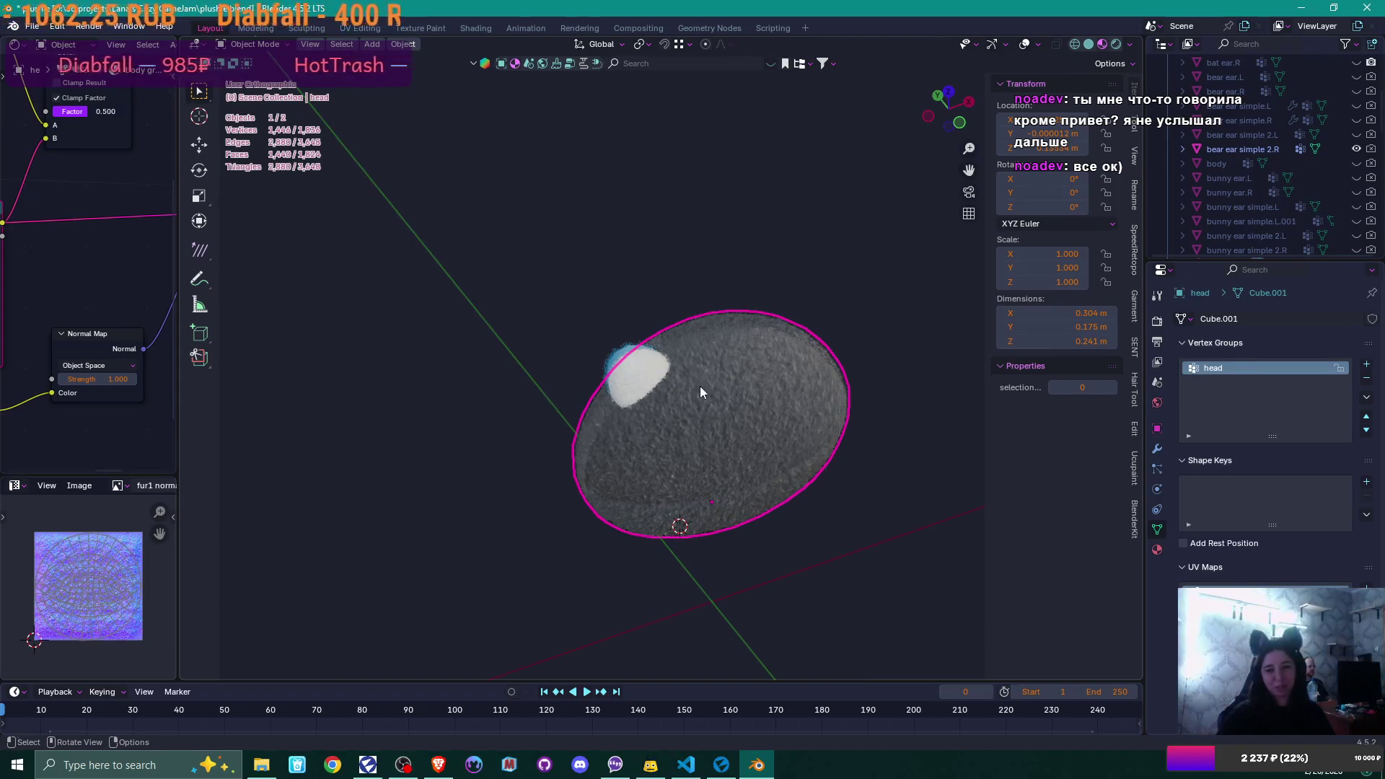
key("KP_8")
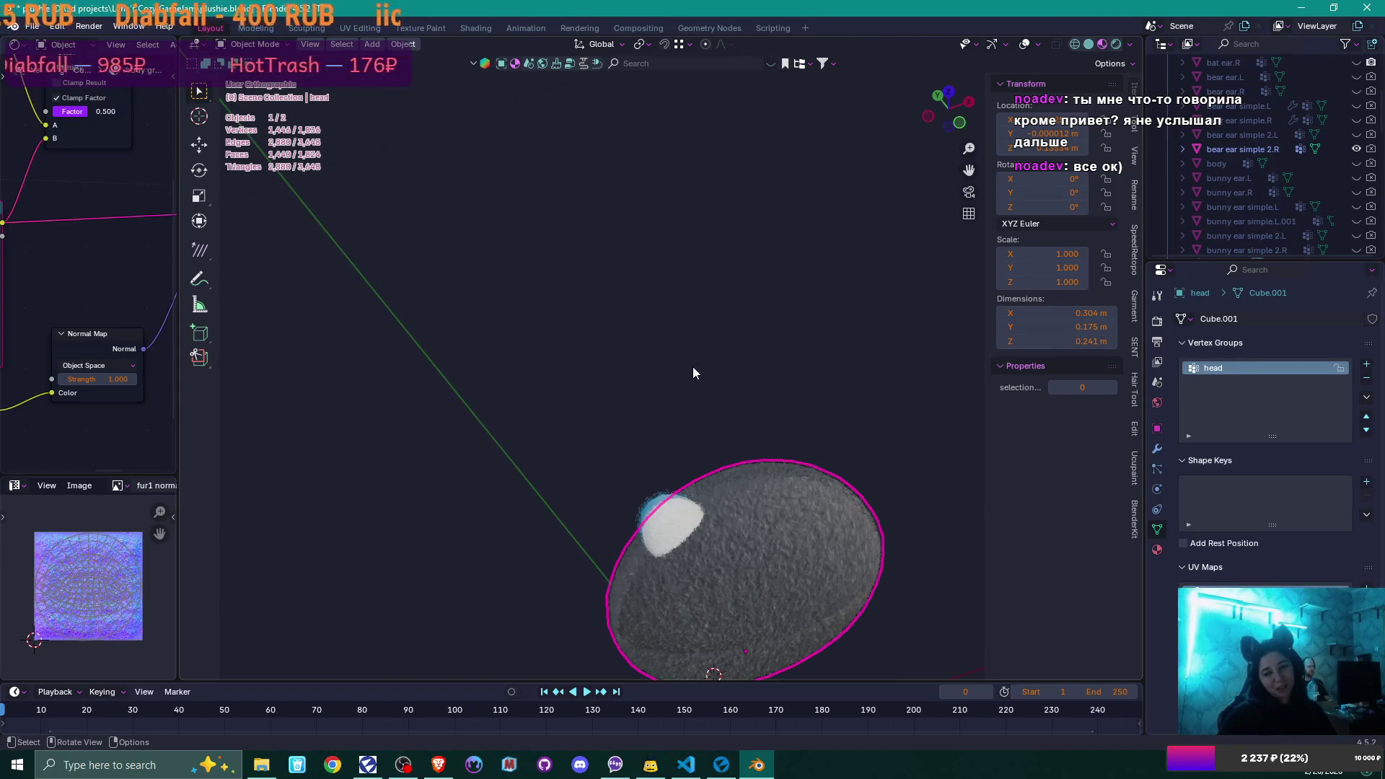
middle_click_drag(705, 386, 687, 534)
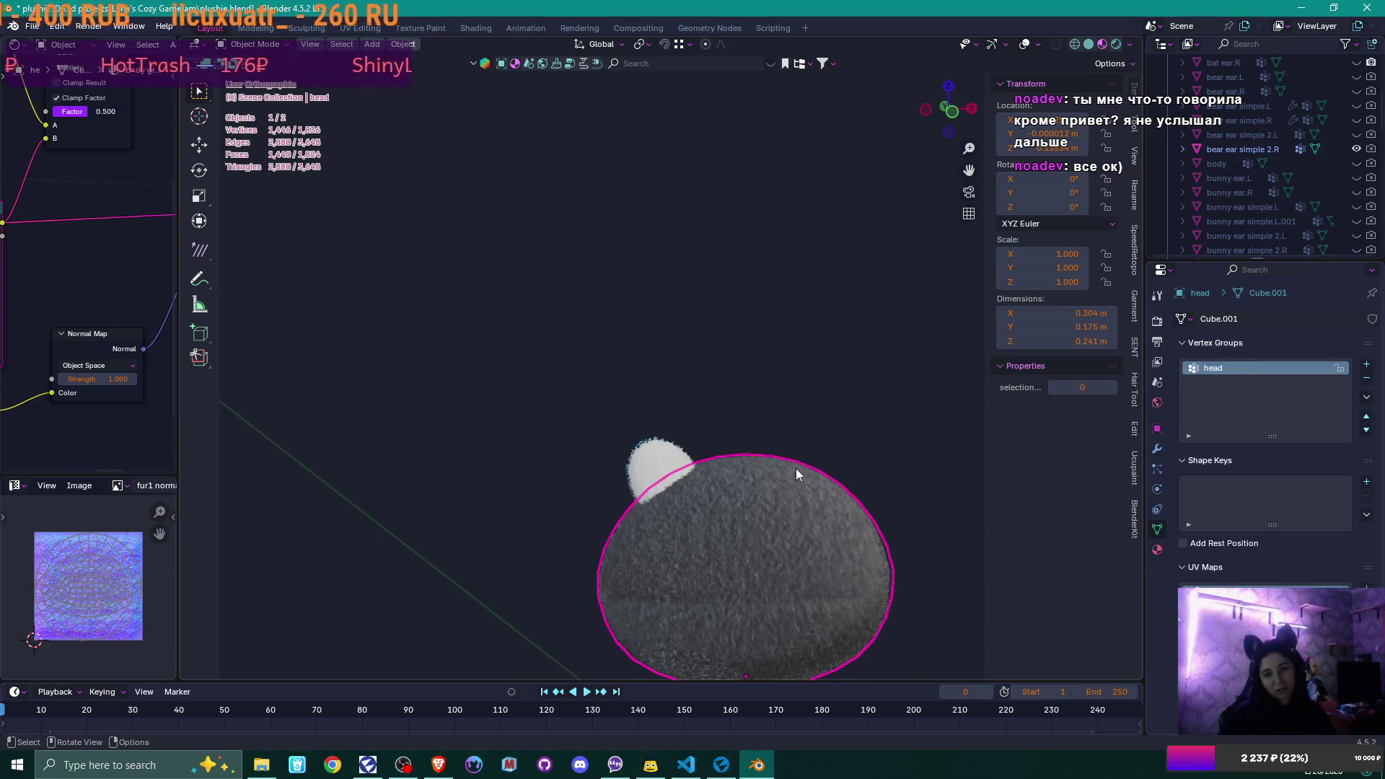
key("ctrl+z")
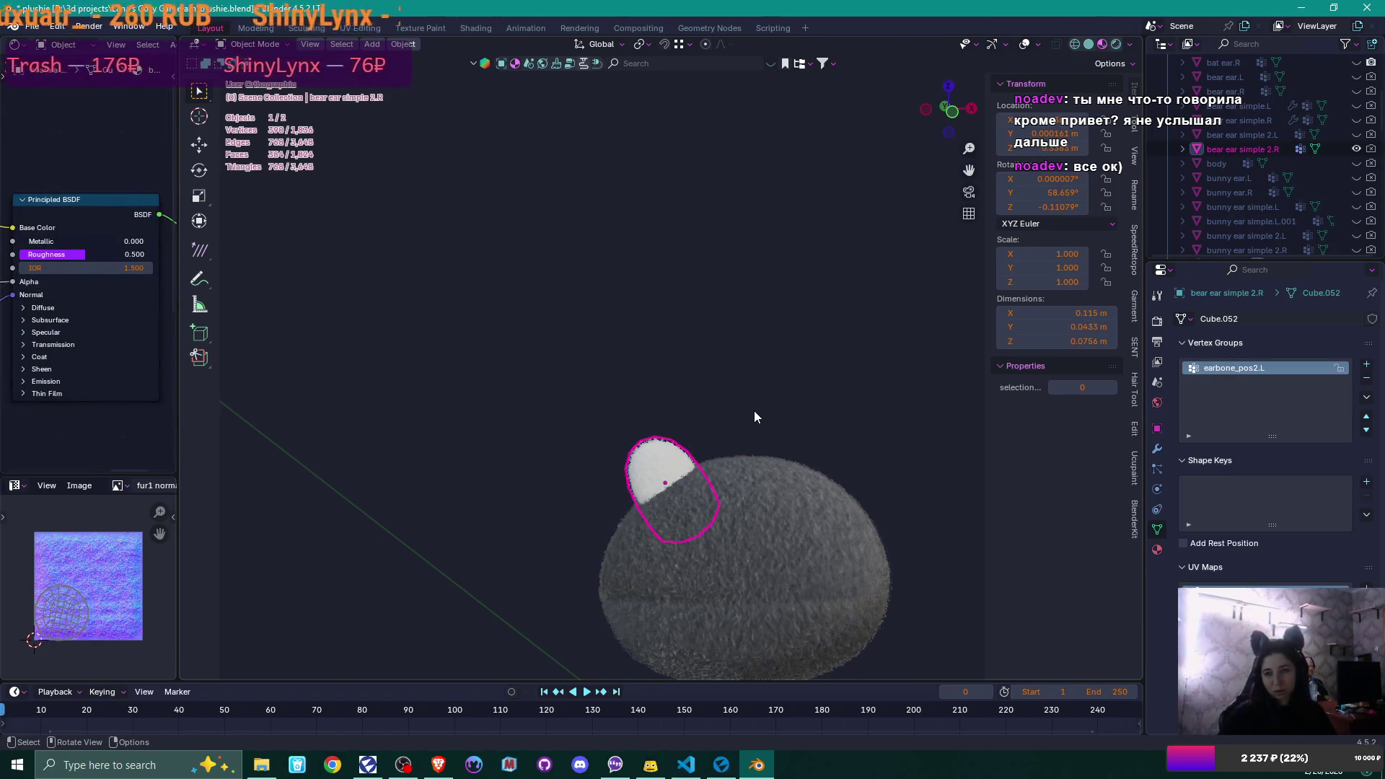
middle_click_drag(747, 408, 747, 408)
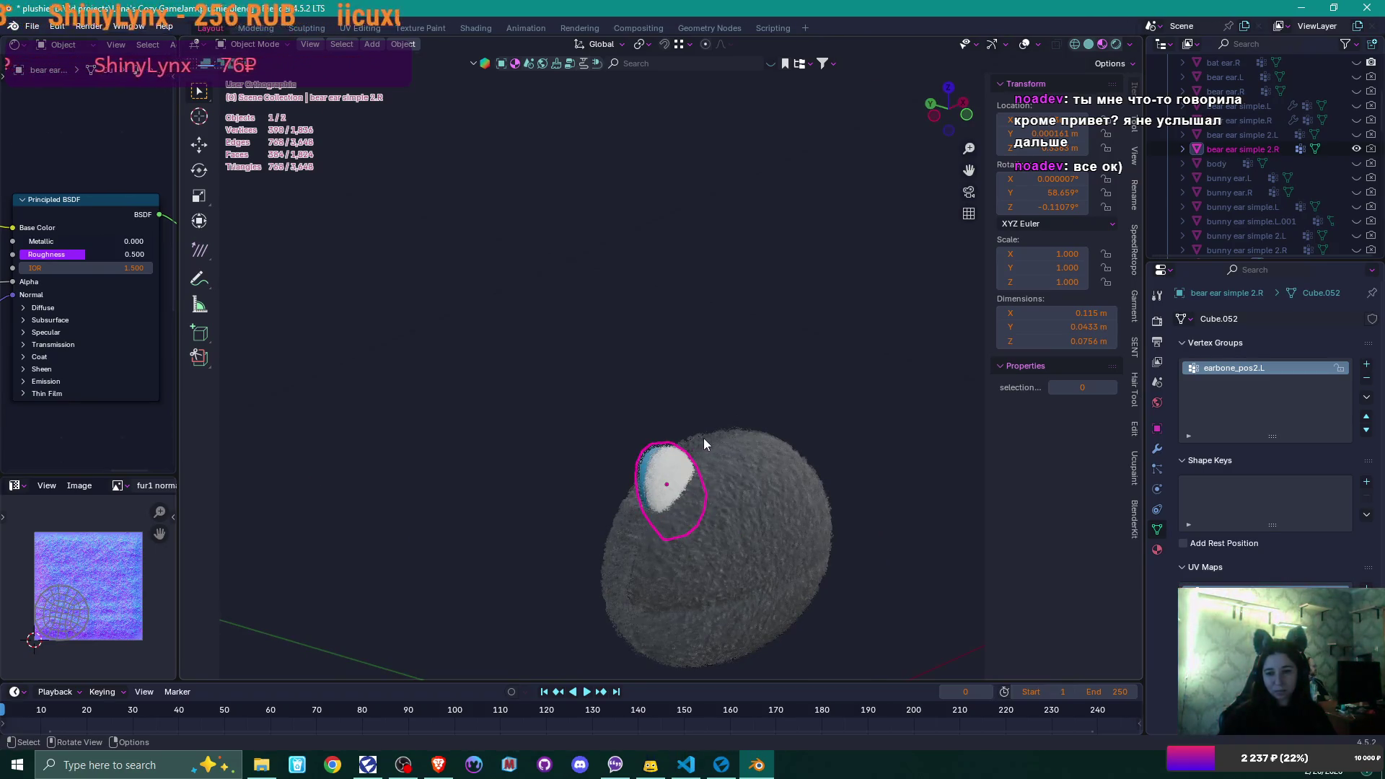
middle_click_drag(704, 438, 703, 439)
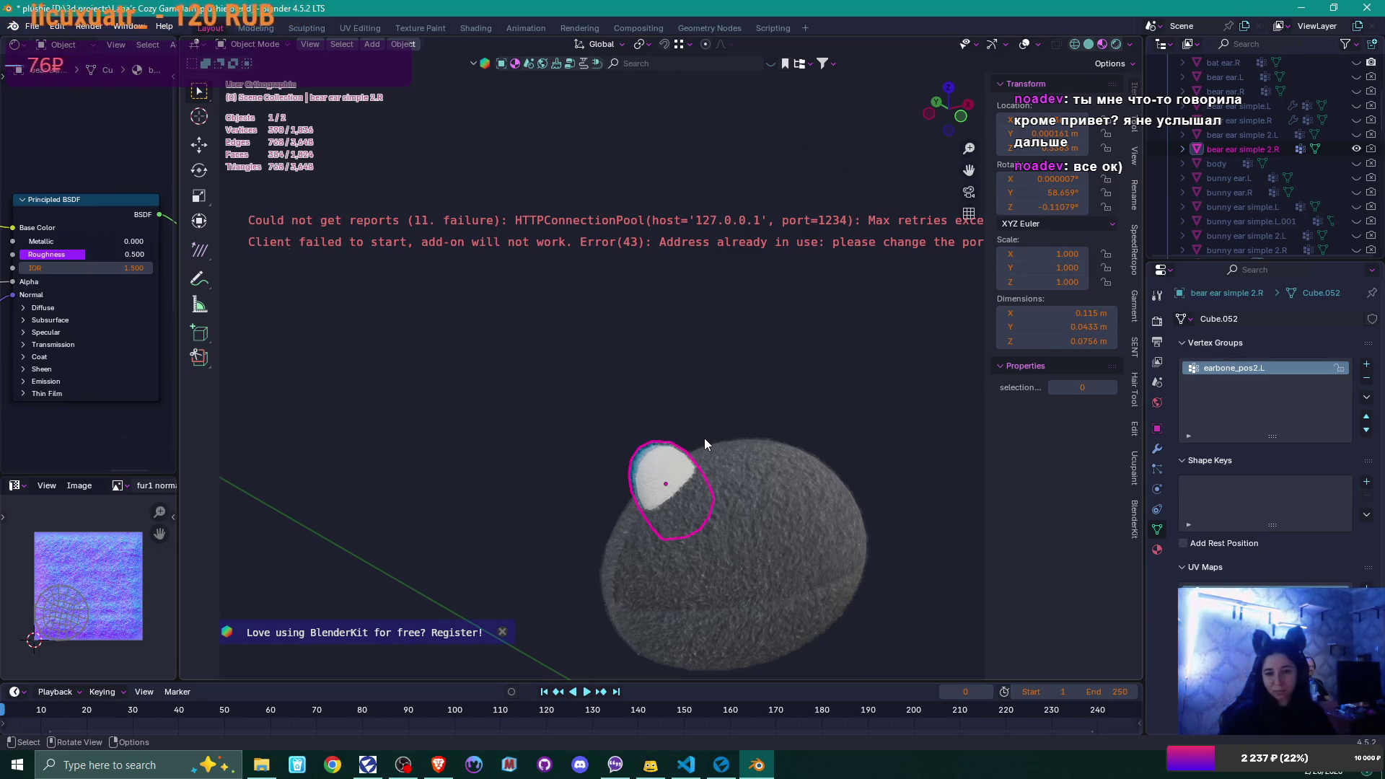
- Dismiss the registration banner, then close Blender, saving plushie.blend
left_click(507, 635)
scroll(763, 327, "down", 3)
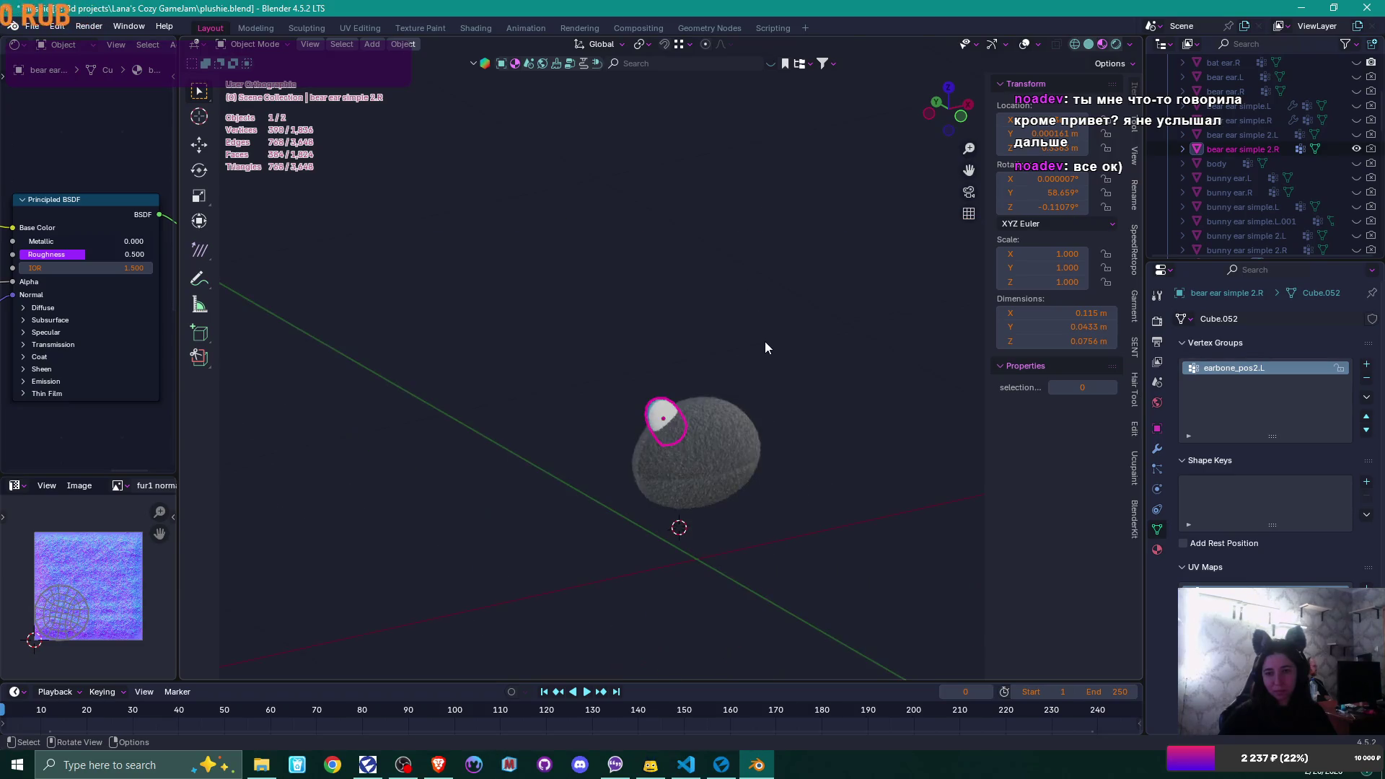
middle_click_drag(749, 383, 649, 303)
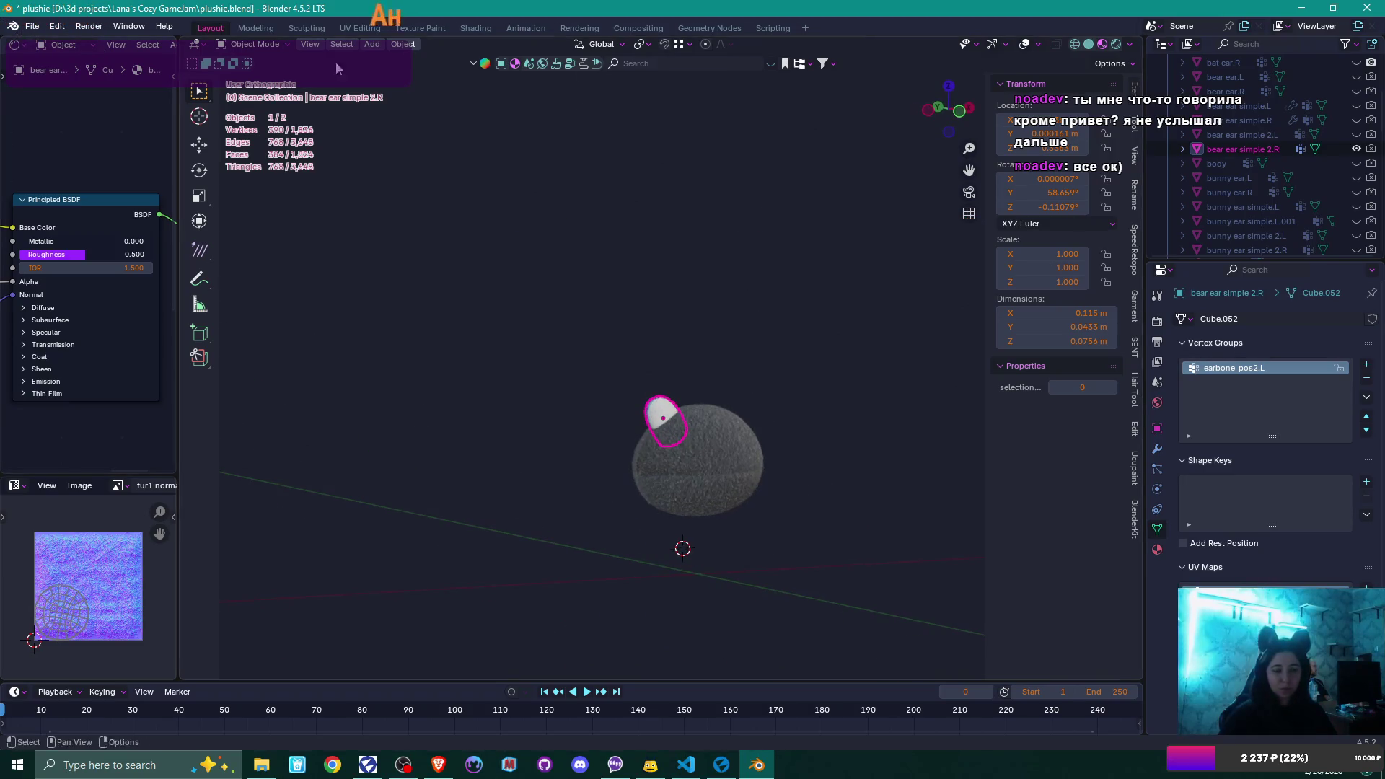
left_click(1367, 9)
left_click(646, 406)
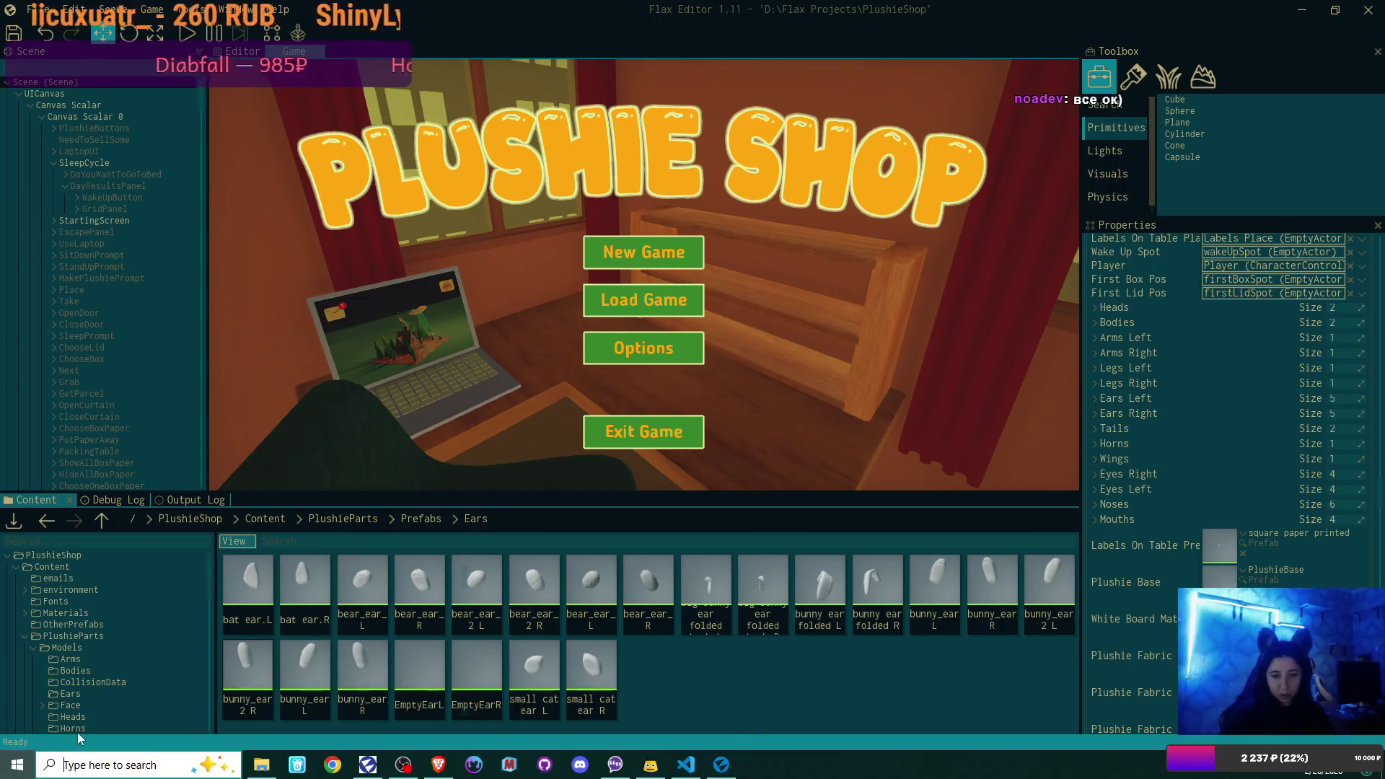
- Relaunch Blender 4.5 from the Start menu to reopen plushie.blend
left_click(16, 764)
left_click(257, 430)
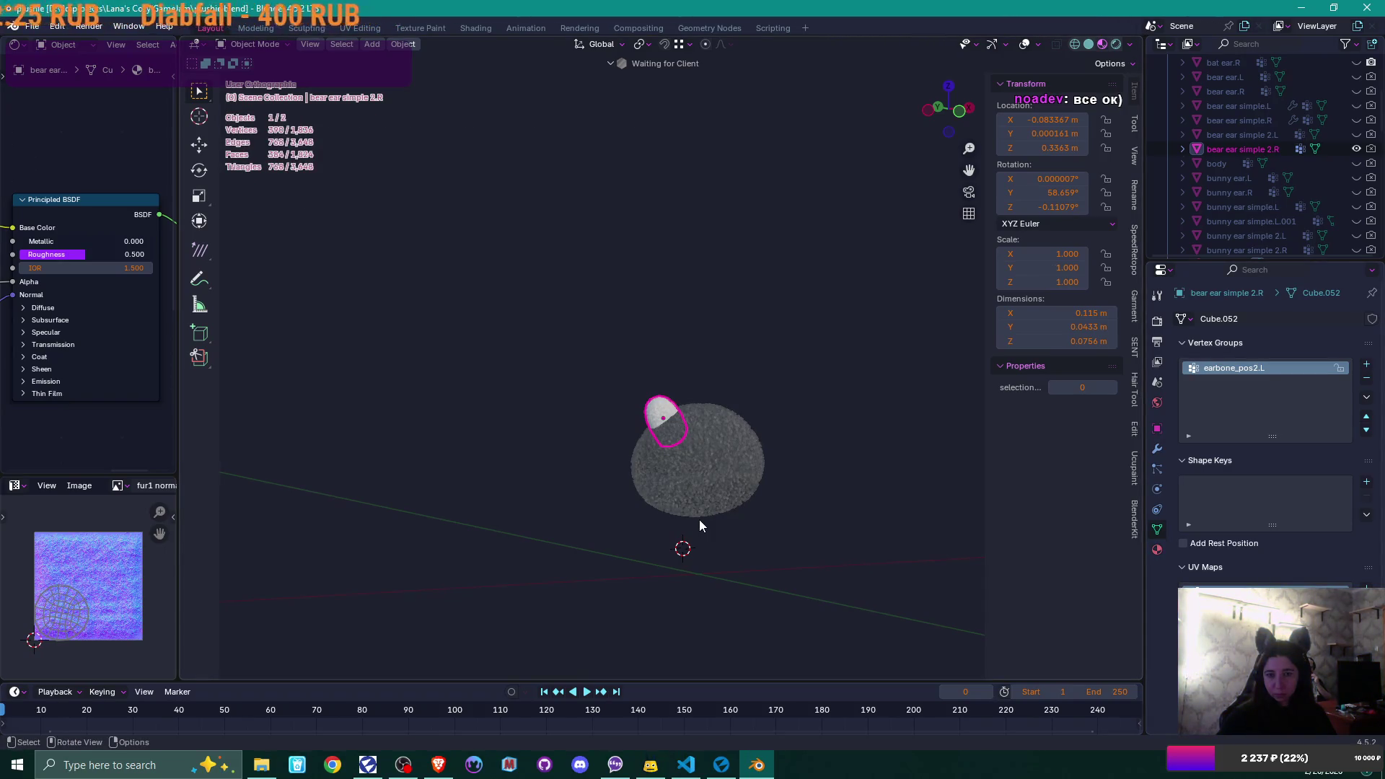
- Hide bear ear simple 2.R and show bear ear.L and bear ear.R instead
scroll(707, 485, "up", 2)
mouse_move(759, 470)
middle_mouse_down()
mouse_move(742, 367)
mouse_move(660, 395)
mouse_move(682, 358)
middle_mouse_up()
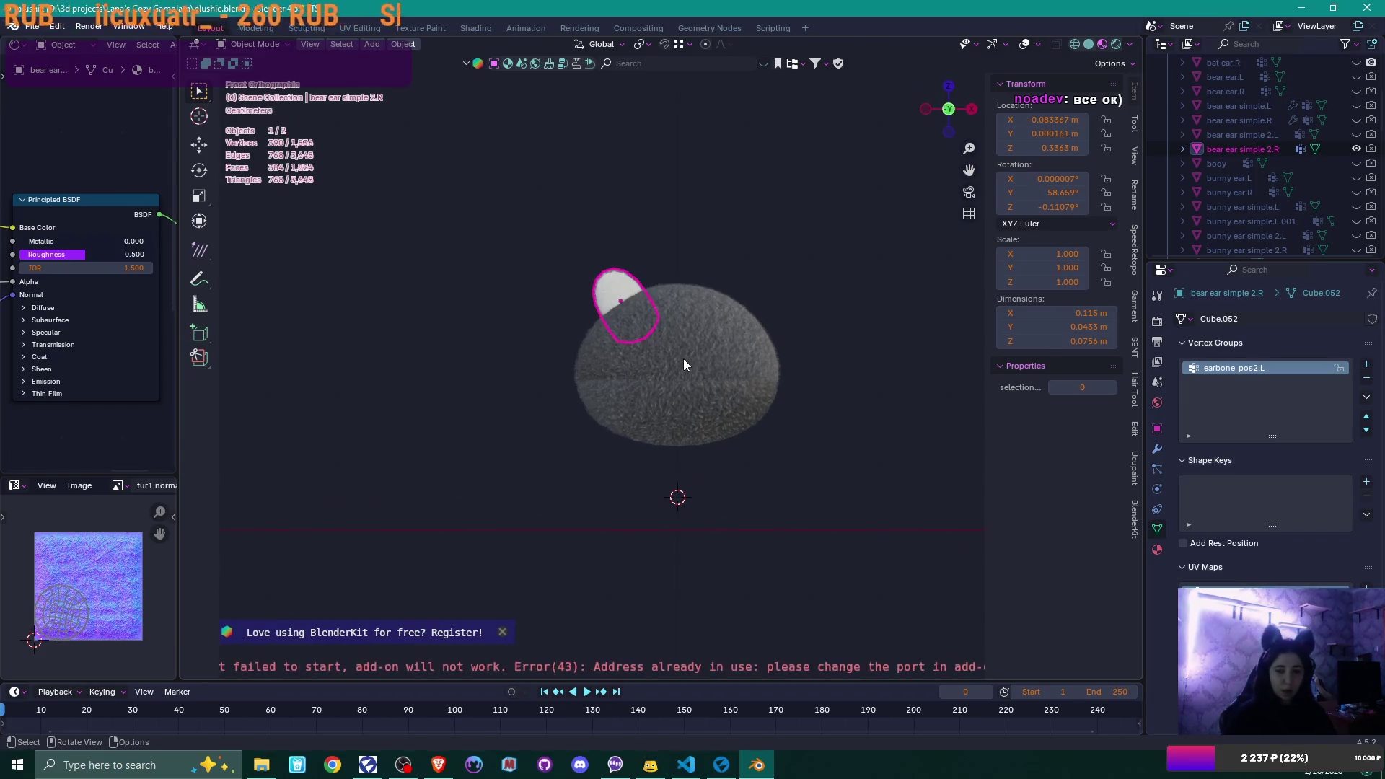
scroll(682, 358, "up", 3)
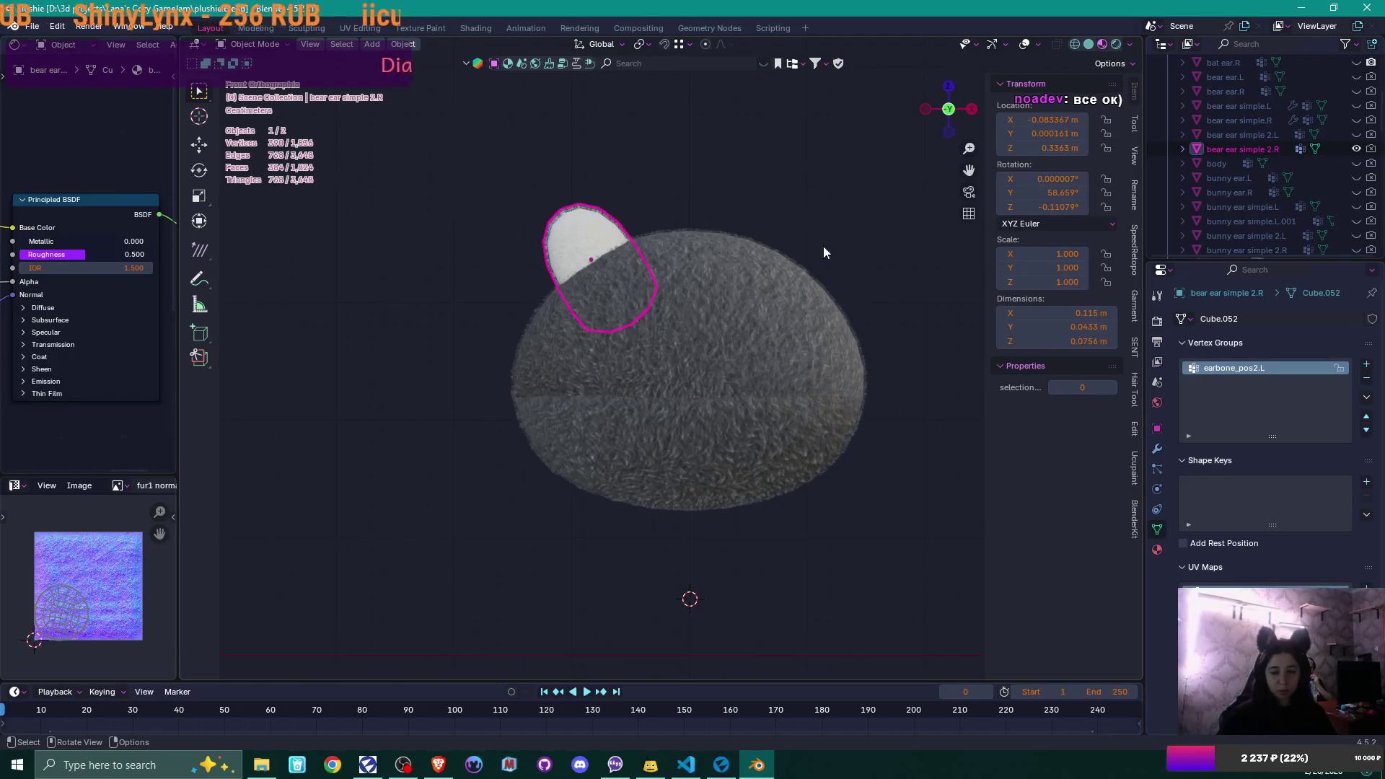
left_click(1356, 149)
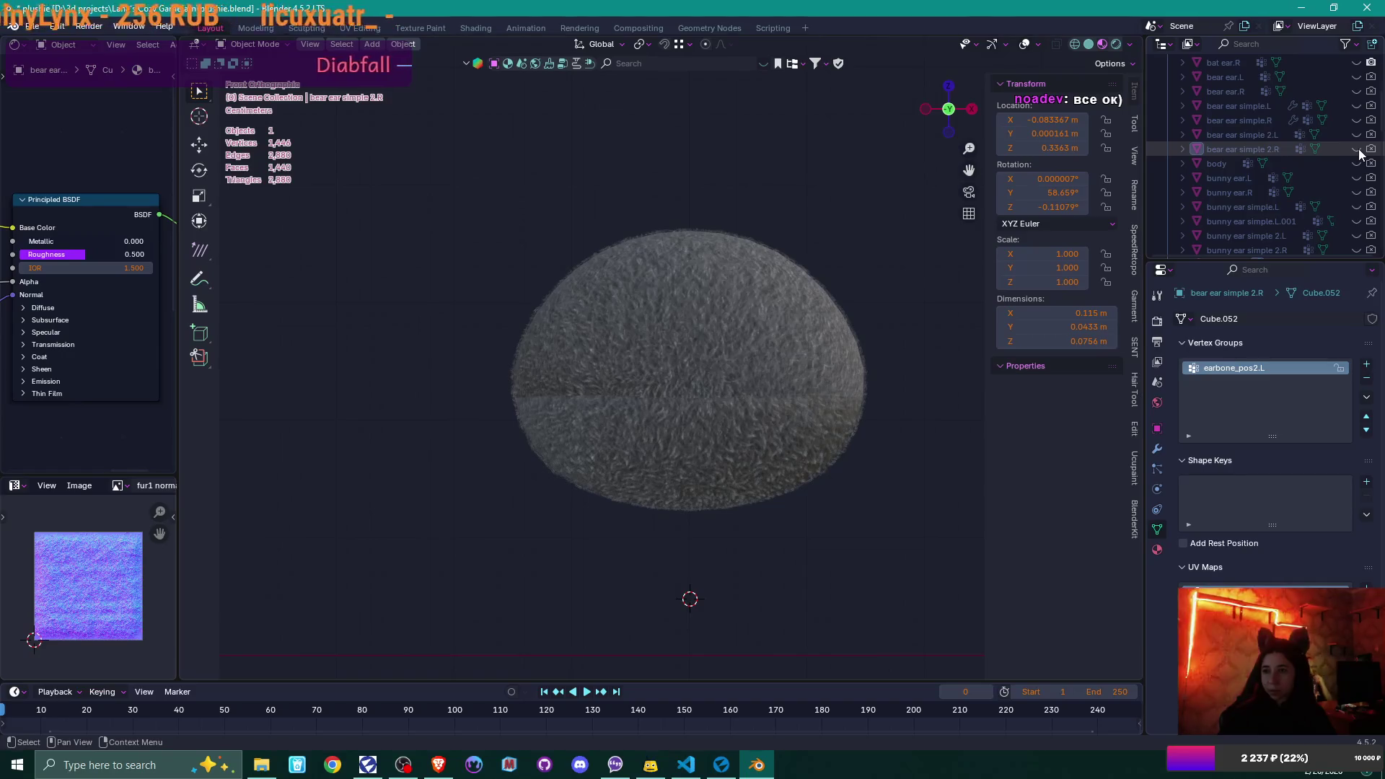
scroll(1352, 135, "up", 2)
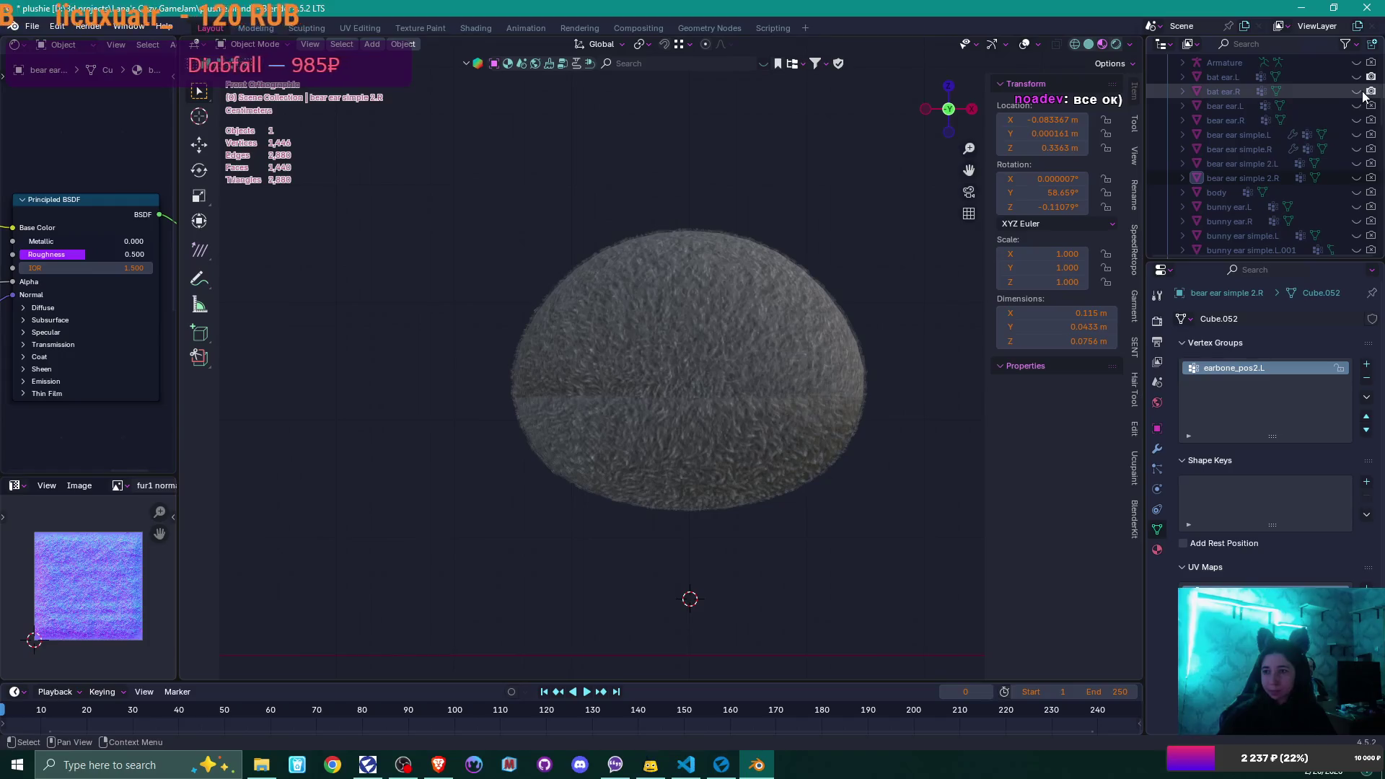
left_click_drag(1356, 105, 1369, 120)
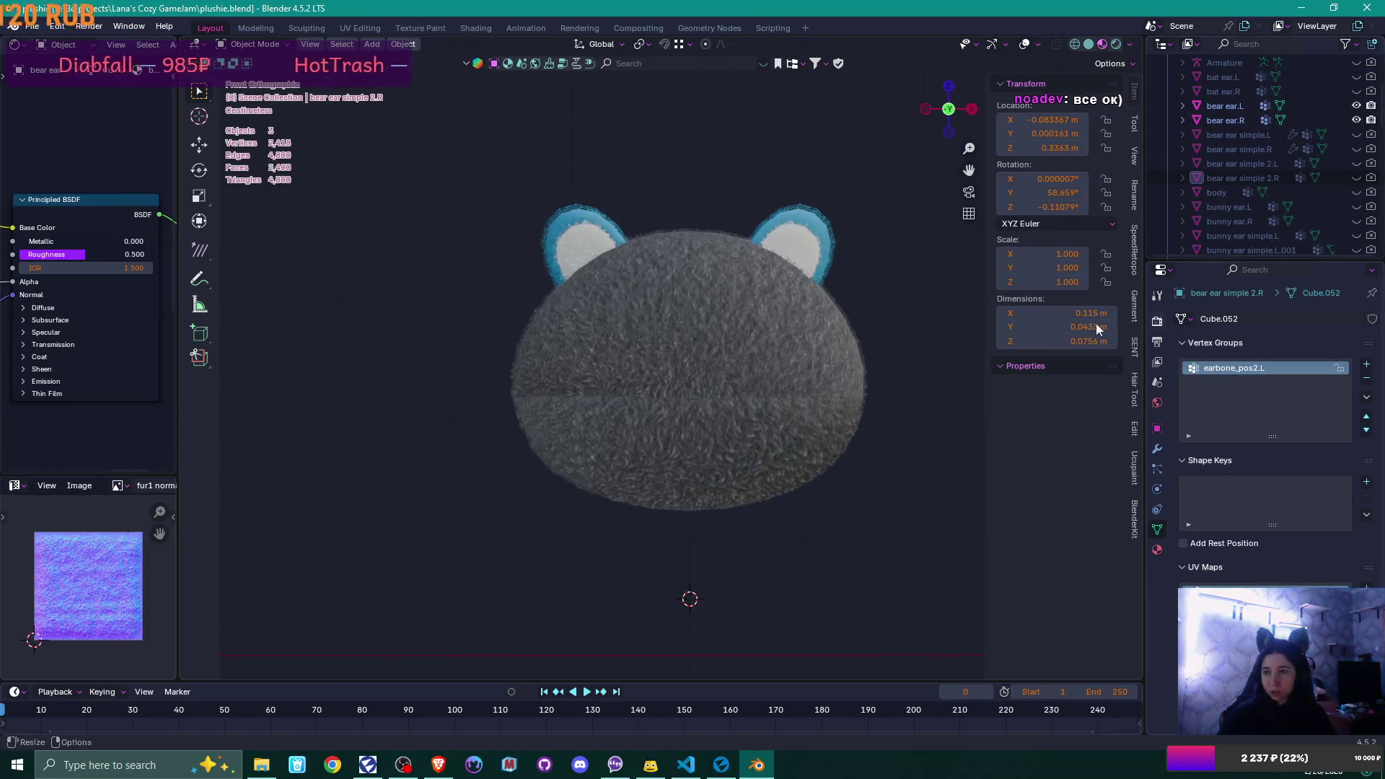
- Preview the body under the head, then hide it again
scroll(769, 371, "up", 1)
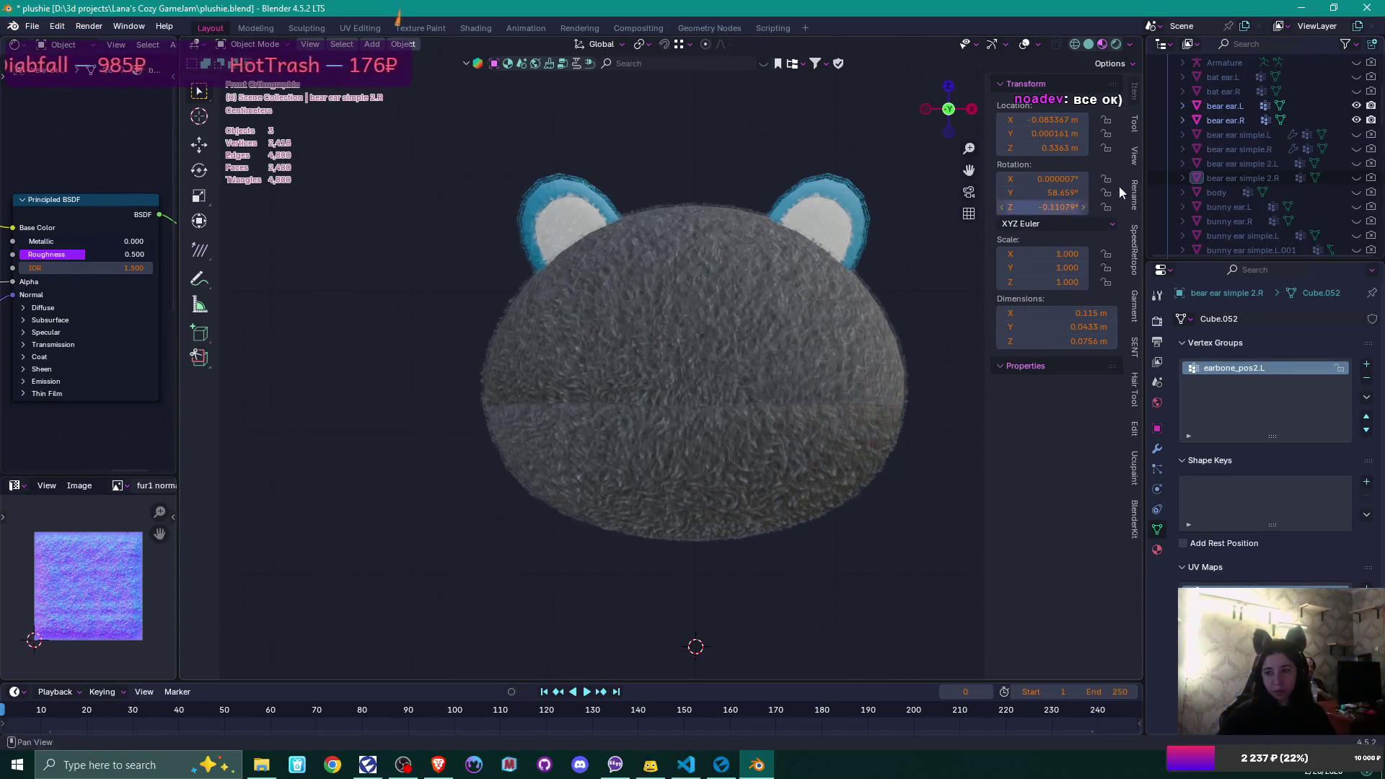
left_click(1356, 192)
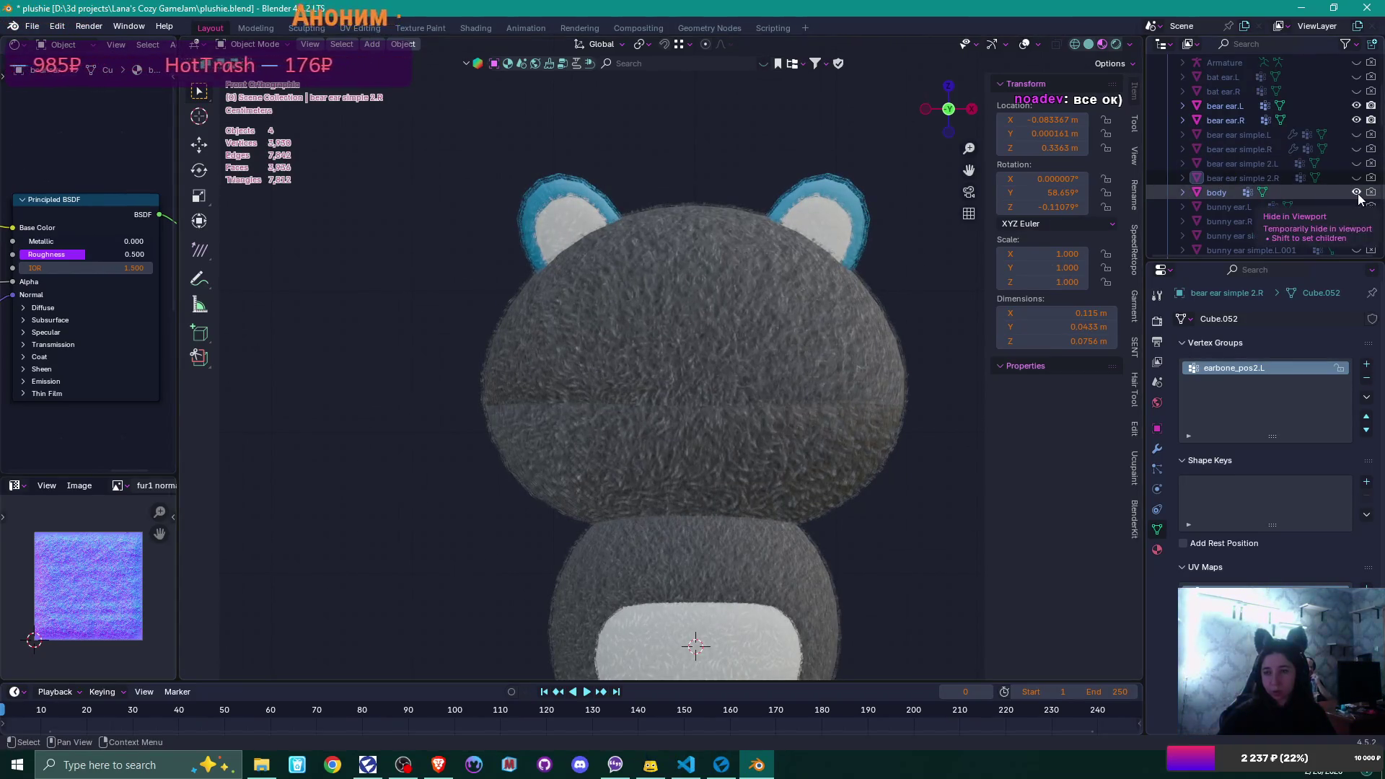
scroll(652, 344, "down", 2)
middle_click_drag(698, 399, 688, 329, "shift")
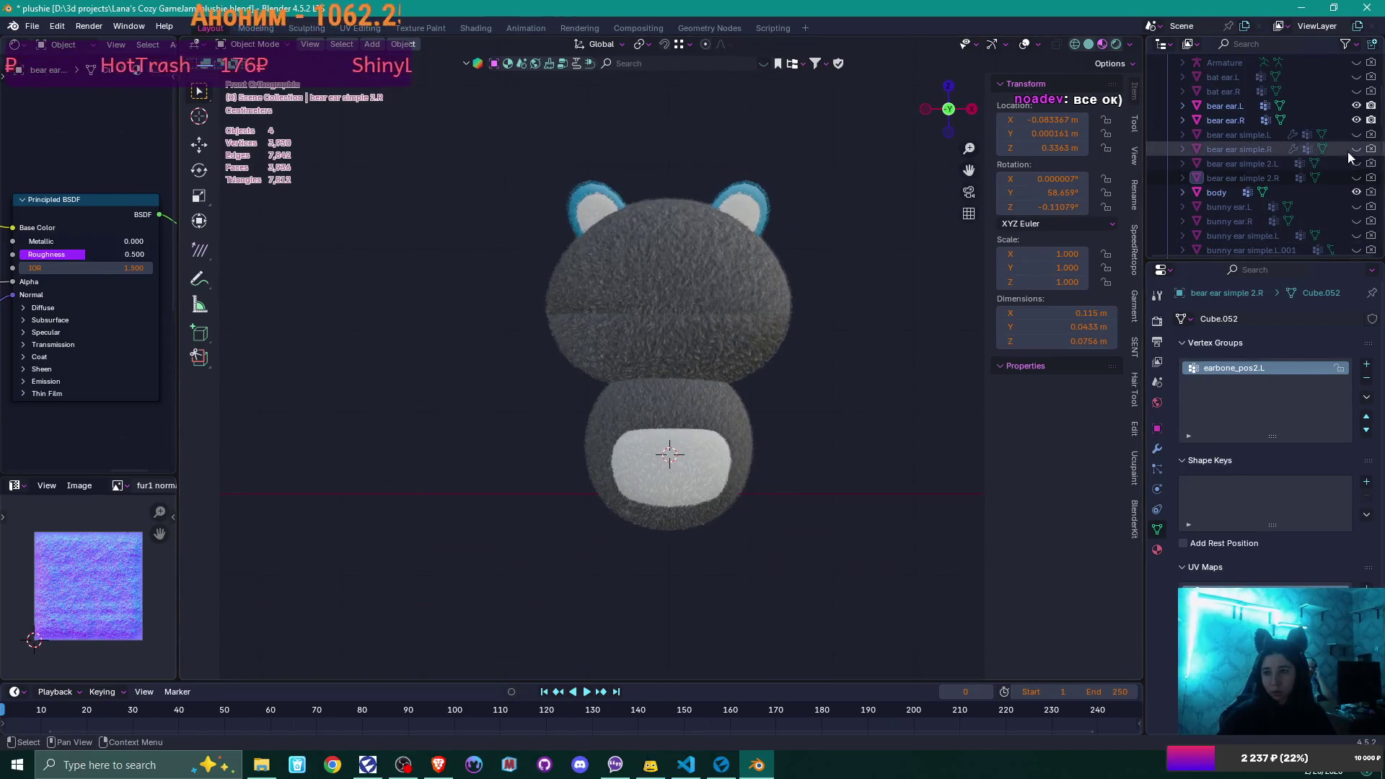
left_click(1356, 192)
- Preview the head.001 and head.002 variants, hiding each one again
scroll(1357, 195, "up", 5)
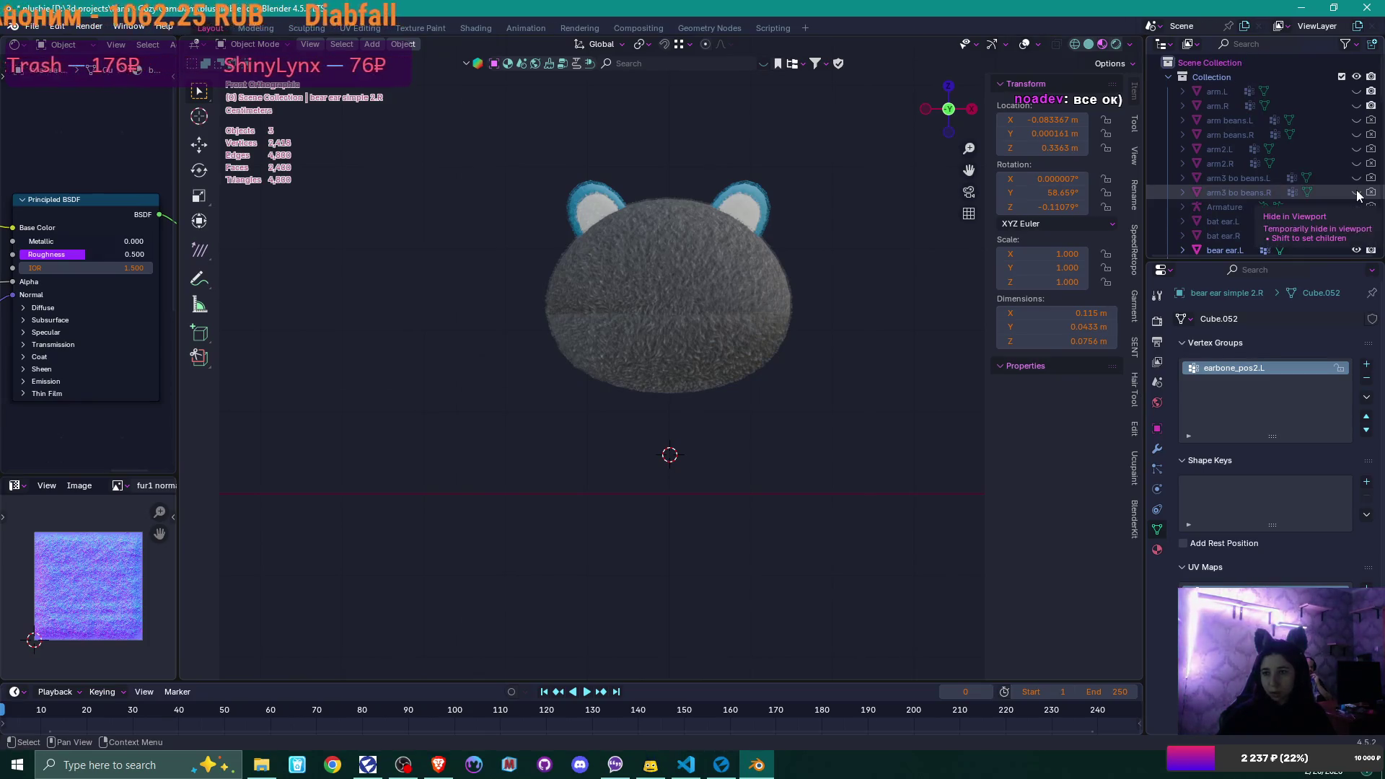
scroll(1355, 191, "down", 5)
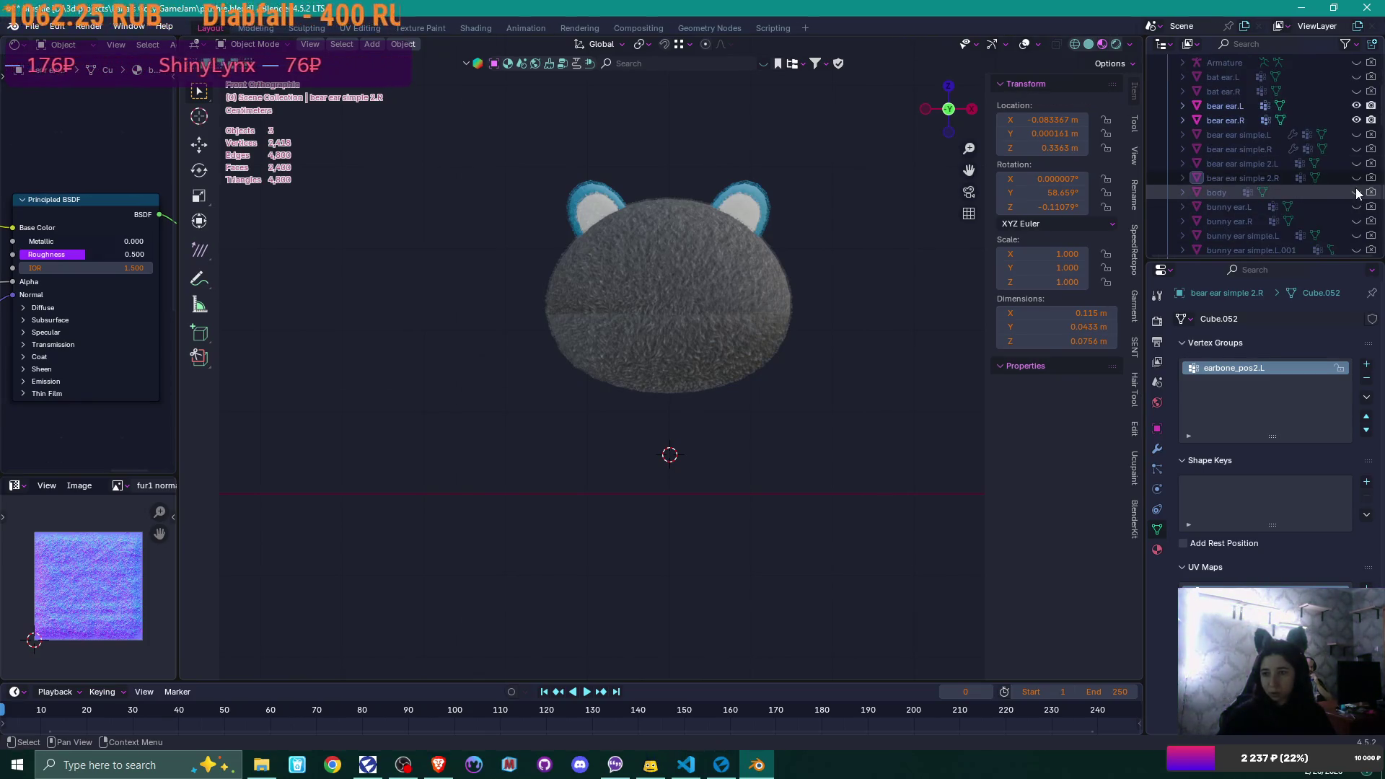
scroll(1354, 192, "down", 2)
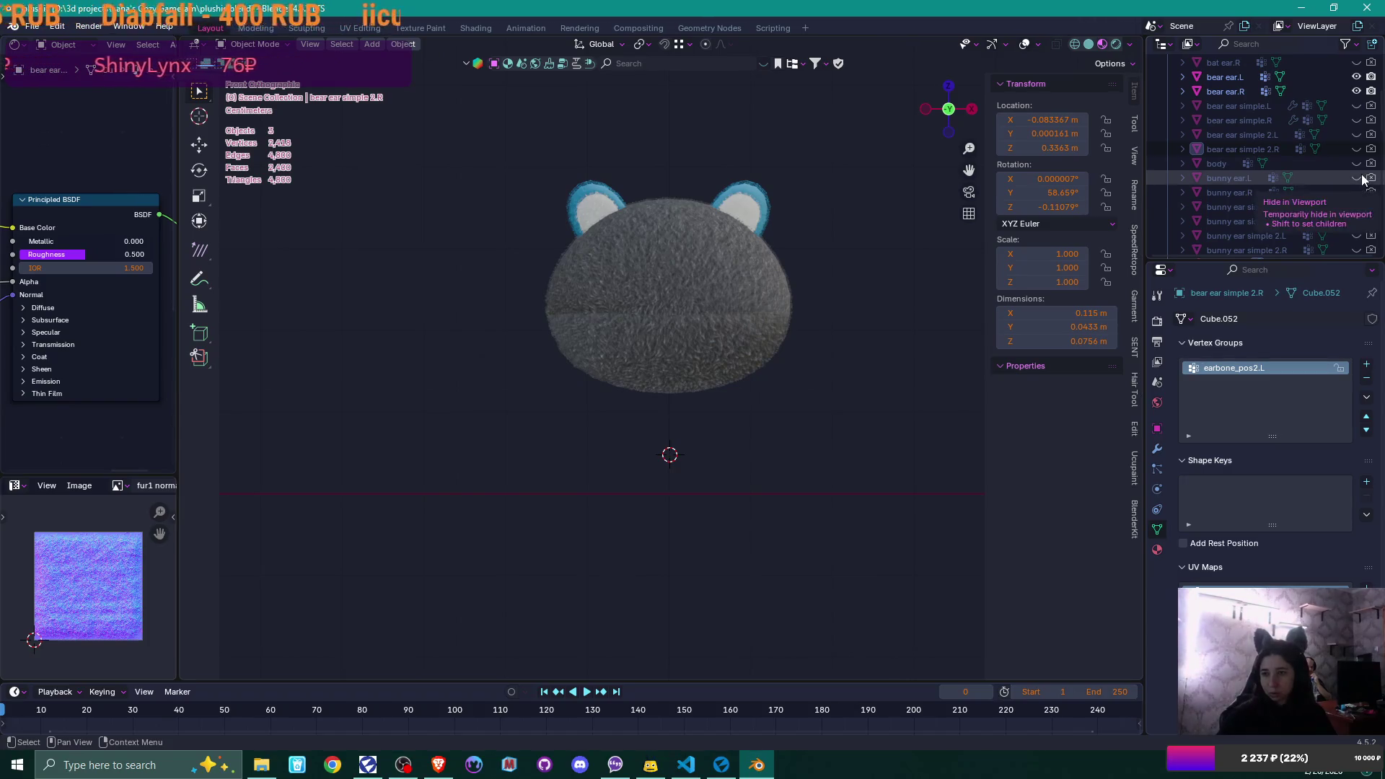
scroll(1344, 193, "down", 5)
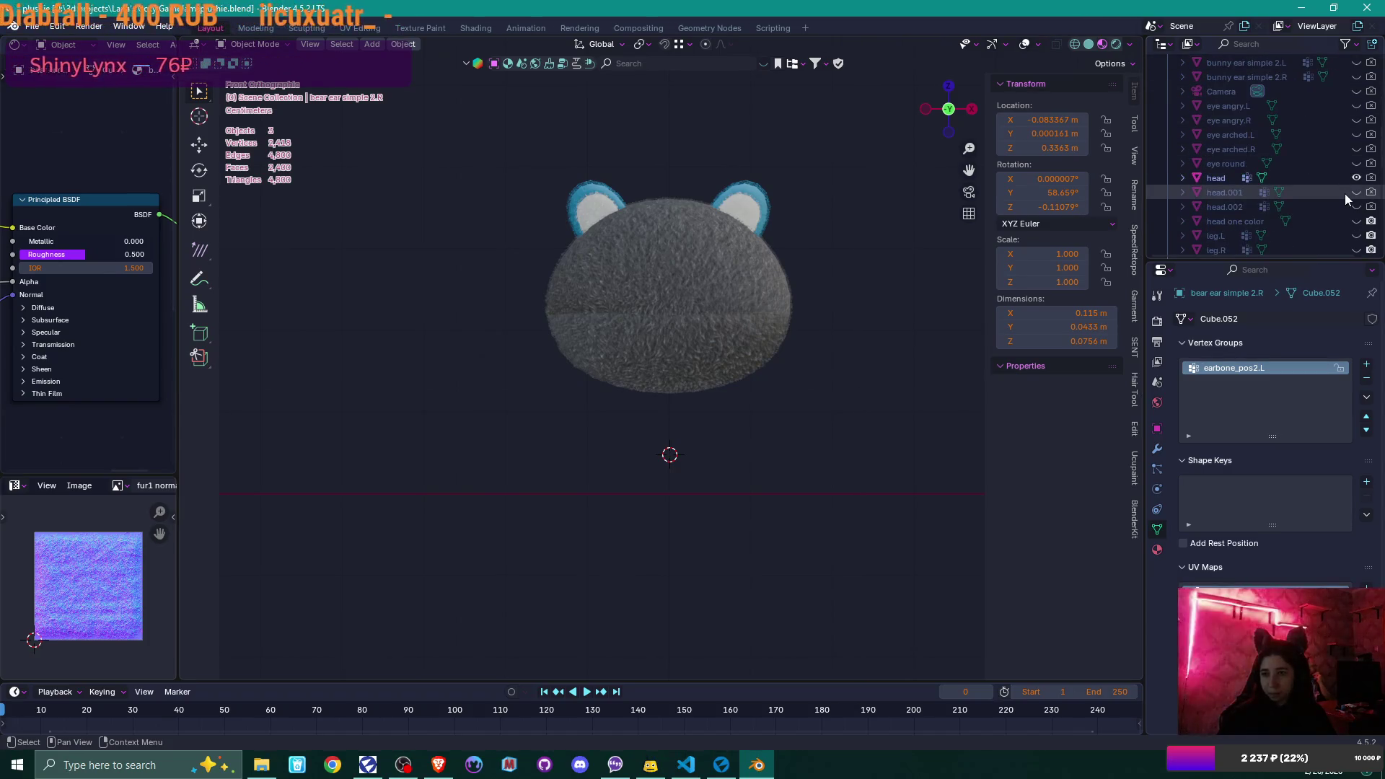
scroll(1344, 193, "down", 2)
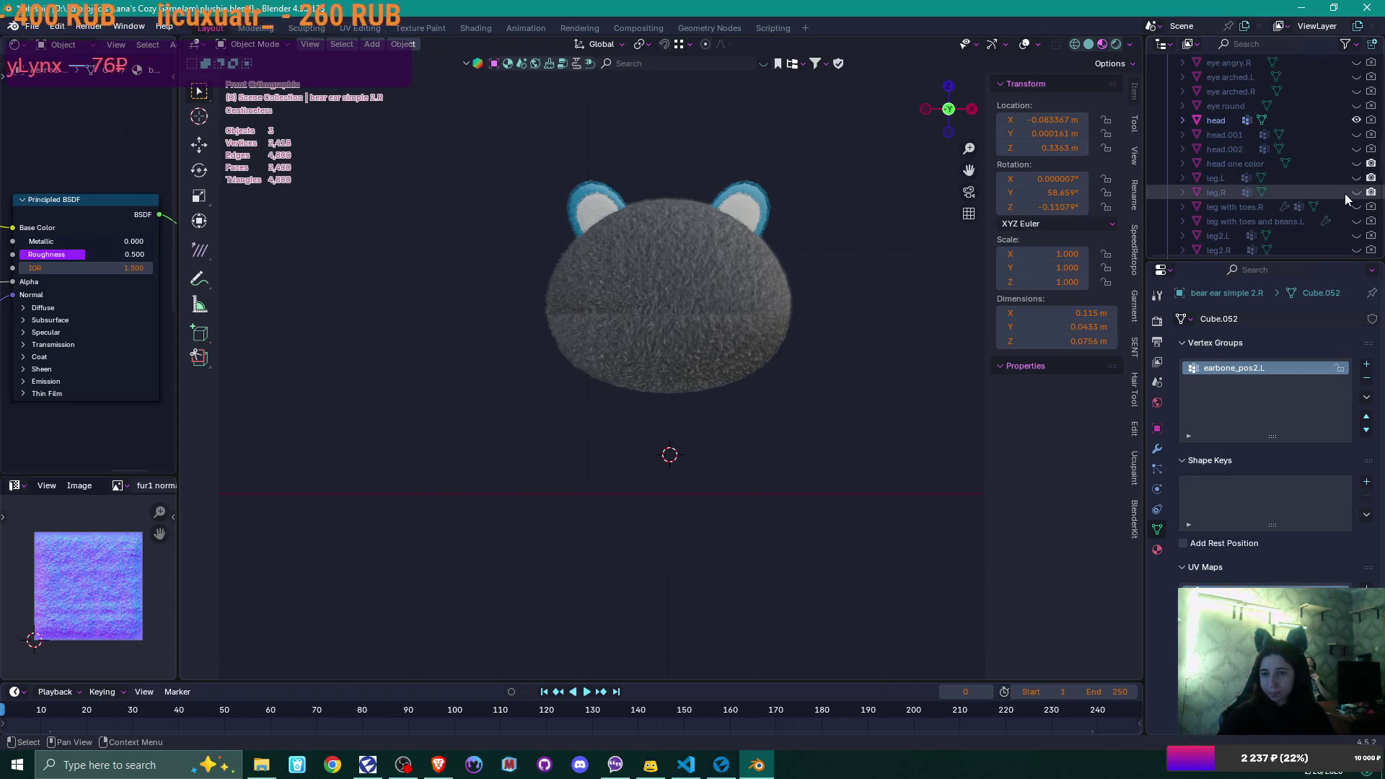
left_click(1356, 134)
left_click(1356, 135)
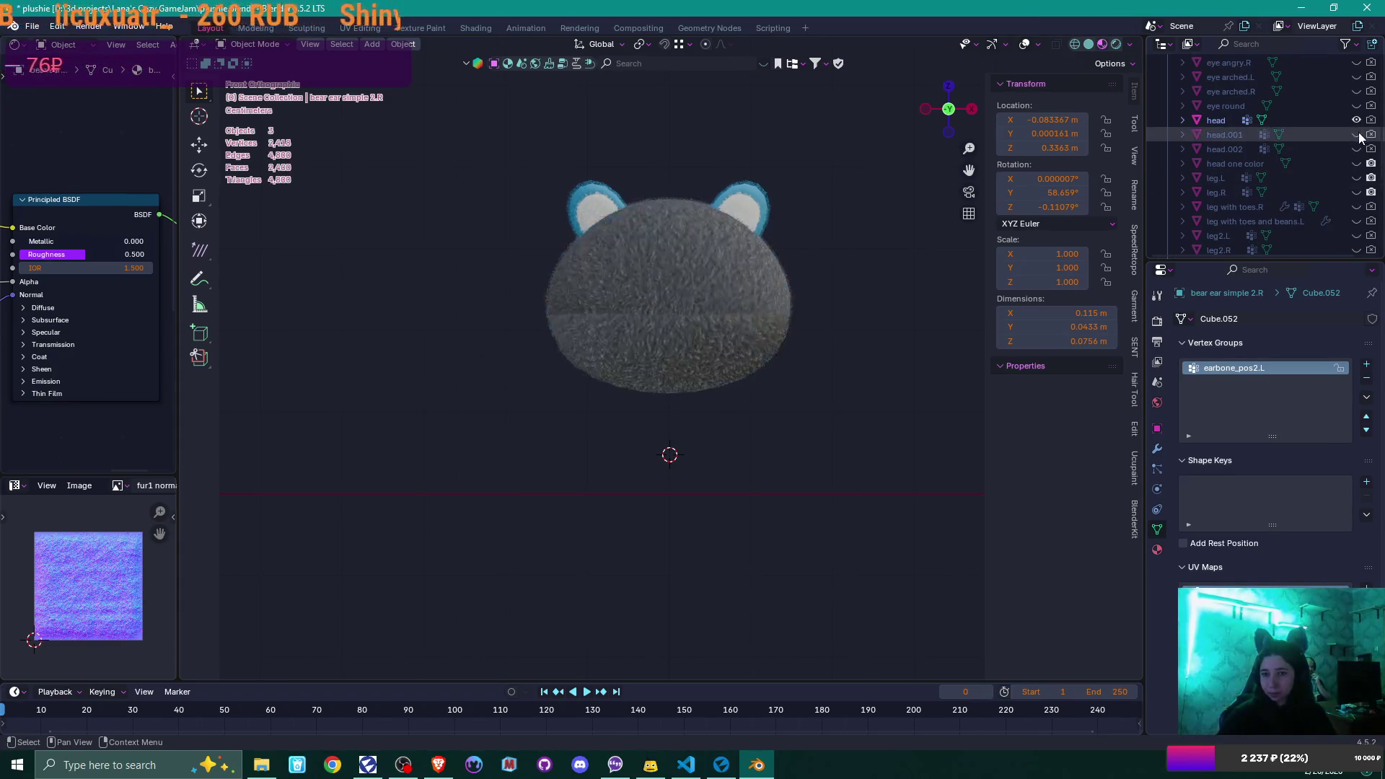
left_click(1356, 149)
left_click(1357, 149)
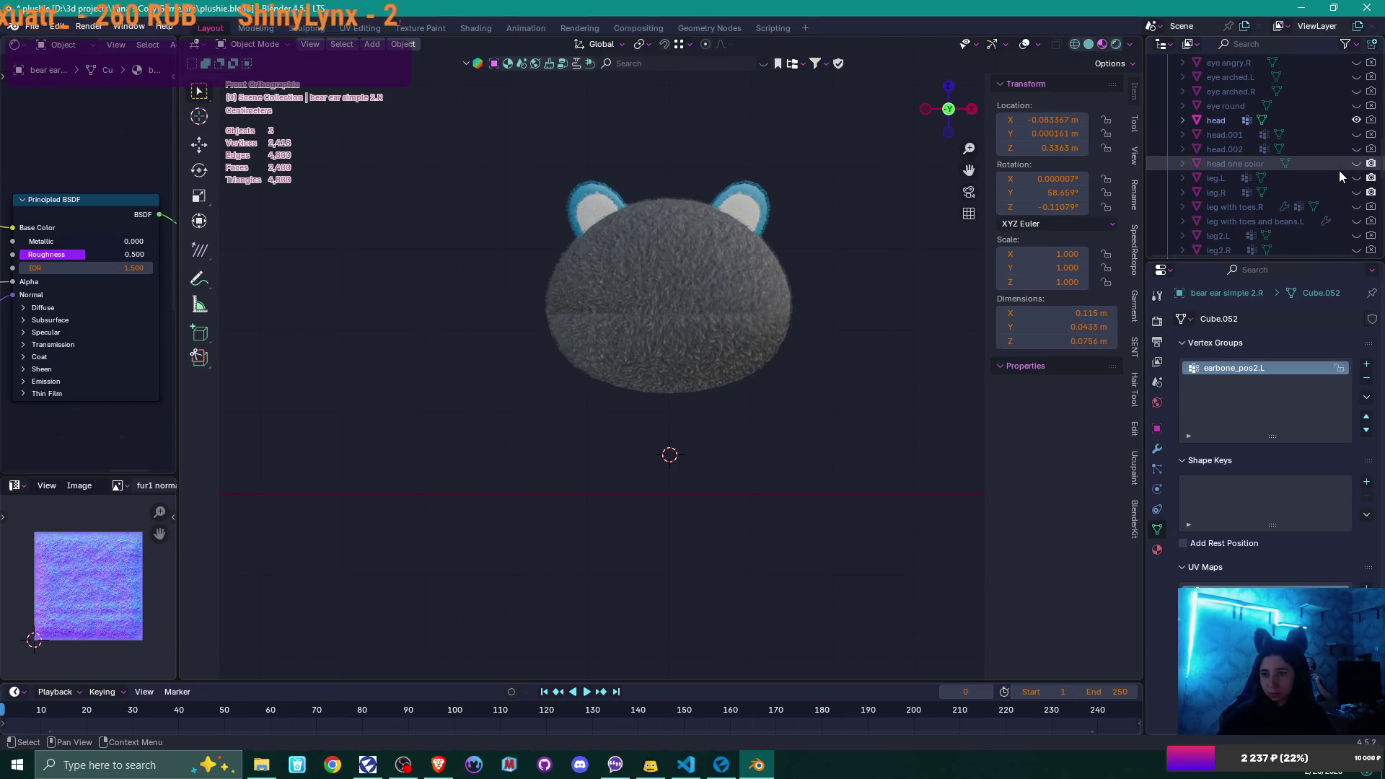
- Show 'head one color' and hide the original seamed 'head'
left_click(1356, 163)
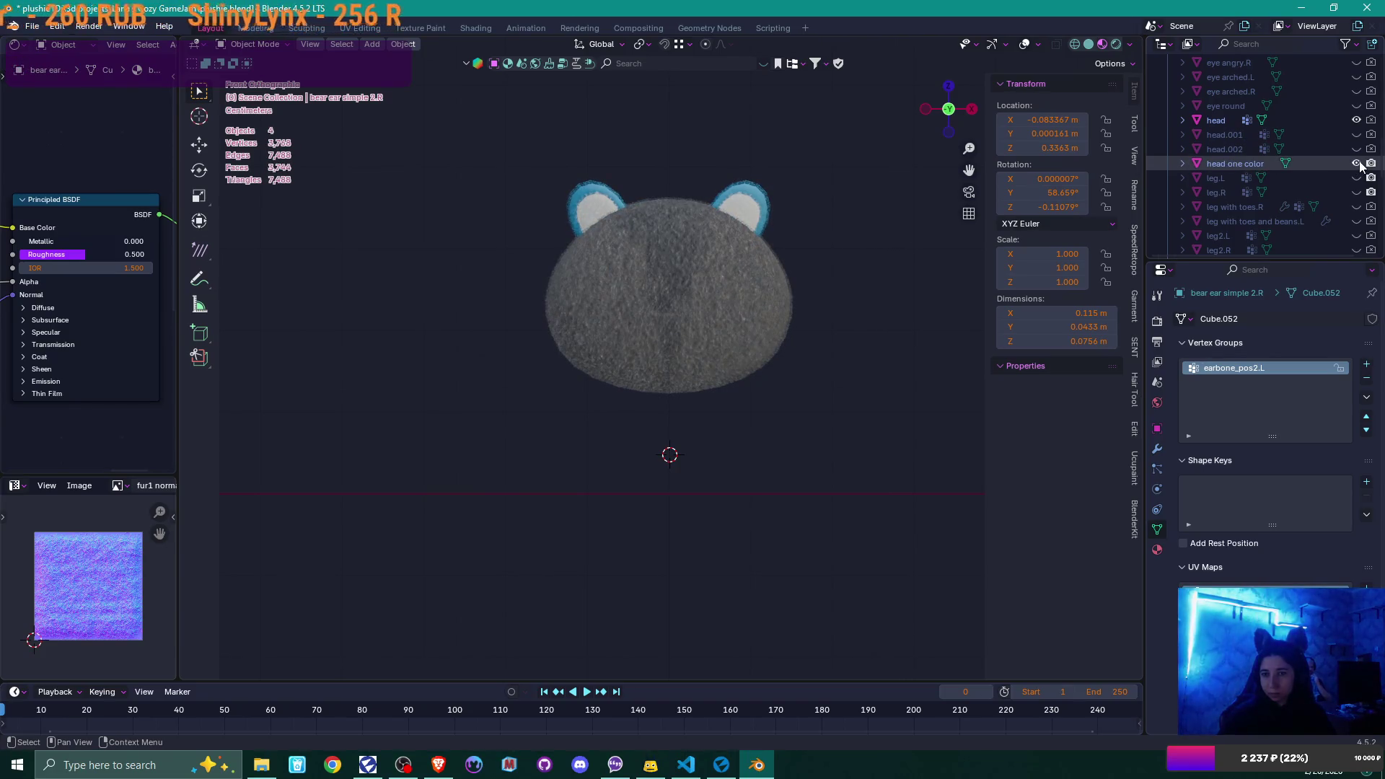
left_click(1357, 120)
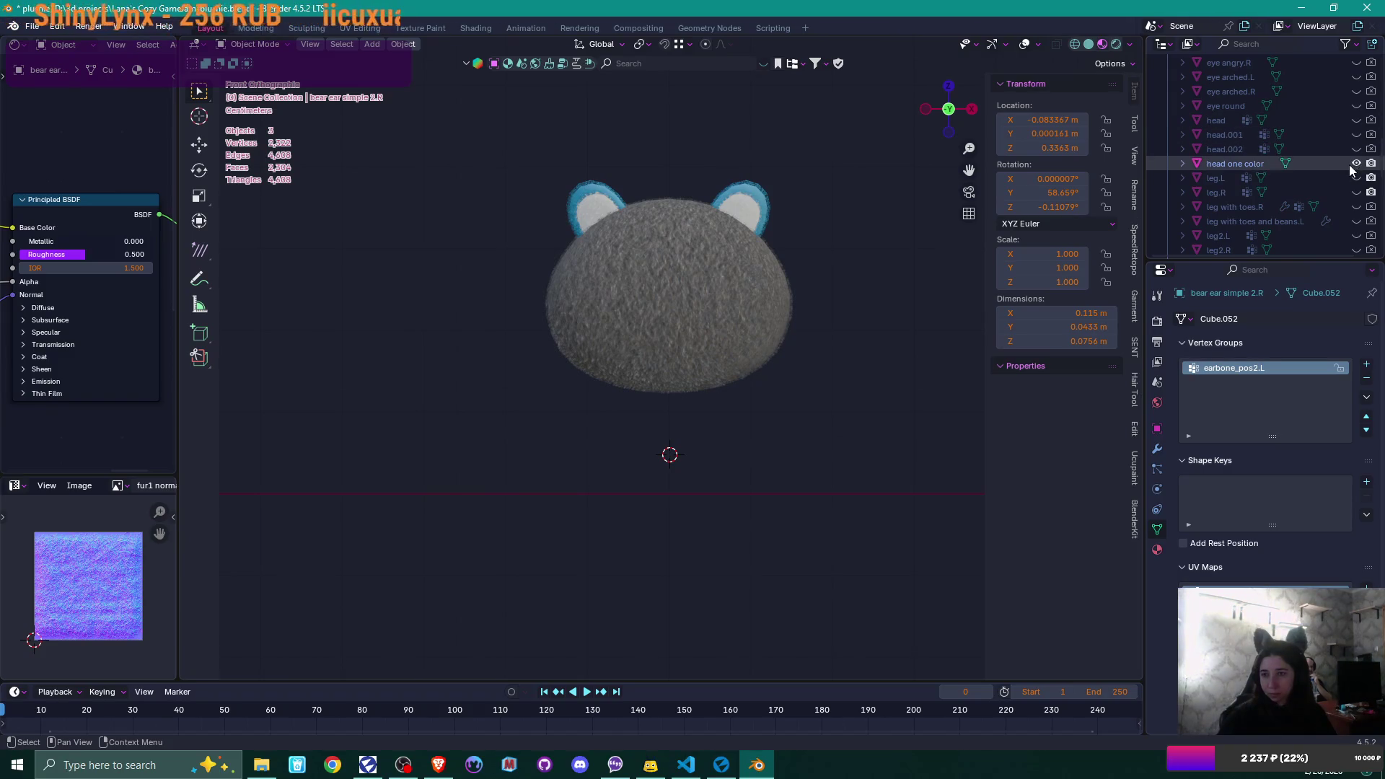
scroll(1350, 169, "down", 2)
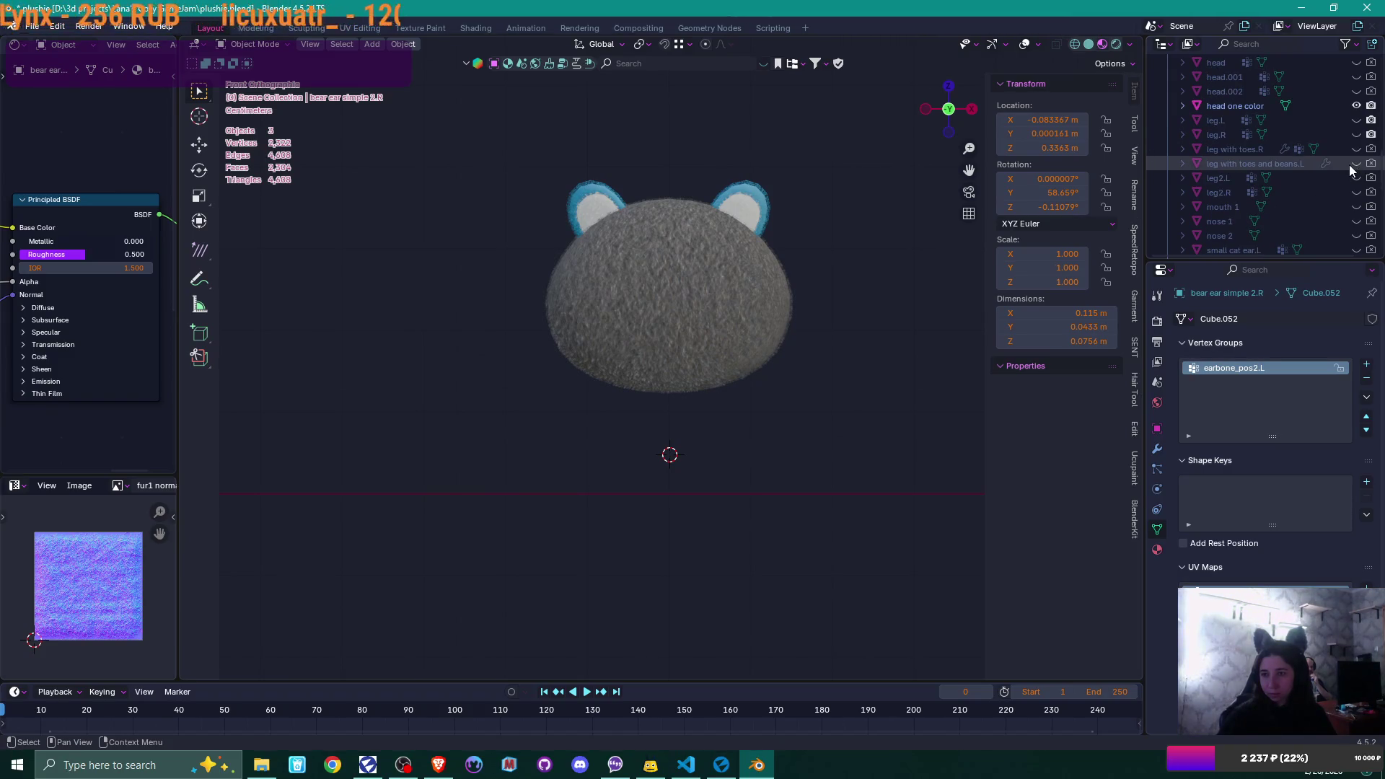
scroll(1349, 169, "down", 6)
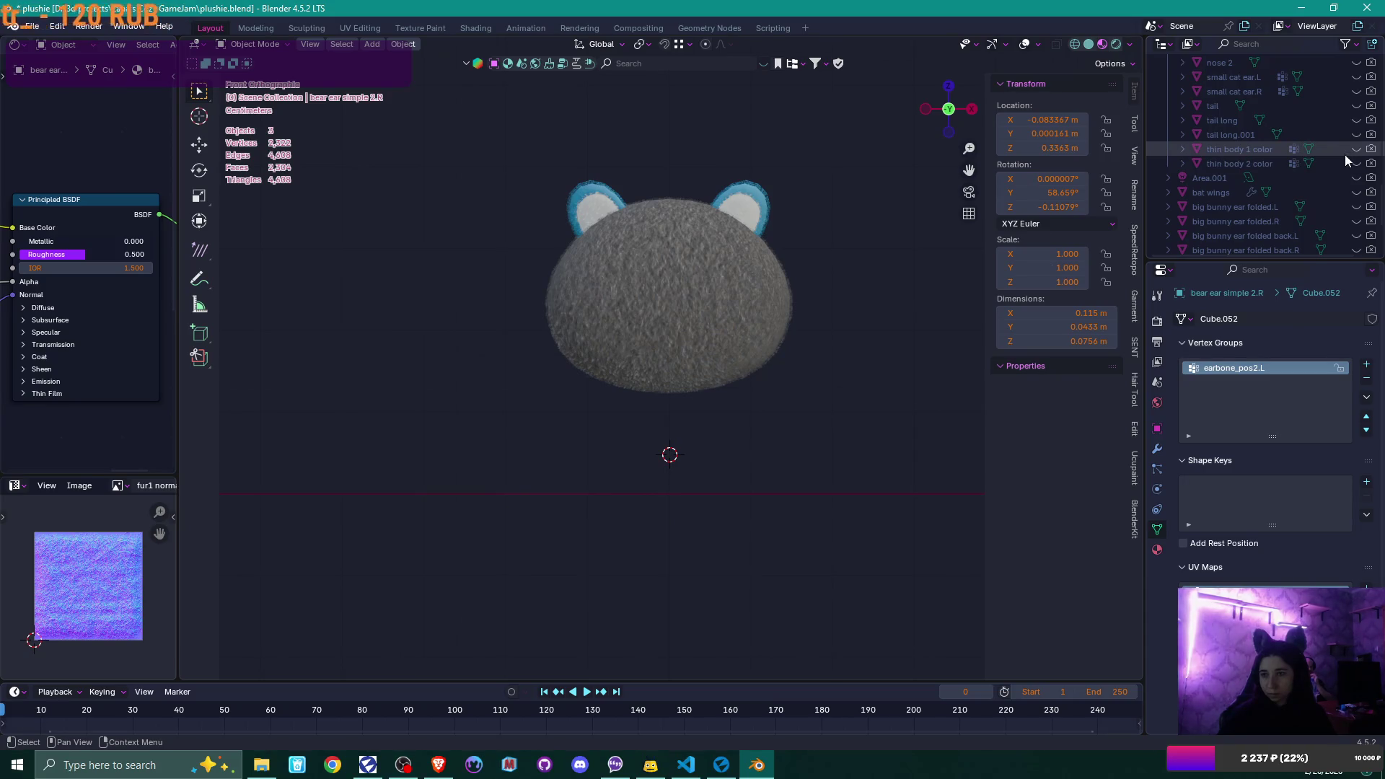
- Try the blue body.002, then show the grey body.003 instead
scroll(1344, 154, "down", 2)
left_click(1355, 207)
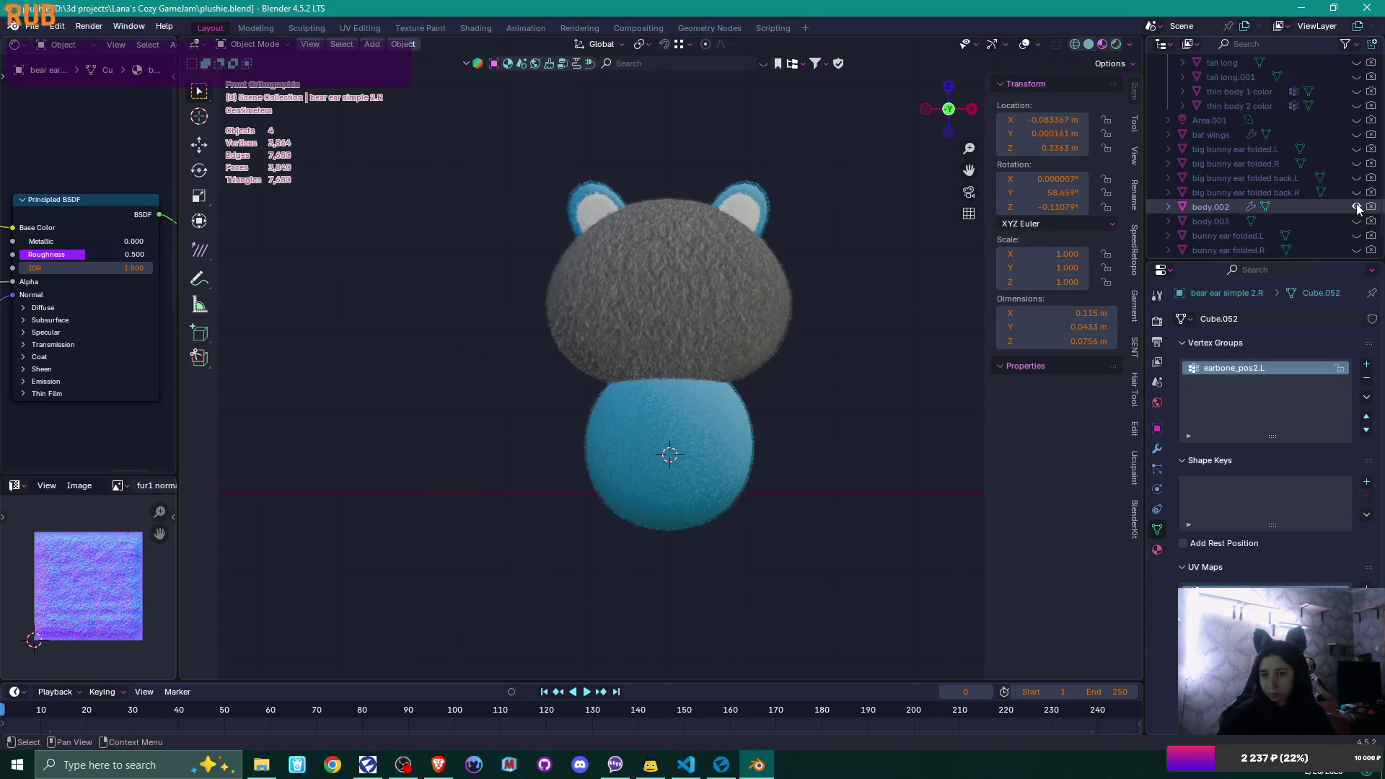
left_click(1356, 206)
left_click(1356, 222)
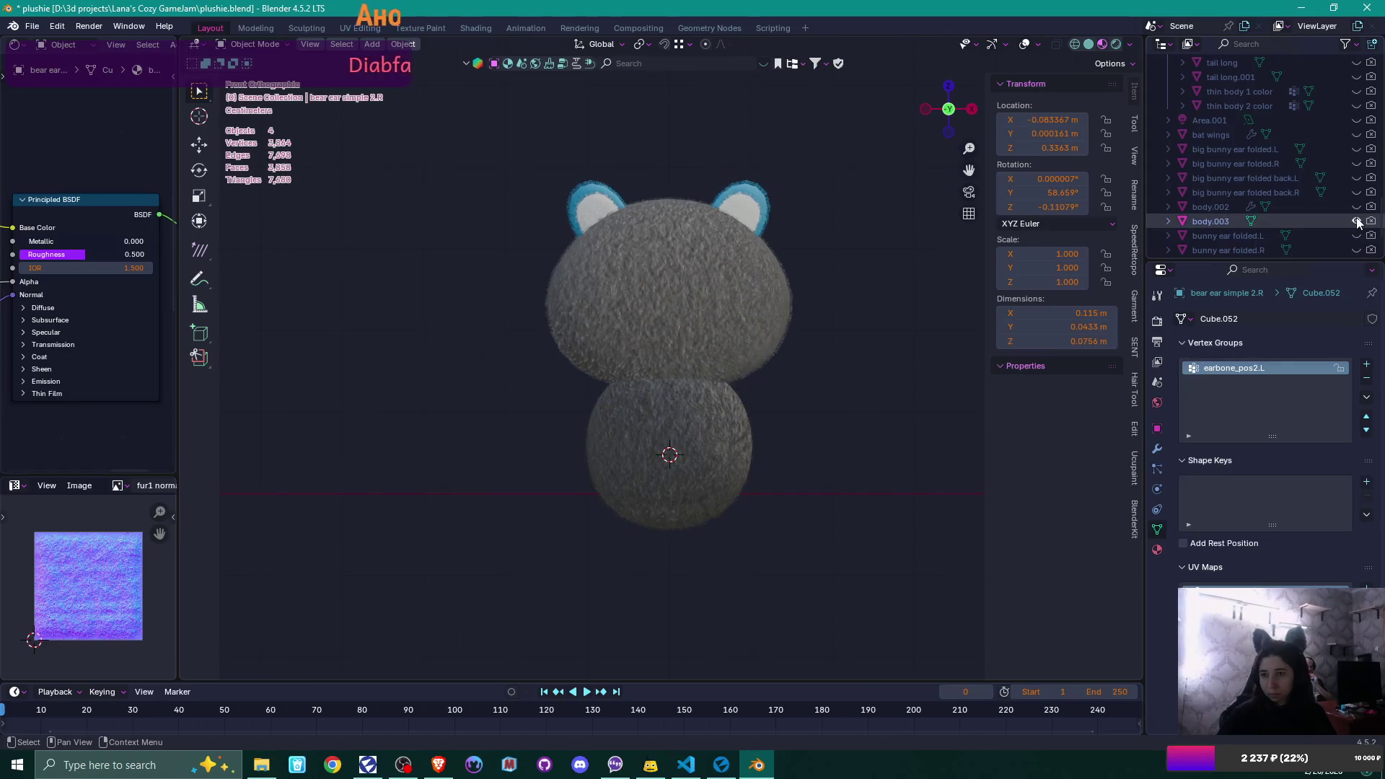
mouse_move(824, 398)
middle_mouse_down()
mouse_move(871, 396)
mouse_move(819, 422)
mouse_move(827, 413)
mouse_move(775, 331)
mouse_move(660, 409)
mouse_move(826, 404)
middle_mouse_up()
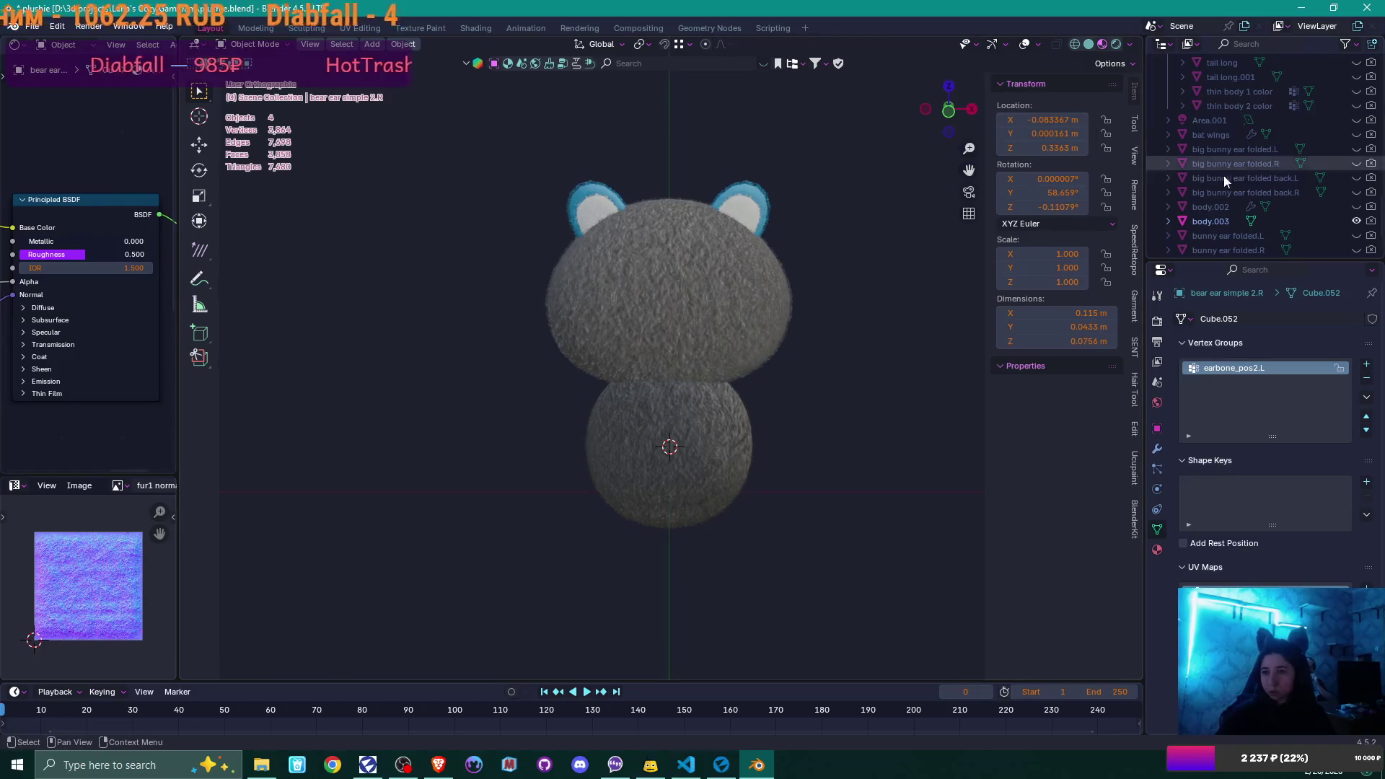
- Show both legs, leg.L and leg.R, beneath the body
scroll(1301, 121, "up", 5)
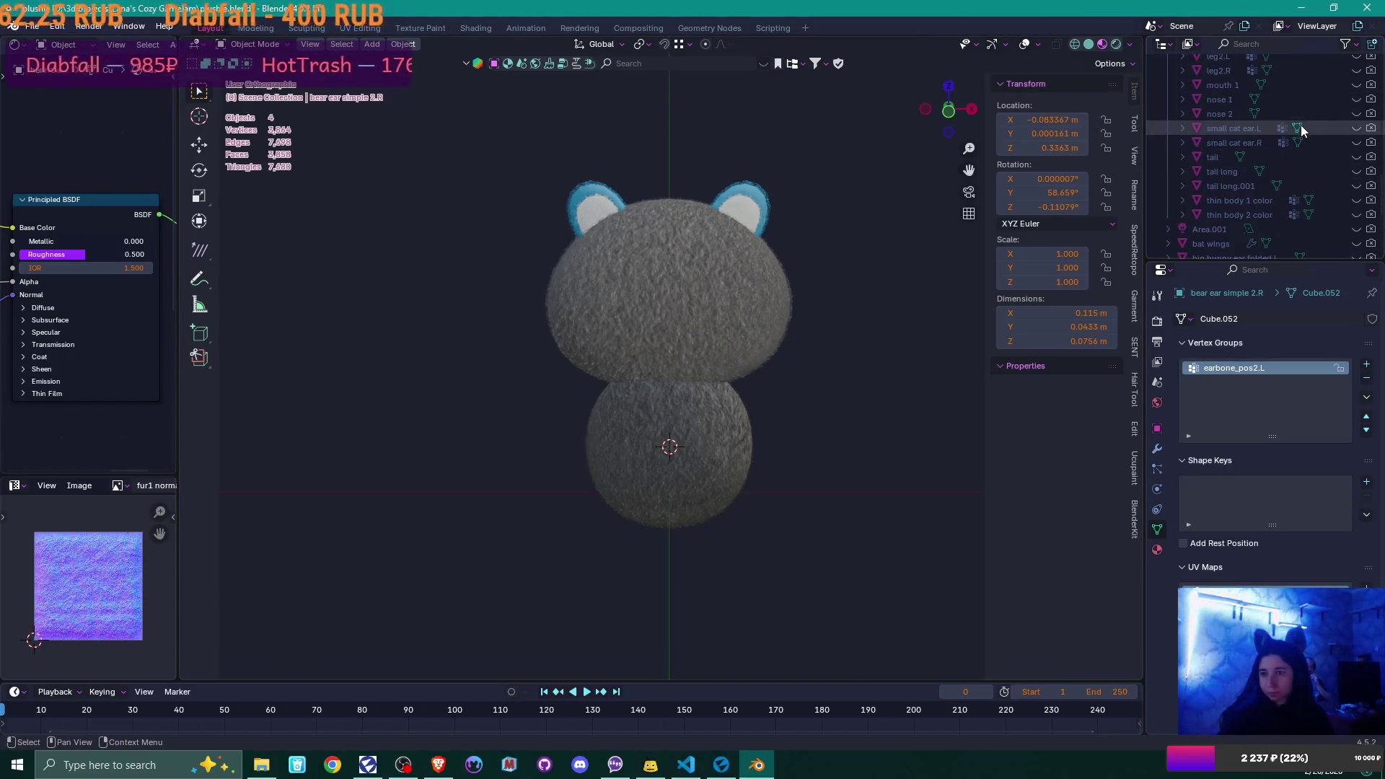
scroll(1300, 124, "up", 4)
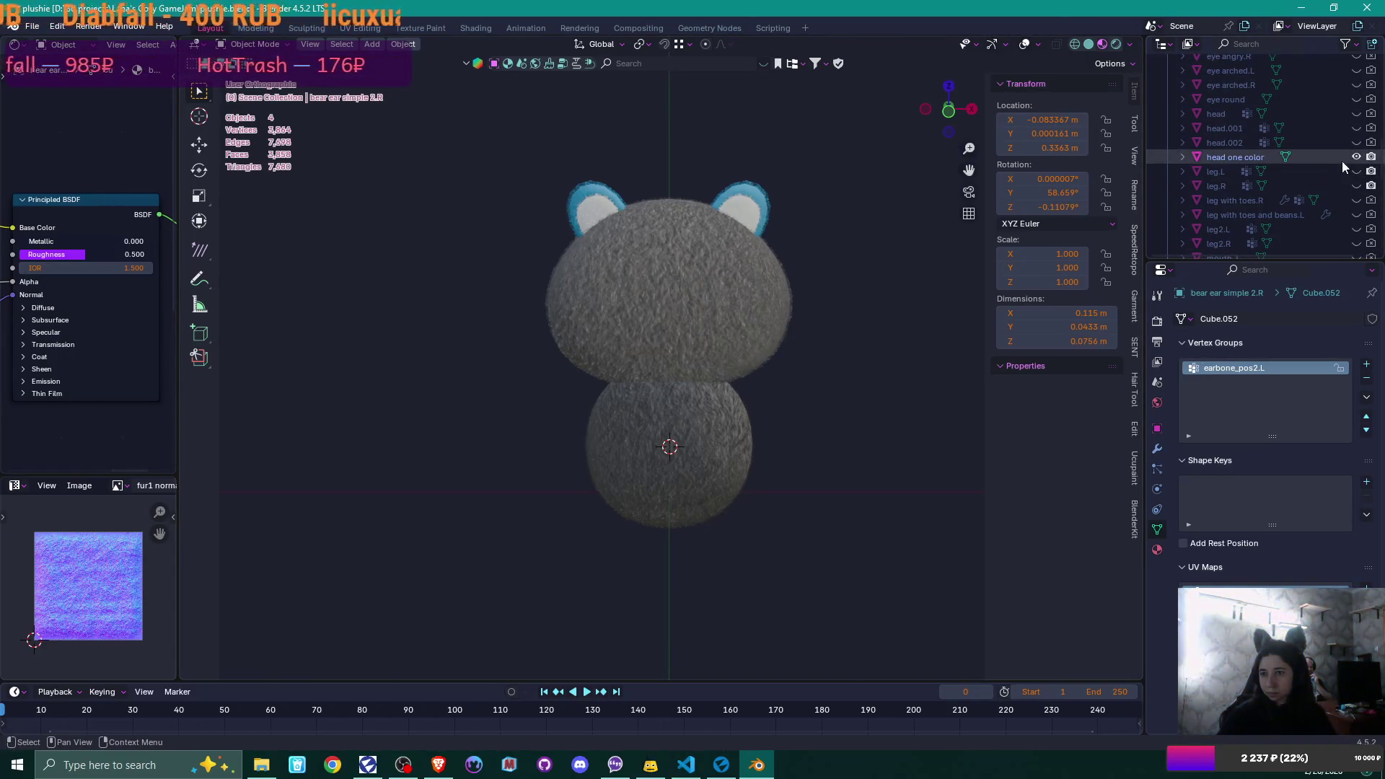
left_click(1357, 172)
left_click(1357, 186)
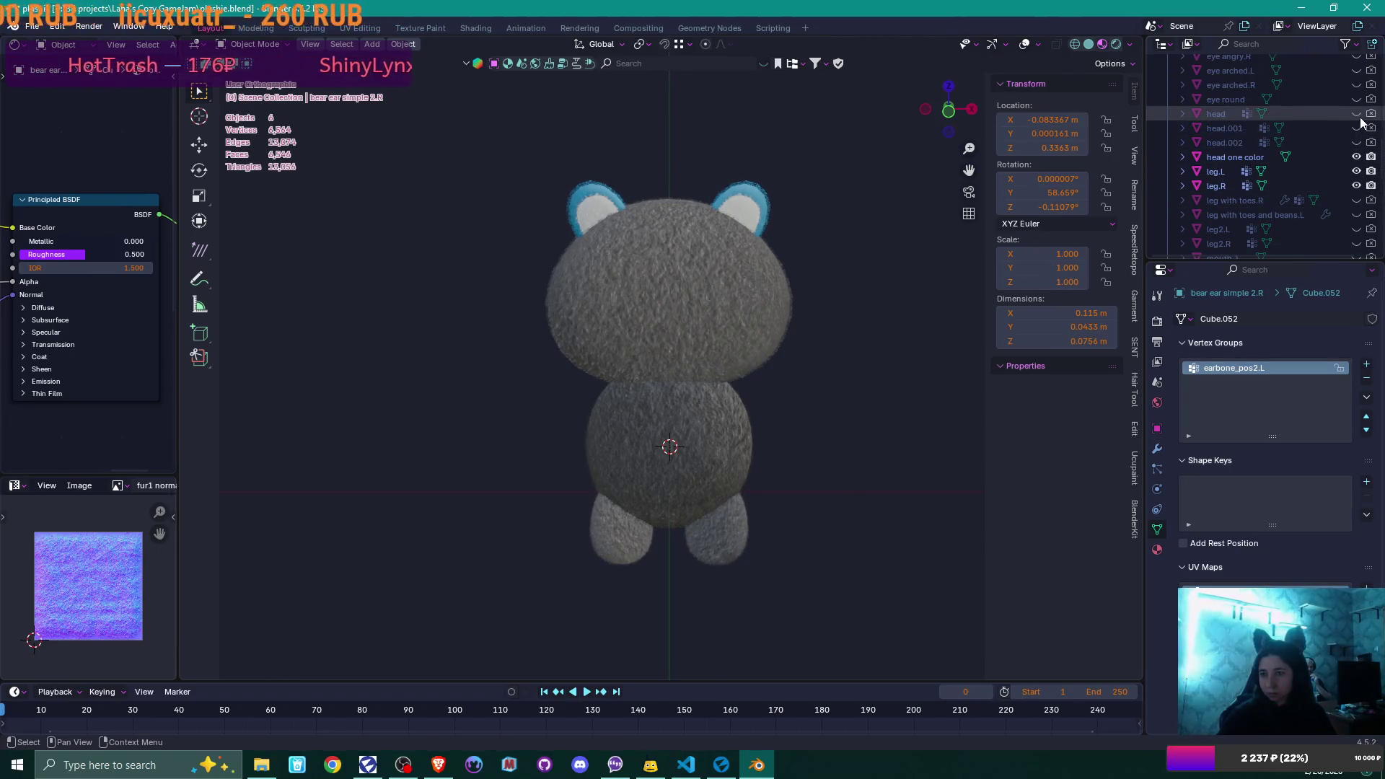
- Show arm.L and arm.R, then switch to the scene camera view
scroll(1353, 92, "up", 2)
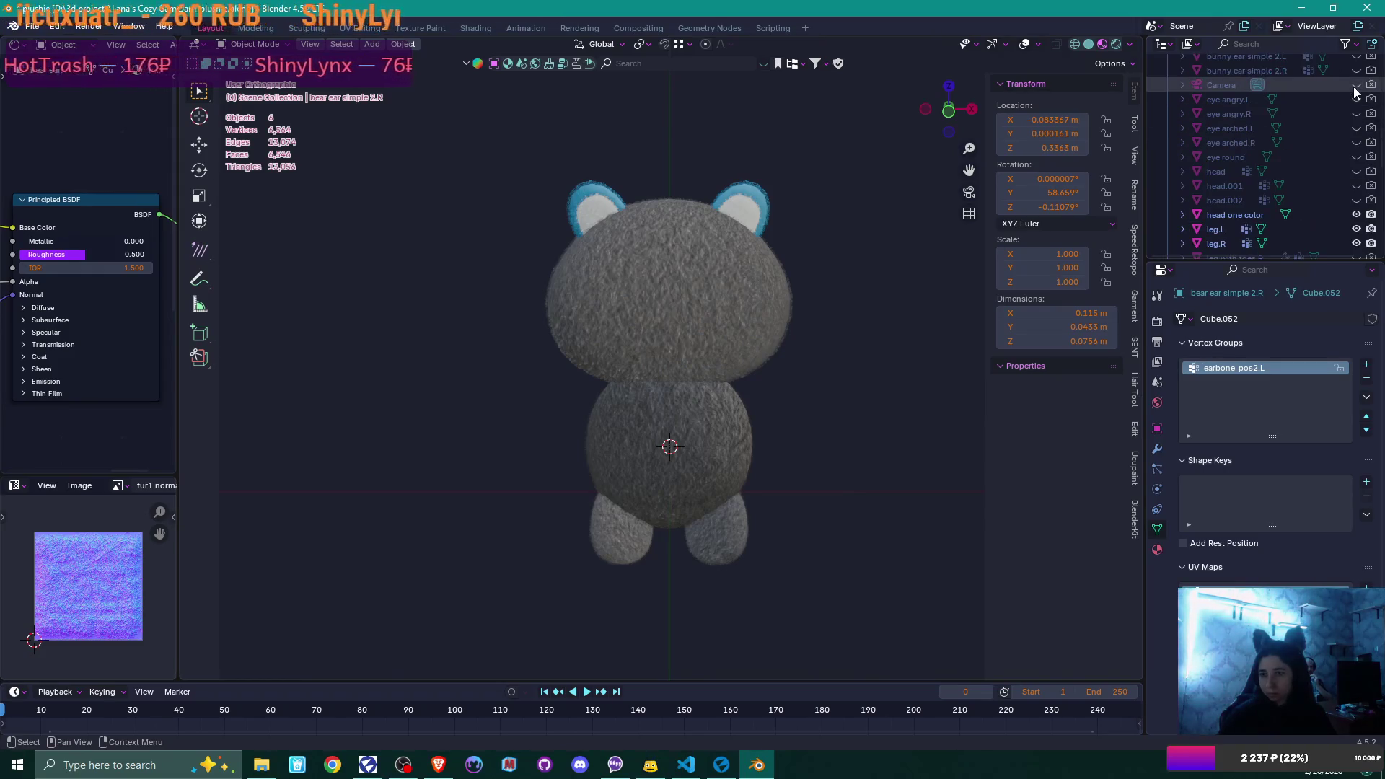
scroll(1353, 92, "up", 10)
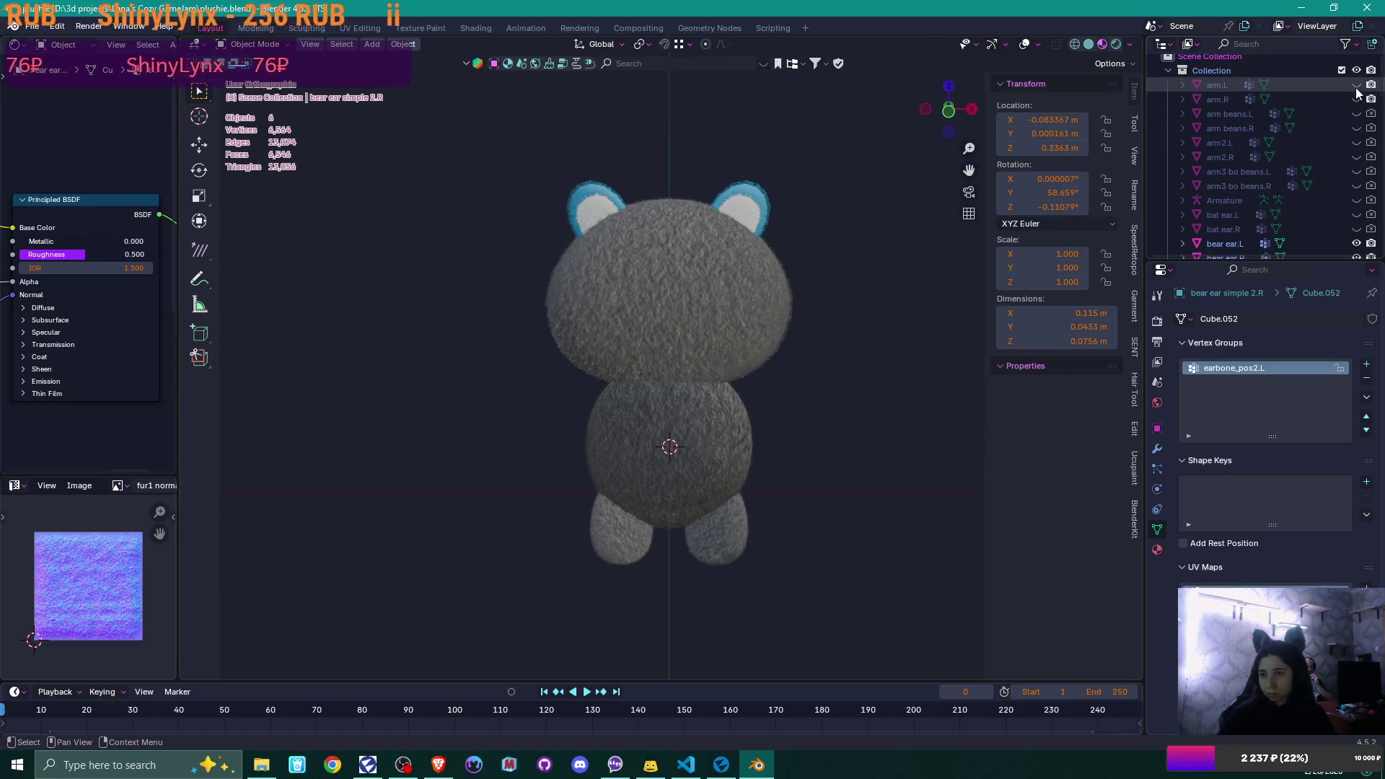
left_click(1355, 84)
left_click(1356, 99)
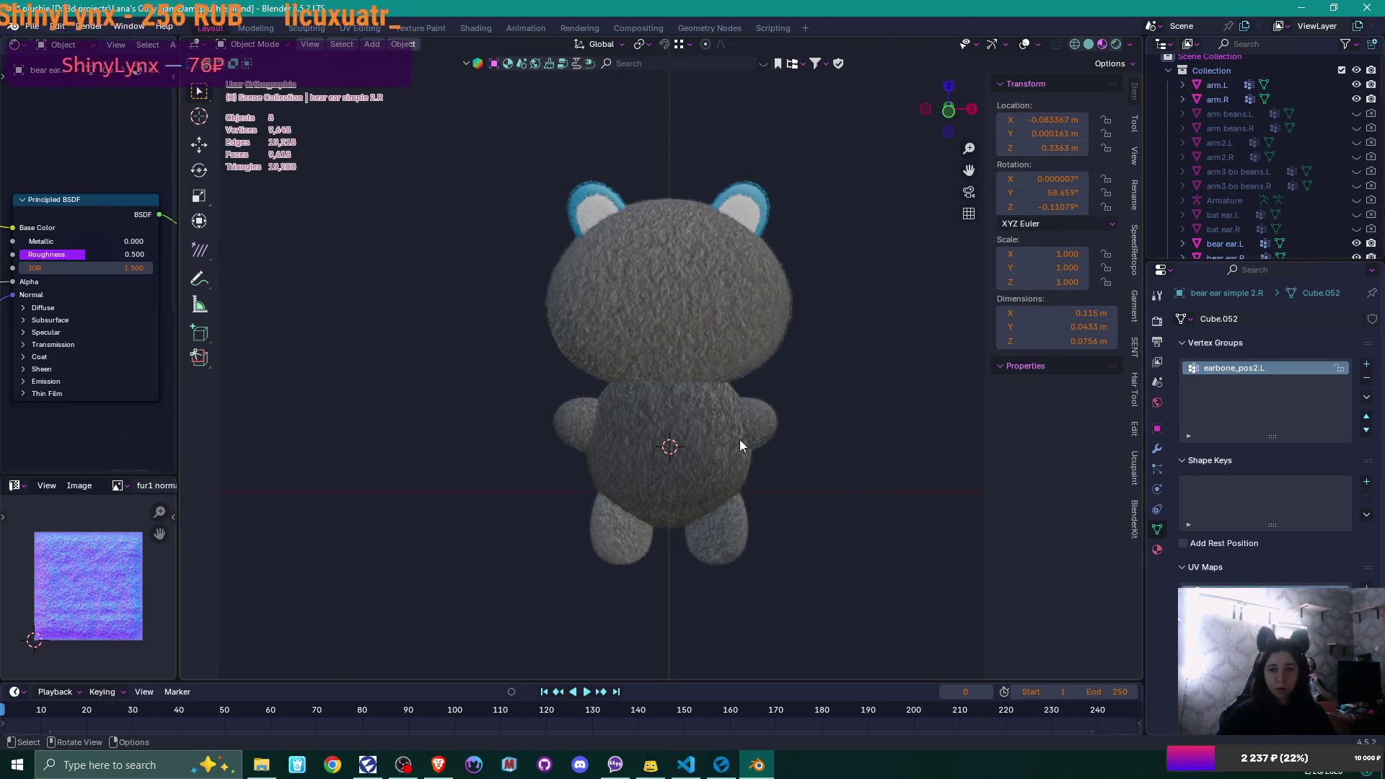
key("KP_0")
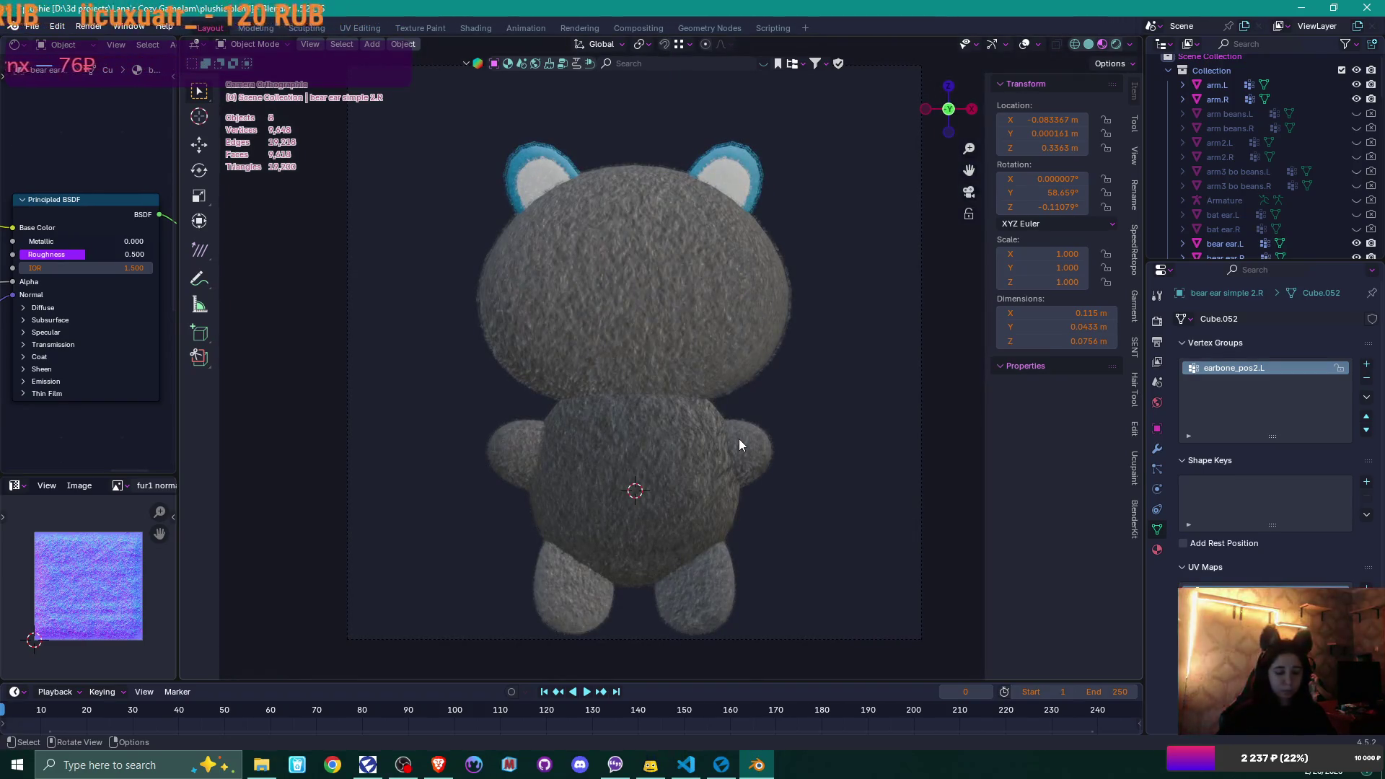
- Render the bear with F12, close the result, and render it again
key("F12")
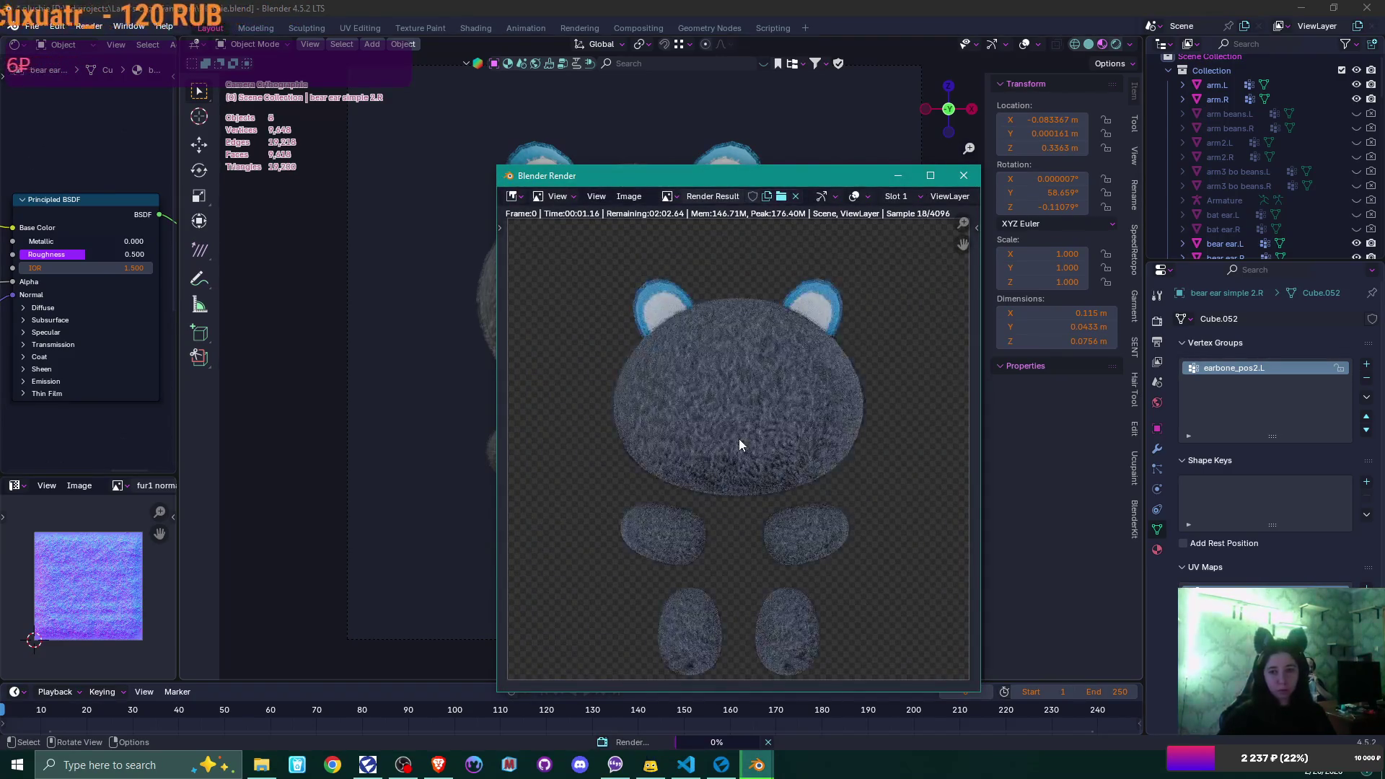
left_click(962, 176)
scroll(1286, 127, "down", 2)
scroll(1348, 146, "down", 5)
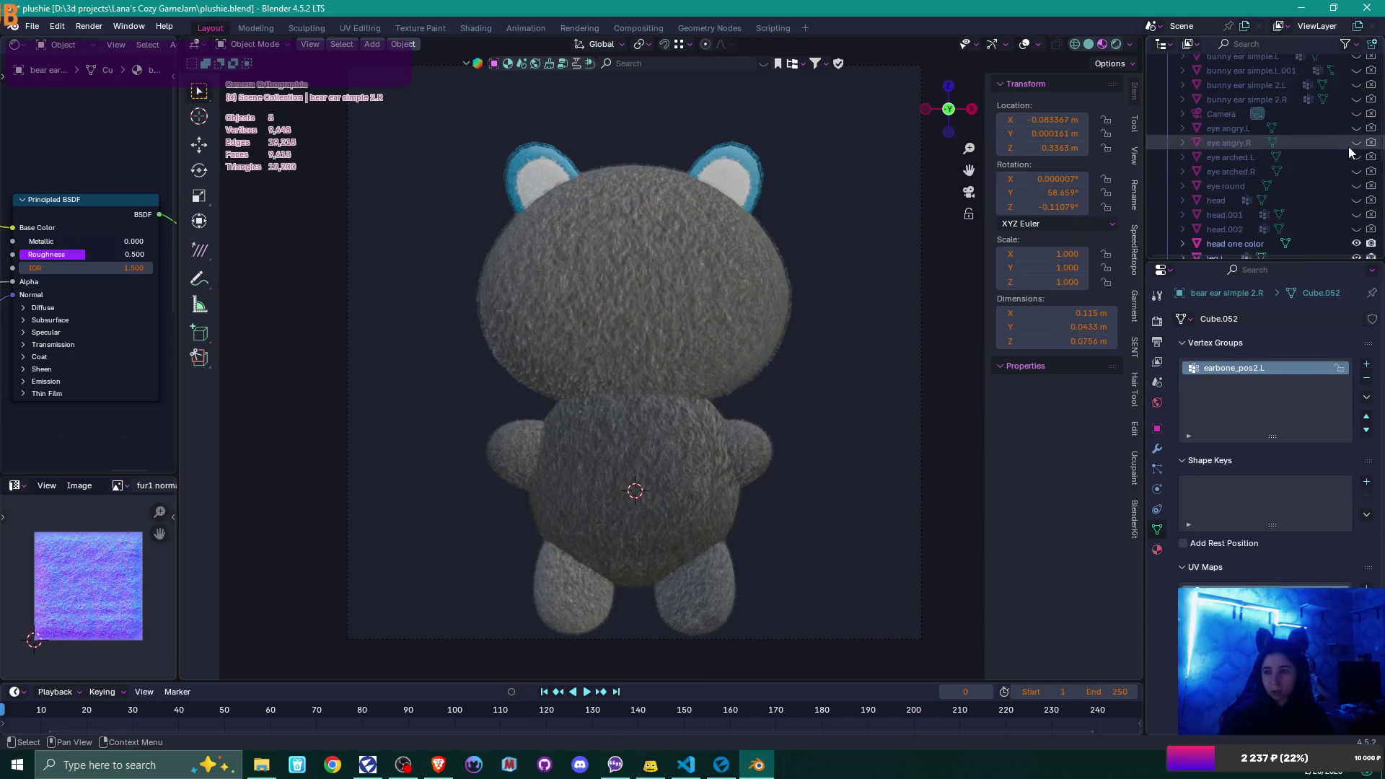
scroll(1350, 152, "down", 5)
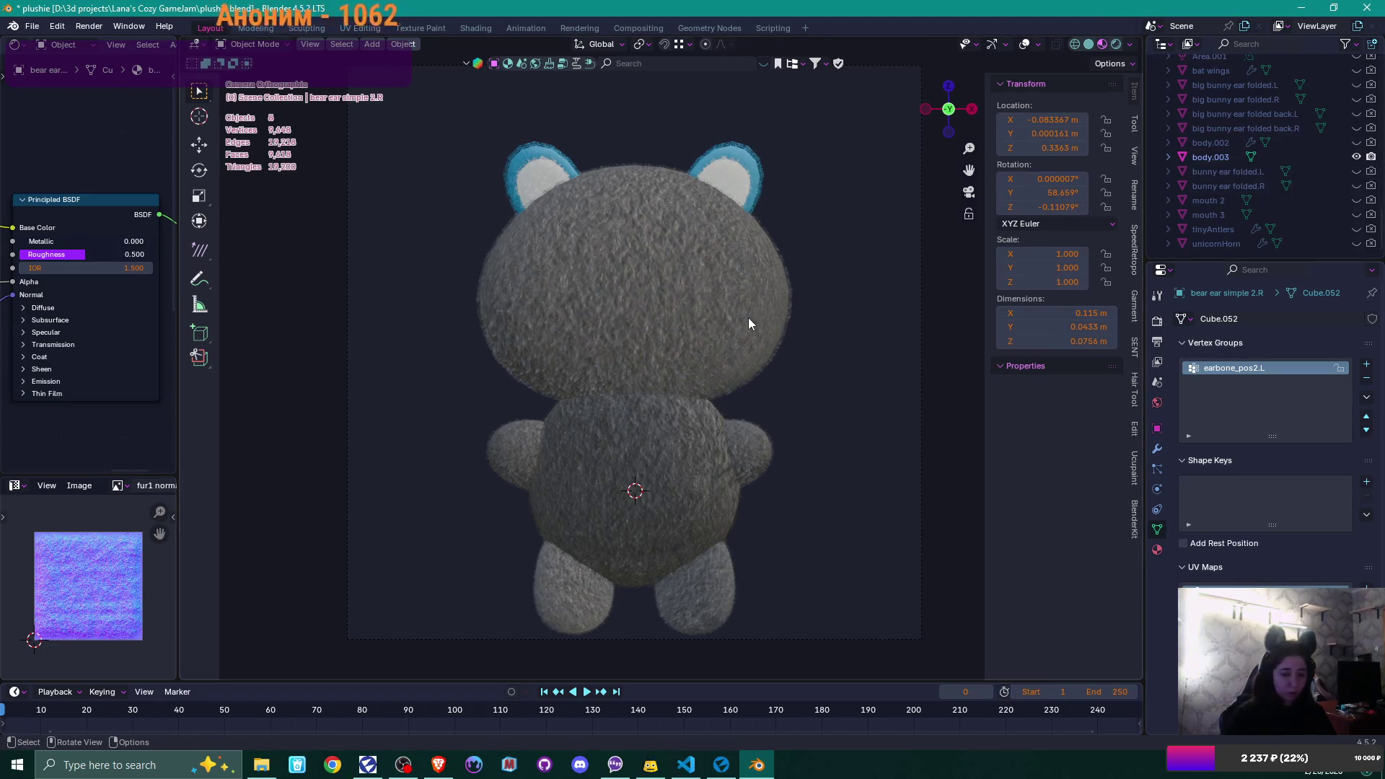
key("F12")
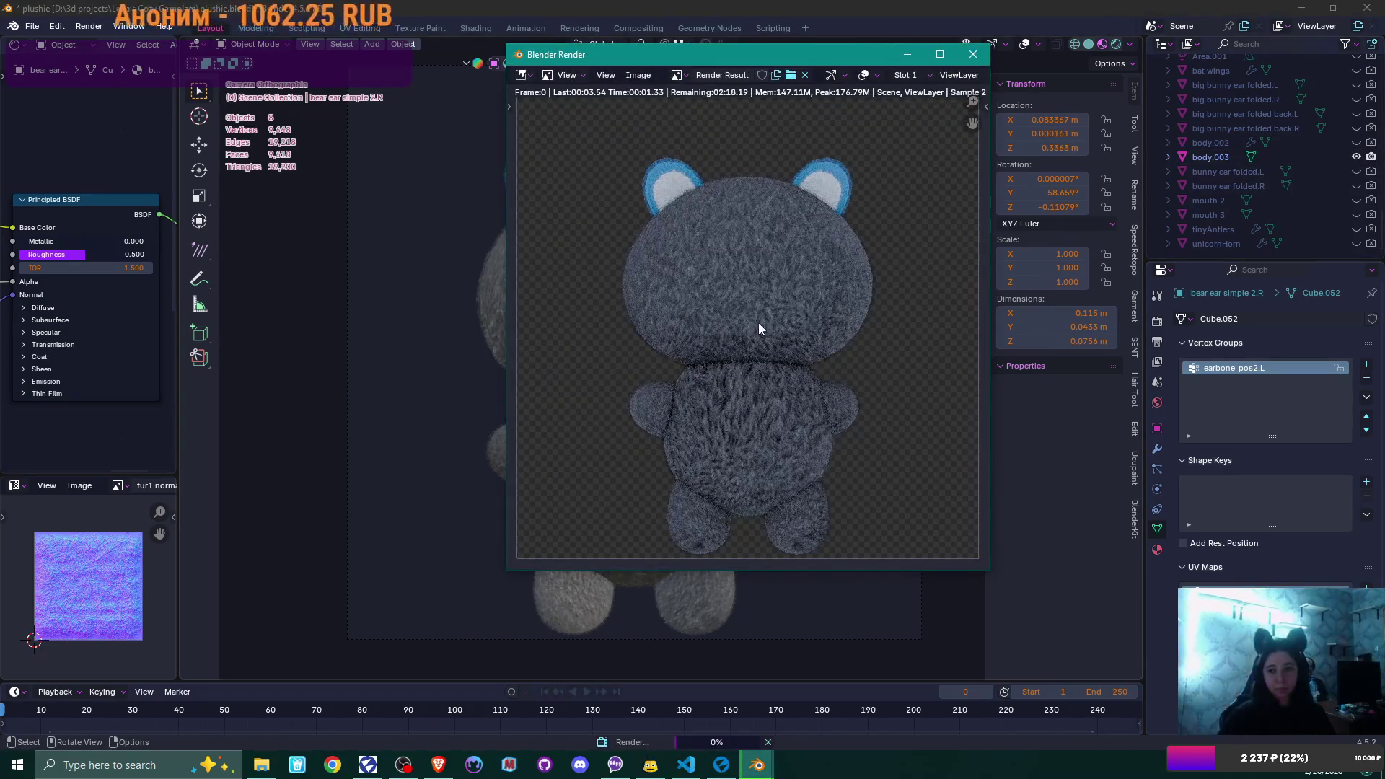
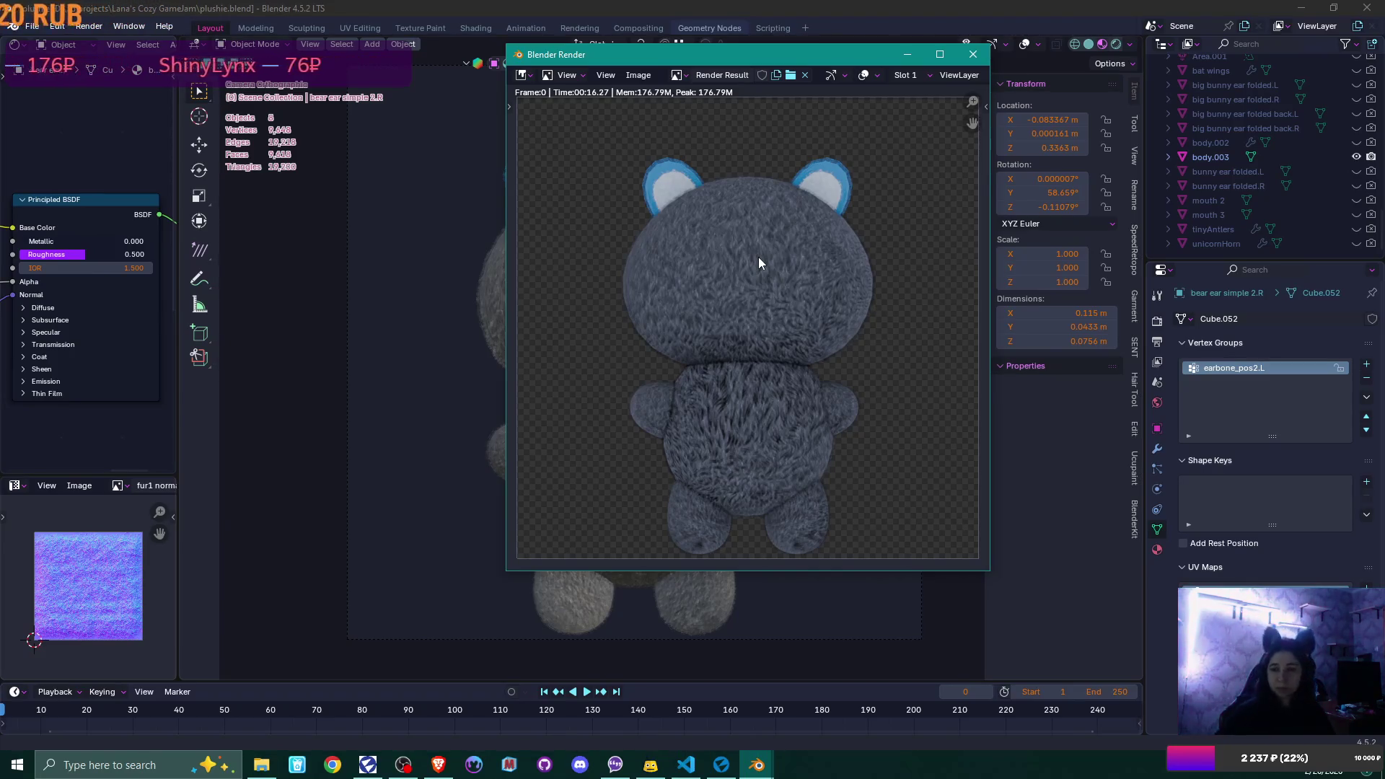
- Start saving the bear render with Image > Save As
scroll(740, 255, "up", 3)
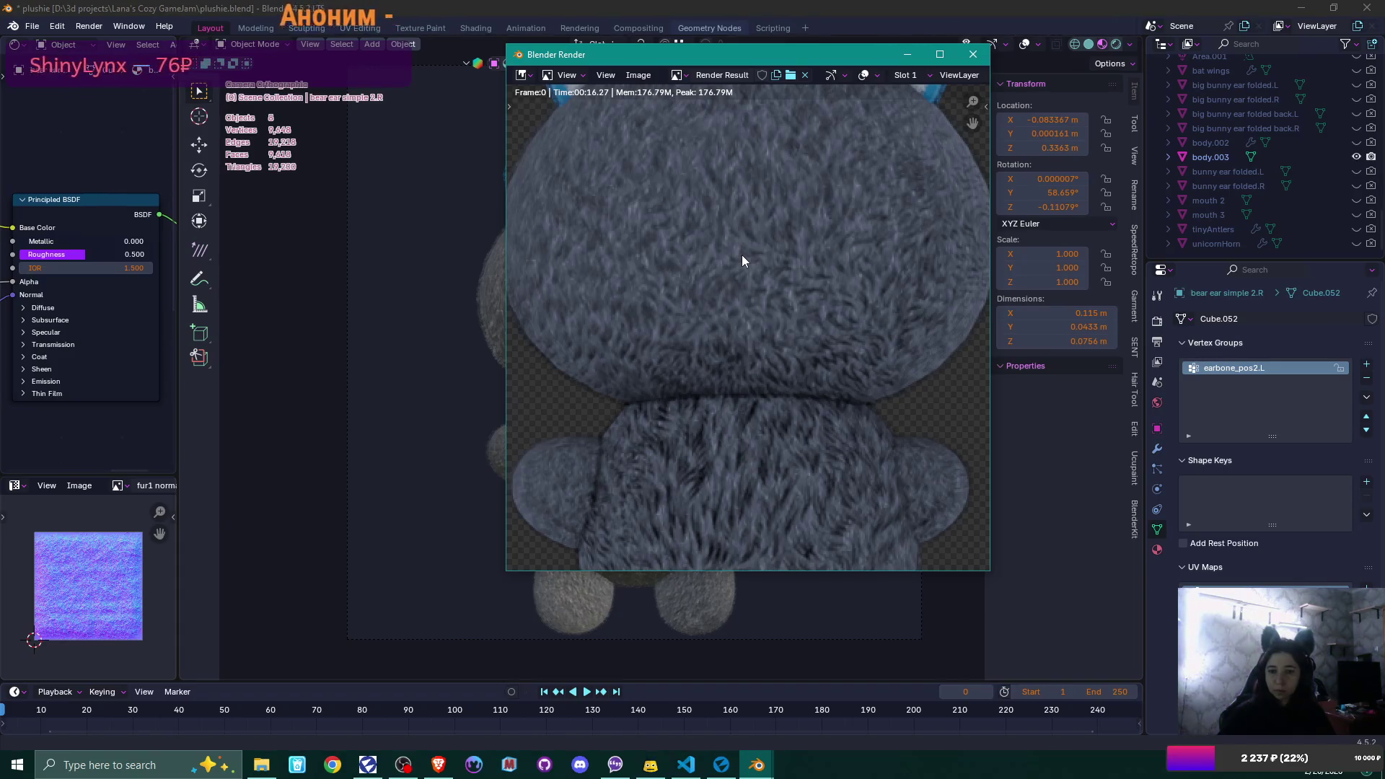
scroll(742, 255, "down", 2)
scroll(743, 256, "up", 1)
scroll(748, 256, "down", 2)
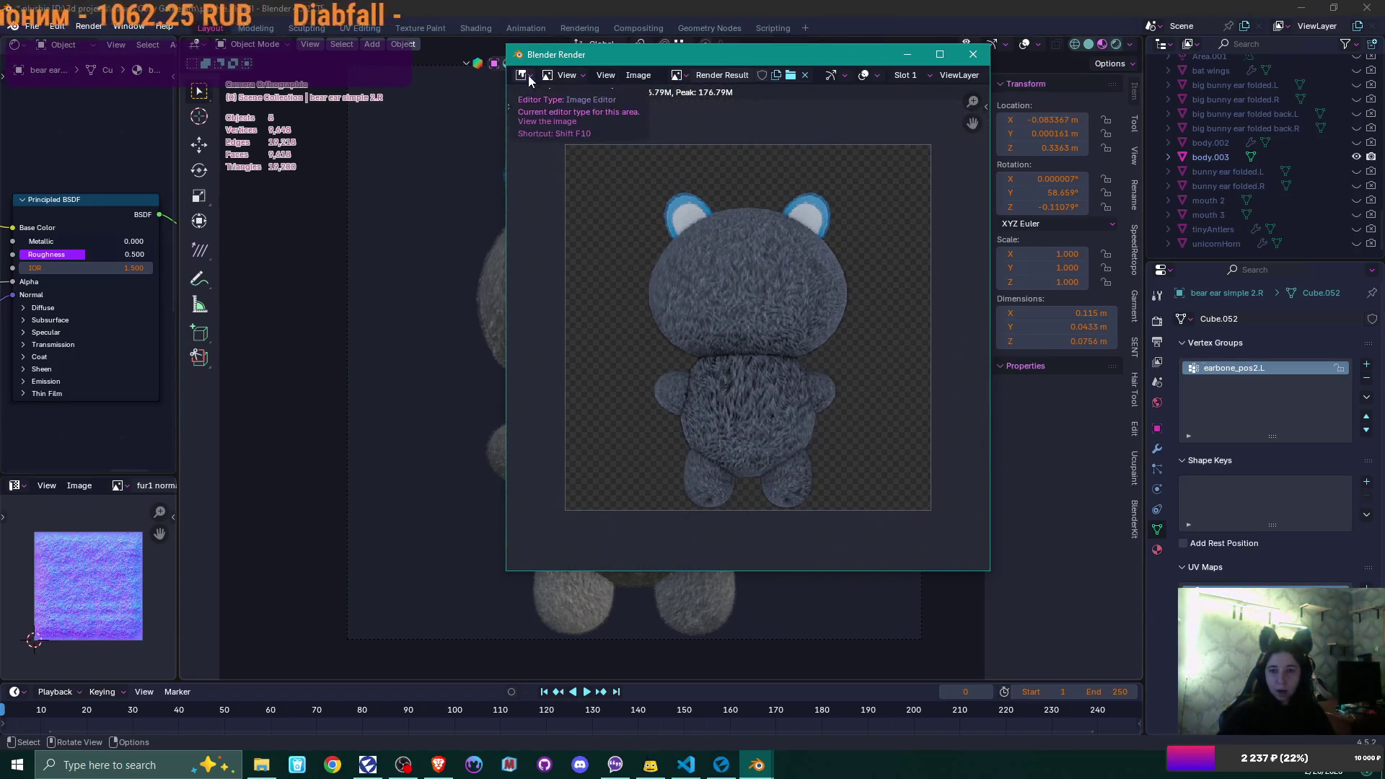
left_click(639, 75)
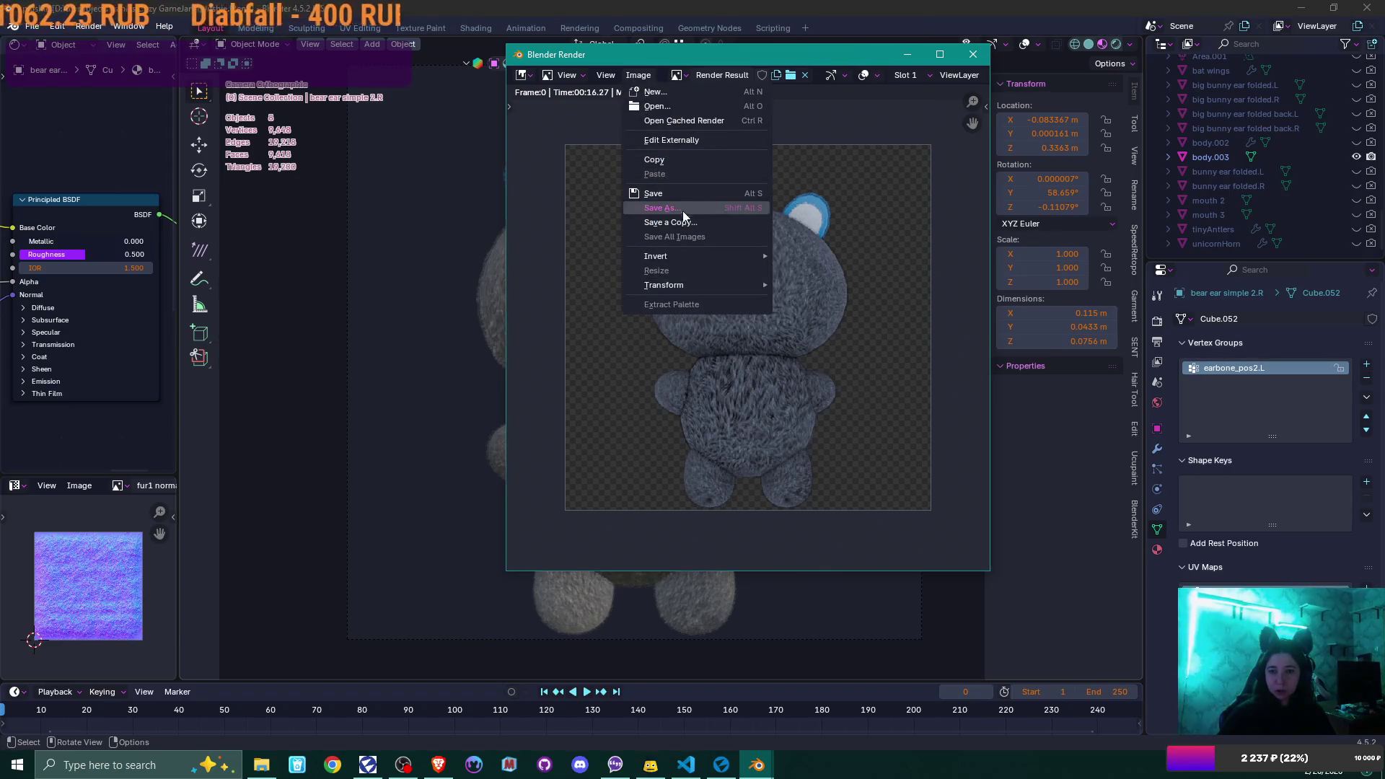
left_click(681, 209)
- Browse via textures back up to parts > Parts preview and add a new folder there
scroll(888, 315, "down", 2)
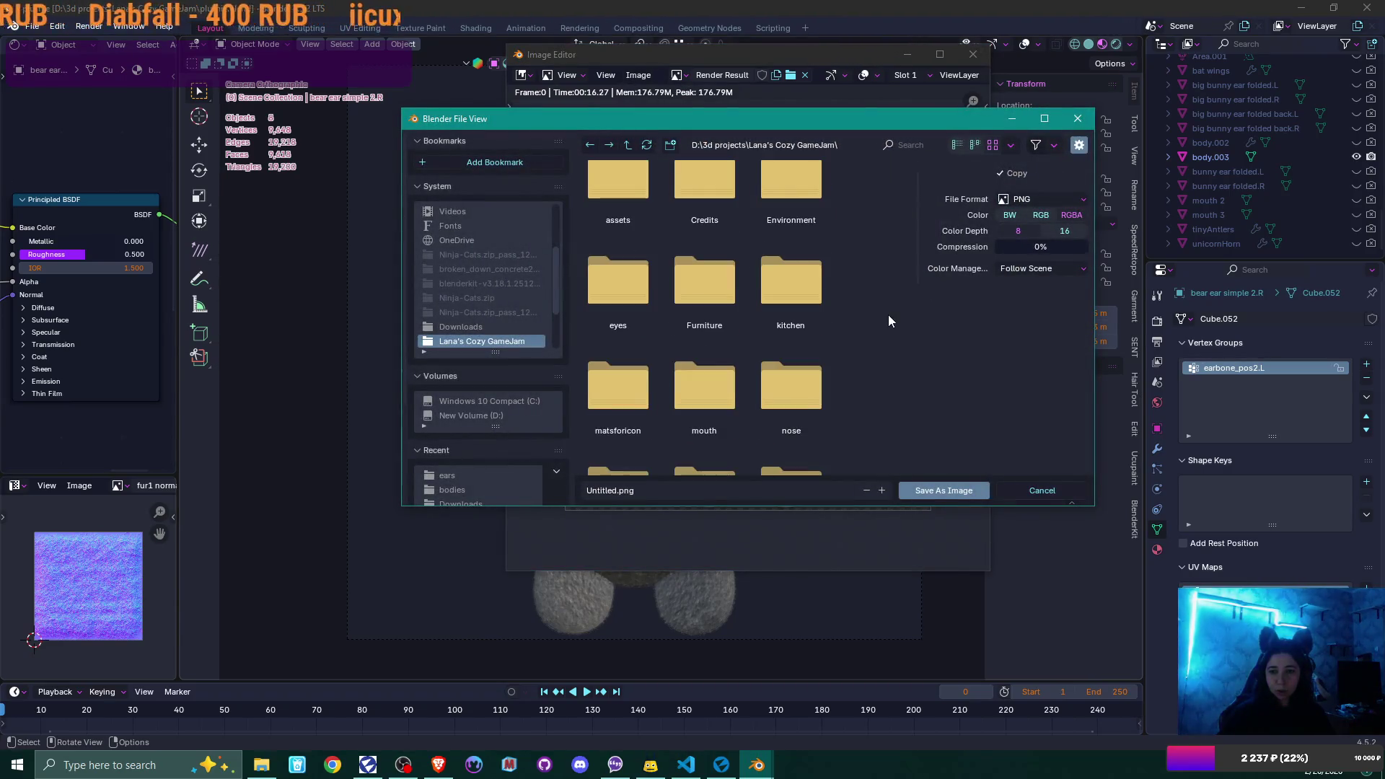
scroll(888, 315, "down", 4)
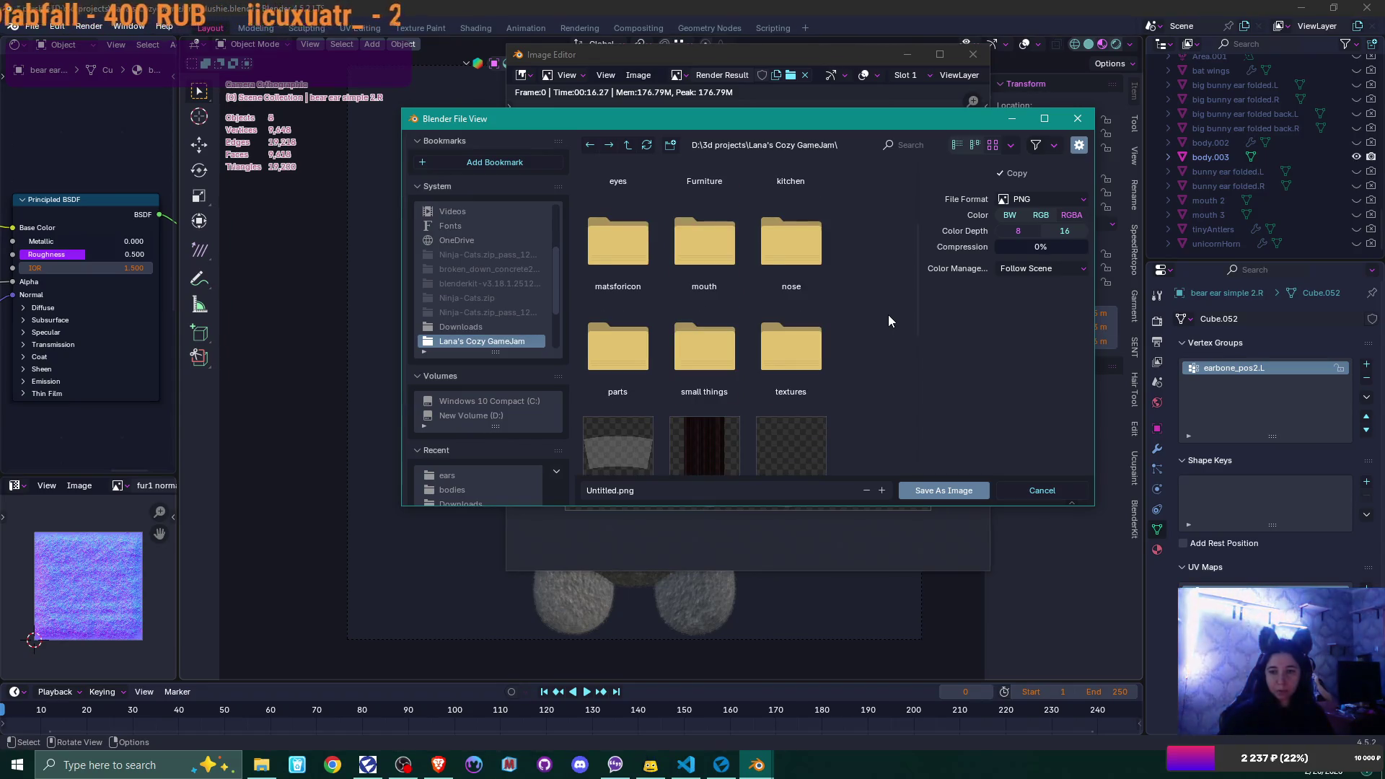
left_click(821, 352)
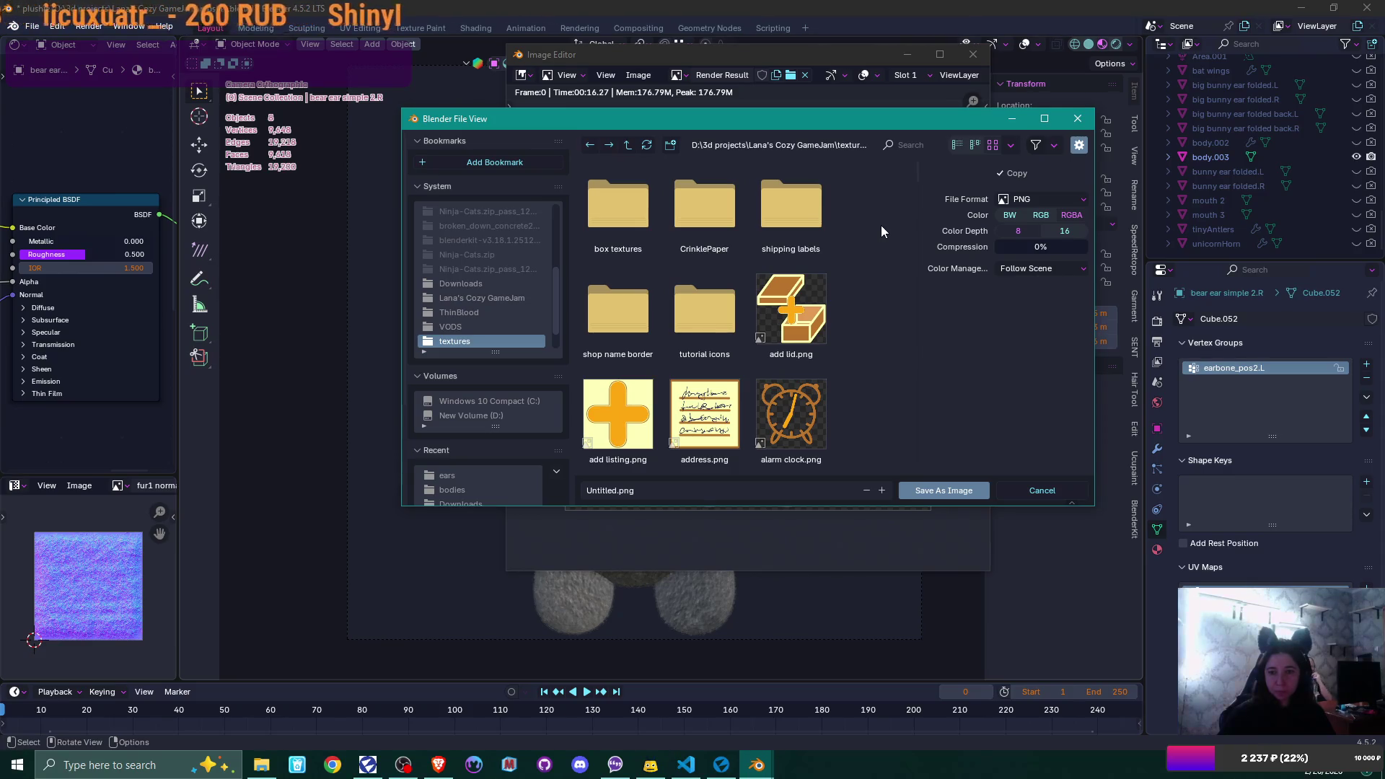
left_click(627, 146)
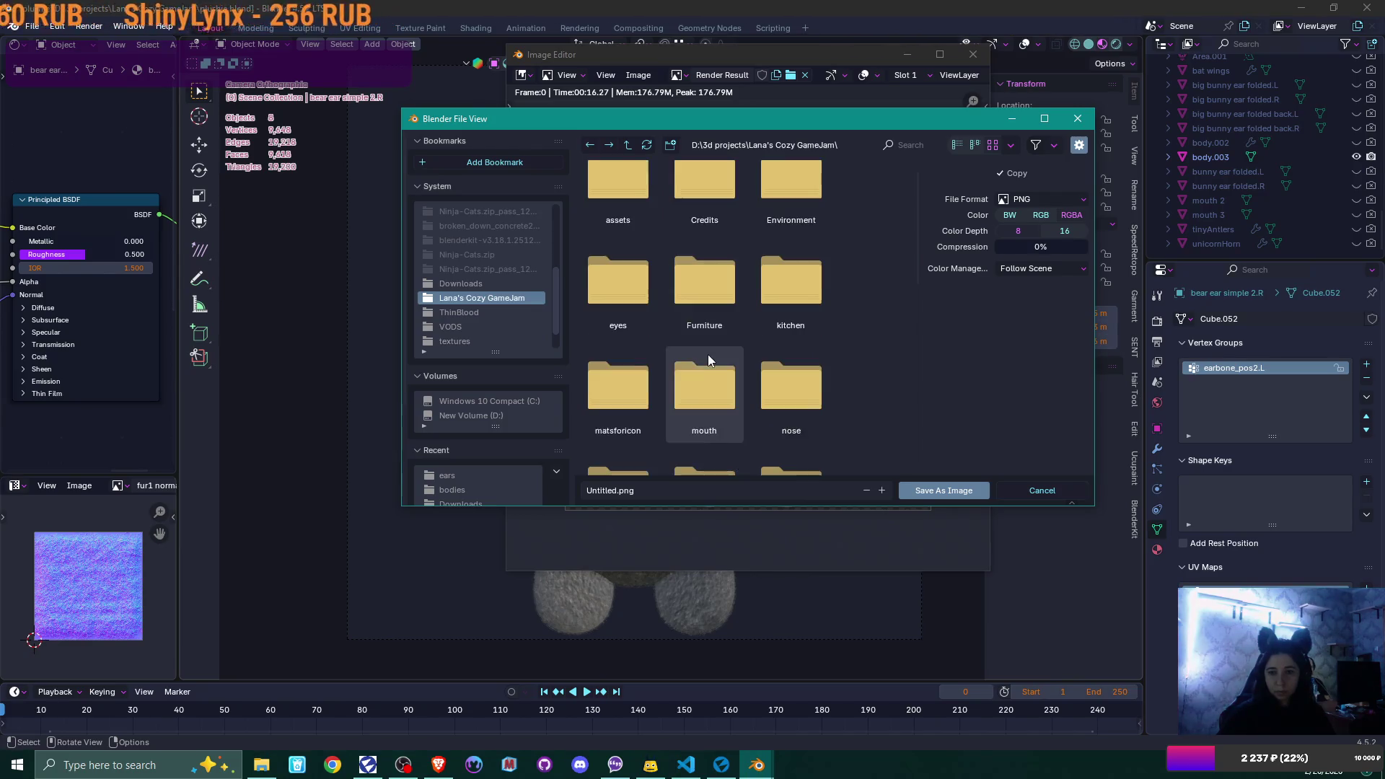
scroll(707, 352, "down", 2)
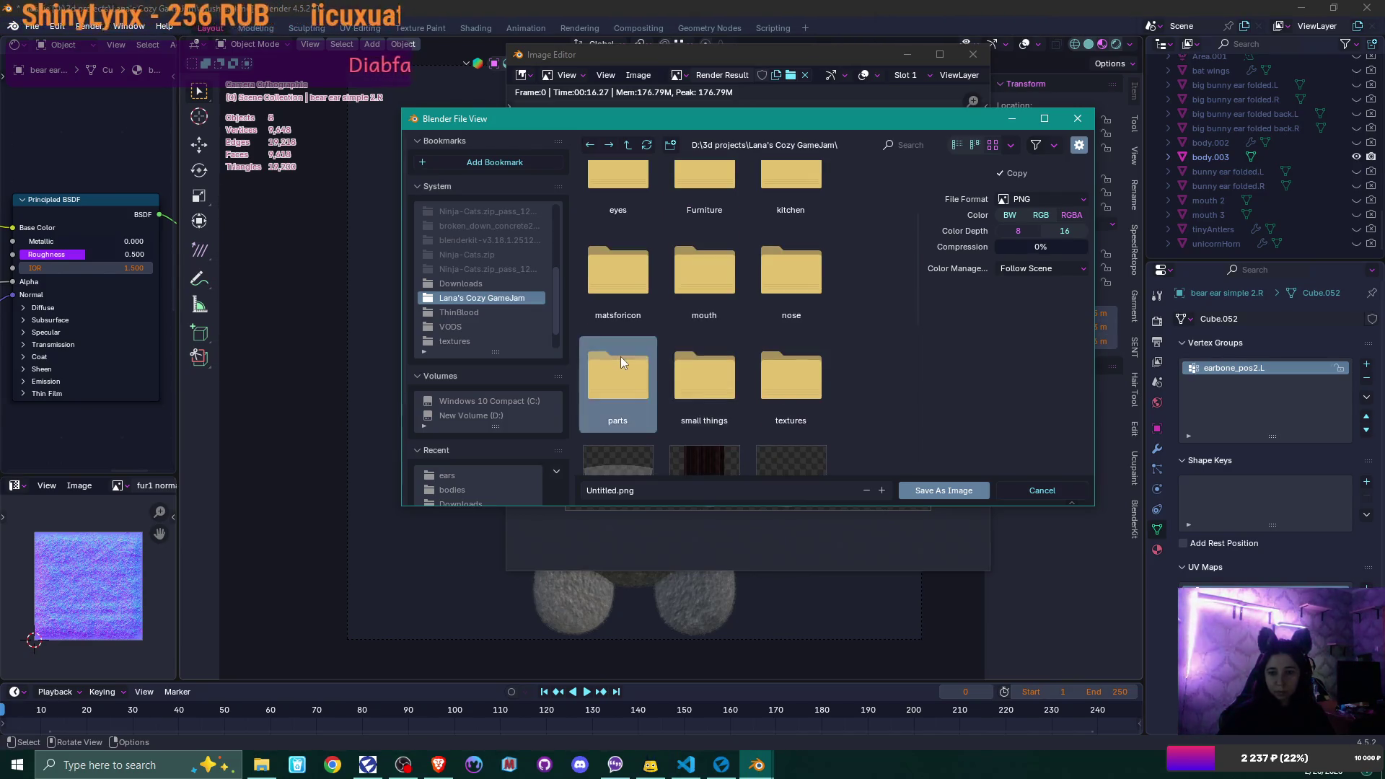
double_click(620, 360)
double_click(720, 303)
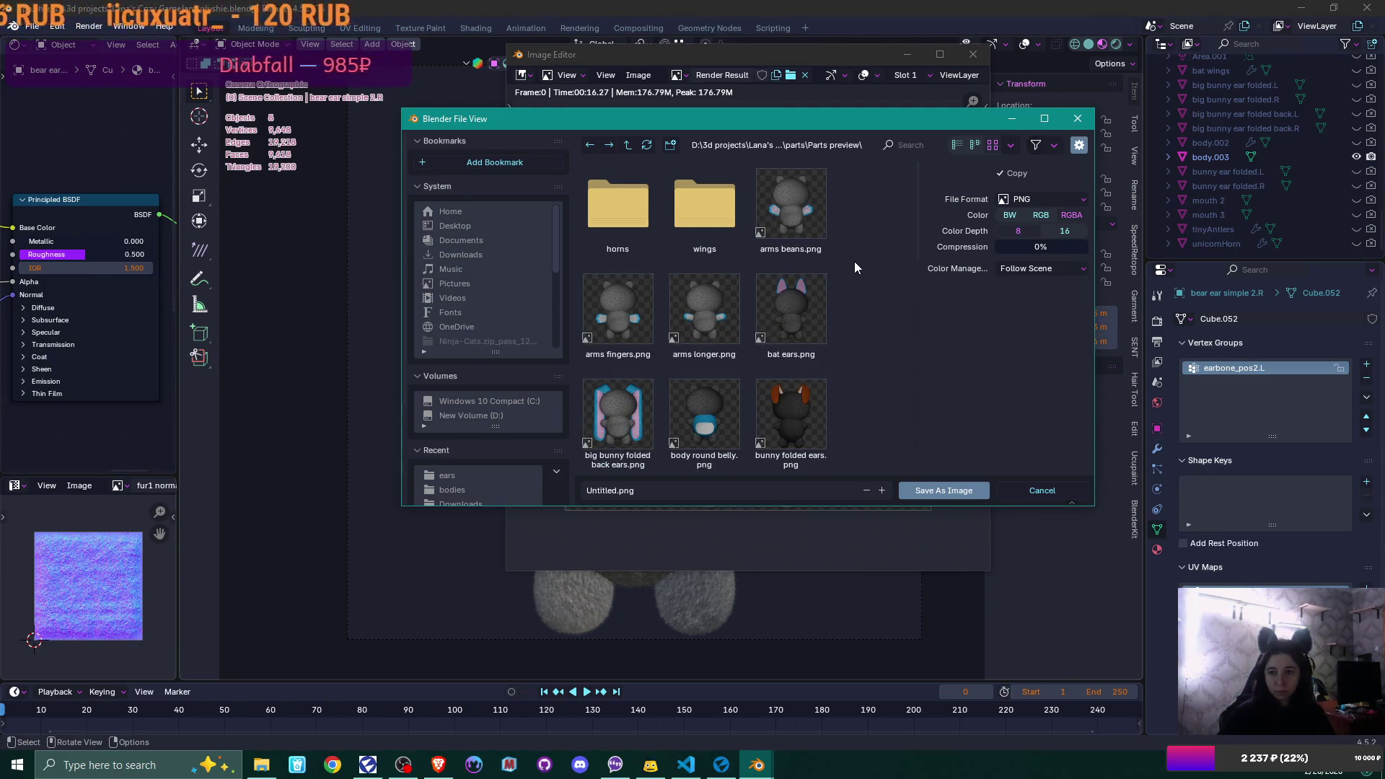
left_click(670, 146)
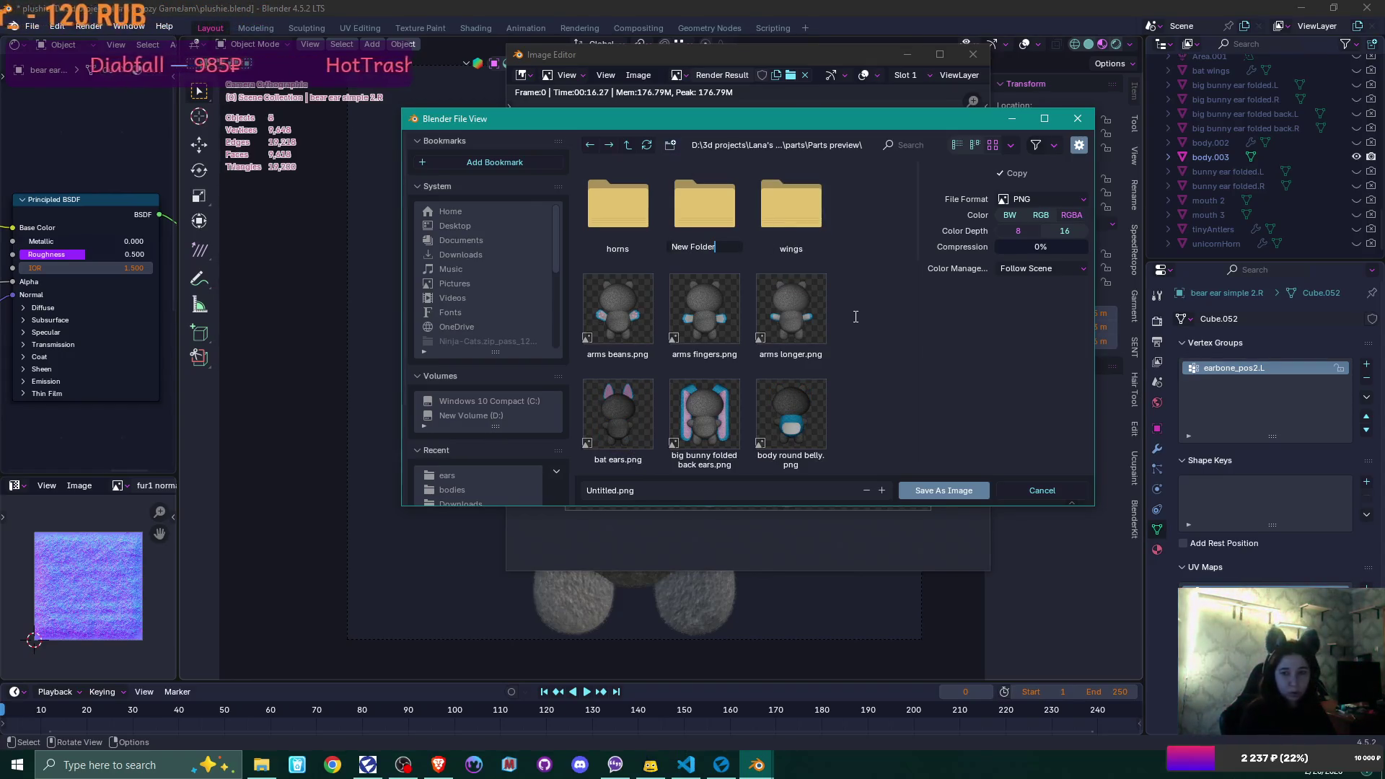
- Name the new folder 'ears' and enter it
type("ears")
key("Return")
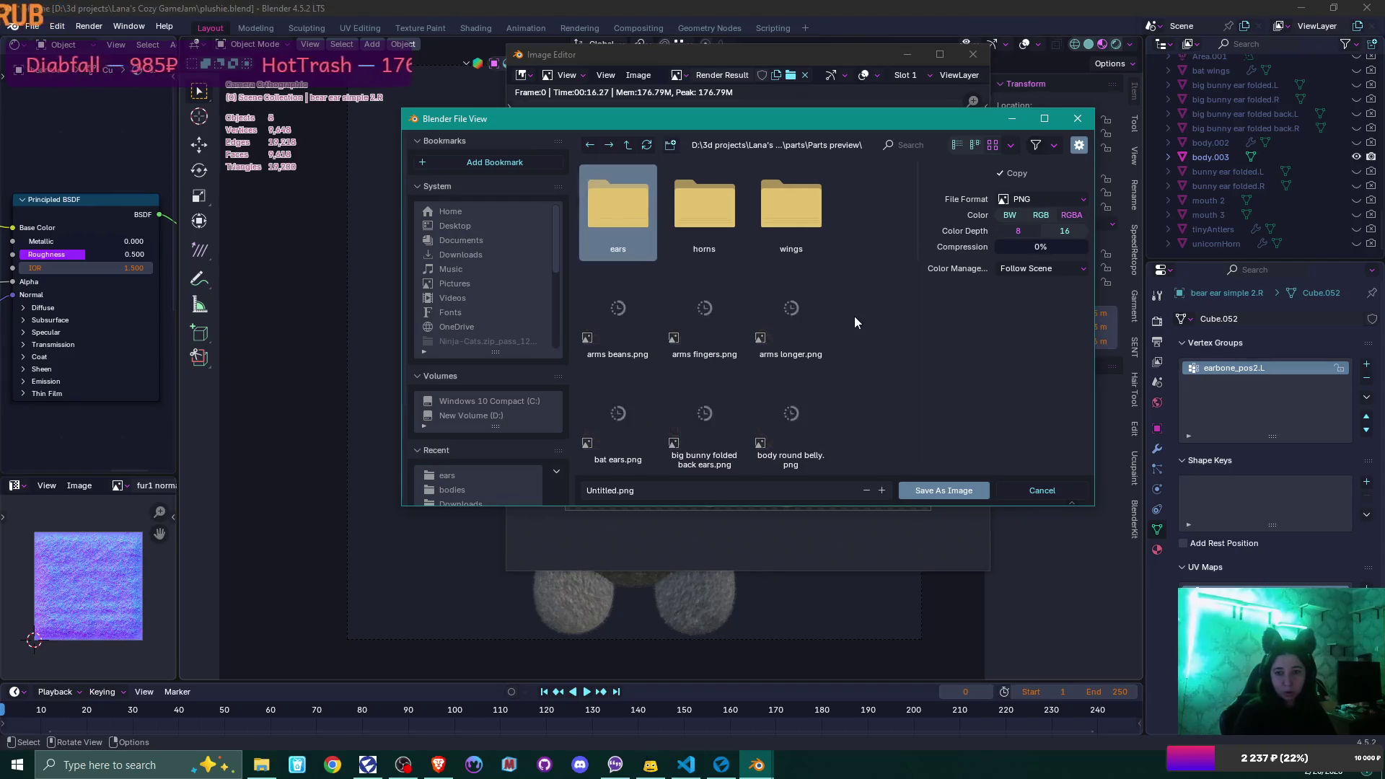
key("Return")
- Rename the file from Untitled to 'bear ears dif 2' and save the render as PNG
left_click(597, 490)
key("Home")
key("ctrl+Delete")
type("bear")
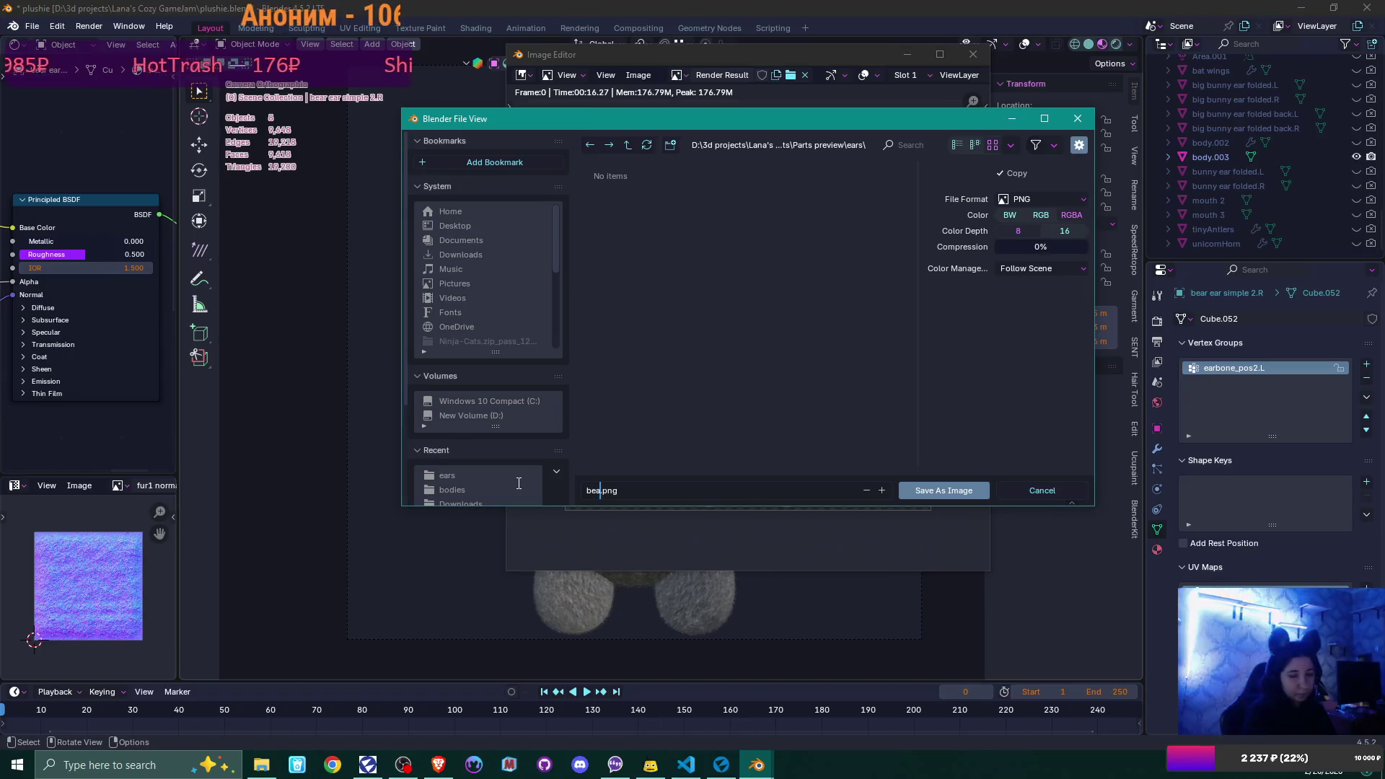
type(" ear")
type("s d")
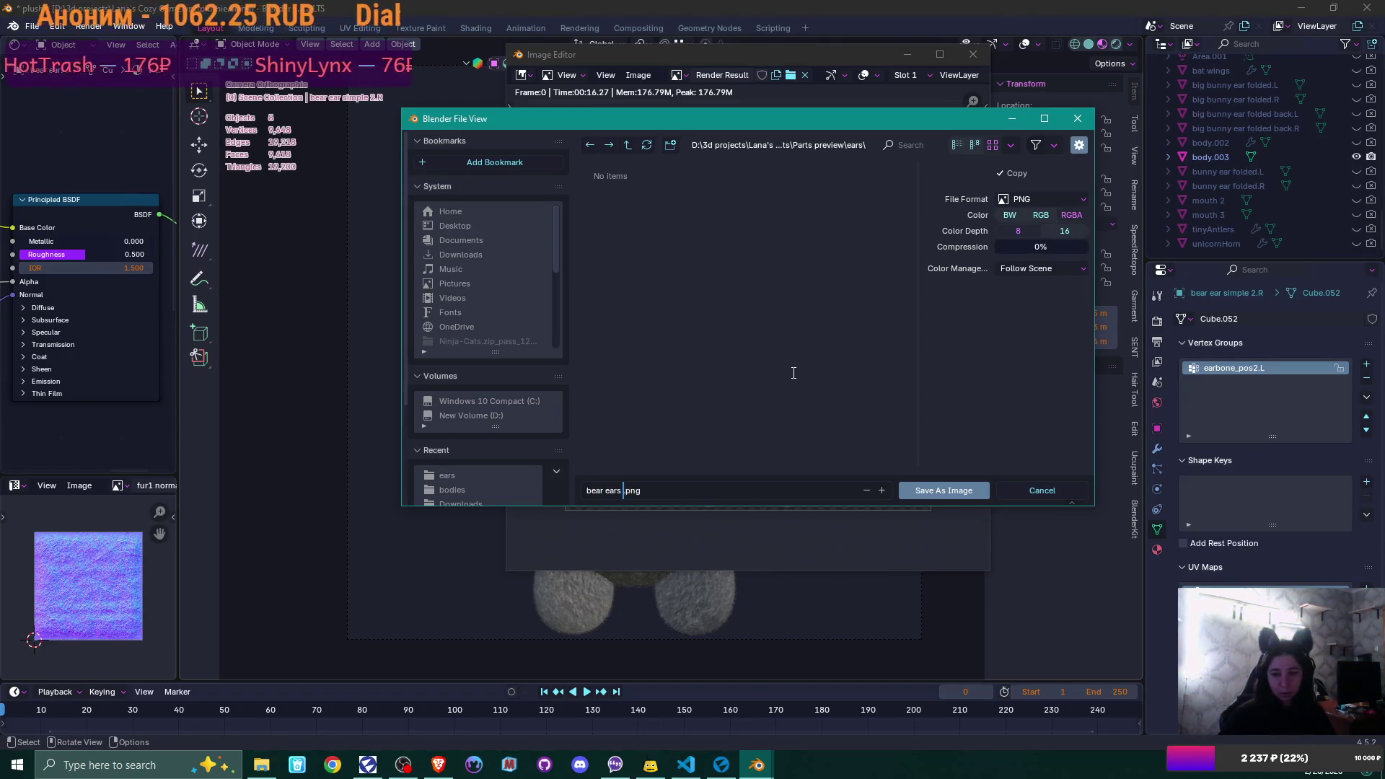
type("if 2")
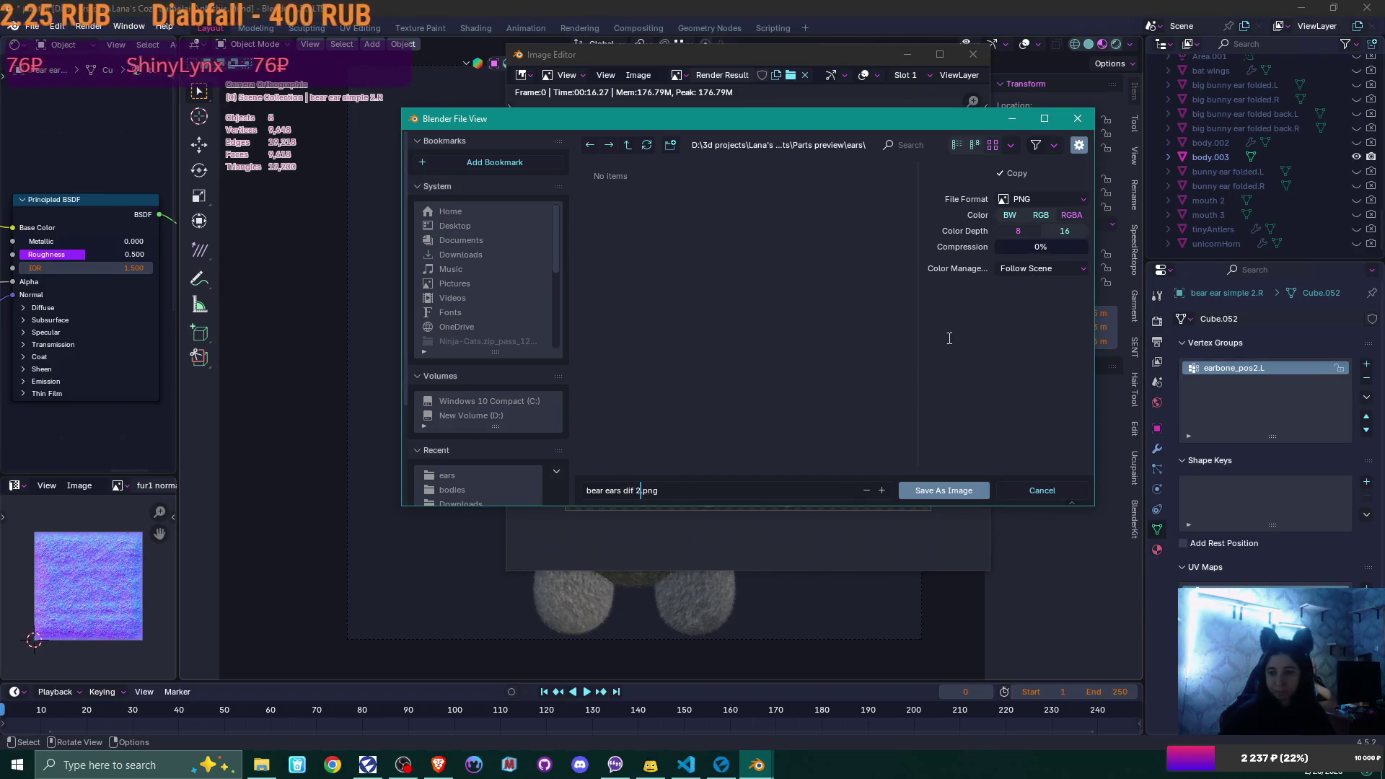
left_click(952, 495)
left_click(955, 486)
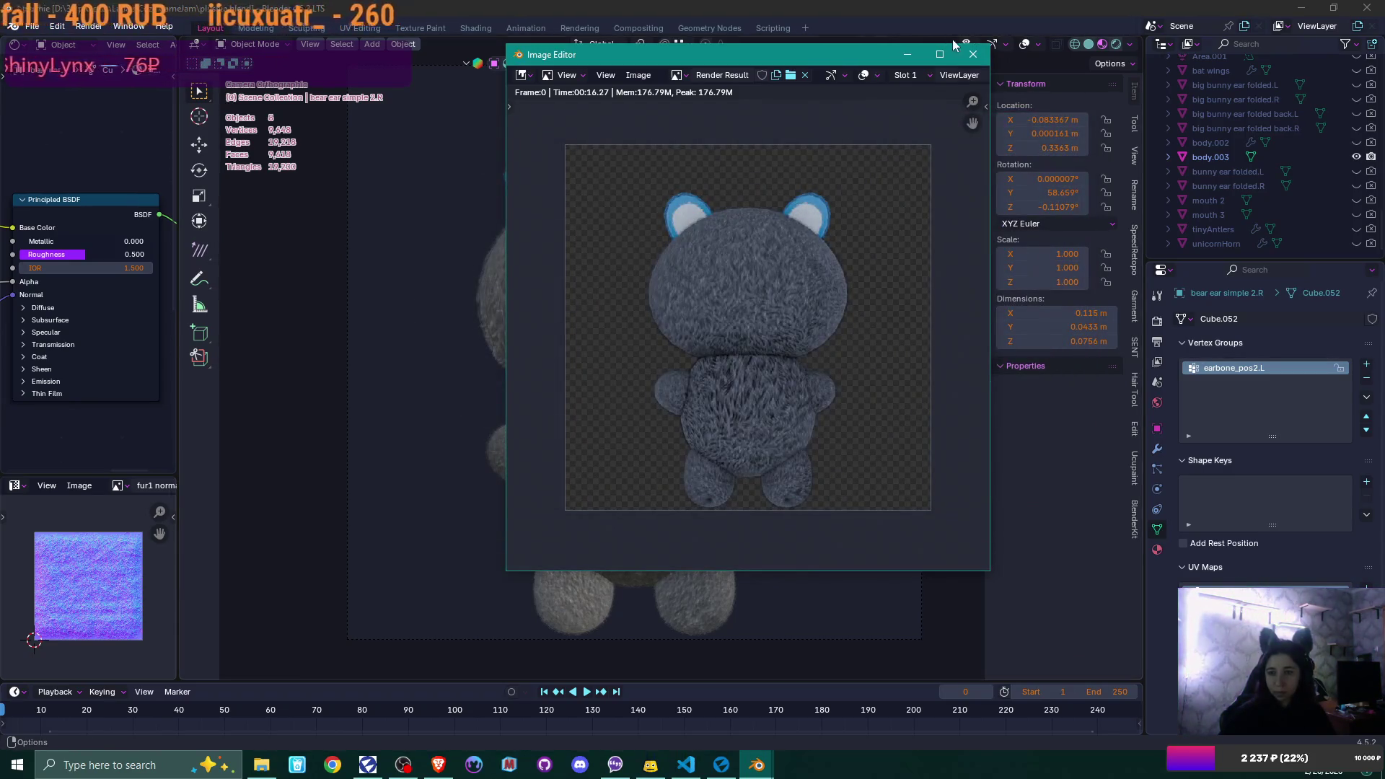
- Close the render window and hide bear ear.L and bear ear.R in the outliner
left_click(973, 55)
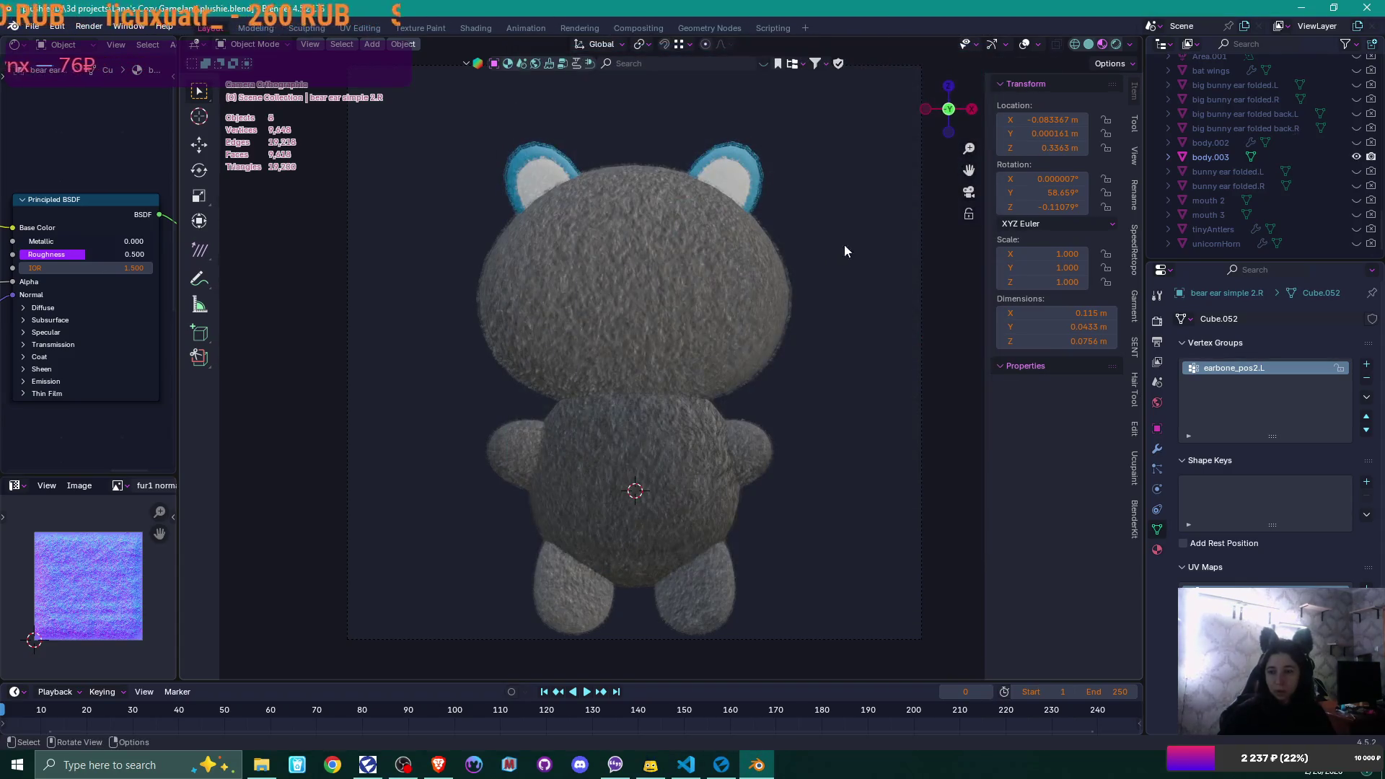
scroll(1366, 170, "up", 5)
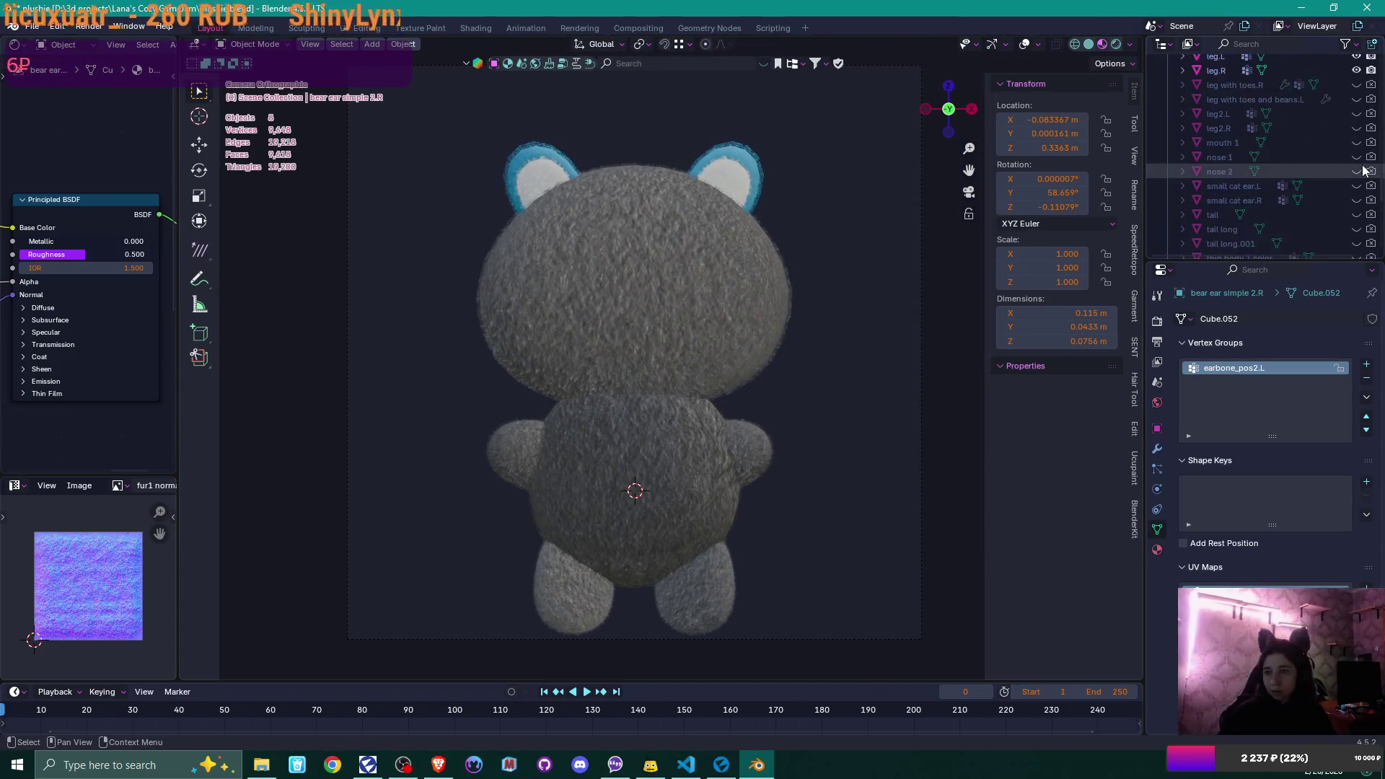
scroll(1365, 171, "up", 5)
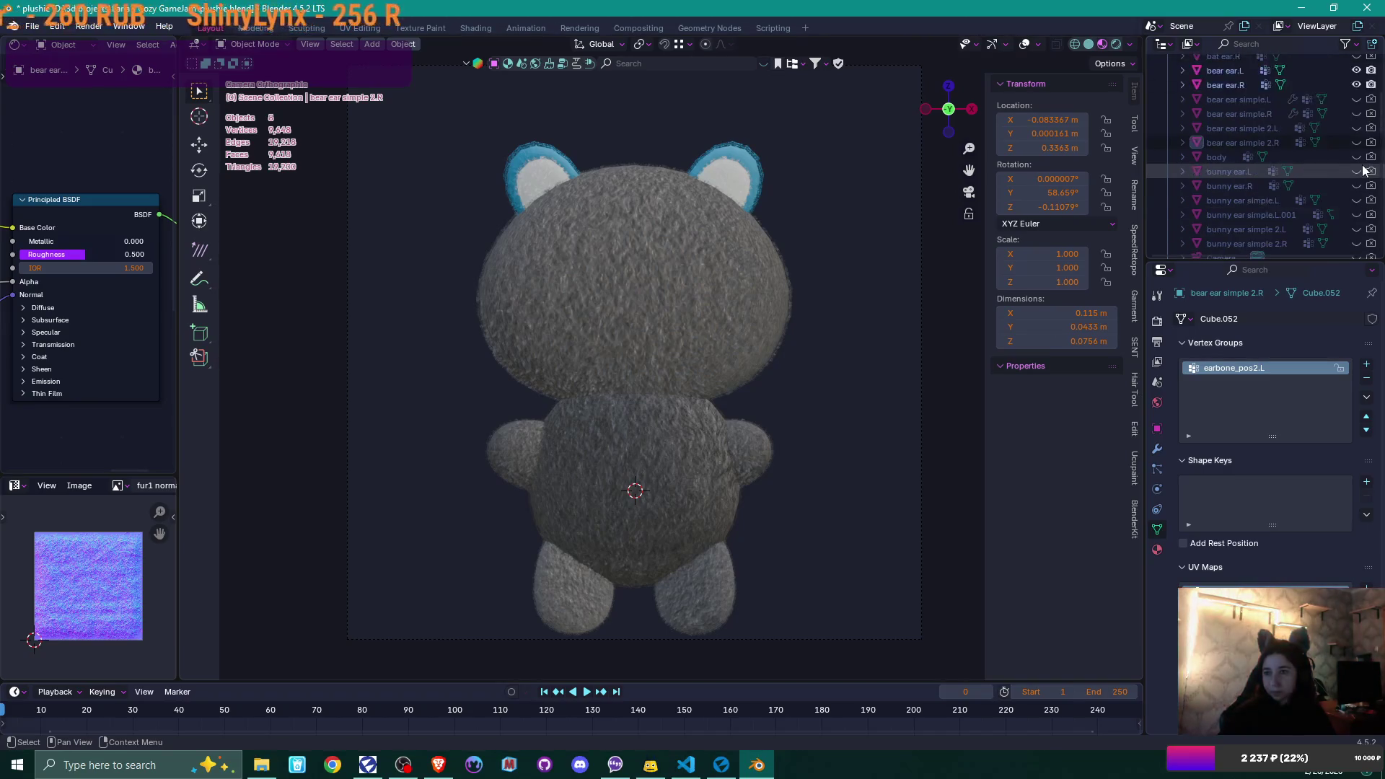
left_click(1357, 157)
left_click(1356, 171)
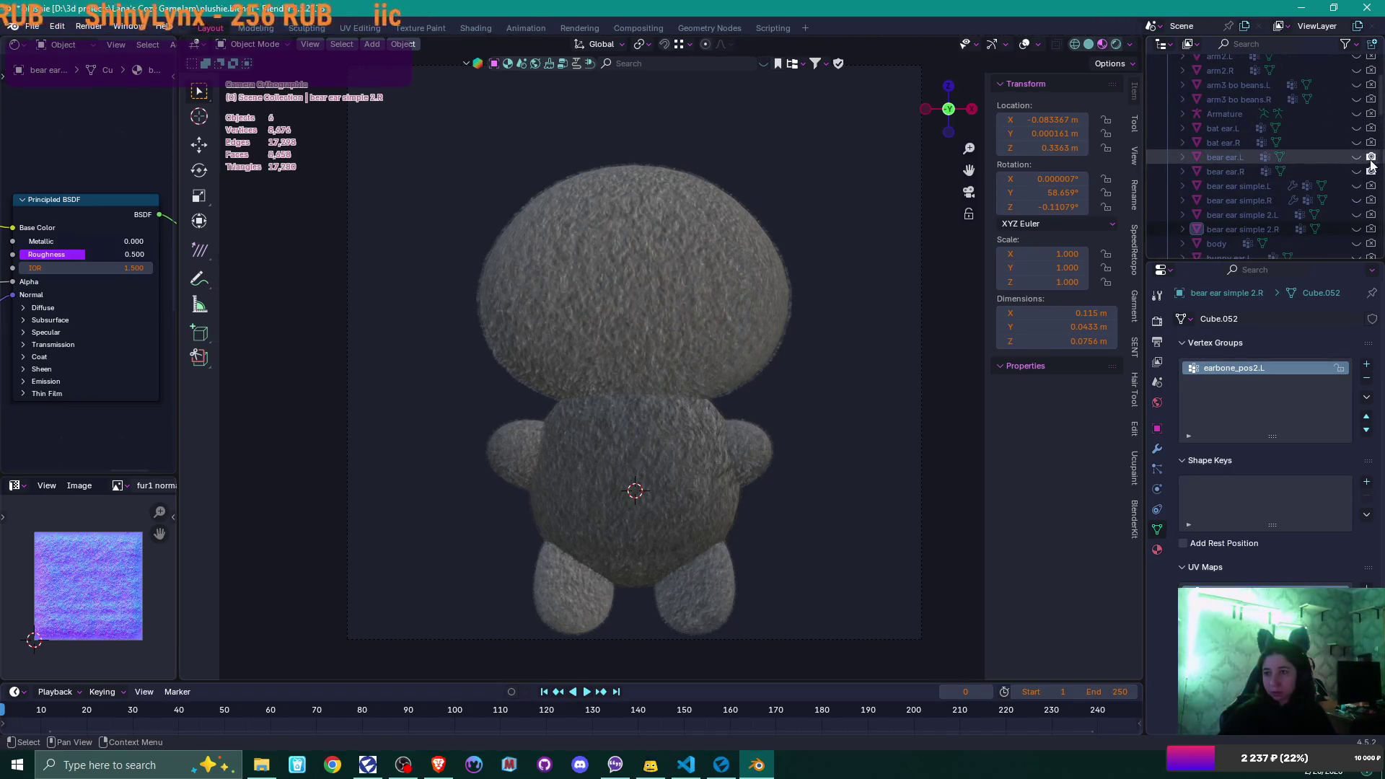